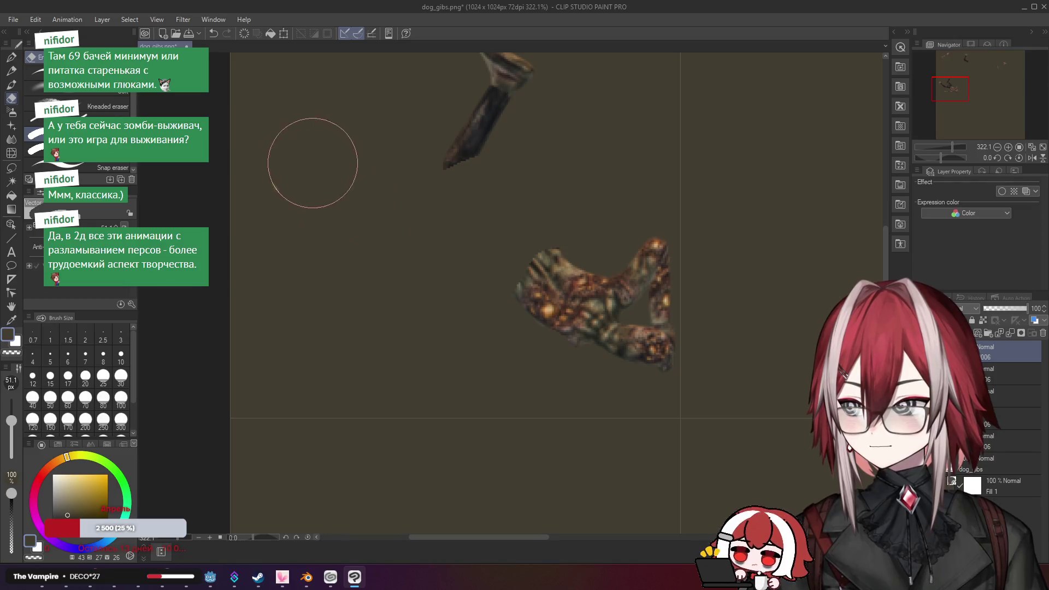
Erase the dark stick fragment at the top and the upright gib fragment
mouse_move(384, 239)
mouse_down()
mouse_move(456, 152)
mouse_move(563, 174)
mouse_up()
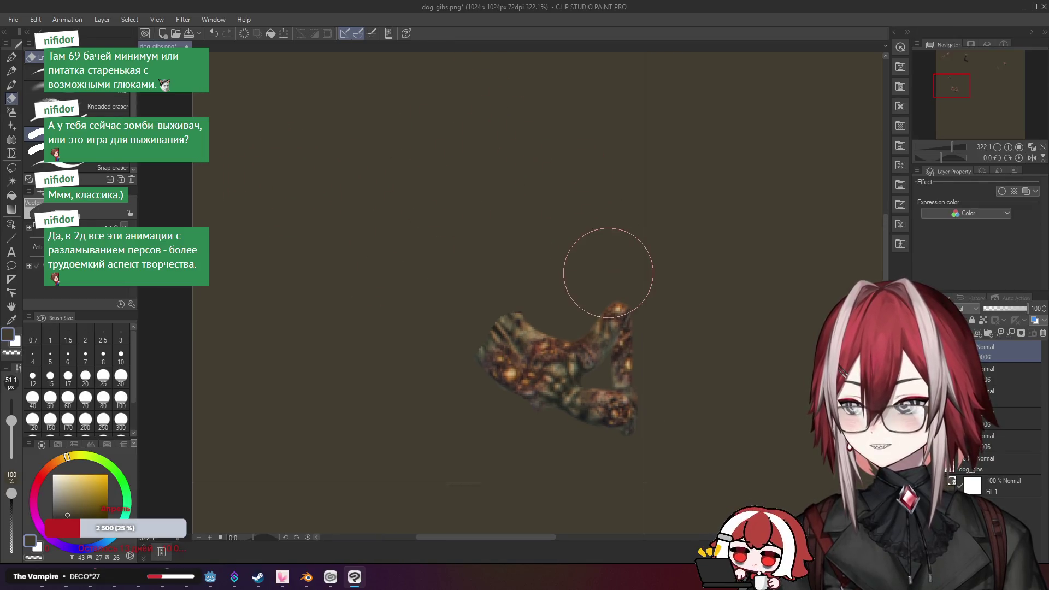
scroll(608, 272, up, 2)
drag(619, 274, 615, 259)
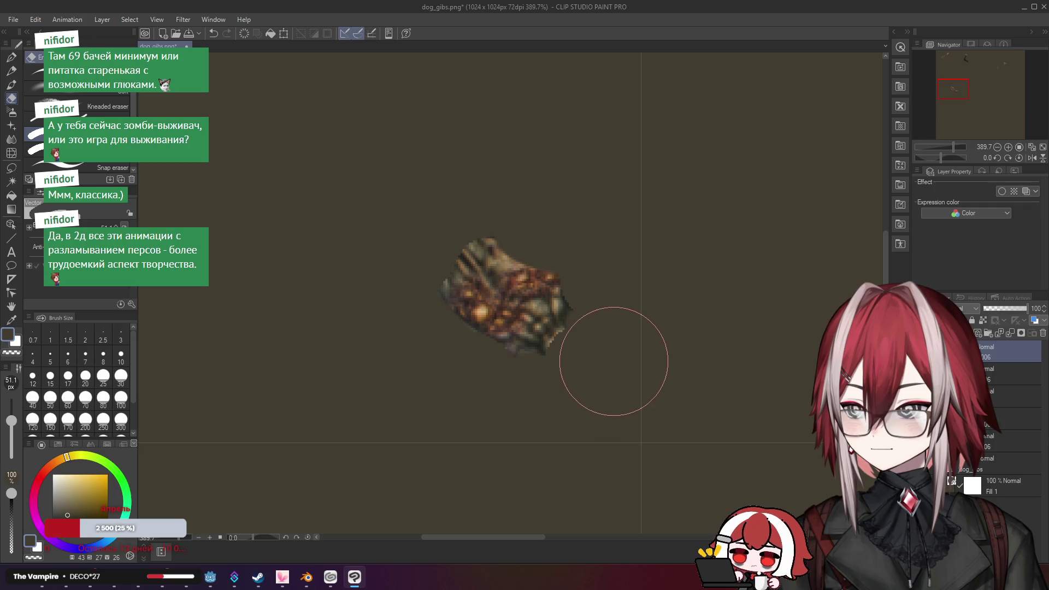
Zoom out to 100% and switch to the File Explorer 'death' renders folder
scroll(628, 327, down, 6)
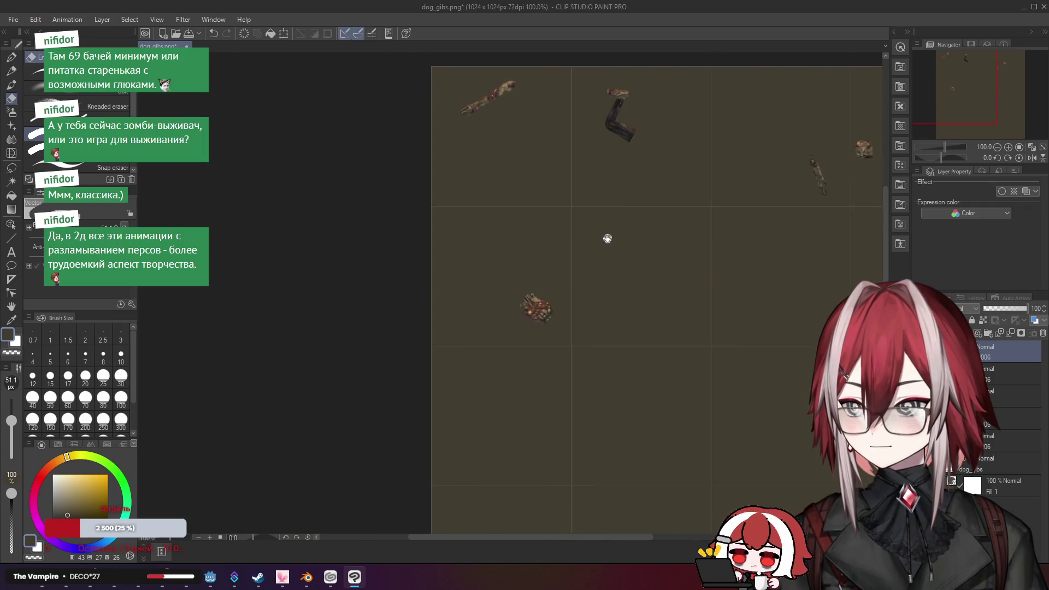
scroll(475, 229, up, 2)
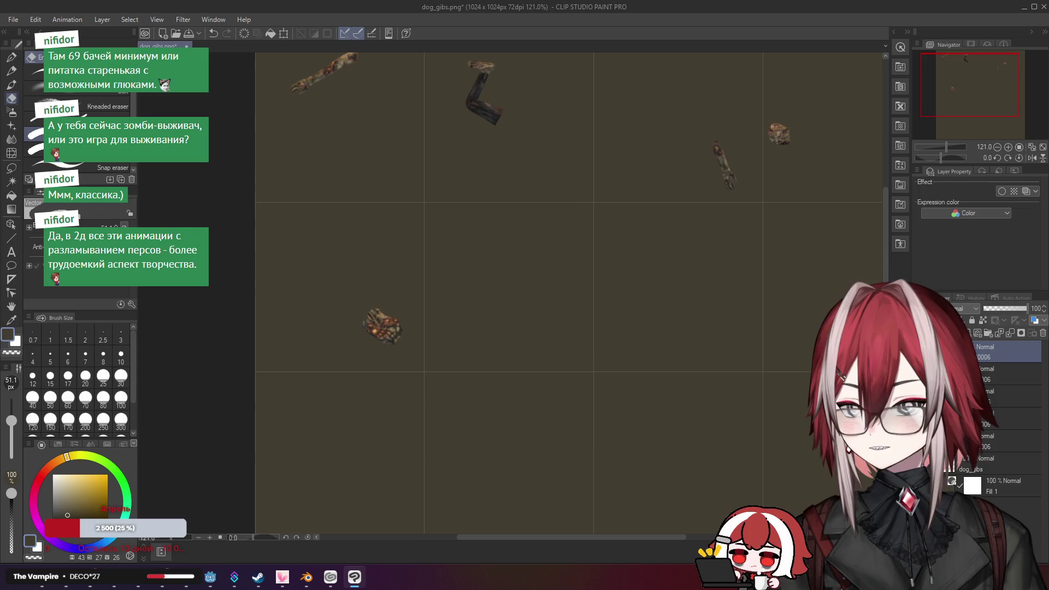
key(alt+Tab)
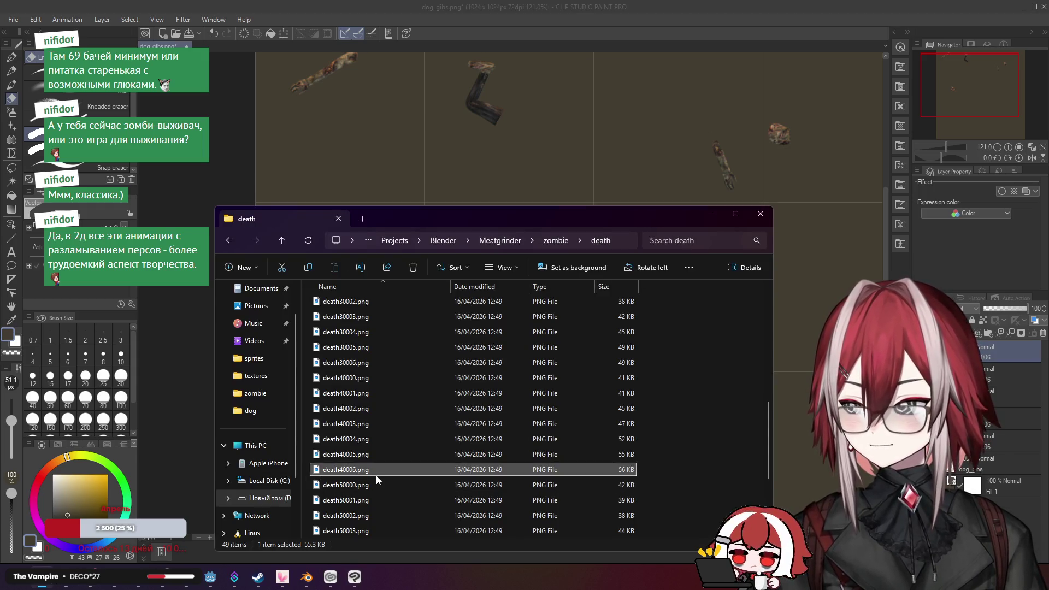
Drag death50006.png from Explorer onto the middle of the sprite sheet
click(366, 439)
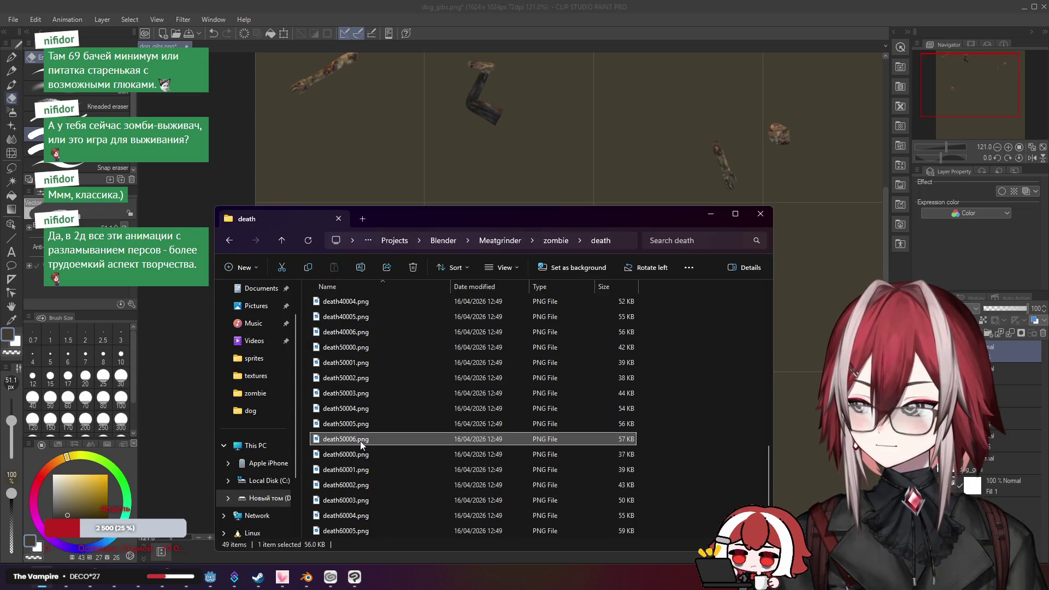
drag(350, 440, 596, 363)
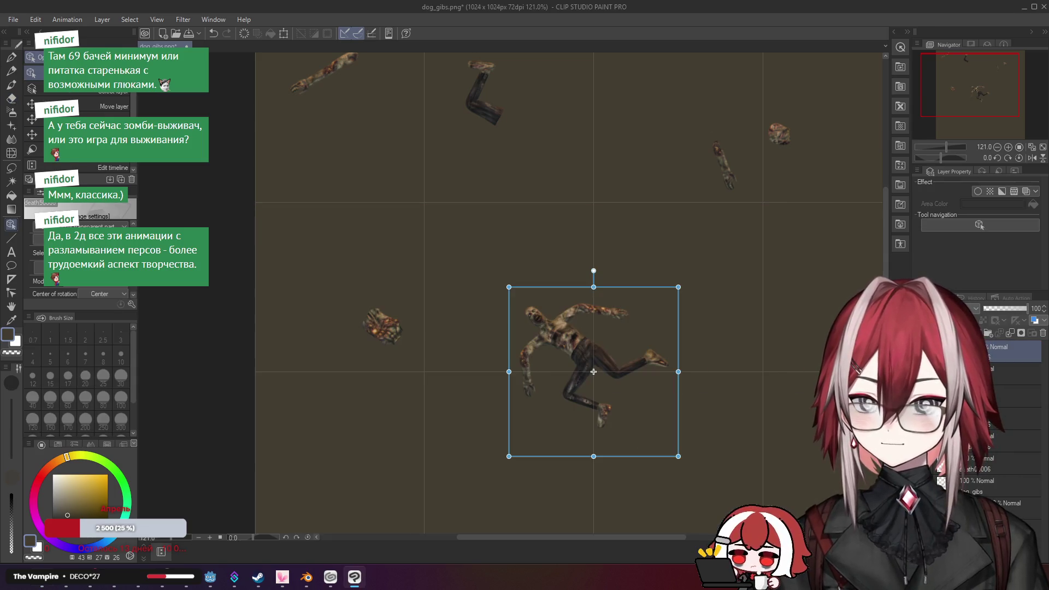
scroll(597, 363, up, 6)
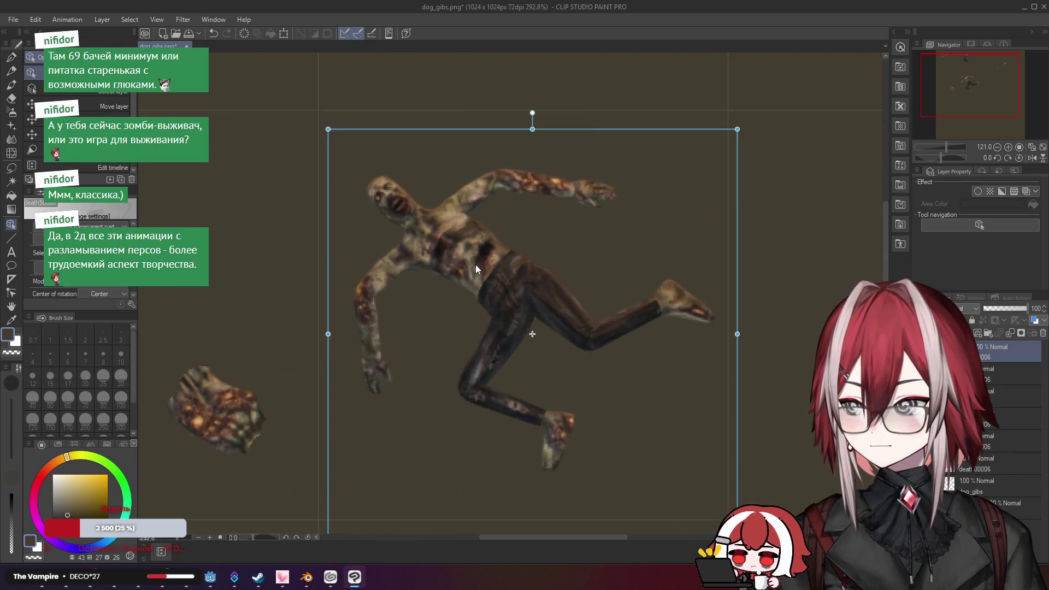
scroll(482, 259, down, 3)
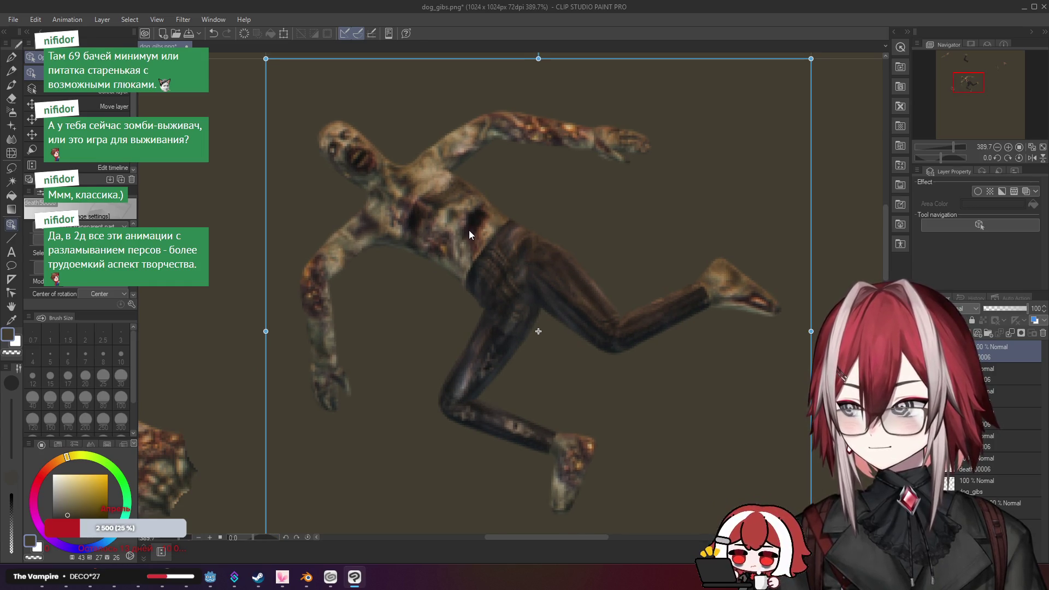
scroll(491, 238, down, 2)
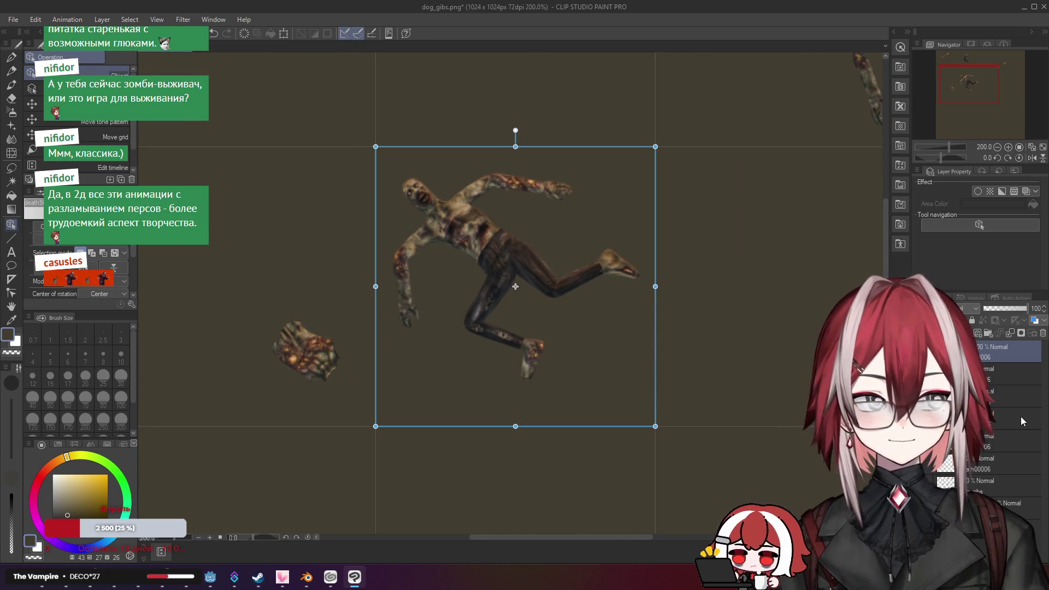
Rasterize the new death50006 zombie layer
click(986, 375)
right_click(989, 352)
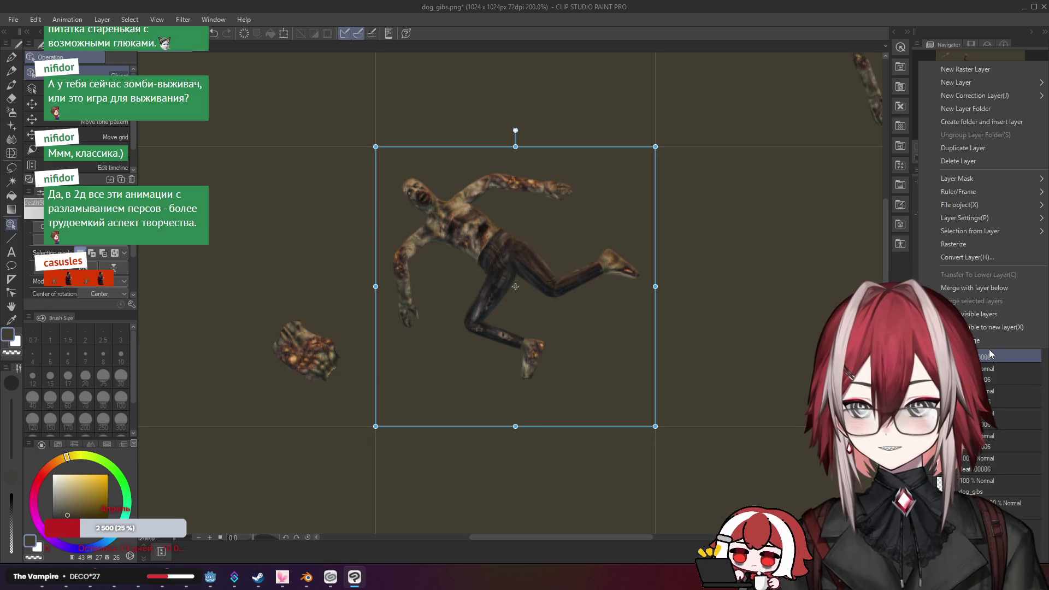
click(965, 245)
scroll(547, 261, up, 4)
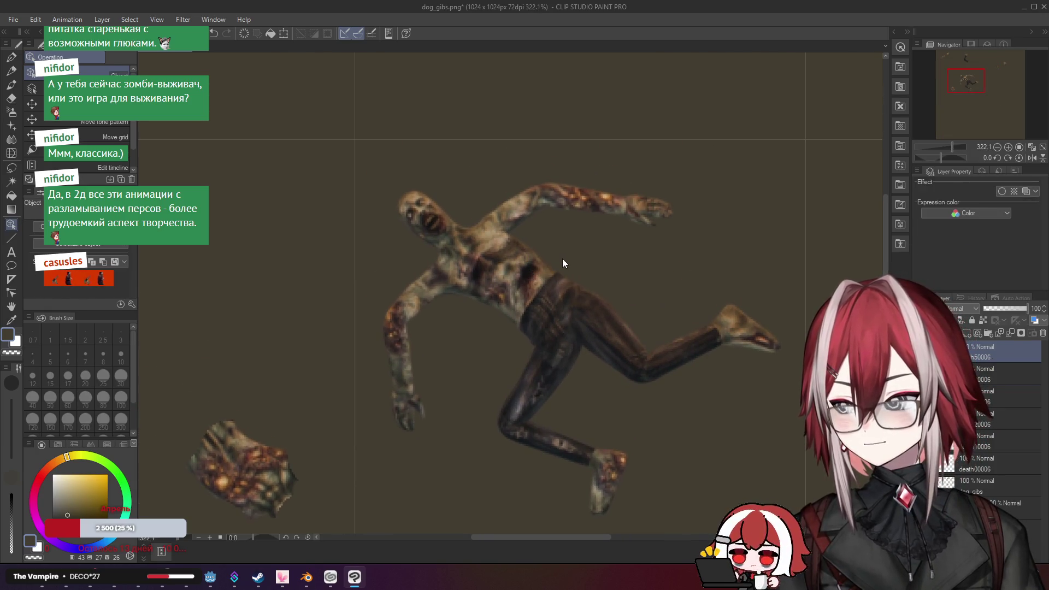
scroll(565, 260, down, 5)
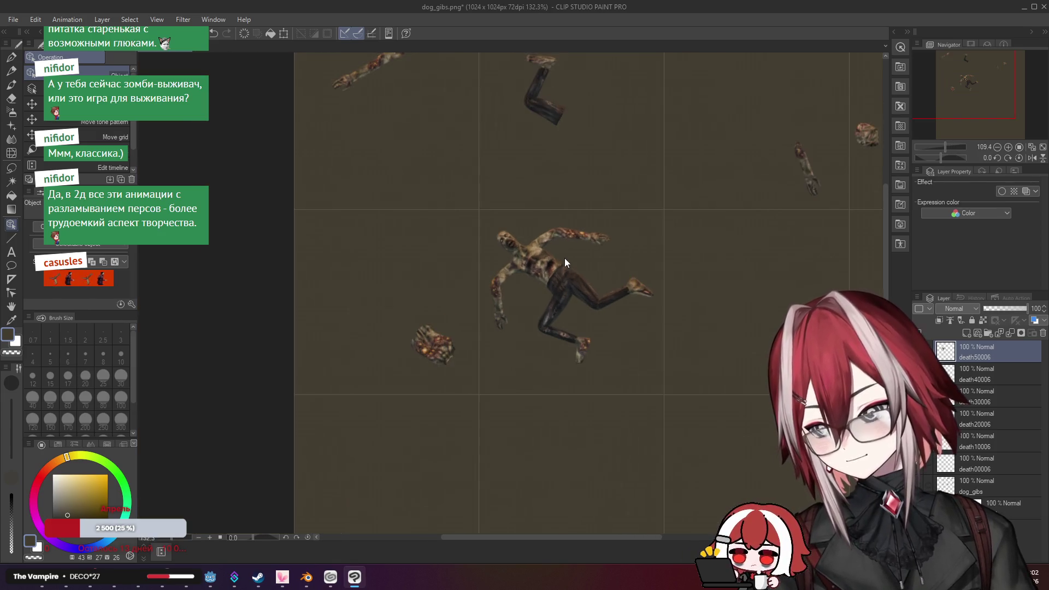
scroll(565, 258, up, 5)
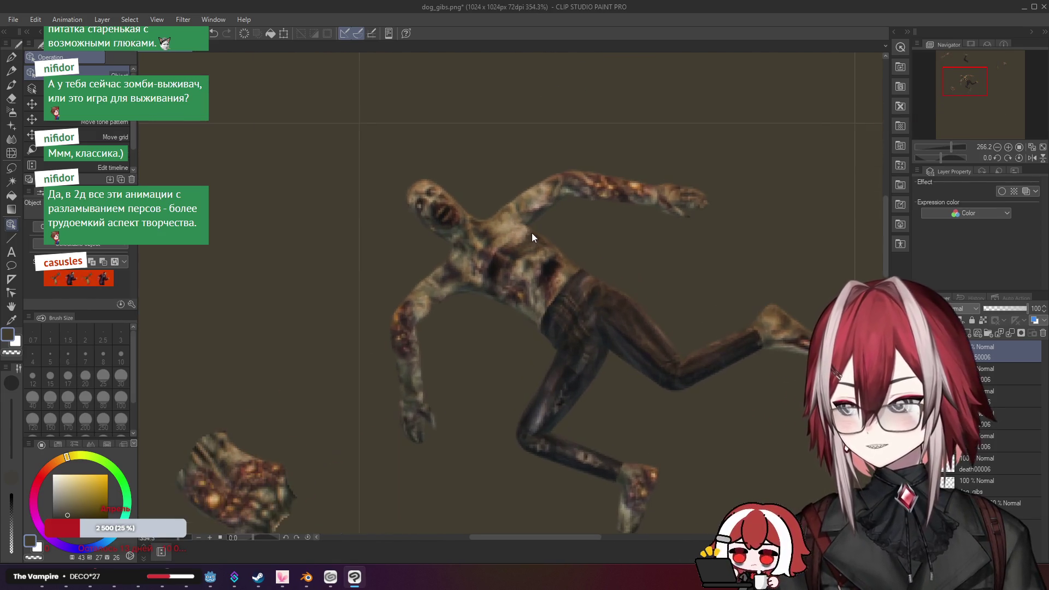
scroll(532, 233, up, 1)
Erase through the zombie's upper arm, pelvis and lower leg to split it apart
key(e)
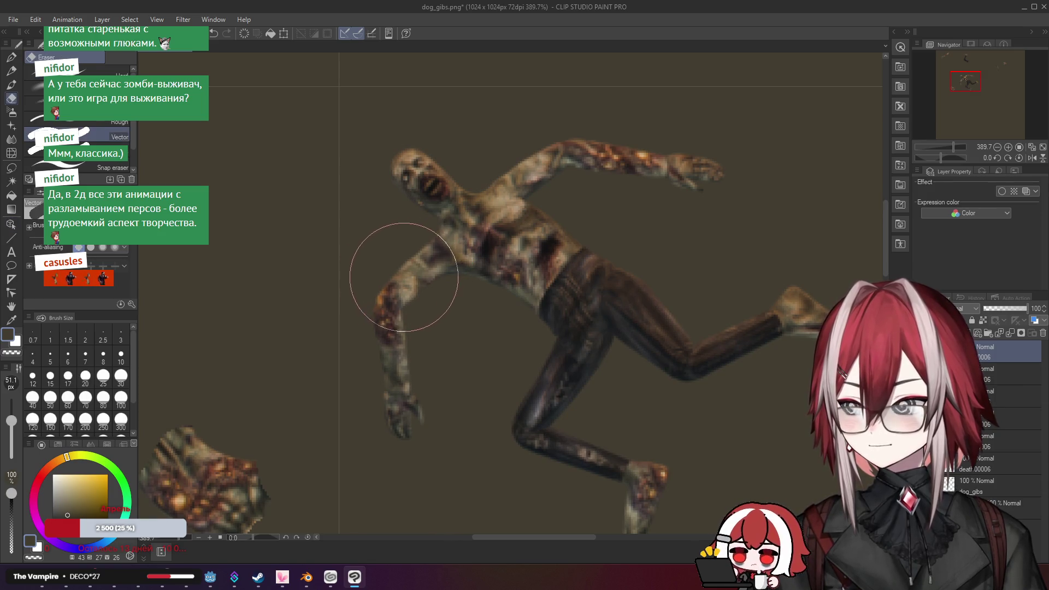
drag(391, 277, 412, 290)
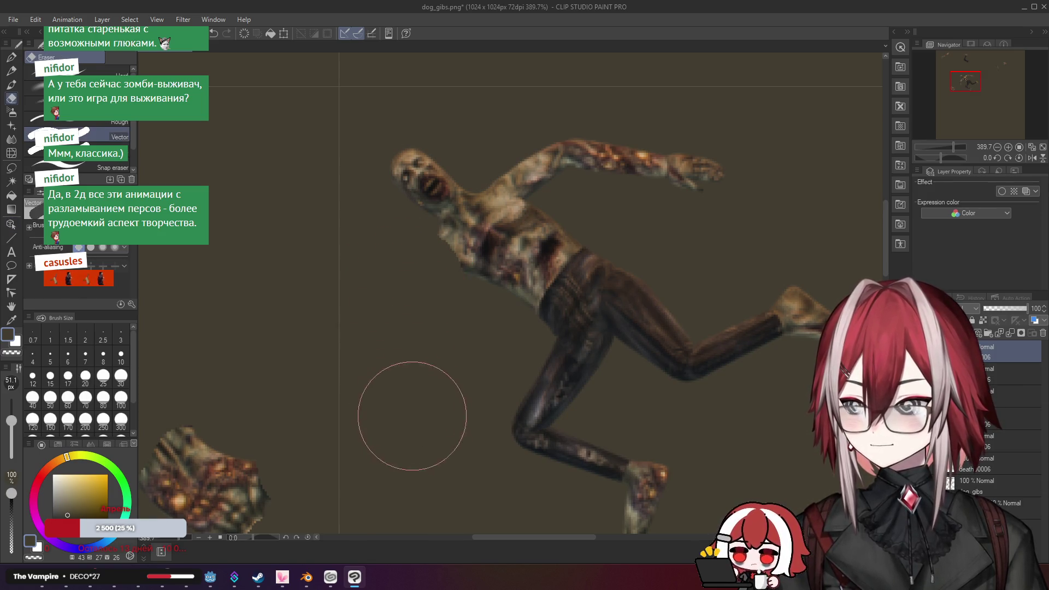
drag(585, 328, 588, 331)
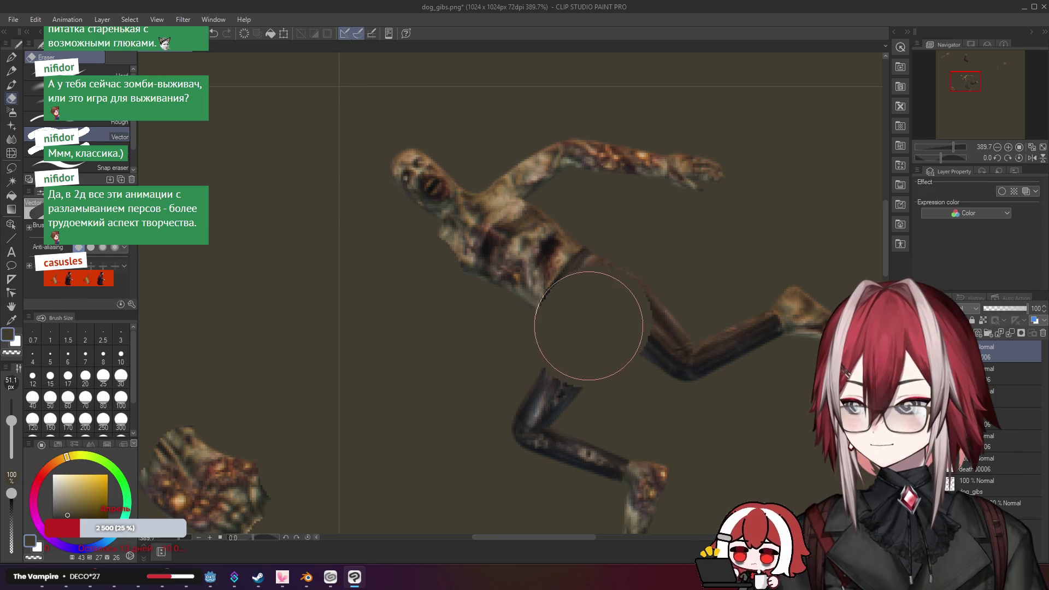
mouse_move(572, 353)
mouse_down()
mouse_move(644, 503)
mouse_move(679, 337)
mouse_up()
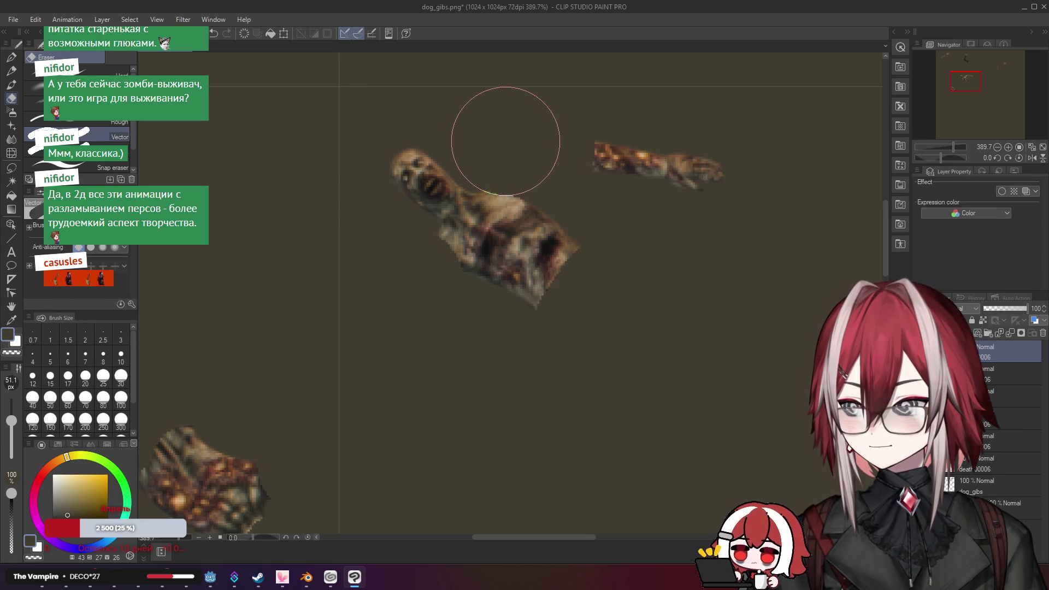
Zoom out, pan across the sheet and switch back to the death renders folder
scroll(620, 173, down, 5)
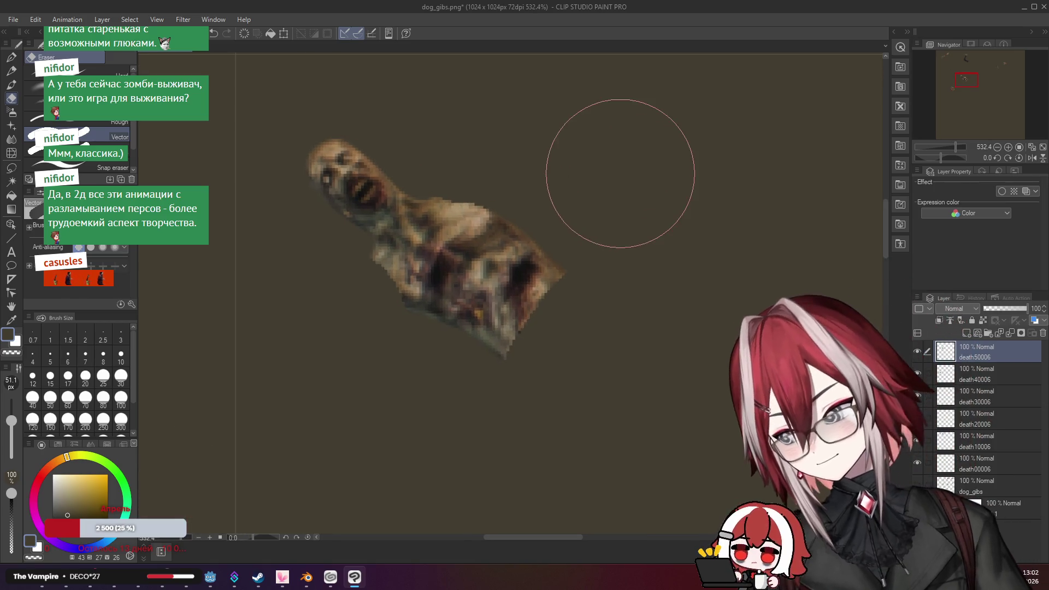
drag(667, 174, 419, 224)
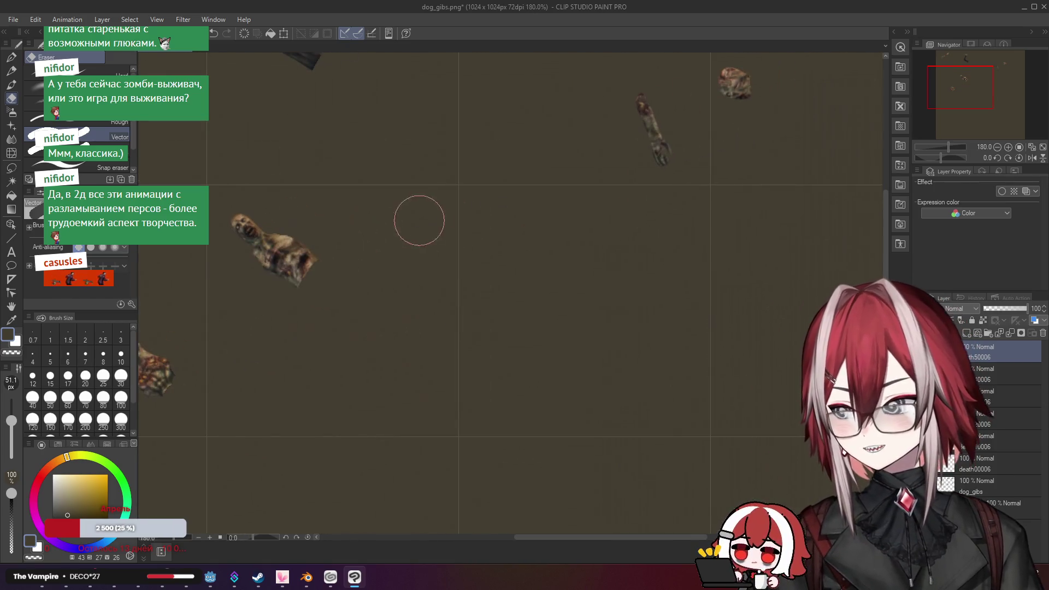
scroll(469, 197, down, 2)
drag(468, 196, 508, 239)
key(alt+Tab)
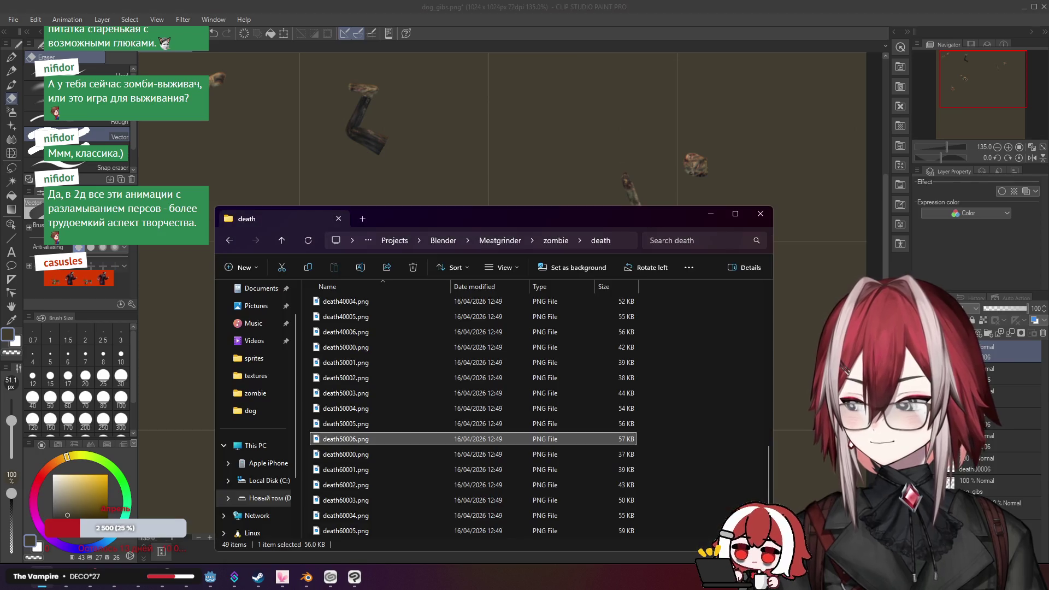
Drag death60006.png onto the sheet and nudge it slightly up and left
click(363, 454)
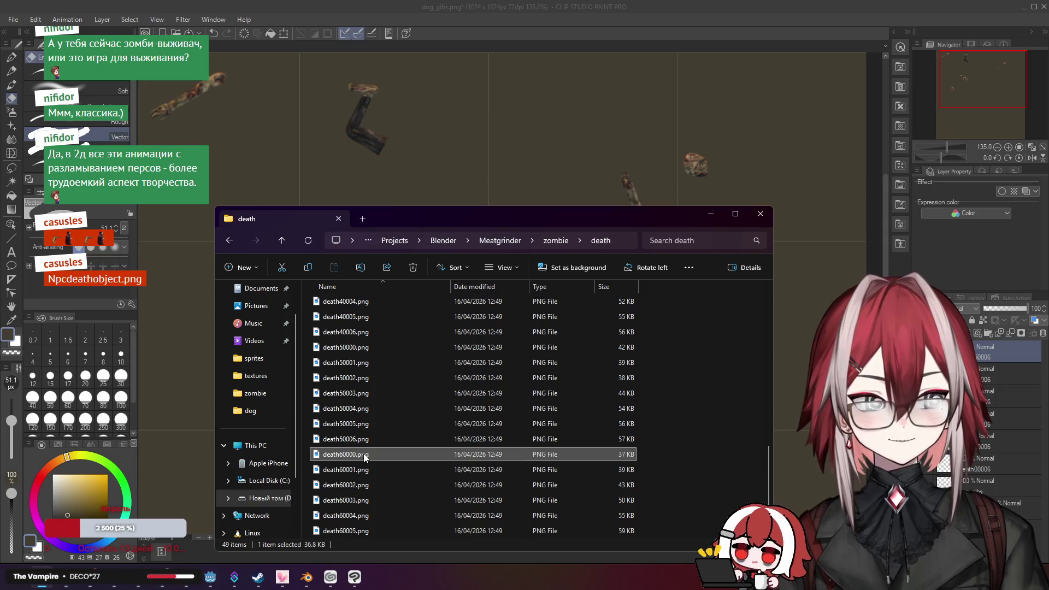
scroll(363, 453, down, 1)
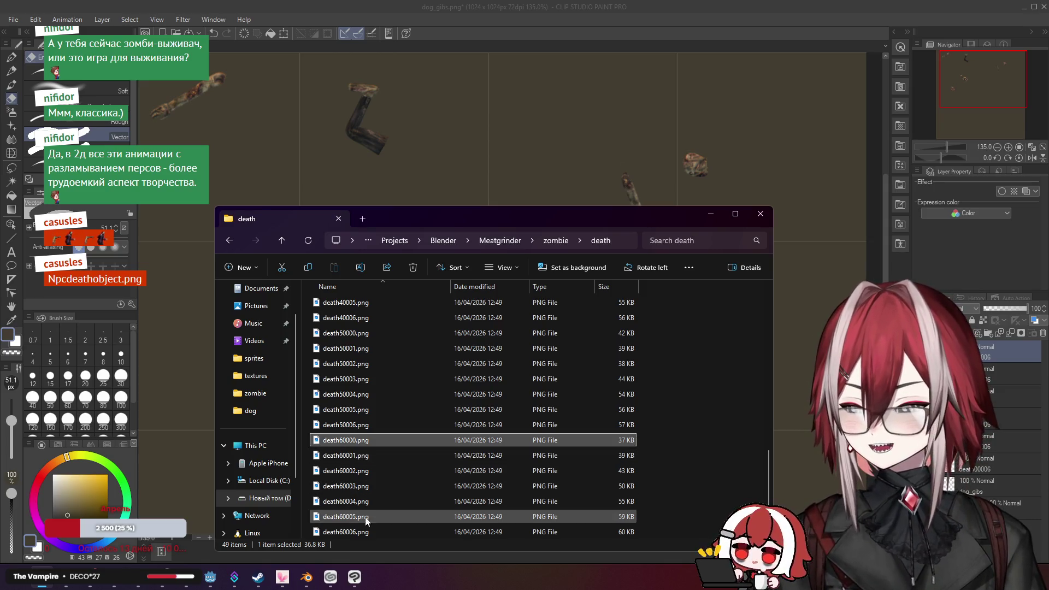
click(354, 533)
drag(354, 533, 547, 164)
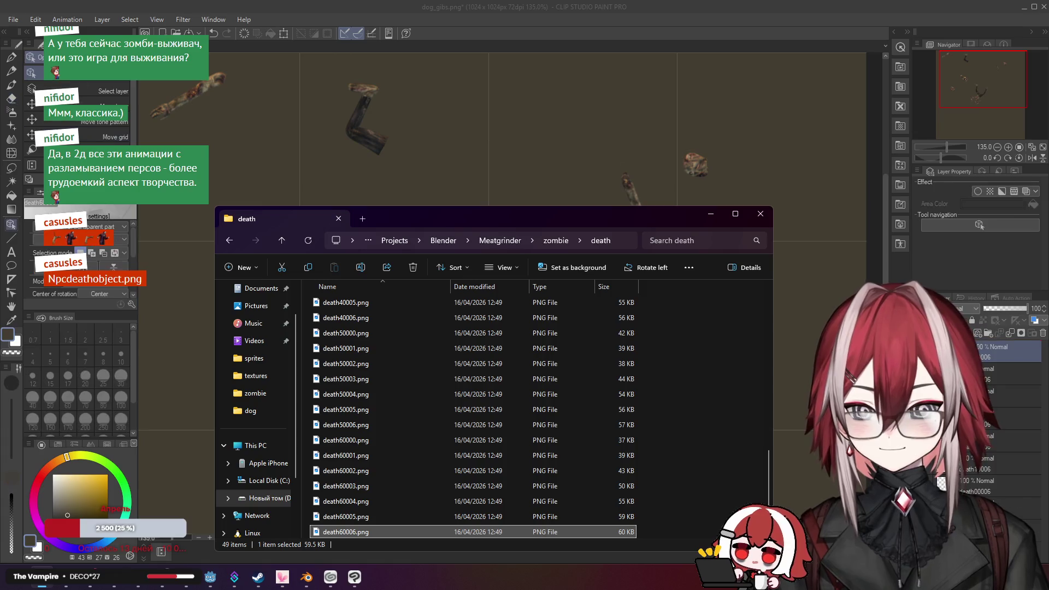
click(711, 214)
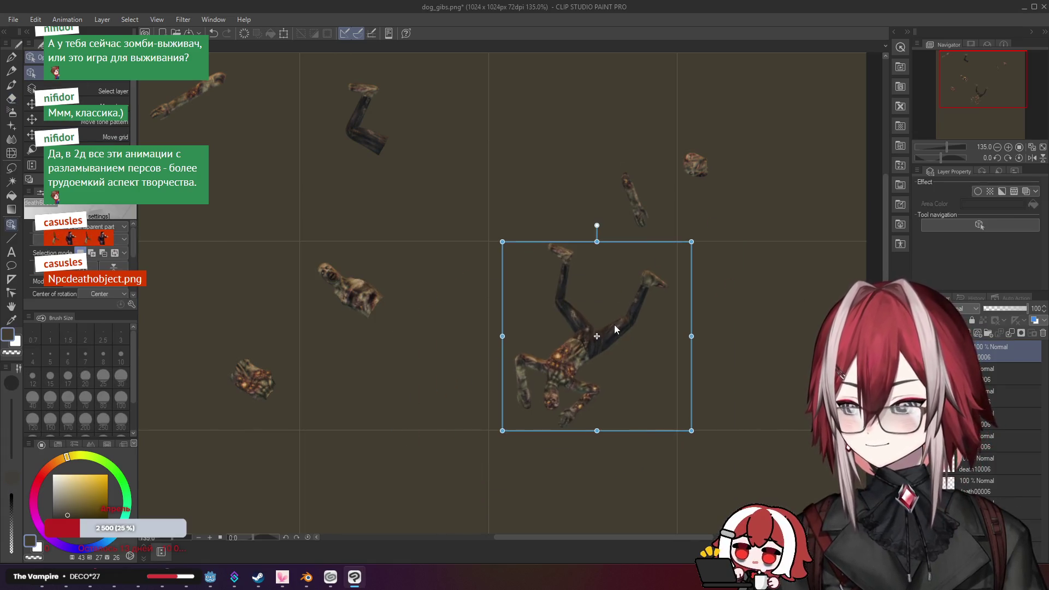
scroll(507, 422, up, 5)
drag(615, 338, 604, 336)
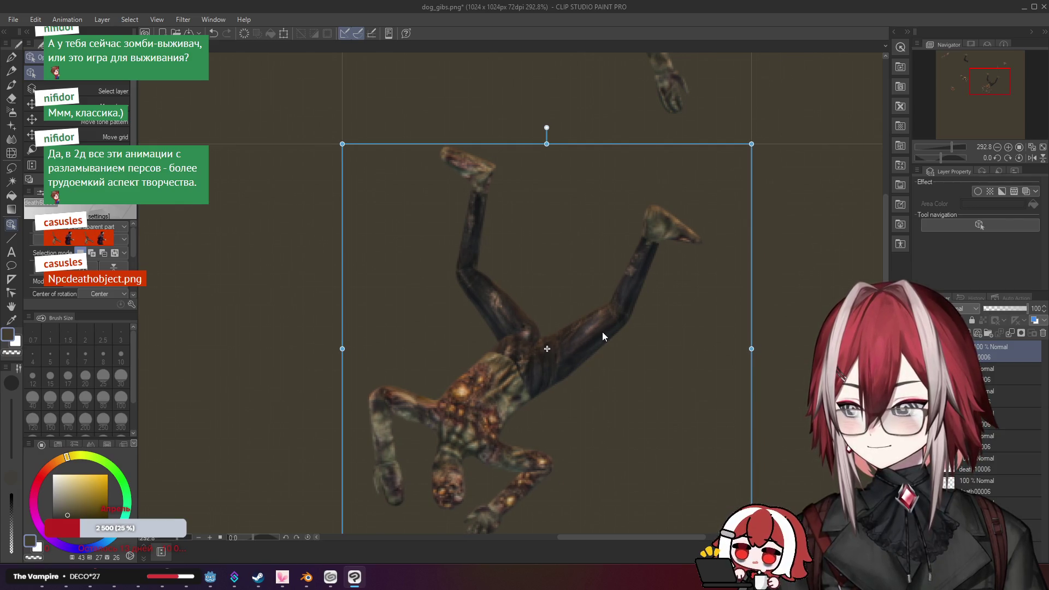
Rasterize the death60006 zombie layer
right_click(1001, 352)
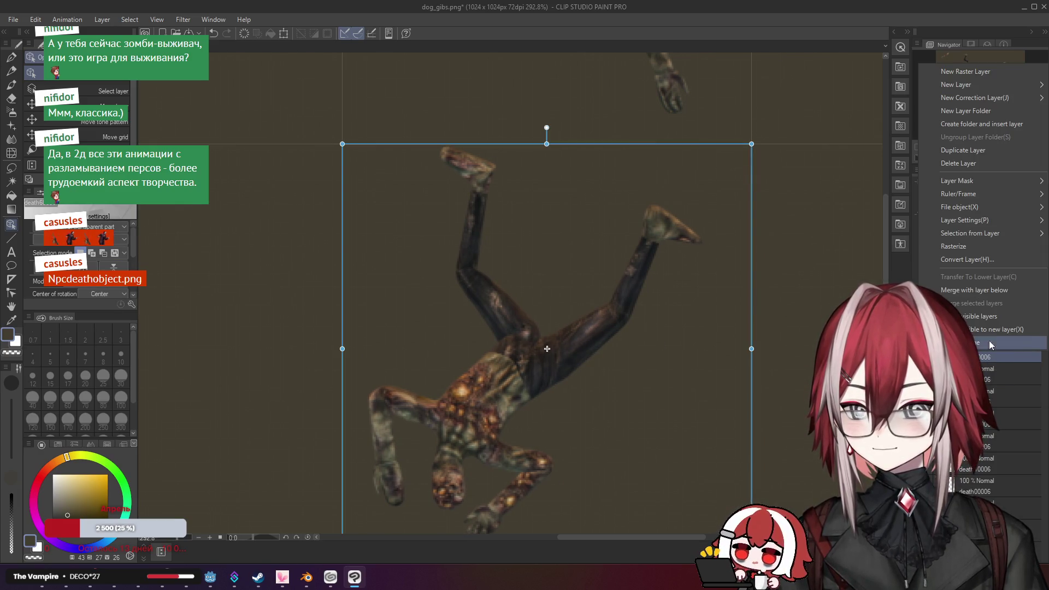
click(958, 247)
scroll(569, 300, down, 2)
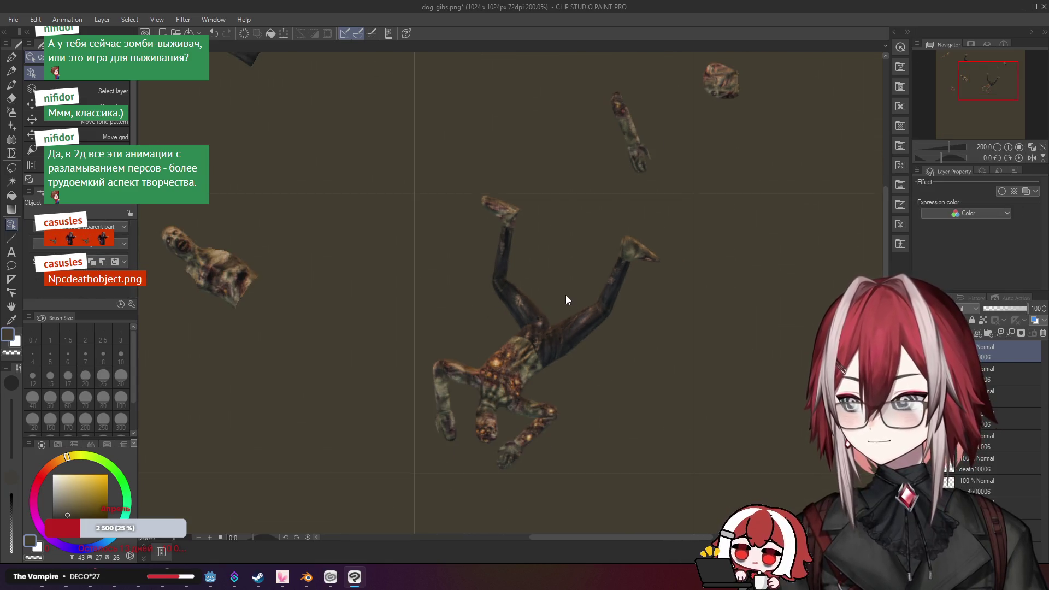
scroll(598, 343, up, 1)
scroll(519, 257, down, 1)
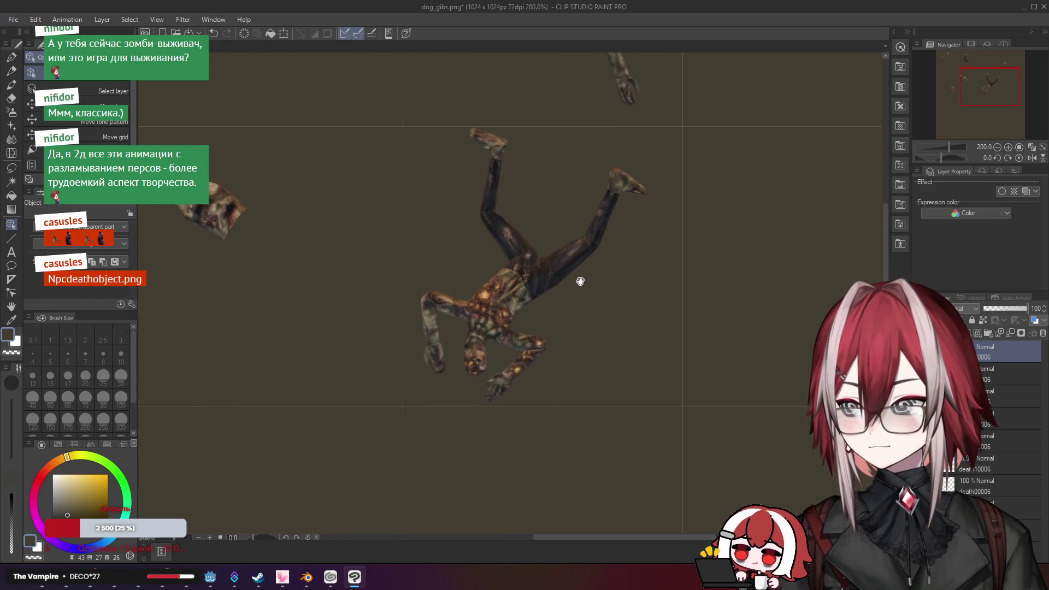
scroll(519, 254, up, 1)
Erase the upper leg and the zombie's torso, arms and head, keeping one leg
key(e)
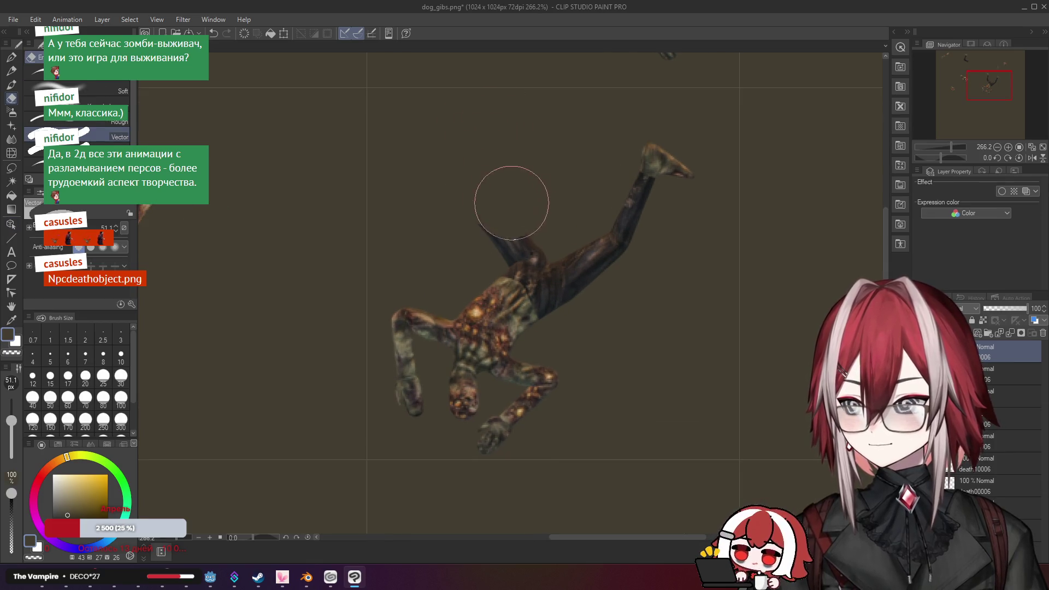
drag(508, 200, 523, 235)
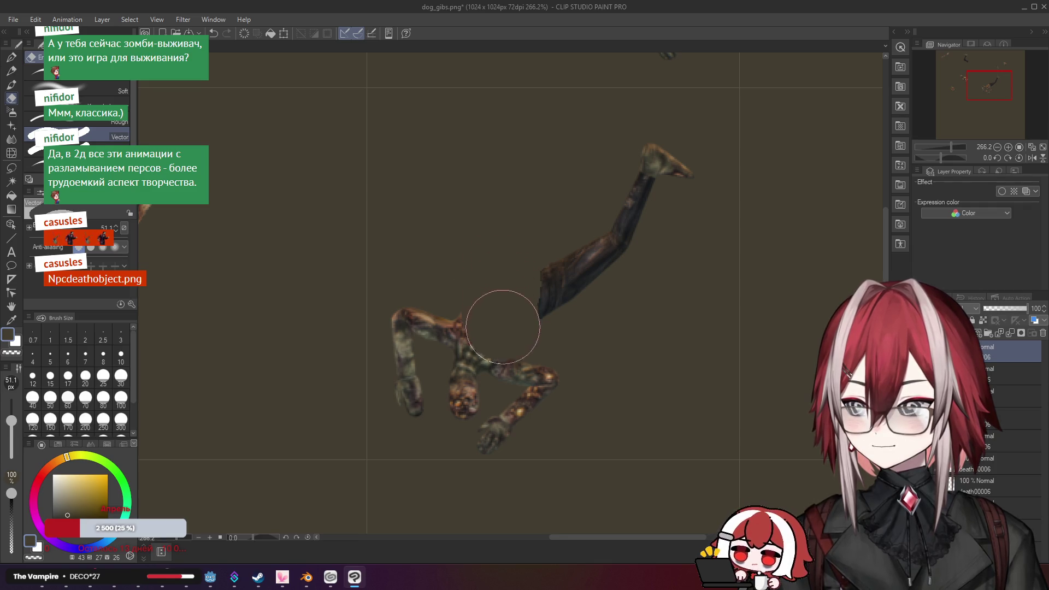
mouse_move(540, 409)
mouse_down()
mouse_move(459, 333)
mouse_move(451, 416)
mouse_up()
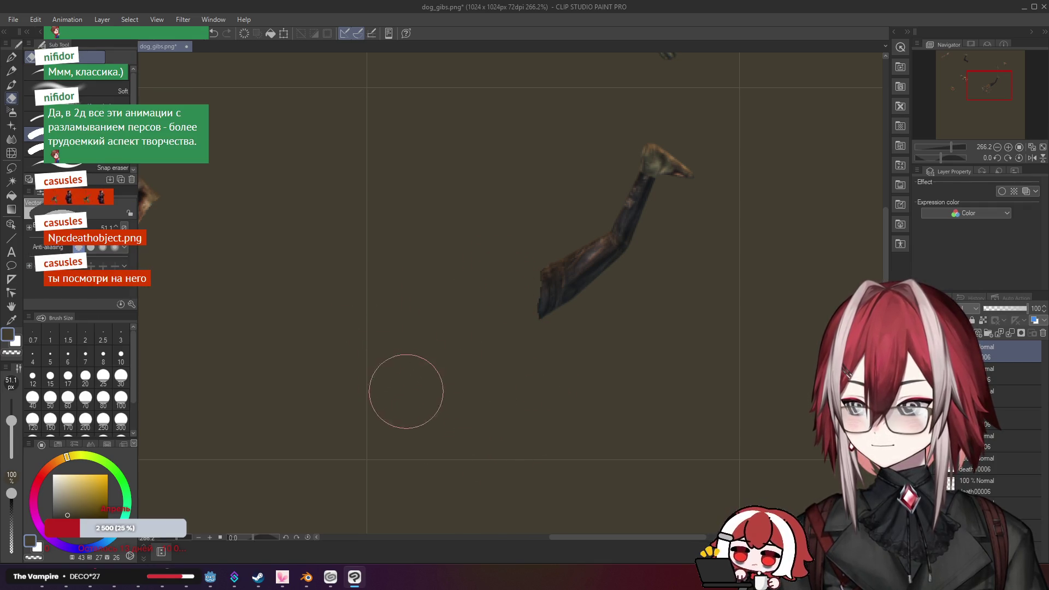
Zoom and pan around the sheet to inspect the gibs, then switch to the browser
scroll(406, 392, down, 5)
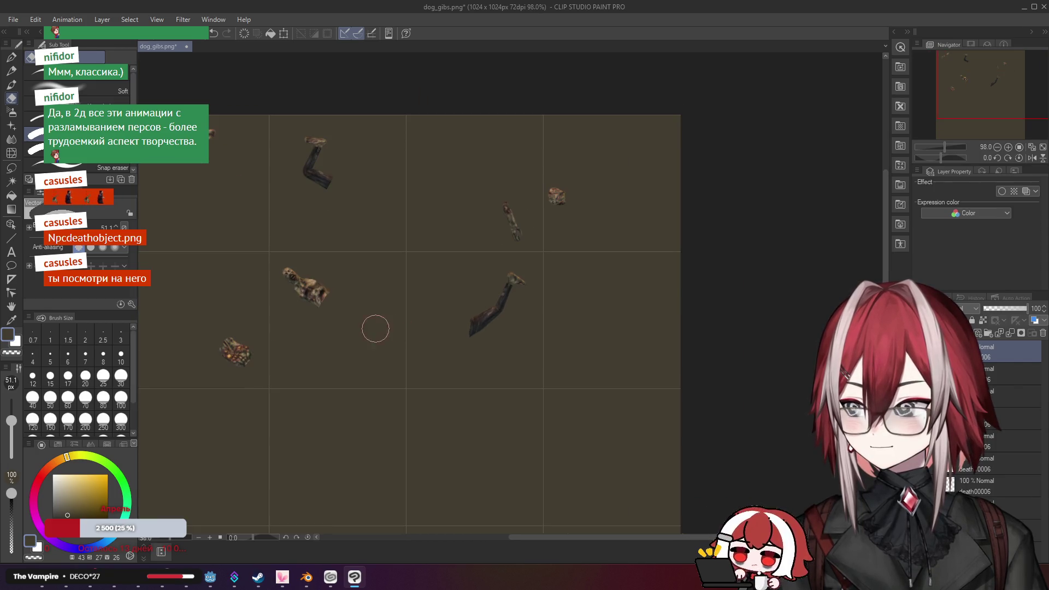
drag(376, 329, 473, 313)
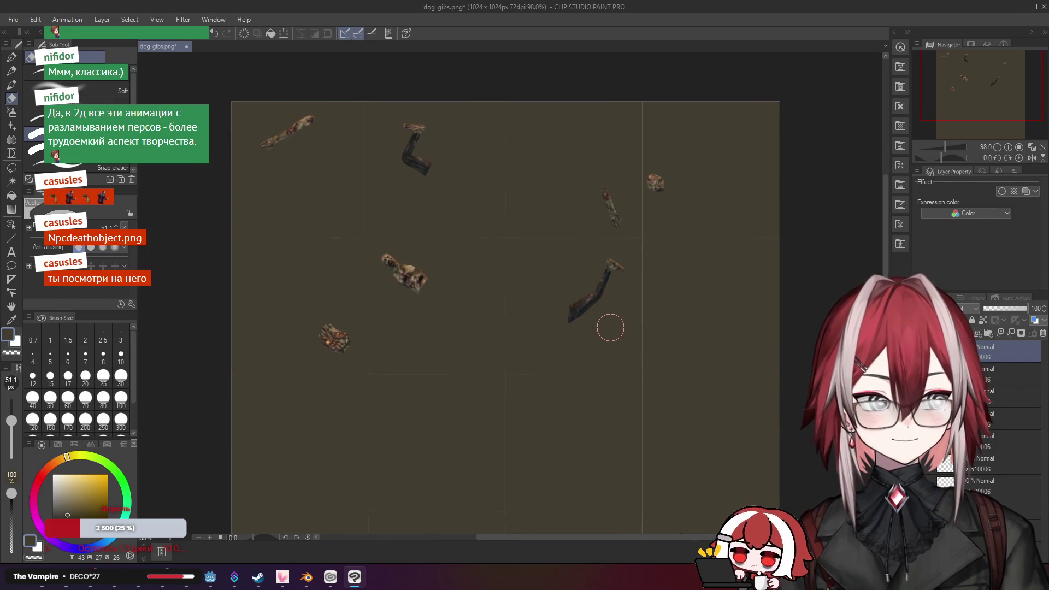
scroll(429, 246, up, 8)
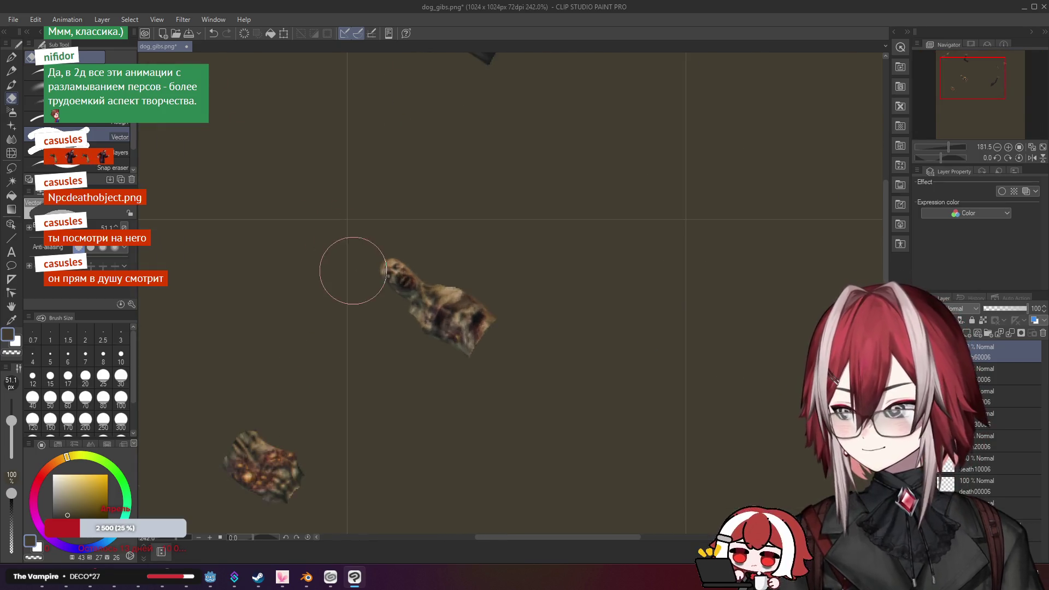
drag(328, 273, 245, 213)
scroll(246, 213, up, 4)
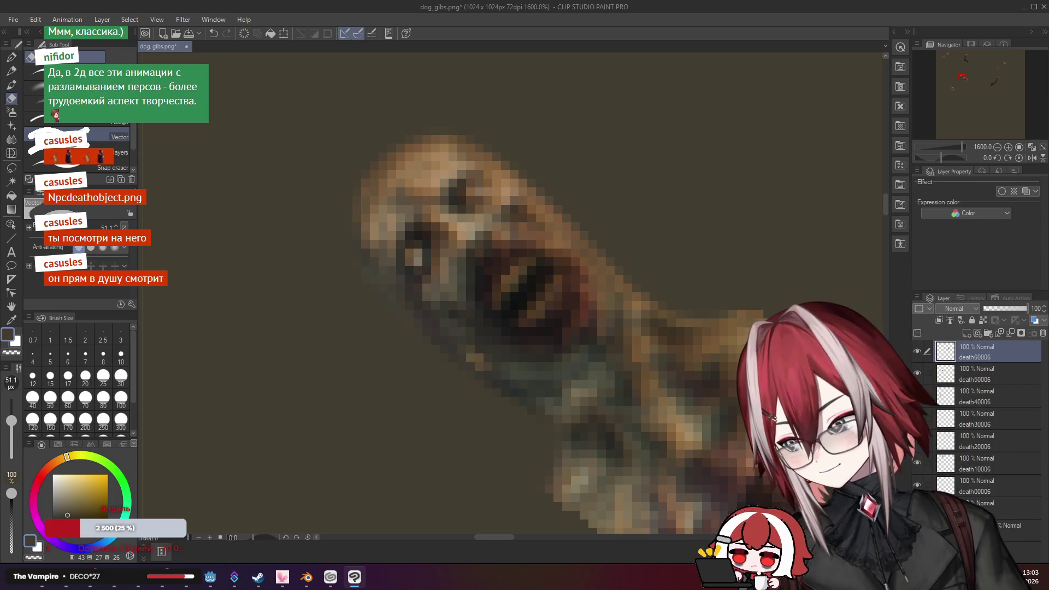
scroll(167, 191, down, 8)
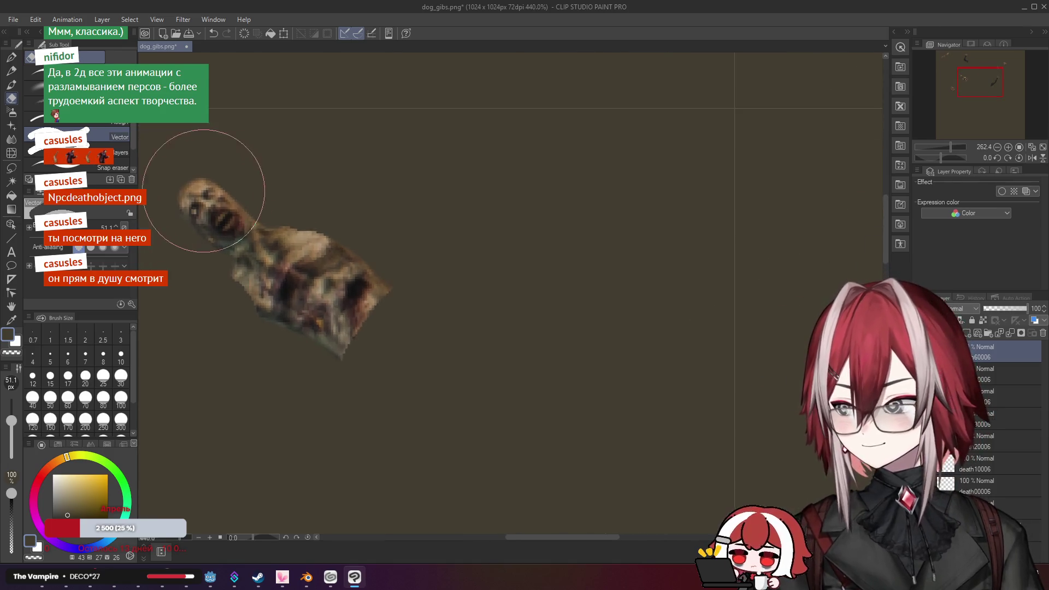
scroll(218, 180, up, 2)
drag(218, 180, 435, 233)
key(alt+Tab)
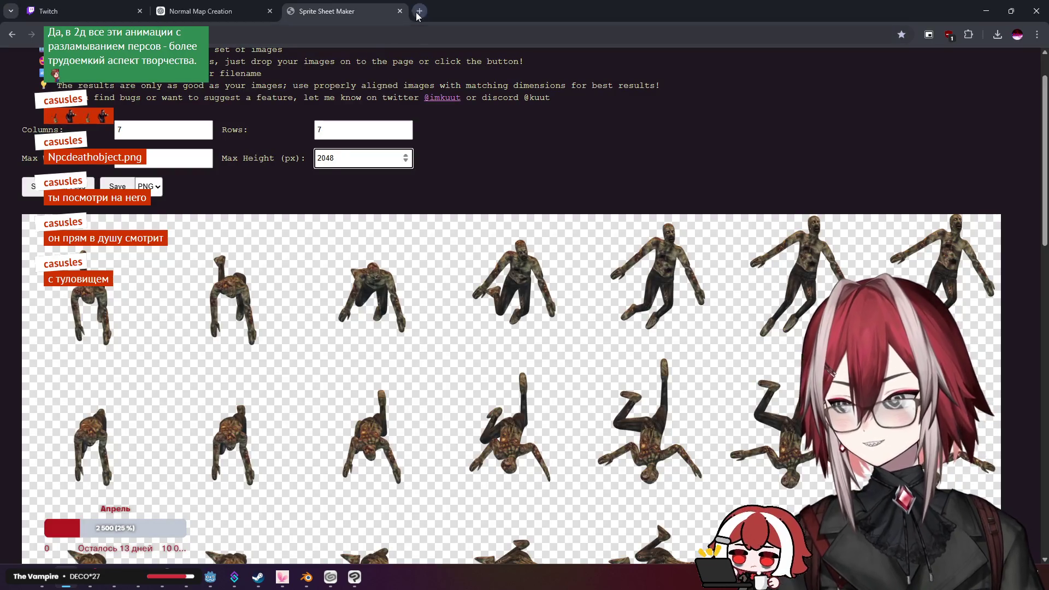
click(415, 13)
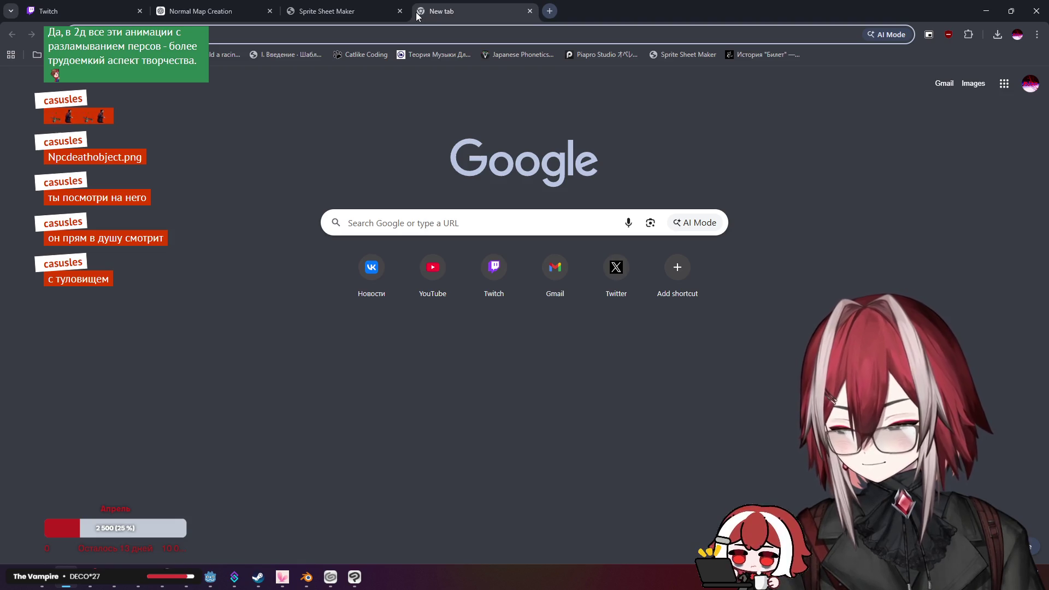
text(baki head)
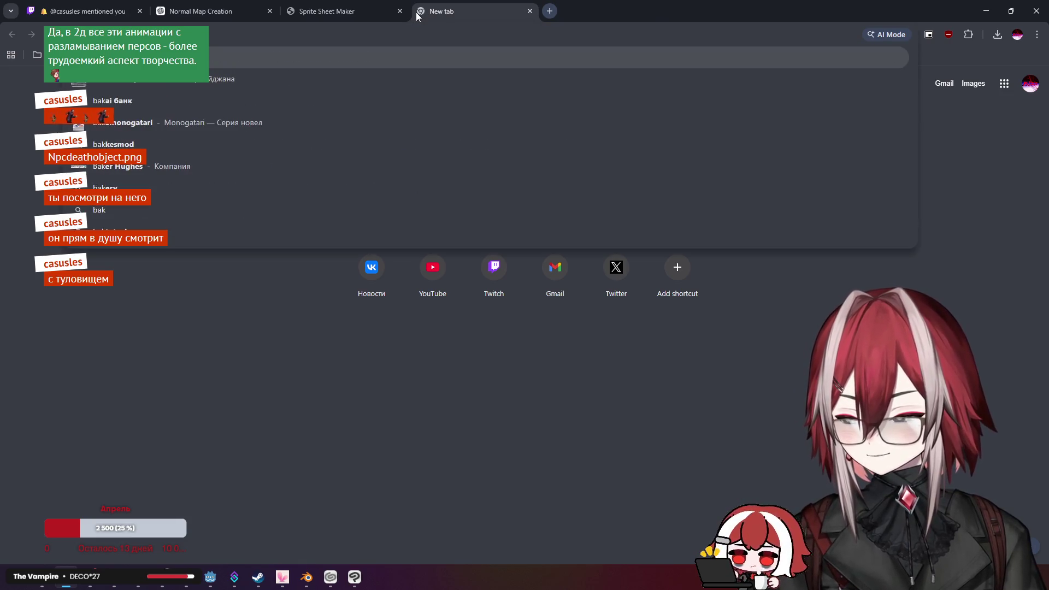
key(Return)
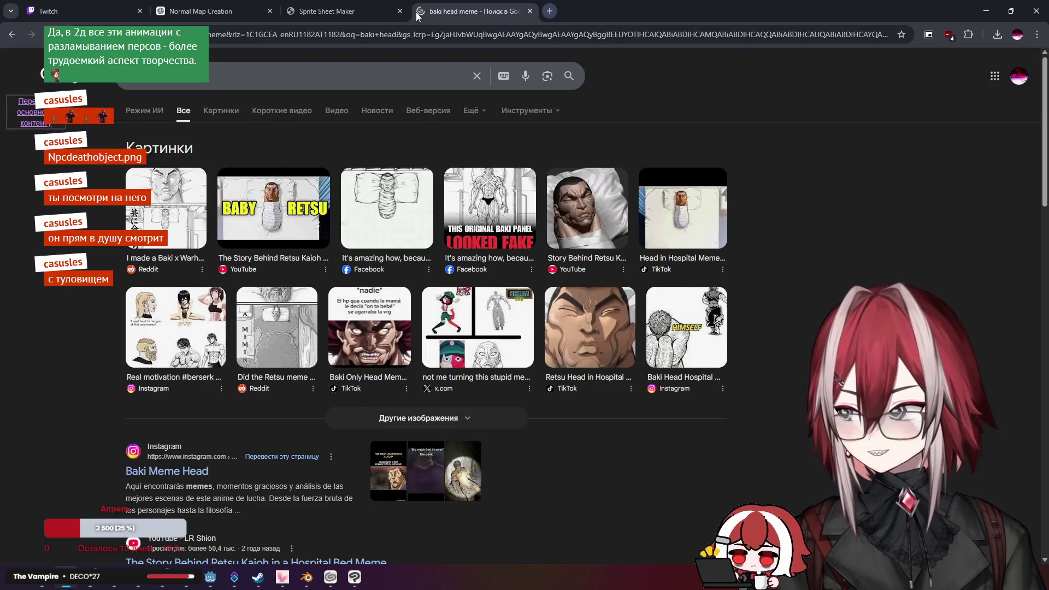
click(312, 196)
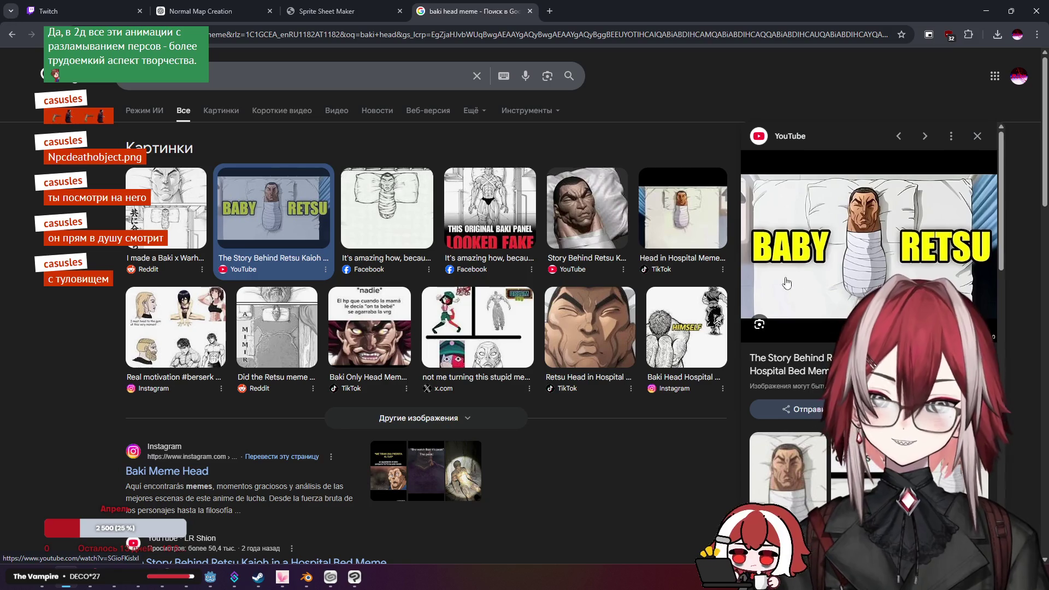
click(530, 11)
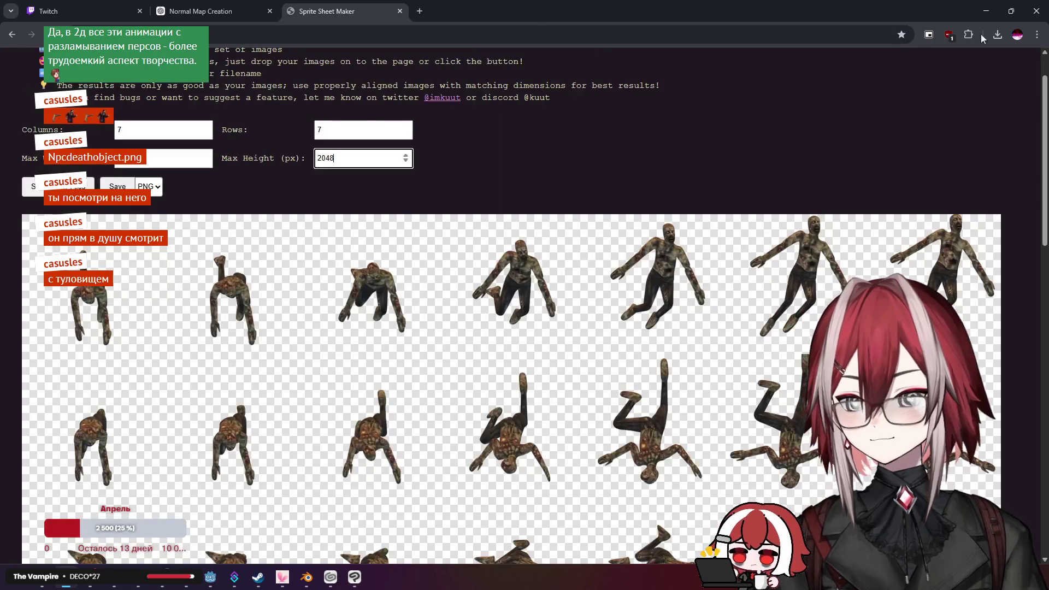
key(alt+Tab)
scroll(493, 173, down, 2)
Open the zombie death frames folder, scroll to the top and select death00005.png
mouse_move(492, 175)
mouse_down()
mouse_move(411, 227)
mouse_move(464, 211)
mouse_up()
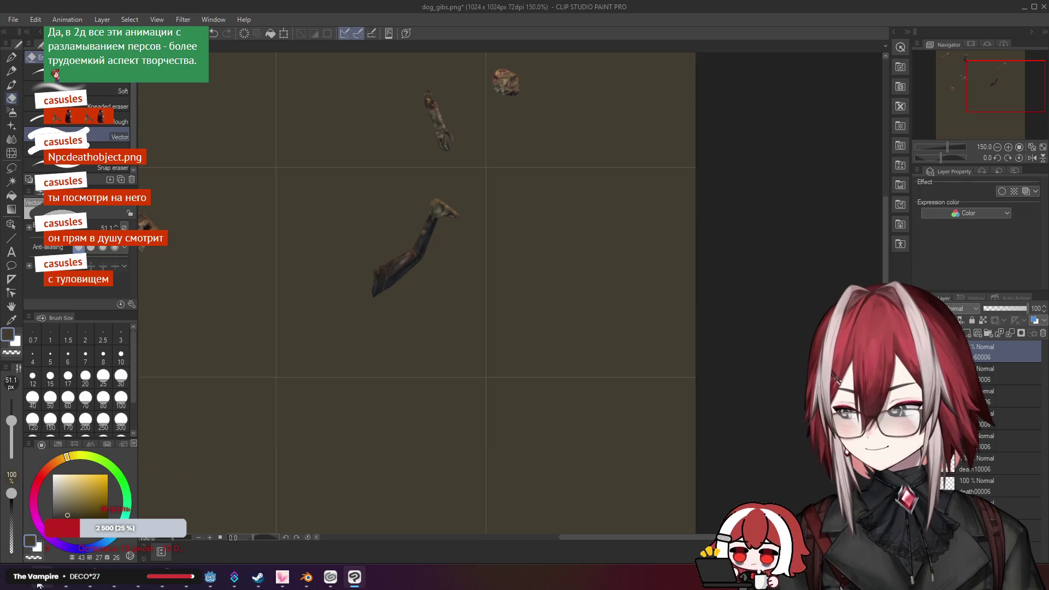
click(38, 584)
drag(764, 497, 748, 290)
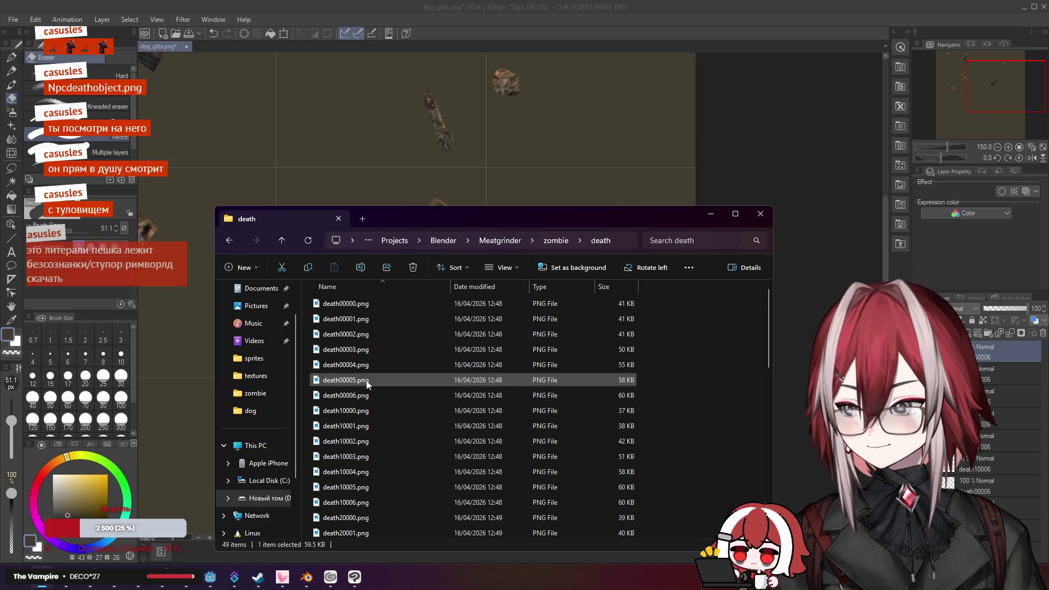
click(365, 394)
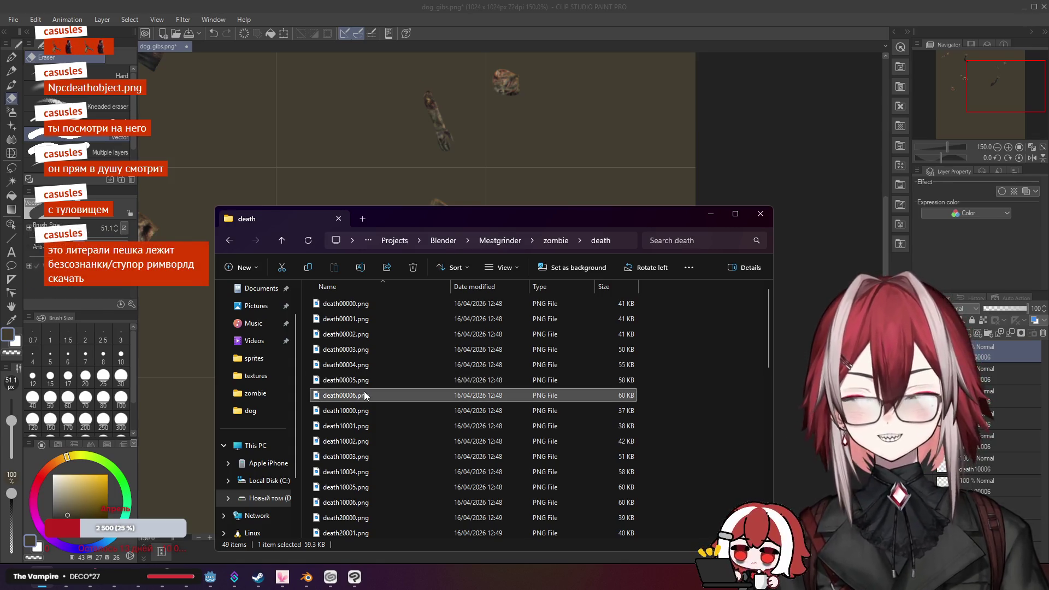
click(351, 381)
Add death00005.png as a new top layer, placed in the right cell and nudged down
drag(351, 380, 985, 354)
mouse_move(315, 353)
mouse_down()
mouse_move(491, 269)
mouse_move(615, 242)
mouse_up()
scroll(562, 226, up, 3)
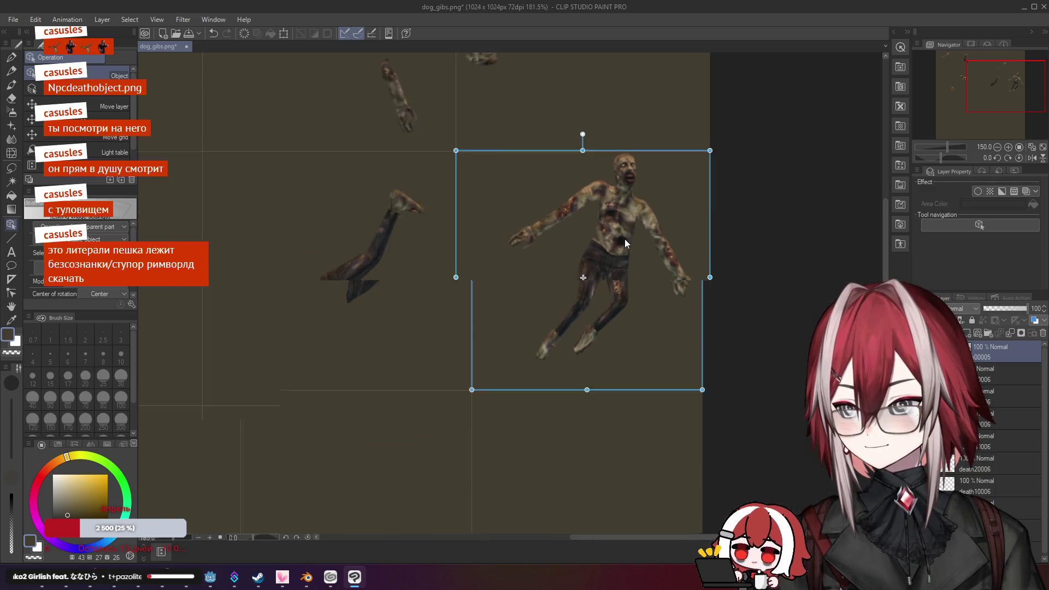
key(Down)
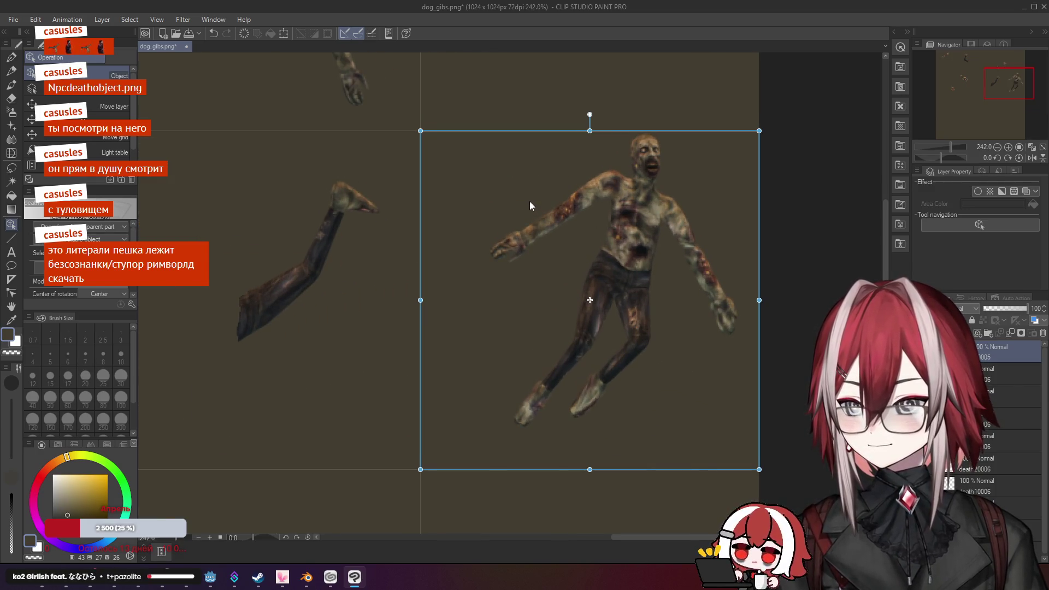
scroll(674, 270, down, 5)
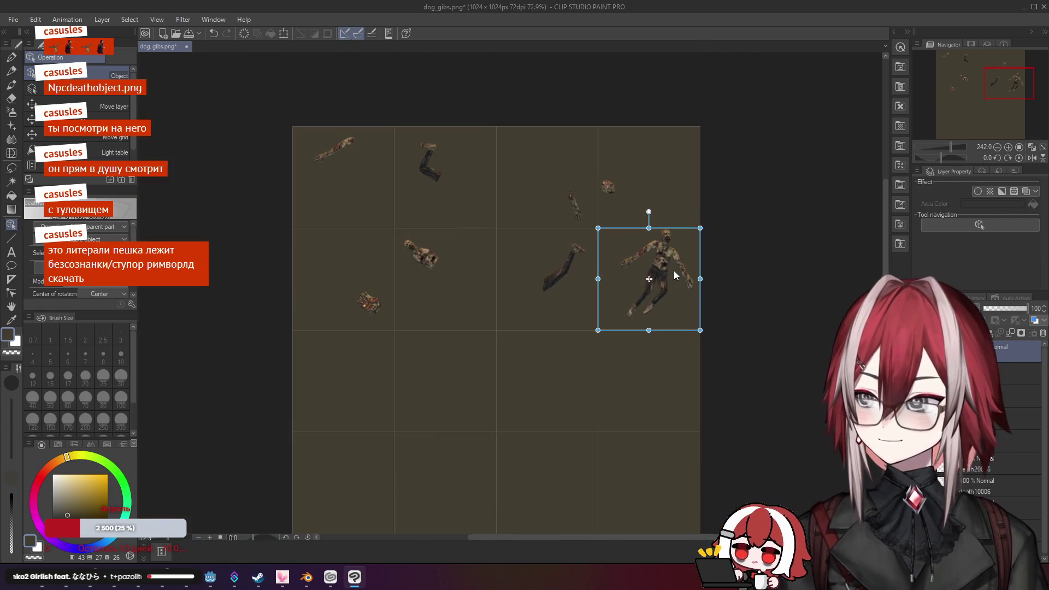
scroll(673, 271, up, 5)
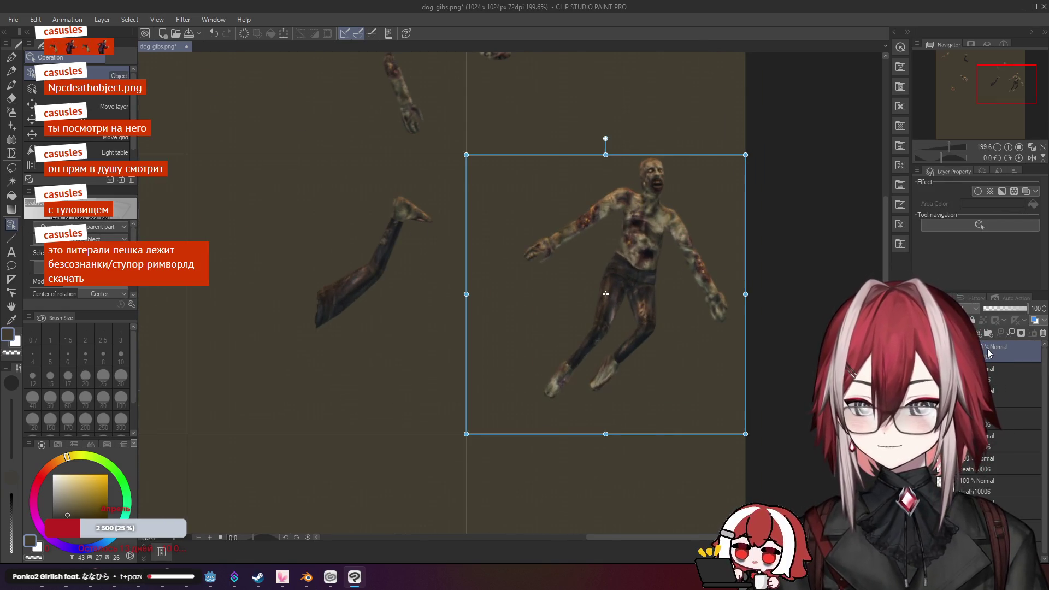
right_click(990, 349)
key(Escape)
scroll(683, 254, up, 4)
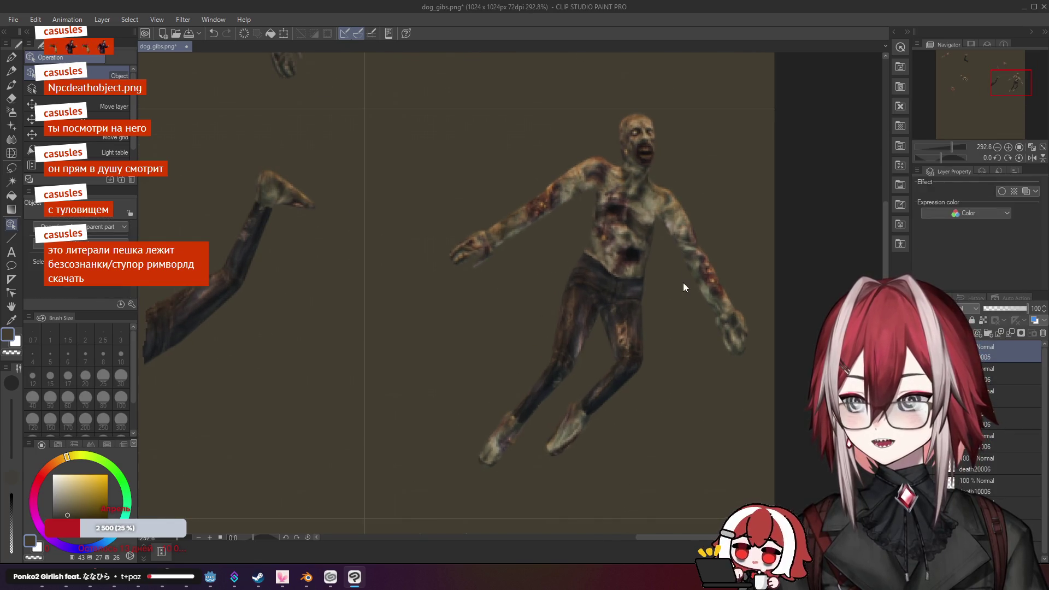
mouse_move(656, 227)
mouse_down()
mouse_move(658, 246)
mouse_move(628, 231)
mouse_up()
Erase the zombie's legs and one arm, then return to the death frames folder
scroll(628, 231, down, 1)
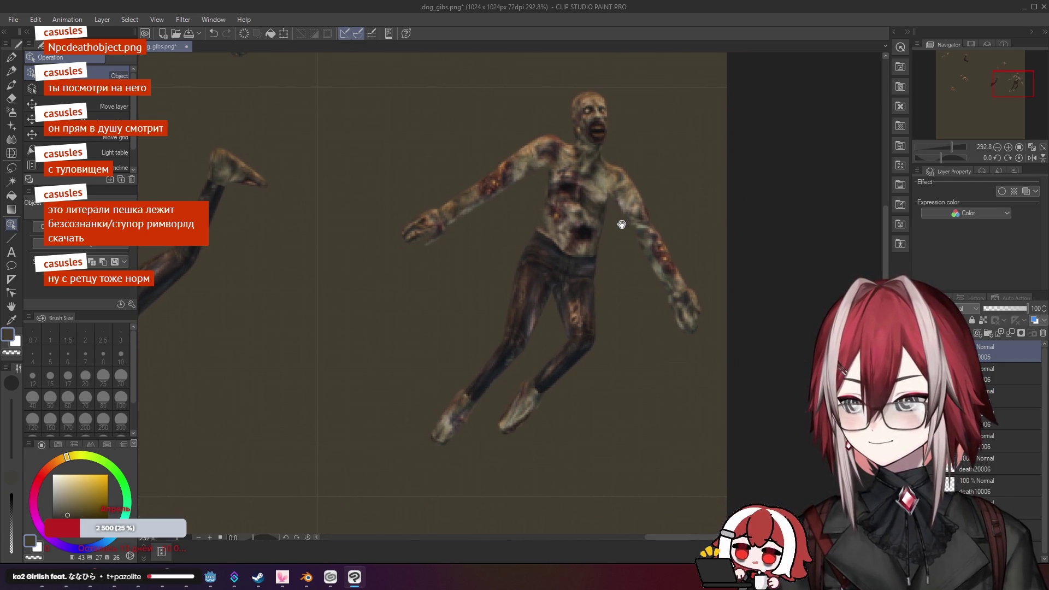
scroll(573, 227, down, 1)
scroll(574, 223, down, 2)
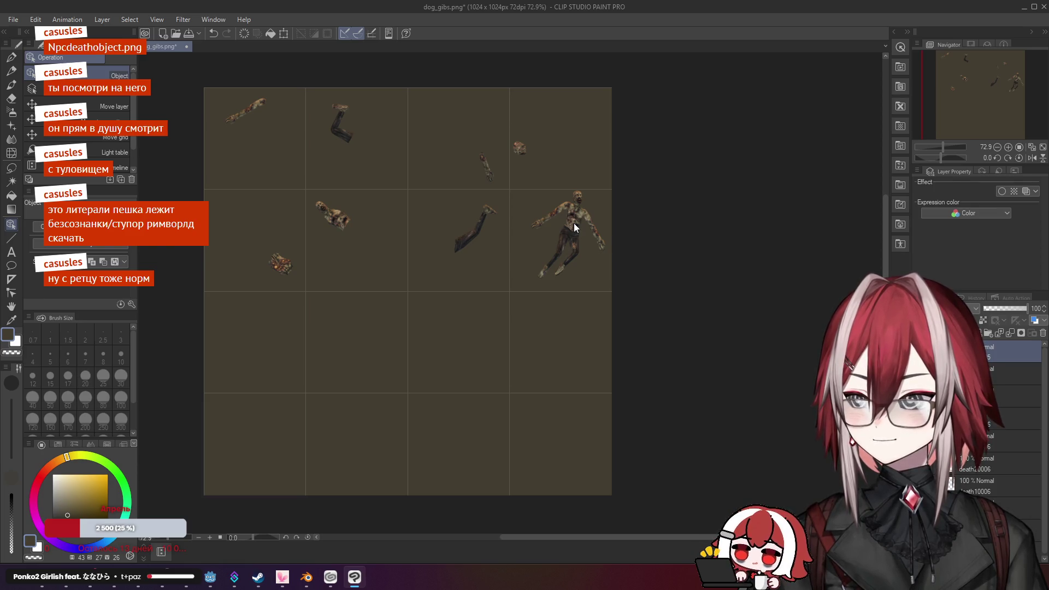
scroll(574, 227, up, 4)
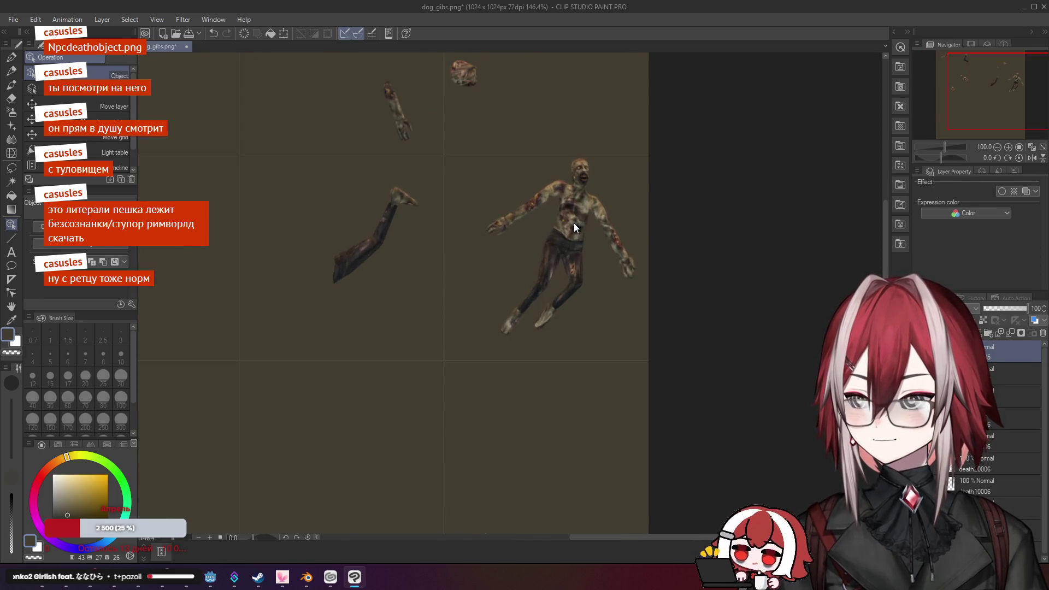
drag(587, 188, 586, 216)
key(e)
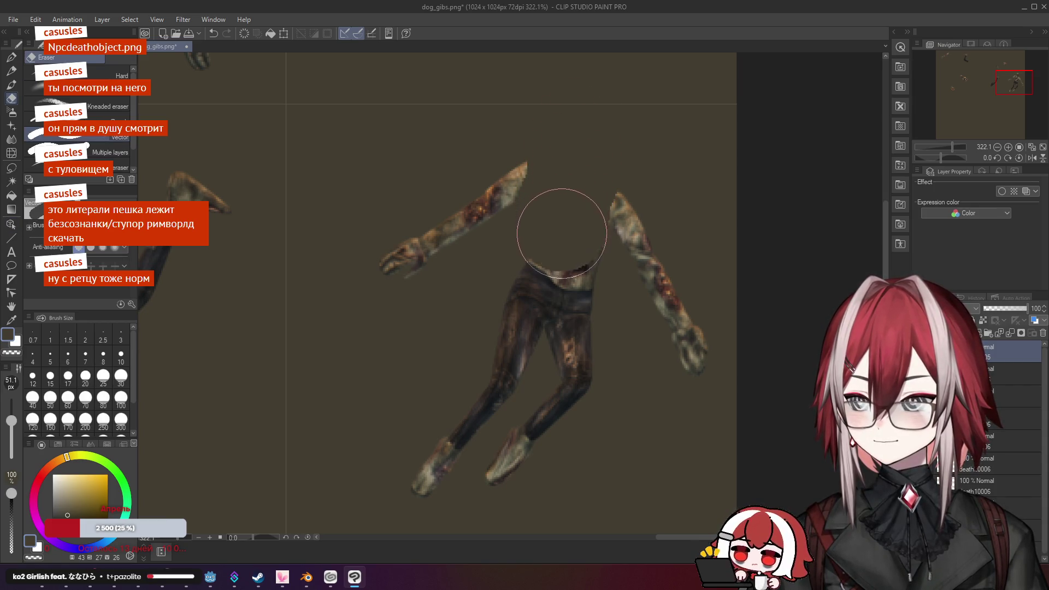
mouse_move(573, 297)
mouse_down()
mouse_move(503, 422)
mouse_move(475, 399)
mouse_move(536, 201)
mouse_move(392, 255)
mouse_up()
scroll(456, 303, down, 6)
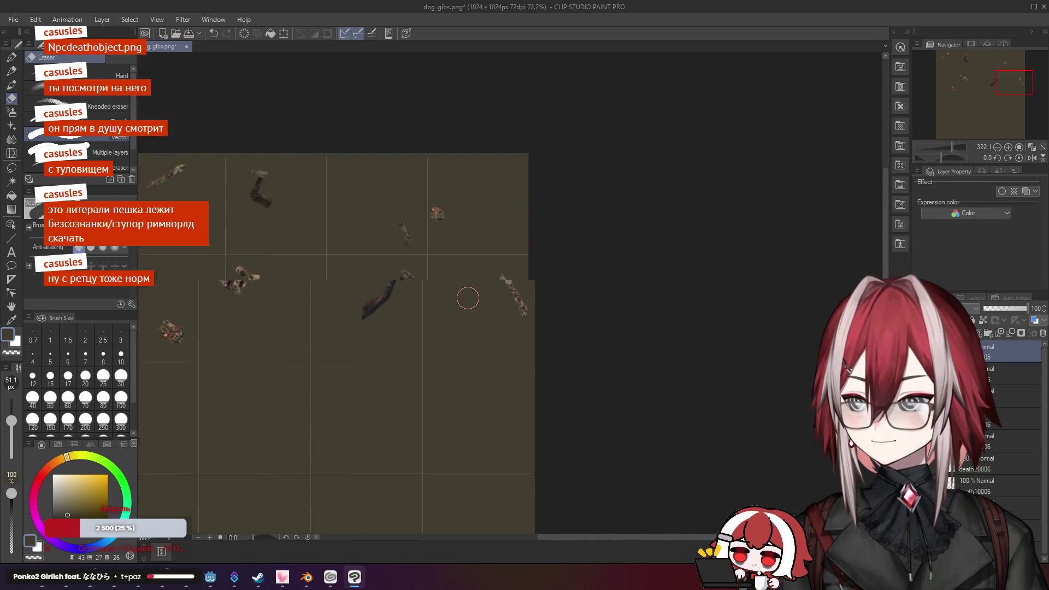
scroll(569, 237, up, 2)
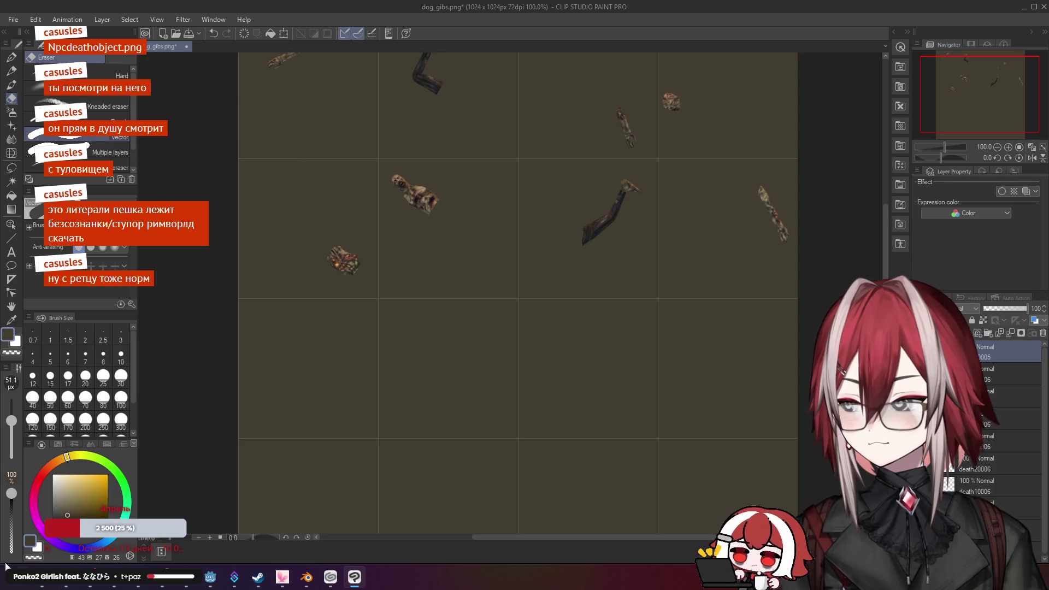
key(alt+Tab)
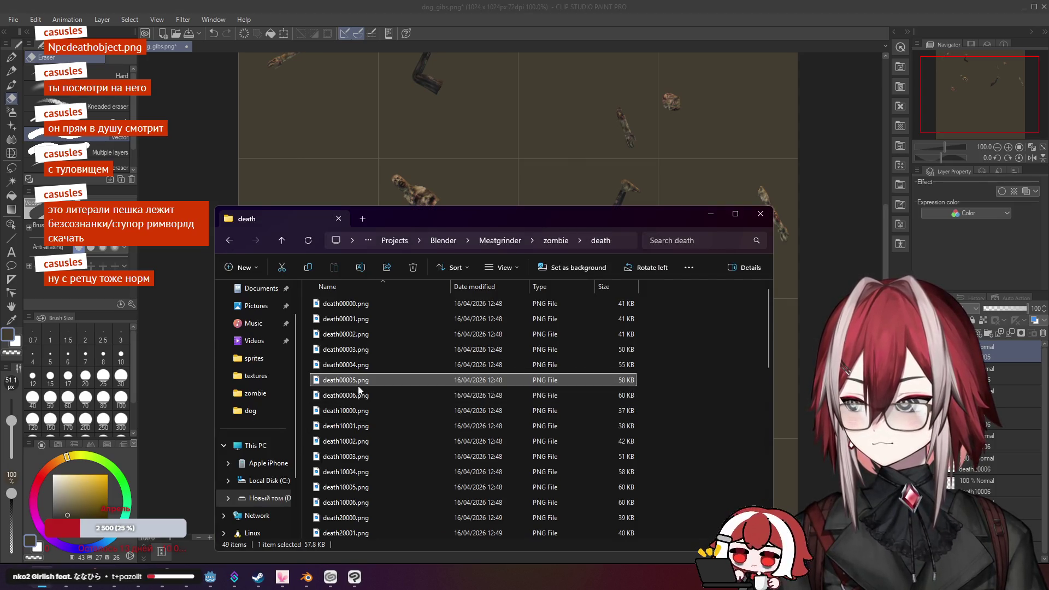
Drag death10005.png onto the canvas and move the corpse into the lower-left cell
click(348, 487)
mouse_move(351, 495)
mouse_down()
mouse_move(501, 450)
mouse_move(787, 306)
mouse_up()
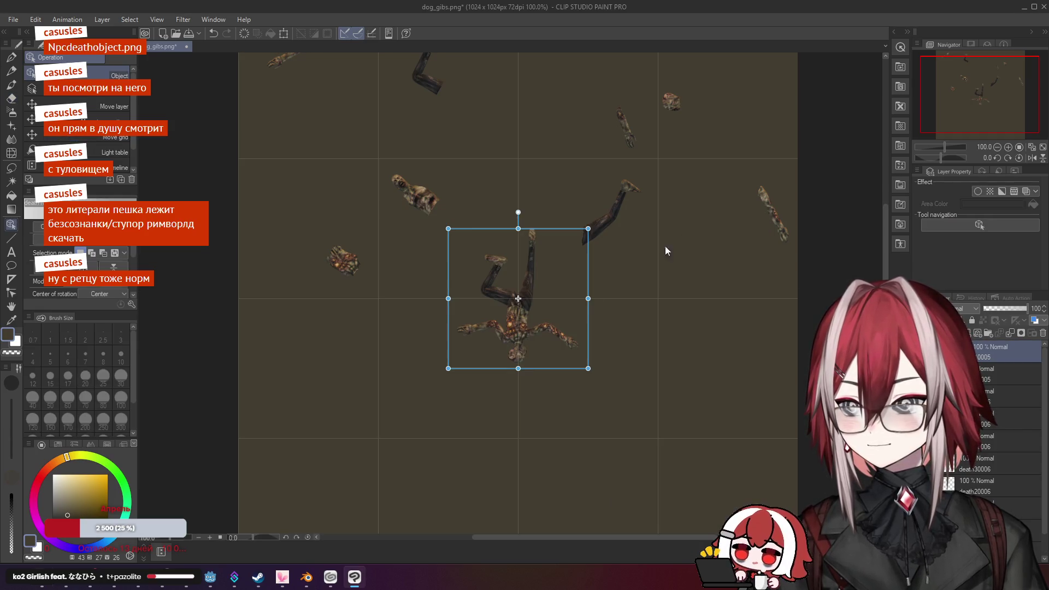
click(469, 339)
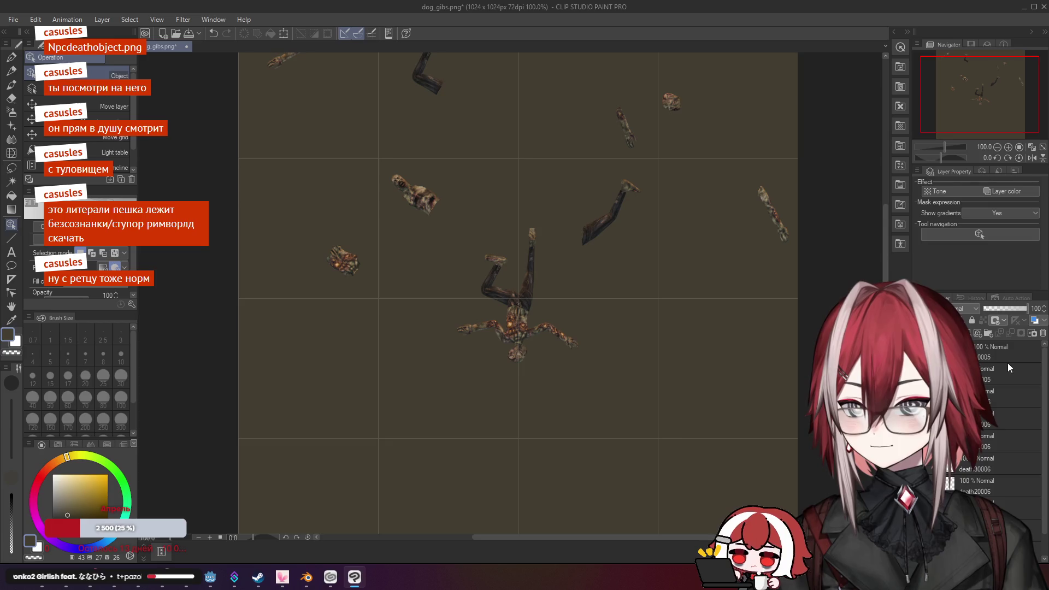
click(497, 367)
mouse_move(528, 336)
mouse_down()
mouse_move(372, 406)
mouse_move(326, 406)
mouse_up()
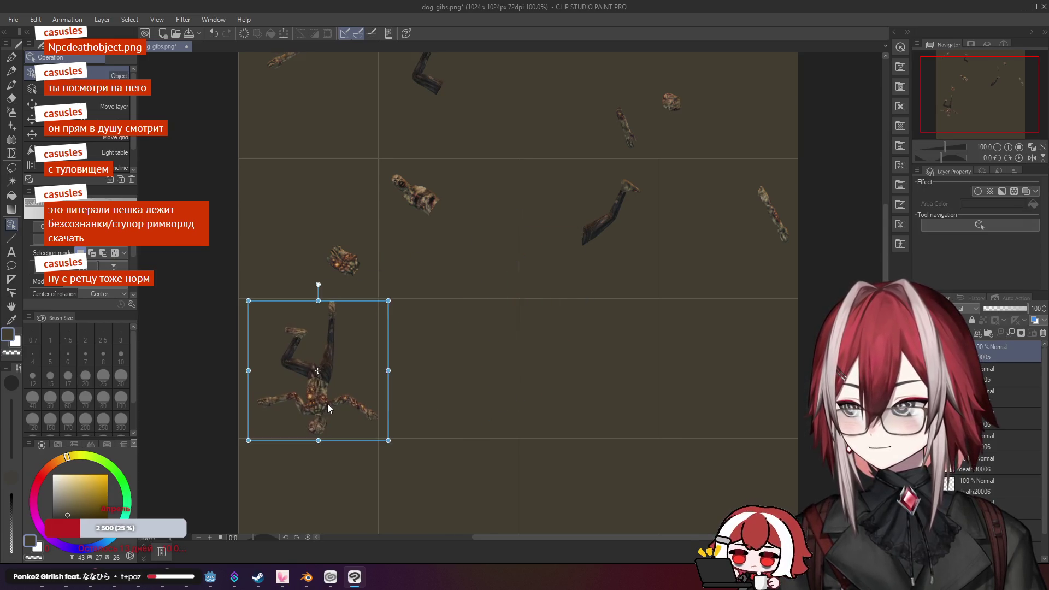
scroll(327, 406, up, 5)
mouse_move(408, 334)
mouse_down()
mouse_move(544, 291)
mouse_move(523, 285)
mouse_up()
drag(427, 335, 426, 332)
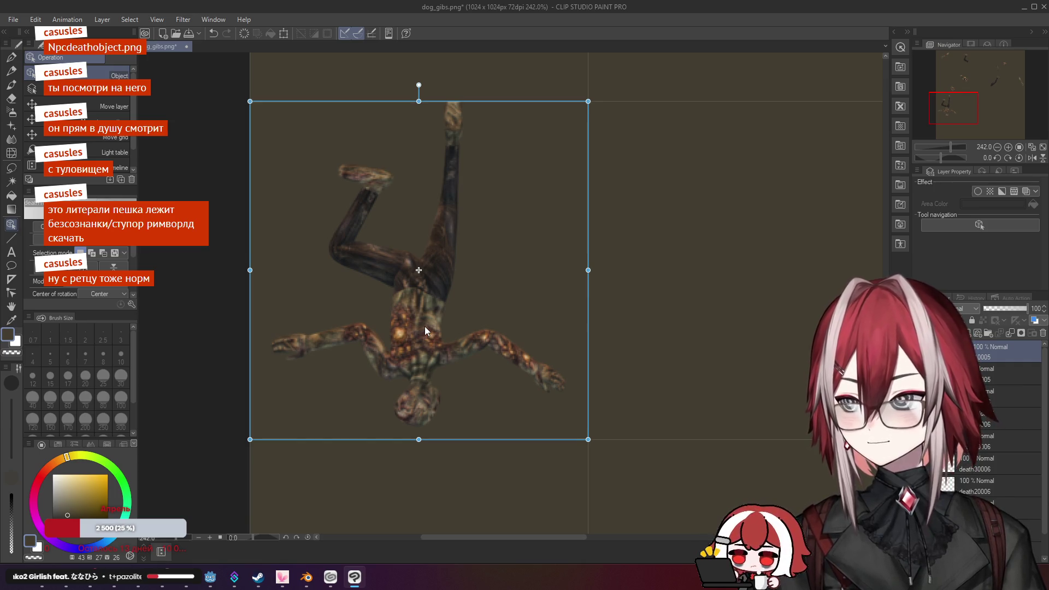
click(992, 365)
Merge the corpse layer with the layer below
click(999, 353)
right_click(998, 352)
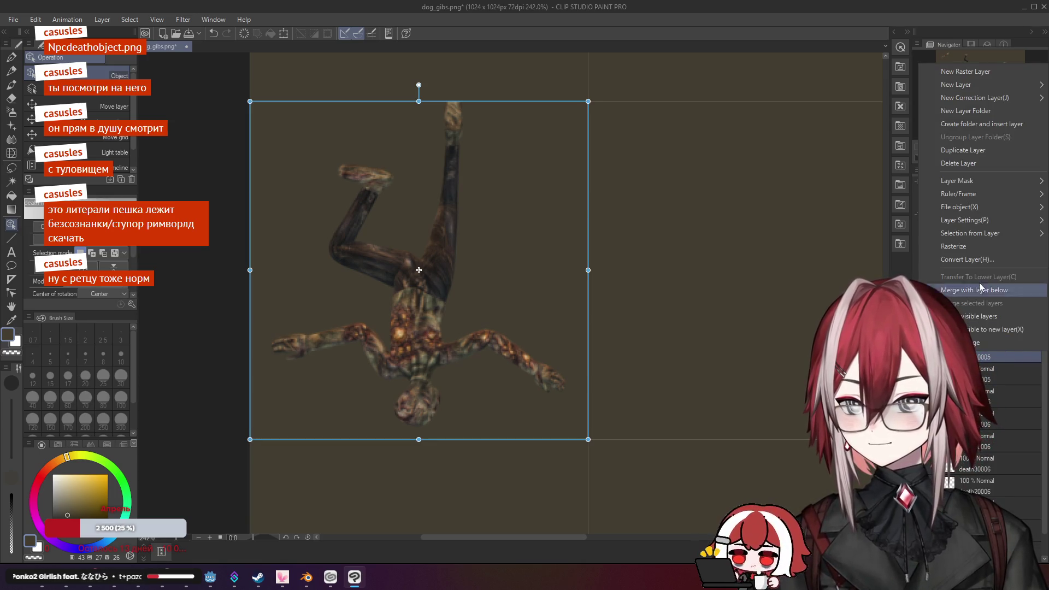
click(979, 252)
scroll(448, 323, up, 3)
scroll(448, 328, down, 2)
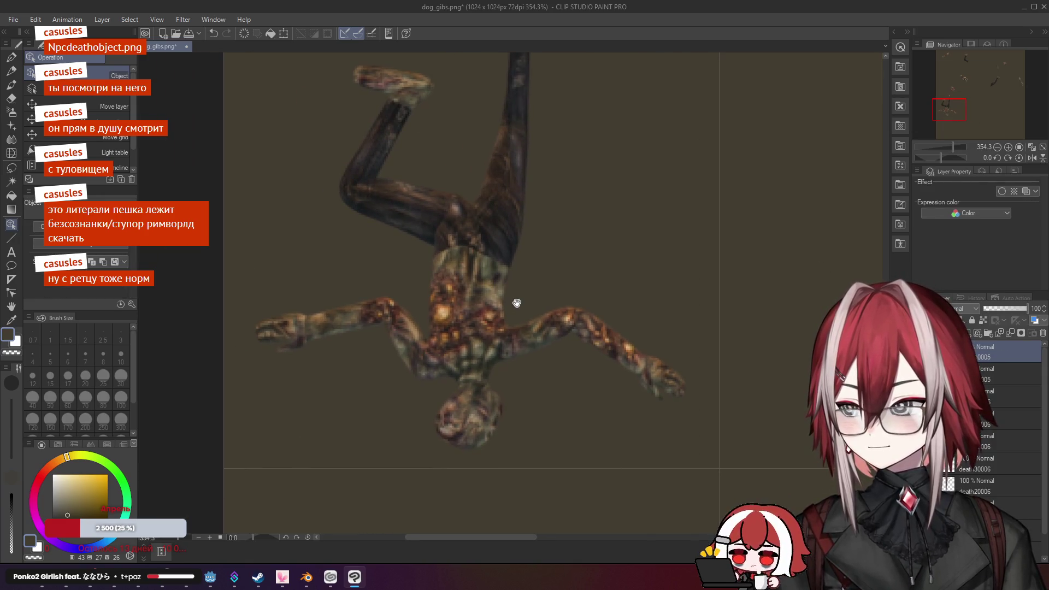
With the Eraser, zoom in and erase the corpse down to a leg fragment
key(e)
scroll(479, 276, down, 6)
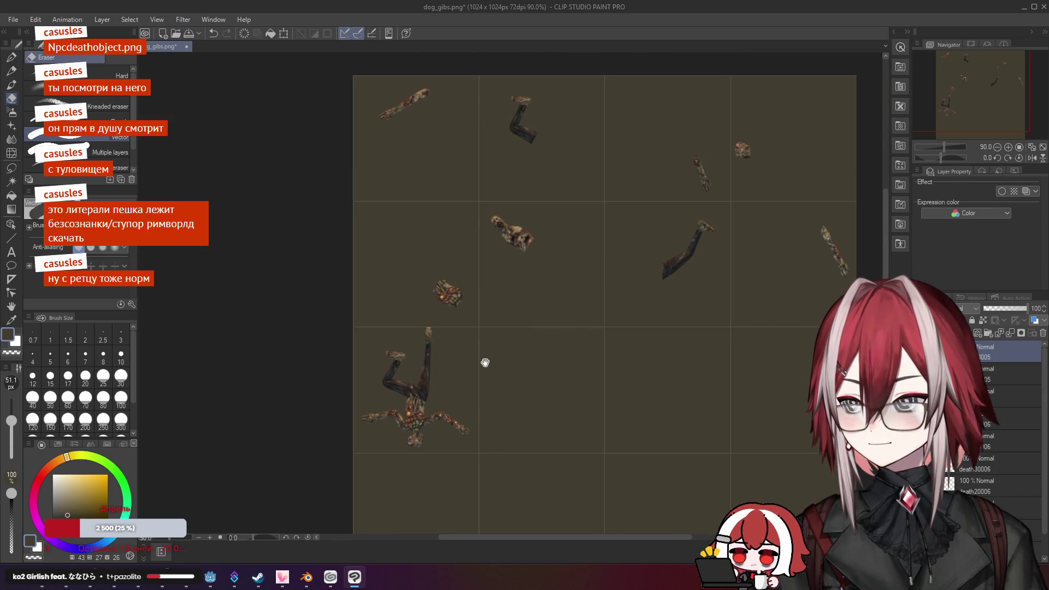
scroll(485, 362, up, 5)
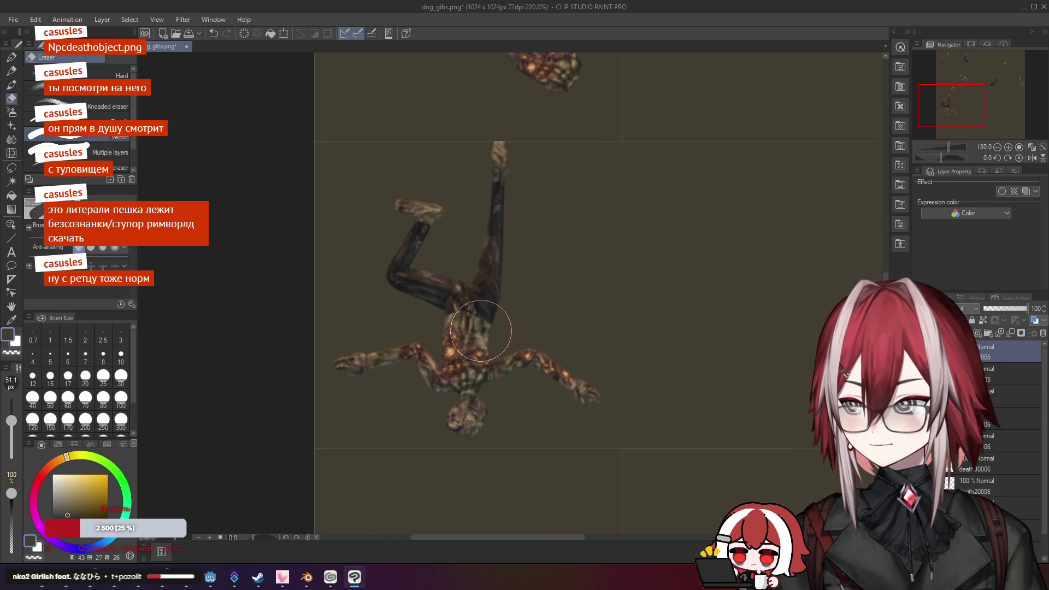
scroll(443, 273, up, 1)
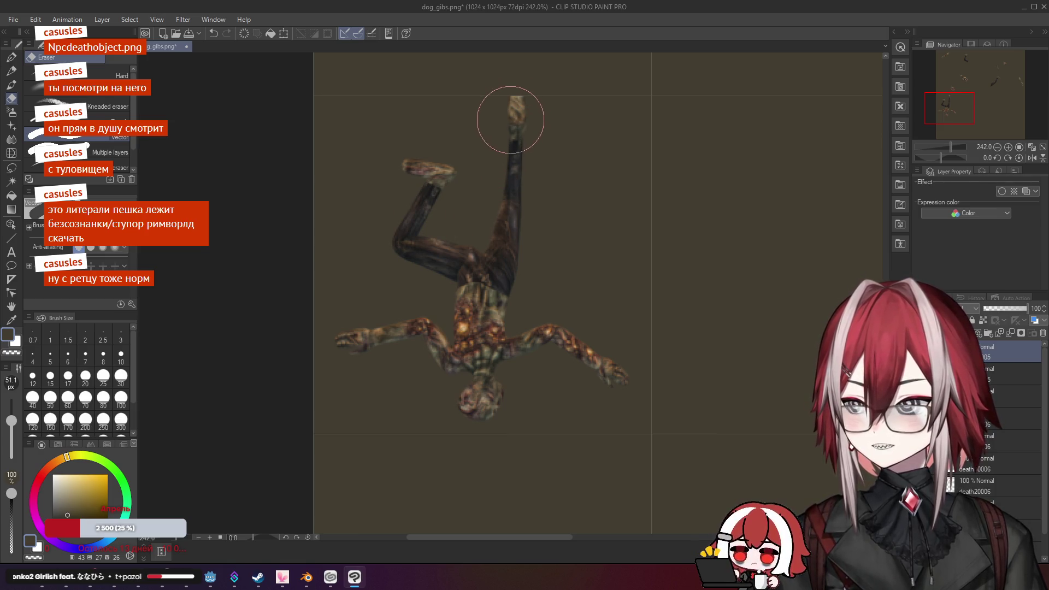
scroll(510, 139, up, 1)
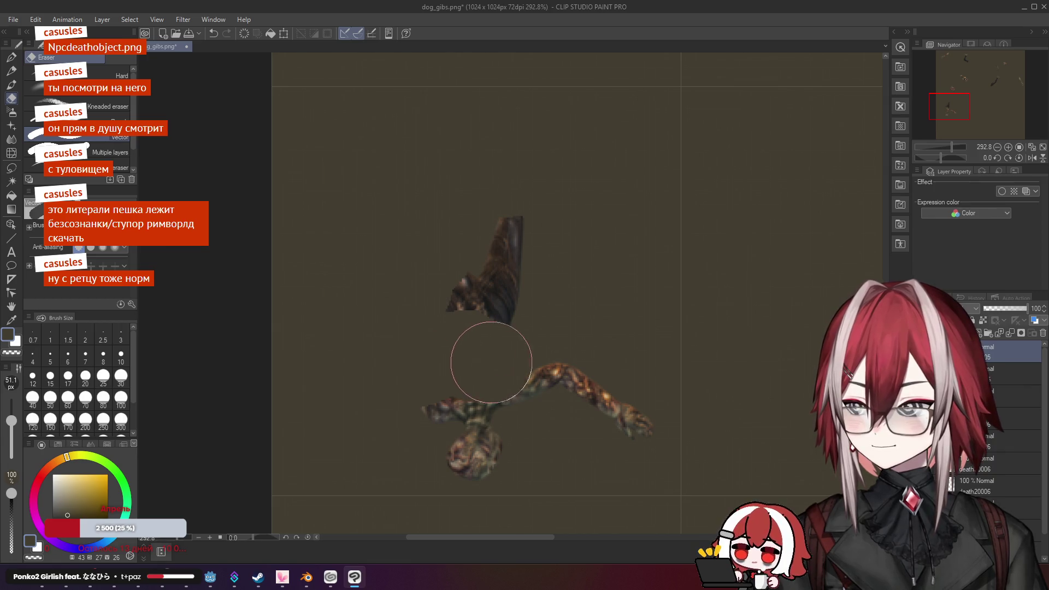
drag(546, 446, 433, 428)
Zoom back out and bring up the death render frames folder
scroll(485, 387, down, 5)
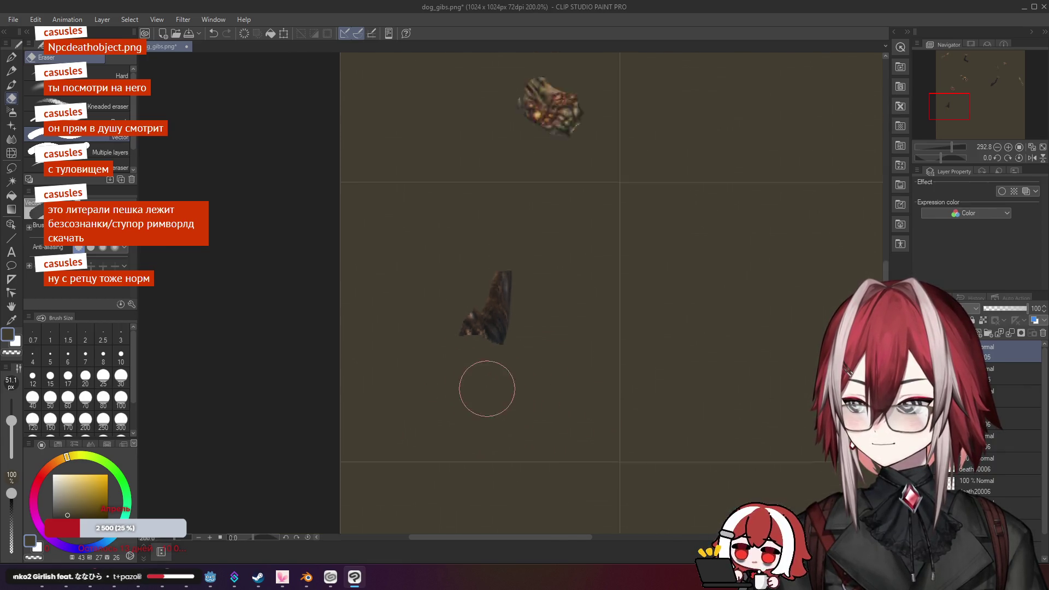
scroll(440, 323, up, 2)
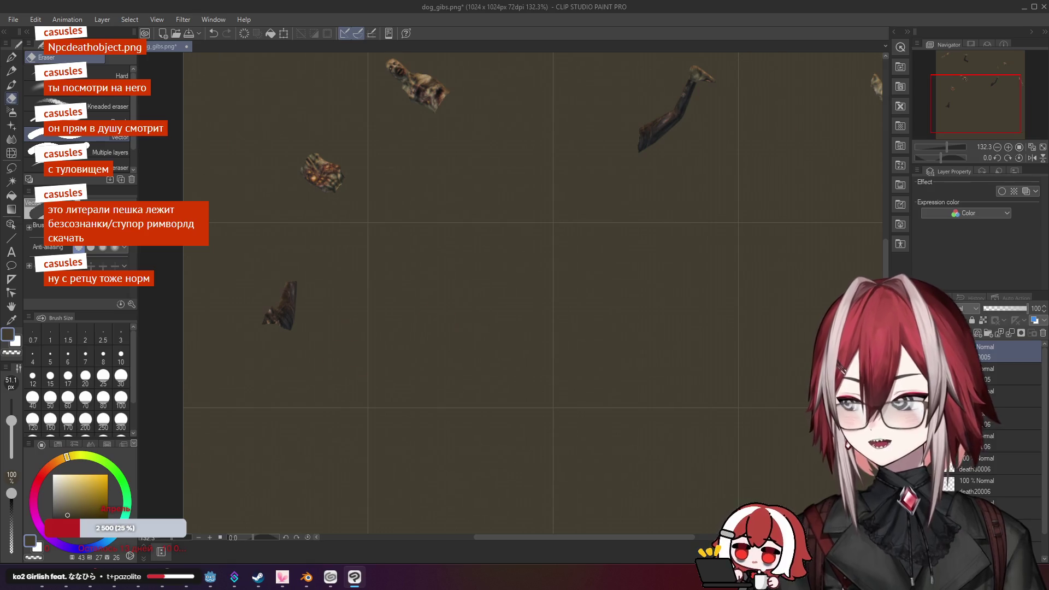
key(alt+Tab)
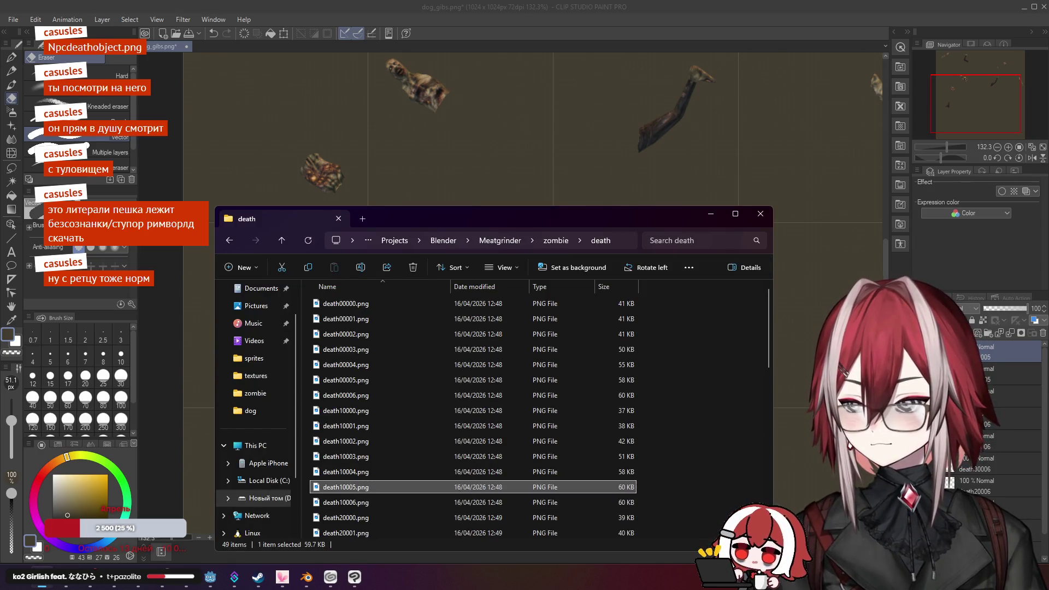
Drag death20005.png onto the sheet and move it into the third row's second cell
scroll(374, 488, down, 2)
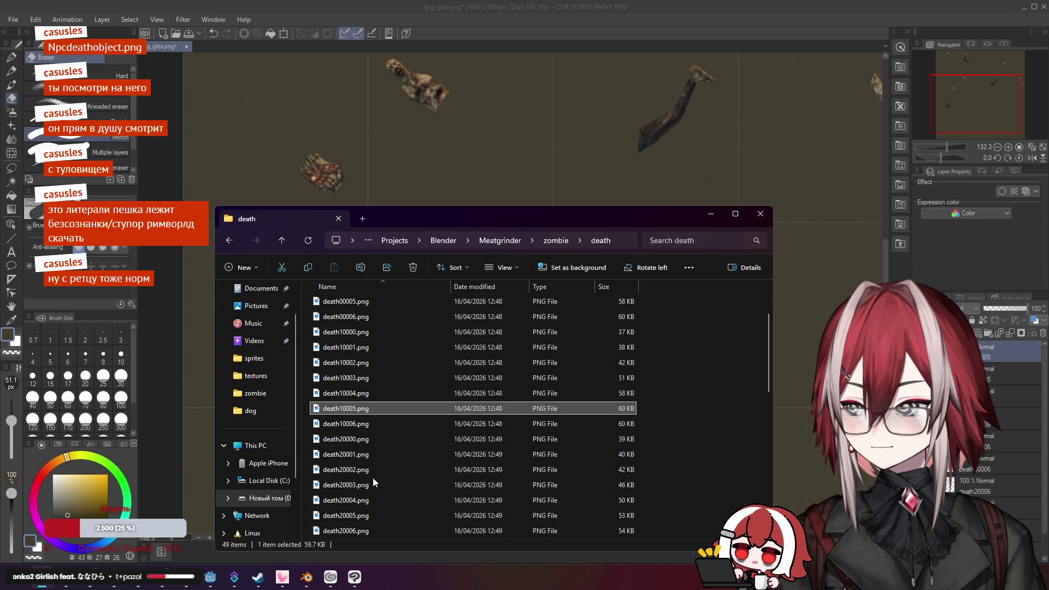
click(361, 515)
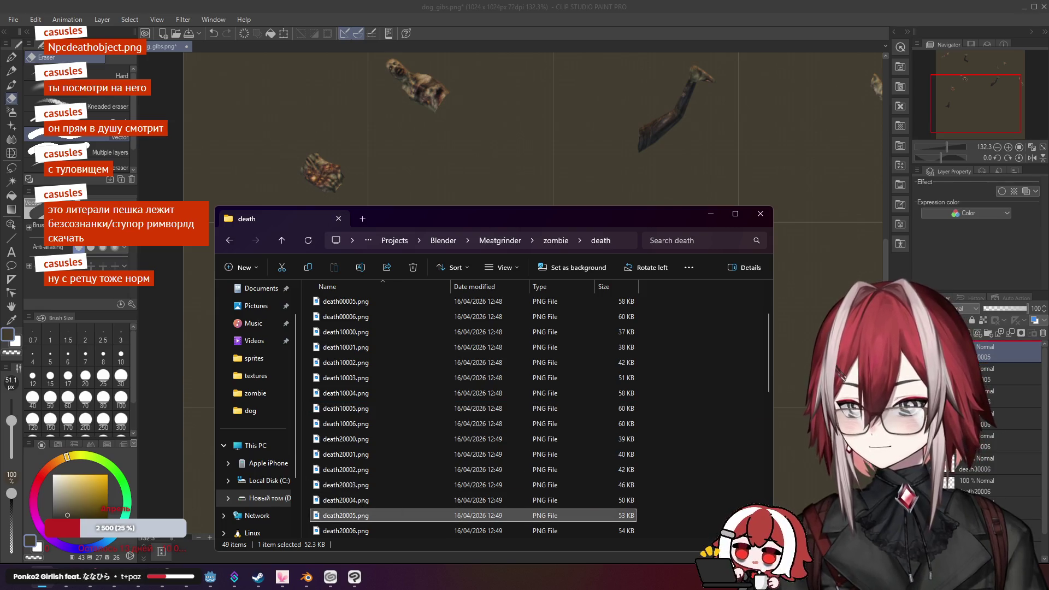
drag(361, 515, 710, 180)
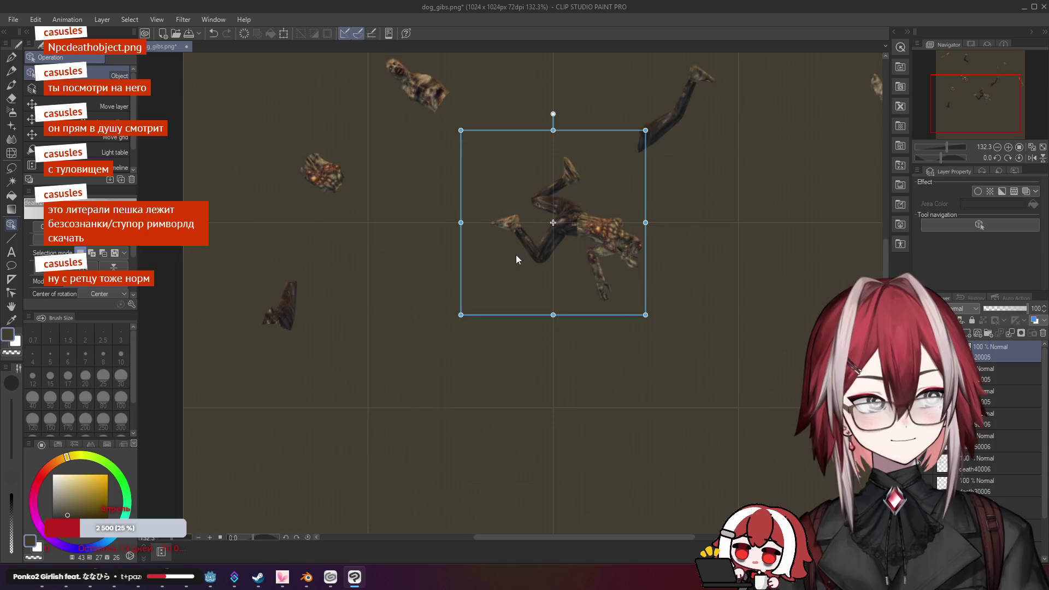
scroll(516, 254, up, 2)
scroll(516, 254, up, 1)
mouse_move(515, 255)
mouse_down()
mouse_move(452, 281)
mouse_move(384, 365)
mouse_move(356, 345)
mouse_up()
scroll(301, 296, up, 3)
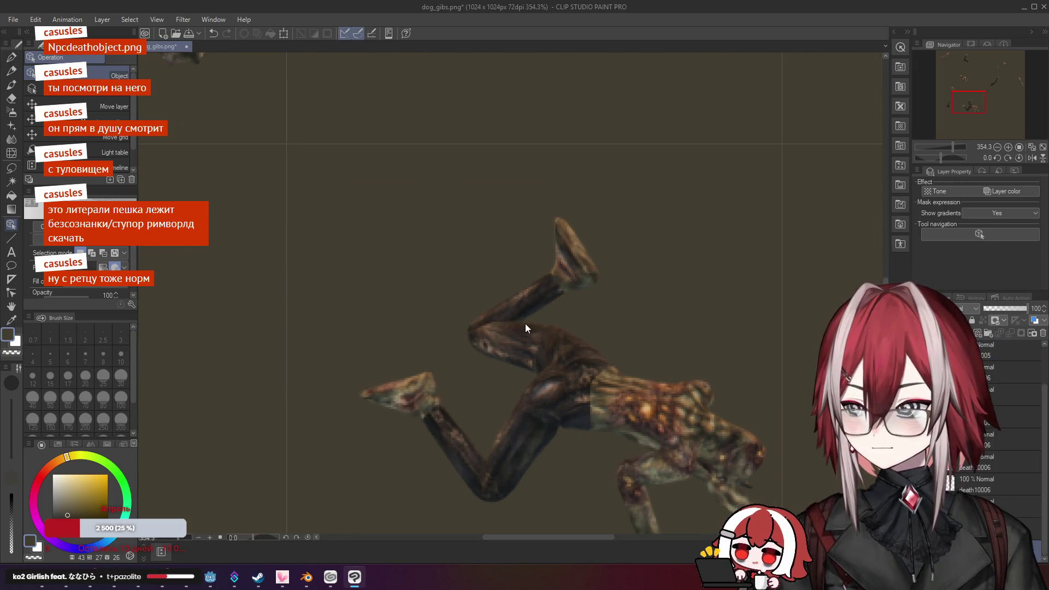
drag(532, 349, 537, 351)
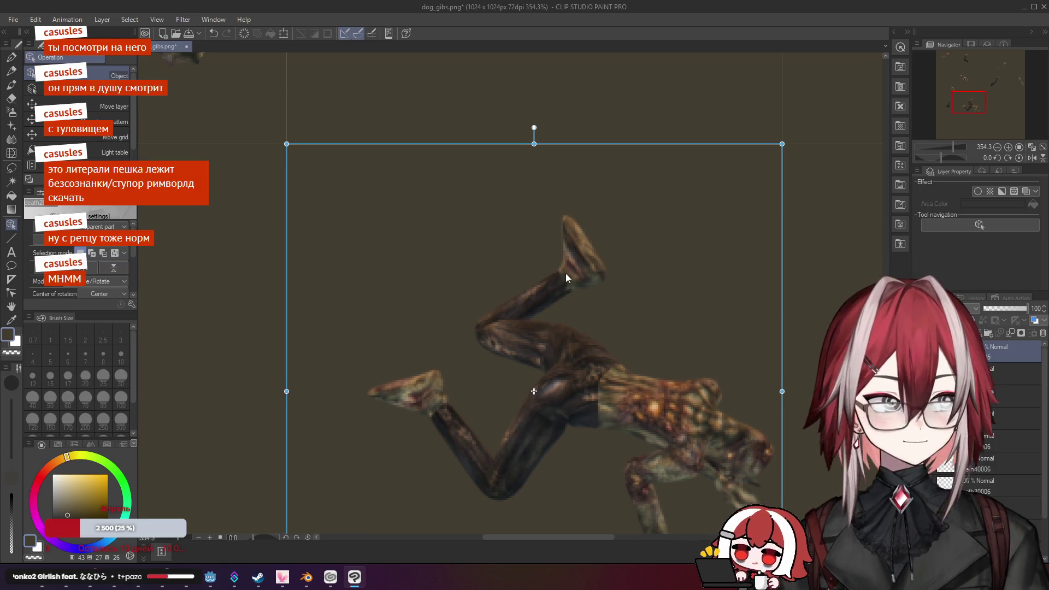
scroll(571, 264, down, 3)
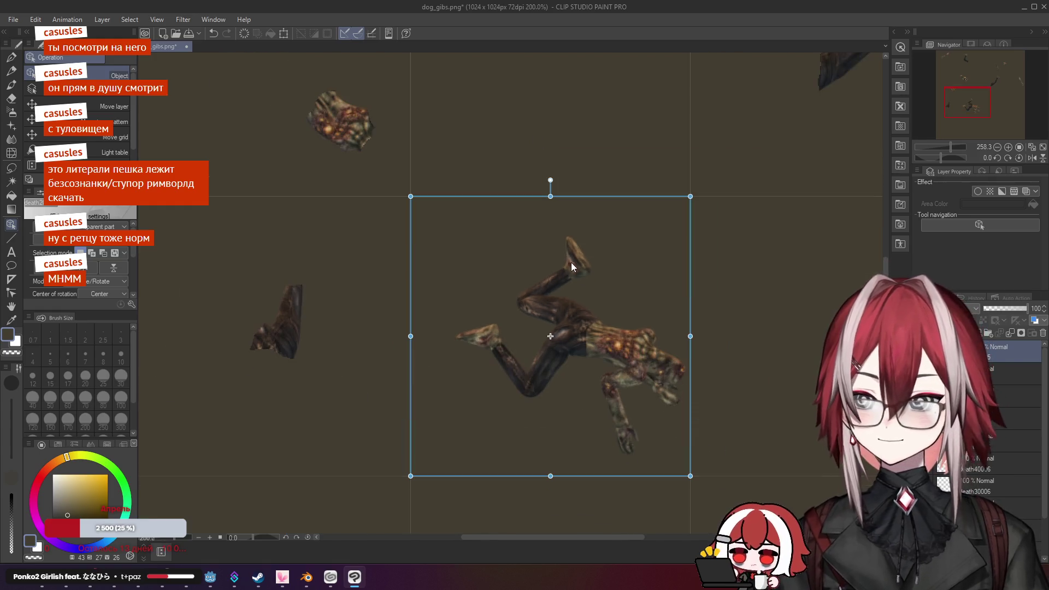
Rasterize the death20005 corpse layer and pan the view to check its placement
right_click(1006, 356)
click(963, 249)
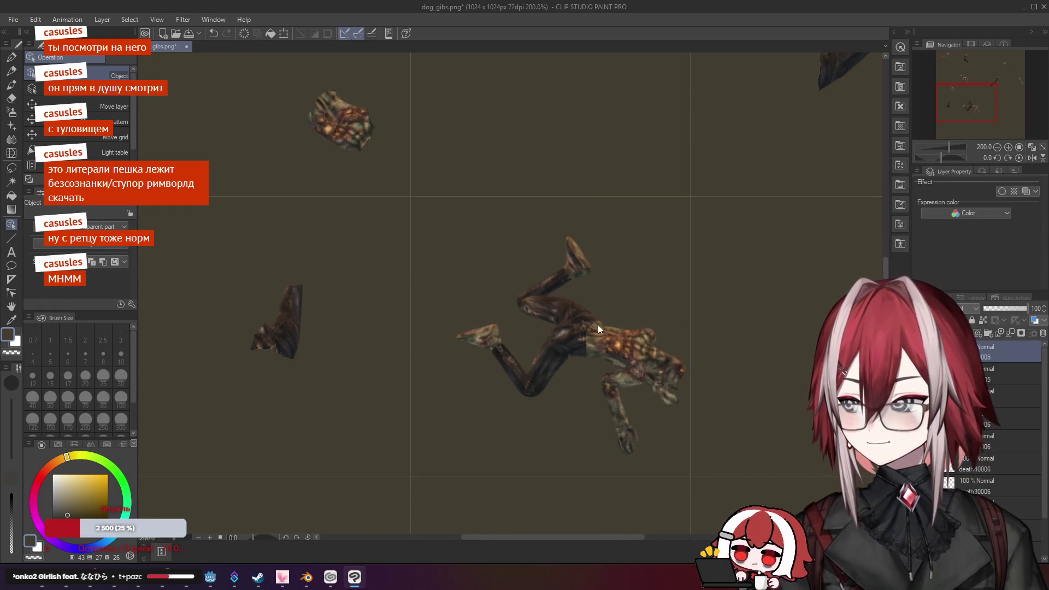
scroll(612, 284, up, 5)
drag(601, 249, 578, 215)
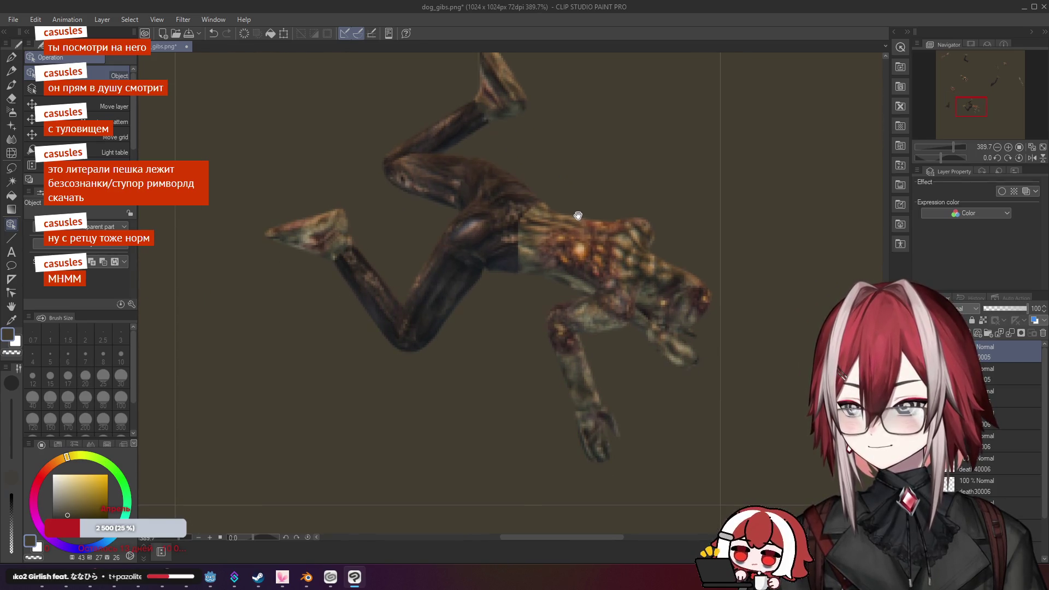
scroll(594, 207, down, 8)
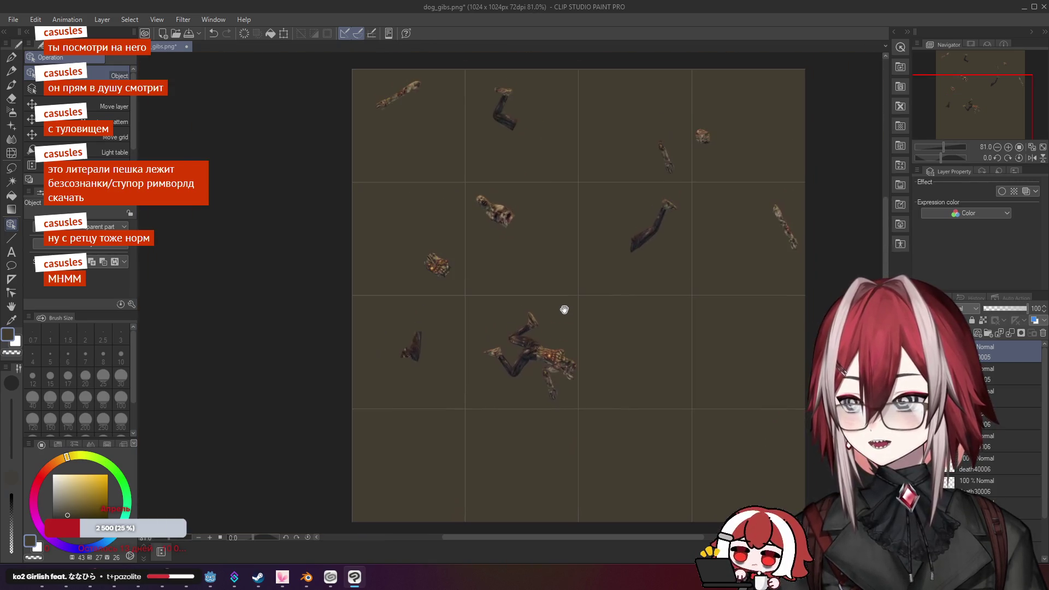
drag(562, 309, 572, 280)
scroll(564, 267, up, 2)
scroll(564, 267, down, 3)
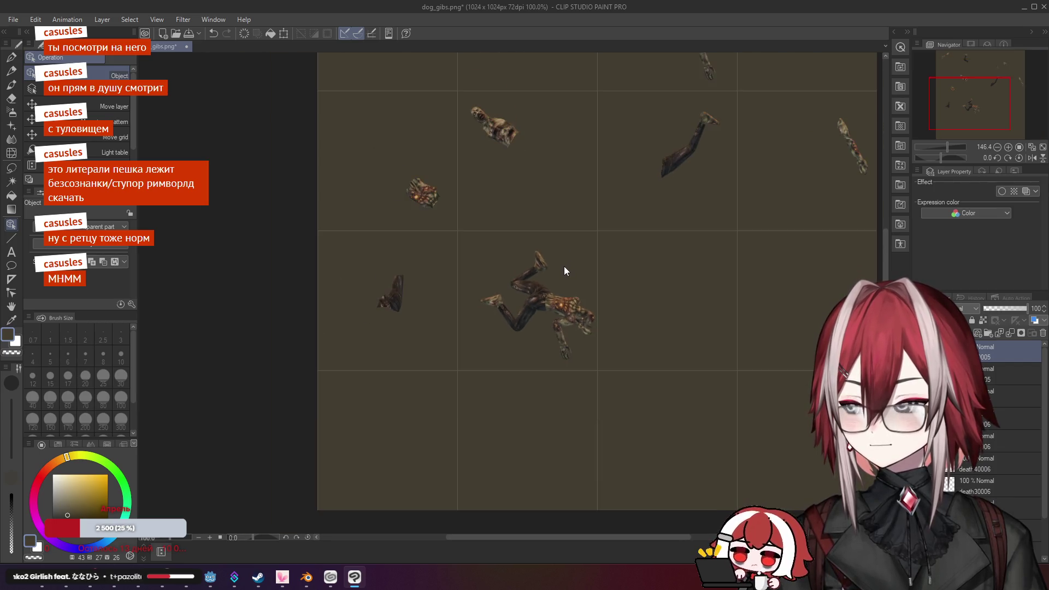
scroll(564, 267, up, 5)
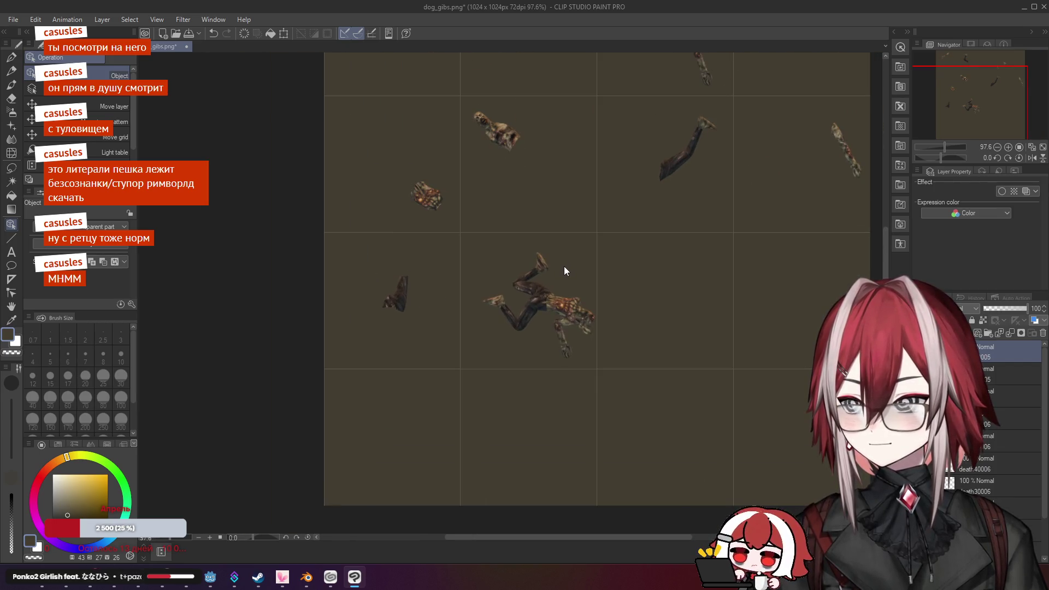
scroll(564, 267, up, 2)
mouse_move(562, 314)
mouse_down()
mouse_move(571, 150)
mouse_move(583, 156)
mouse_move(524, 186)
mouse_move(498, 184)
mouse_up()
Erase the death20005 corpse's leg and arm pieces, leaving only a lone torso chunk
key(e)
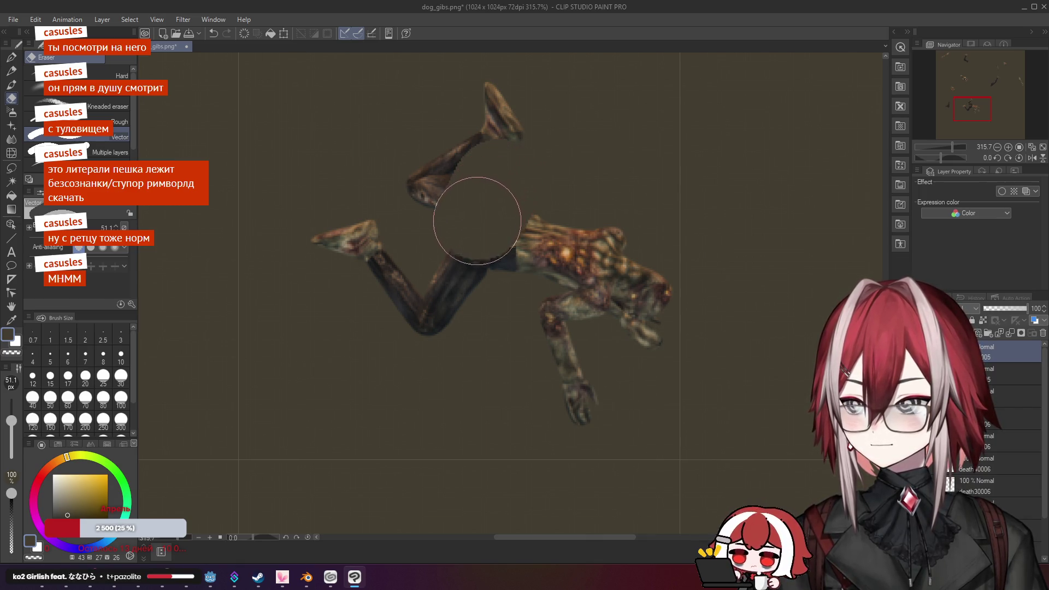
drag(468, 256, 459, 116)
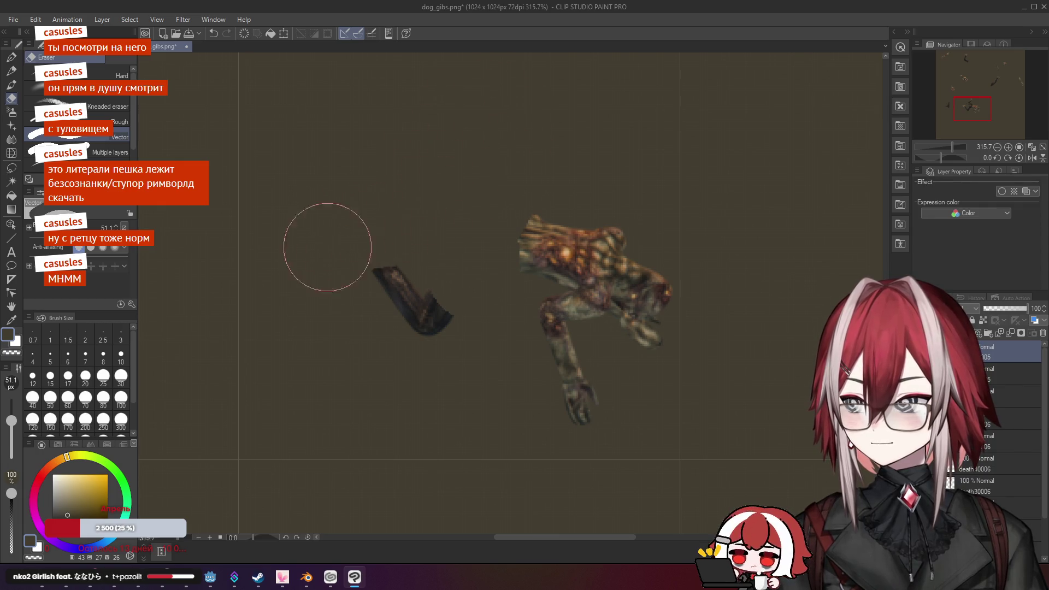
drag(332, 241, 433, 324)
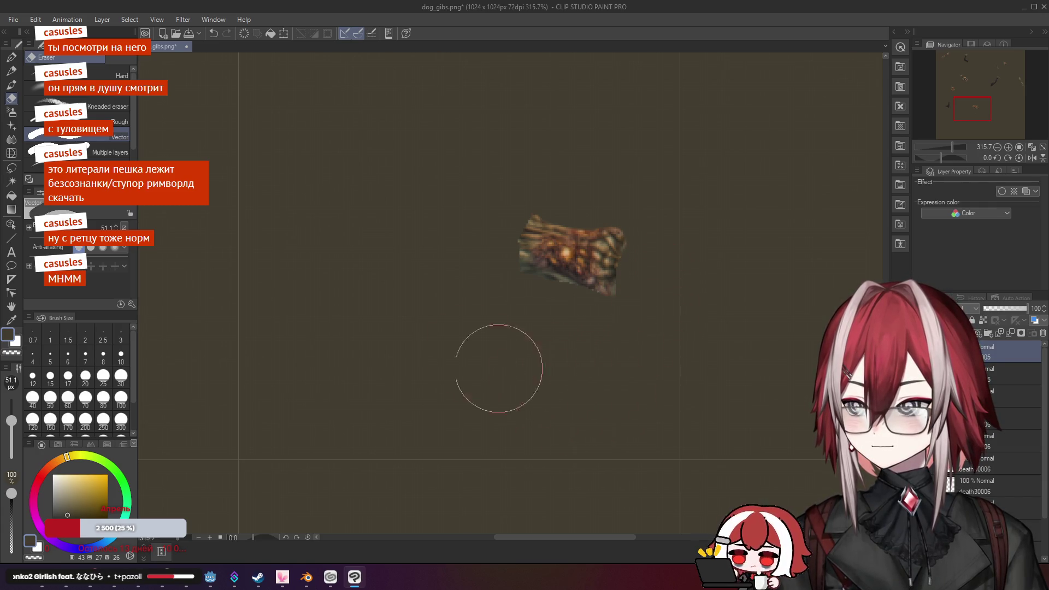
scroll(529, 386, down, 6)
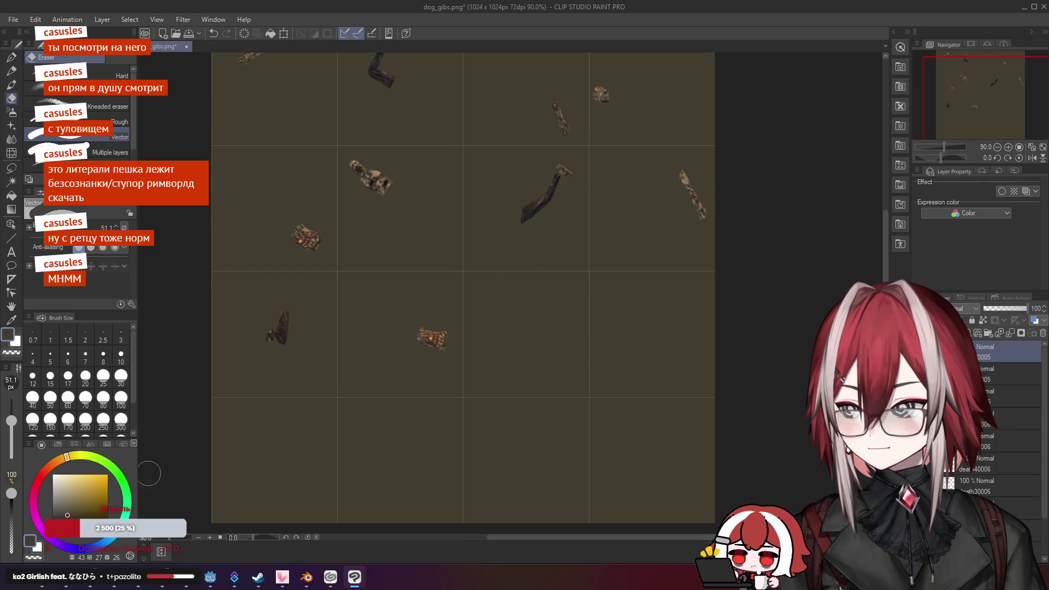
key(alt+Tab)
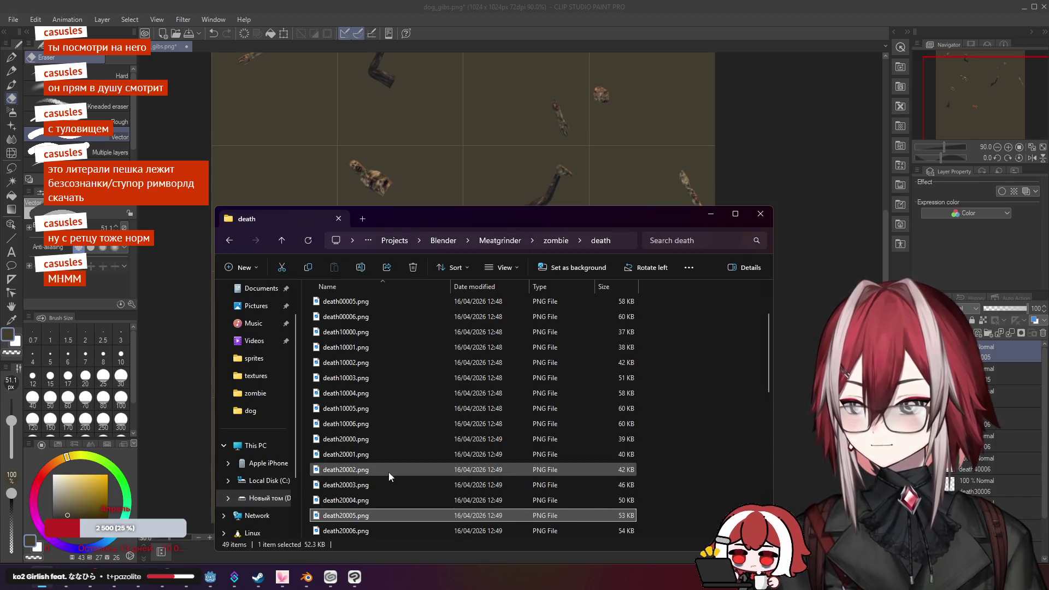
Drag death30005.png from the death folder onto the gib sheet and shift it right and down
scroll(391, 471, down, 2)
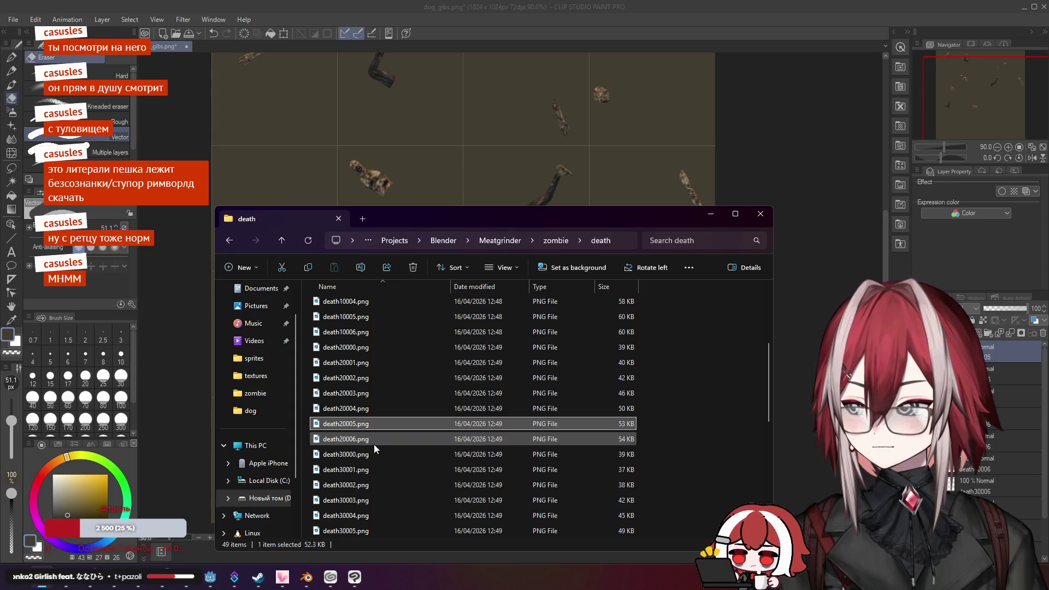
click(358, 531)
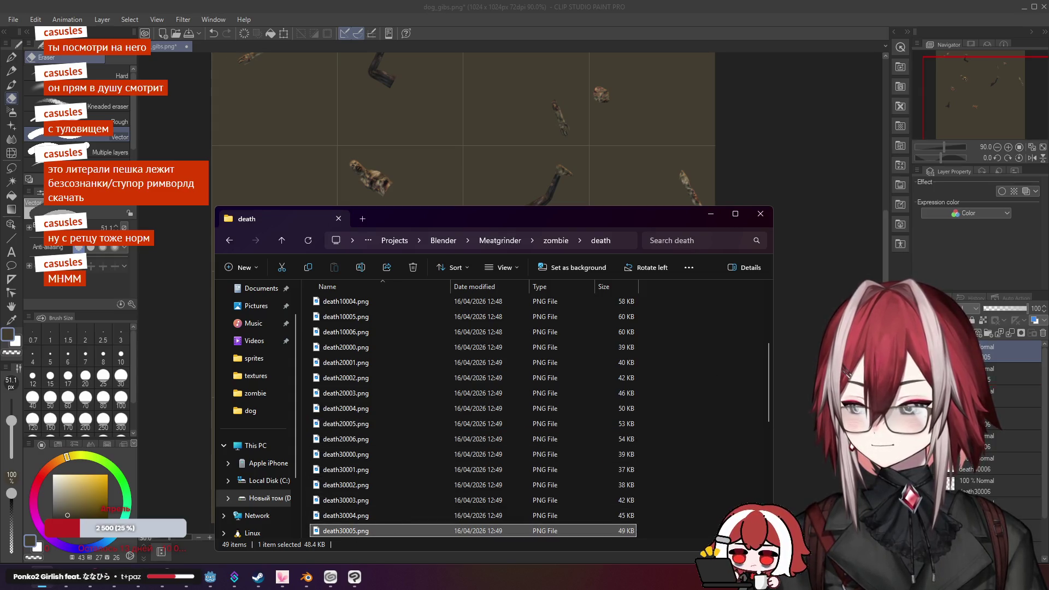
drag(350, 530, 461, 200)
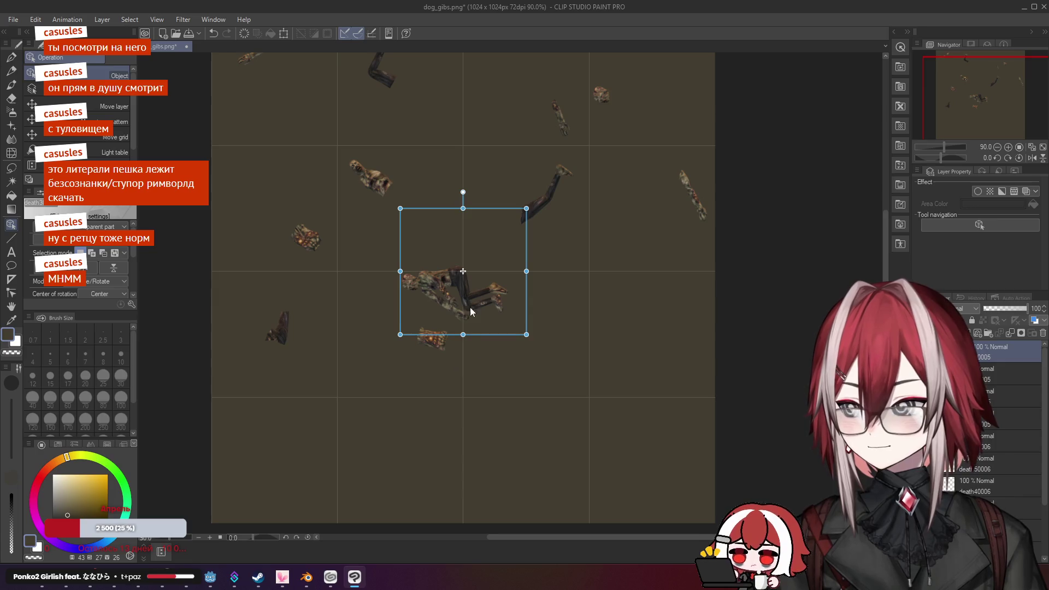
mouse_move(470, 312)
mouse_down()
mouse_move(540, 342)
mouse_move(529, 370)
mouse_up()
scroll(540, 341, up, 4)
Nudge the death30005 figure left and rasterize its layer
key(Left)
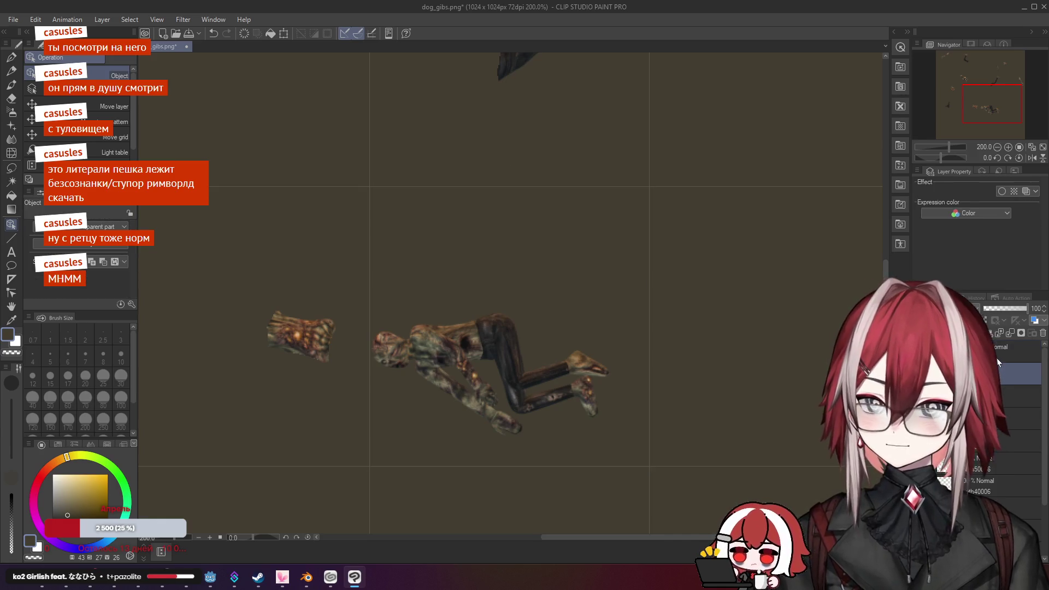
right_click(996, 356)
click(954, 250)
scroll(528, 328, down, 5)
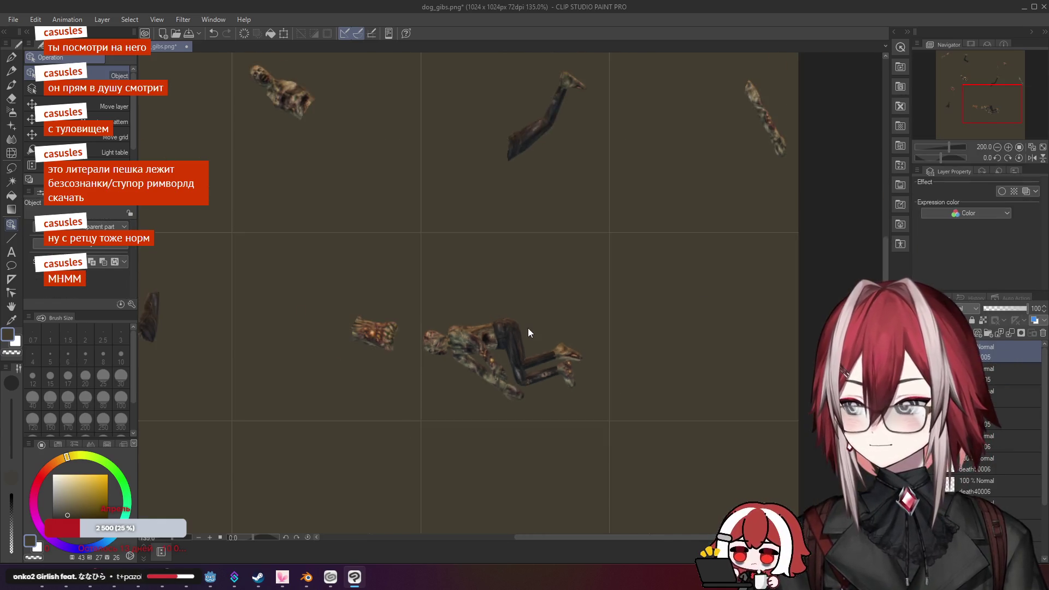
scroll(503, 343, up, 5)
scroll(503, 343, up, 4)
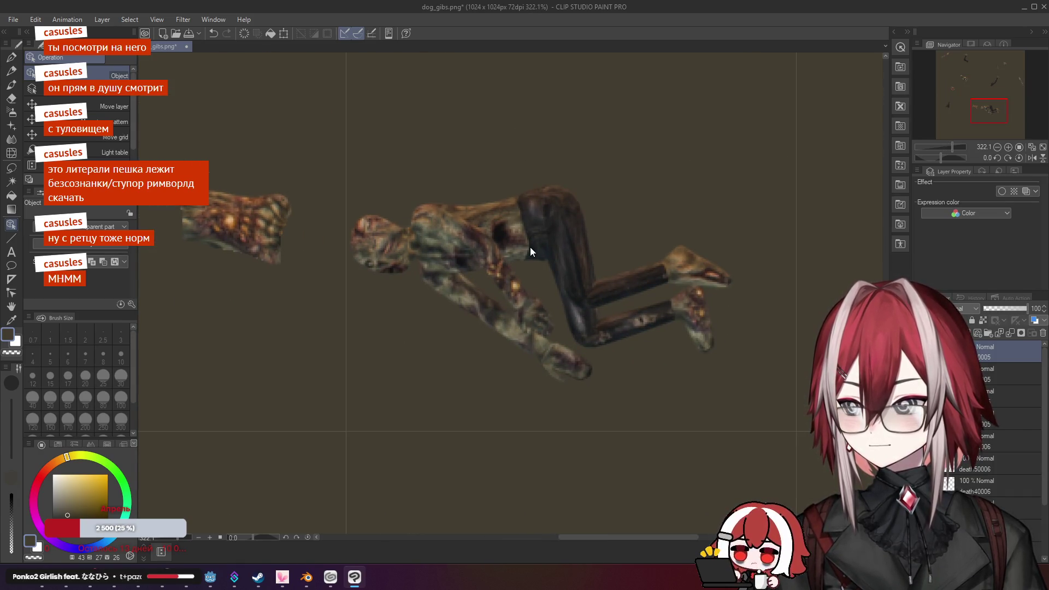
scroll(529, 247, down, 1)
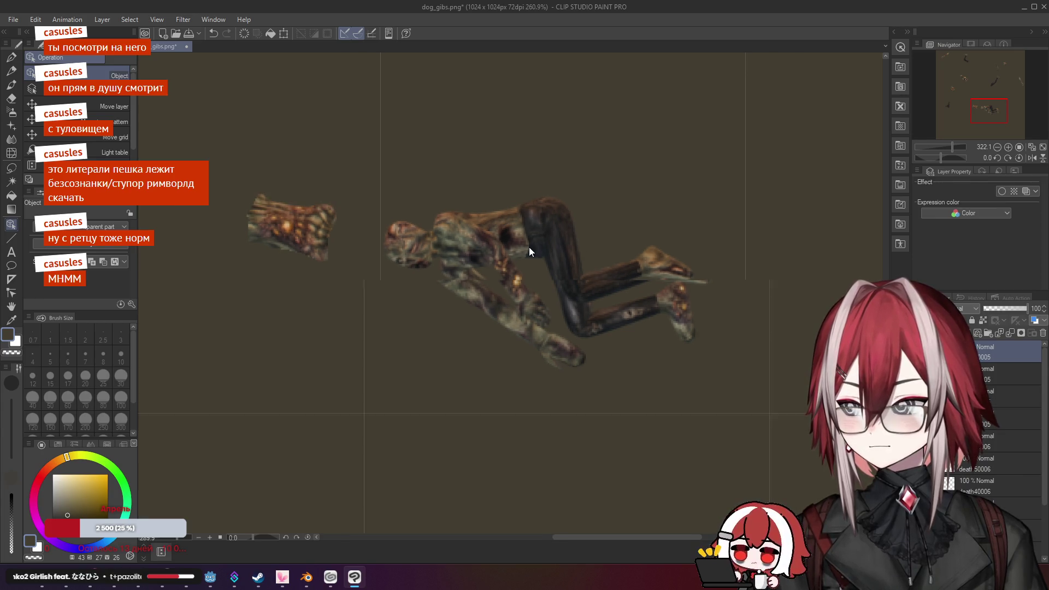
Erase part of the torso and the adjacent limb, leaving small gib chunks
key(e)
drag(444, 234, 467, 225)
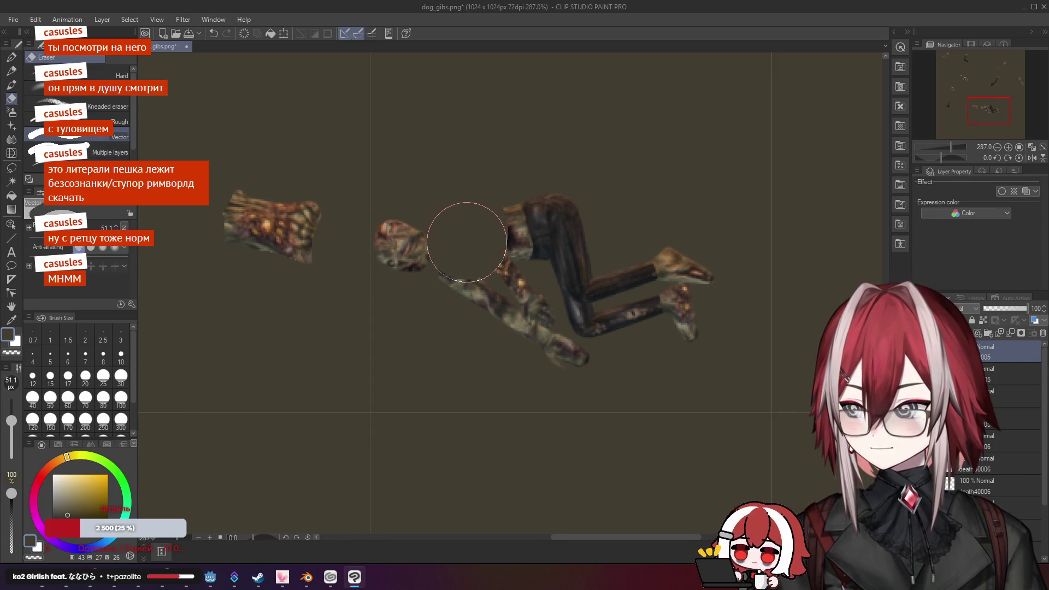
scroll(548, 237, down, 6)
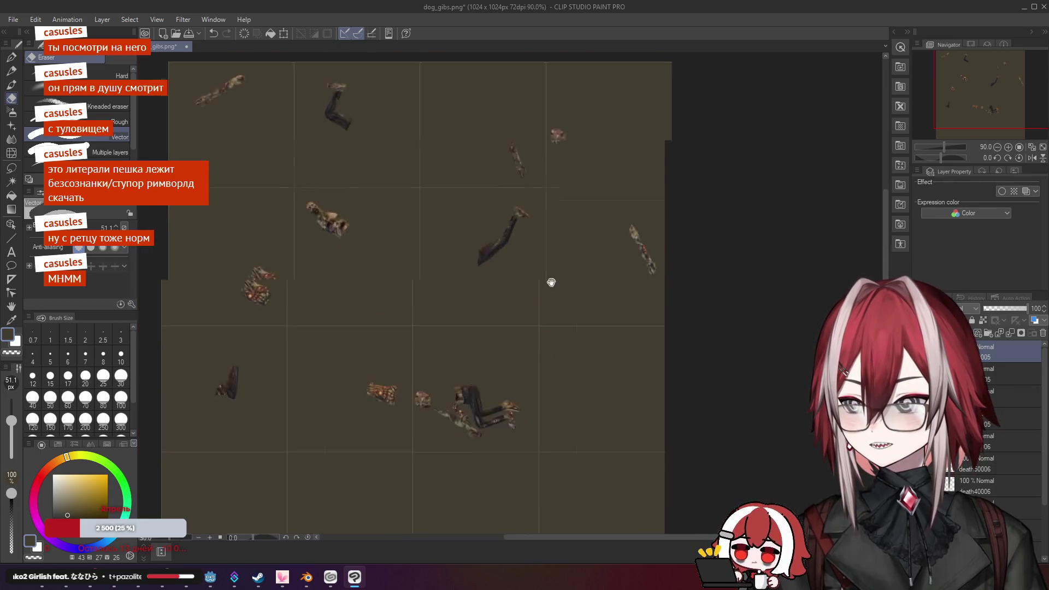
scroll(549, 242, up, 6)
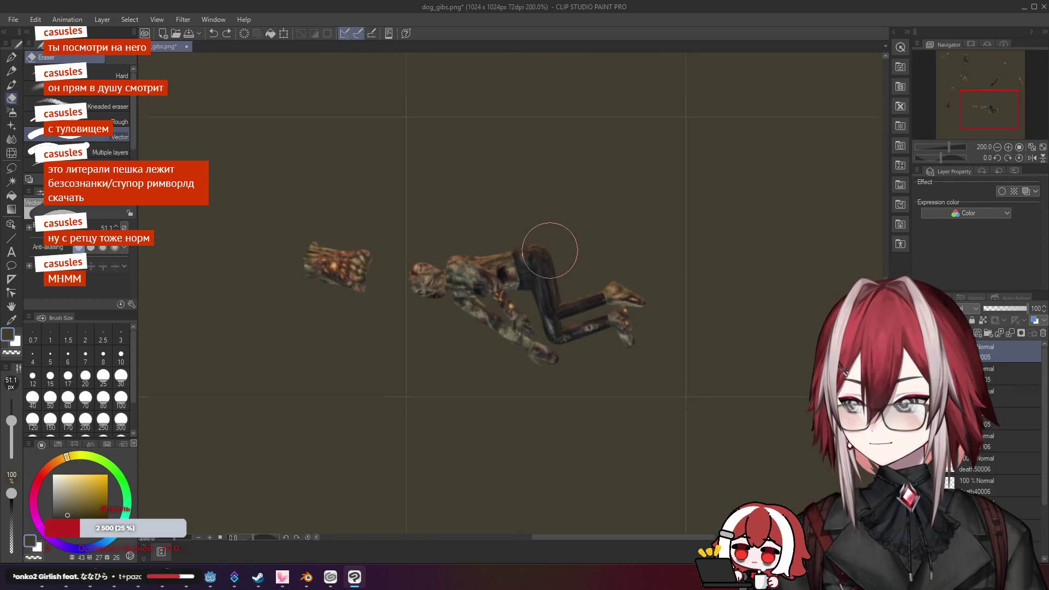
scroll(545, 263, up, 1)
drag(546, 263, 547, 183)
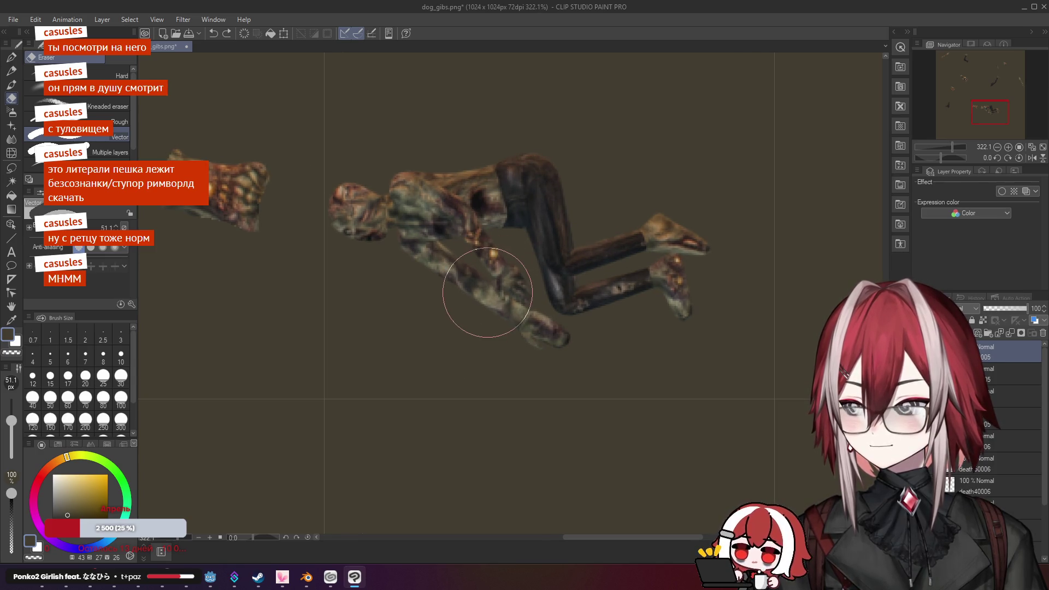
mouse_move(489, 292)
mouse_down()
mouse_move(382, 227)
mouse_move(464, 220)
mouse_move(494, 159)
mouse_move(576, 262)
mouse_move(660, 228)
mouse_up()
scroll(663, 250, down, 8)
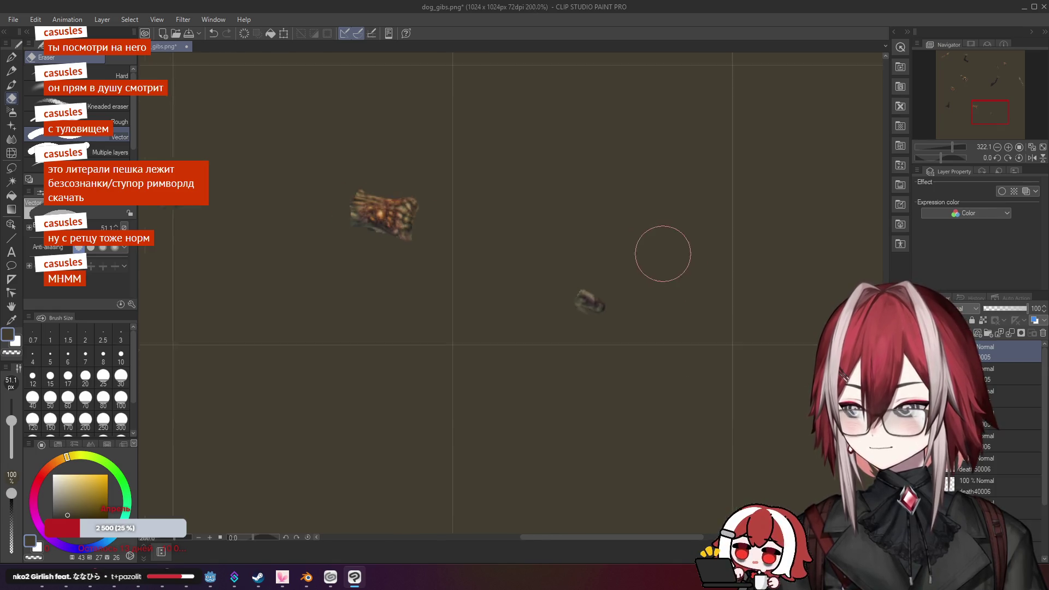
scroll(698, 207, up, 3)
mouse_move(667, 171)
mouse_down()
mouse_move(571, 267)
mouse_move(581, 198)
mouse_up()
key(alt+Tab)
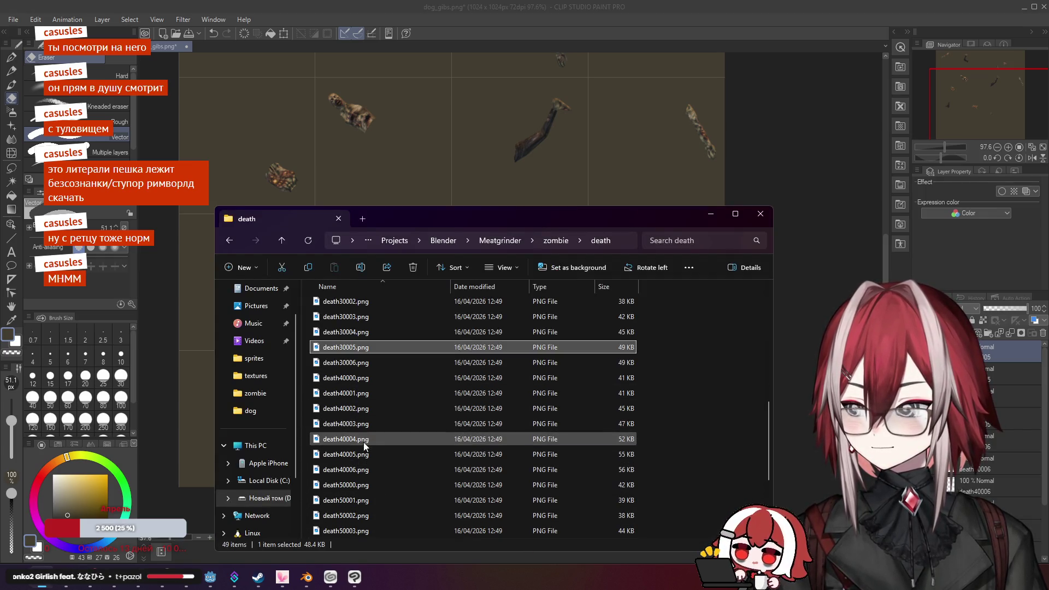
Bring in death40005.png and move the zombie body into the sheet's lower-right area
click(363, 453)
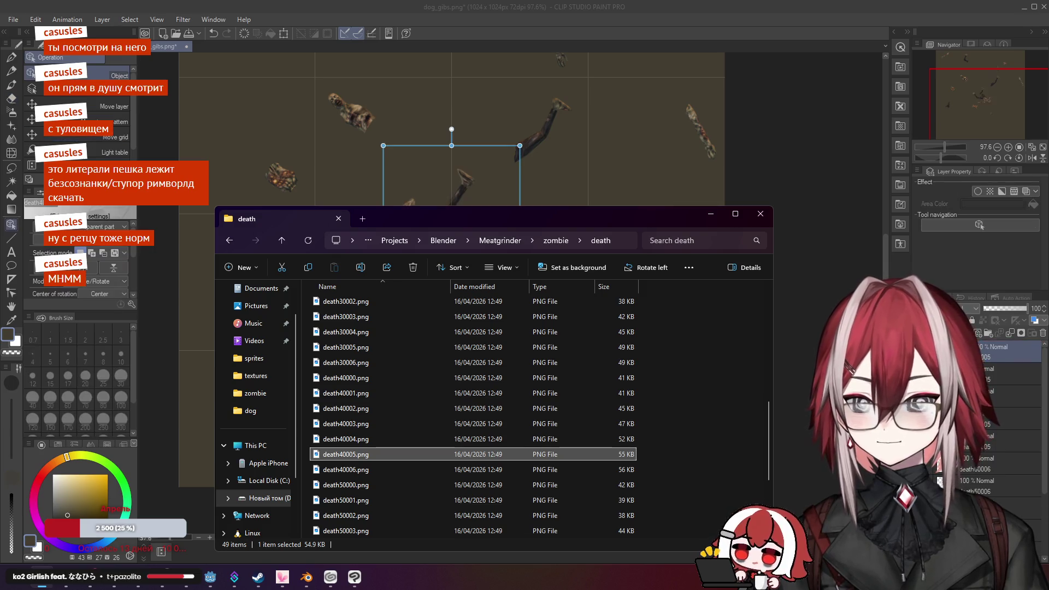
click(708, 214)
mouse_move(450, 266)
mouse_down()
mouse_move(634, 282)
mouse_move(673, 304)
mouse_up()
scroll(644, 284, up, 5)
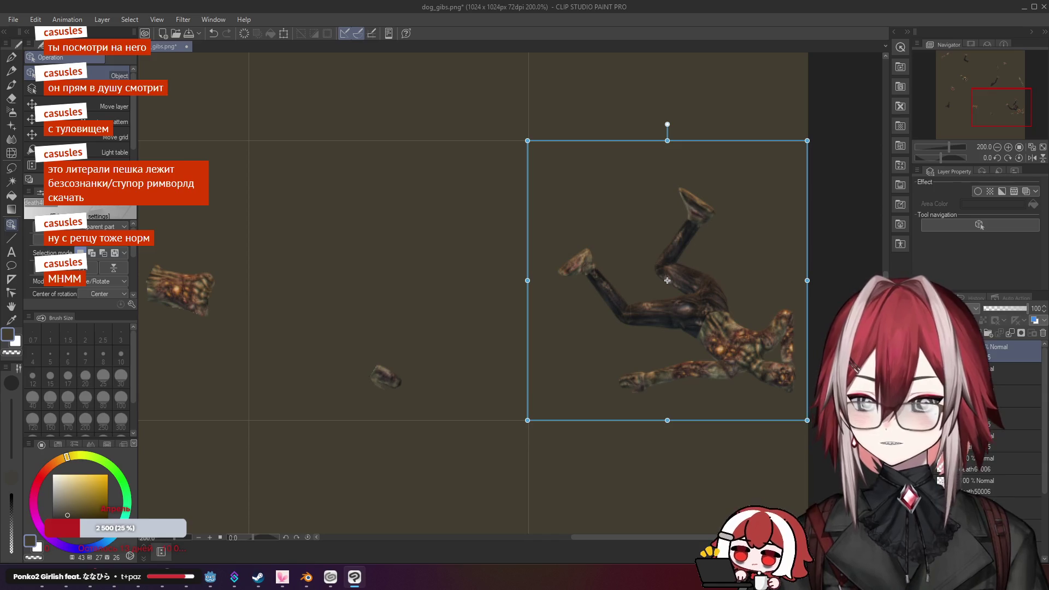
Rasterize the death40005 body layer
right_click(998, 356)
click(965, 255)
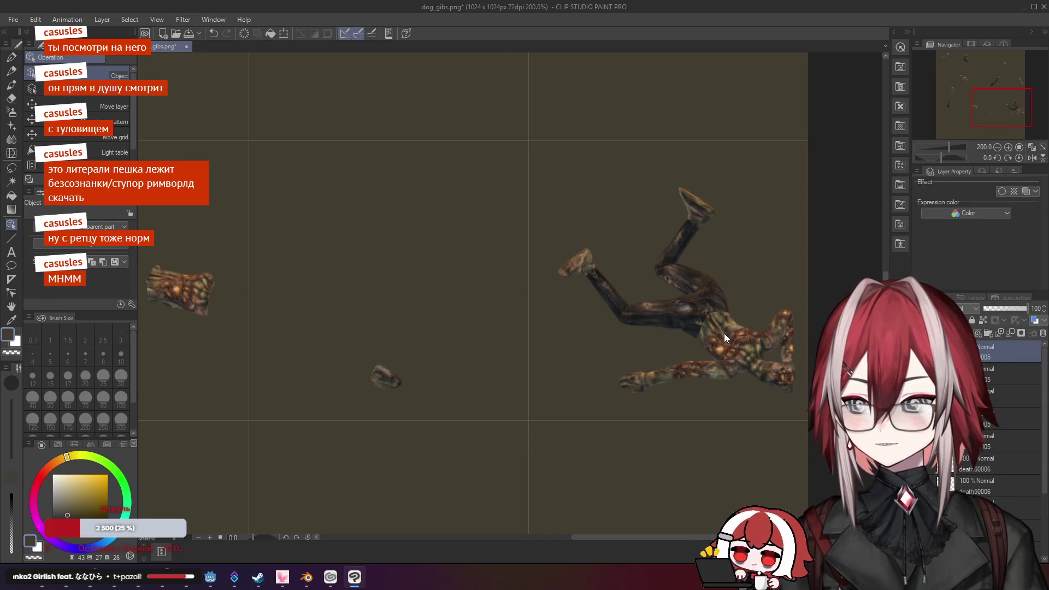
scroll(723, 334, up, 3)
scroll(602, 334, down, 8)
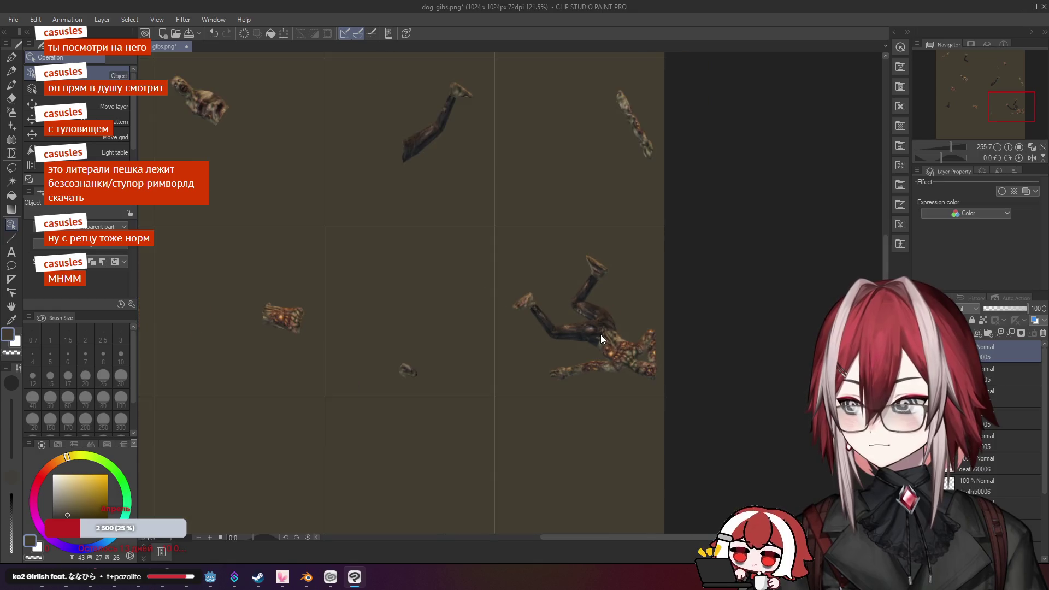
scroll(601, 334, up, 6)
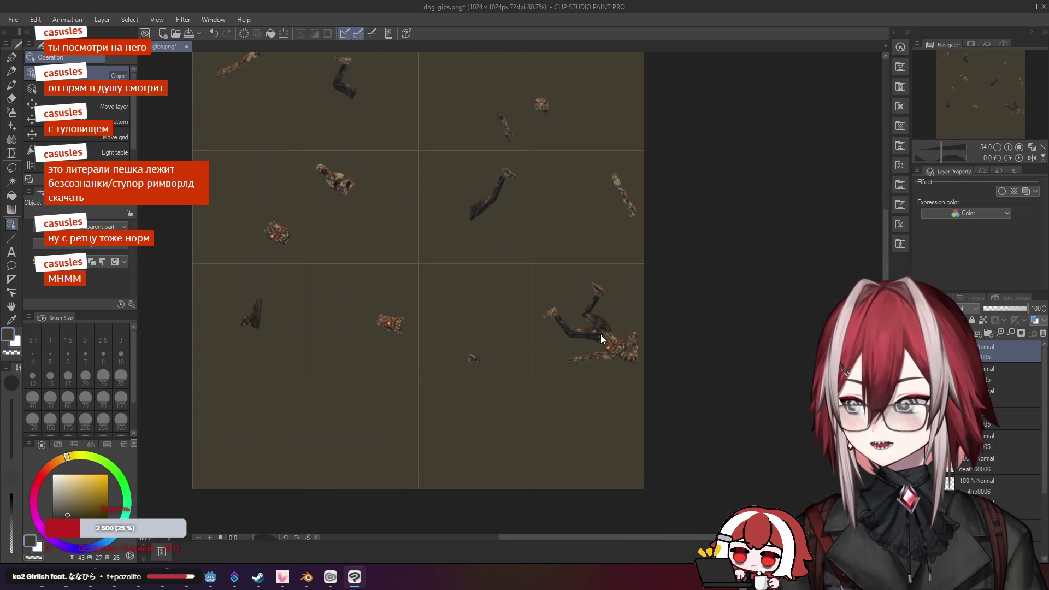
scroll(602, 335, up, 1)
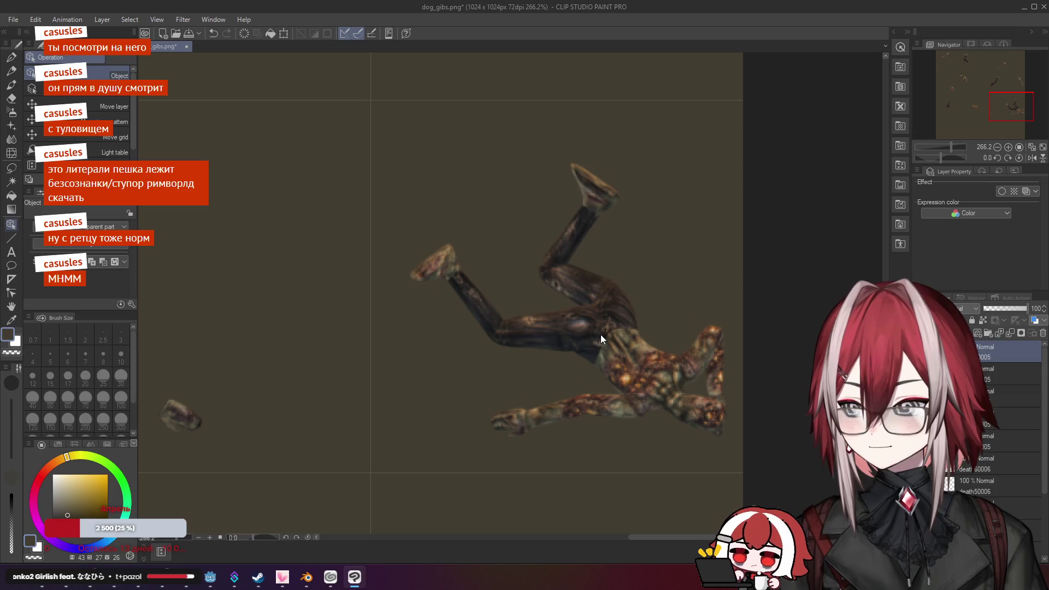
scroll(563, 260, up, 1)
scroll(523, 267, up, 1)
scroll(524, 267, up, 1)
Erase the thigh, lower legs, foot and top limb piece, leaving two small limb gibs
key(e)
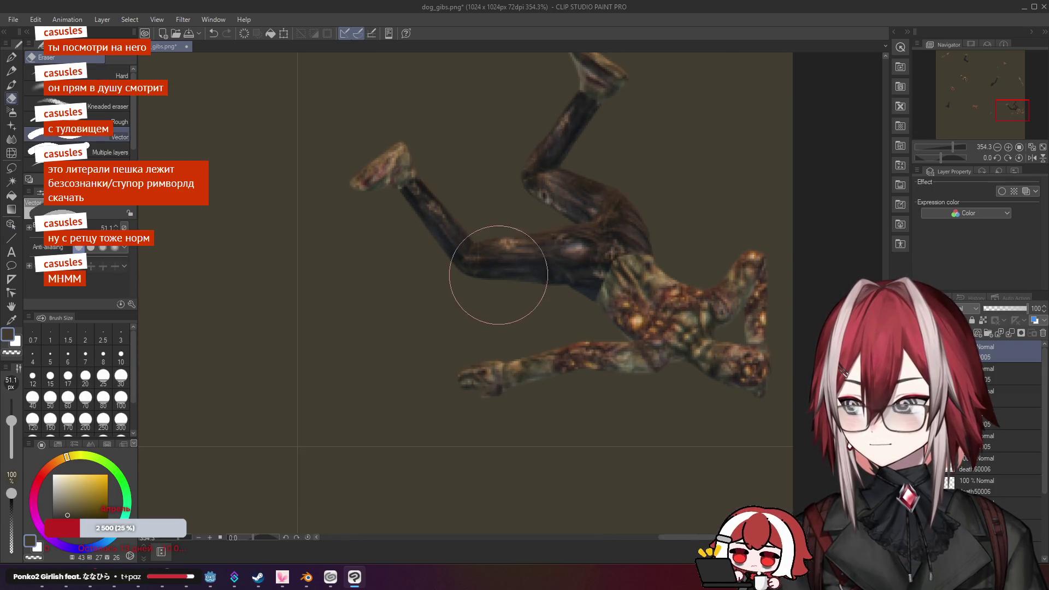
drag(512, 275, 508, 278)
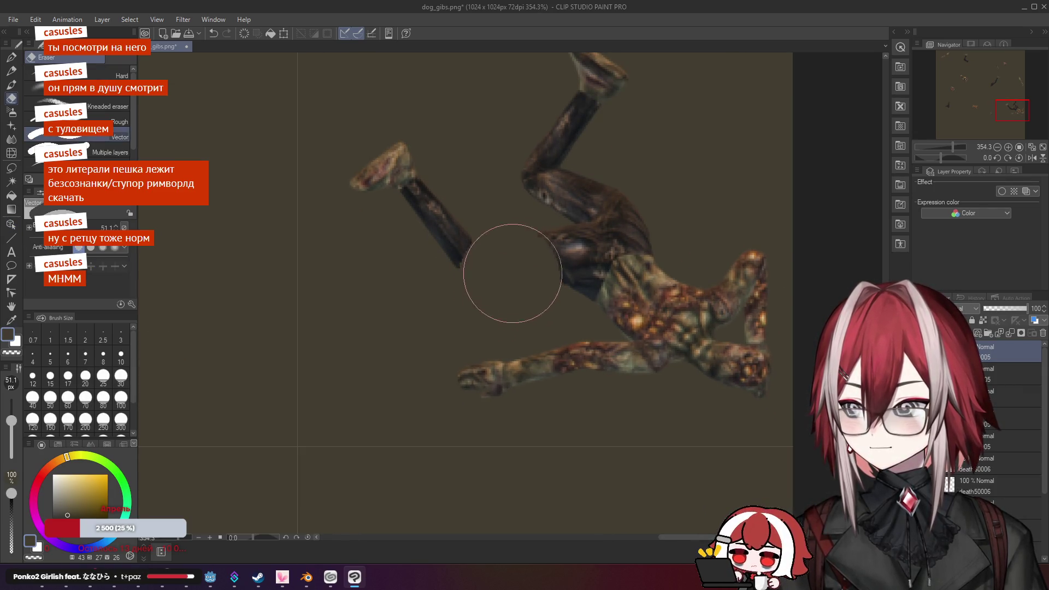
mouse_move(504, 328)
mouse_down()
mouse_move(620, 363)
mouse_move(737, 359)
mouse_up()
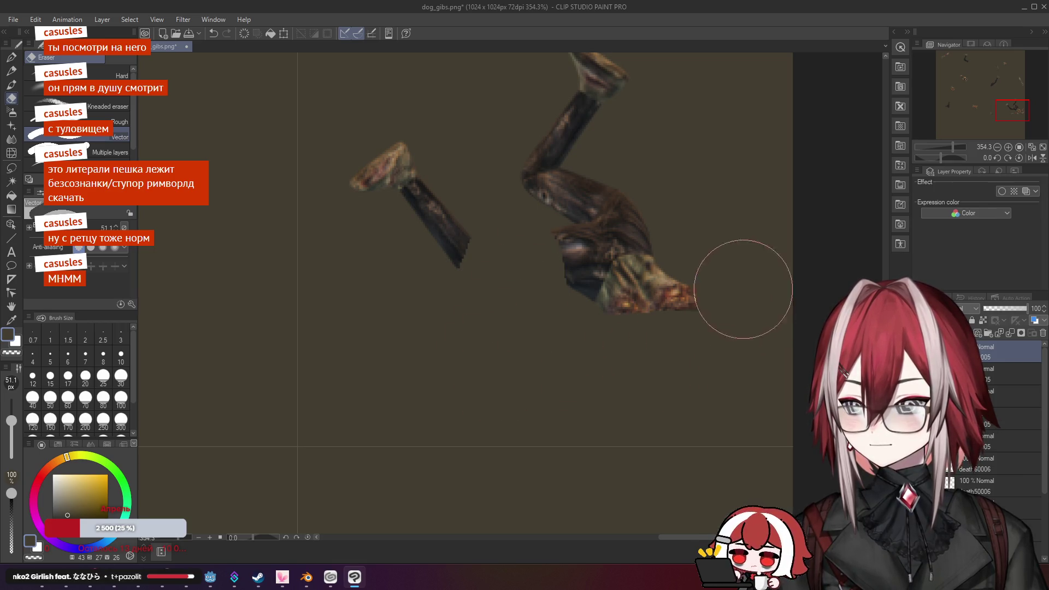
drag(746, 291, 574, 254)
mouse_move(558, 190)
mouse_down()
mouse_move(553, 262)
mouse_move(577, 143)
mouse_up()
scroll(619, 235, down, 10)
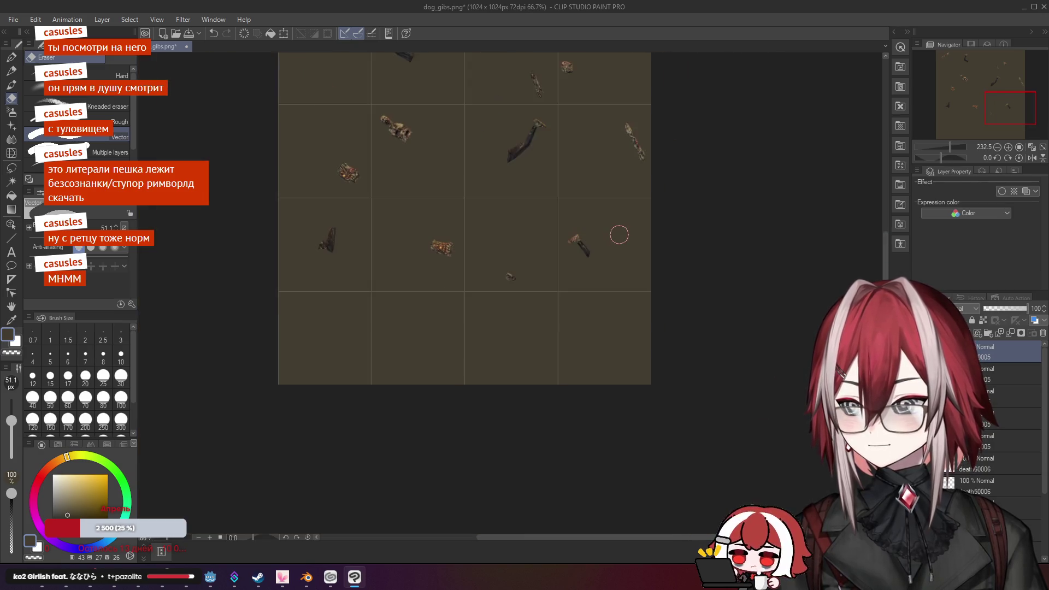
mouse_move(431, 186)
mouse_down()
mouse_move(466, 244)
mouse_move(507, 192)
mouse_up()
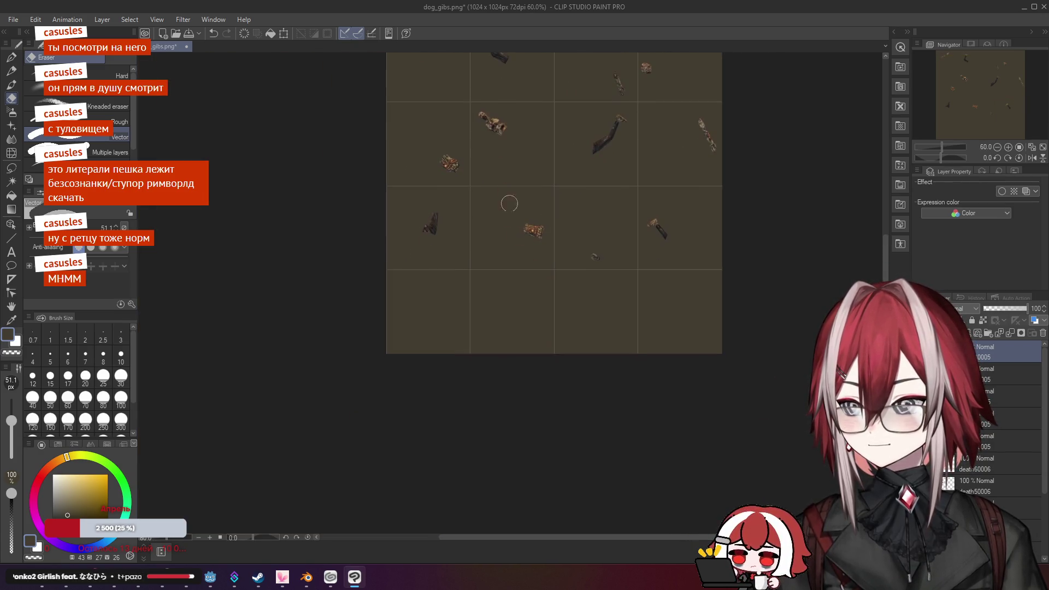
scroll(520, 236, up, 4)
key(alt+Tab)
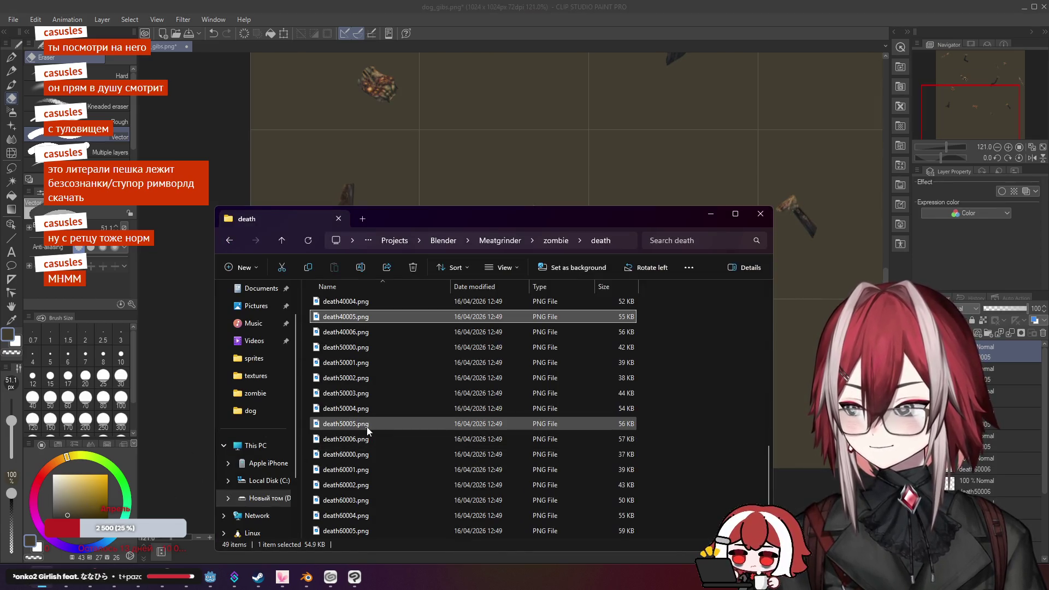
Place death50005.png on the sheet, move it toward the lower-left and confirm
click(366, 426)
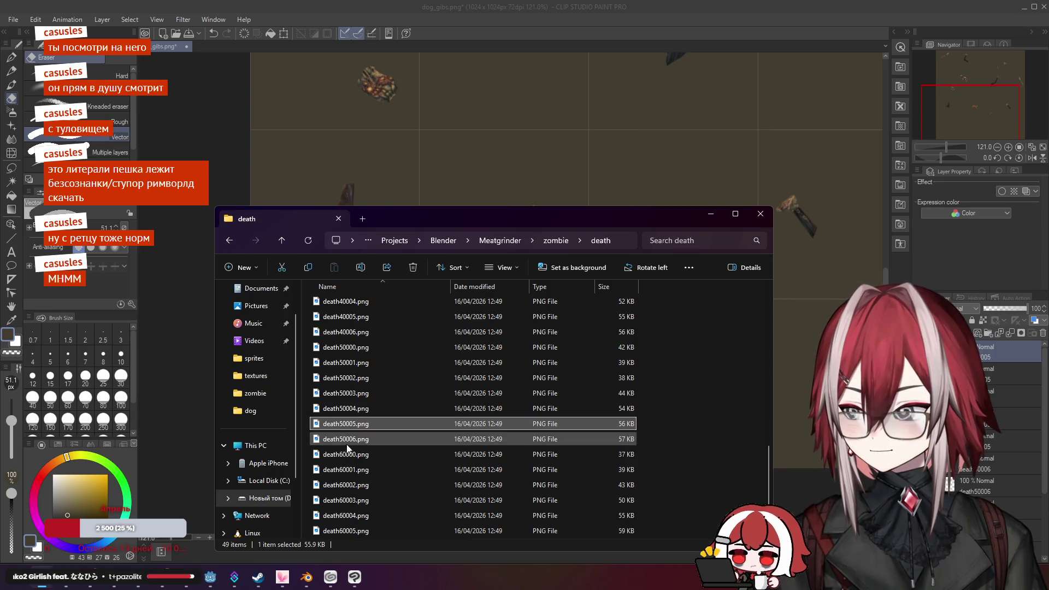
mouse_move(345, 423)
mouse_down()
mouse_move(631, 149)
mouse_move(396, 394)
mouse_up()
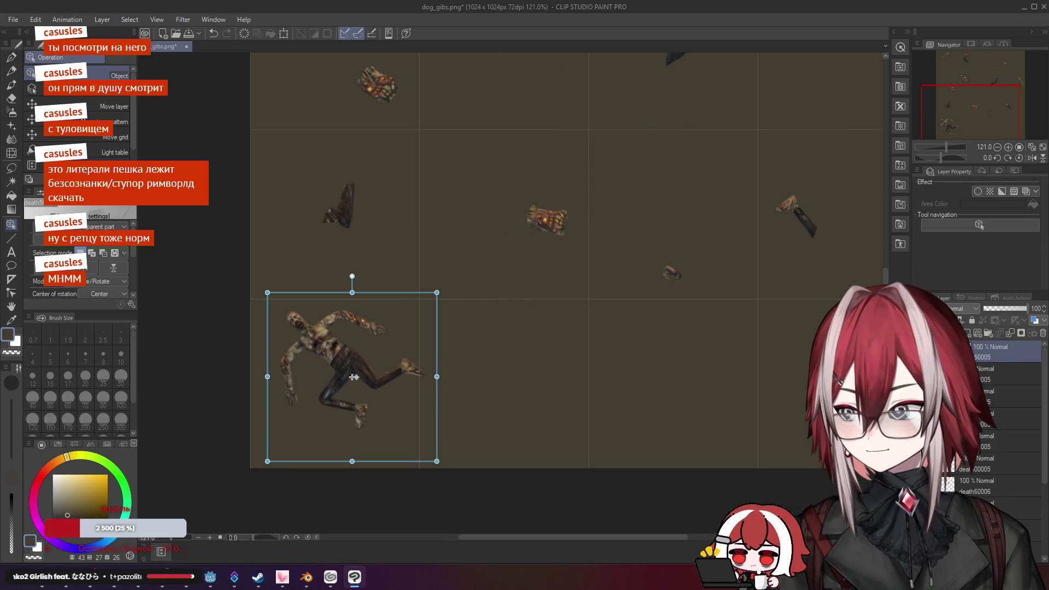
scroll(350, 366, up, 3)
mouse_move(344, 339)
mouse_down()
mouse_move(468, 264)
mouse_move(454, 270)
mouse_up()
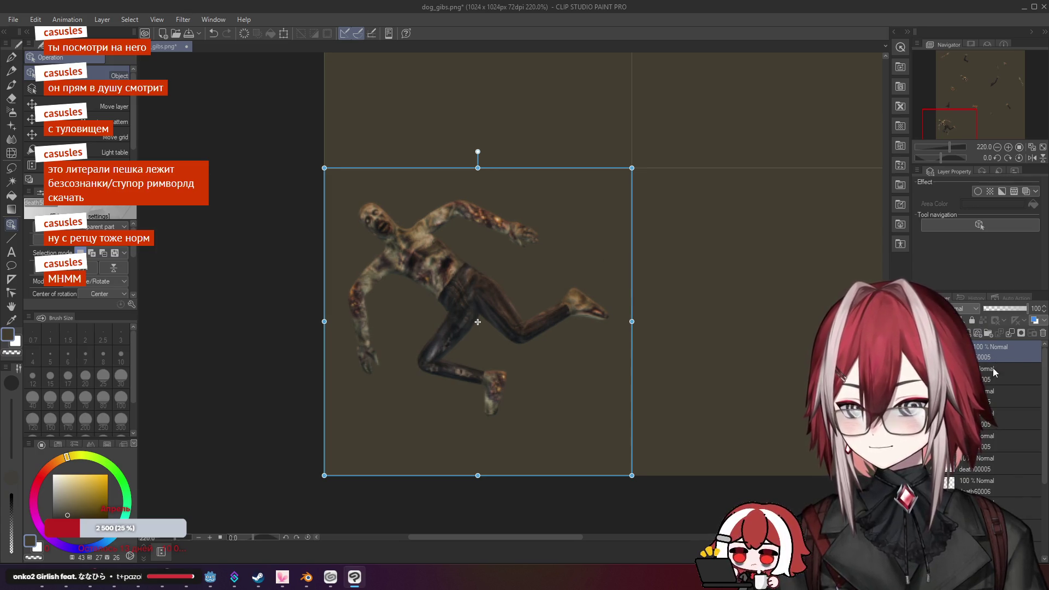
scroll(528, 308, up, 3)
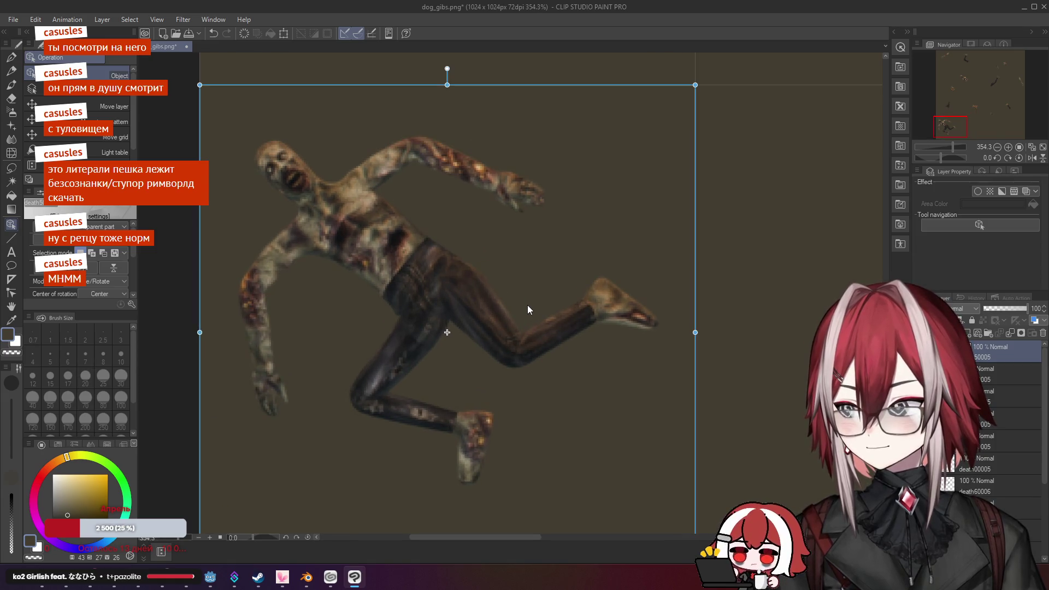
key(Return)
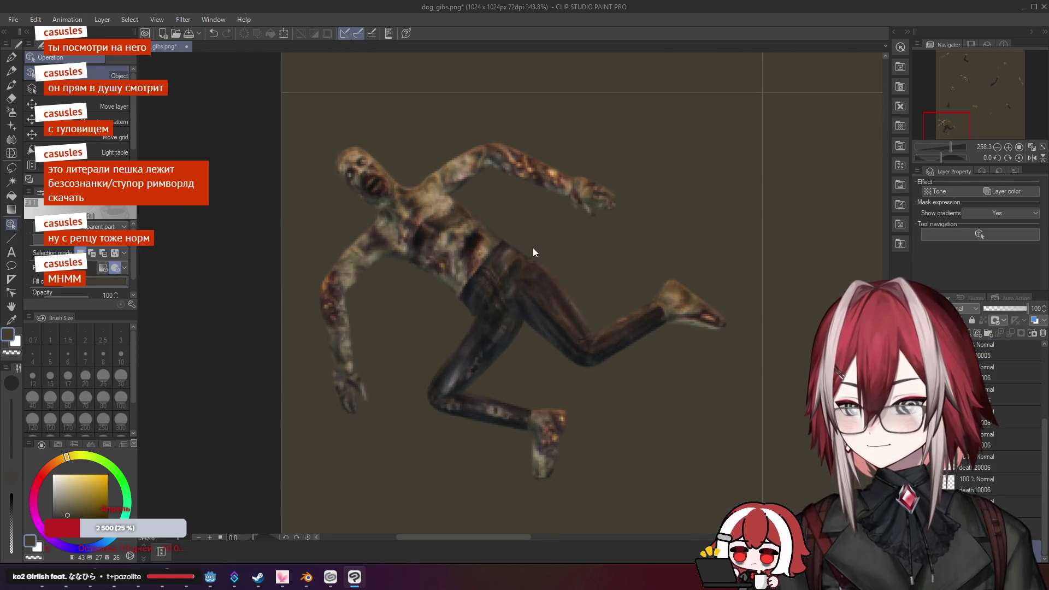
drag(539, 263, 562, 248)
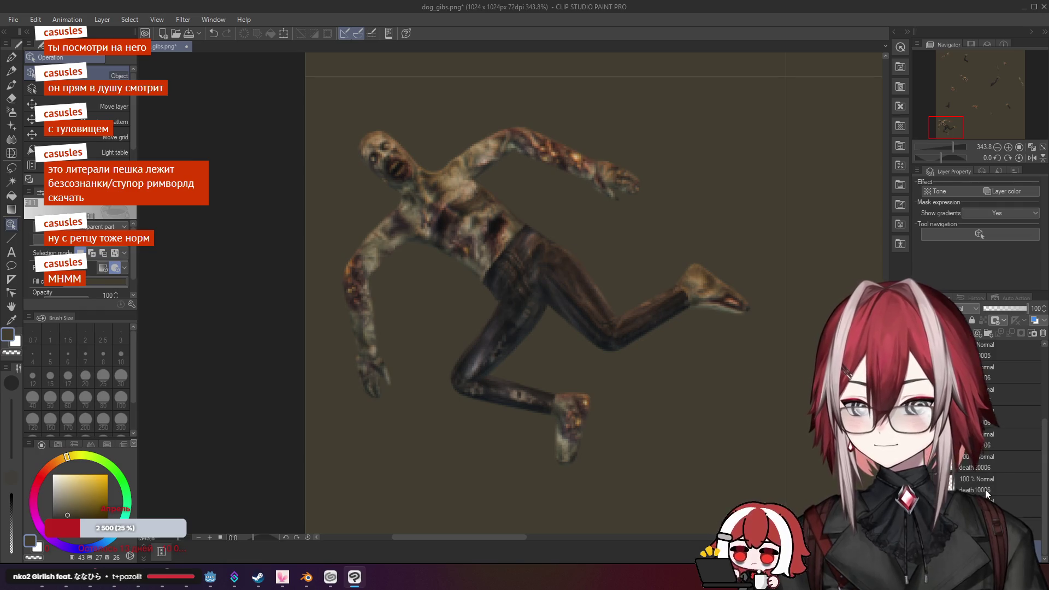
Rasterize the death50005 zombie's layer
click(996, 354)
key(ctrl+t)
right_click(995, 354)
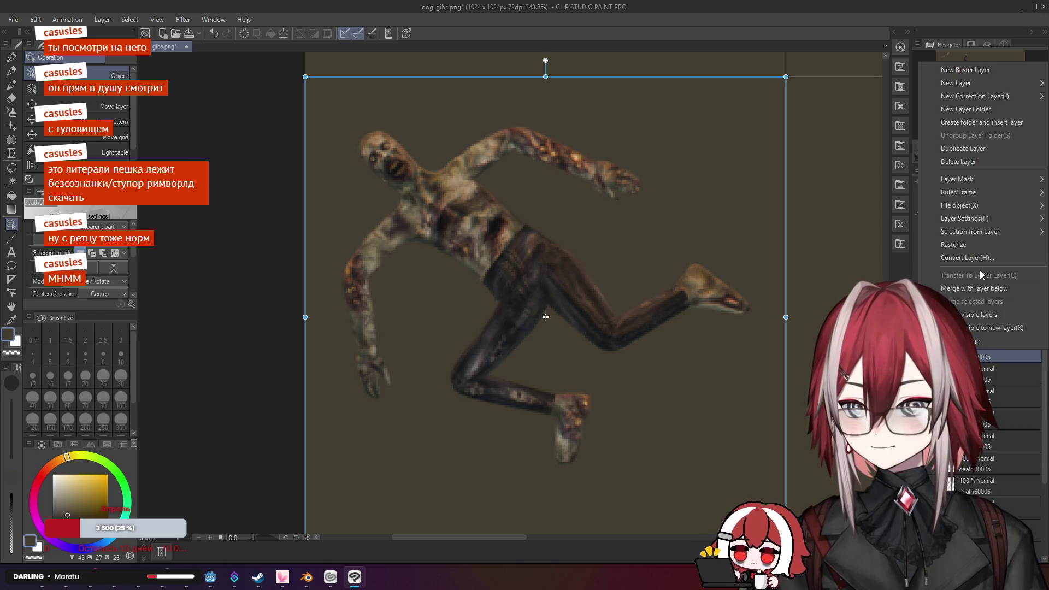
click(975, 248)
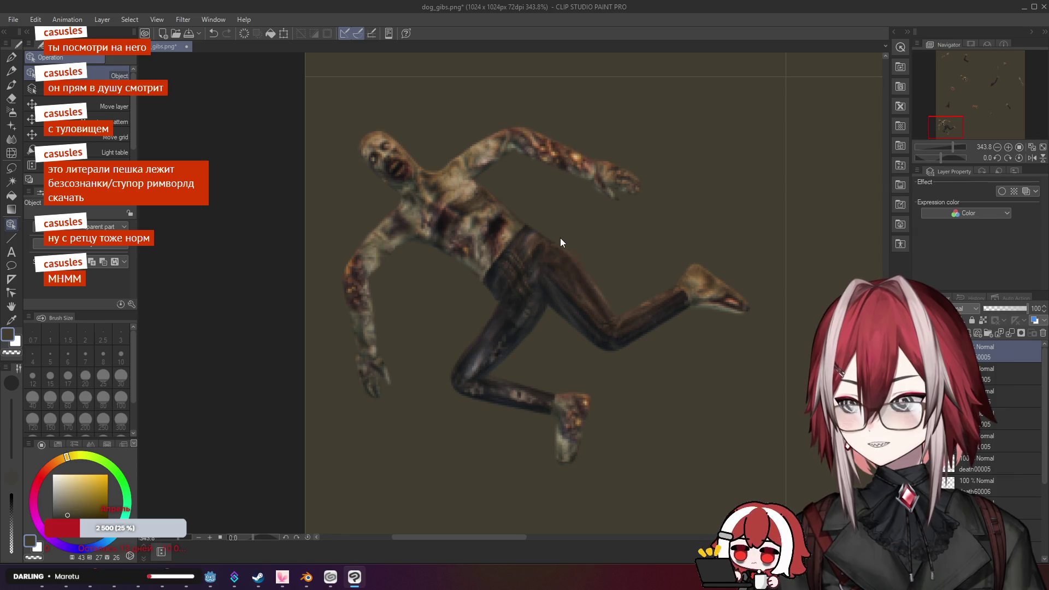
scroll(561, 242, down, 10)
mouse_move(477, 169)
mouse_down()
mouse_move(410, 423)
mouse_move(417, 218)
mouse_up()
scroll(509, 308, up, 10)
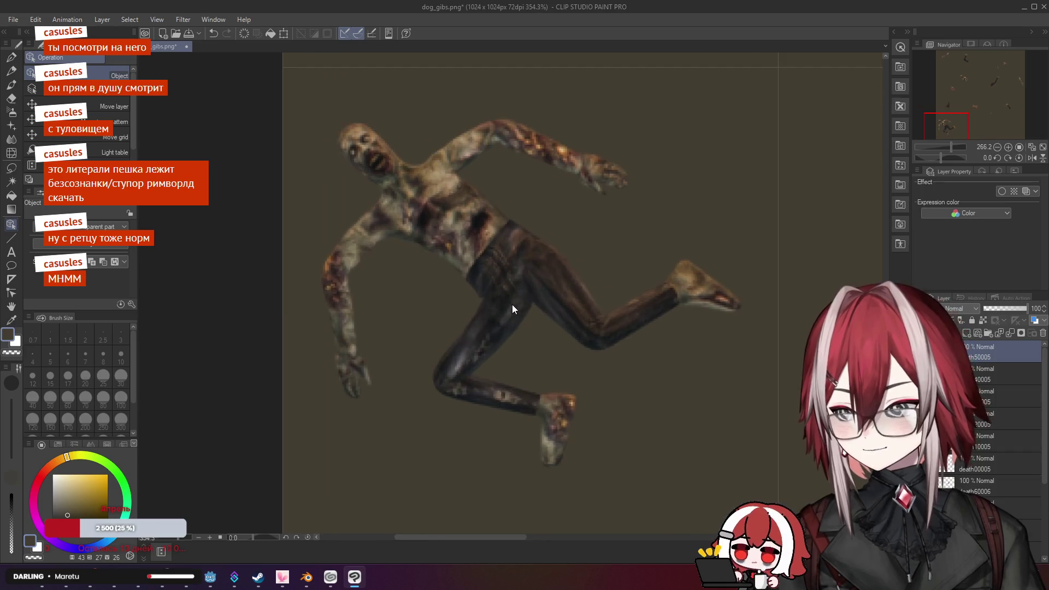
Erase the zombie's chest, torso, hips and legs, leaving a lone arm gib
key(e)
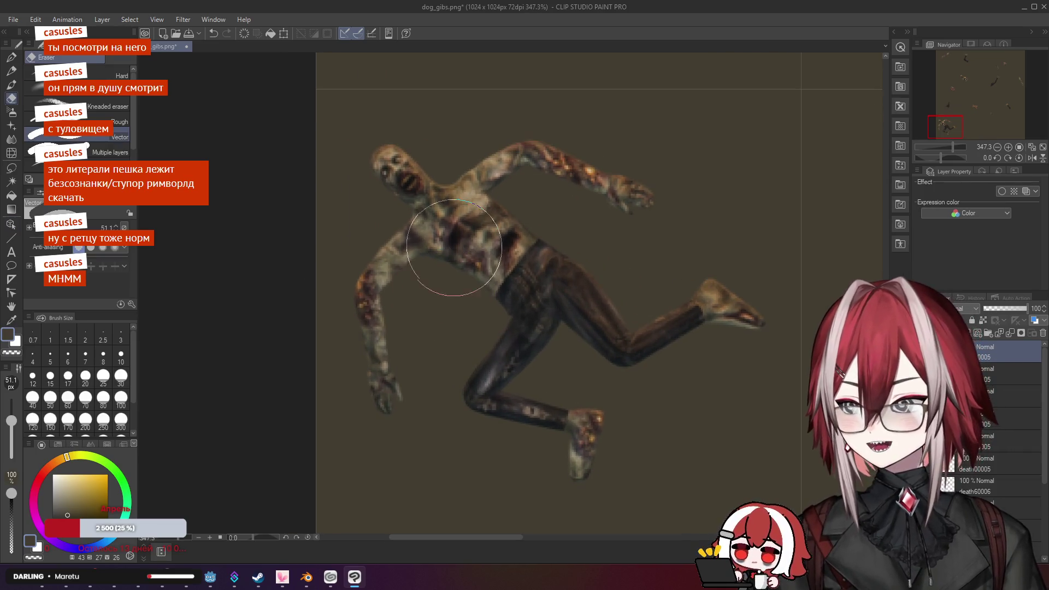
scroll(493, 256, down, 6)
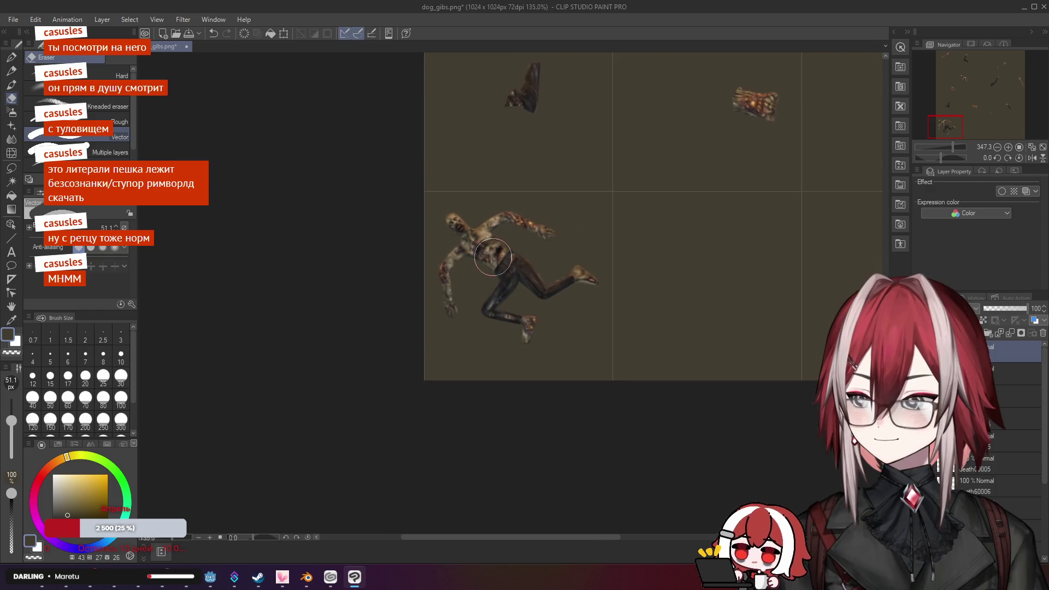
scroll(493, 257, down, 4)
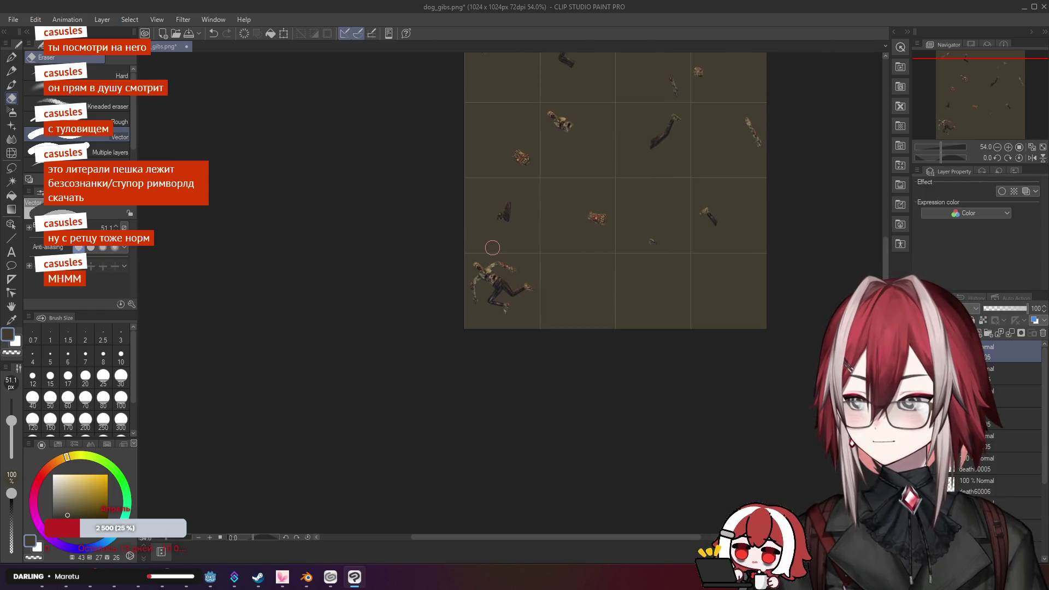
scroll(496, 288, up, 7)
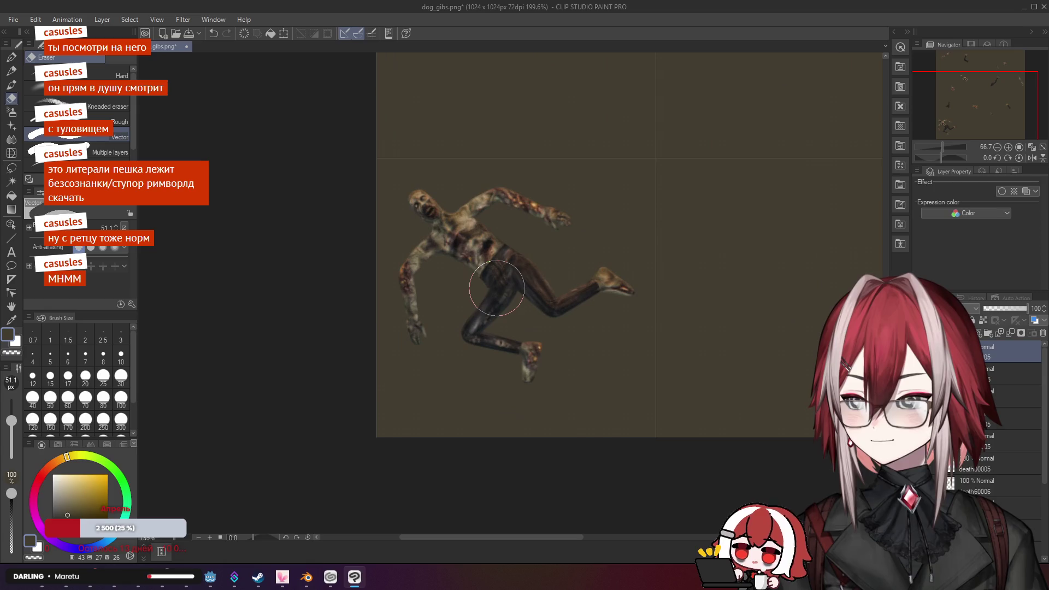
scroll(497, 288, up, 1)
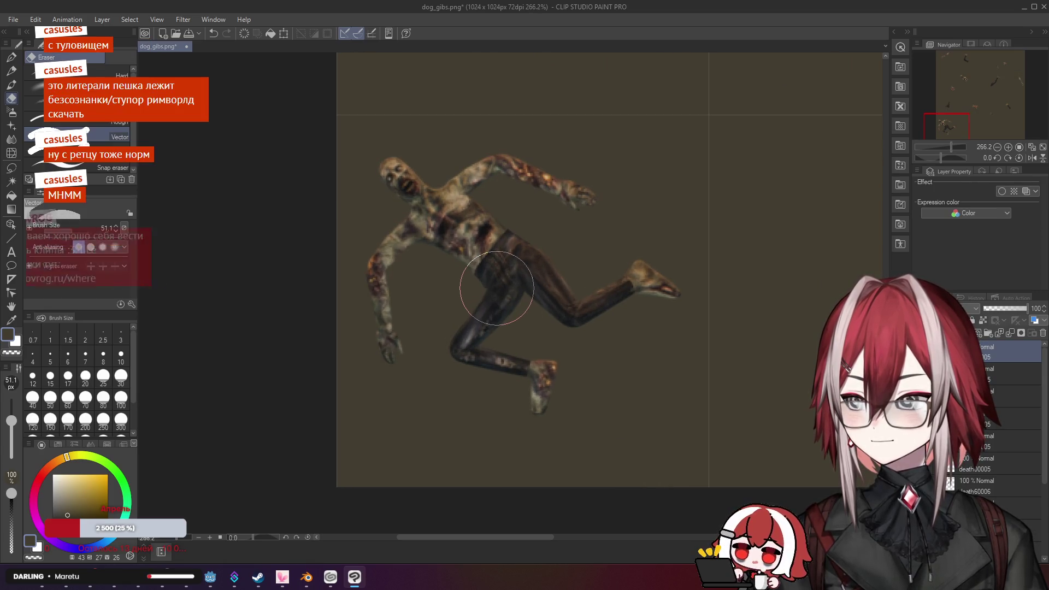
scroll(496, 288, up, 2)
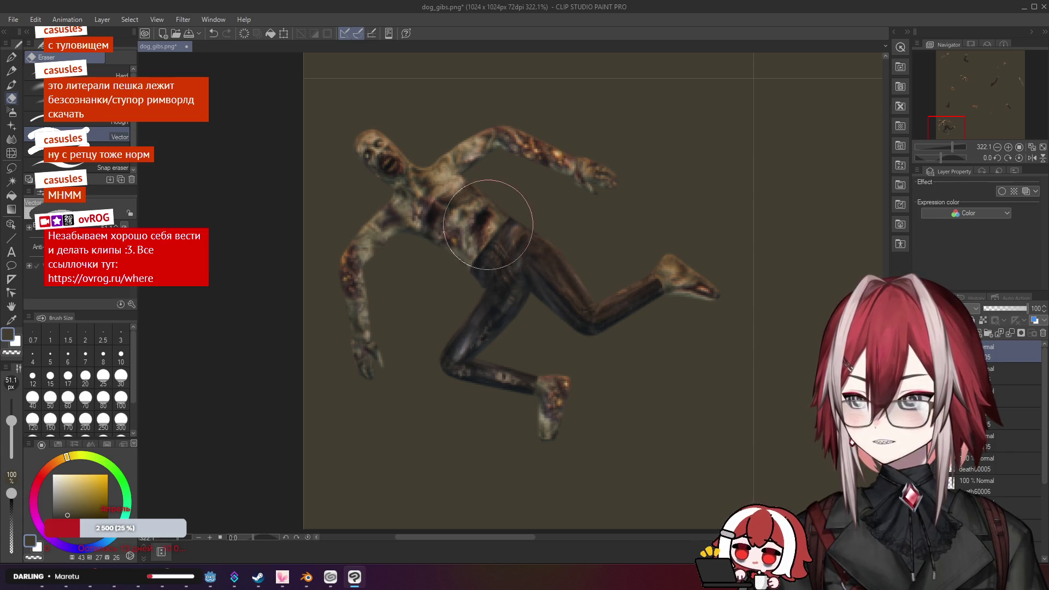
drag(461, 169, 458, 163)
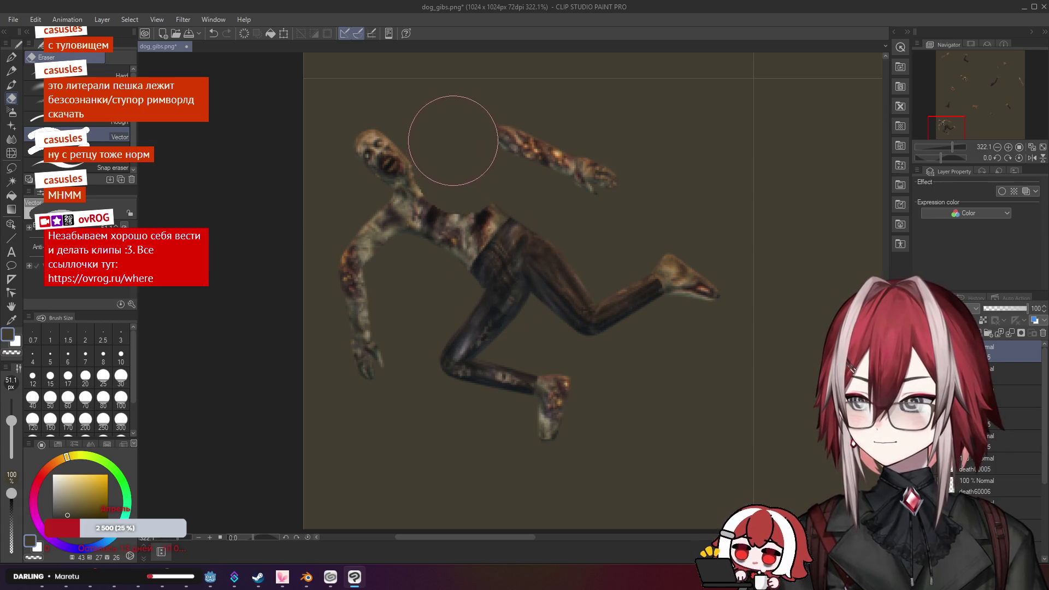
mouse_move(370, 149)
mouse_down()
mouse_move(487, 237)
mouse_move(697, 289)
mouse_up()
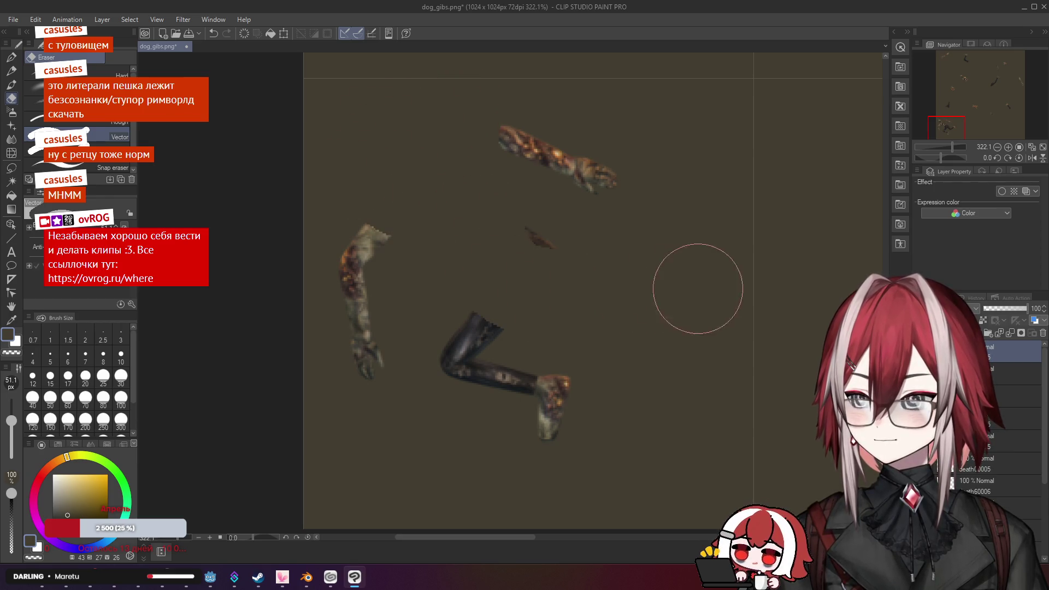
drag(380, 384, 585, 421)
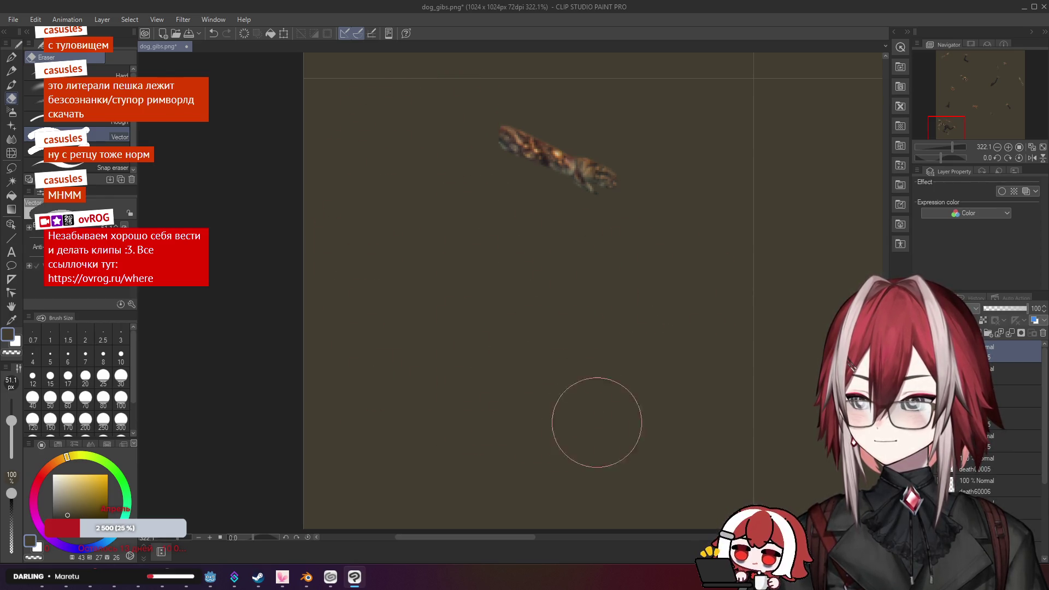
scroll(534, 333, down, 6)
scroll(640, 297, up, 3)
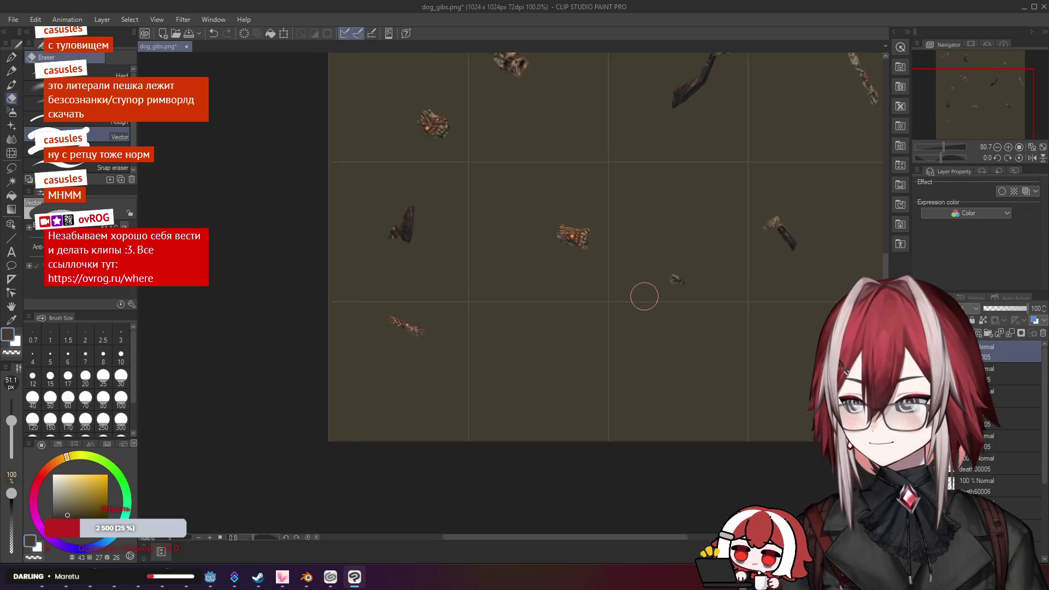
drag(555, 317, 473, 288)
Drag death60005.png from the death folder onto the sprite sheet
key(alt+Tab)
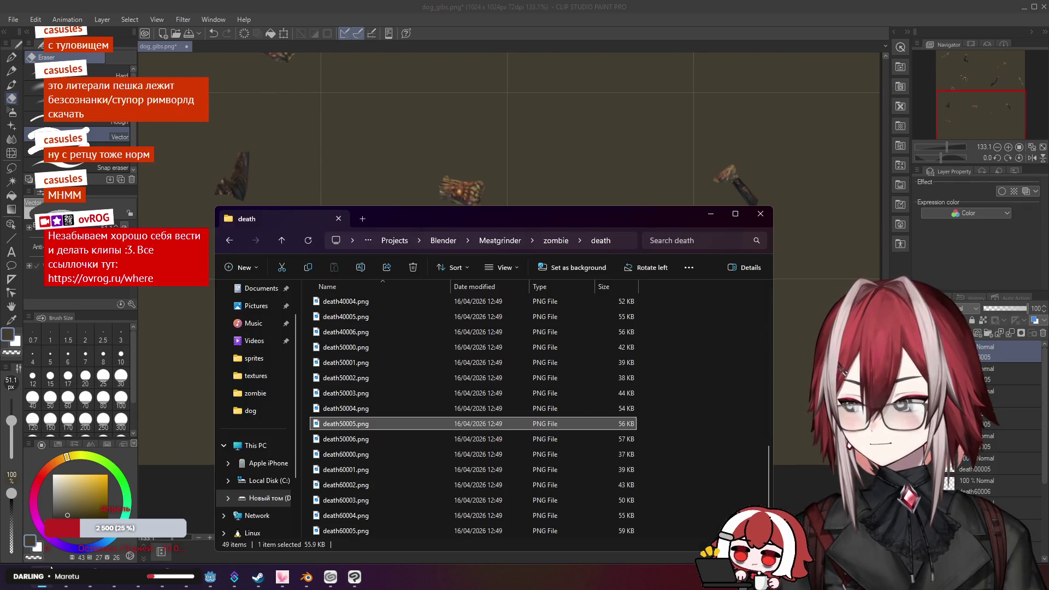
scroll(365, 425, down, 1)
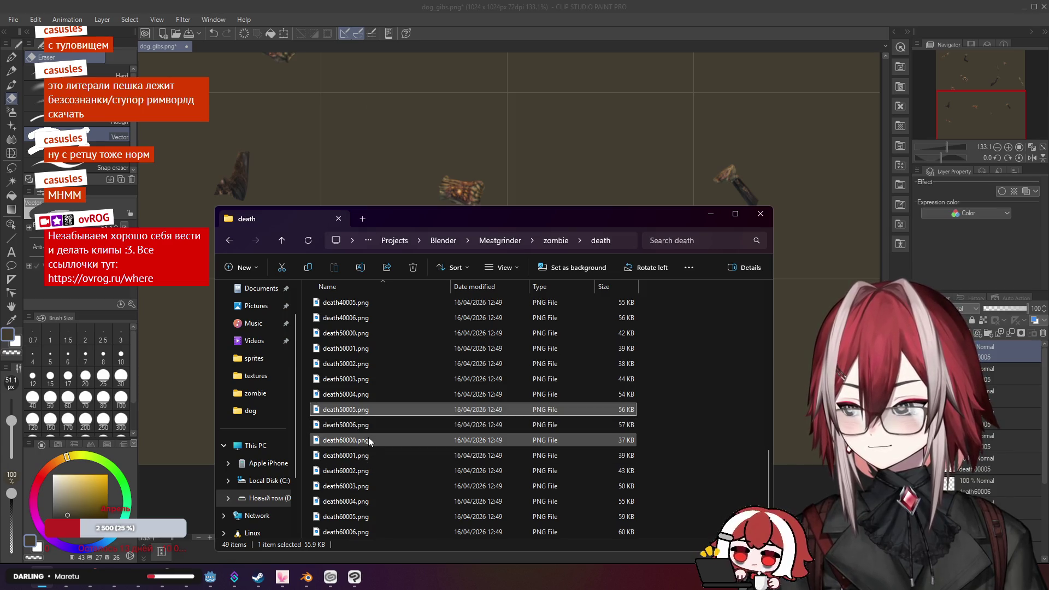
click(353, 519)
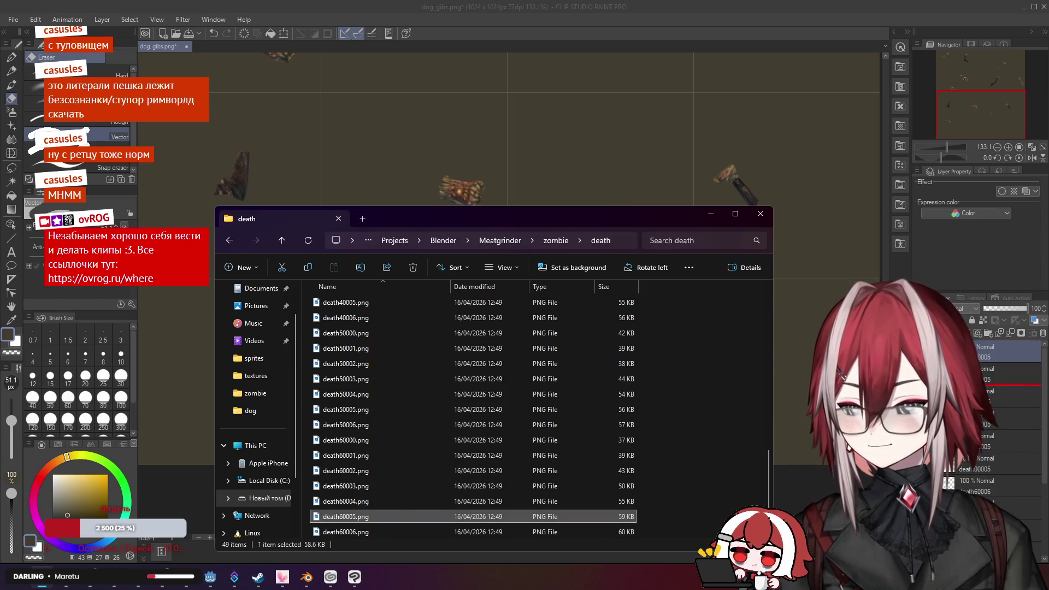
drag(981, 350, 980, 349)
click(711, 214)
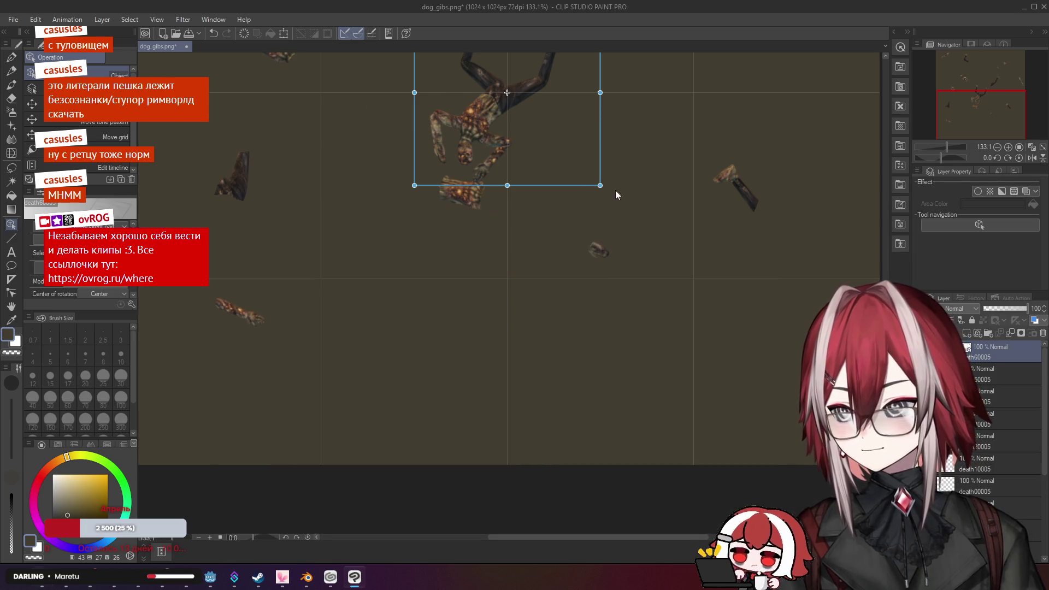
Confirm the death60005 image and move it into a lower cell
key(Return)
drag(478, 142, 381, 407)
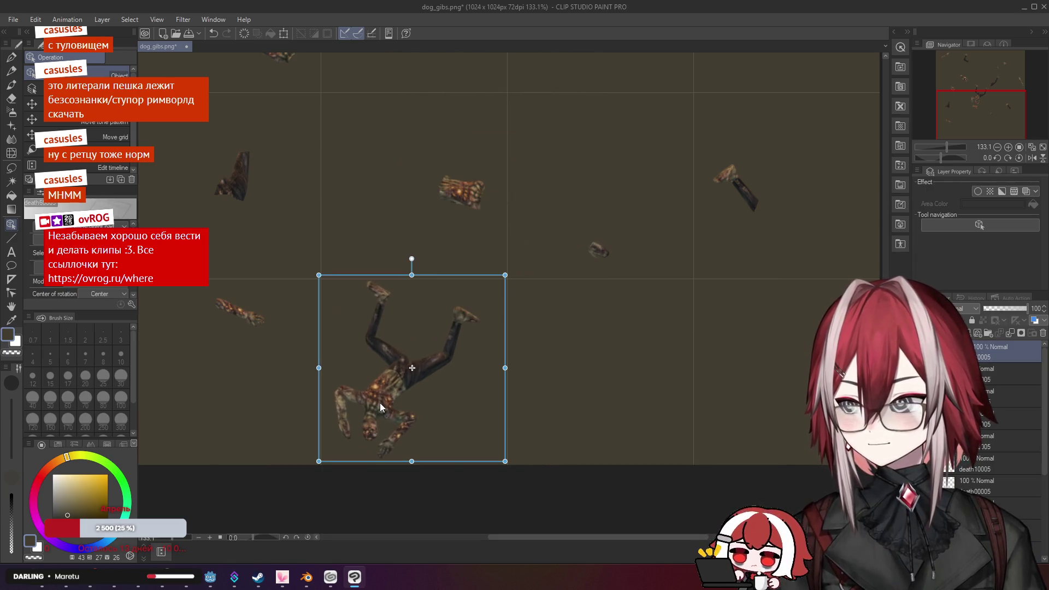
scroll(347, 372, up, 2)
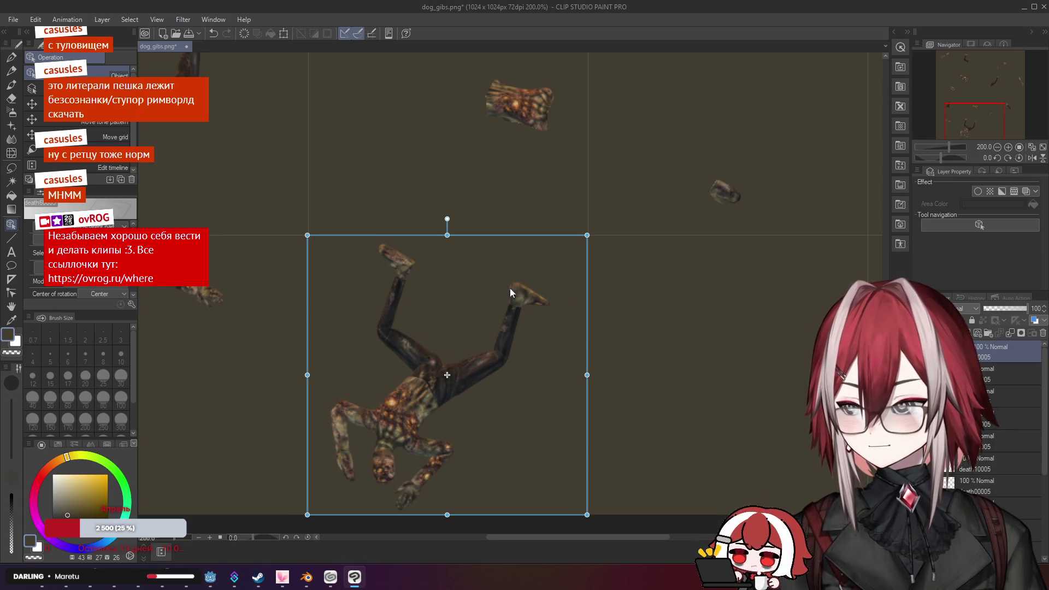
Rasterize the imported death60005 body layer
click(985, 357)
right_click(996, 354)
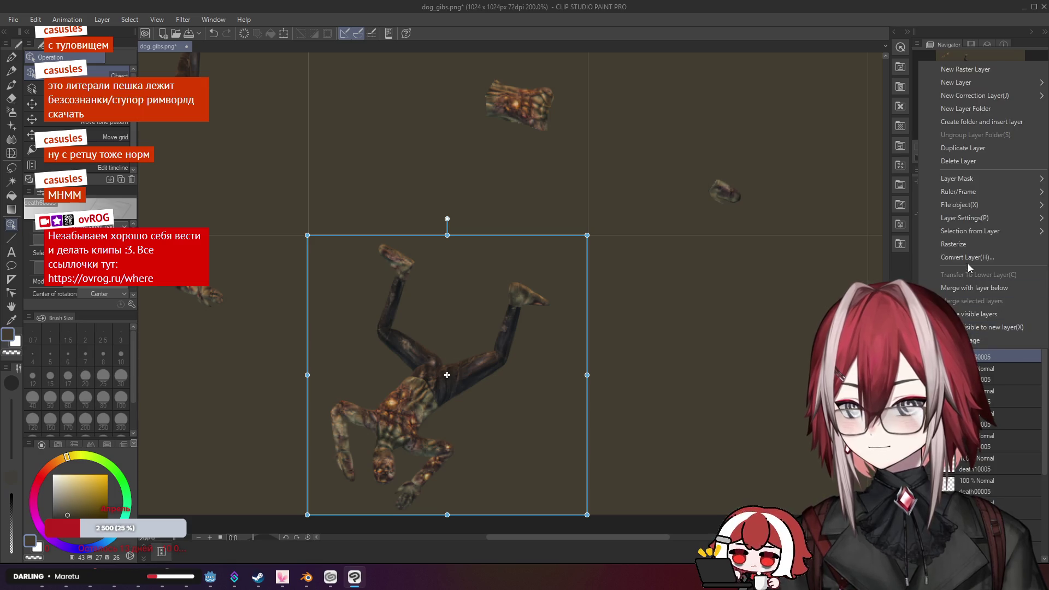
click(968, 266)
scroll(506, 369, up, 2)
drag(501, 374, 541, 289)
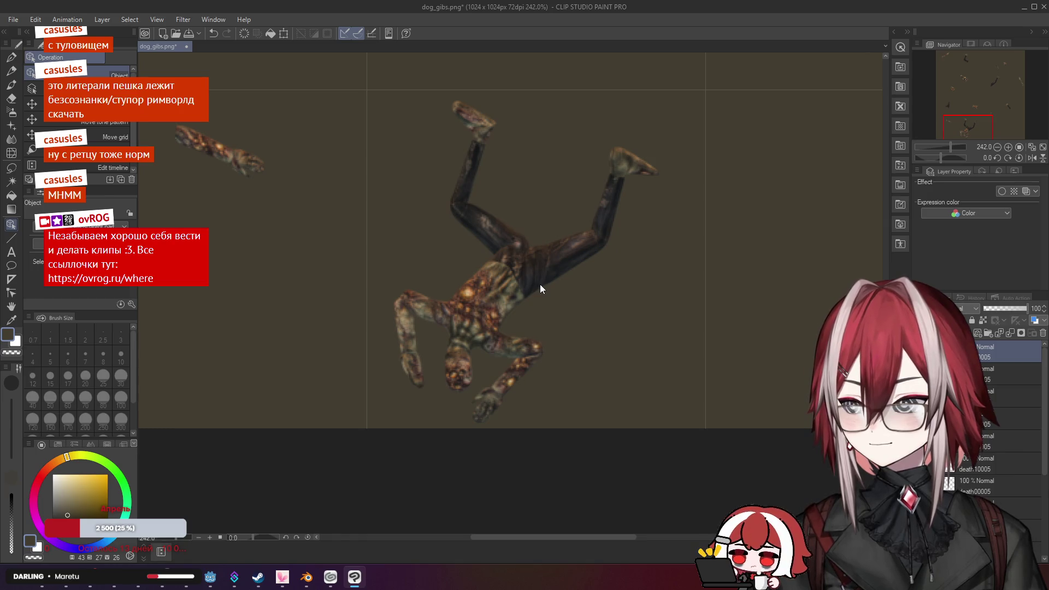
scroll(540, 289, down, 5)
scroll(540, 285, up, 4)
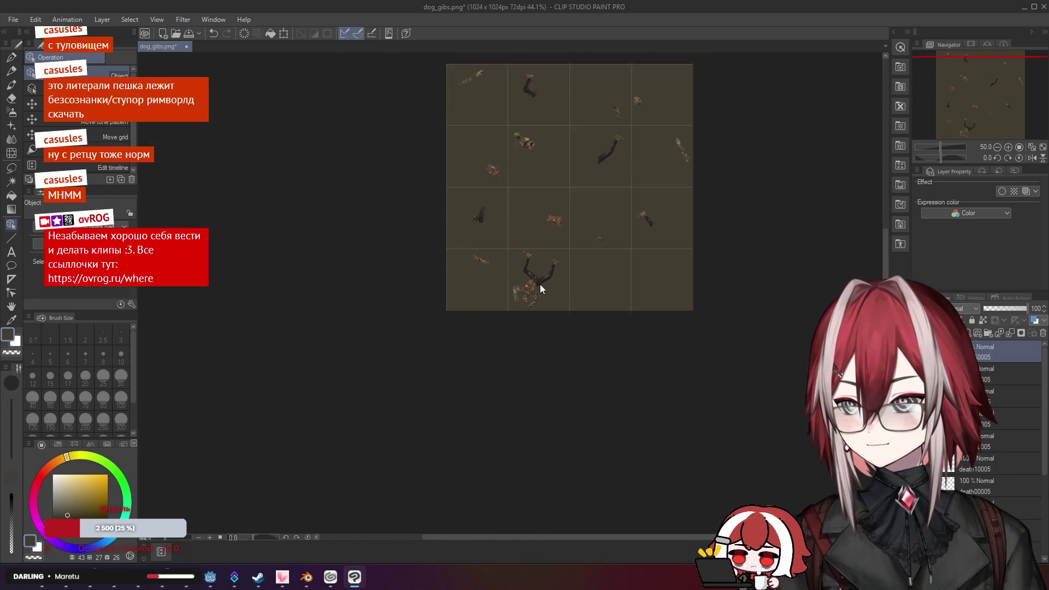
scroll(534, 295, up, 4)
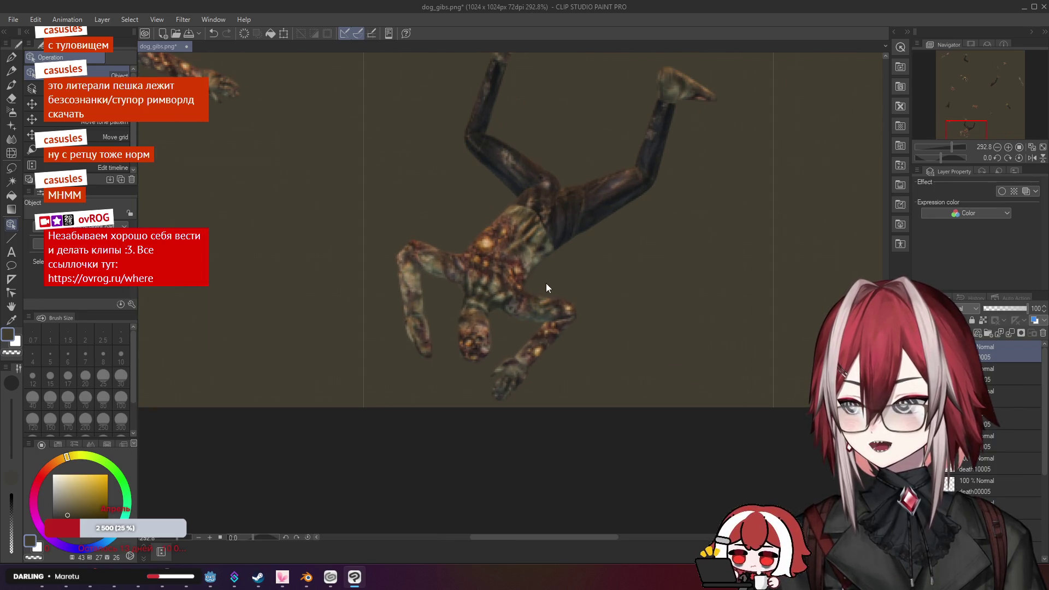
Erase both arms, the head and the legs, keeping only the torso chunk
key(e)
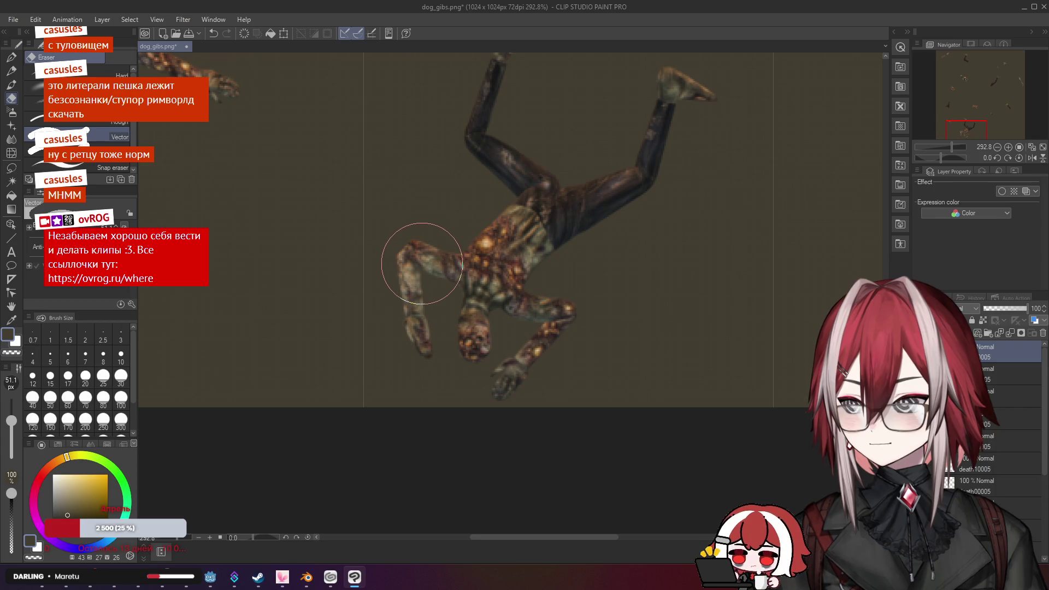
drag(420, 247, 406, 367)
drag(540, 326, 499, 410)
mouse_move(453, 339)
mouse_down()
mouse_move(462, 344)
mouse_move(450, 352)
mouse_up()
drag(606, 313, 576, 389)
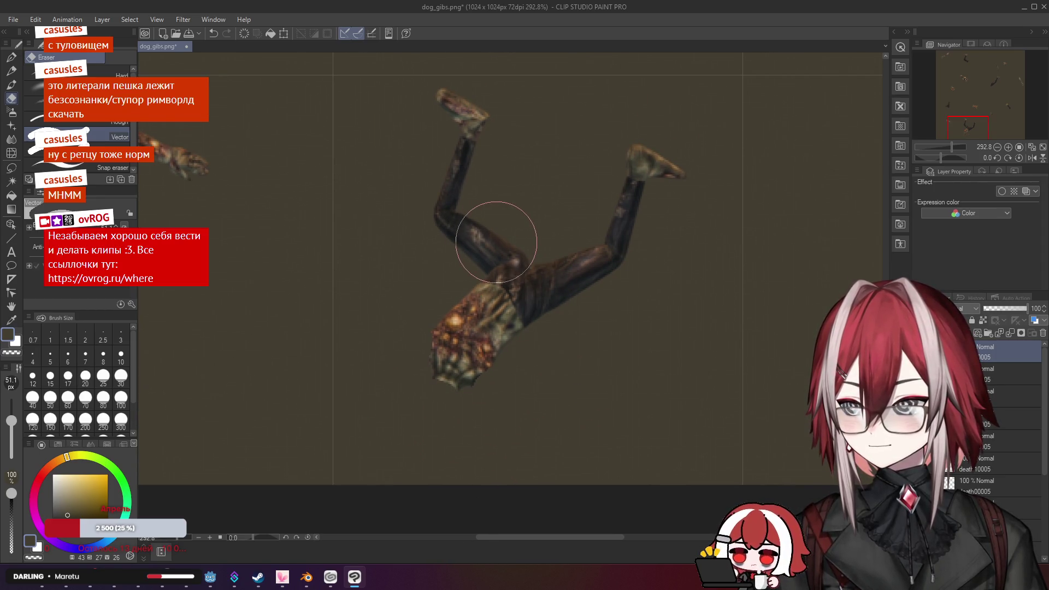
mouse_move(494, 237)
mouse_down()
mouse_move(535, 271)
mouse_move(562, 323)
mouse_move(665, 145)
mouse_move(471, 192)
mouse_move(452, 82)
mouse_up()
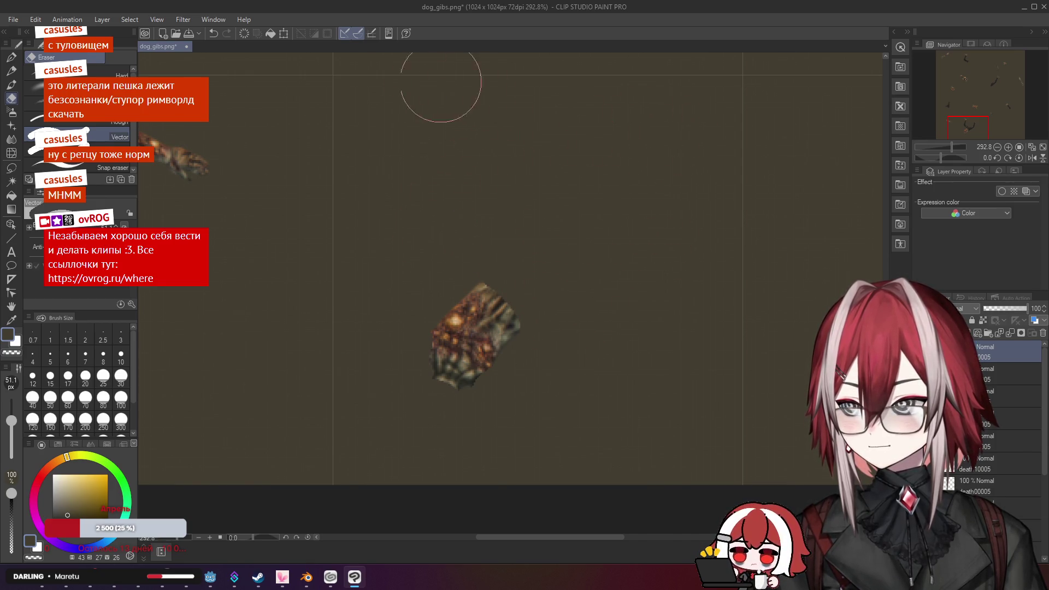
scroll(506, 234, down, 5)
mouse_move(578, 329)
mouse_down()
mouse_move(560, 276)
mouse_move(530, 387)
mouse_move(508, 328)
mouse_up()
scroll(510, 335, up, 3)
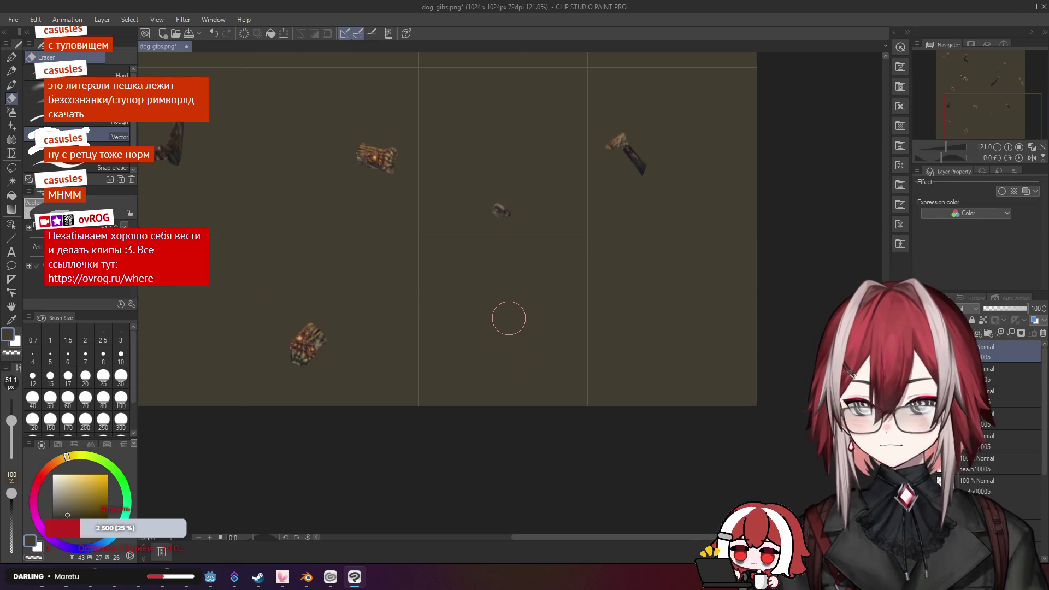
key(alt+Tab)
scroll(463, 428, up, 10)
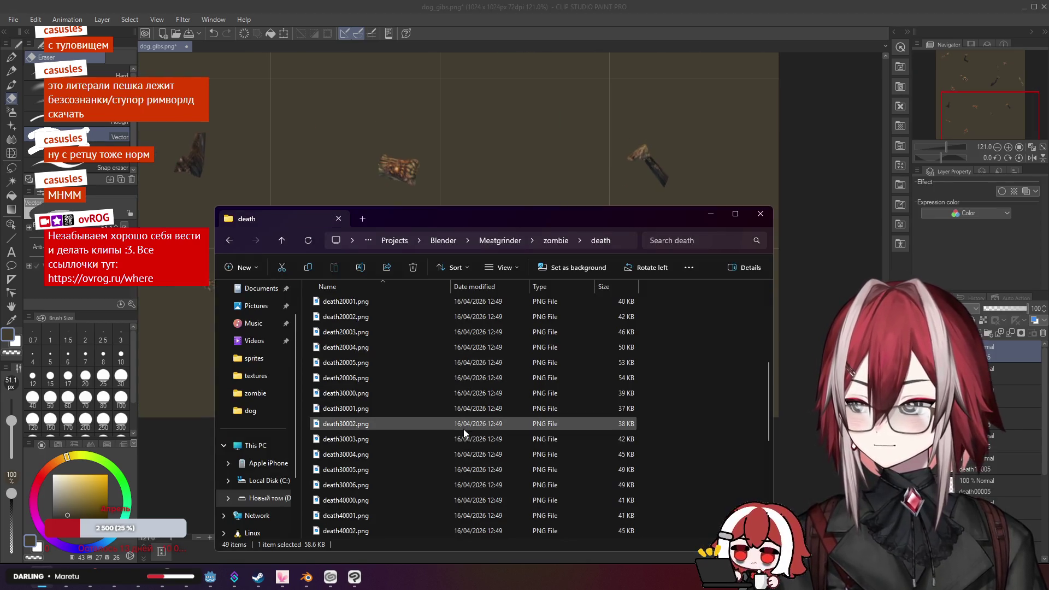
Drop death00004.png onto the canvas, centre it and nudge it up slightly
mouse_move(353, 364)
mouse_down()
mouse_move(705, 328)
mouse_move(440, 79)
mouse_up()
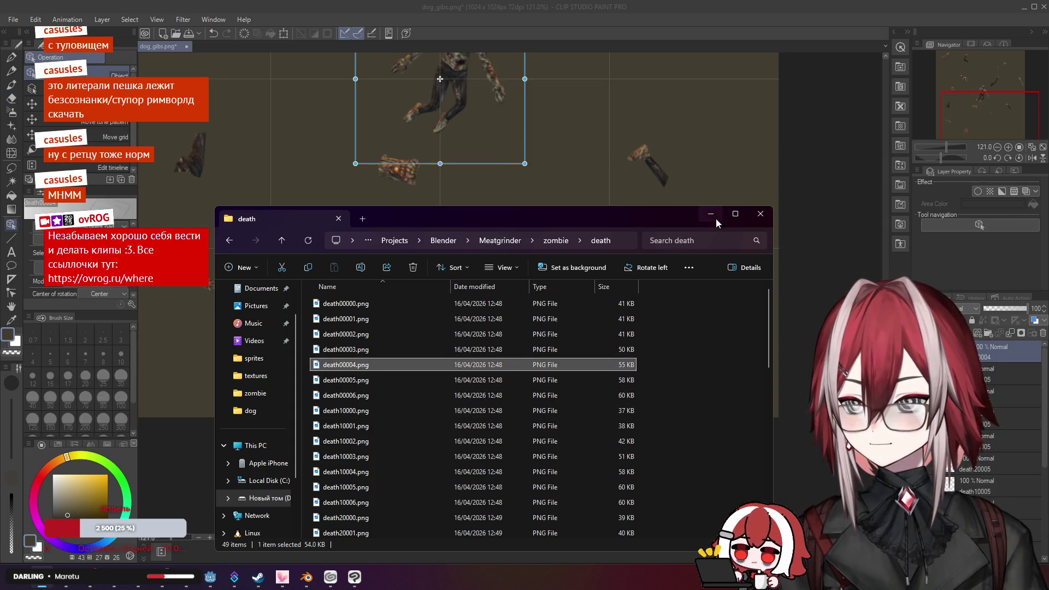
click(715, 218)
drag(455, 119, 536, 361)
scroll(536, 362, up, 1)
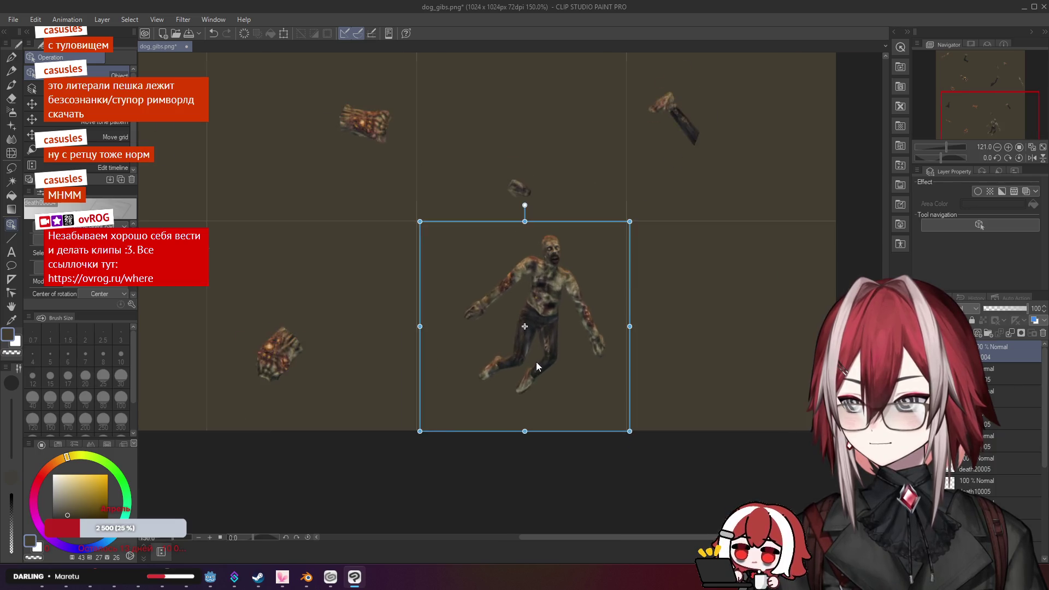
scroll(530, 353, up, 1)
key(Up)
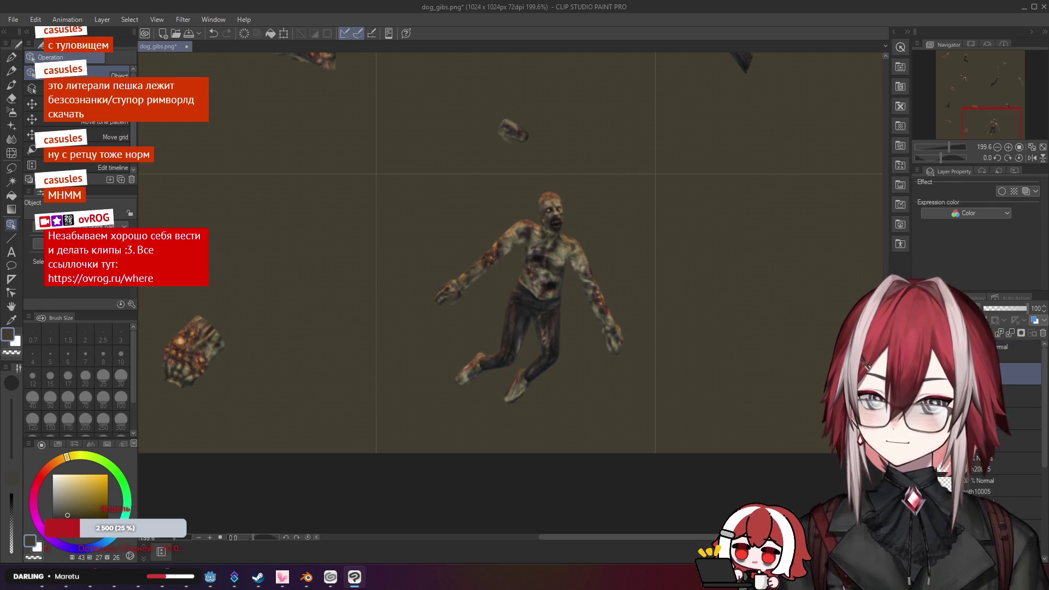
Rasterize the death00004 zombie layer
right_click(1006, 350)
click(955, 246)
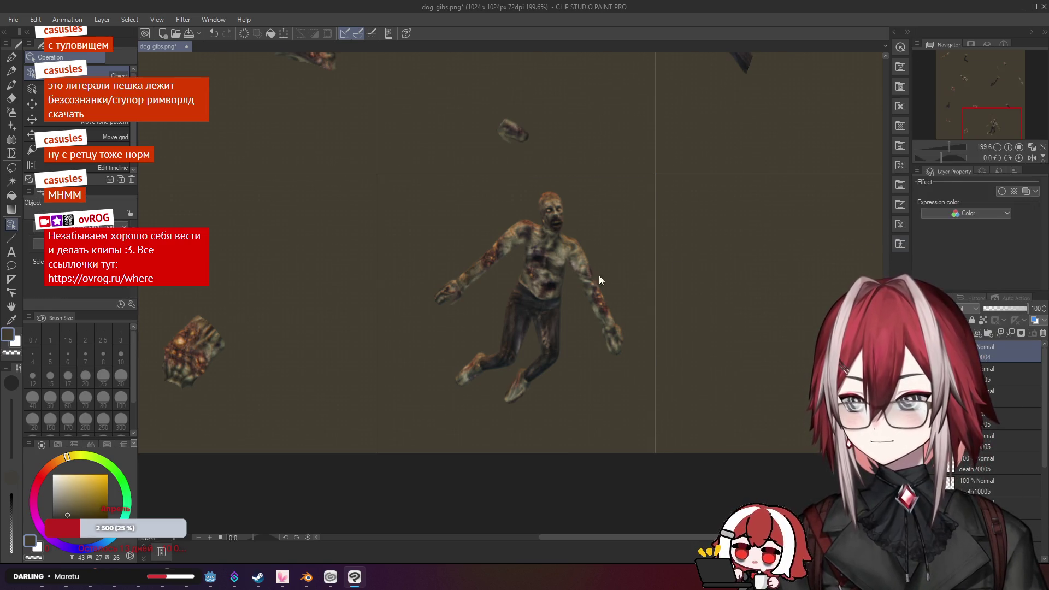
scroll(496, 294, up, 1)
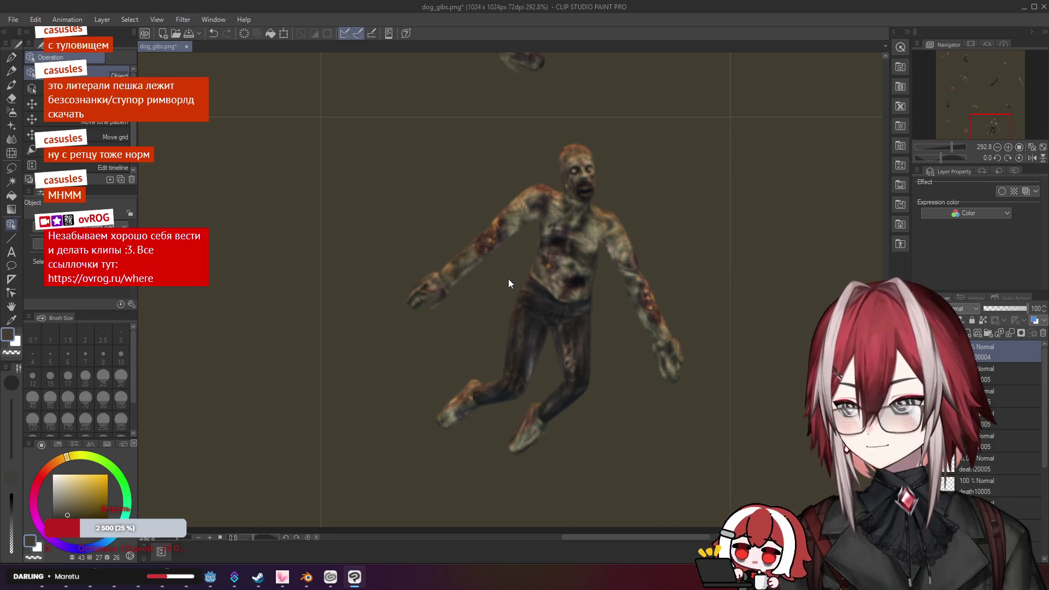
scroll(509, 280, up, 1)
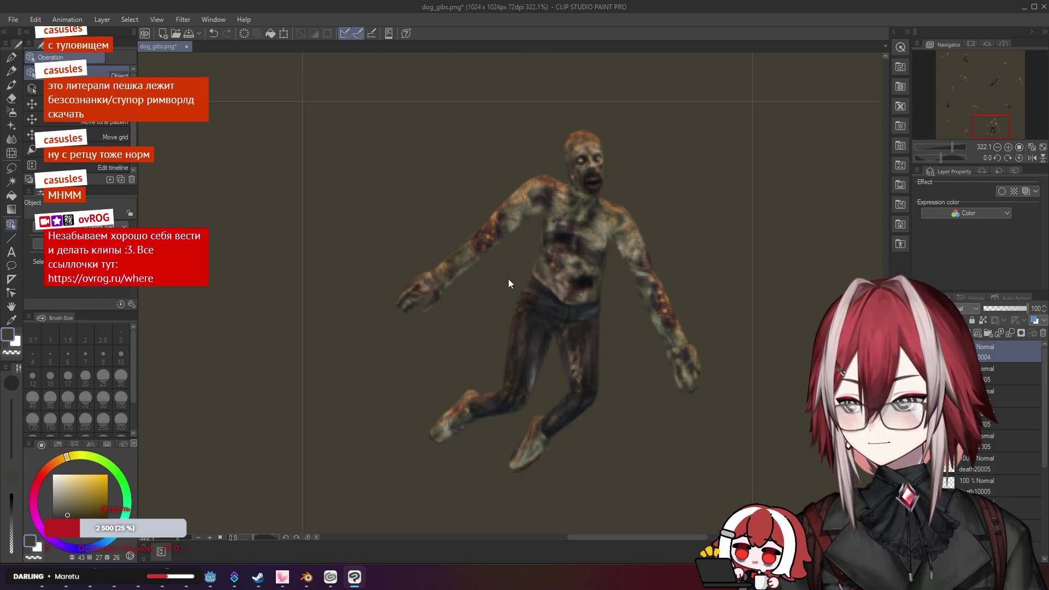
Erase the zombie's shoulder, right arm, lower torso and legs
key(e)
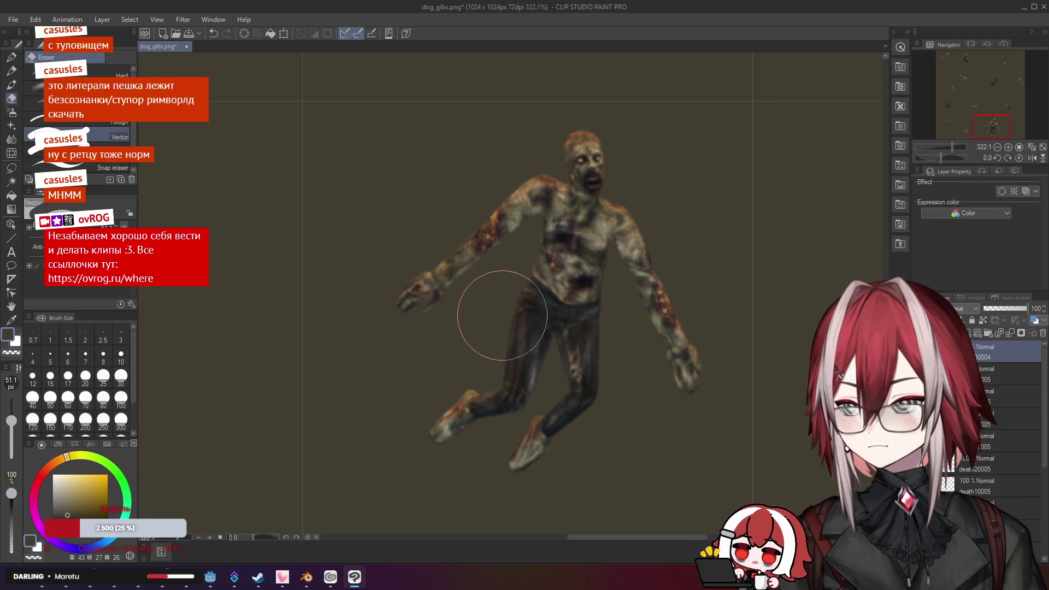
scroll(506, 312, down, 10)
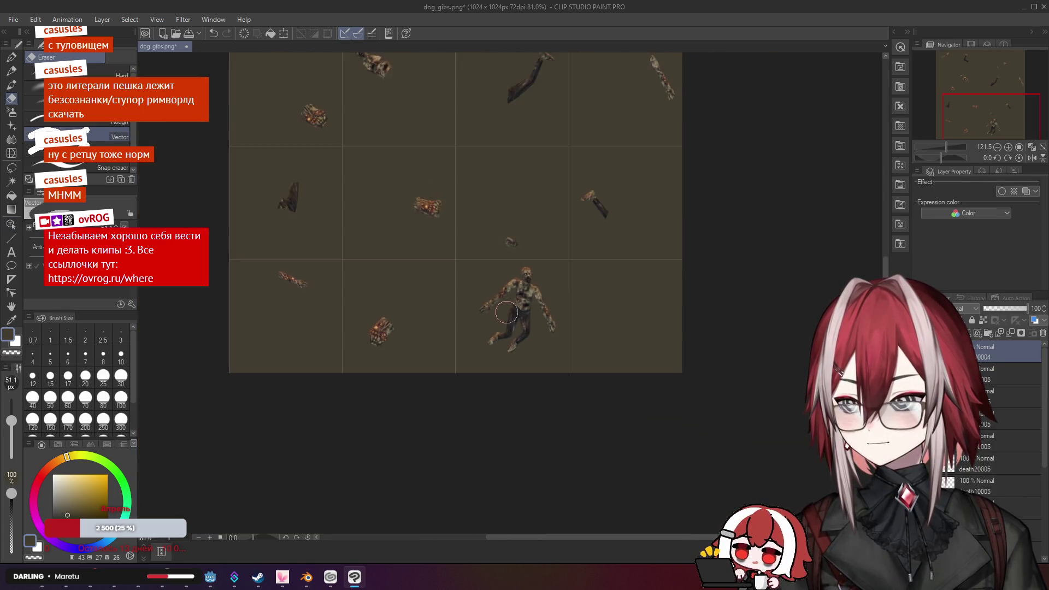
scroll(507, 312, up, 9)
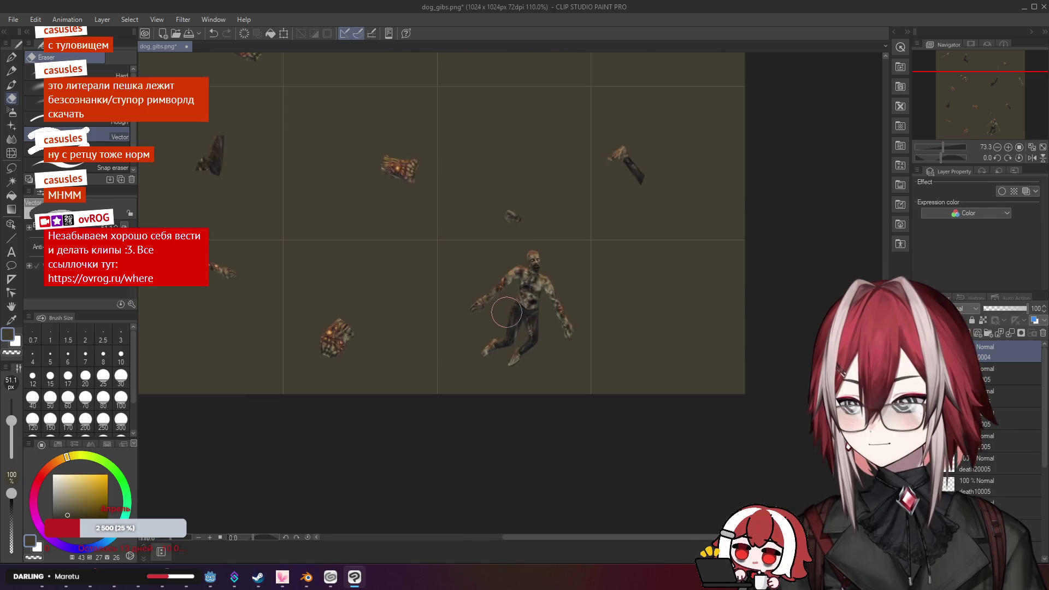
mouse_move(628, 277)
mouse_down()
mouse_move(614, 188)
mouse_move(621, 208)
mouse_move(592, 176)
mouse_move(524, 182)
mouse_move(563, 164)
mouse_up()
drag(636, 191, 656, 359)
drag(597, 342, 520, 326)
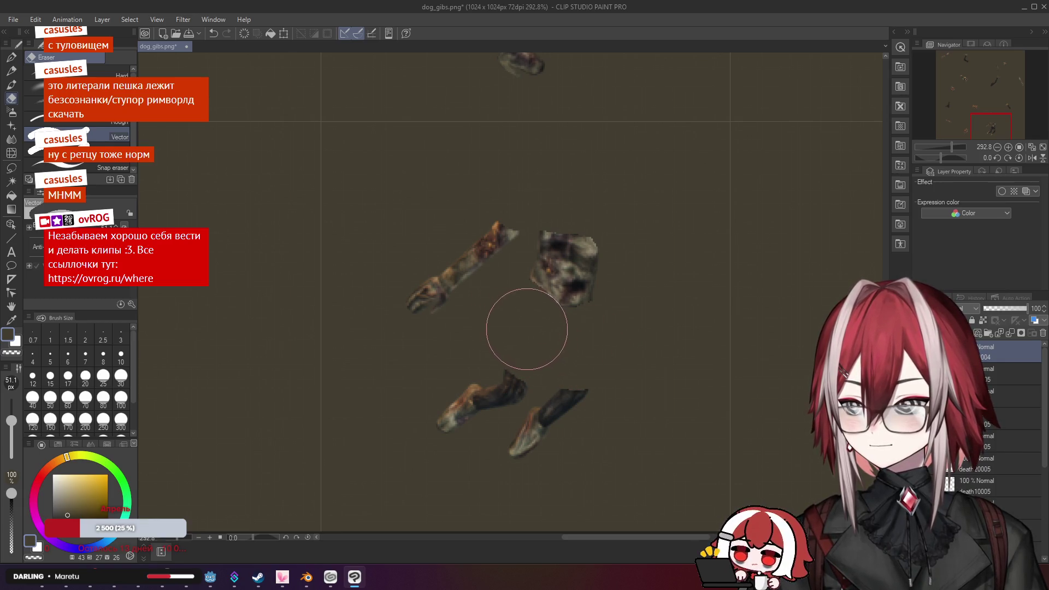
mouse_move(572, 363)
mouse_down()
mouse_move(485, 435)
mouse_move(402, 356)
mouse_move(485, 223)
mouse_up()
scroll(422, 239, down, 5)
scroll(424, 242, down, 1)
Pan across the sprite sheet and reopen the death folder in File Explorer
mouse_move(590, 192)
mouse_down()
mouse_move(552, 260)
mouse_move(534, 246)
mouse_up()
click(331, 576)
click(331, 577)
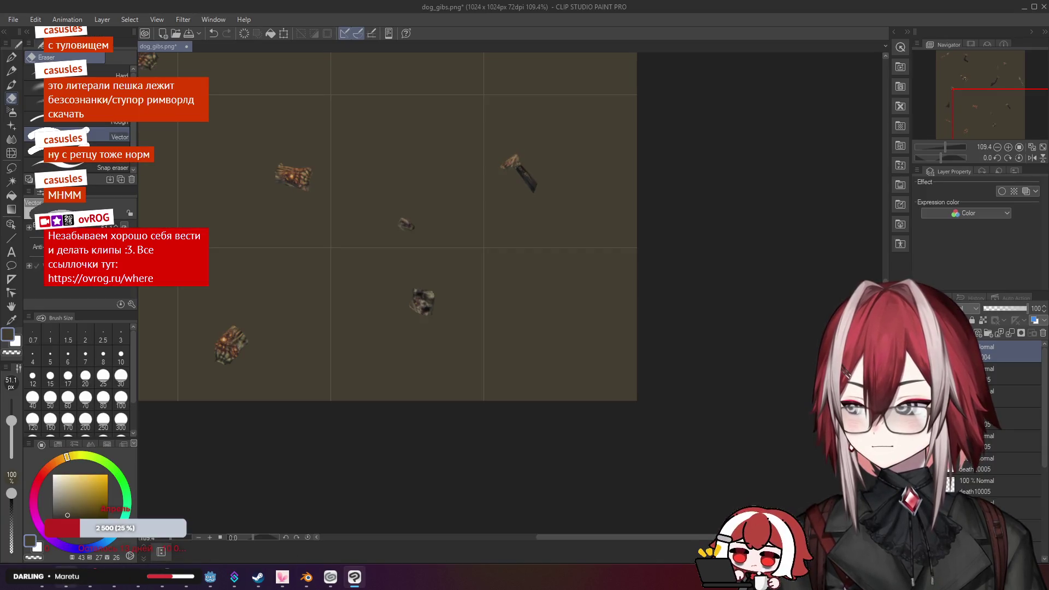
click(71, 539)
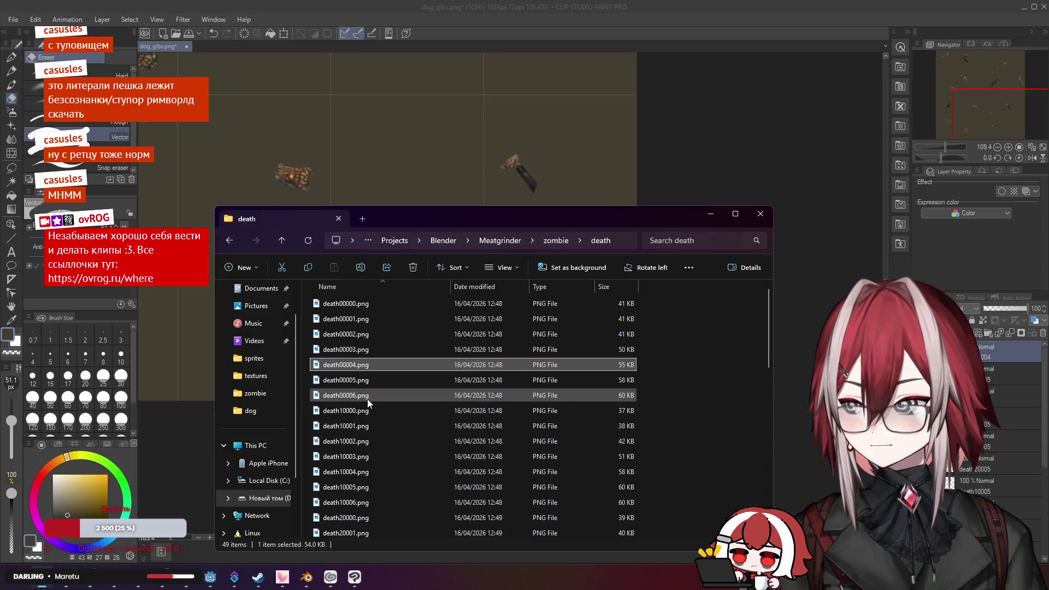
Bring the death10004 render onto the canvas and move it down-right on the sheet
mouse_move(350, 471)
mouse_down()
mouse_move(983, 333)
mouse_move(982, 342)
mouse_up()
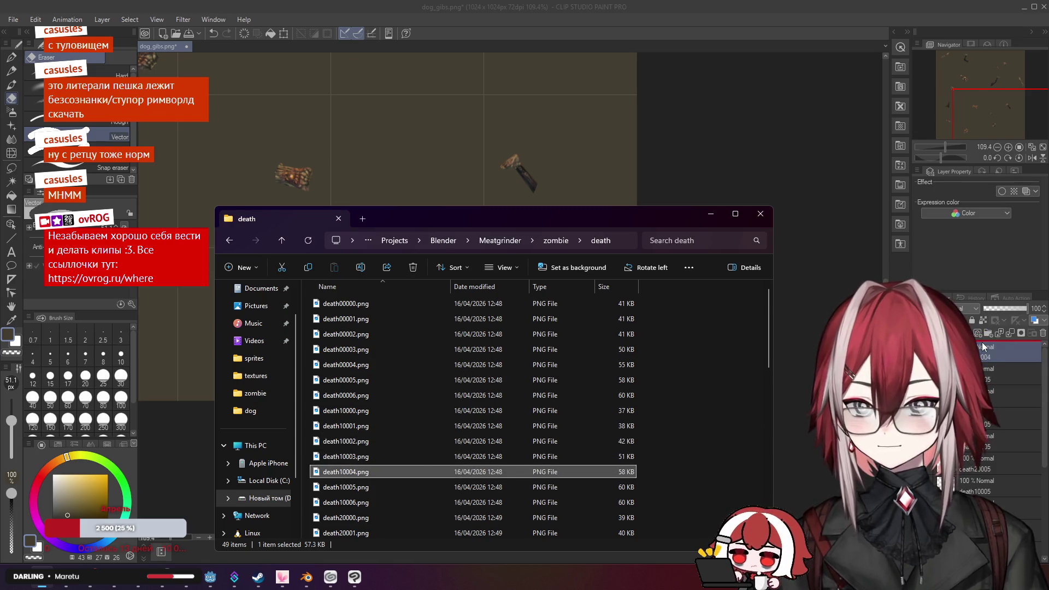
click(711, 214)
mouse_move(322, 145)
mouse_down()
mouse_move(532, 352)
mouse_move(573, 341)
mouse_up()
scroll(533, 362, up, 5)
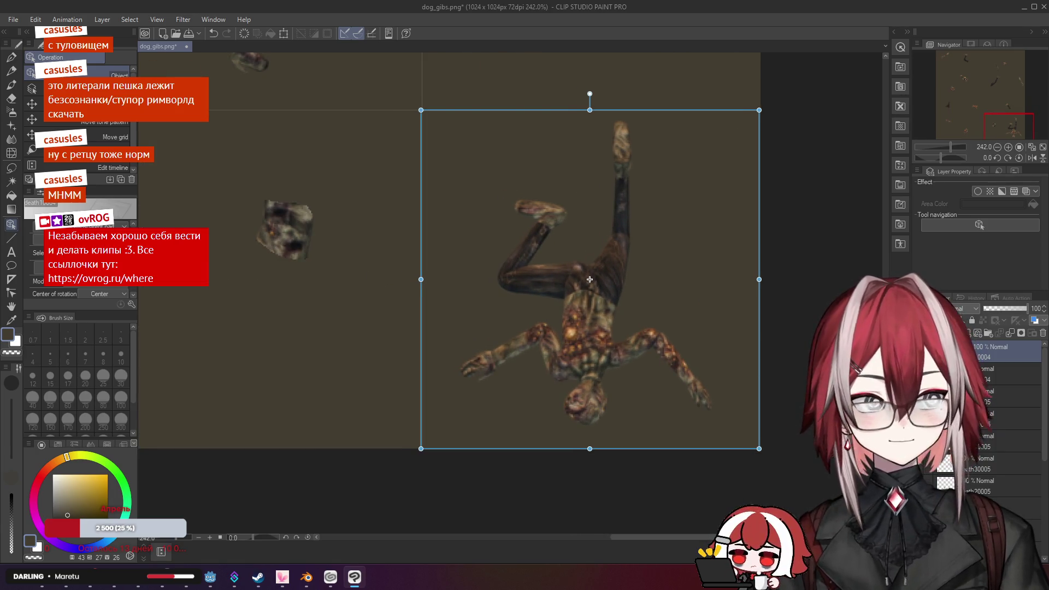
Merge the zombie layer into the layer below and switch back to the Eraser
right_click(1000, 355)
click(970, 284)
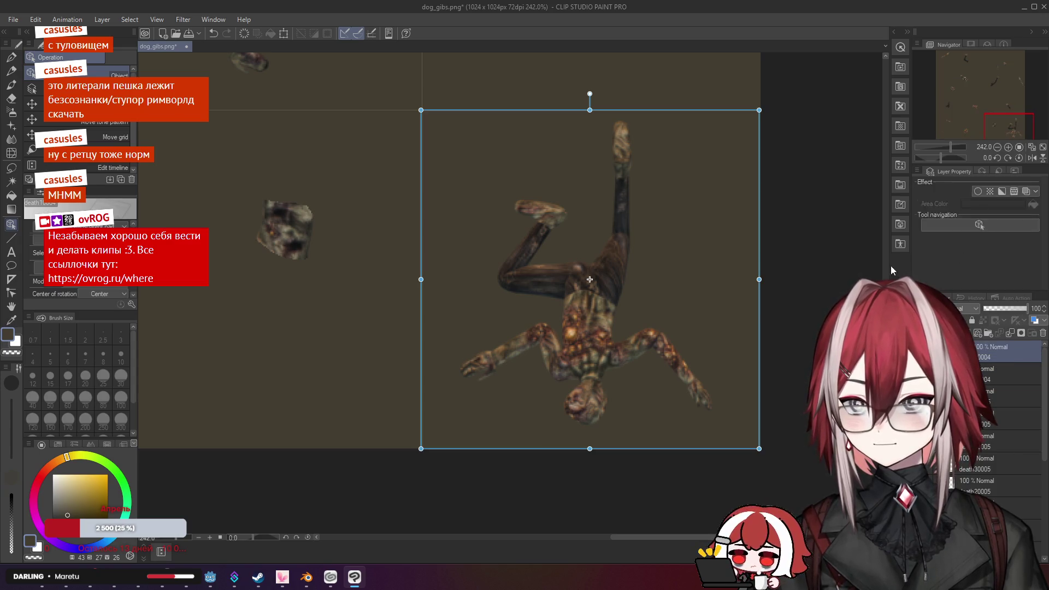
scroll(633, 316, up, 1)
key(e)
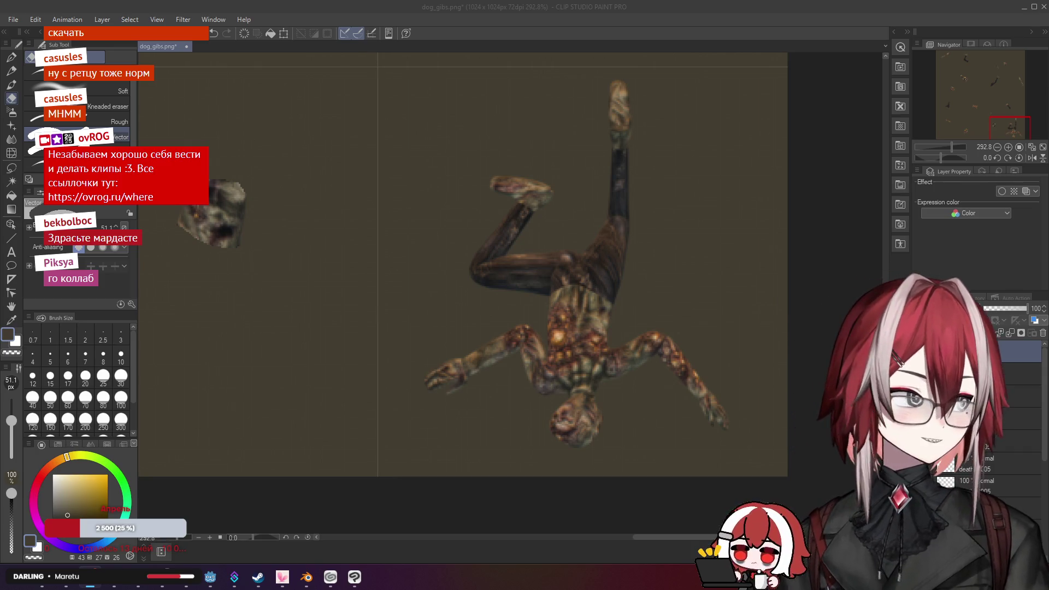
click(355, 577)
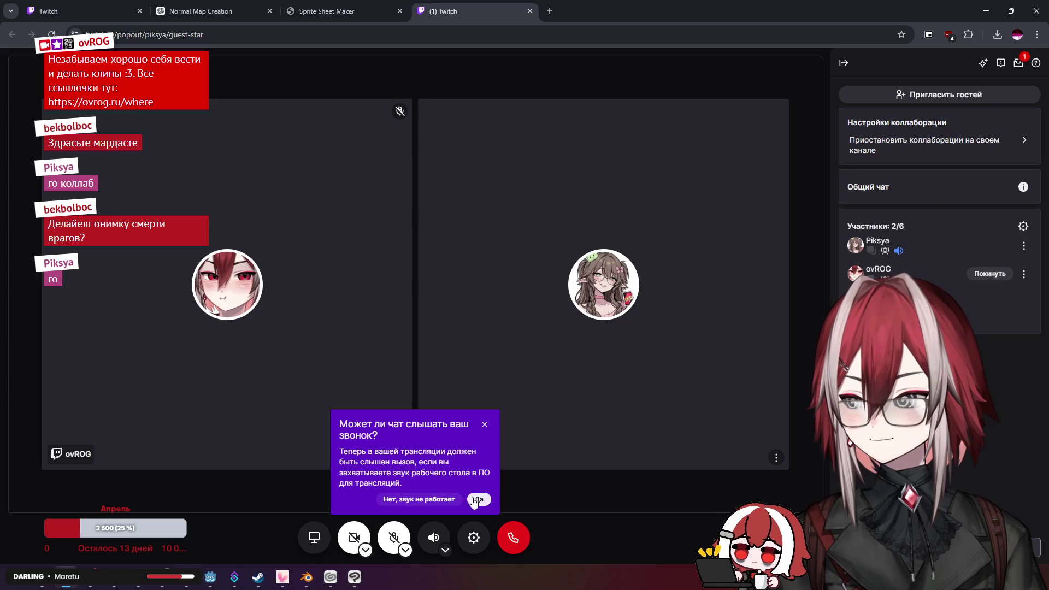
Answer Да on the call-audio prompt, move the Twitch tab left, and return to Clip Studio
click(484, 424)
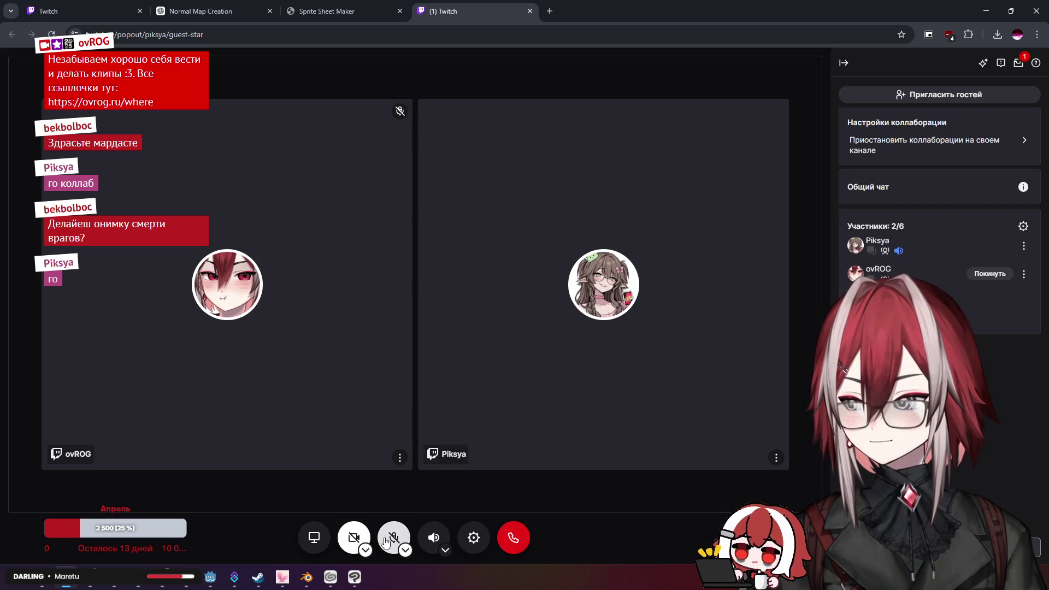
drag(468, 11, 213, 11)
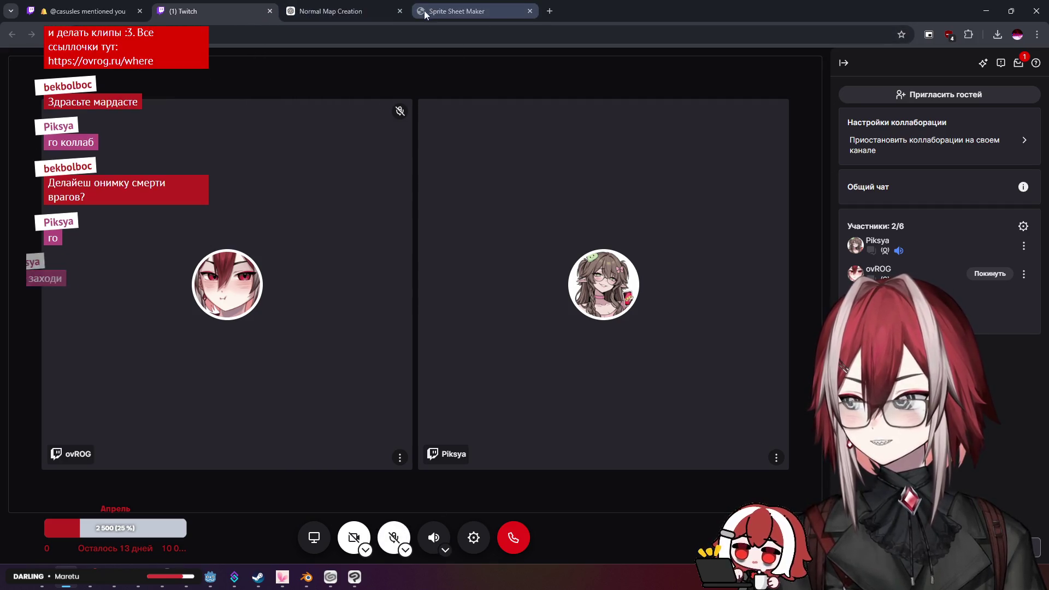
click(464, 11)
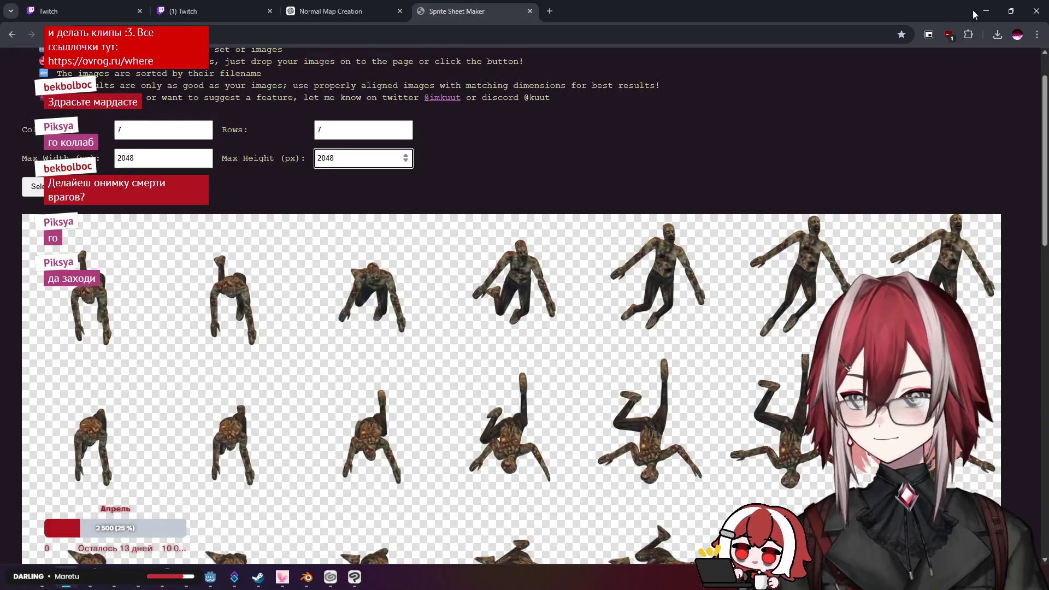
click(986, 11)
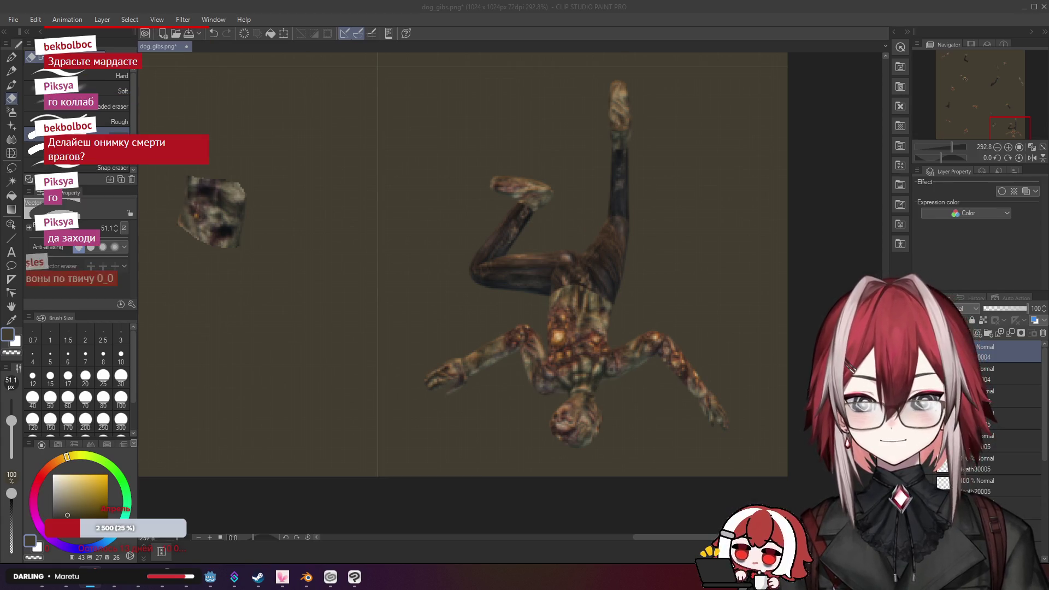
key(alt+Tab)
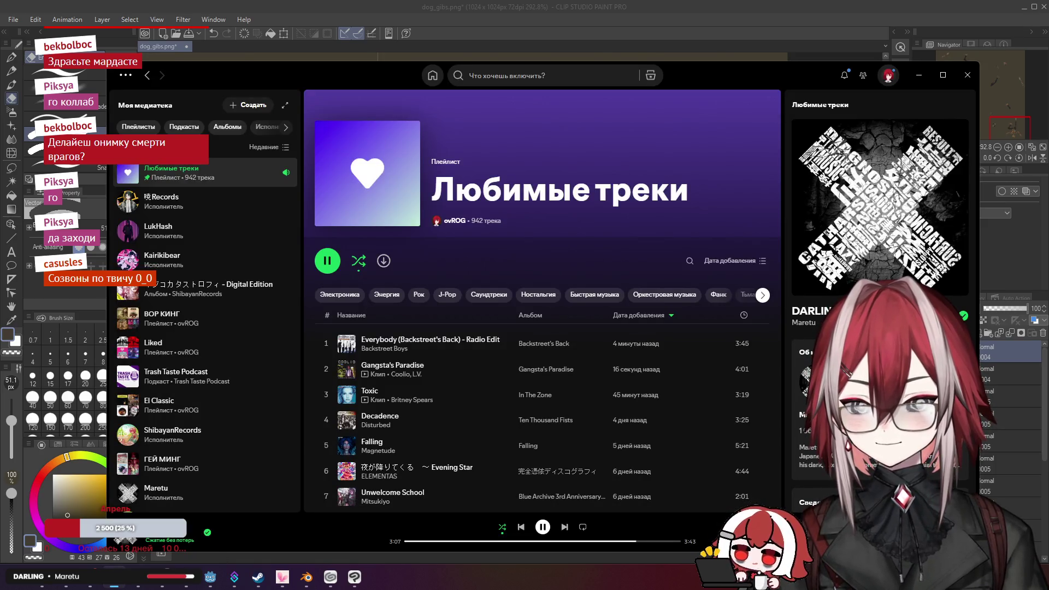
click(919, 75)
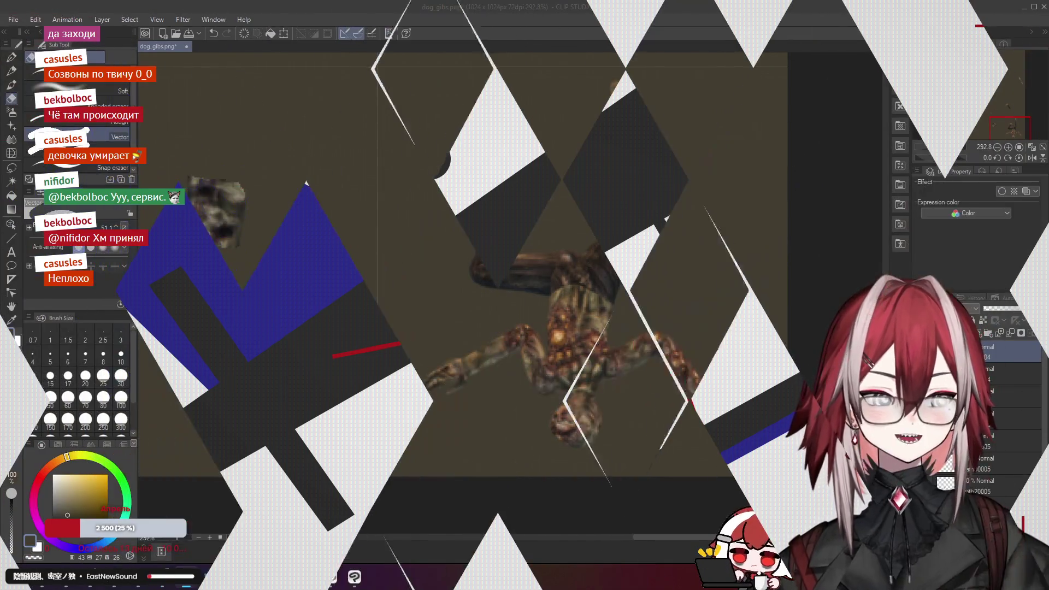
Open Reactive by FugiTech in a new browser tab and go to its Sources page
click(67, 577)
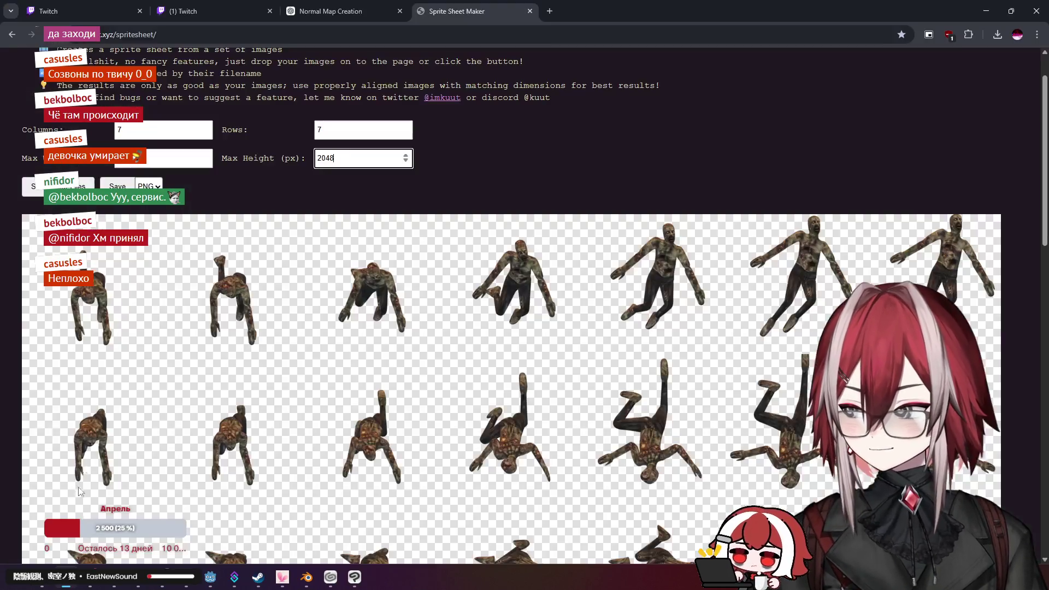
key(ctrl+t)
text(fugi.tech/api)
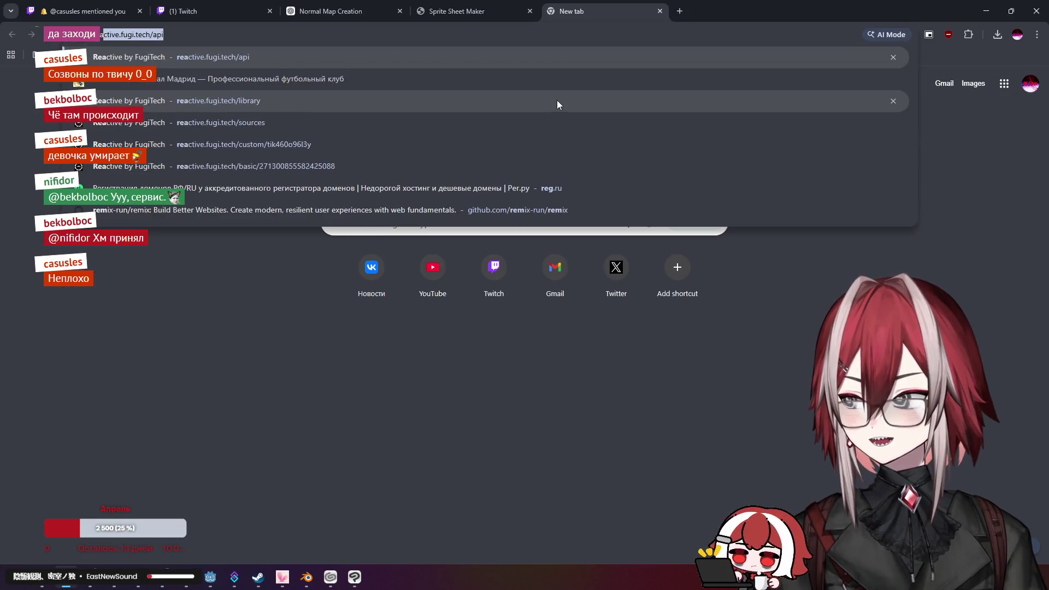
key(Return)
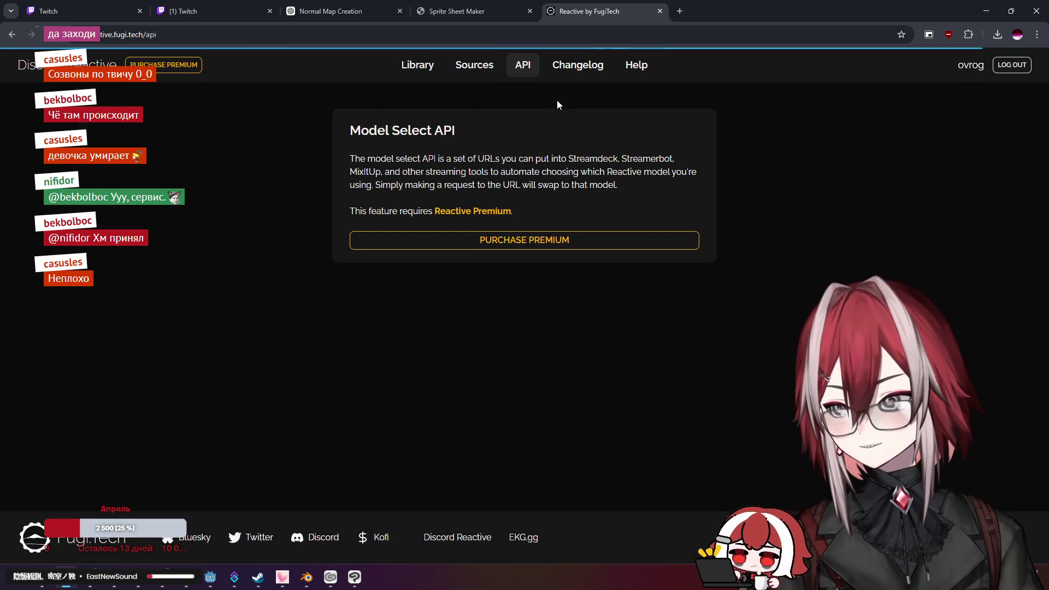
click(452, 77)
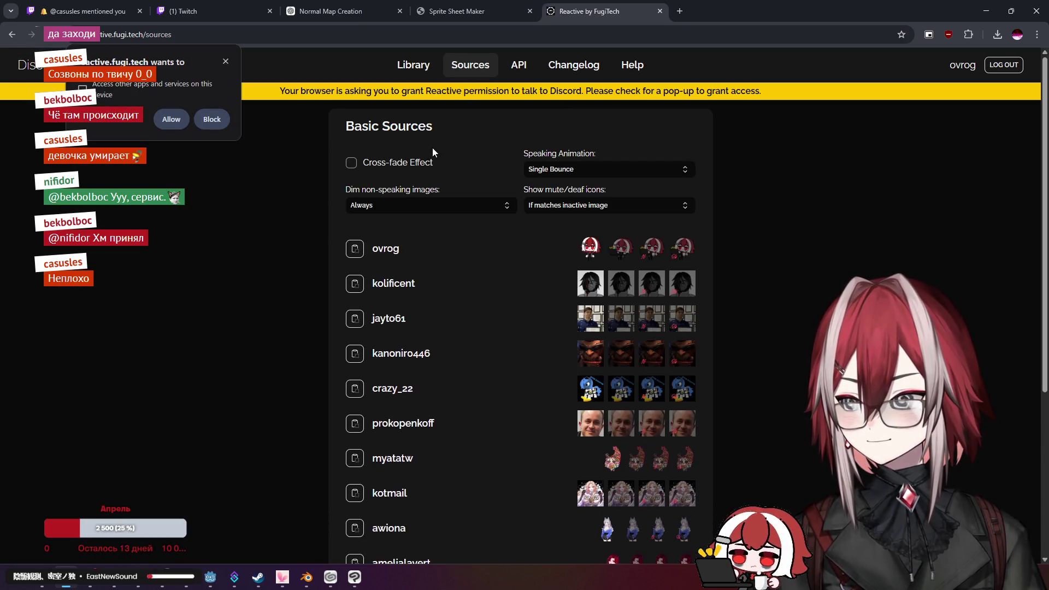
scroll(474, 228, down, 5)
scroll(569, 372, up, 5)
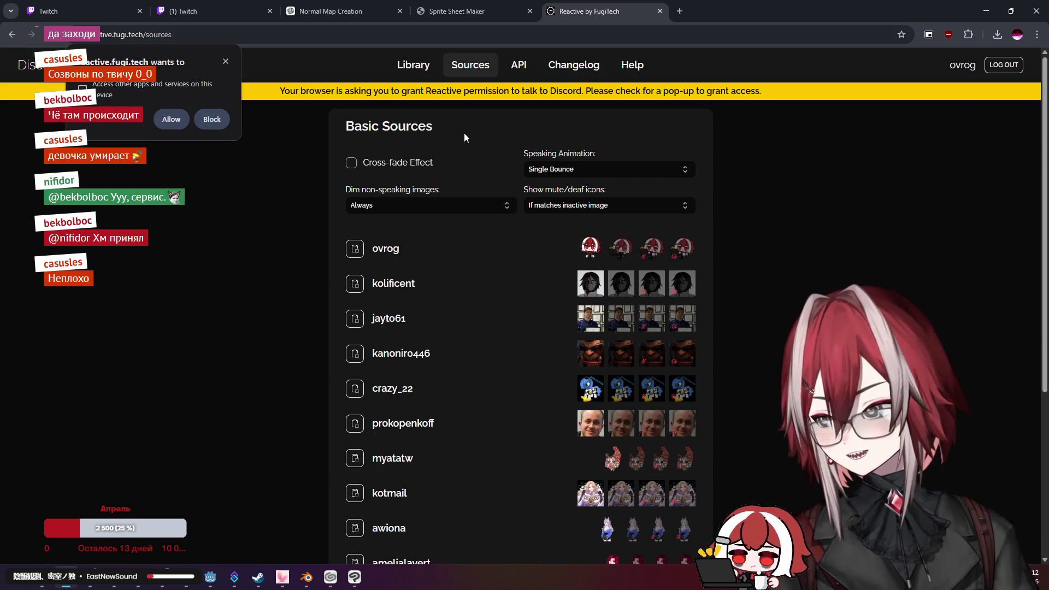
scroll(503, 216, down, 4)
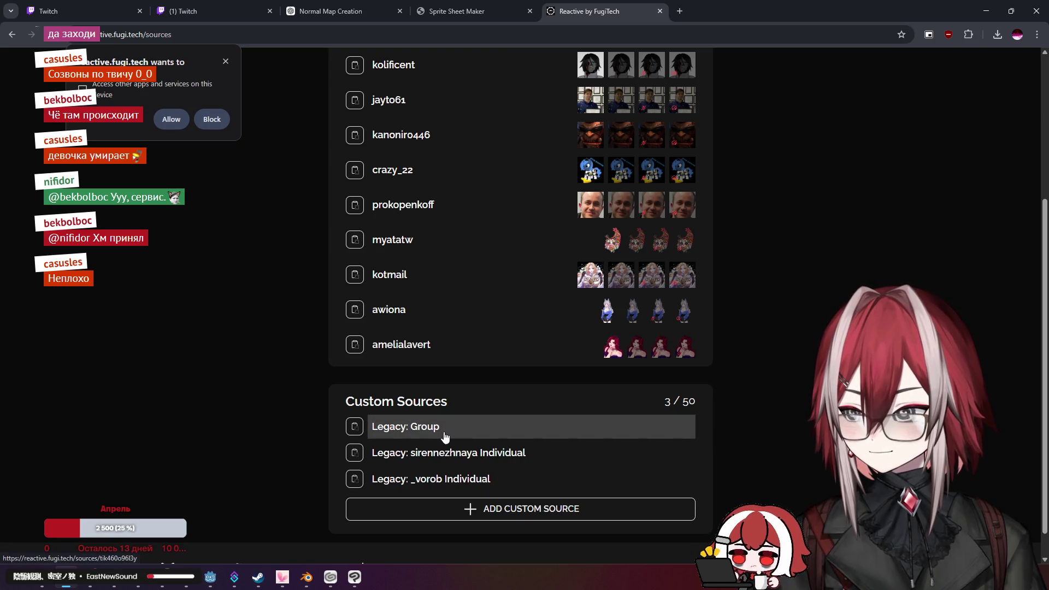
scroll(453, 405, up, 4)
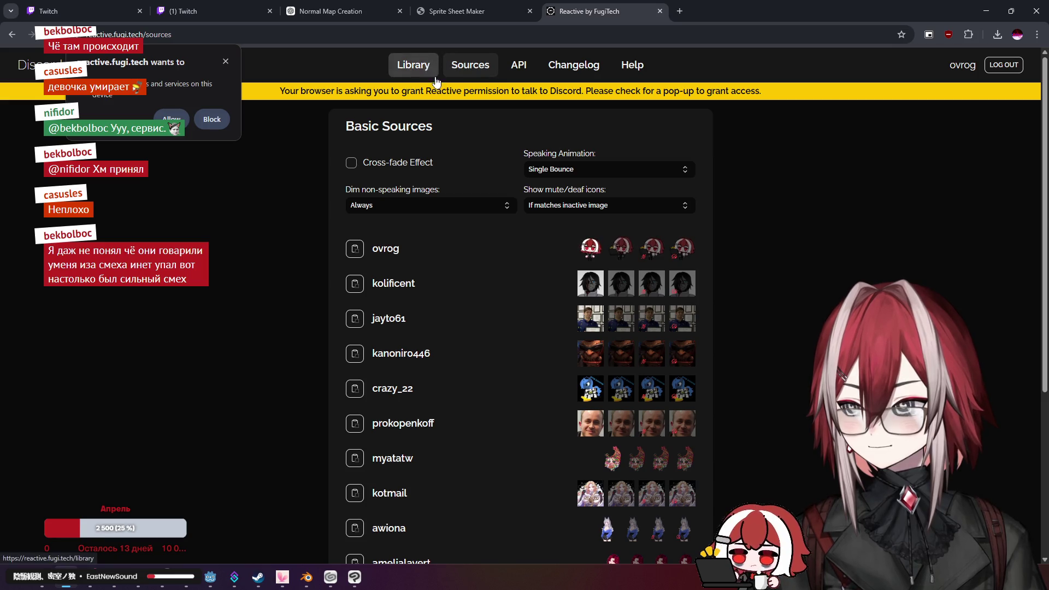
scroll(497, 325, down, 5)
Review the Legacy: Group custom source settings twice, returning to the sources list each time
click(480, 406)
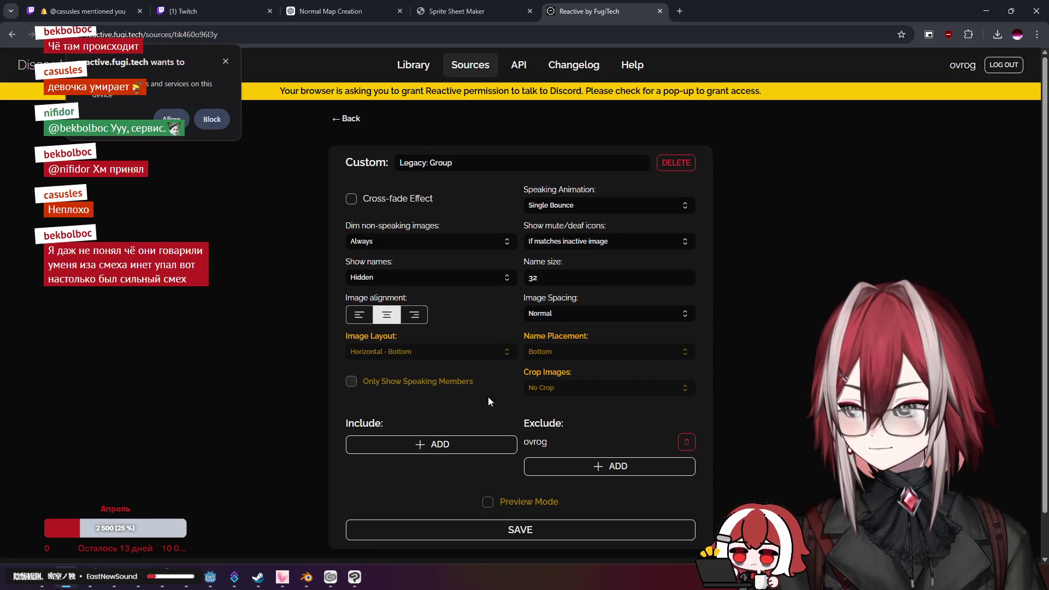
scroll(488, 397, down, 1)
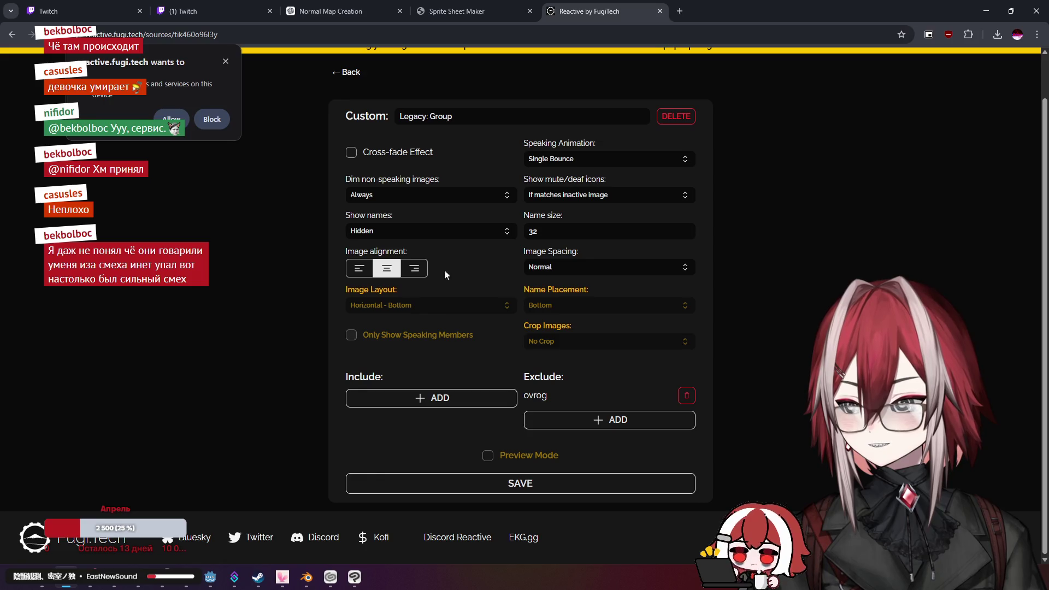
click(355, 73)
scroll(431, 468, down, 5)
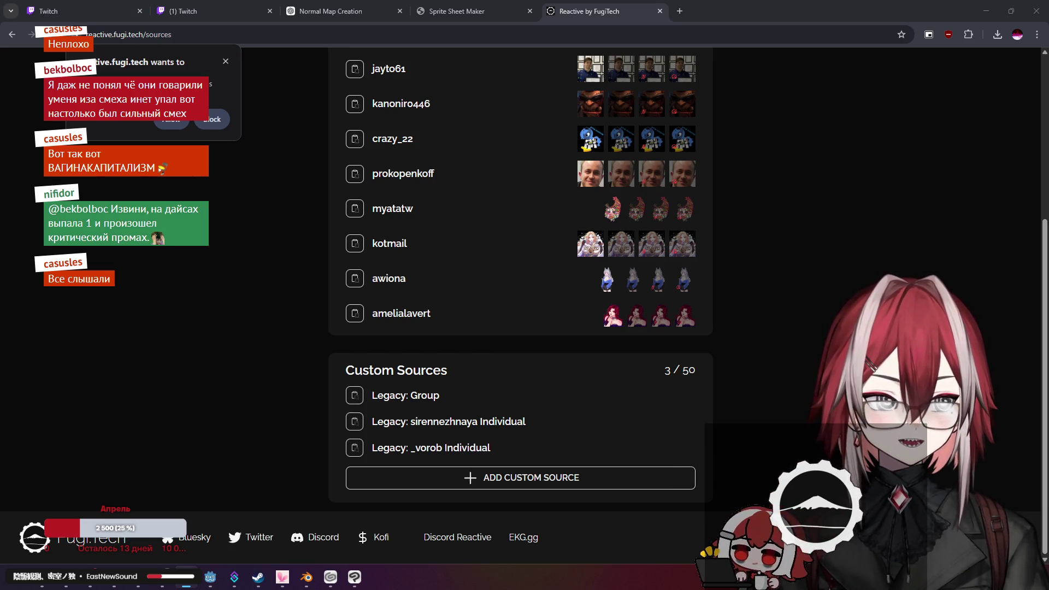
scroll(735, 247, up, 3)
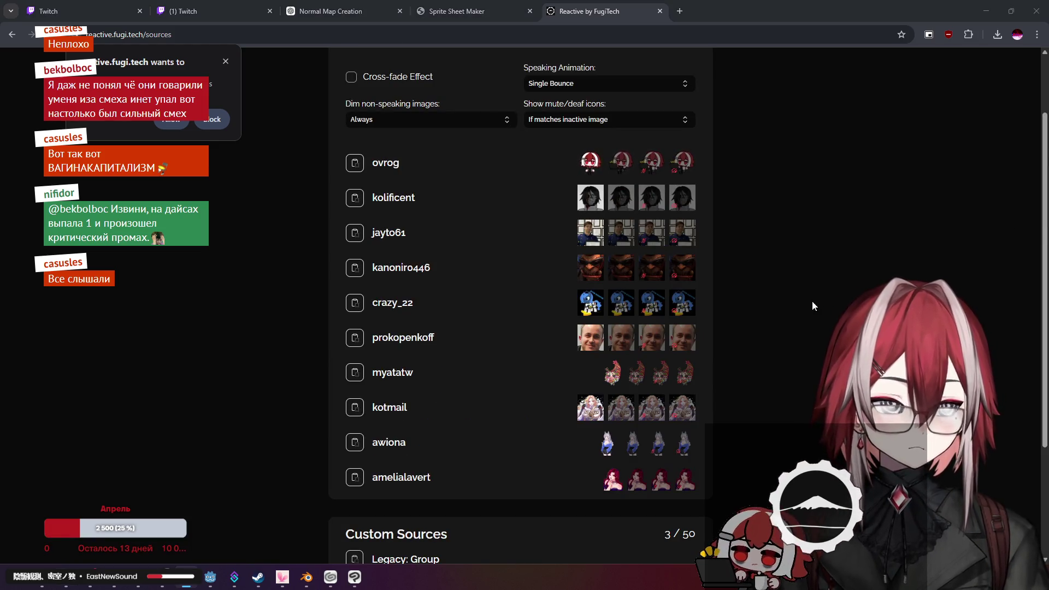
scroll(548, 397, down, 3)
click(424, 397)
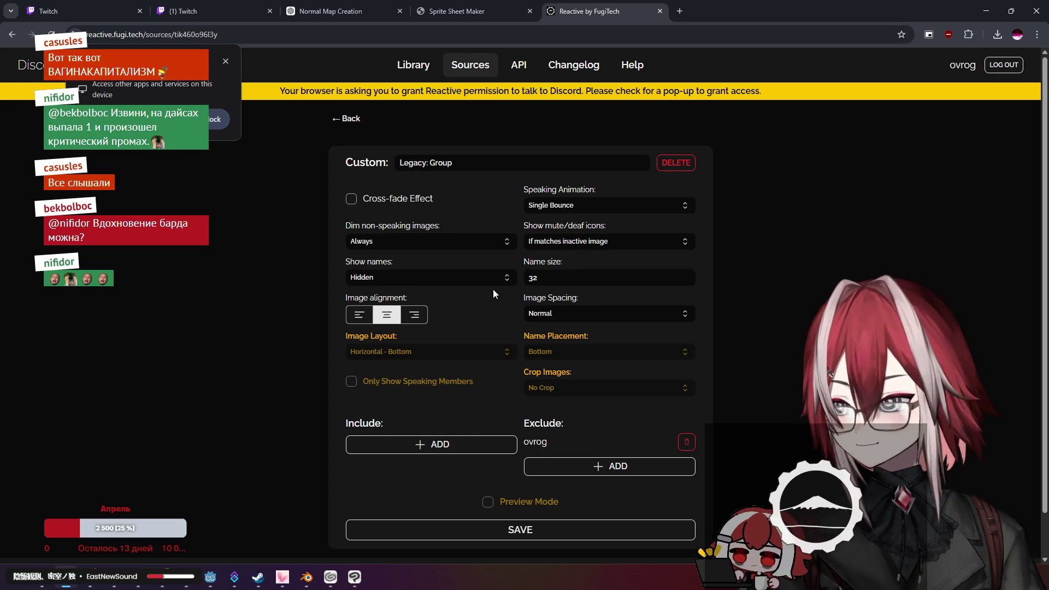
scroll(493, 290, down, 1)
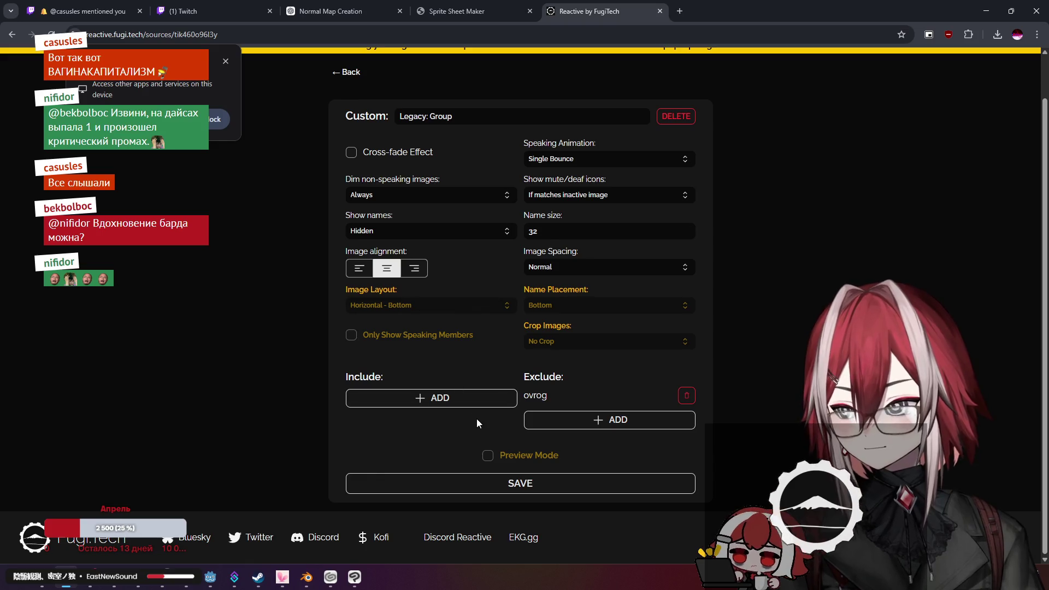
click(347, 71)
scroll(447, 266, down, 2)
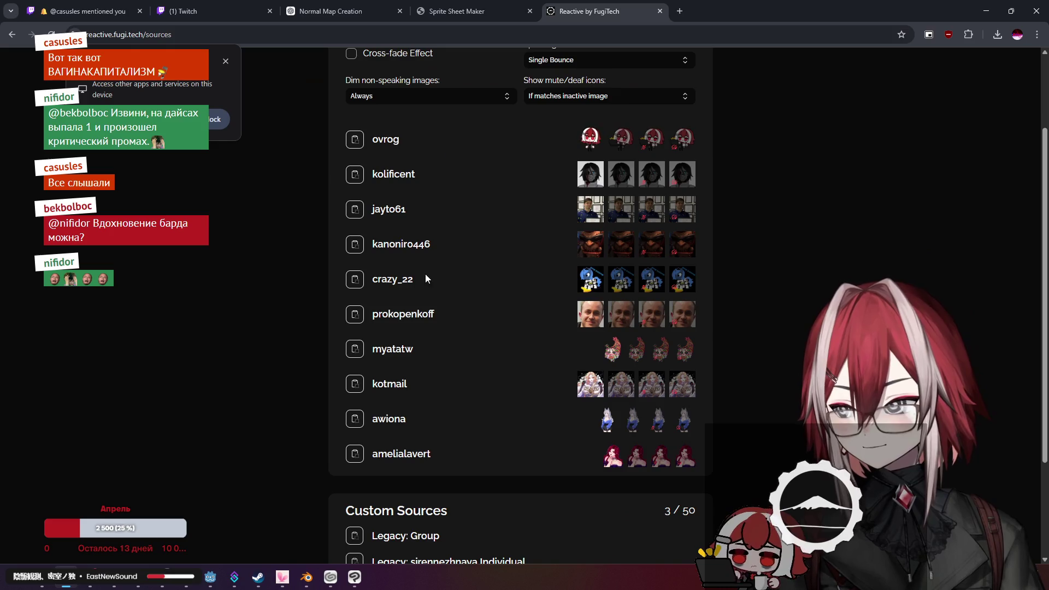
Copy the myatatw source and scroll down to the Custom Sources
click(356, 350)
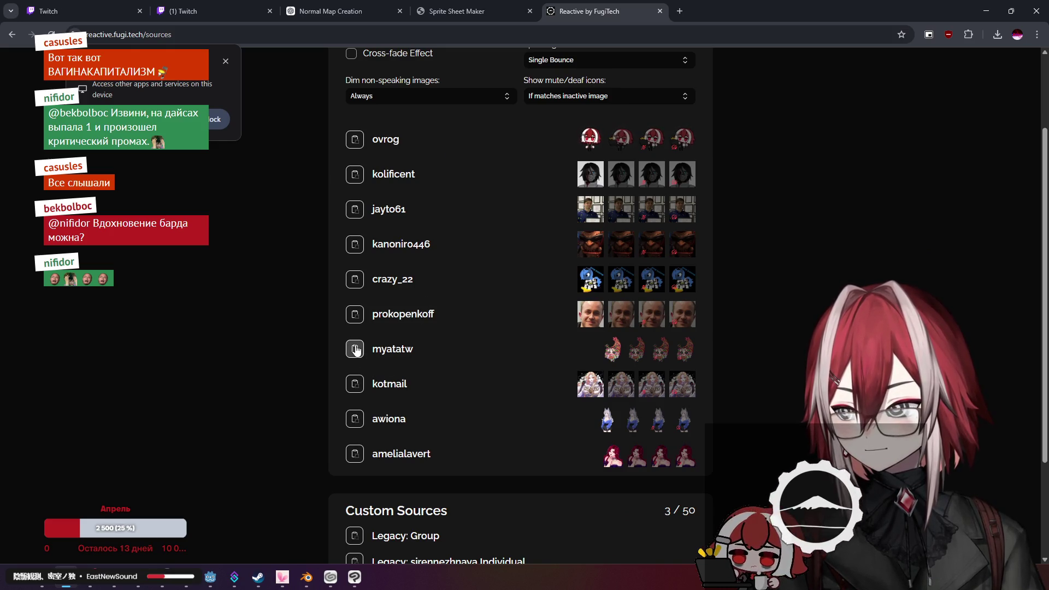
scroll(453, 333, up, 2)
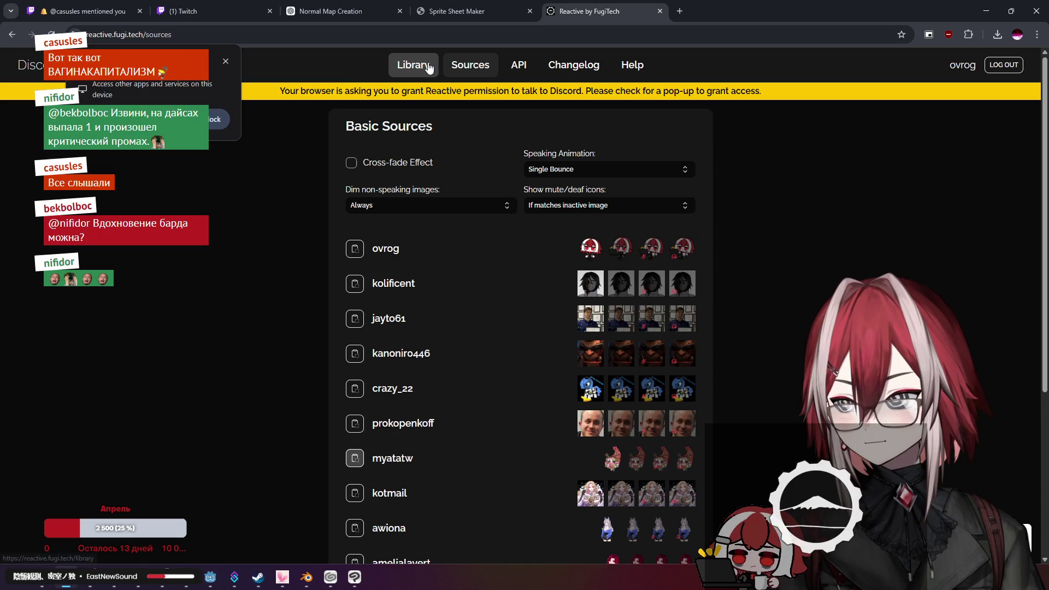
scroll(448, 225, down, 5)
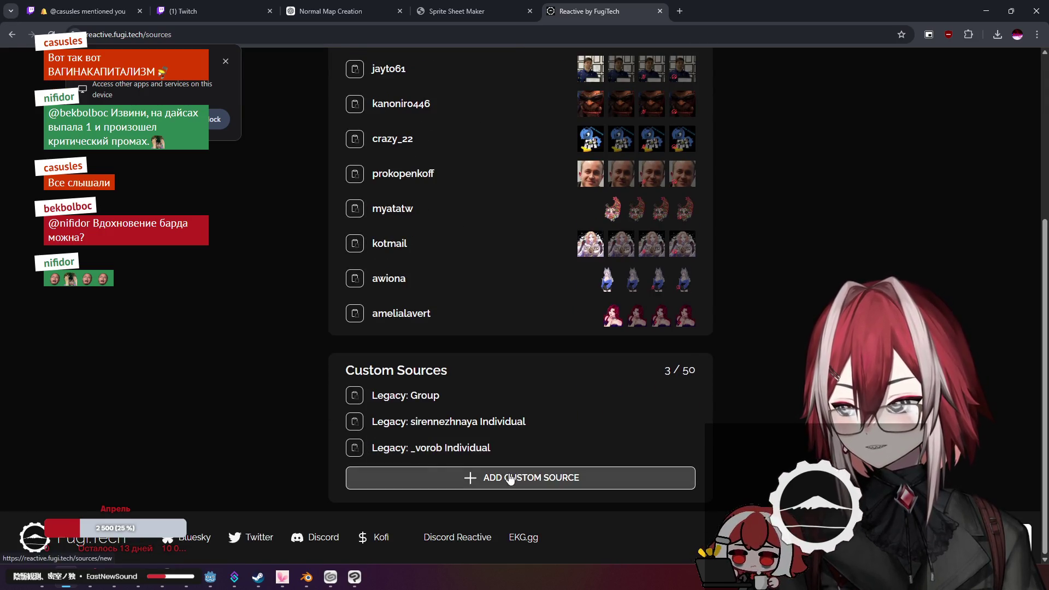
Start a new custom source, back out without saving, and minimize both browser windows
click(514, 477)
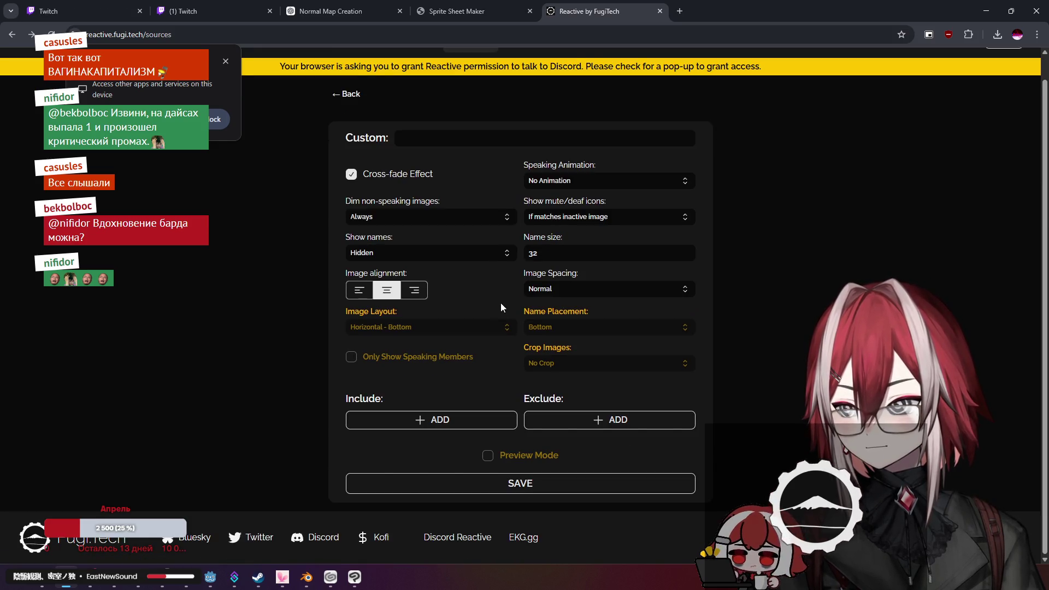
key(alt+Left)
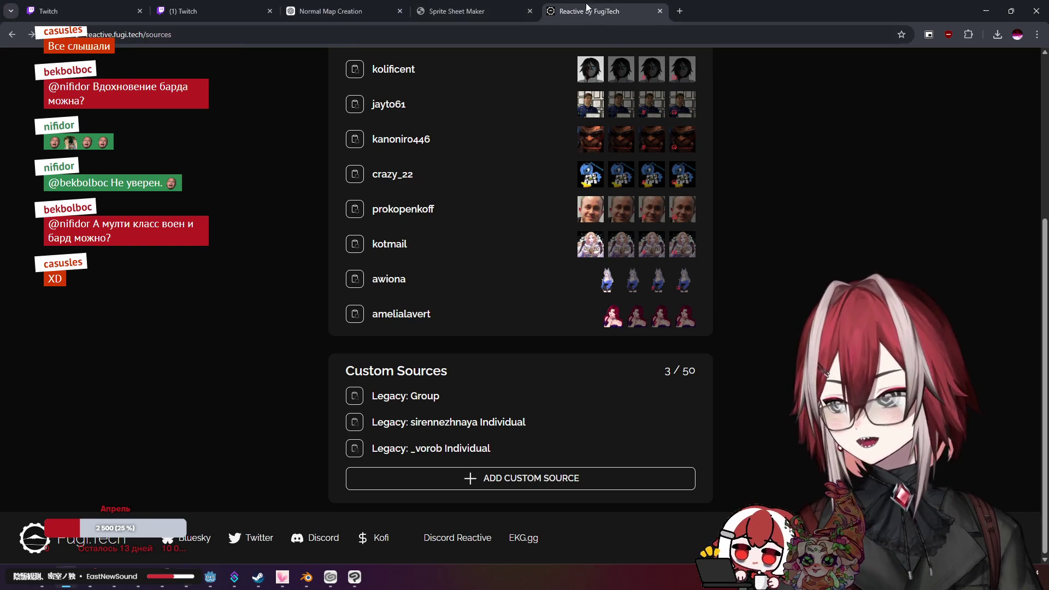
click(989, 10)
click(993, 9)
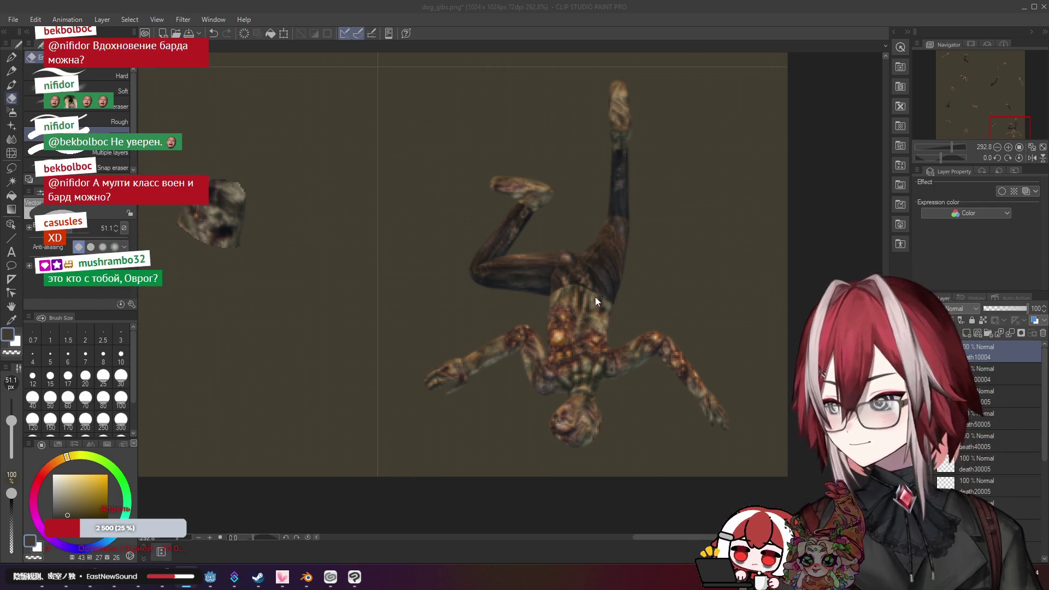
scroll(559, 298, down, 2)
scroll(560, 298, up, 2)
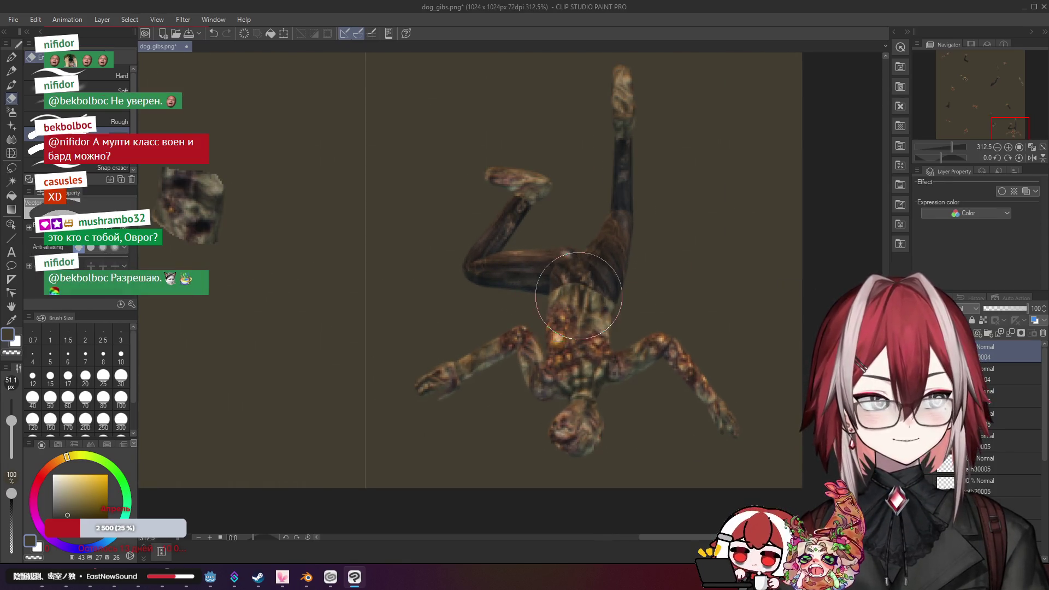
mouse_move(617, 269)
mouse_down()
mouse_move(554, 302)
mouse_move(579, 313)
mouse_up()
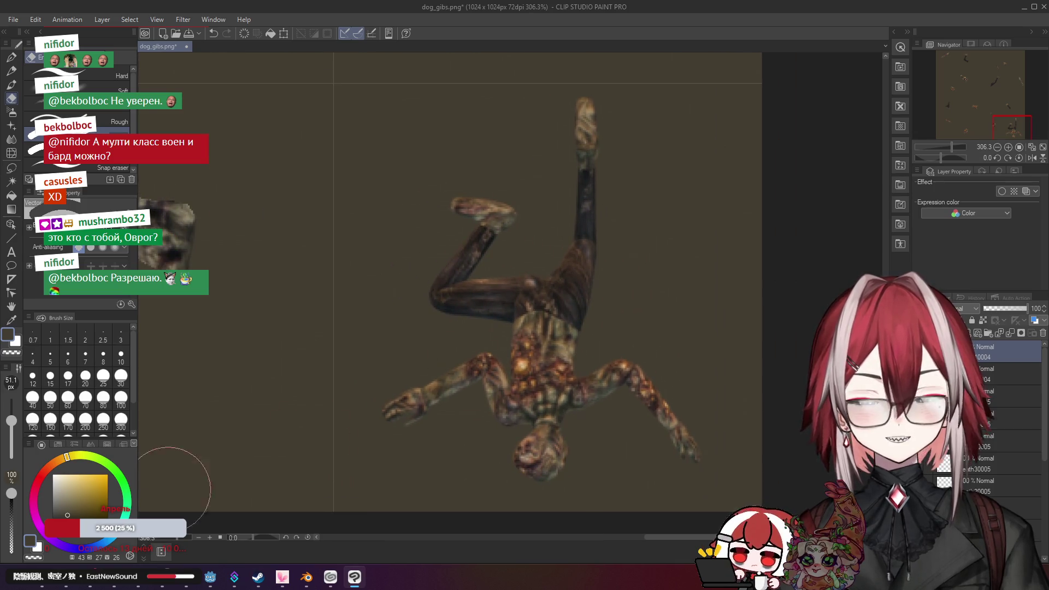
click(89, 584)
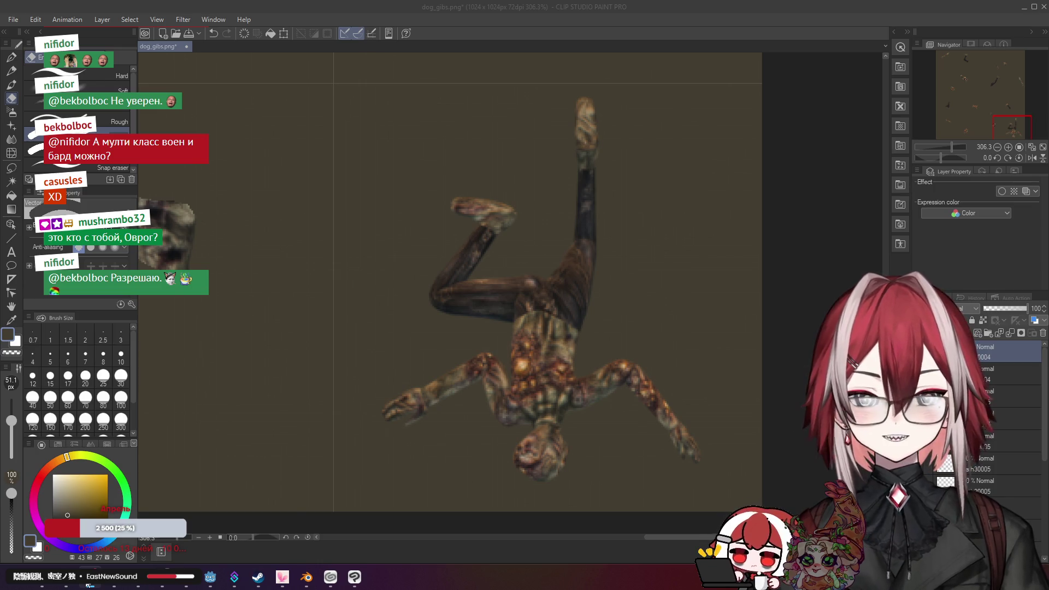
click(355, 577)
scroll(547, 269, up, 1)
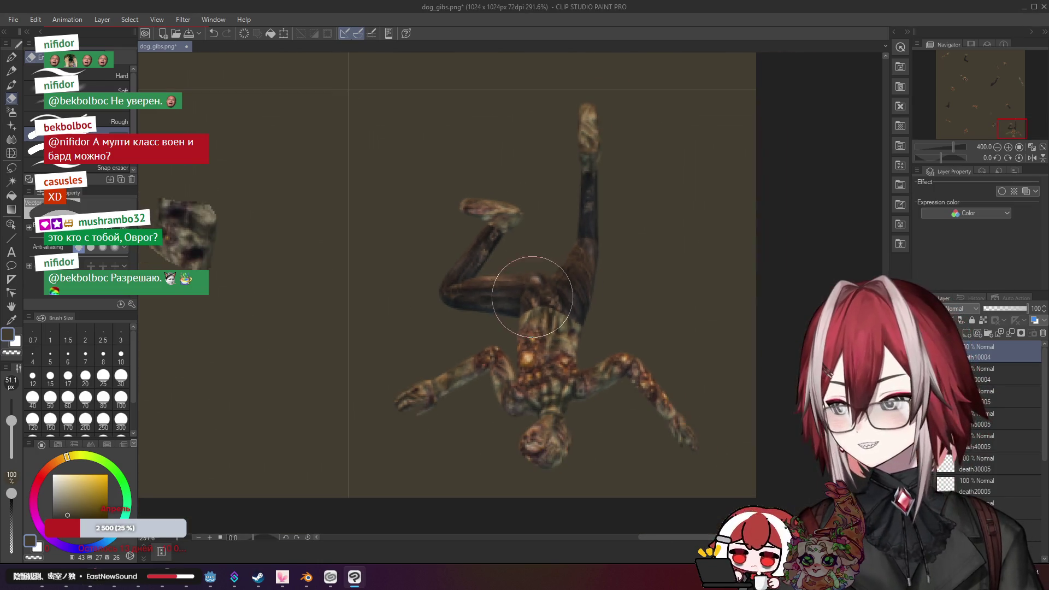
scroll(547, 251, down, 1)
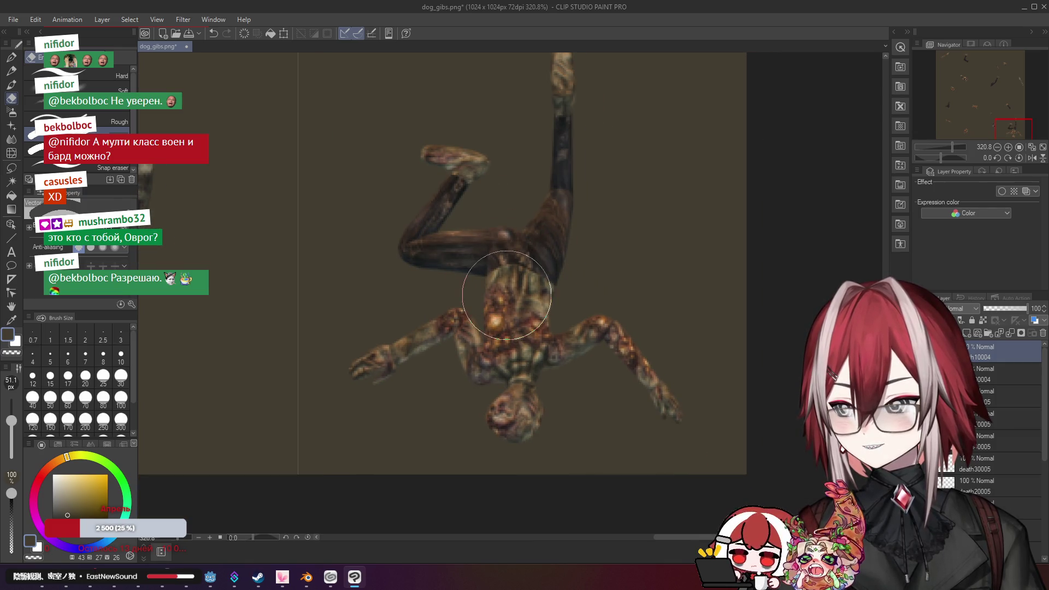
scroll(507, 295, down, 1)
scroll(506, 301, up, 1)
scroll(546, 273, up, 1)
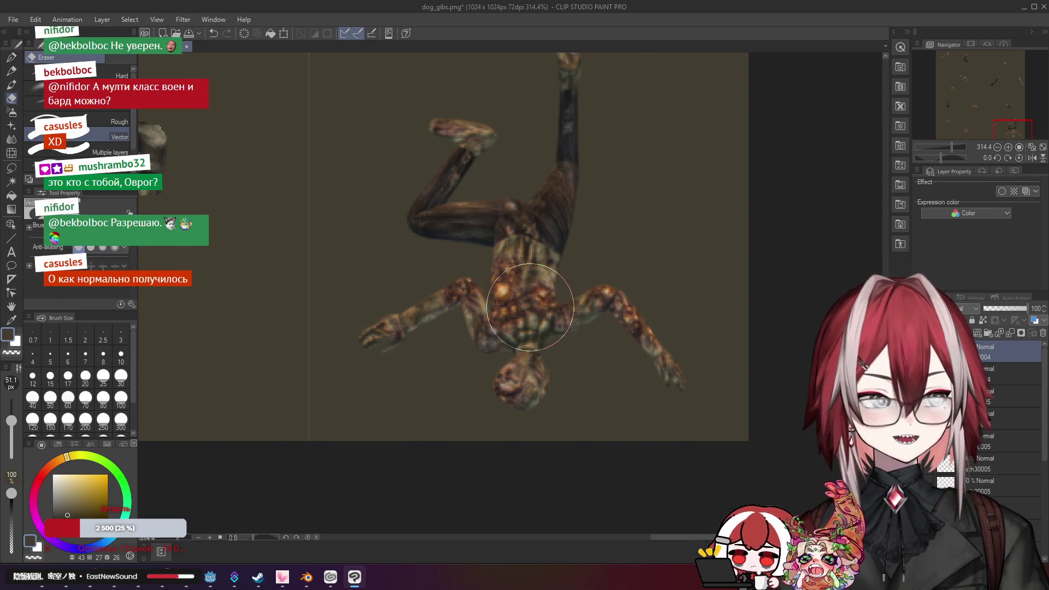
scroll(552, 273, down, 1)
scroll(519, 303, up, 1)
scroll(558, 253, down, 1)
scroll(574, 262, down, 4)
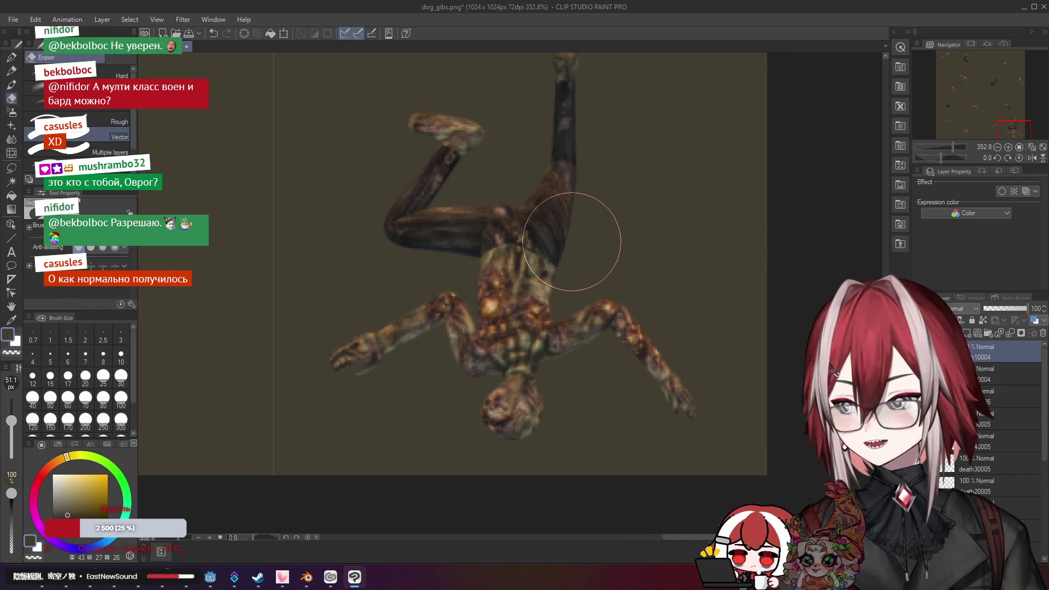
scroll(586, 288, down, 5)
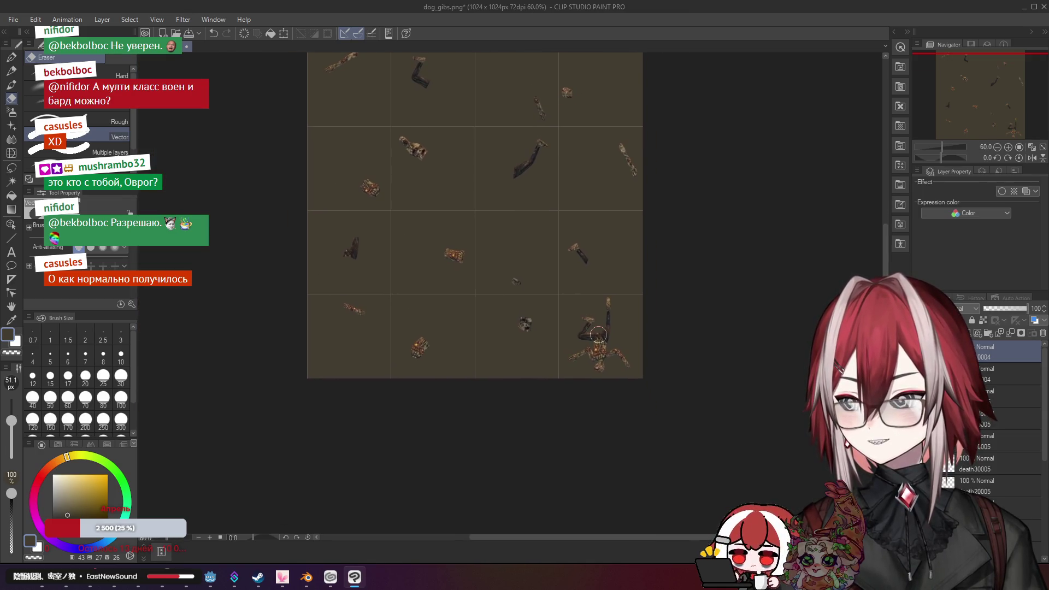
scroll(601, 323, up, 8)
scroll(602, 285, down, 2)
scroll(620, 281, up, 3)
scroll(599, 288, down, 5)
scroll(616, 328, down, 4)
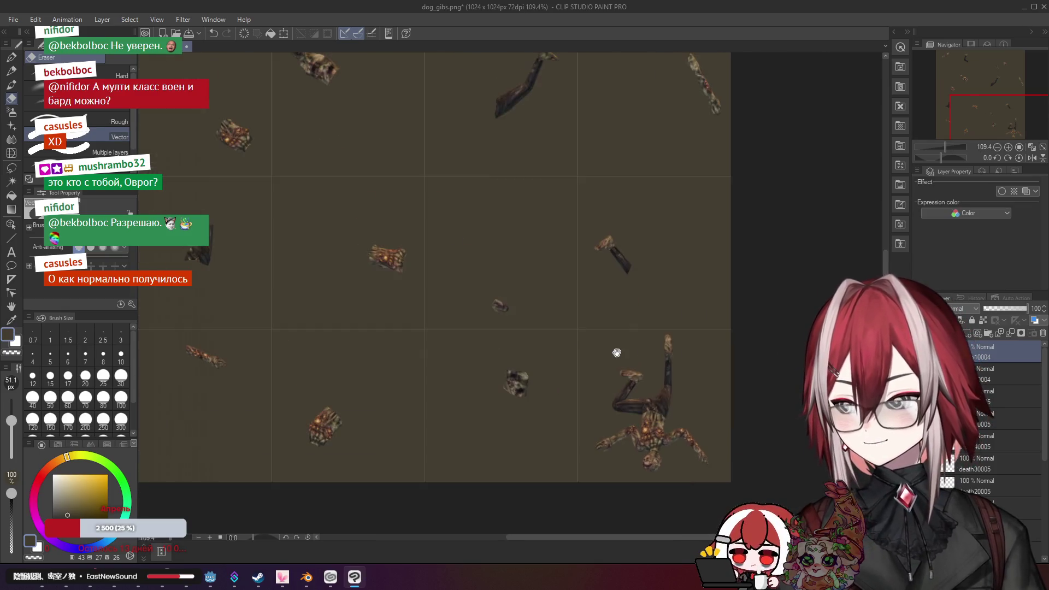
scroll(651, 341, up, 6)
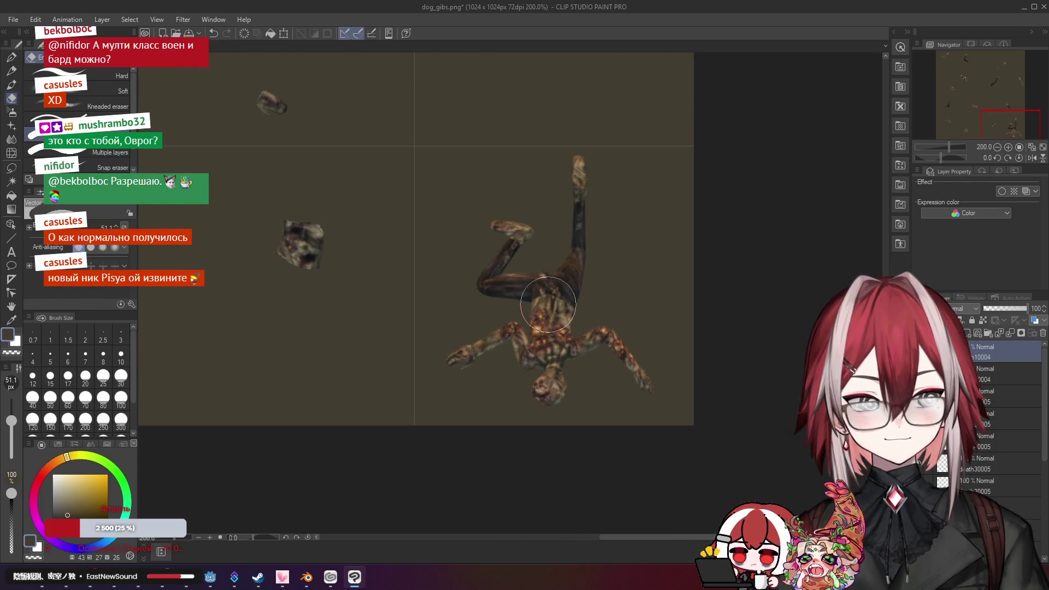
scroll(548, 305, up, 2)
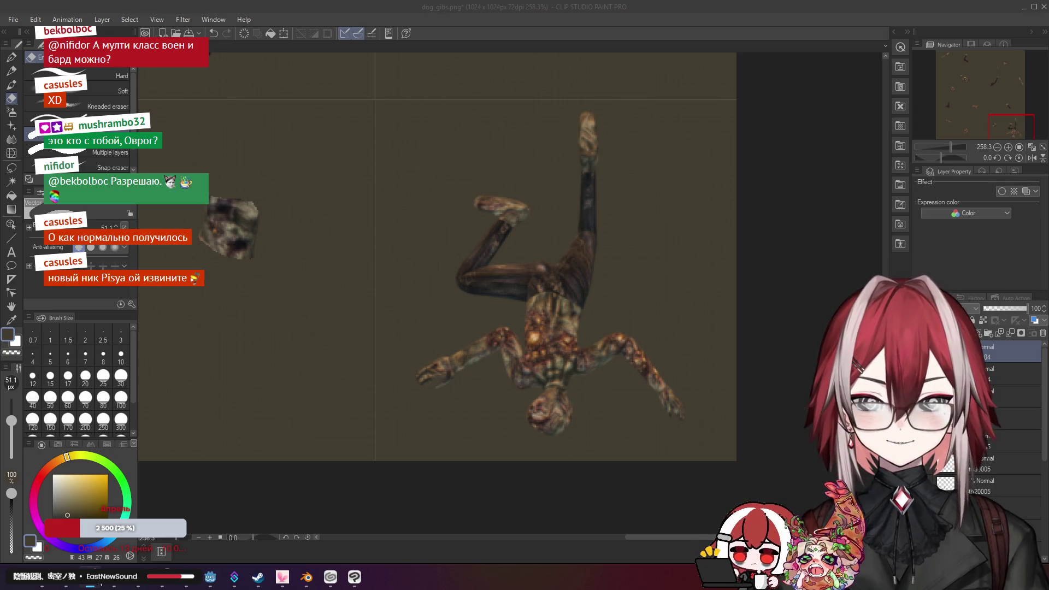
scroll(499, 277, up, 1)
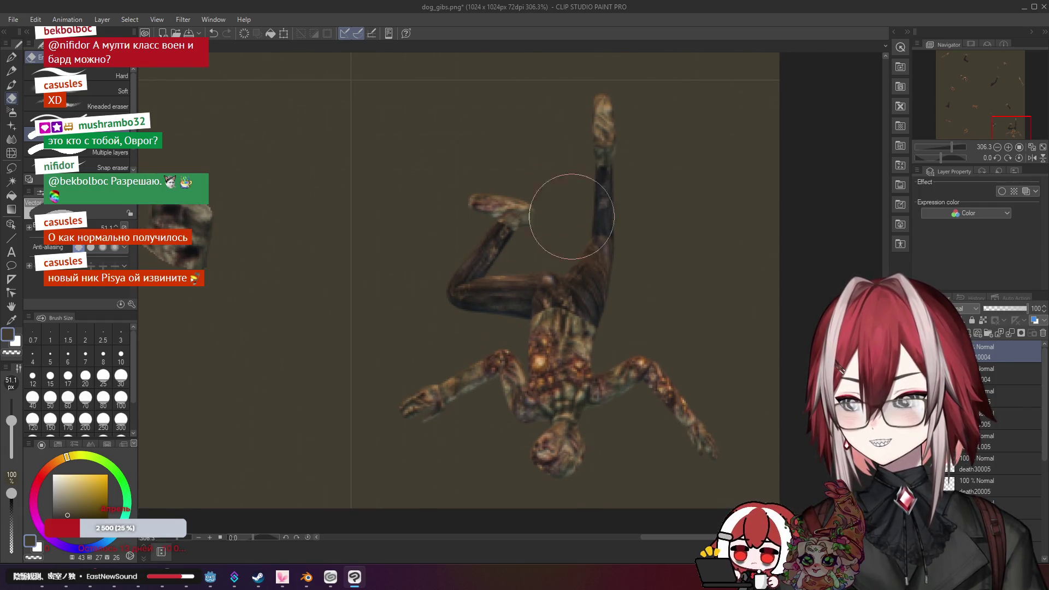
drag(651, 293, 636, 253)
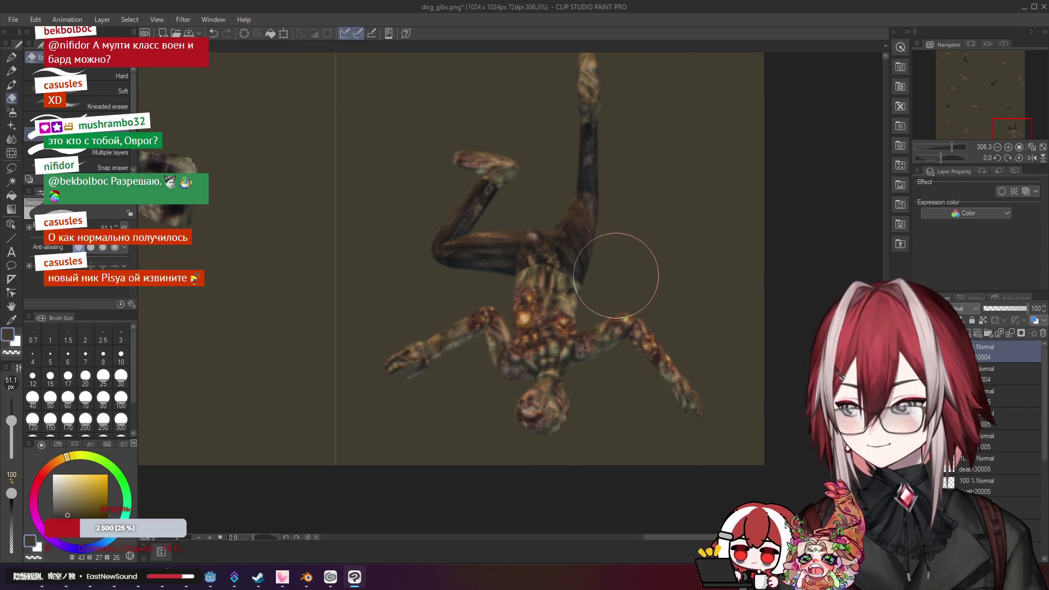
scroll(616, 275, down, 8)
scroll(593, 306, up, 5)
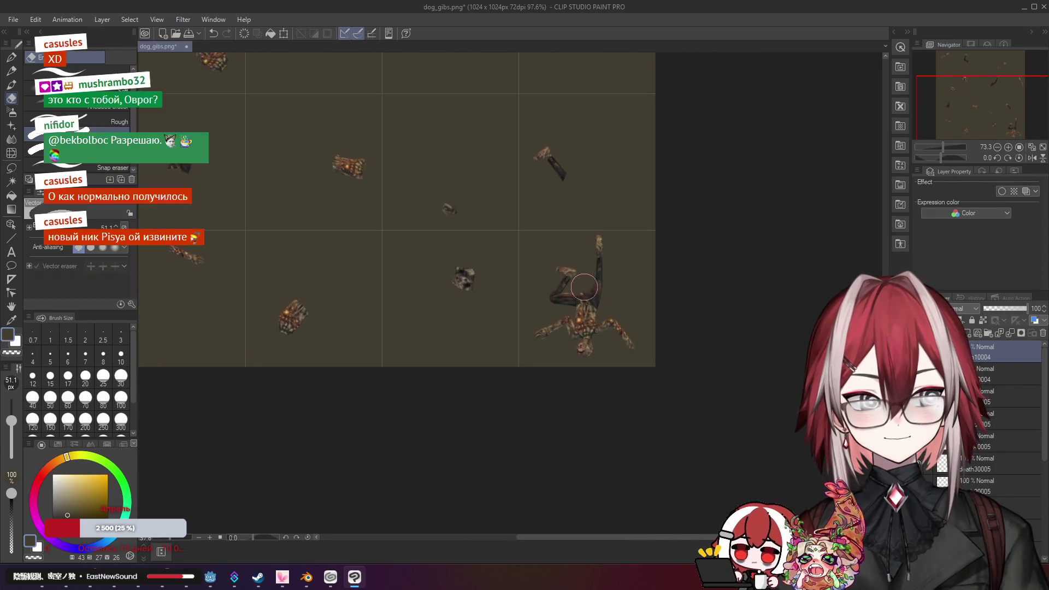
scroll(584, 286, up, 5)
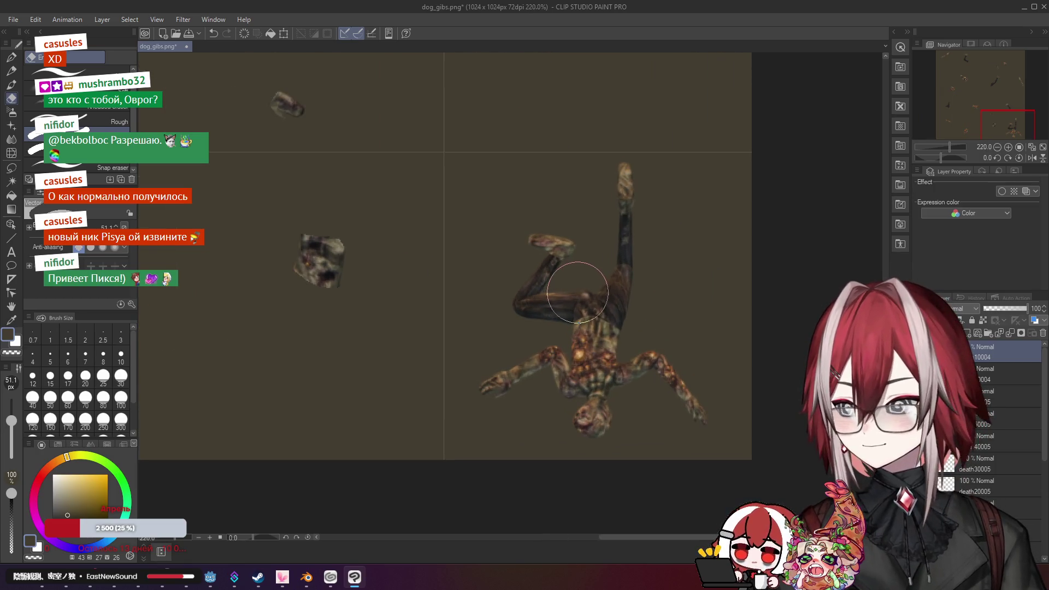
scroll(601, 274, up, 2)
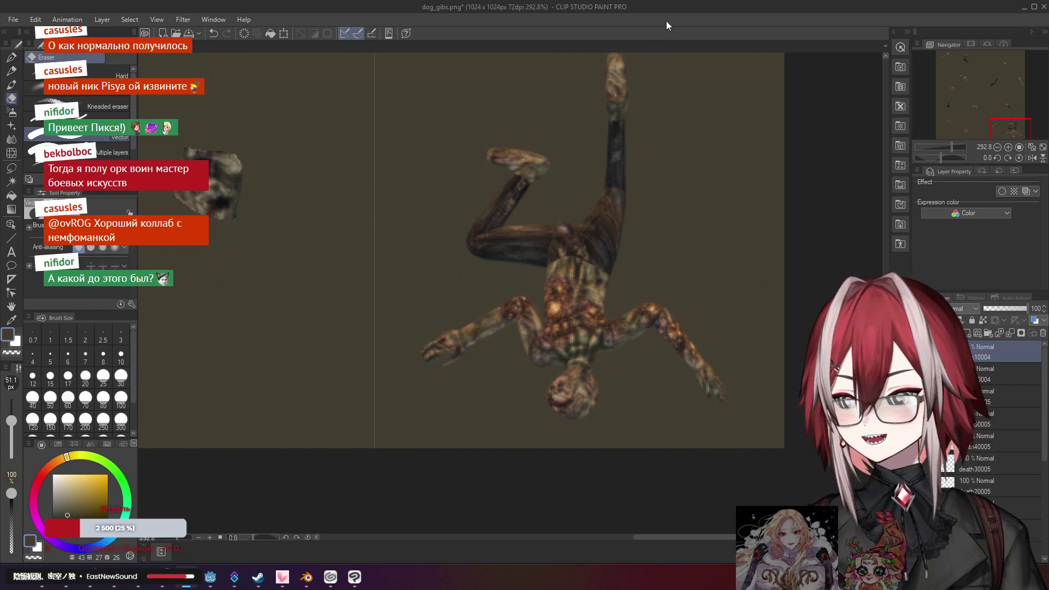
scroll(586, 316, up, 1)
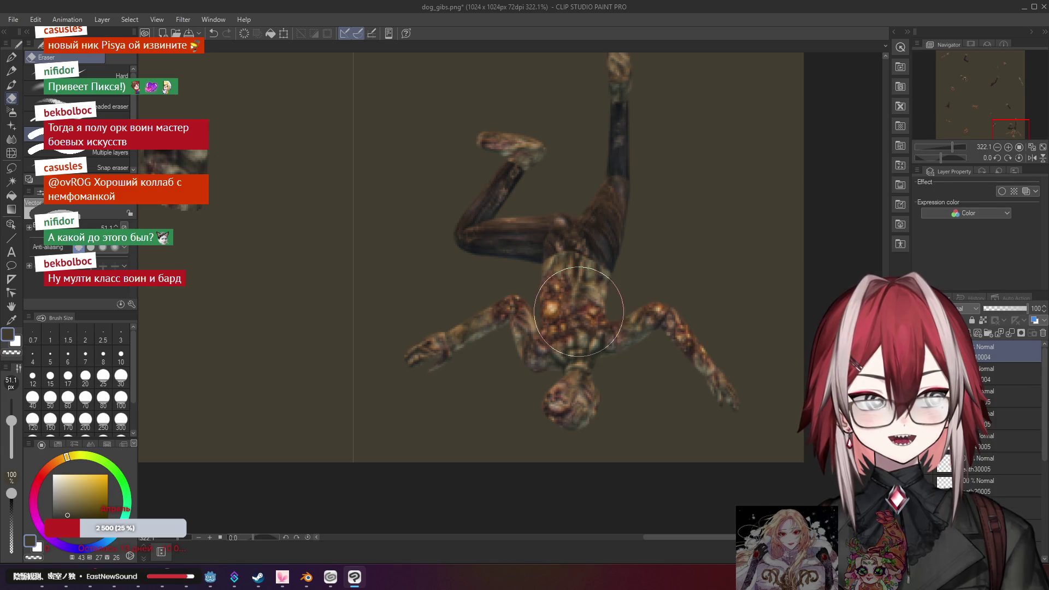
Close the finished guest-star Twitch page and minimize the browser
key(alt+Tab)
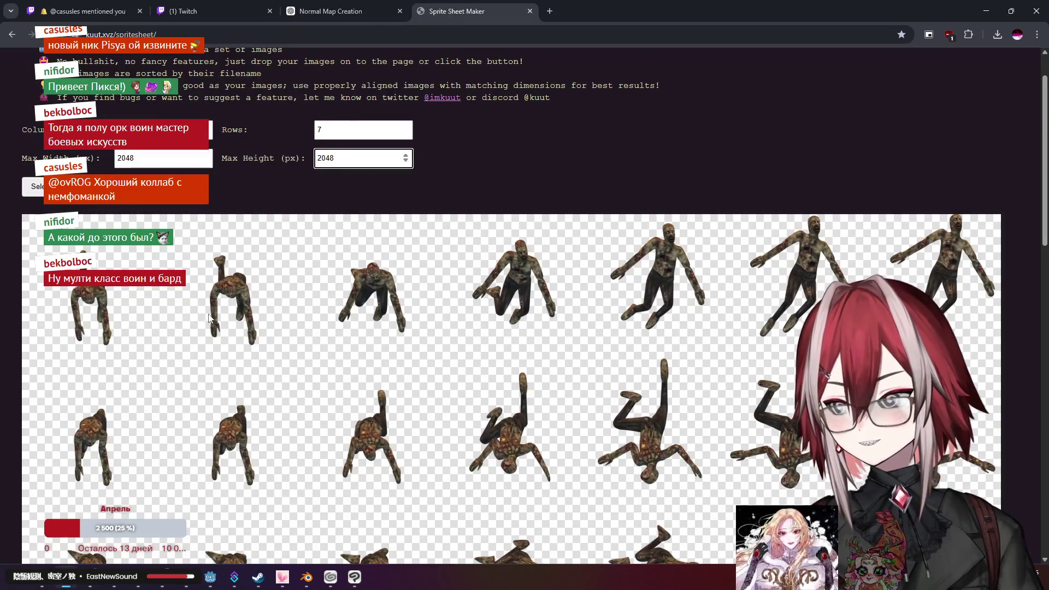
click(82, 10)
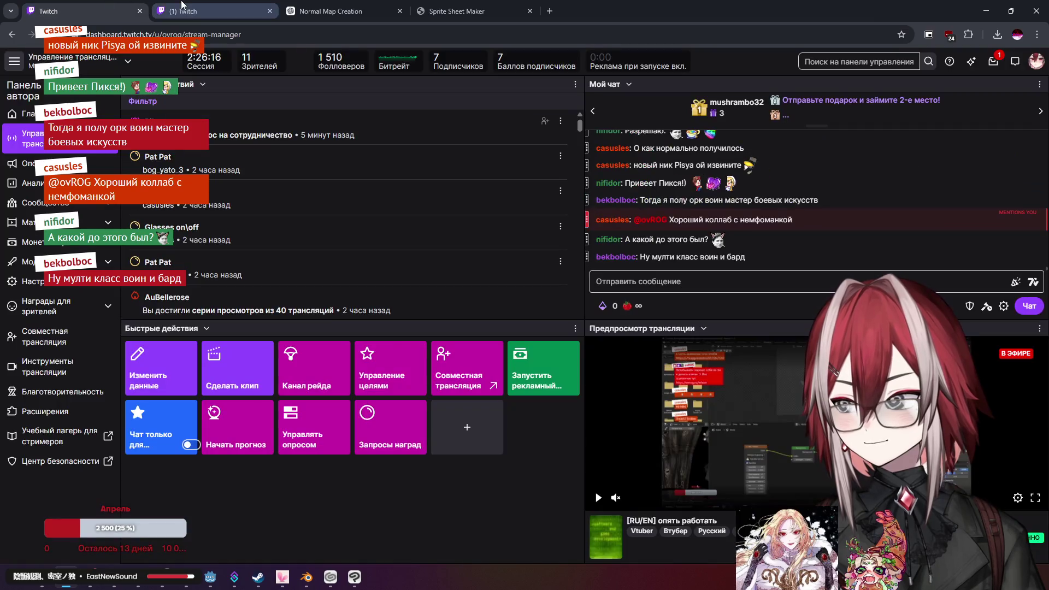
click(189, 10)
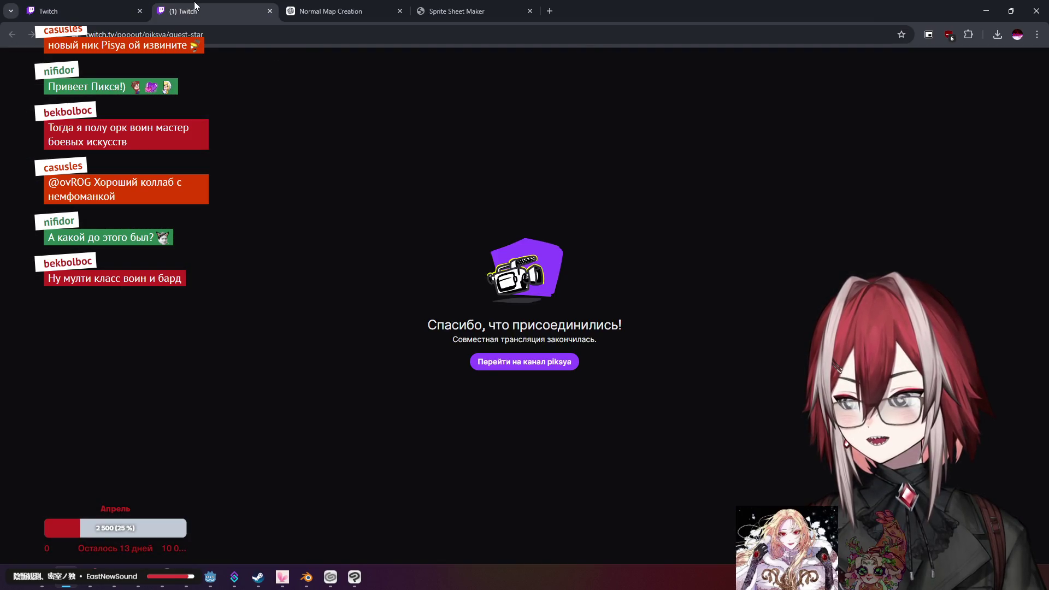
key(ctrl+w)
key(ctrl+1)
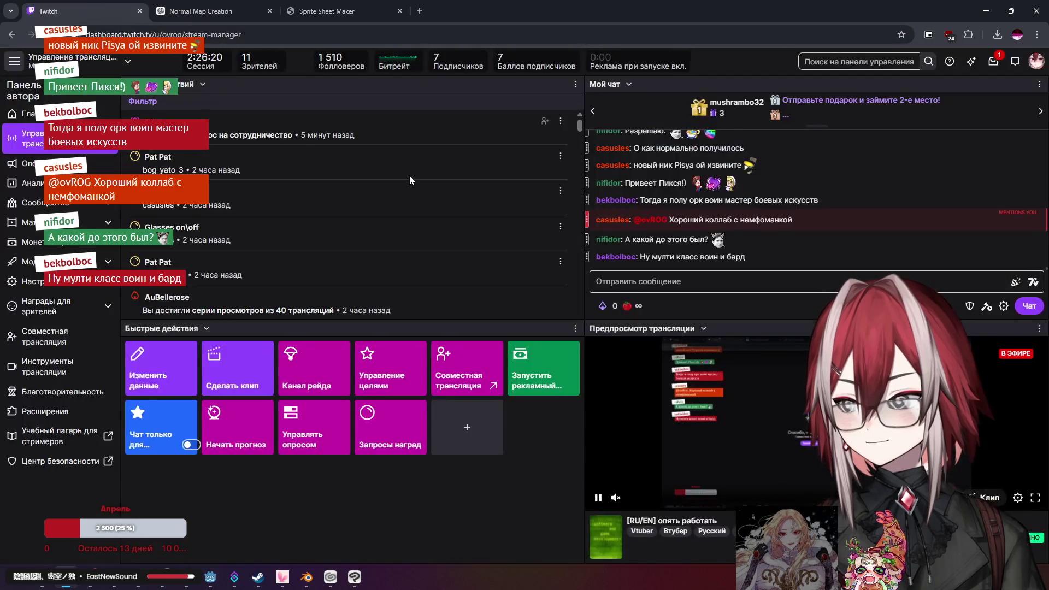
click(995, 13)
Zoom in on the zombie's torso, check the Twitch dashboard, then return to Clip Studio Paint
mouse_move(656, 246)
mouse_down()
mouse_move(604, 335)
mouse_move(611, 289)
mouse_up()
scroll(647, 313, up, 2)
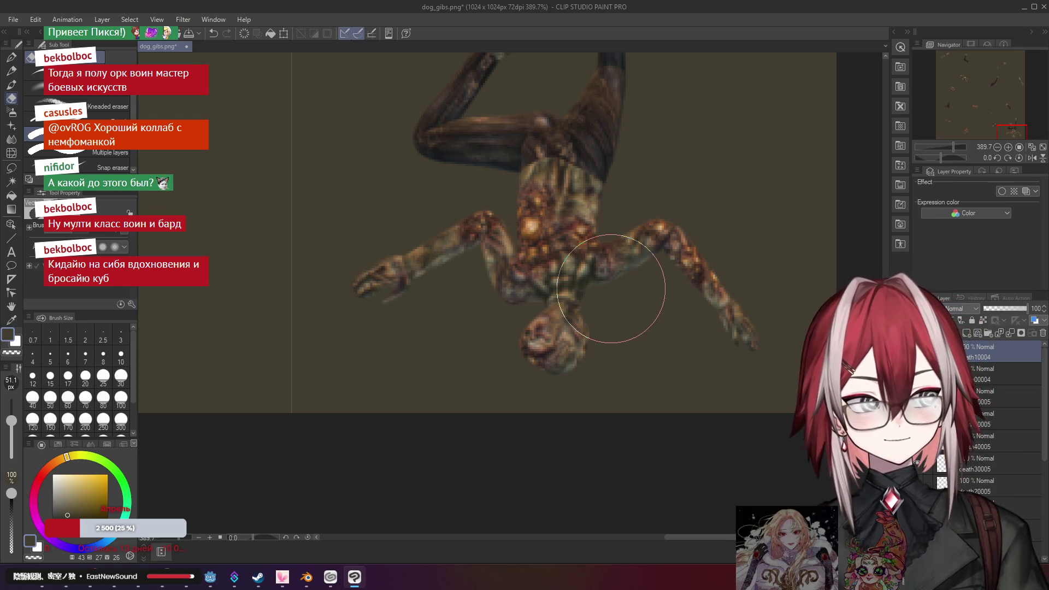
click(69, 583)
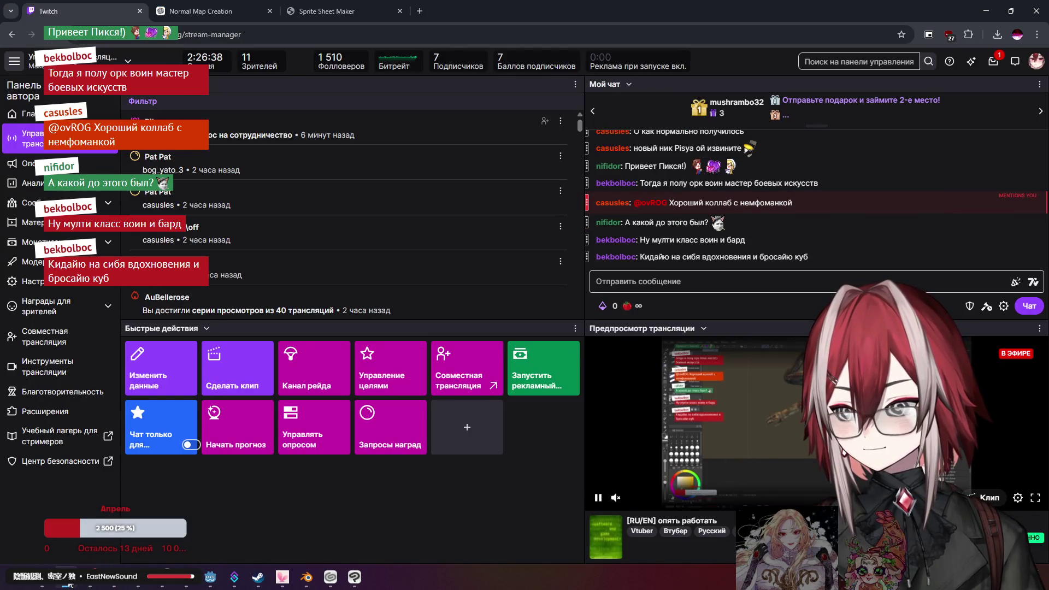
click(68, 584)
key(alt+Tab)
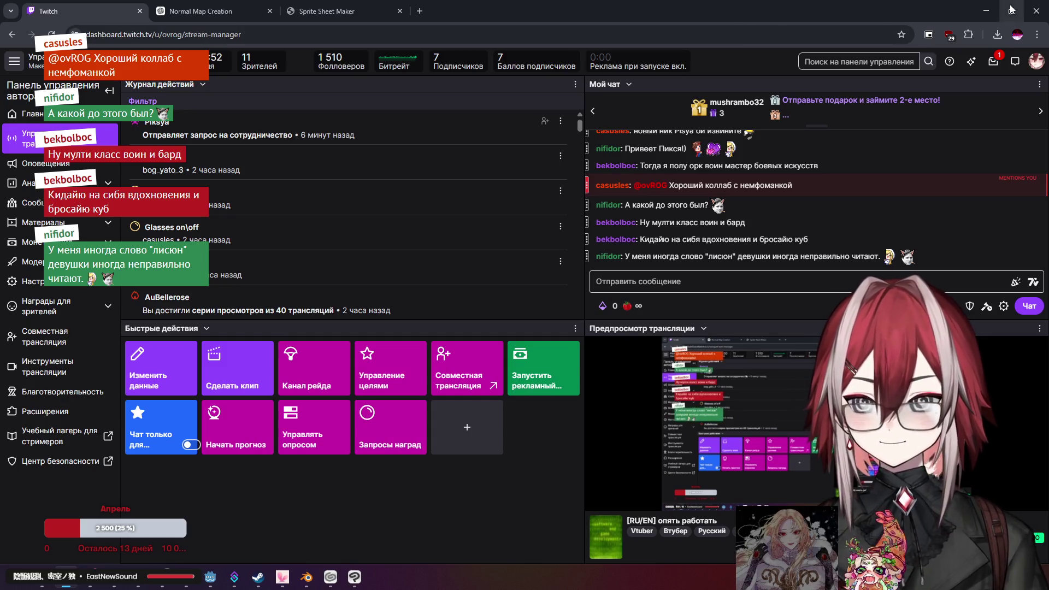
click(986, 11)
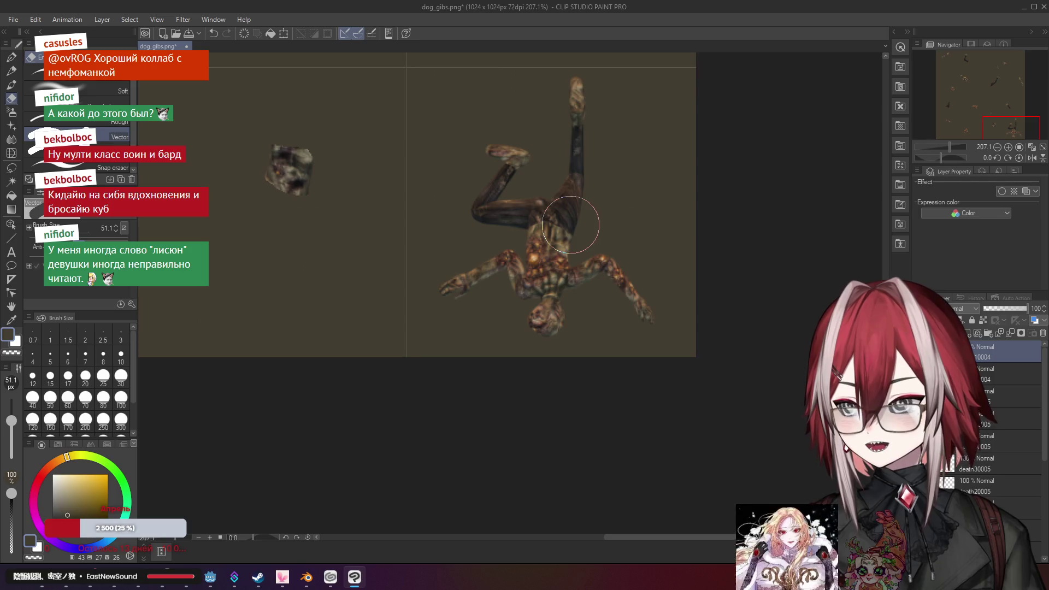
Zoom in and pan to centre the upside-down zombie, then switch to the Twitch guest call
scroll(524, 239, up, 1)
drag(562, 203, 599, 245)
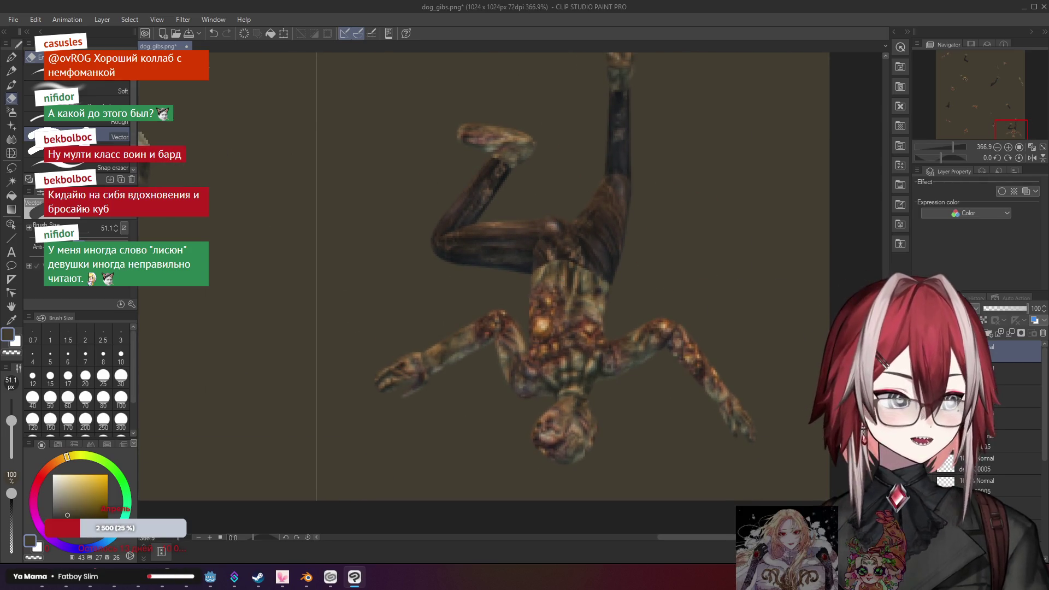
key(alt+Tab)
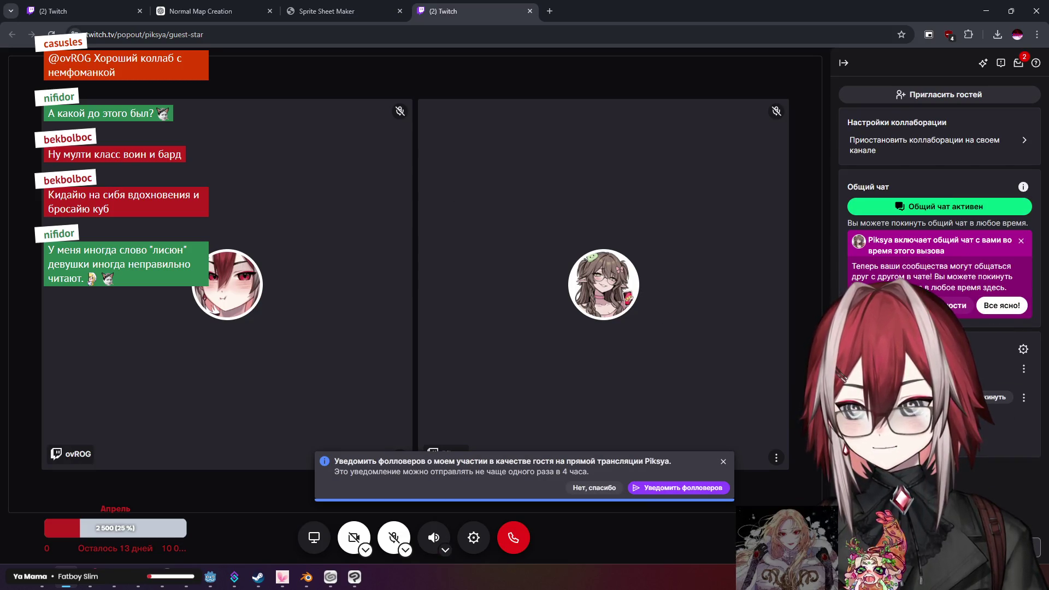
Dismiss the notify-followers banner, move the Twitch tab to second position, and minimize the browser
click(723, 463)
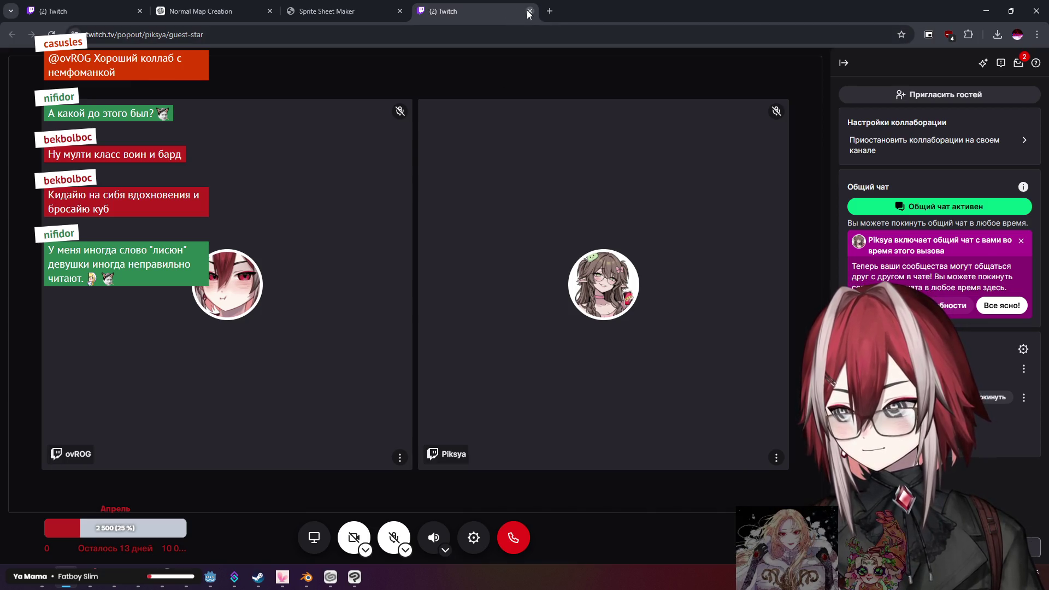
drag(518, 12, 219, 11)
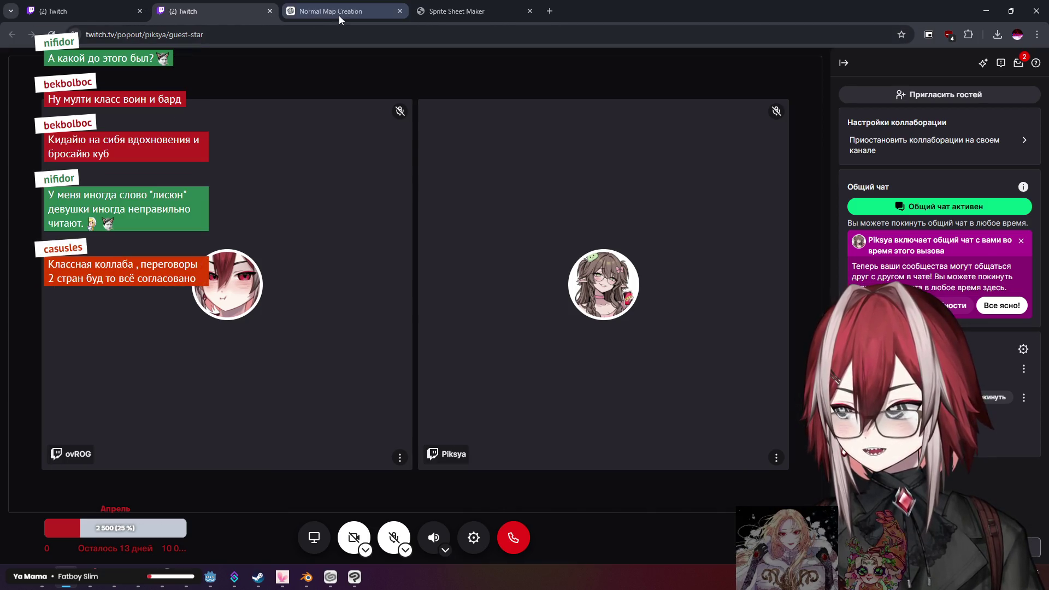
click(361, 8)
click(440, 7)
click(988, 11)
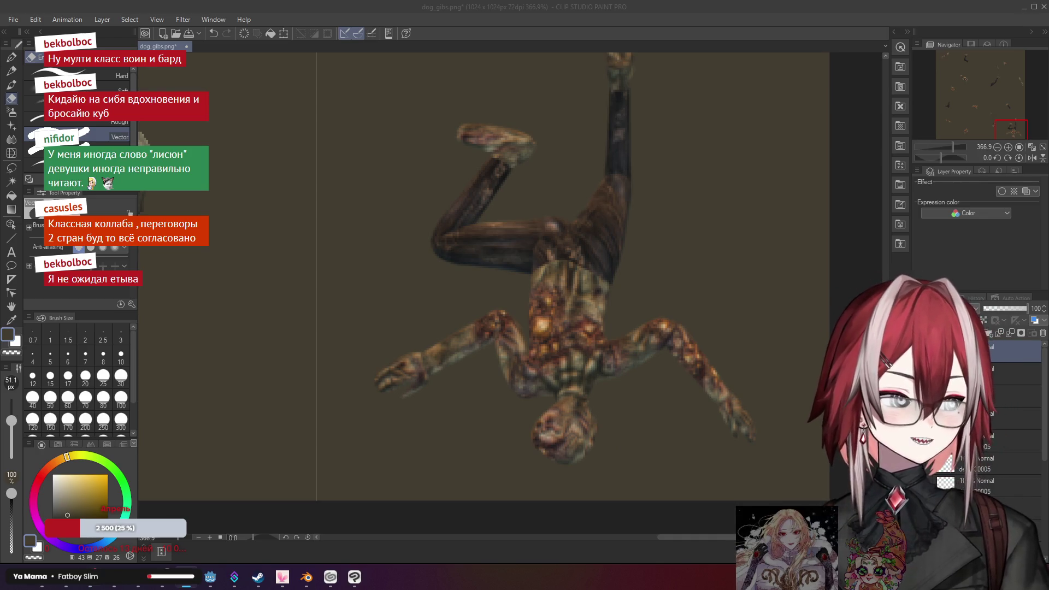
Zoom in on the zombie and erase the bent lower leg beside the torso
click(719, 17)
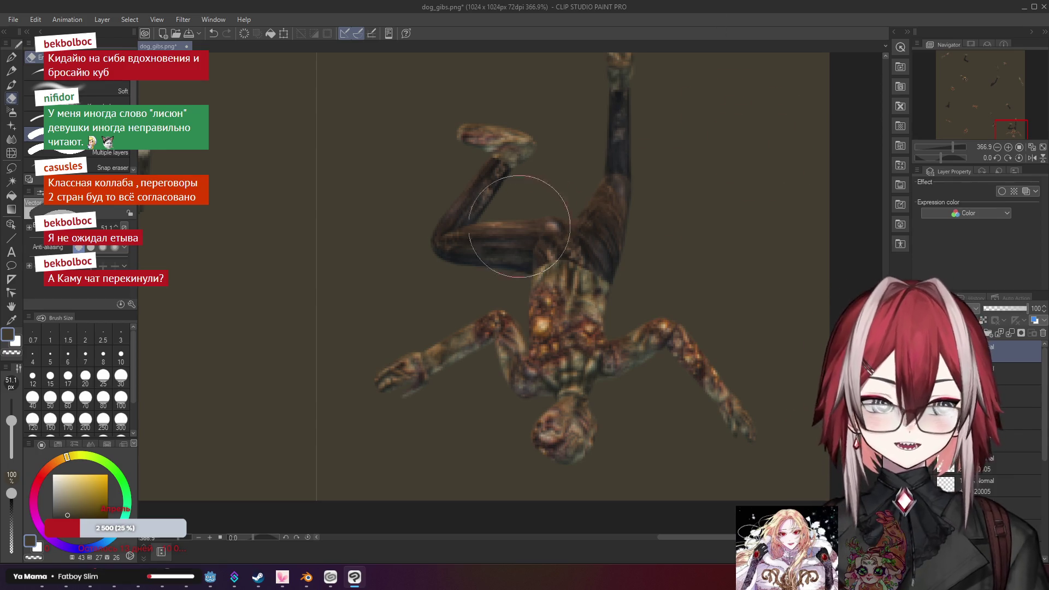
scroll(534, 245, down, 3)
scroll(533, 246, up, 1)
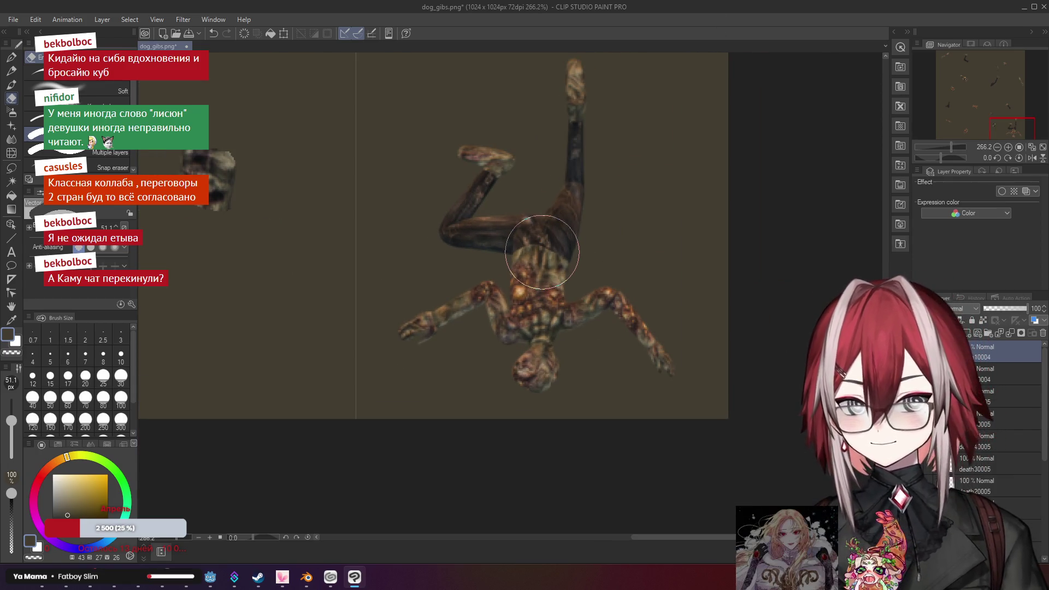
scroll(559, 261, up, 1)
scroll(559, 261, down, 1)
scroll(547, 246, up, 2)
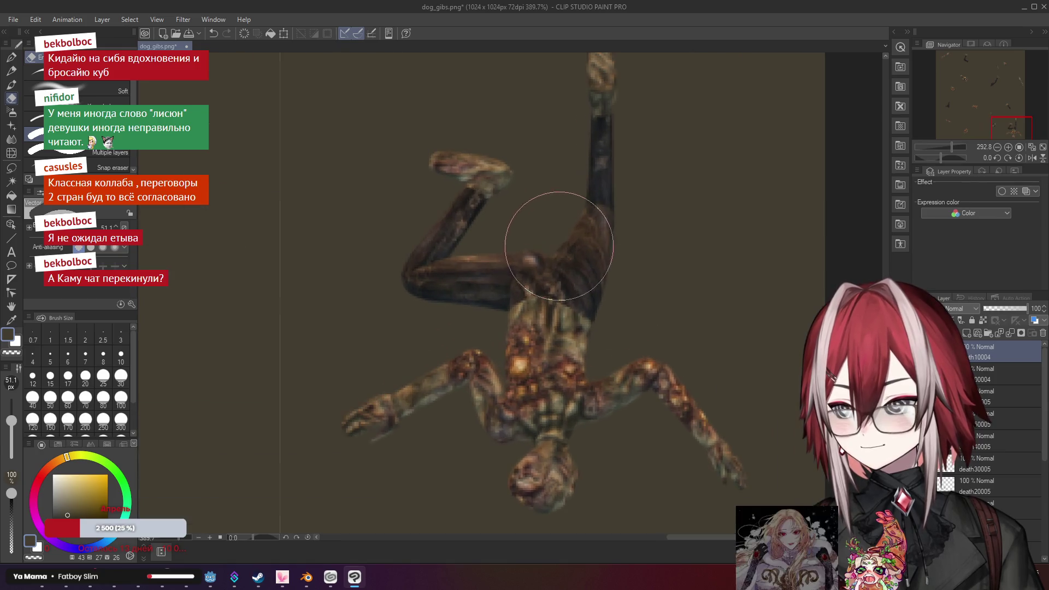
mouse_move(470, 183)
mouse_down()
mouse_move(476, 169)
mouse_move(434, 234)
mouse_move(476, 250)
mouse_move(492, 235)
mouse_move(490, 260)
mouse_up()
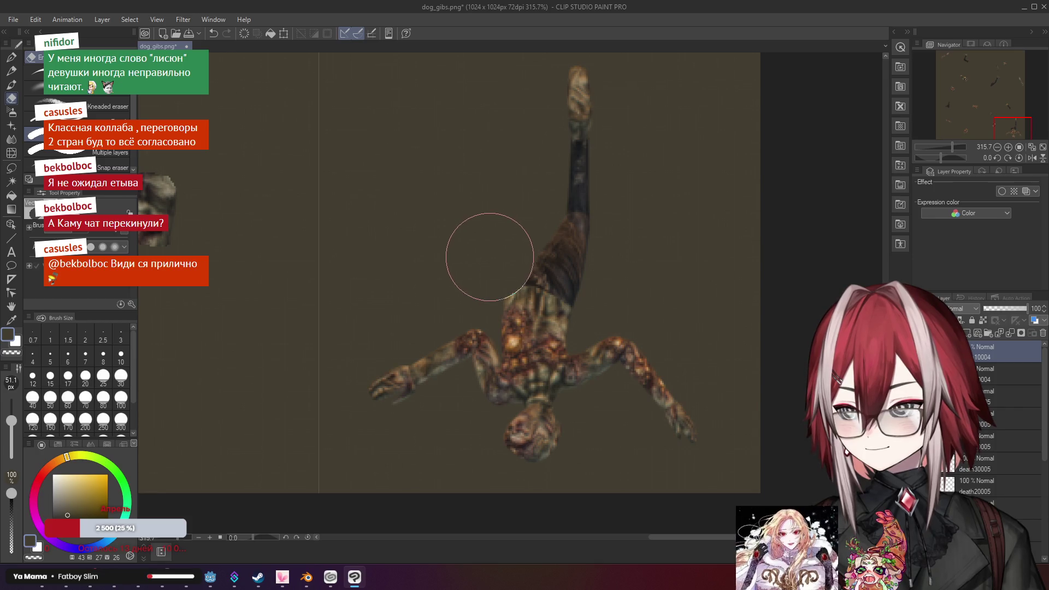
Erase the dark upper leg, the remaining leg, and the head with most of one arm
scroll(490, 261, down, 1)
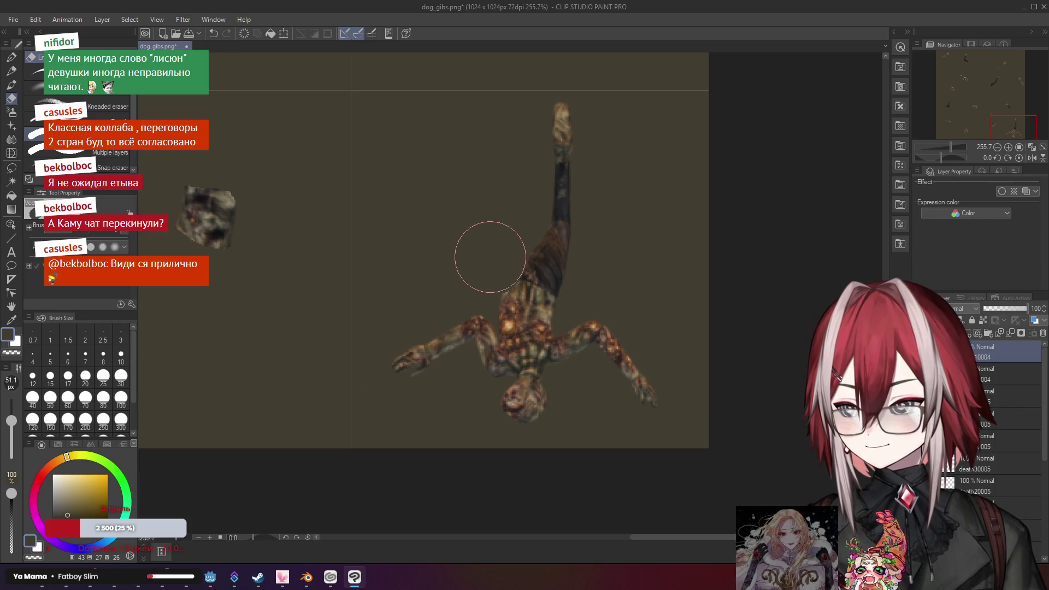
scroll(490, 258, down, 2)
scroll(487, 258, up, 3)
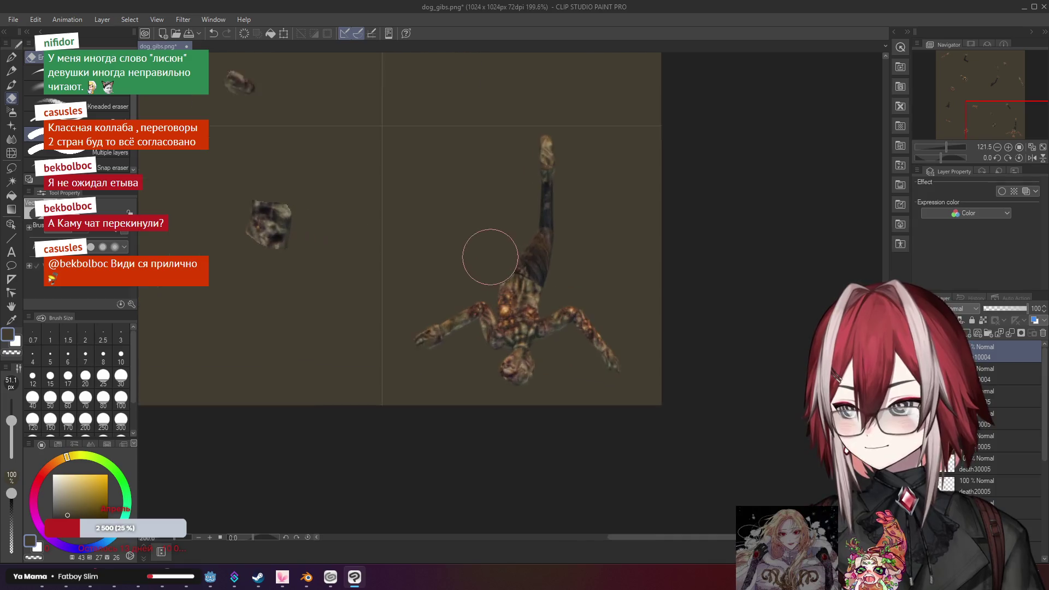
drag(540, 194, 558, 192)
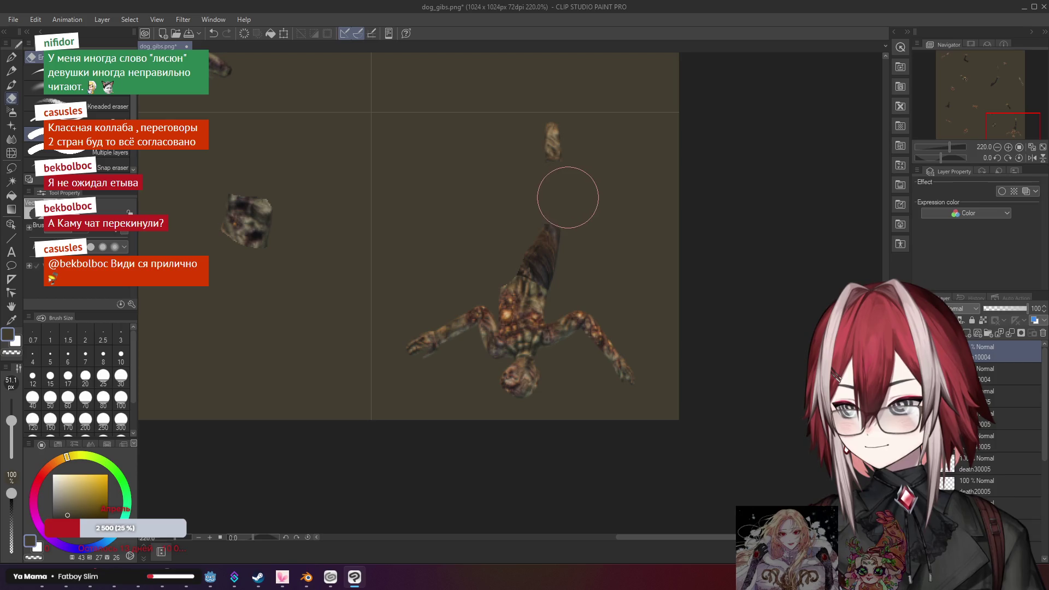
scroll(602, 241, up, 2)
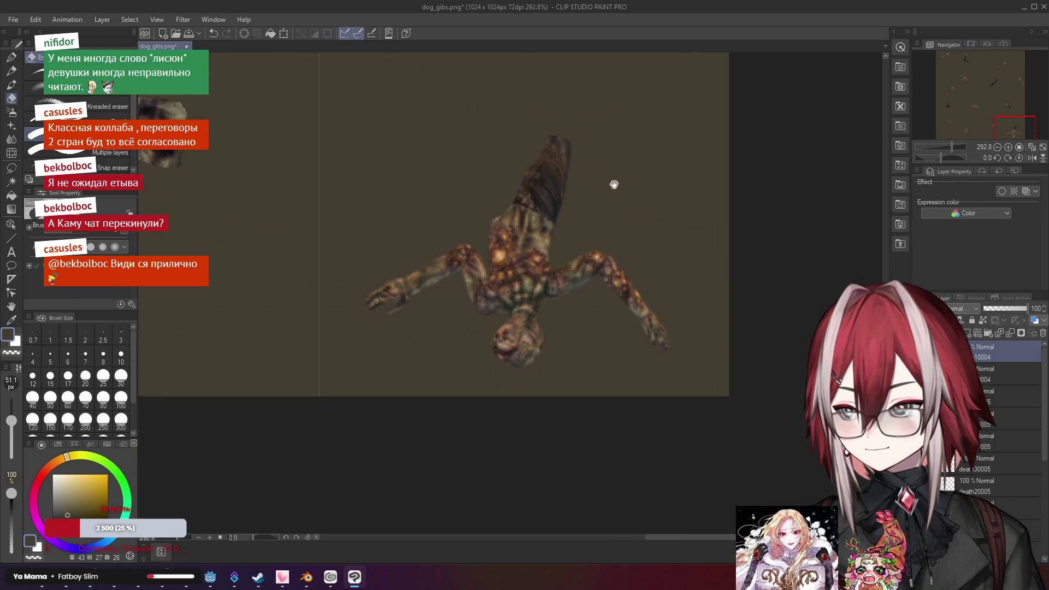
drag(375, 288, 429, 253)
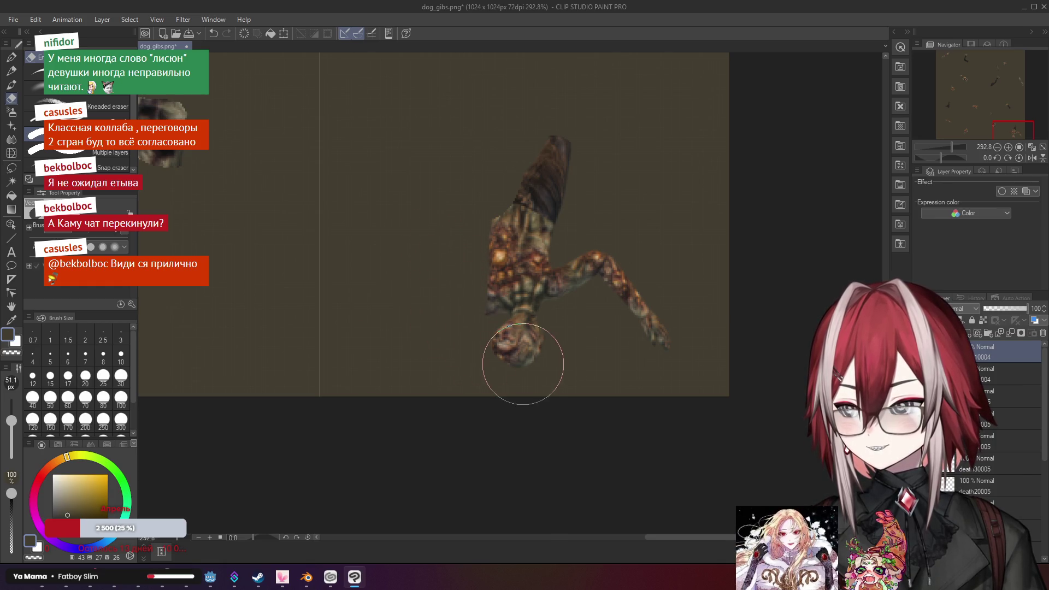
mouse_move(516, 350)
mouse_down()
mouse_move(574, 323)
mouse_move(614, 277)
mouse_move(658, 343)
mouse_up()
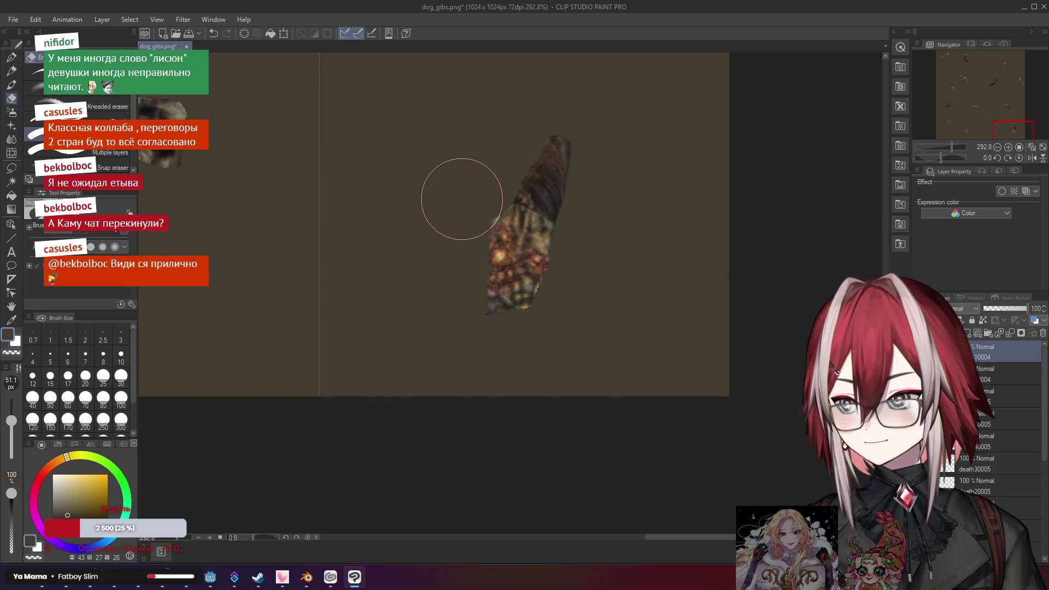
scroll(457, 199, down, 5)
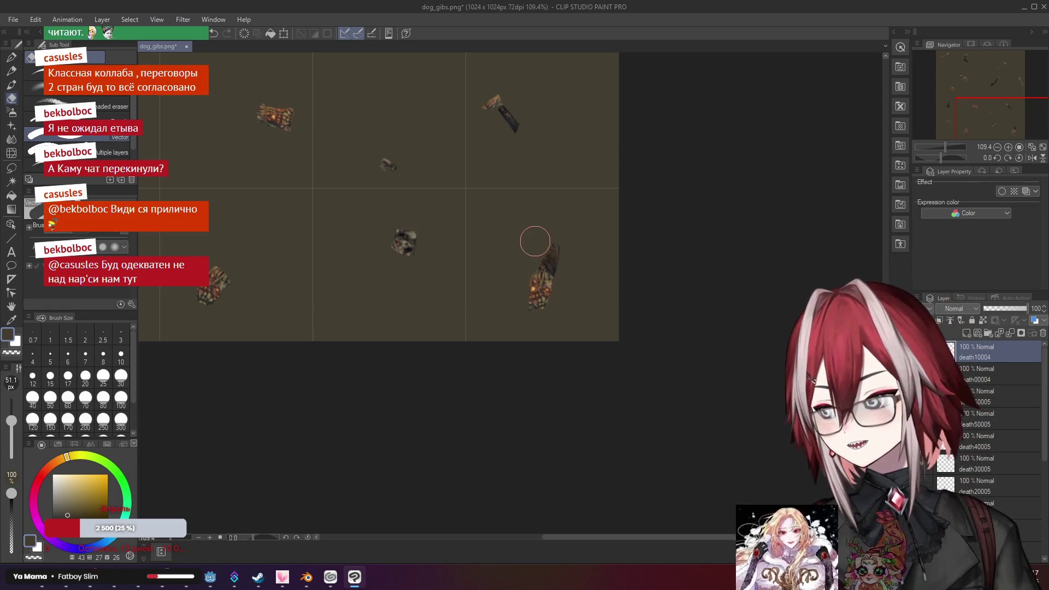
scroll(535, 241, up, 5)
scroll(536, 260, up, 3)
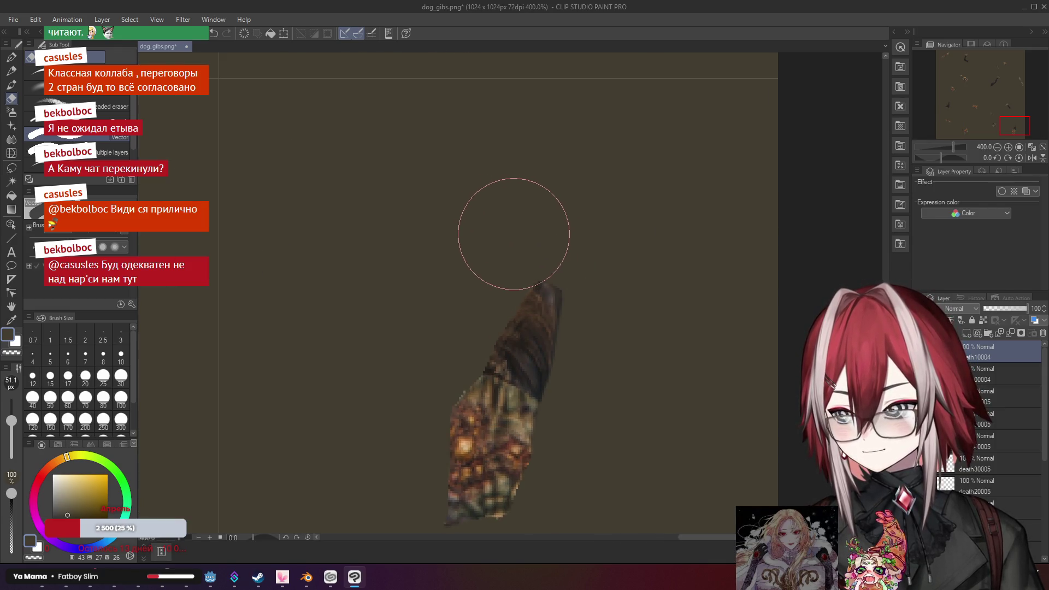
scroll(546, 224, down, 9)
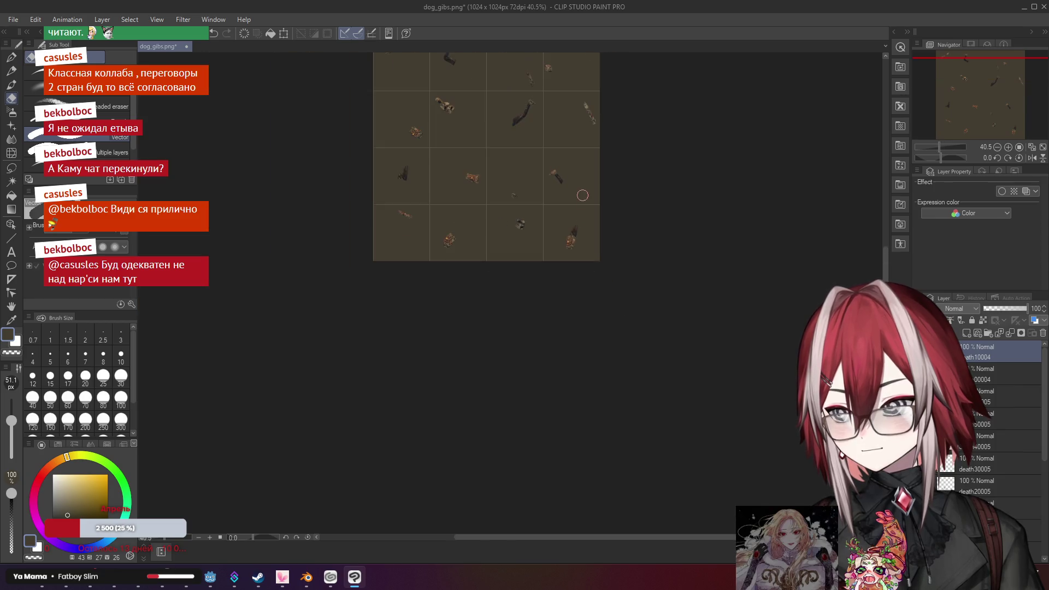
scroll(583, 195, up, 8)
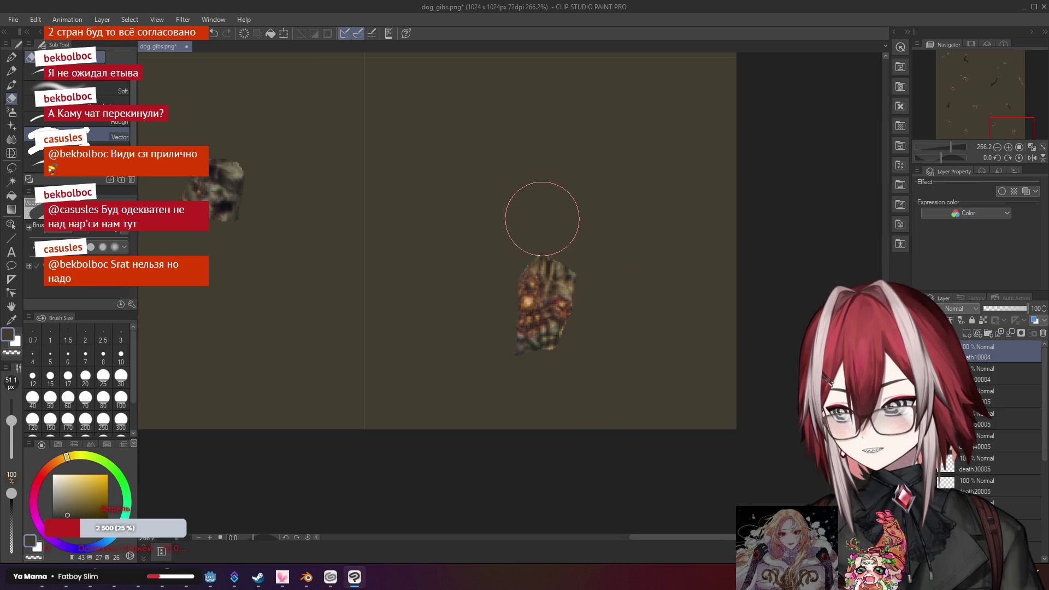
scroll(585, 220, down, 4)
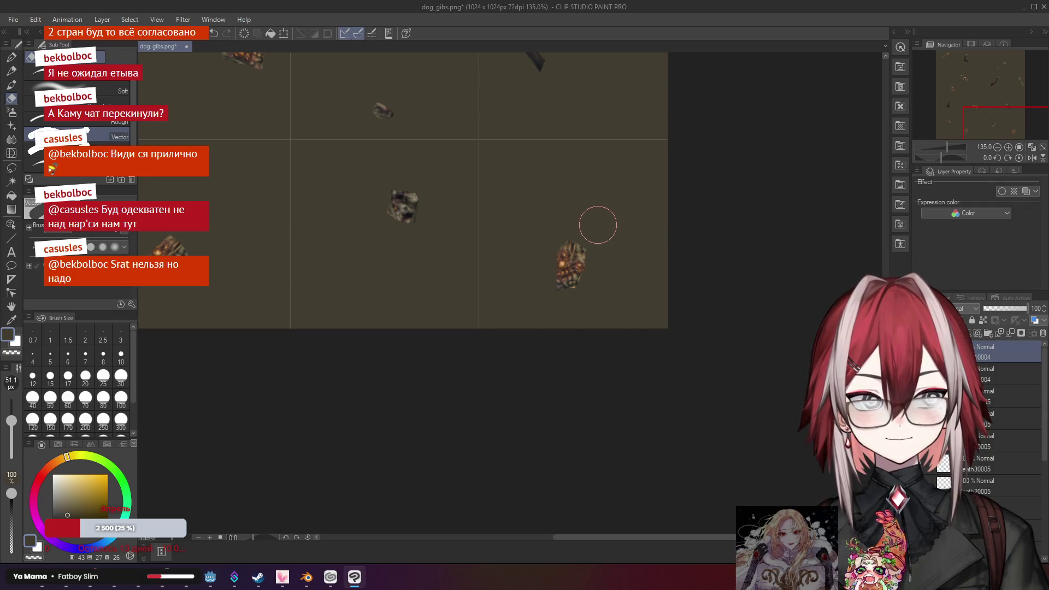
scroll(569, 307, up, 5)
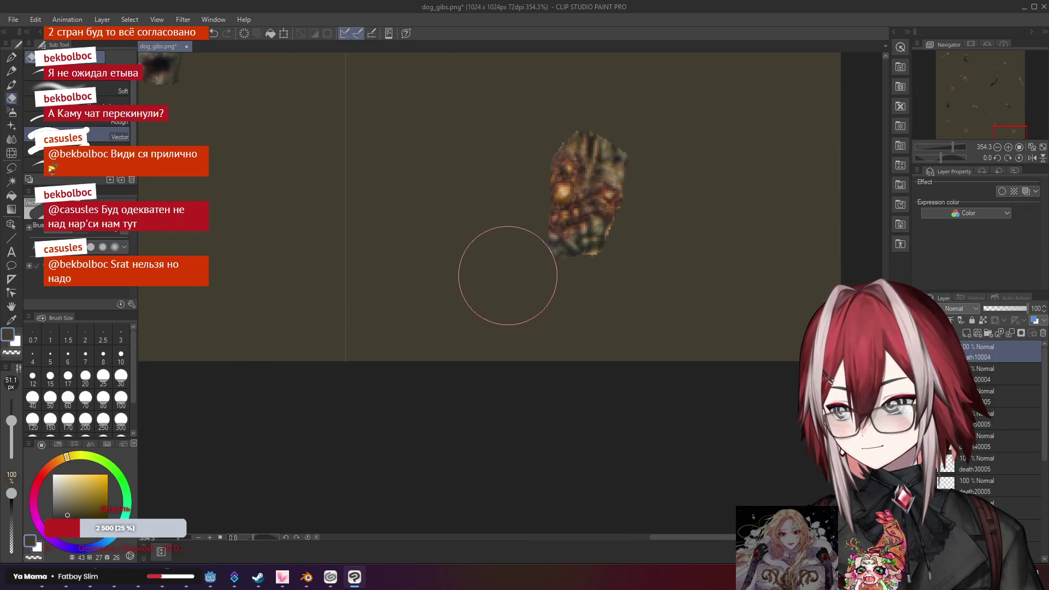
scroll(634, 311, down, 6)
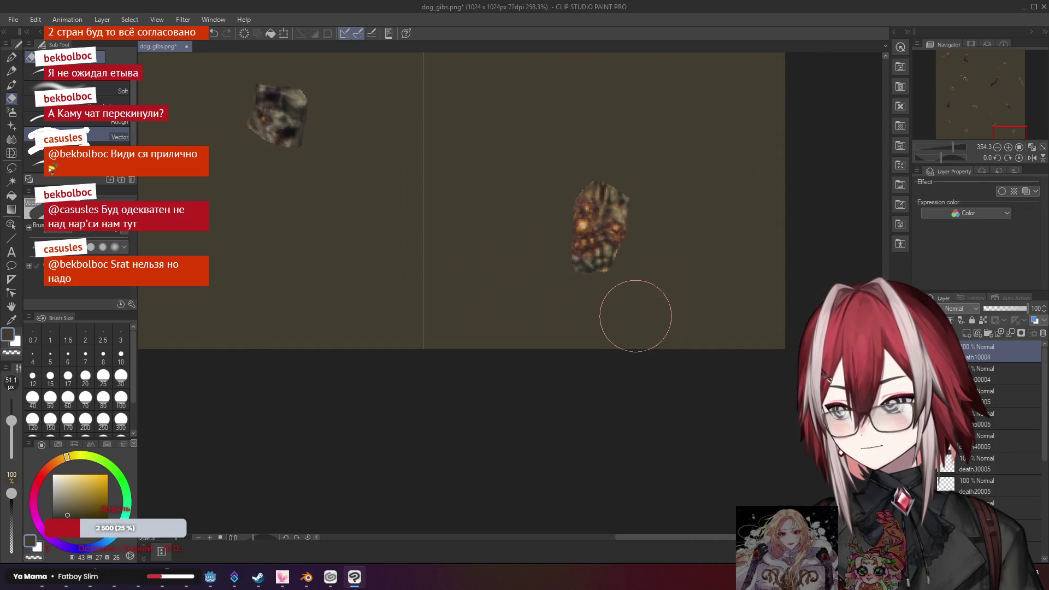
scroll(634, 311, down, 4)
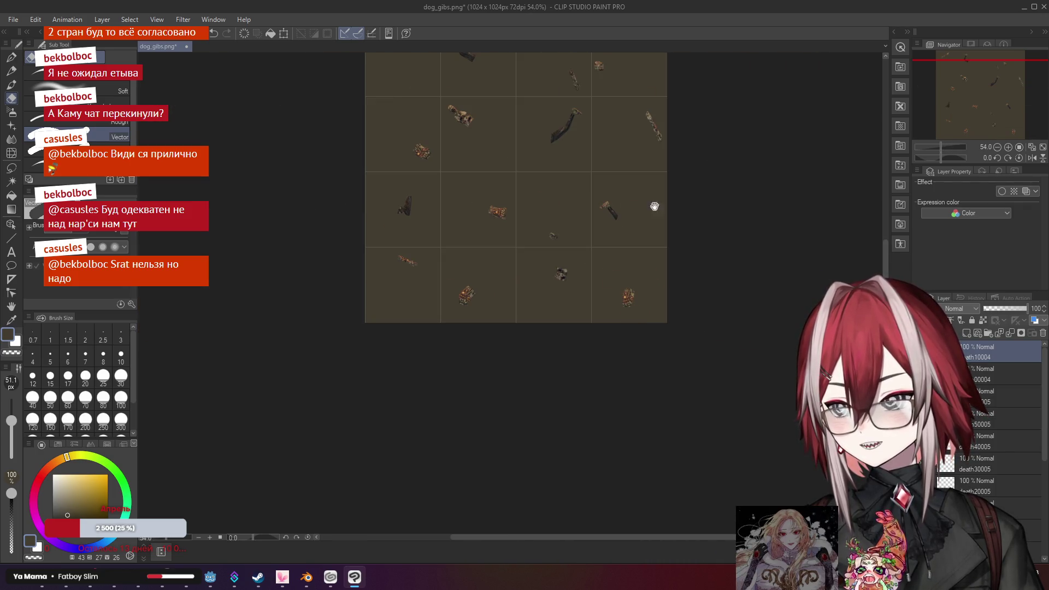
scroll(655, 207, up, 5)
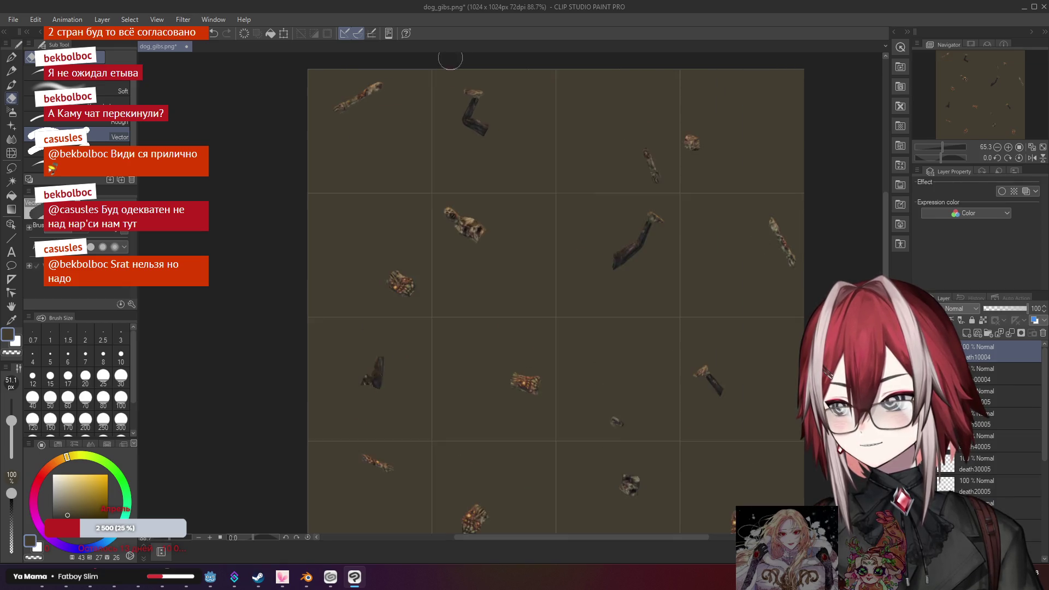
scroll(459, 71, up, 2)
scroll(1004, 448, down, 3)
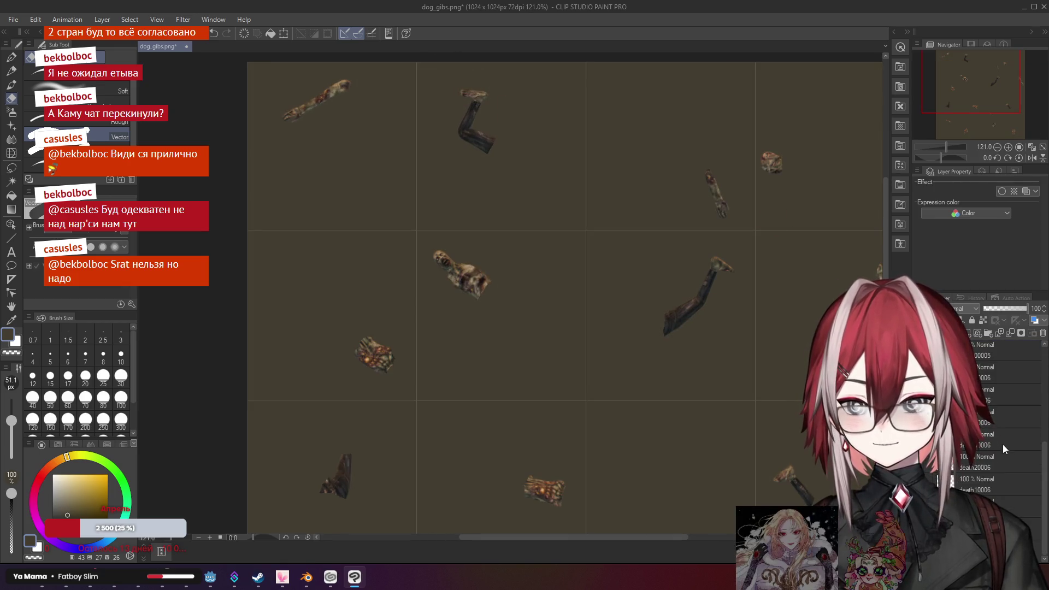
shift+click(984, 490)
Merge the selected layers into a single layer
right_click(998, 501)
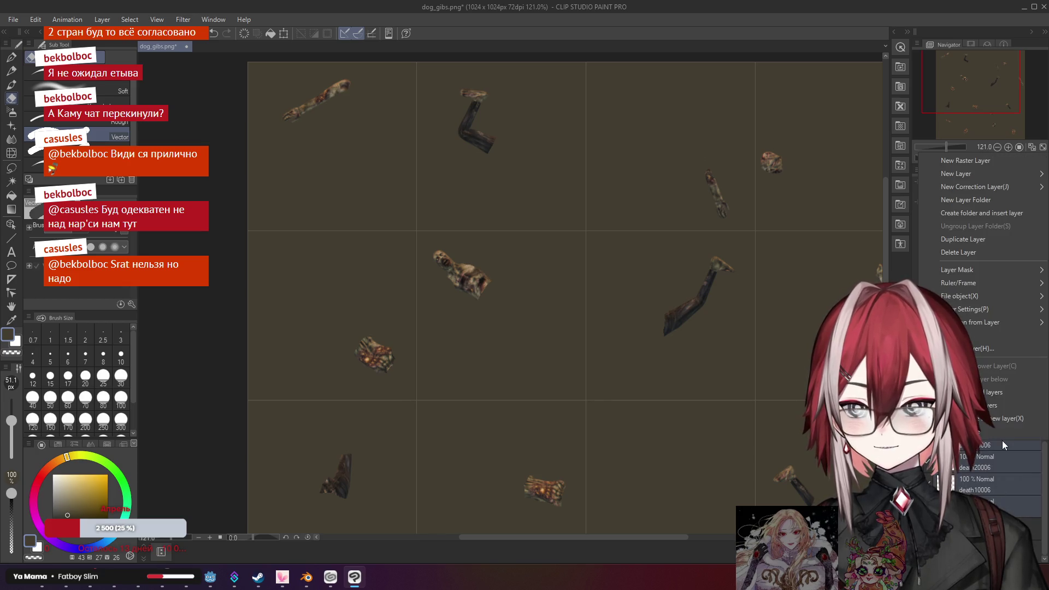
click(999, 392)
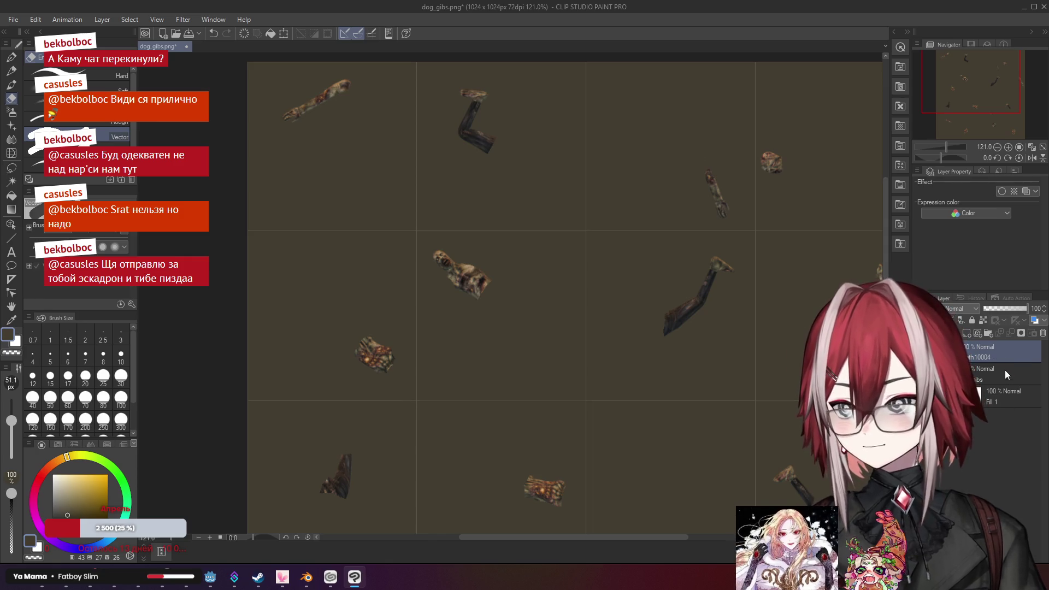
scroll(510, 106, up, 1)
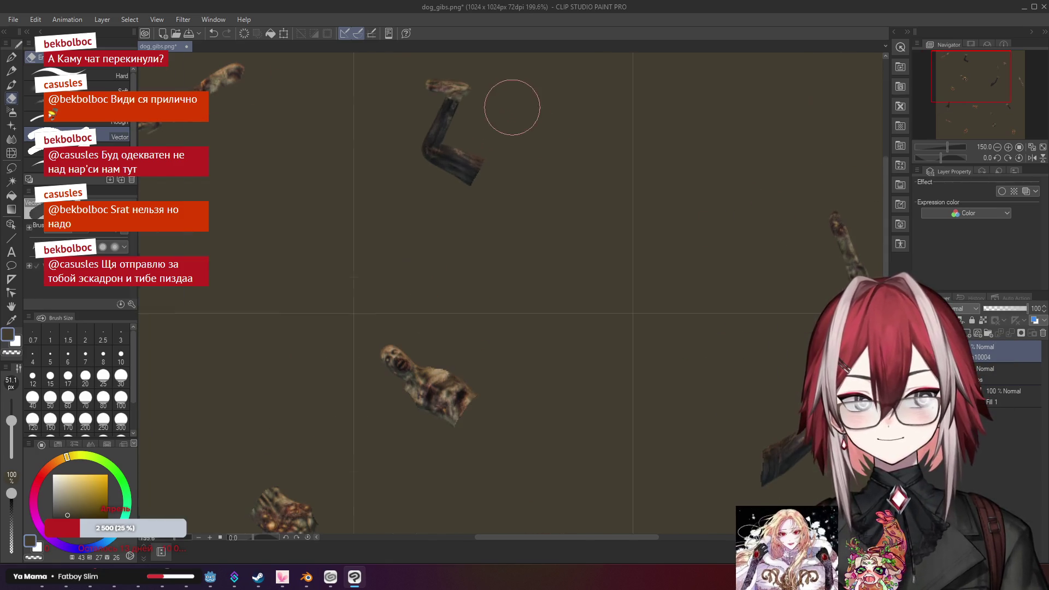
scroll(520, 188, up, 1)
scroll(526, 211, up, 3)
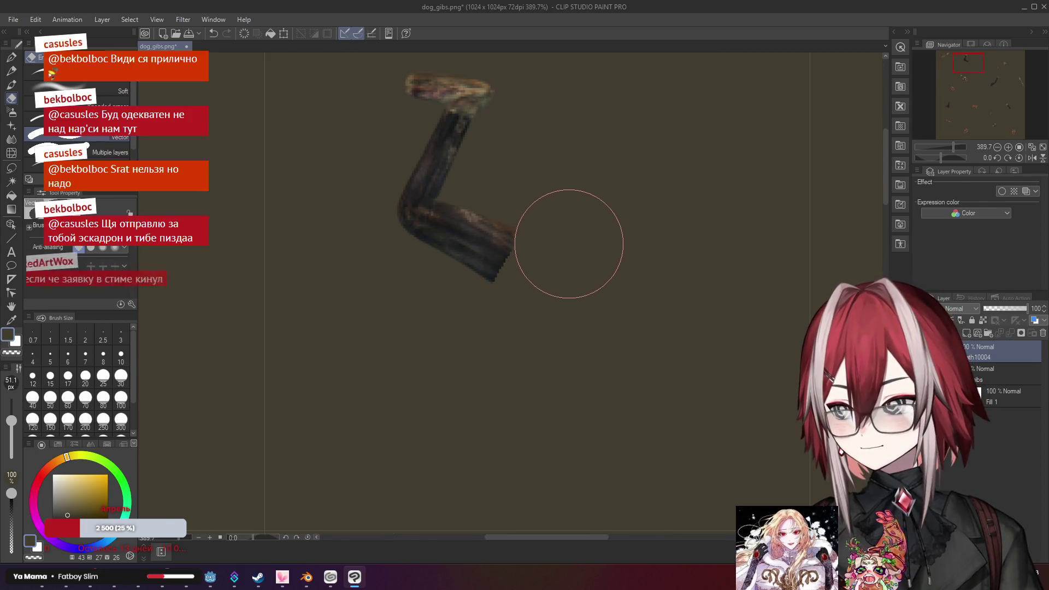
scroll(611, 297, down, 5)
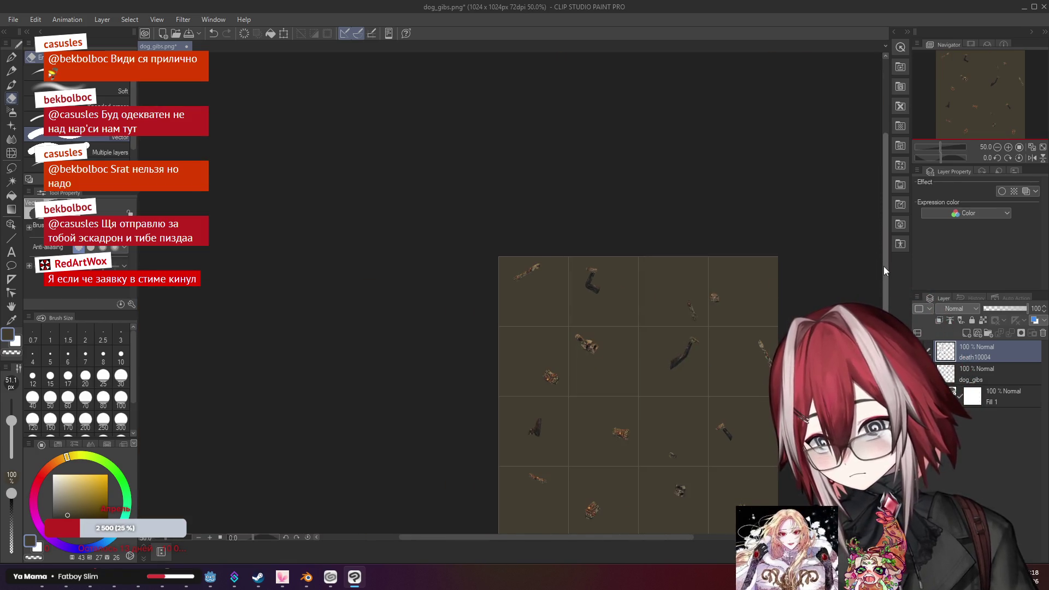
scroll(793, 290, down, 2)
scroll(741, 319, up, 1)
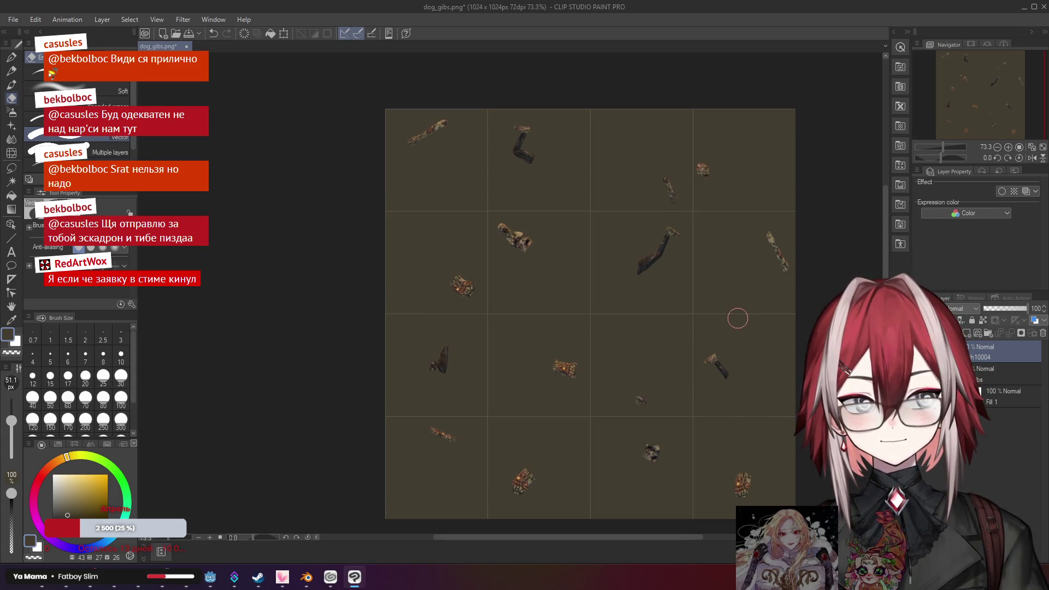
Zoom and pan around the sprite sheet to inspect the gib chunks in the grid
scroll(508, 203, up, 5)
scroll(508, 200, down, 5)
scroll(513, 234, up, 6)
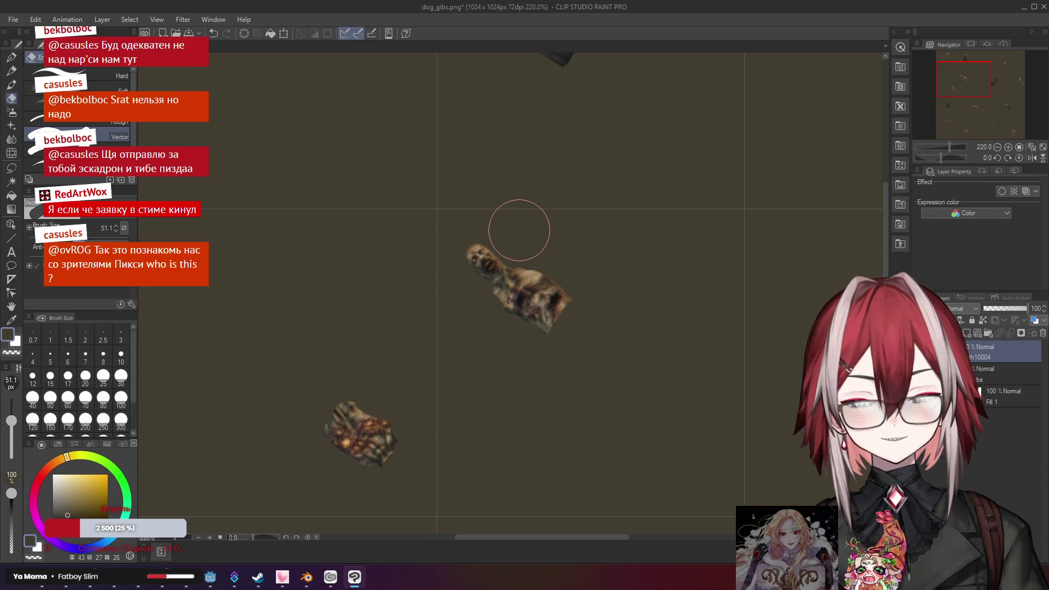
scroll(519, 230, down, 4)
scroll(515, 238, up, 3)
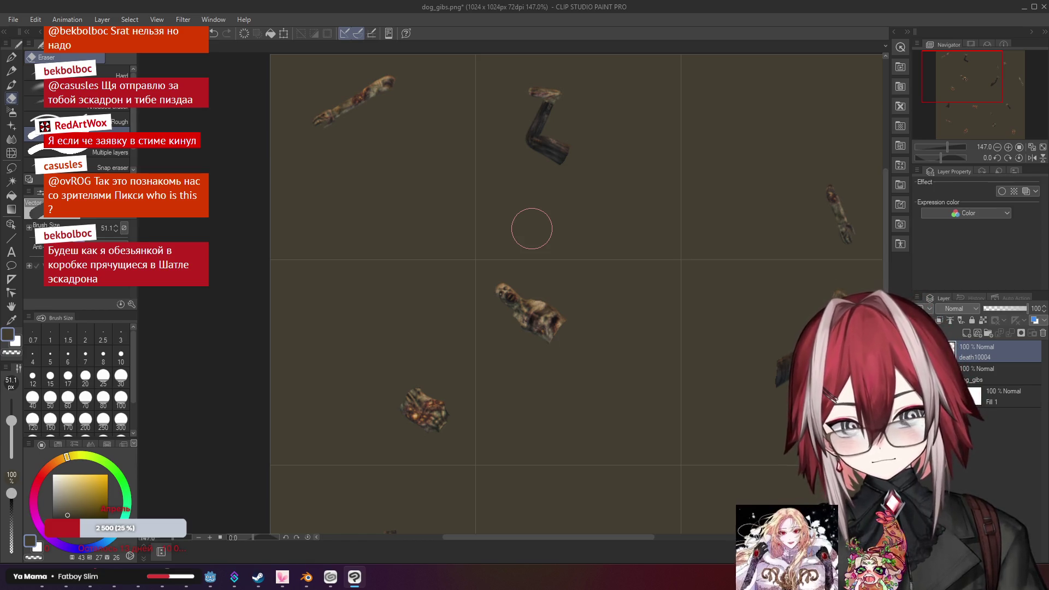
scroll(560, 211, down, 2)
scroll(560, 211, down, 4)
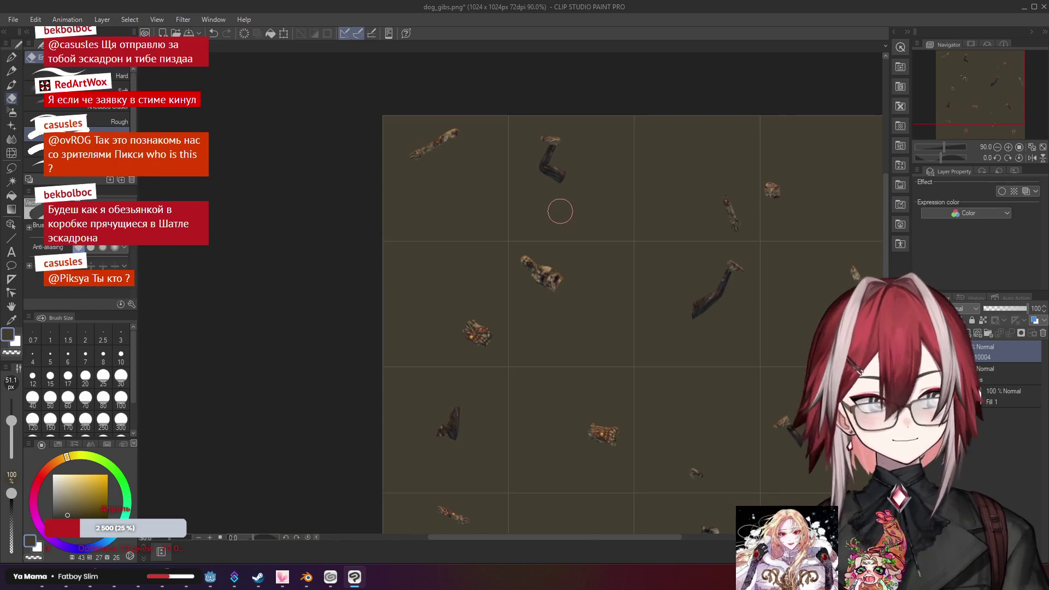
scroll(686, 323, up, 2)
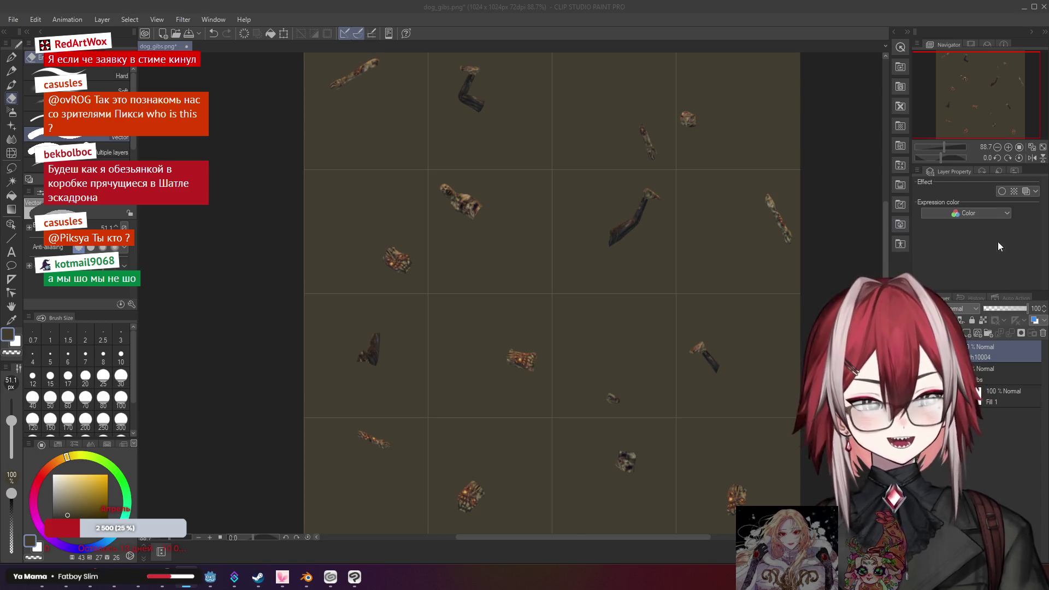
click(695, 24)
scroll(691, 199, up, 1)
scroll(655, 219, down, 3)
scroll(768, 234, up, 2)
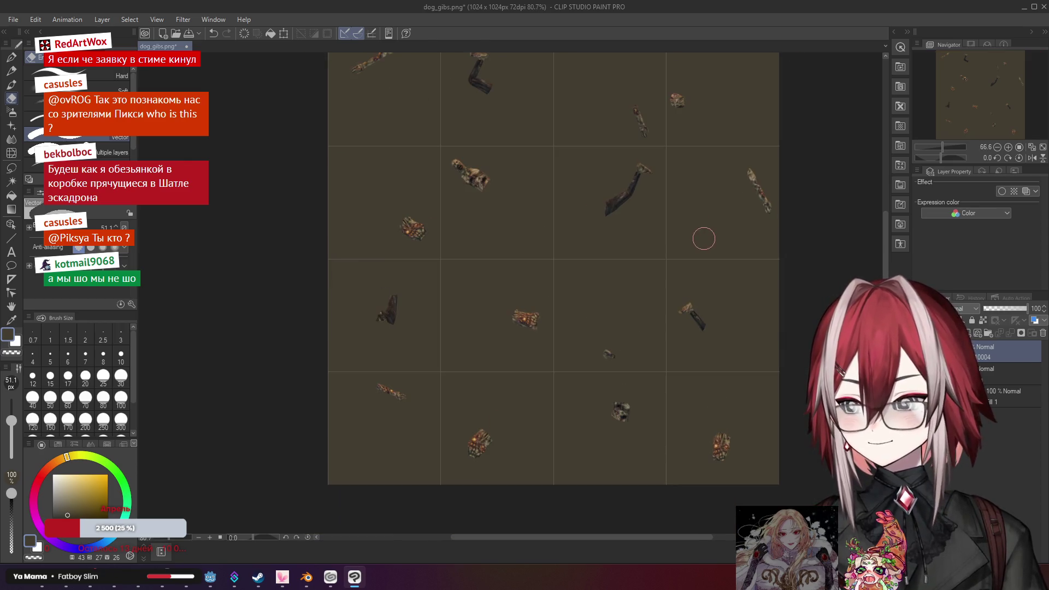
drag(684, 225, 675, 237)
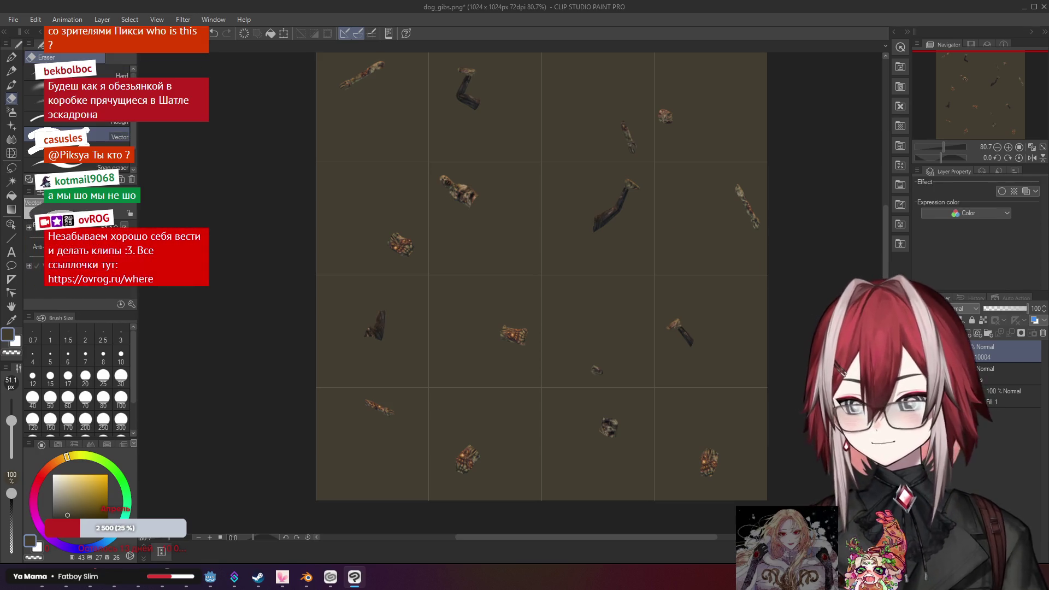
scroll(644, 206, up, 1)
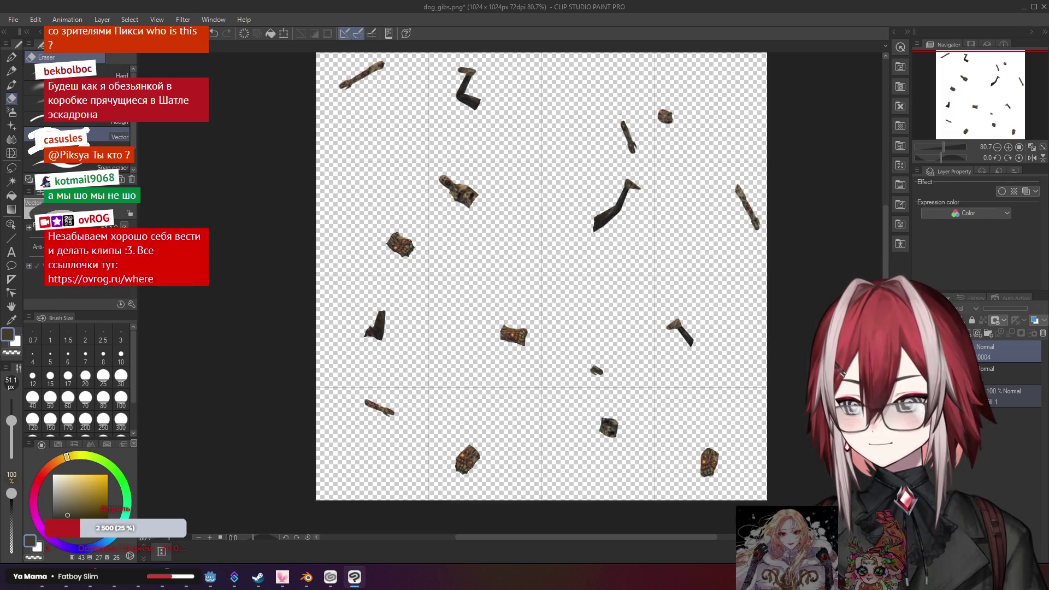
Recenter the sheet and start Save As in the enemes/zombie sprites folder
scroll(643, 207, down, 2)
scroll(643, 206, up, 1)
drag(643, 206, 623, 197)
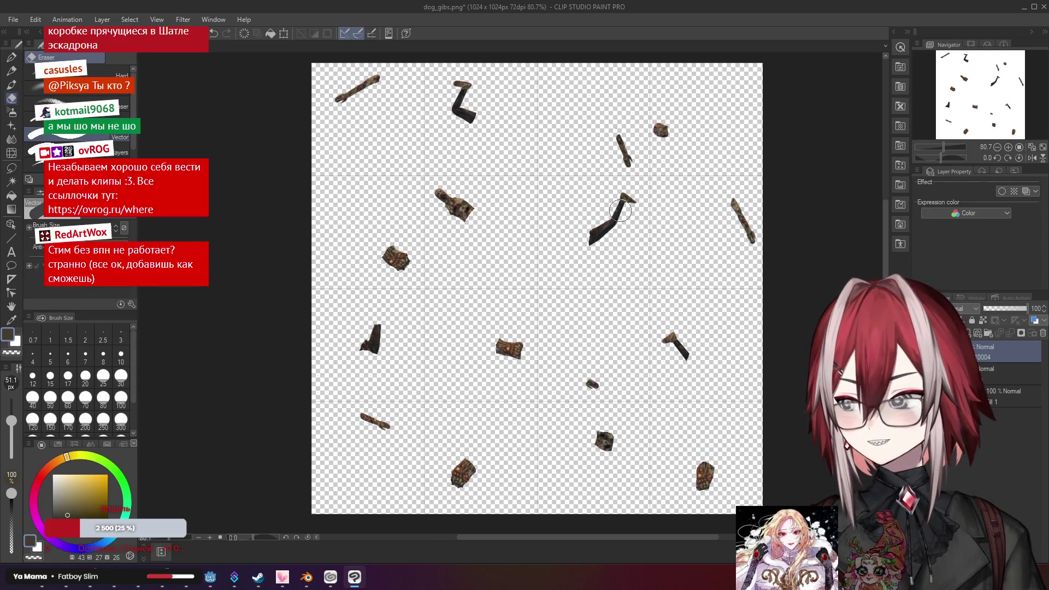
scroll(620, 210, up, 1)
scroll(634, 254, down, 2)
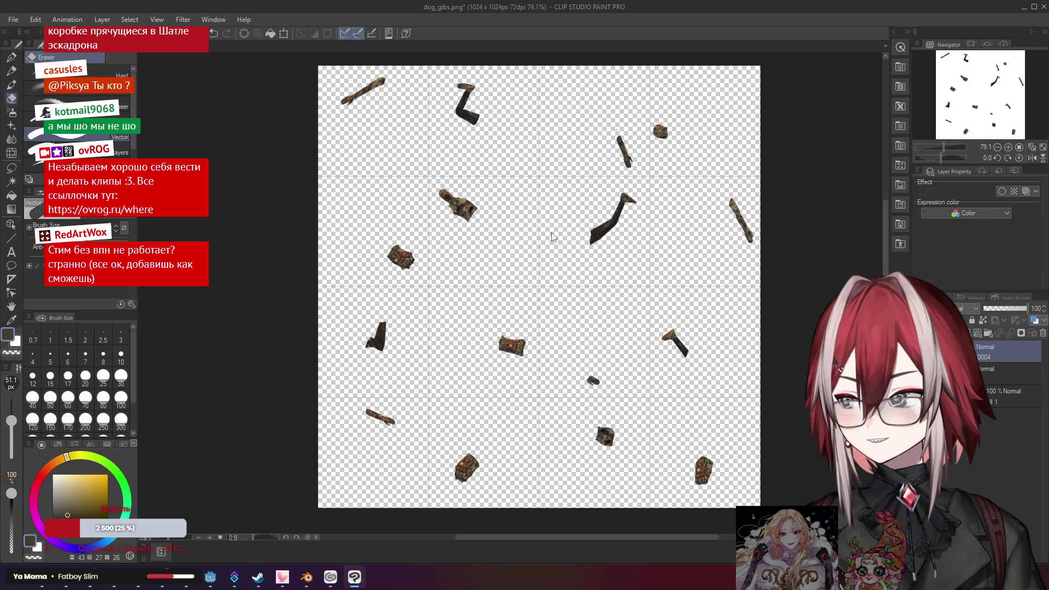
key(ctrl+shift+s)
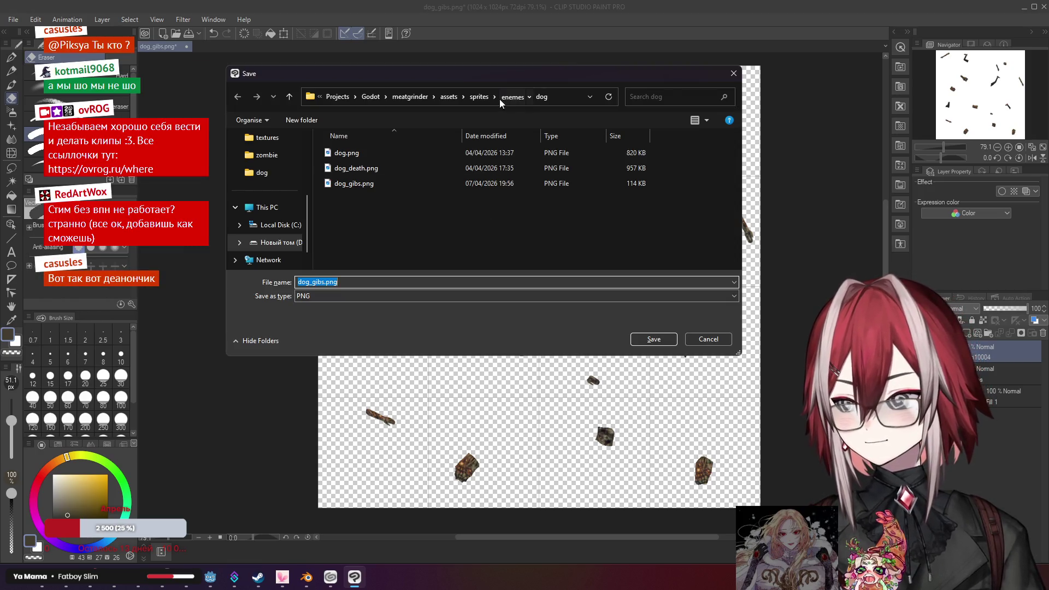
click(499, 100)
double_click(349, 183)
Save the sheet as zombie_gibs.png and confirm saving without layer information
click(346, 302)
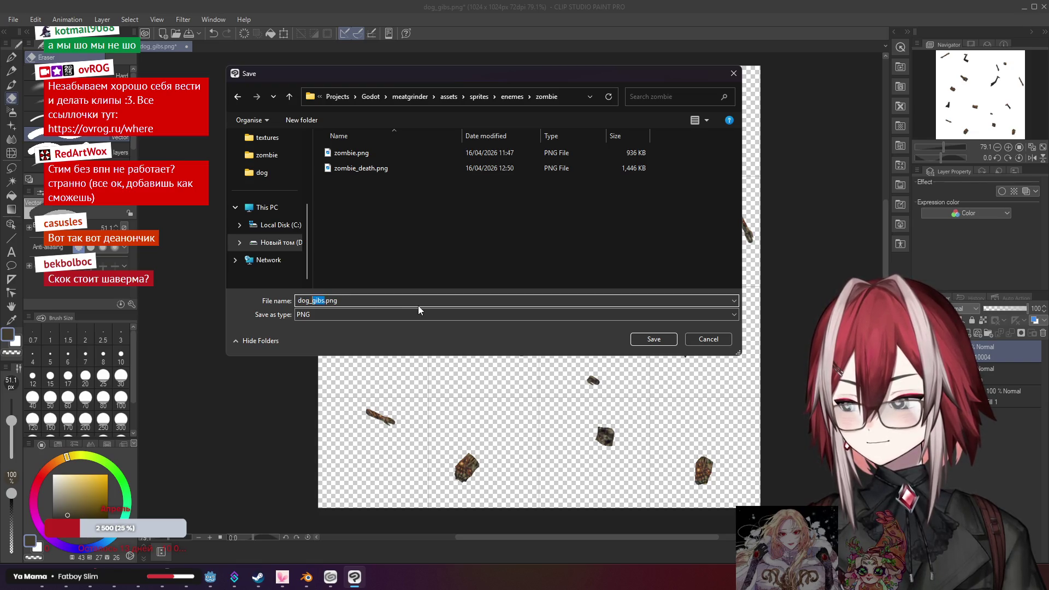
click(323, 303)
double_click(323, 302)
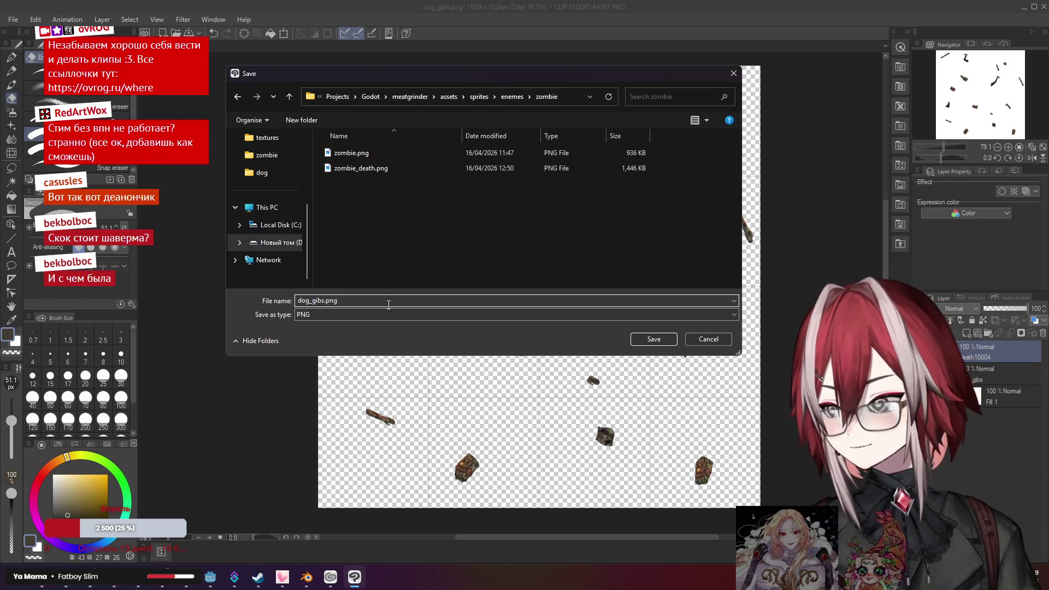
drag(320, 301, 316, 301)
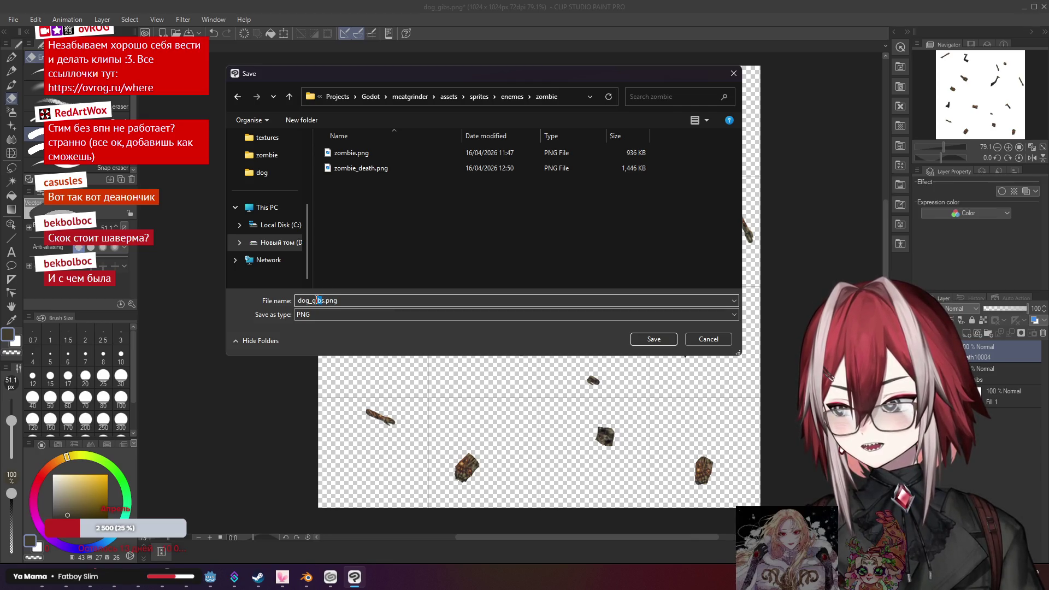
click(363, 156)
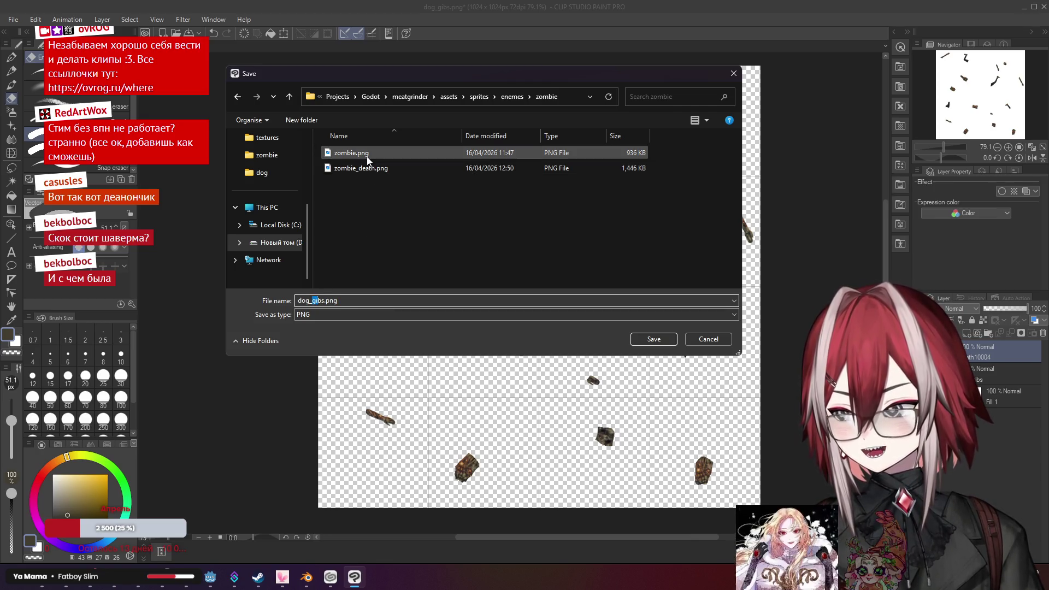
click(322, 300)
text(_)
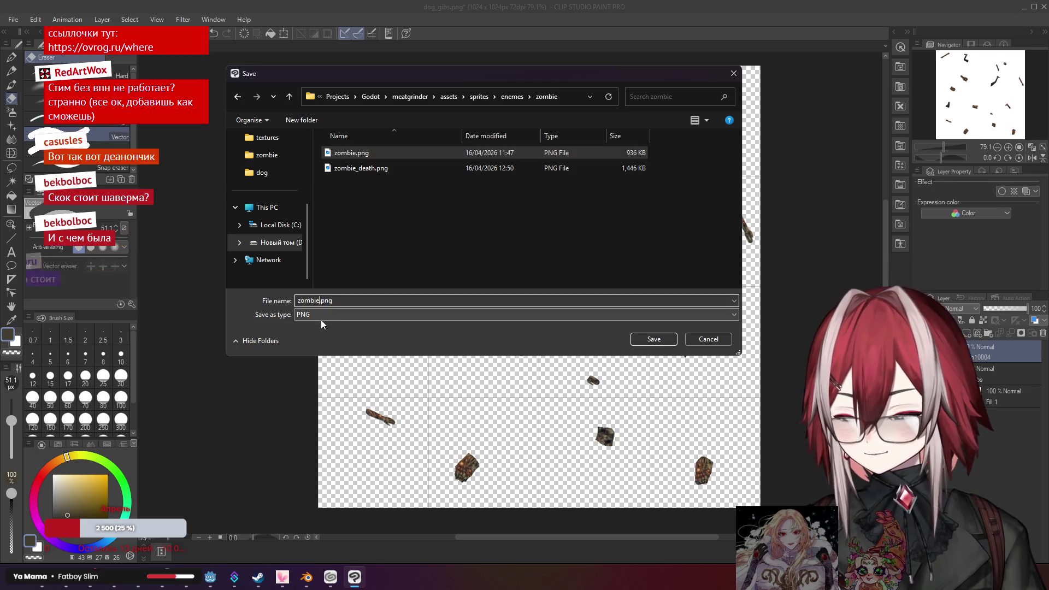
text(gibs)
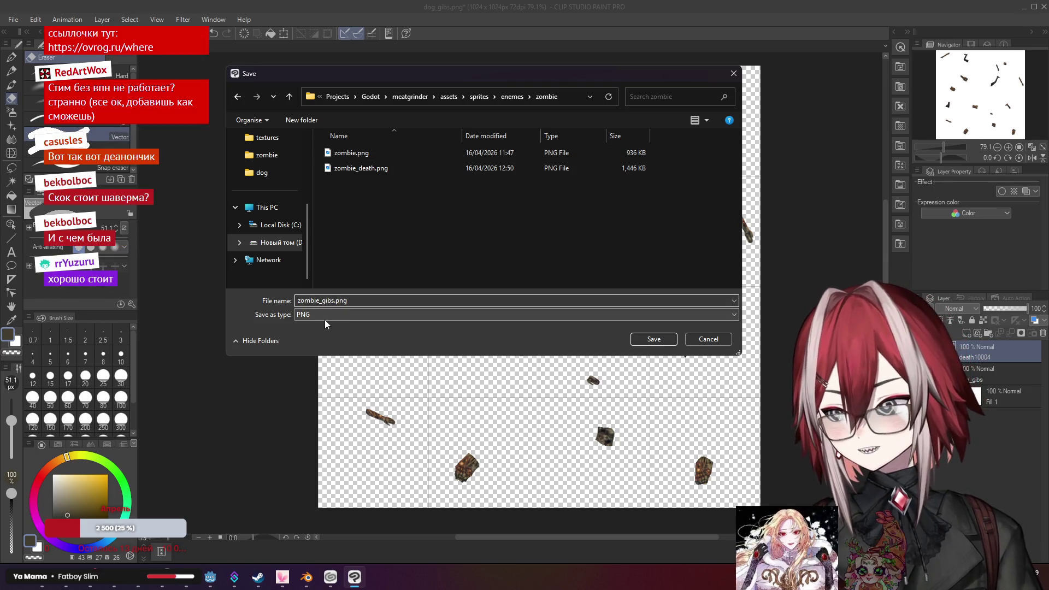
click(664, 341)
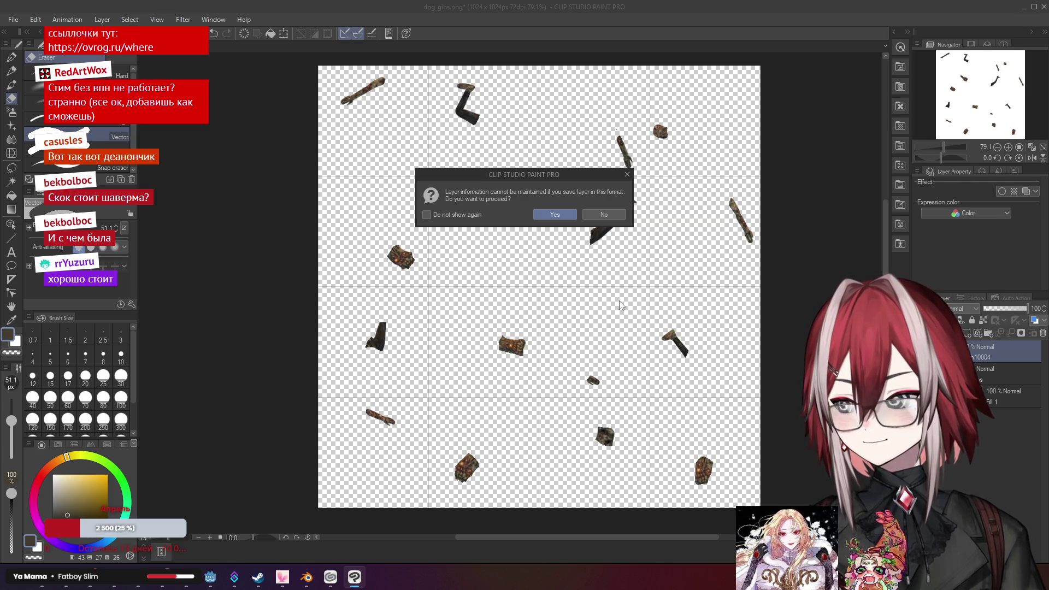
click(558, 218)
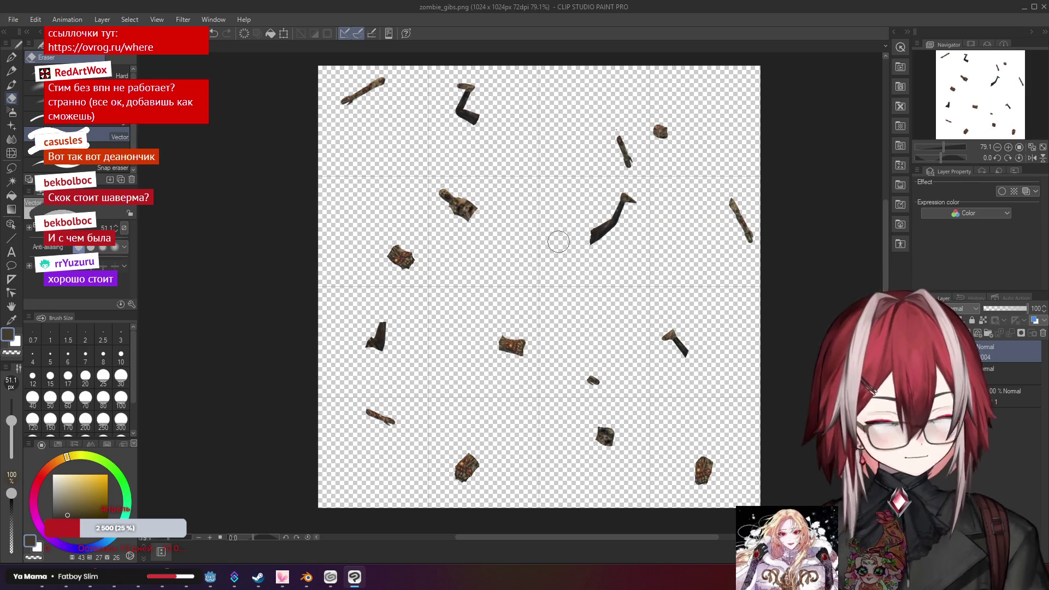
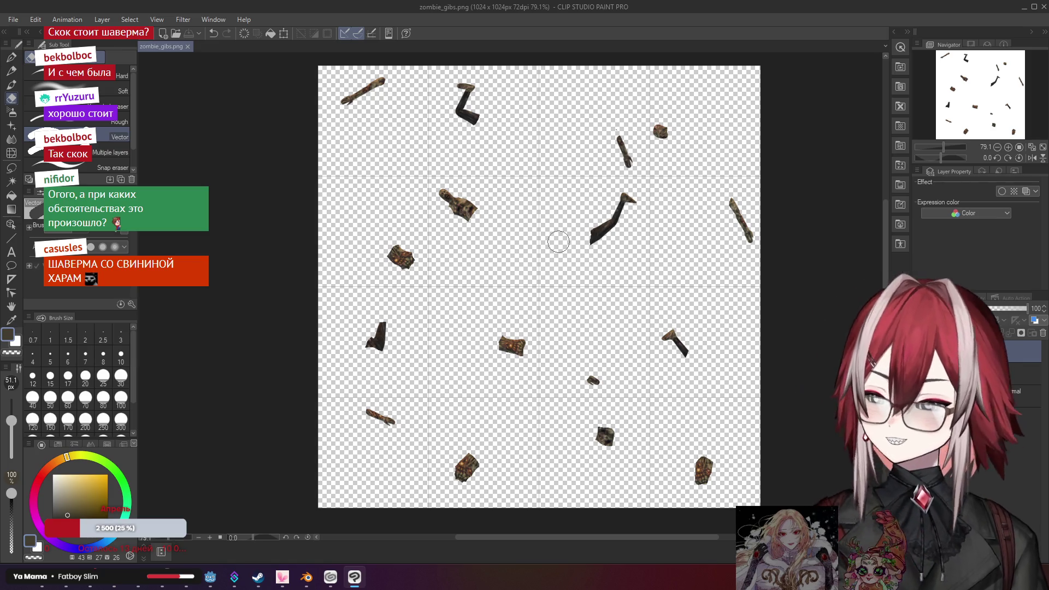
Minimize Clip Studio Paint and view the zombie Blender scene through its camera
click(1024, 7)
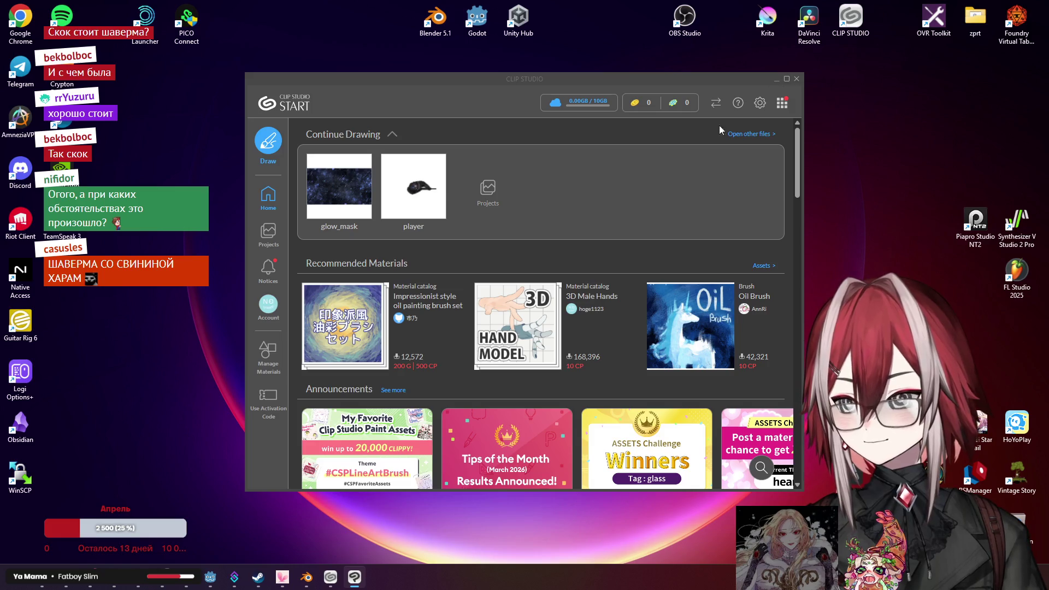
click(307, 577)
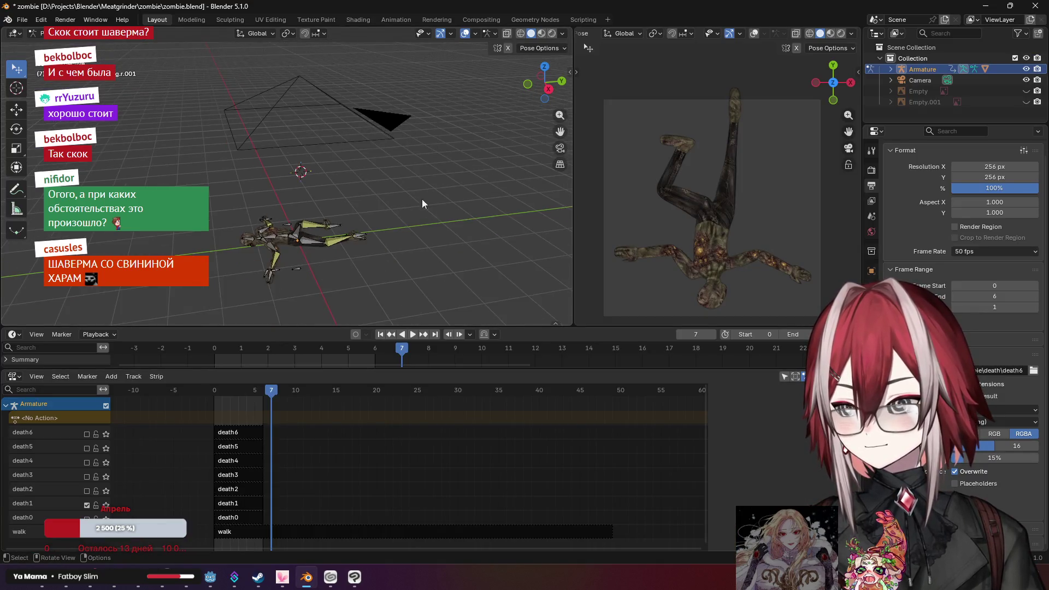
key(KP_0)
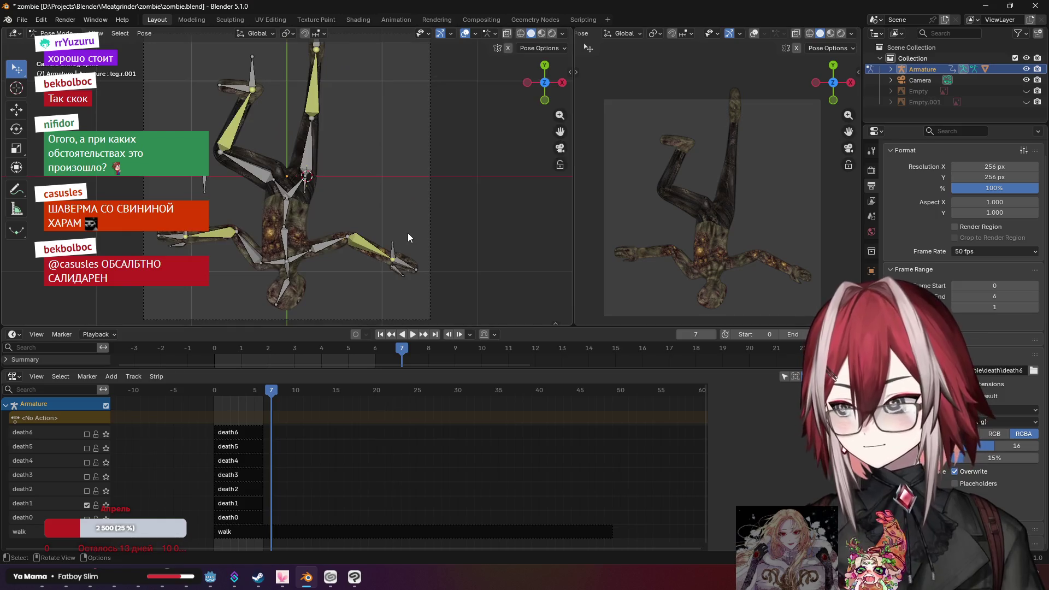
Return briefly to zombie_gibs.png, then bring the Godot zombie scene forward
click(354, 577)
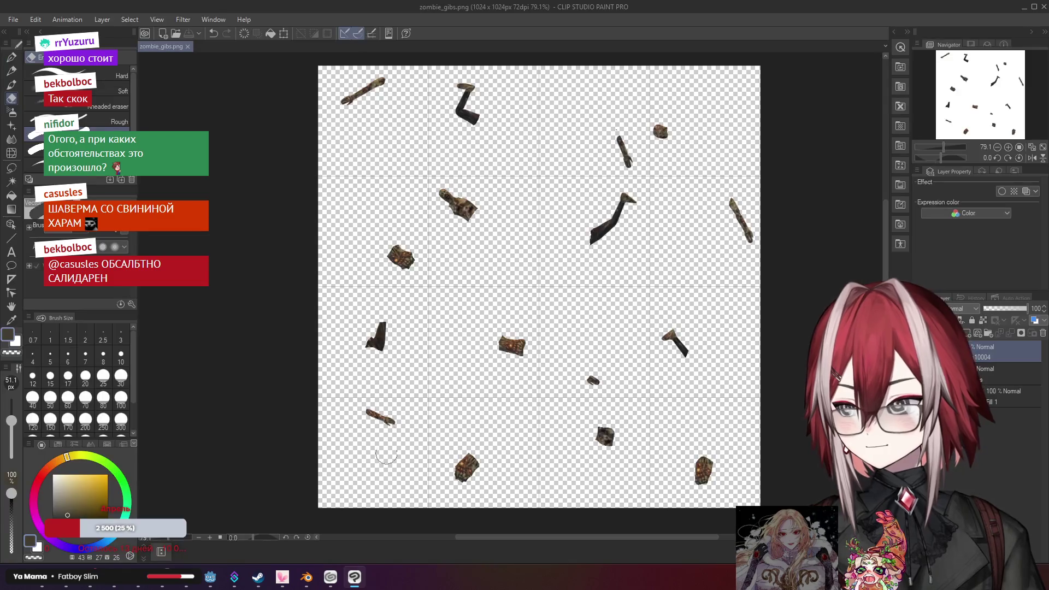
mouse_move(162, 568)
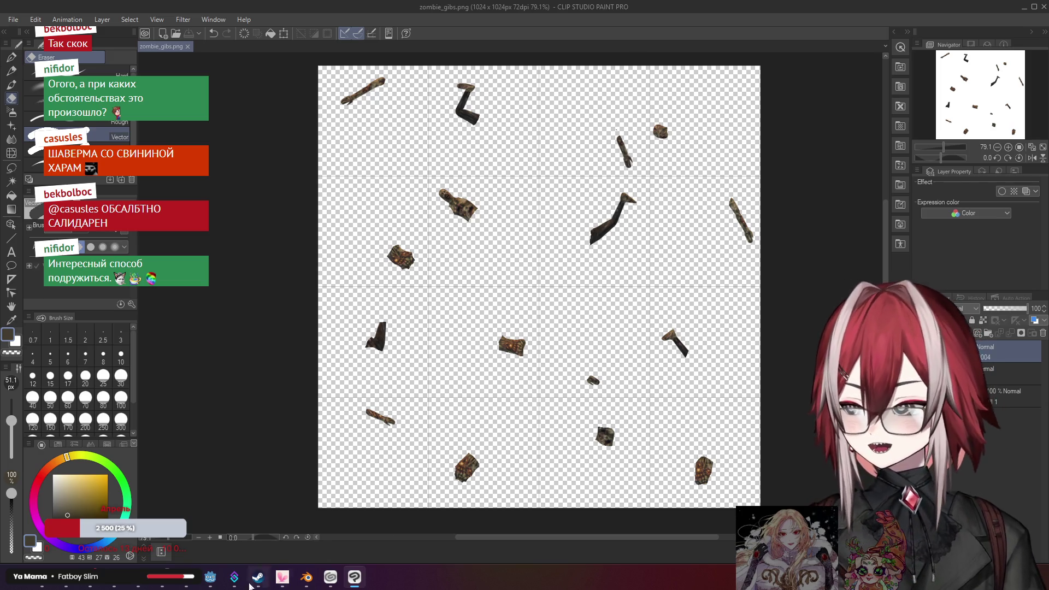
click(211, 577)
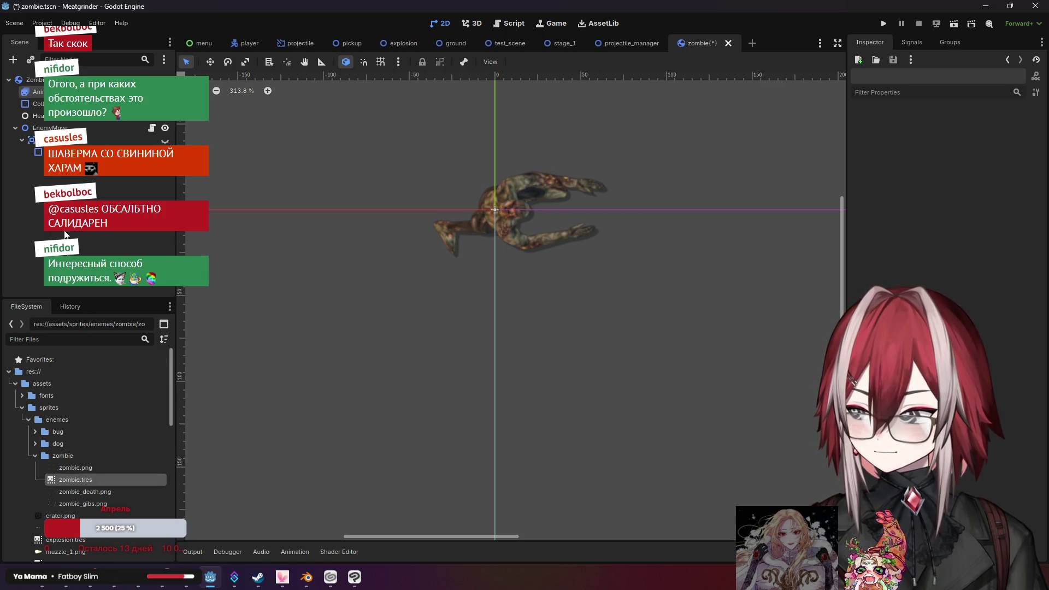
Select the Zombie root node and collapse the sprites and prefabs folders so resources is expanded
click(33, 79)
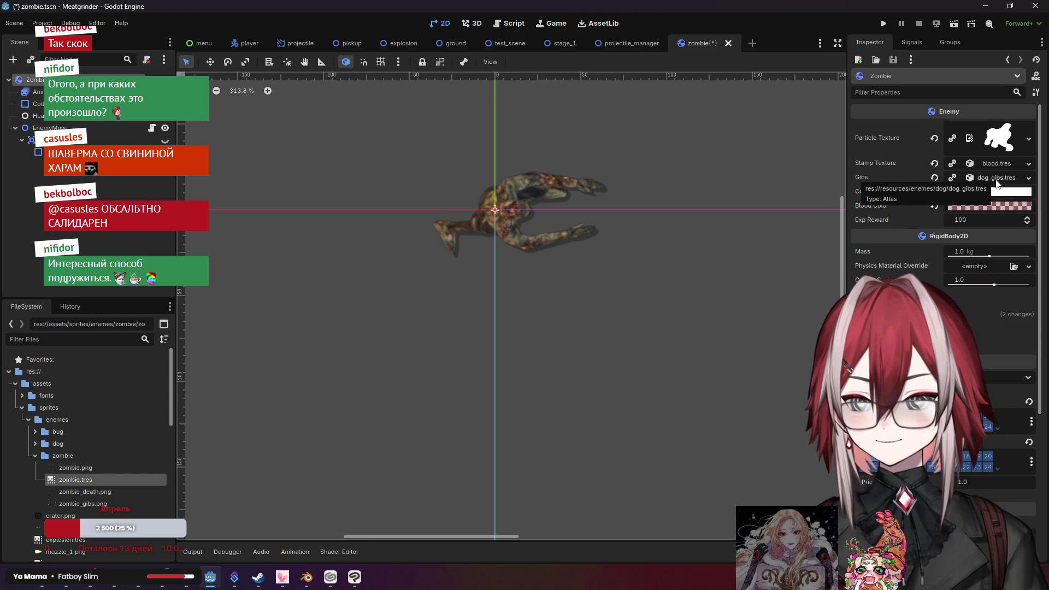
click(35, 446)
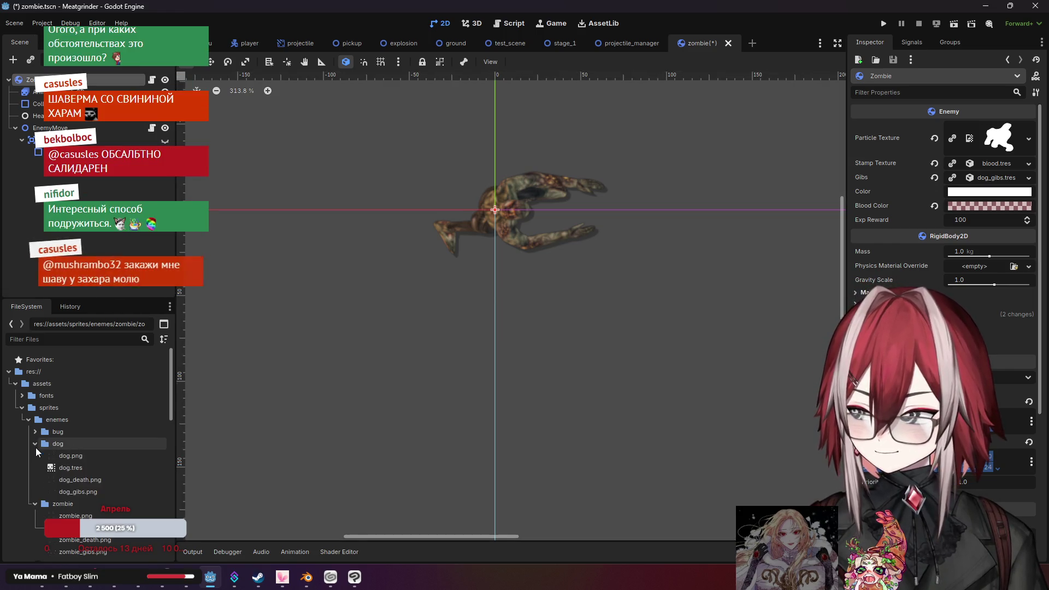
click(36, 447)
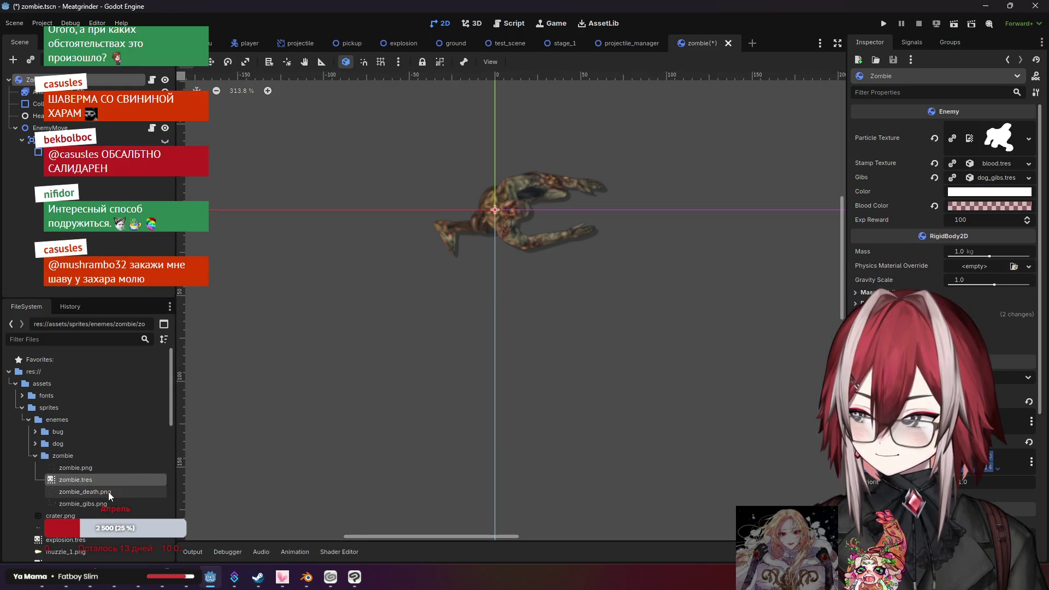
scroll(108, 491, down, 3)
scroll(108, 492, up, 3)
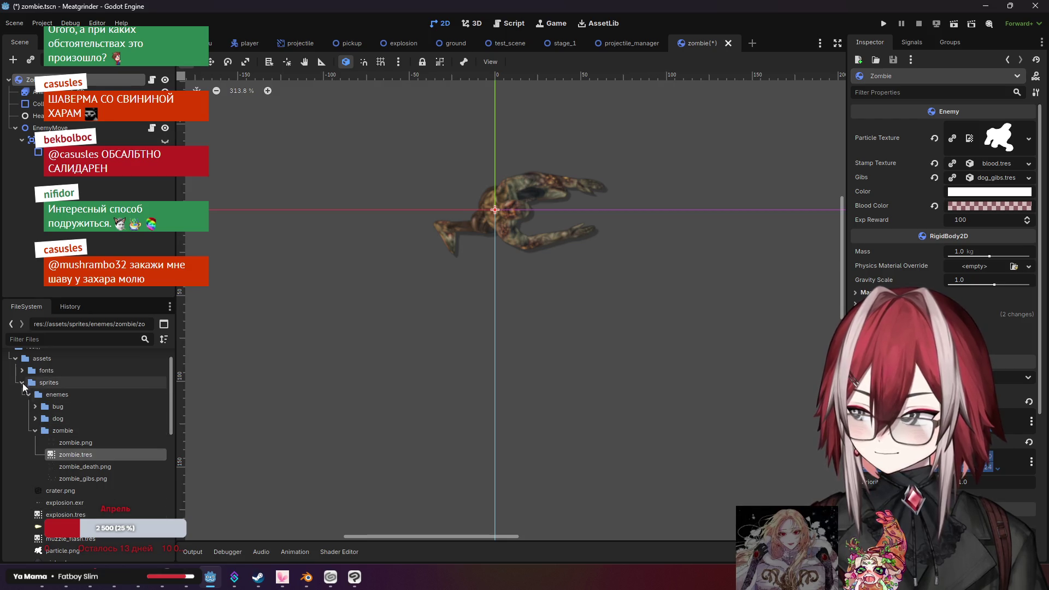
click(21, 383)
click(21, 453)
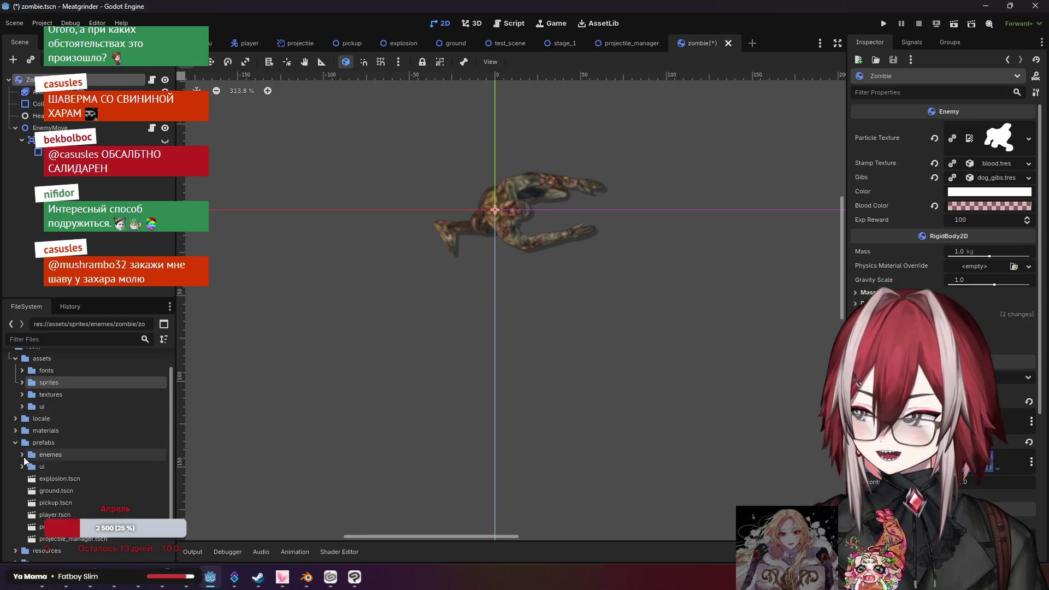
click(17, 444)
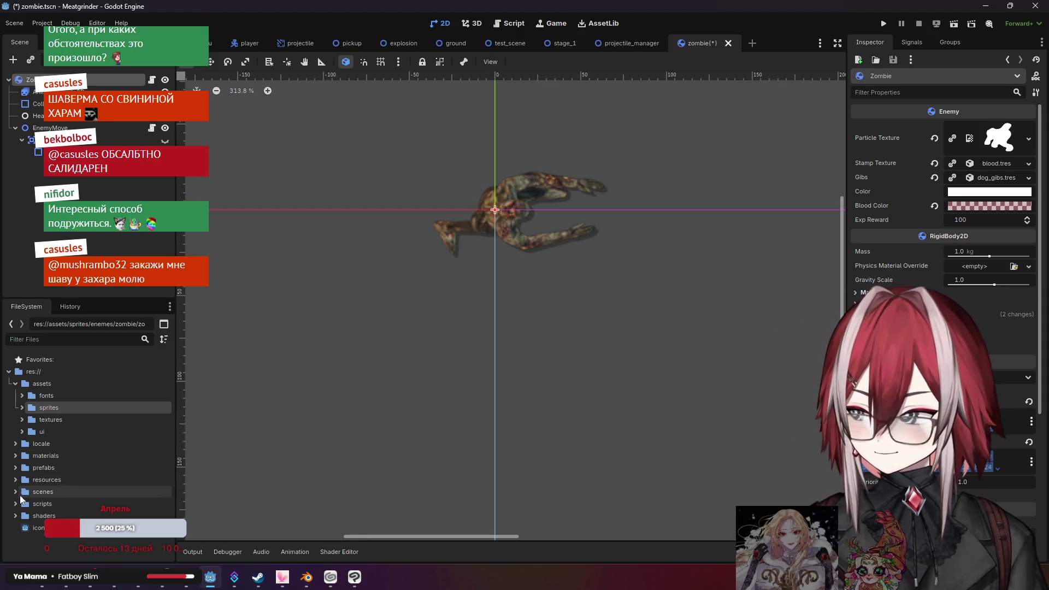
click(15, 479)
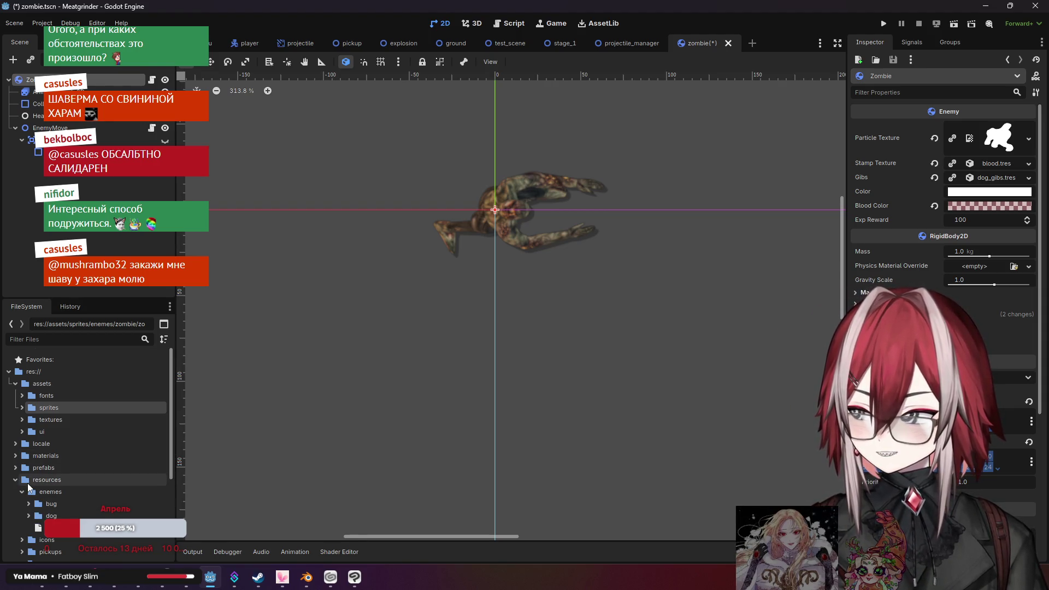
scroll(30, 481, down, 3)
click(35, 429)
click(29, 428)
click(29, 428)
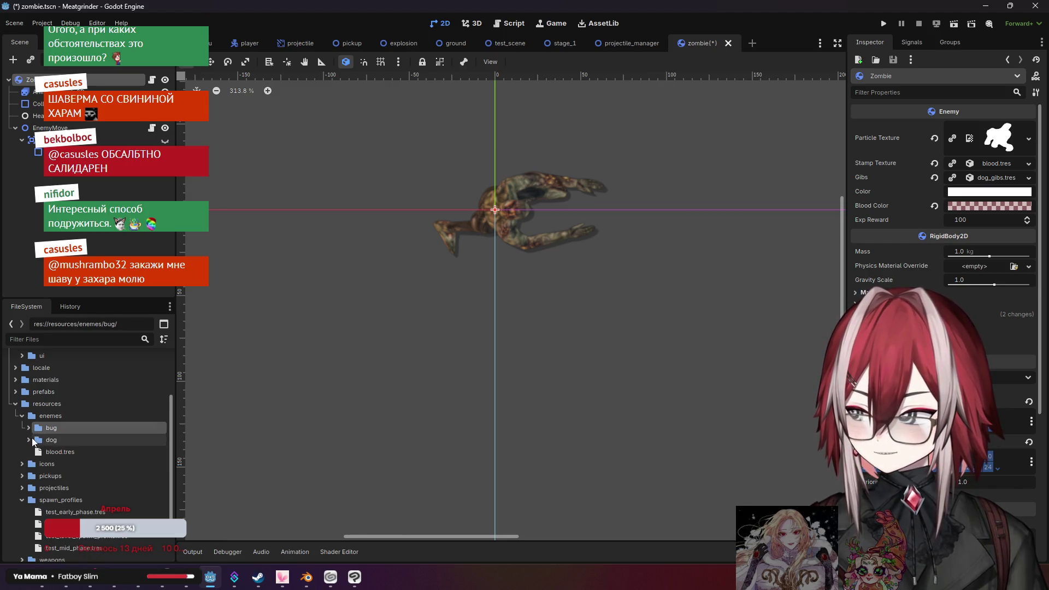
Create a new folder named zombie inside resources/enemes
click(57, 416)
right_click(62, 415)
mouse_move(97, 378)
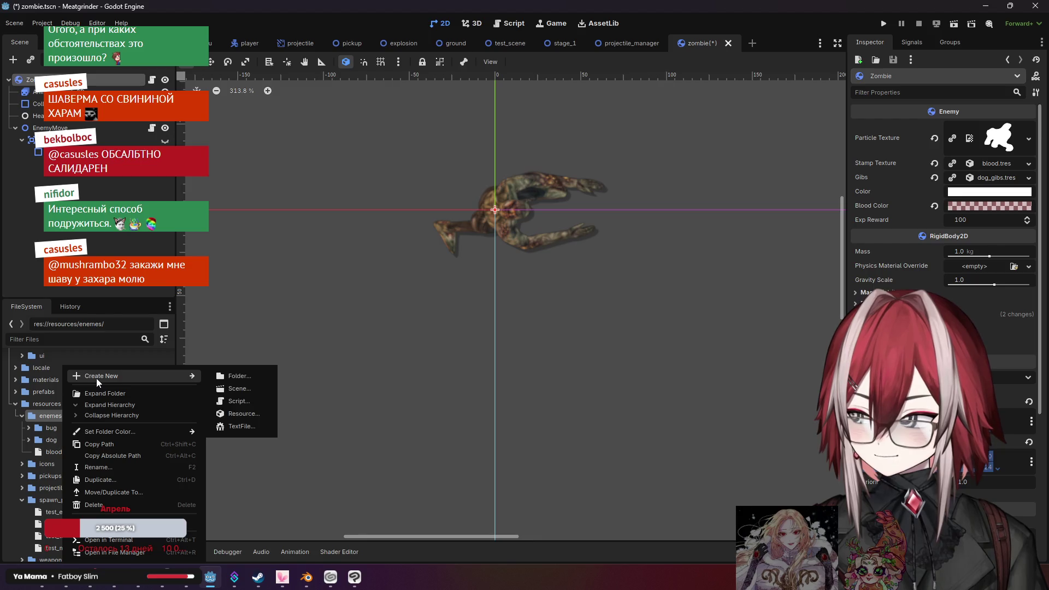
click(269, 379)
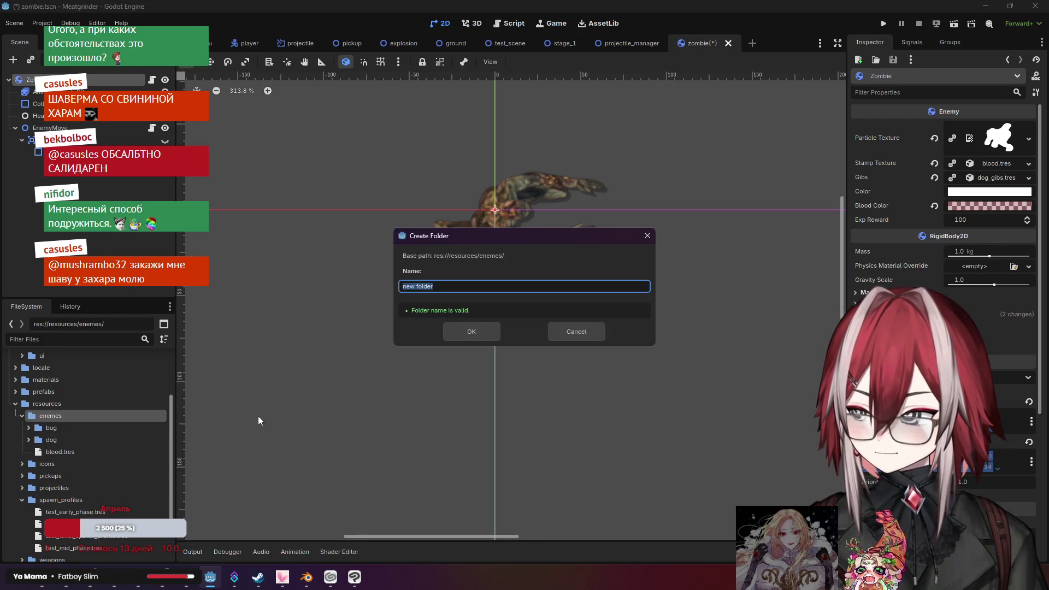
text(zombie)
key(Return)
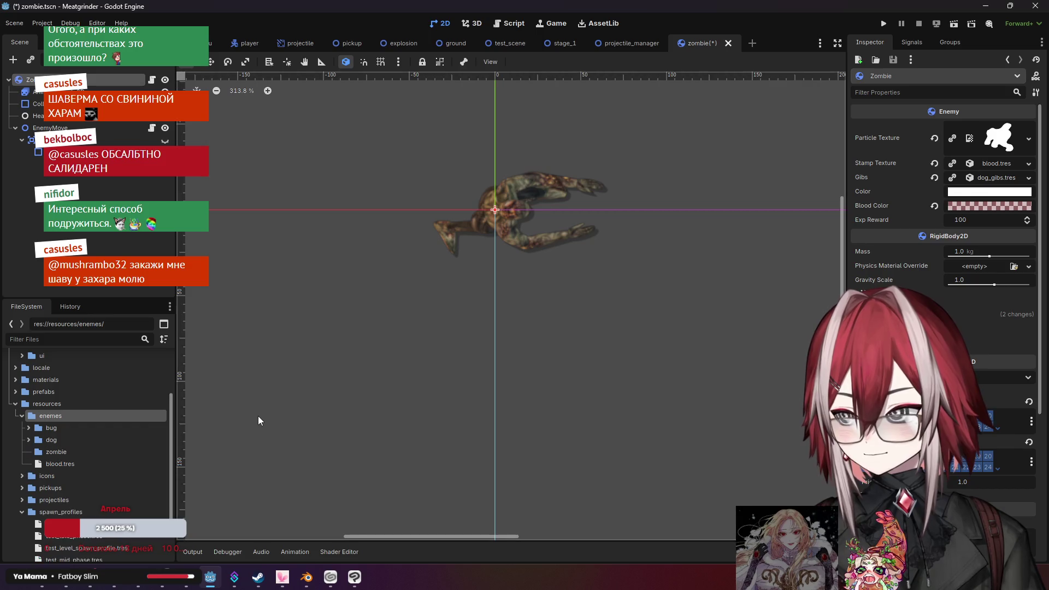
Begin creating a new resource inside the zombie folder
click(74, 452)
right_click(74, 451)
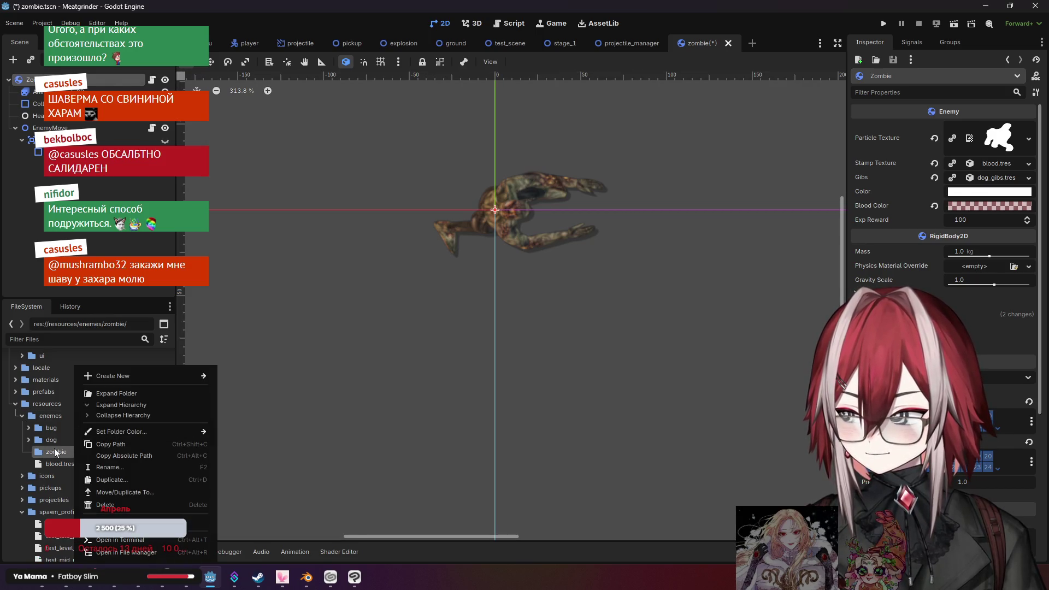
click(54, 453)
right_click(54, 453)
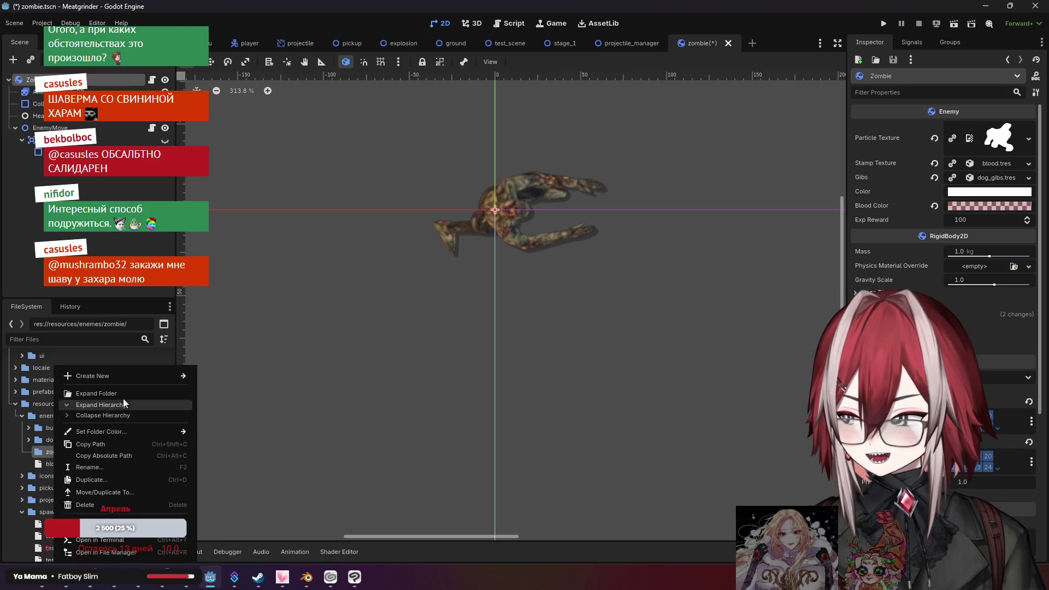
mouse_move(141, 381)
click(234, 414)
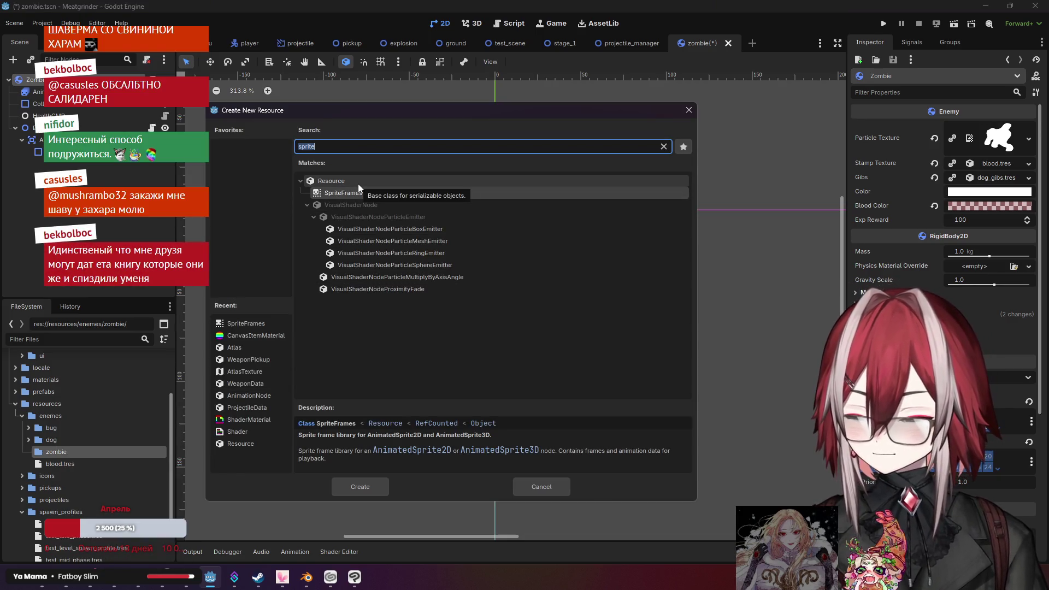
Create an Atlas resource and save it as zombie.tres
text(spri)
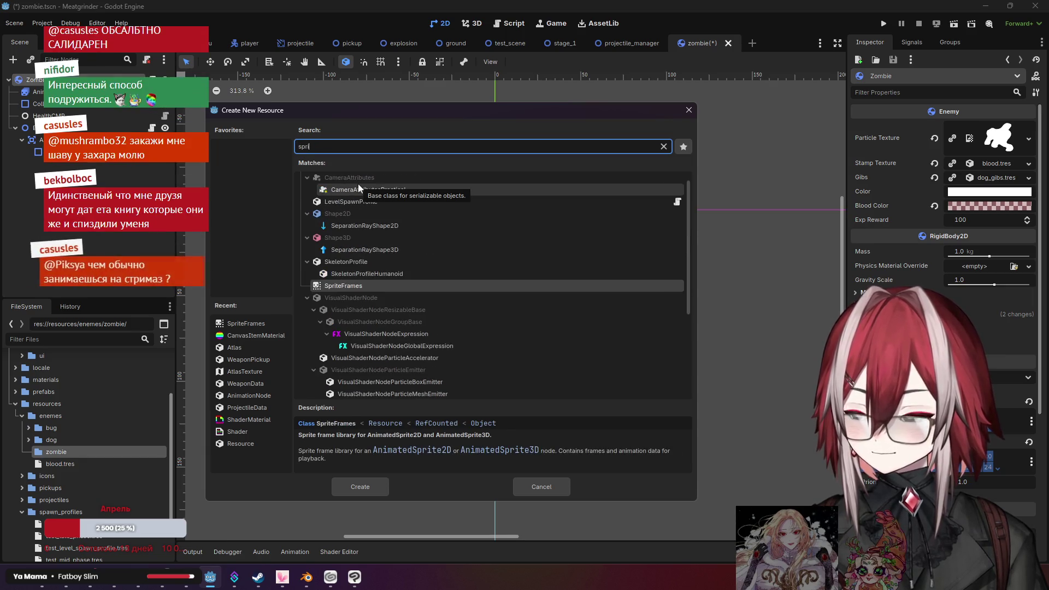
text(t)
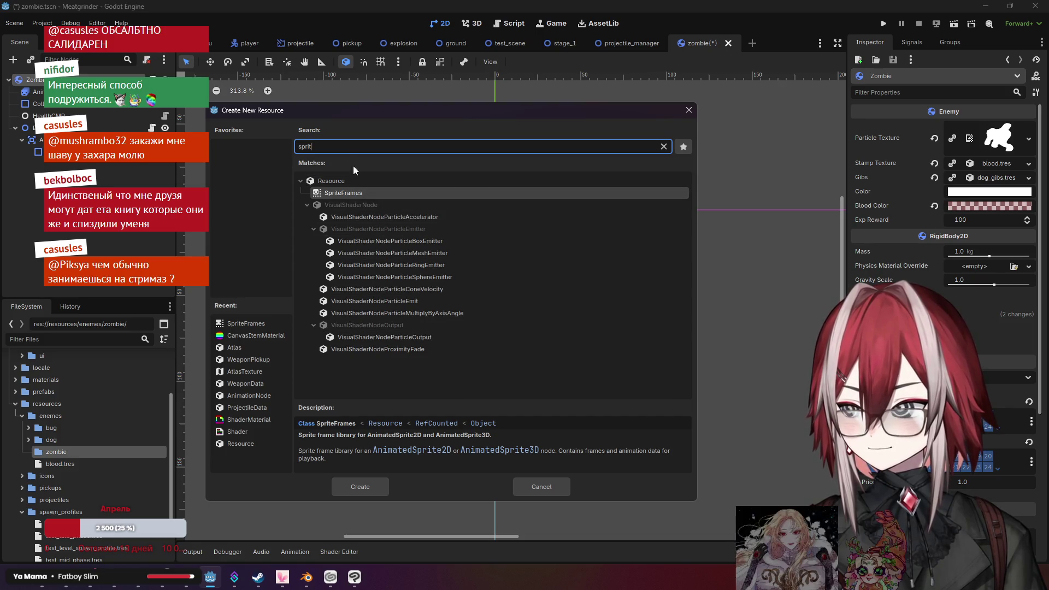
double_click(313, 154)
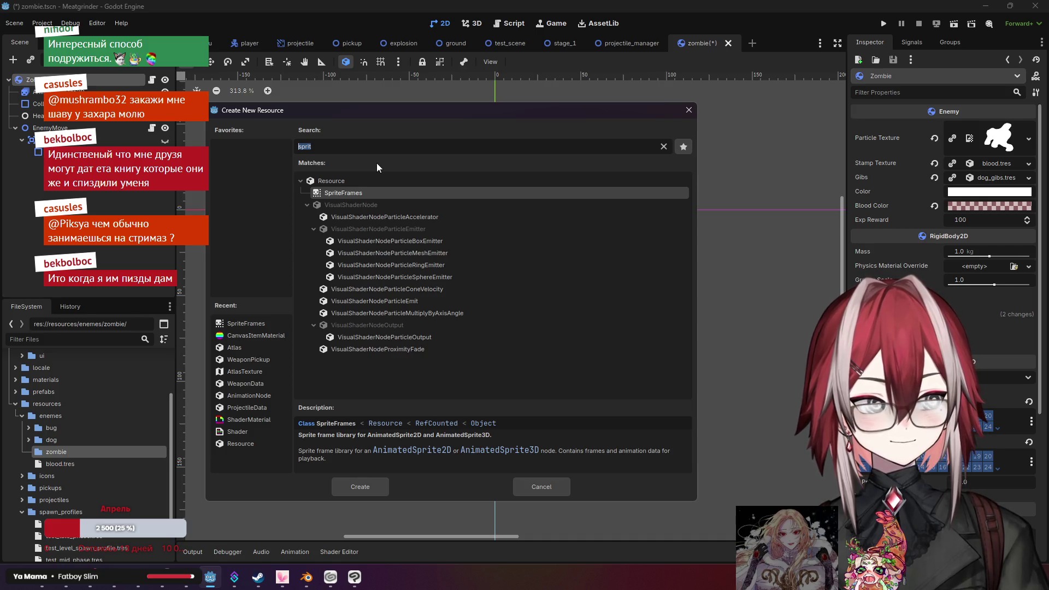
text(a)
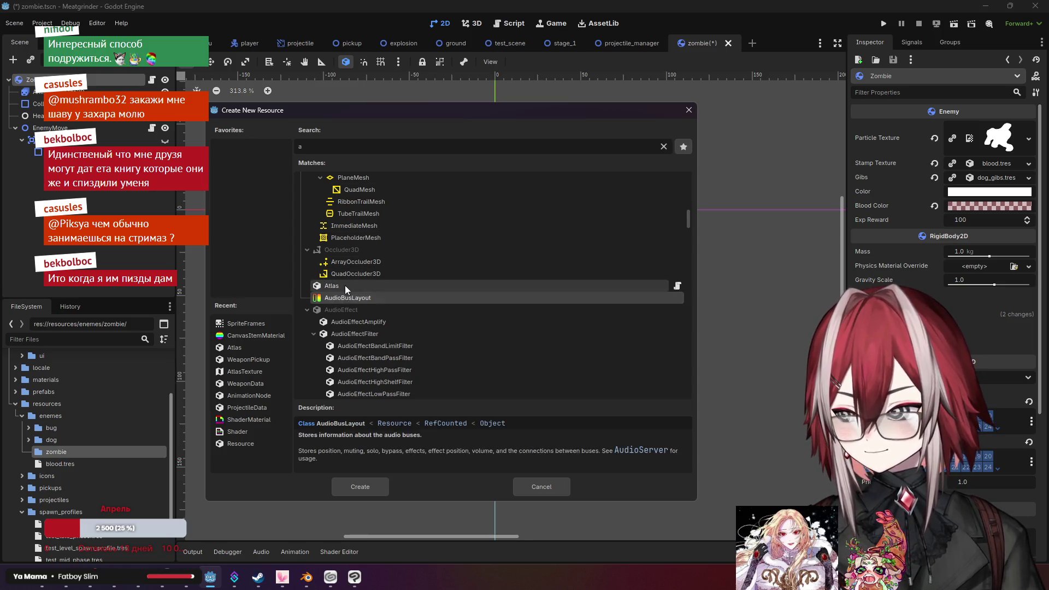
click(354, 485)
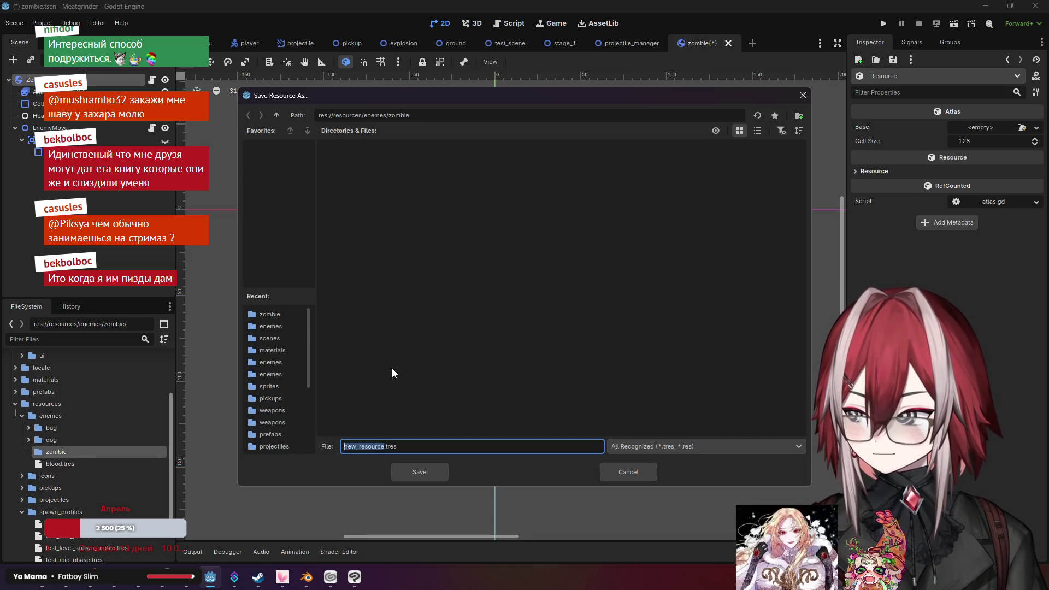
text(zombie)
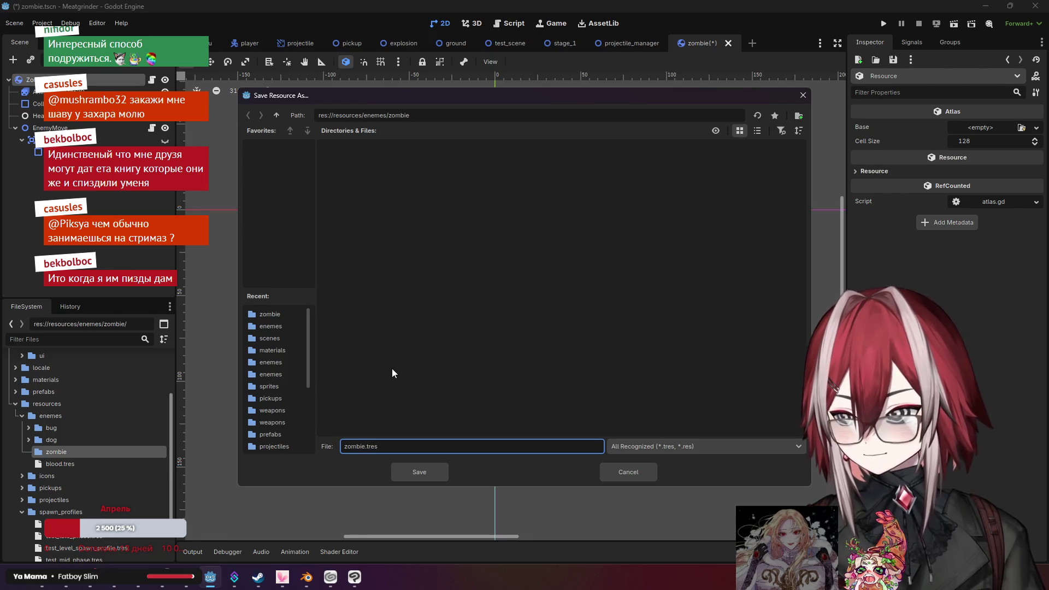
click(428, 472)
Collapse the dog resources folder and select zombie.tres in the zombie folder
click(29, 440)
click(30, 439)
click(27, 450)
click(70, 459)
right_click(75, 461)
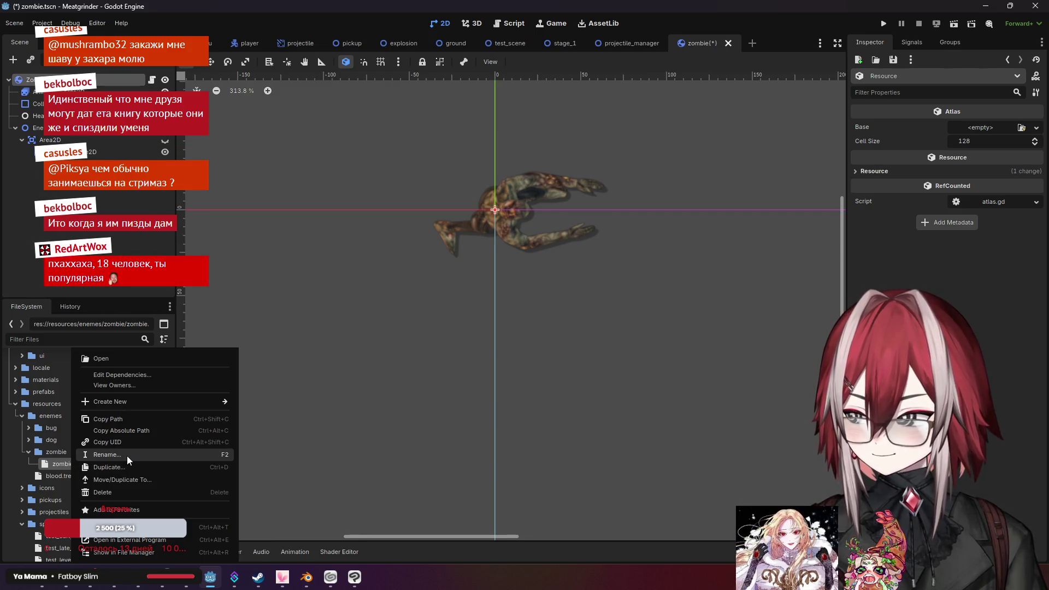
Rename zombie.tres to zombie_gibs.tres
click(127, 456)
key(Right)
text(_)
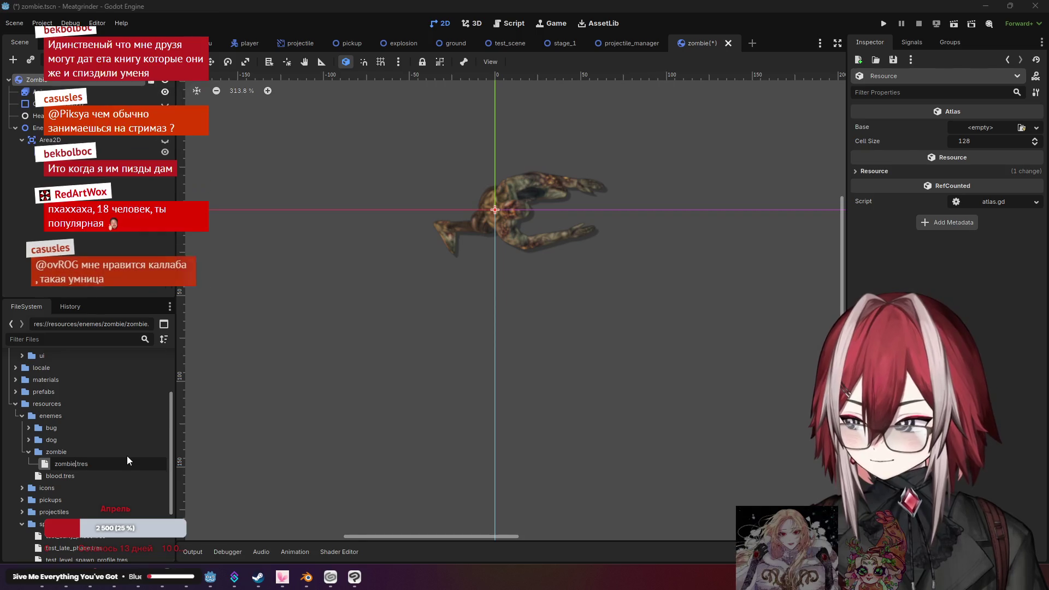
text(gibs)
key(Return)
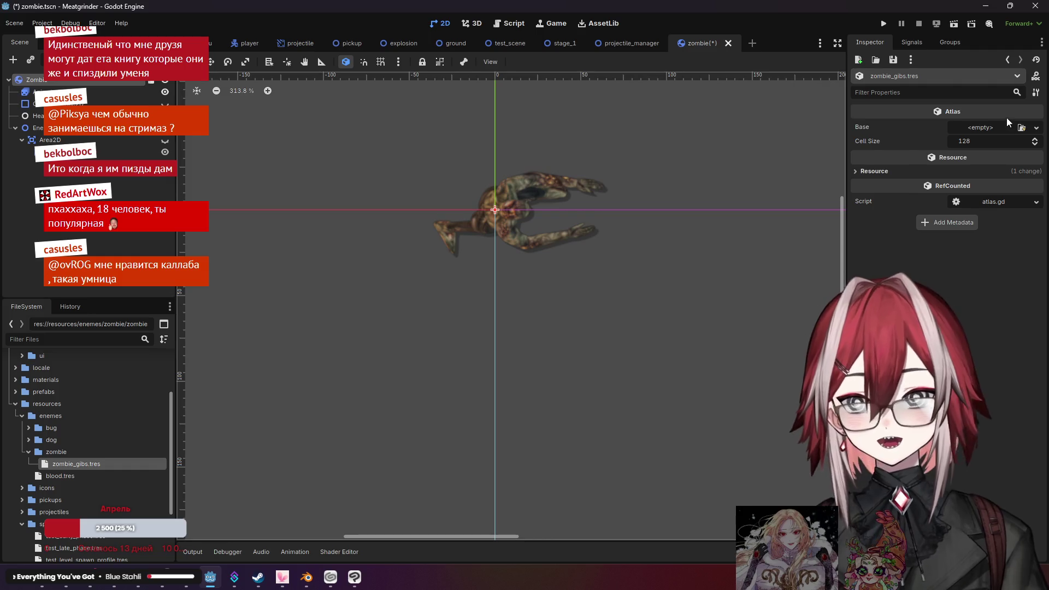
Assign a dotted sprite sheet as the atlas Base texture, then switch to File Explorer
click(1021, 127)
scroll(453, 233, down, 1)
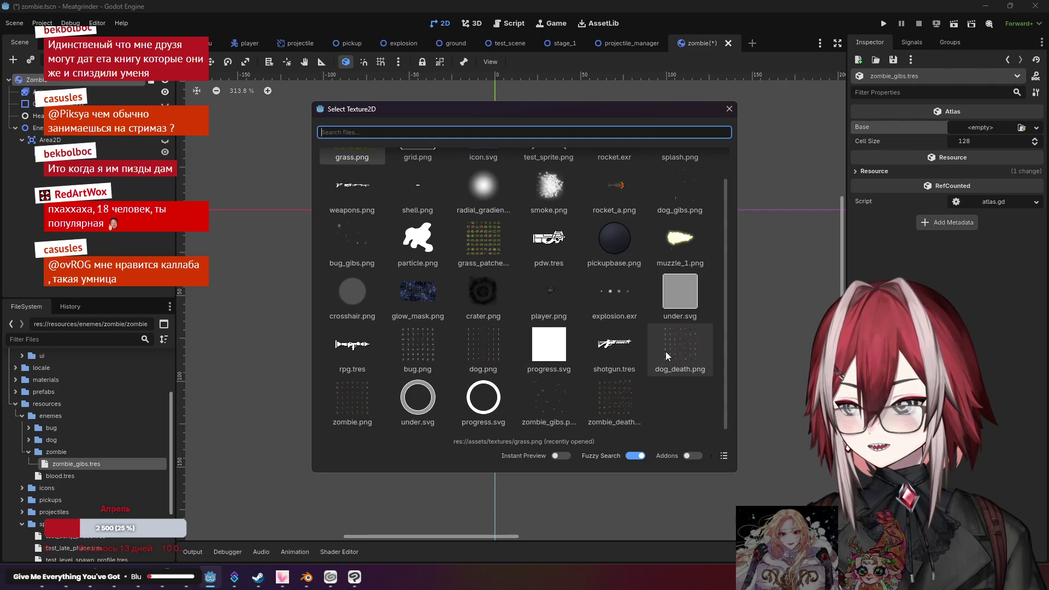
double_click(636, 389)
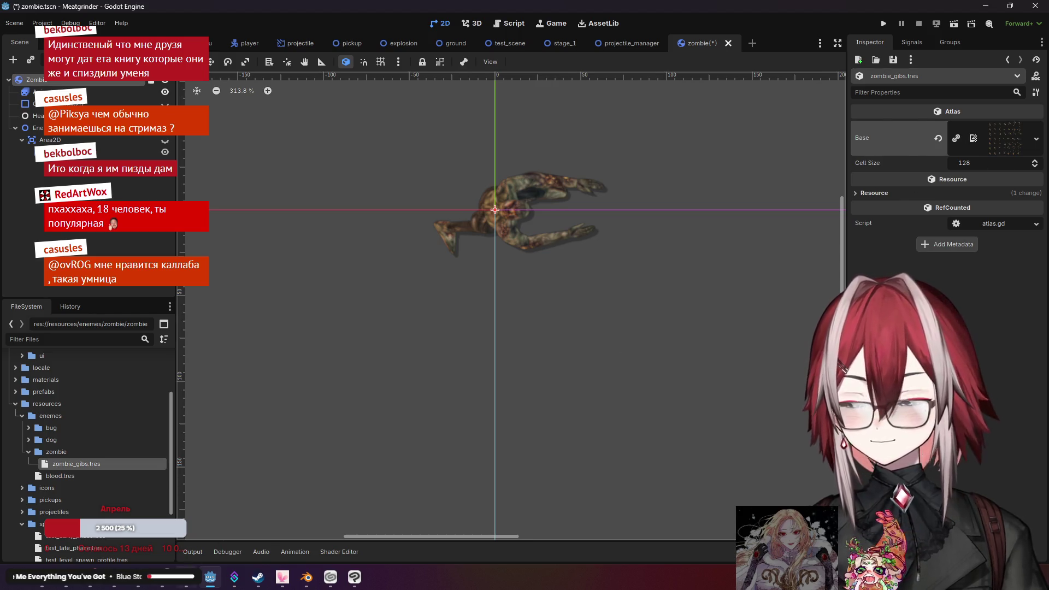
key(alt+Tab)
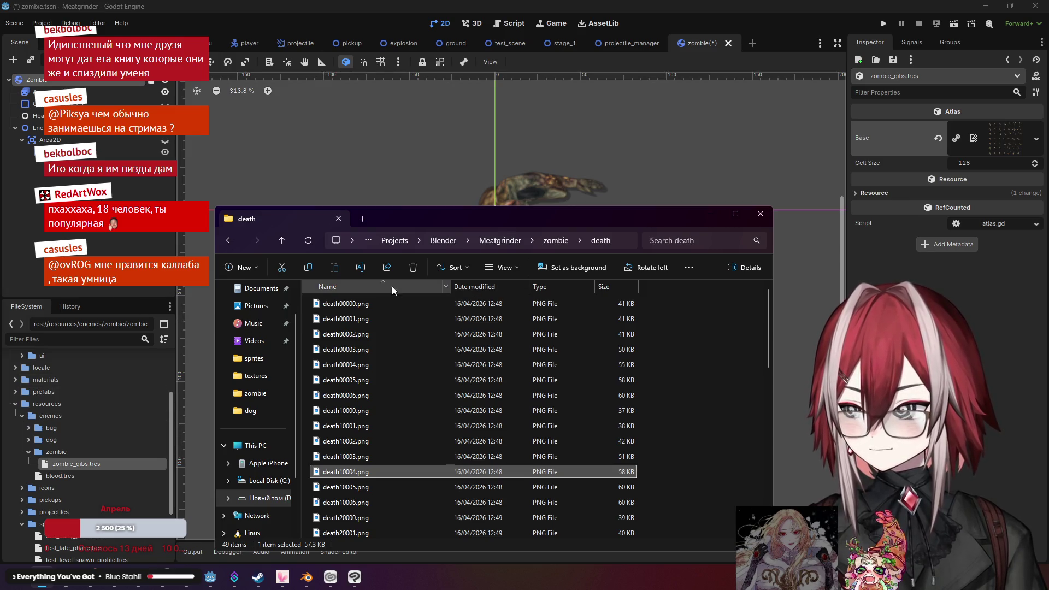
Browse to assets/sprites/enemes/zombie and preview zombie_gibs.png in Photos
click(269, 377)
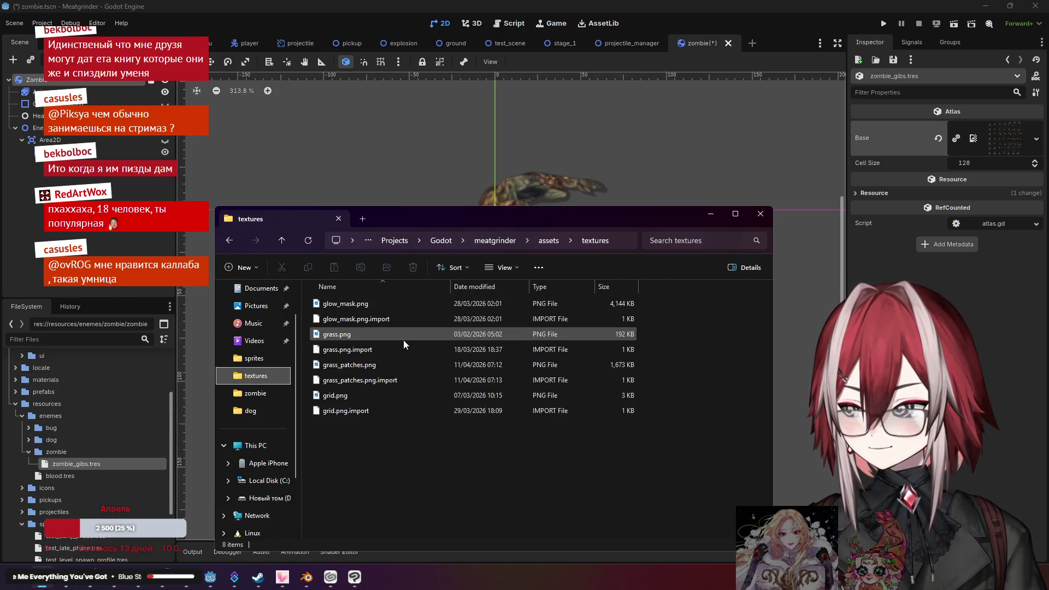
click(549, 240)
click(349, 321)
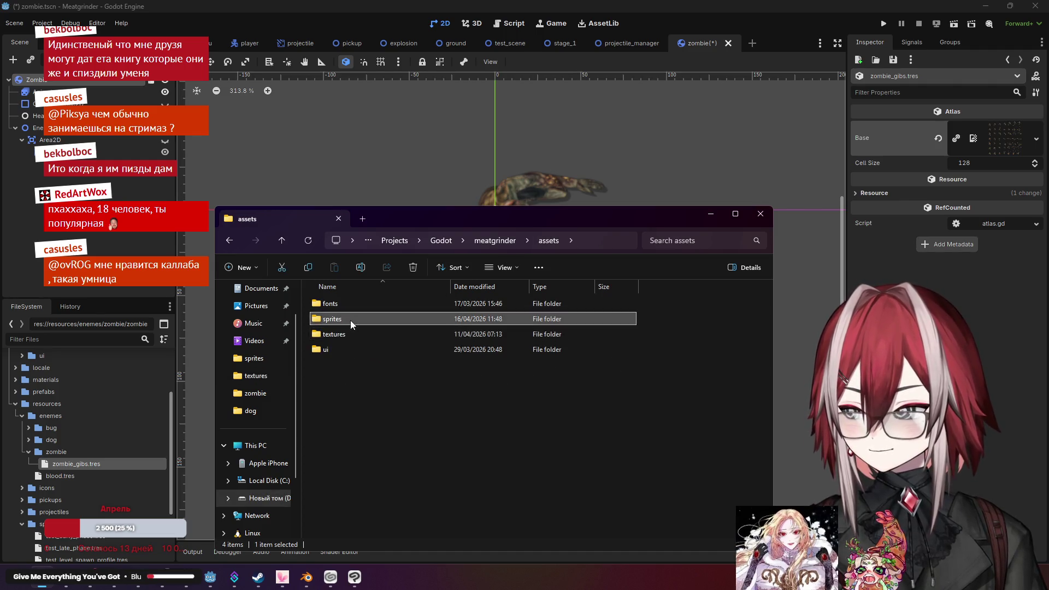
double_click(349, 320)
double_click(346, 322)
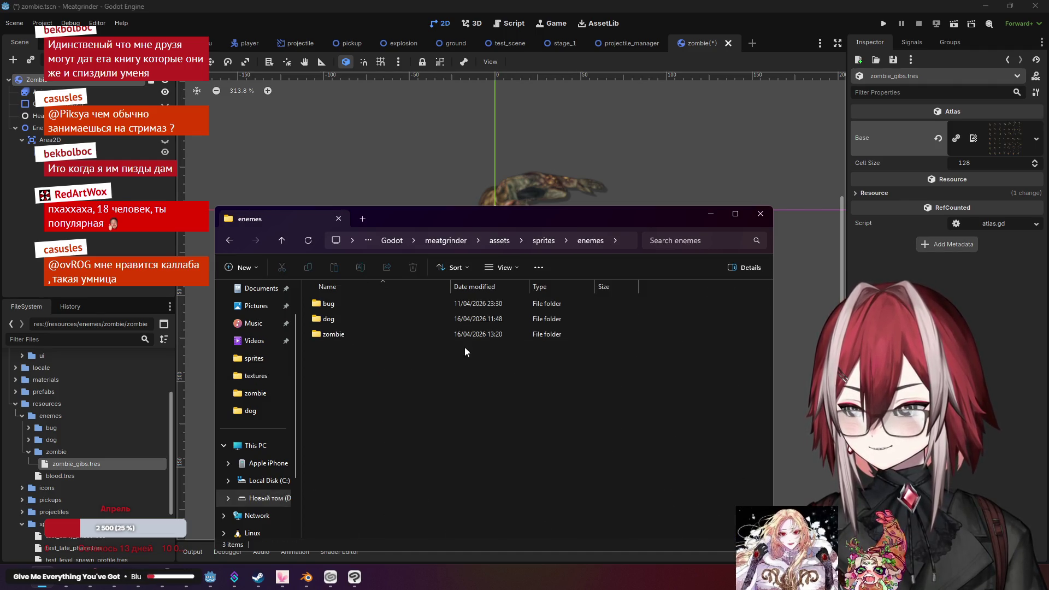
double_click(349, 333)
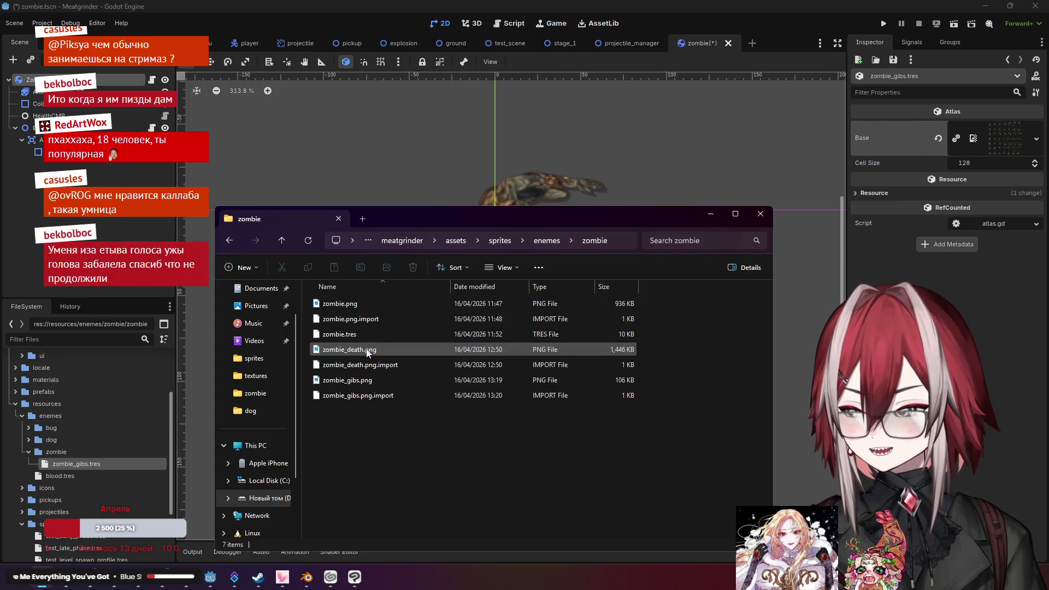
double_click(372, 383)
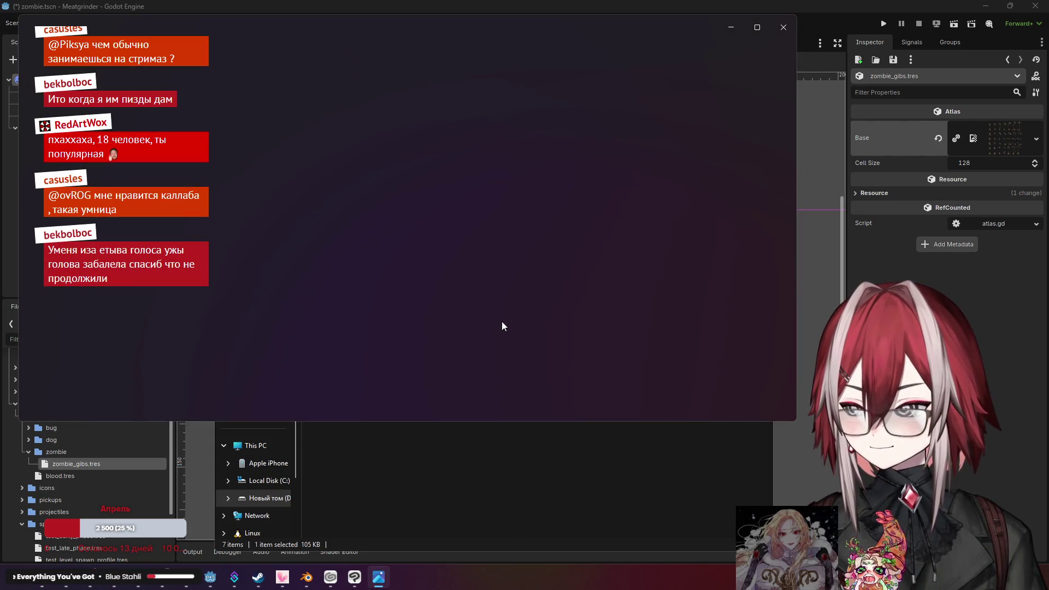
click(783, 27)
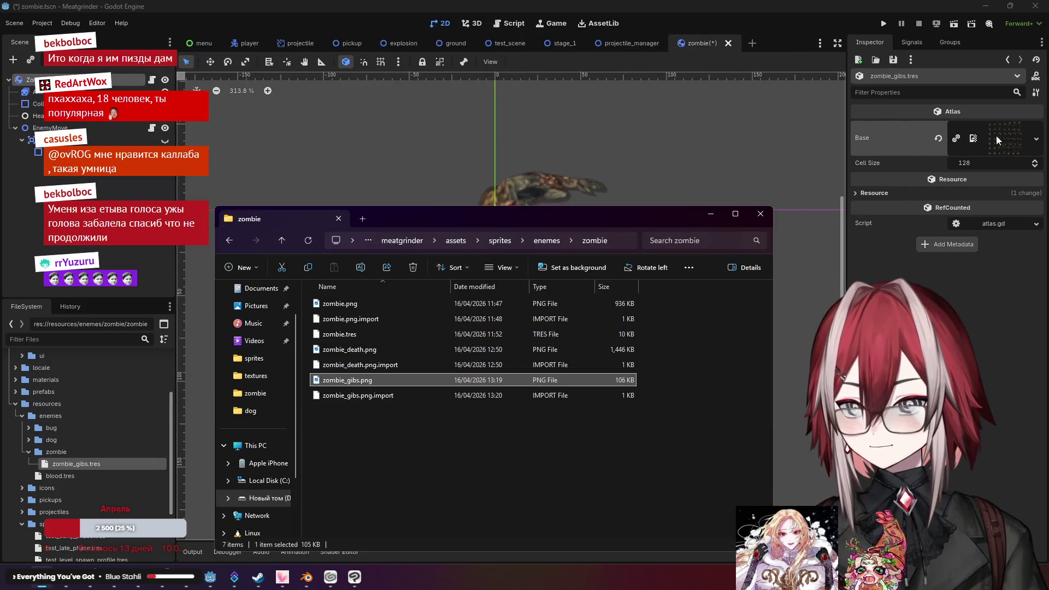
Replace the atlas Base with the 1024×1024 zombie gibs sheet via Quick Load
click(996, 140)
click(954, 139)
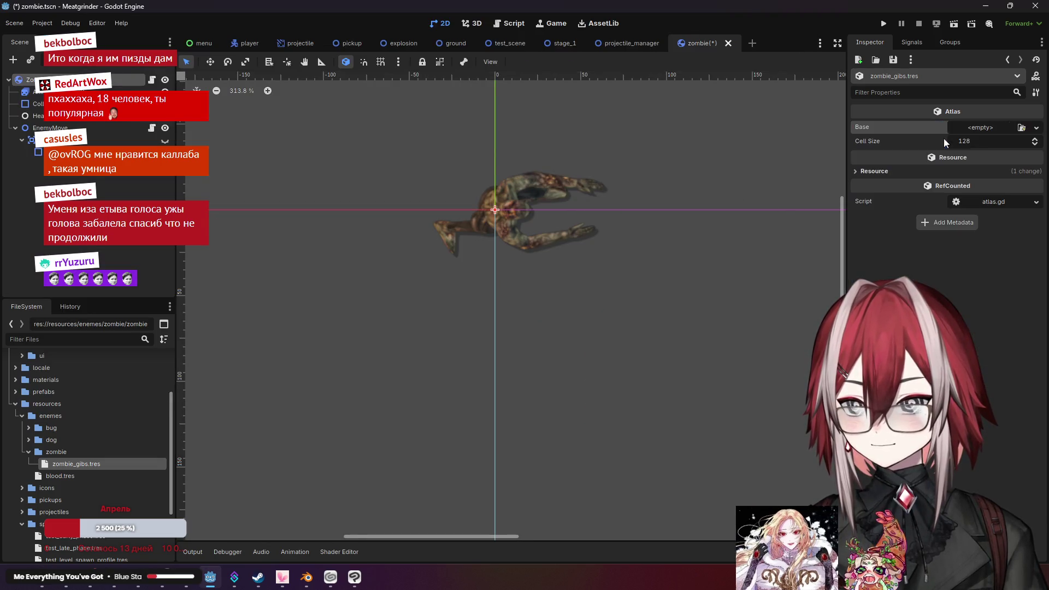
click(1021, 128)
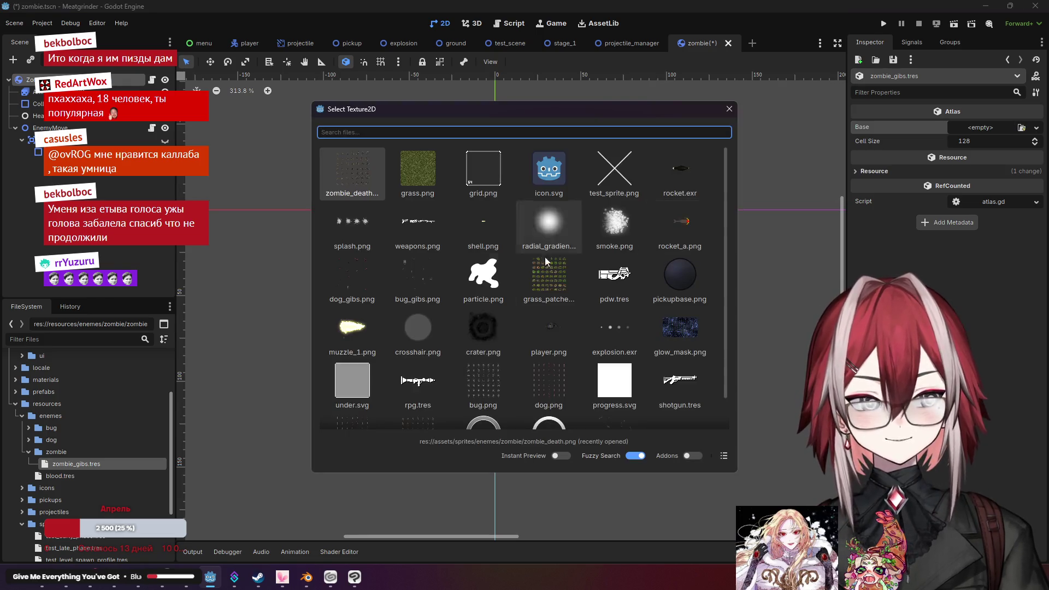
click(365, 216)
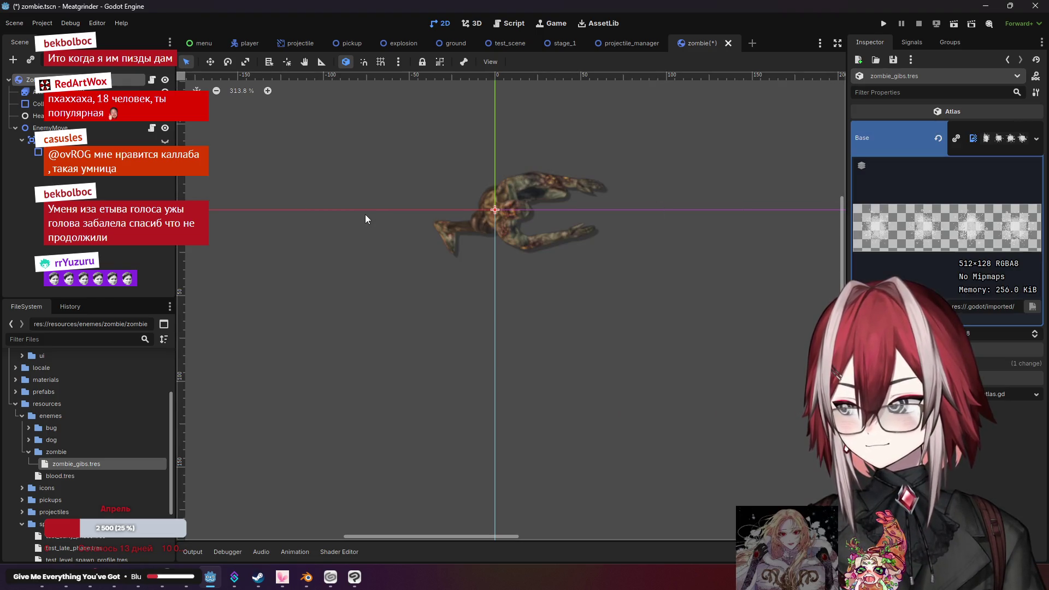
click(943, 135)
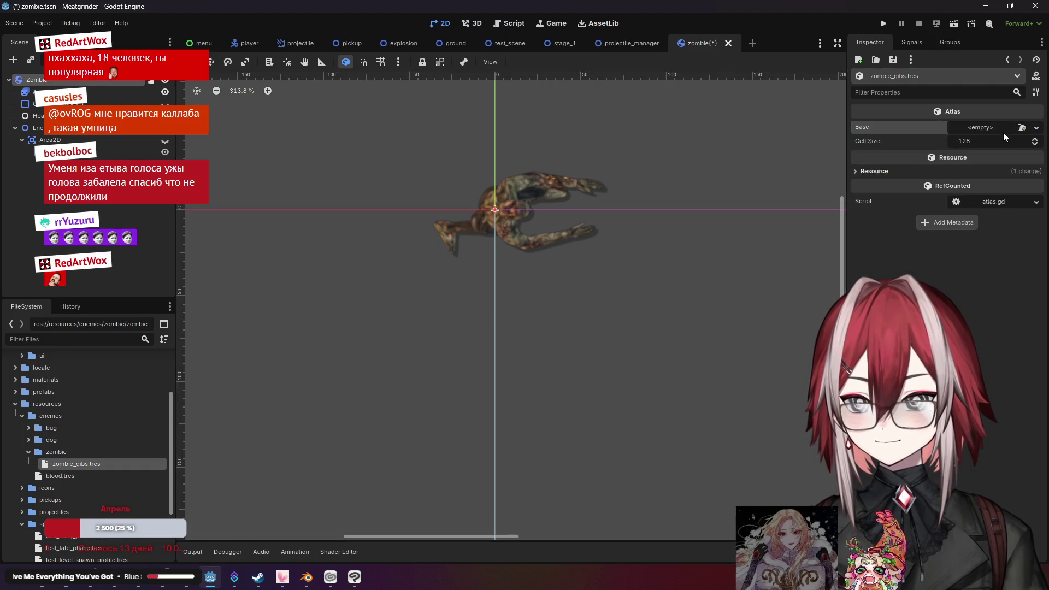
click(1021, 129)
click(339, 275)
click(939, 139)
click(1021, 128)
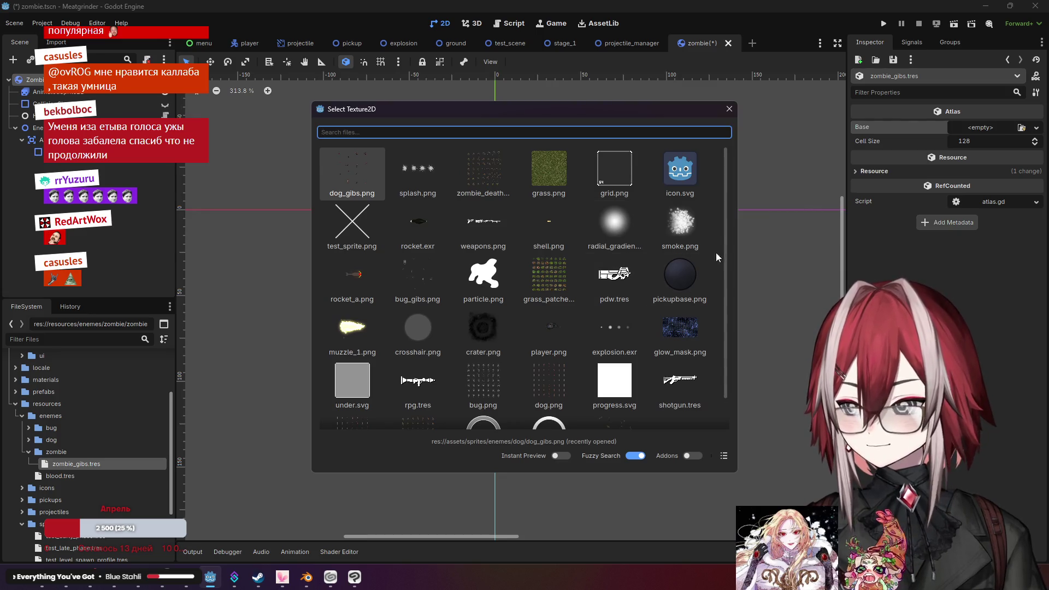
scroll(722, 268, down, 1)
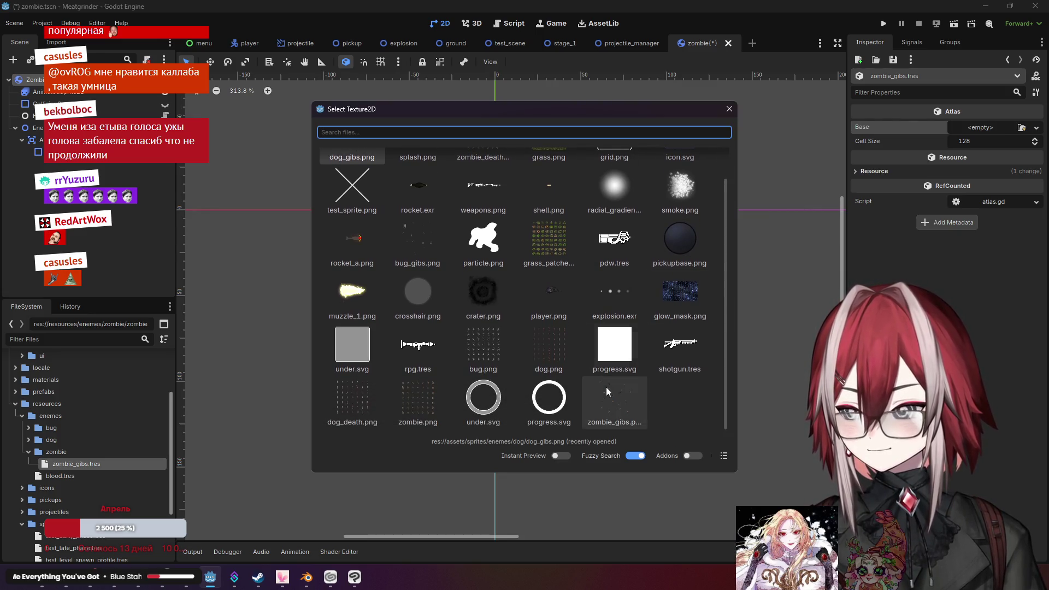
click(615, 399)
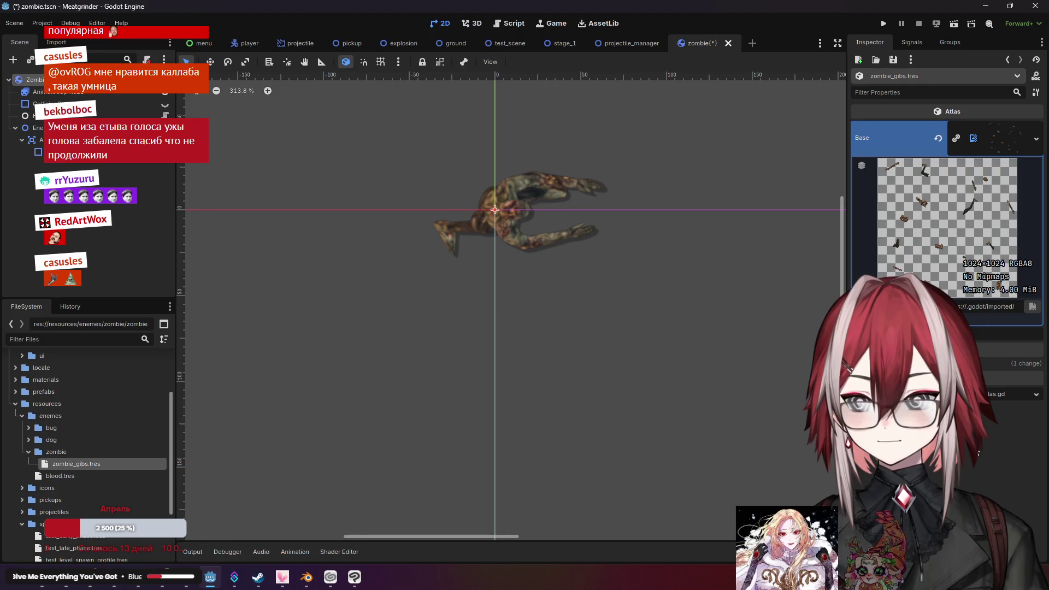
Compare with dog_gibs.tres, reselect zombie_gibs.tres, and make the collision shape visible
click(36, 440)
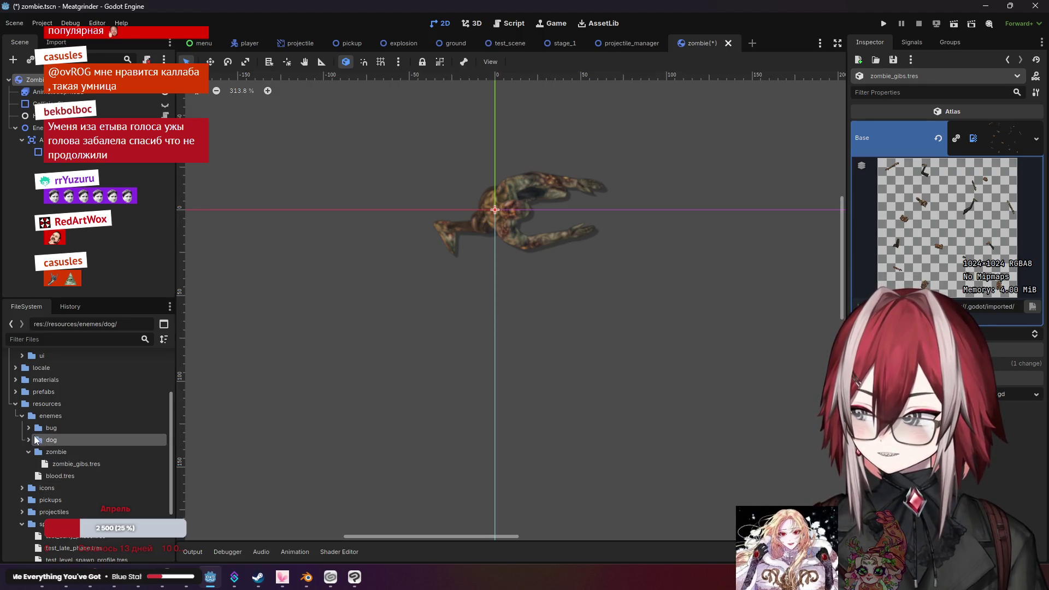
click(29, 440)
click(71, 452)
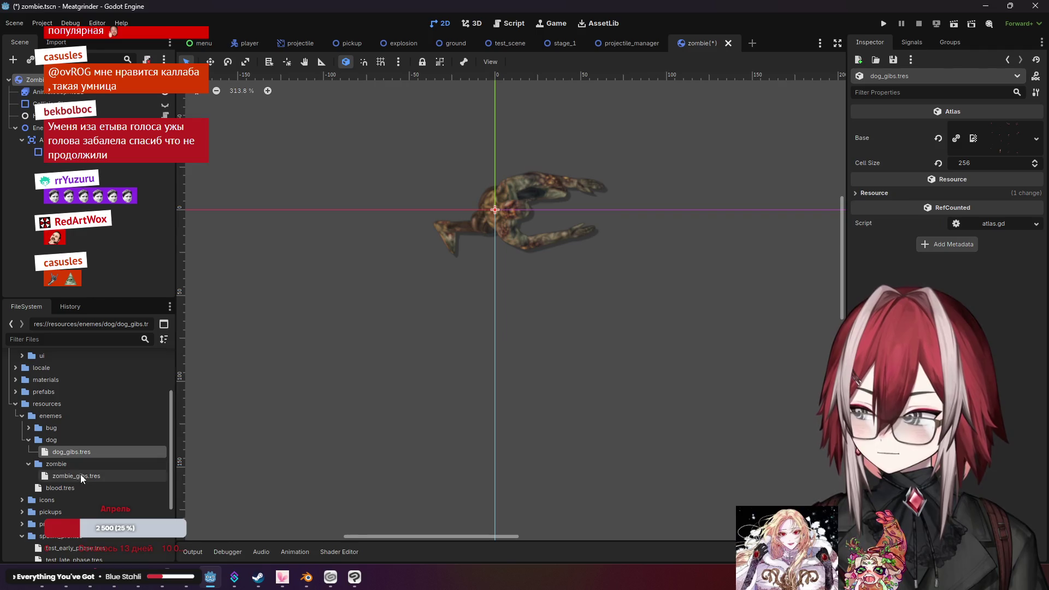
click(82, 478)
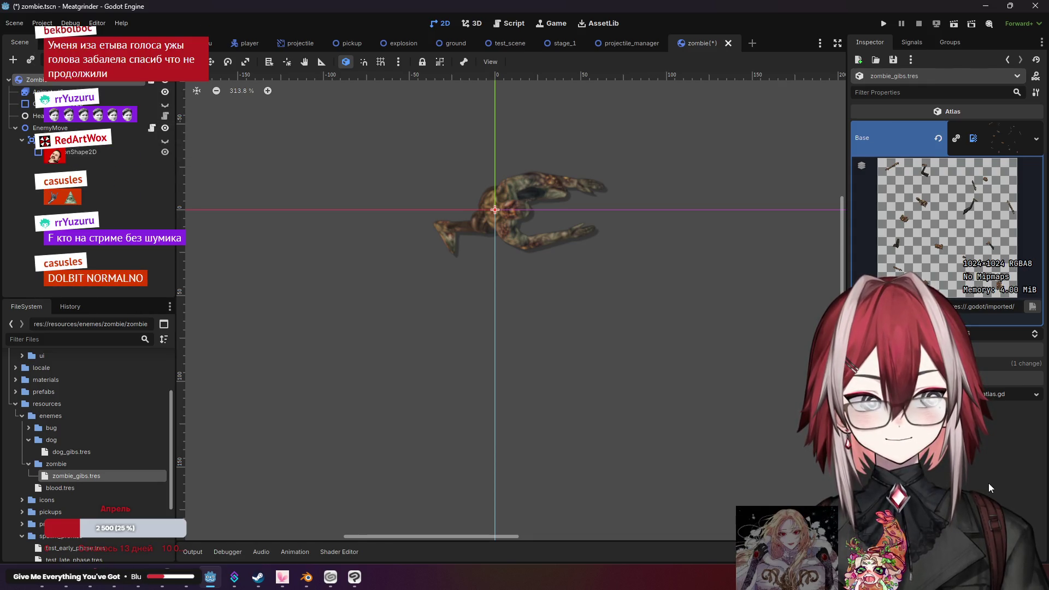
scroll(514, 301, down, 1)
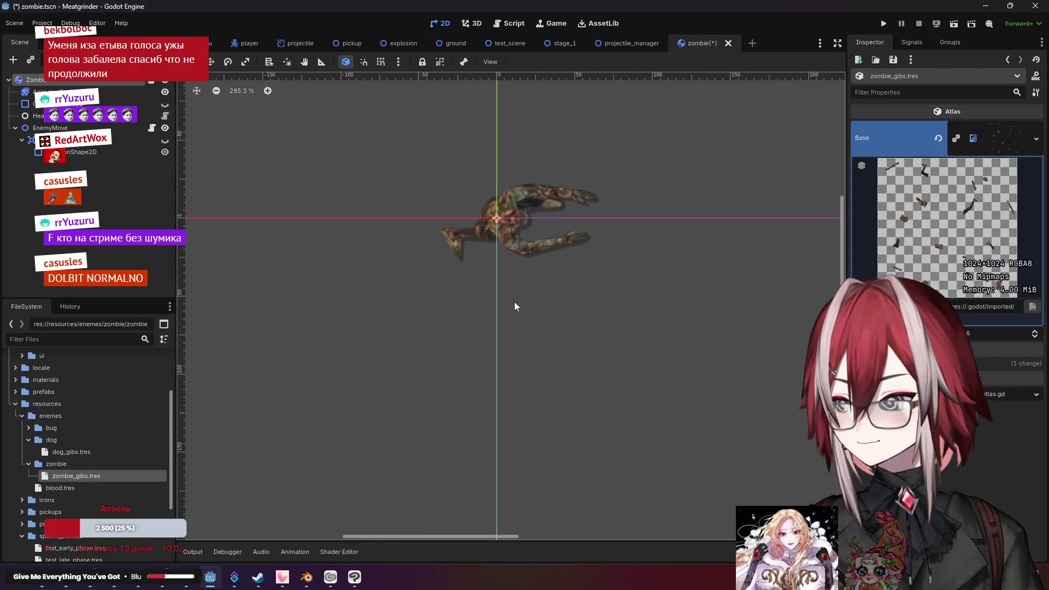
scroll(514, 301, up, 1)
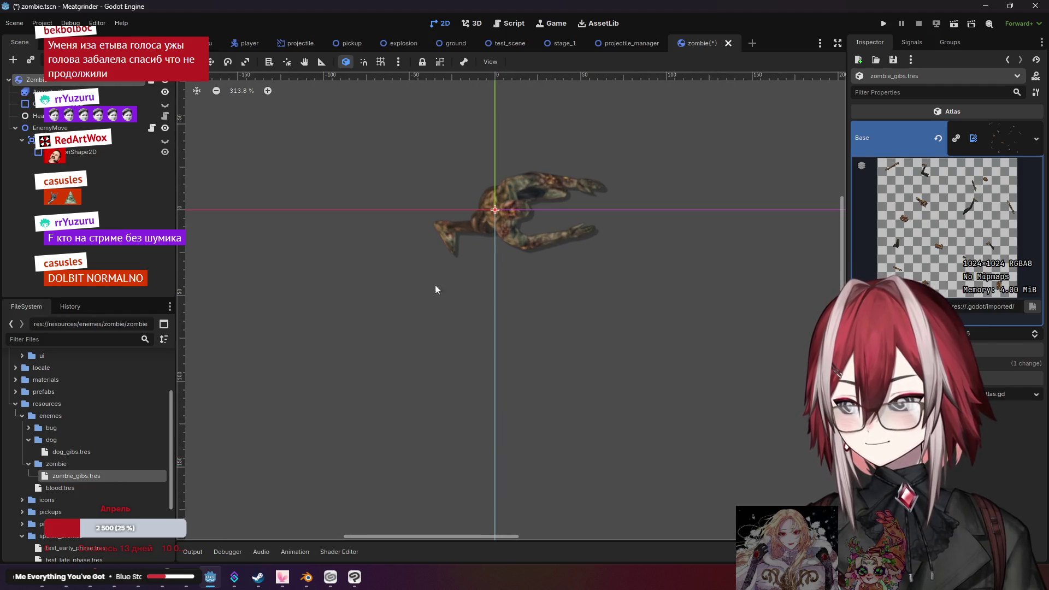
click(164, 104)
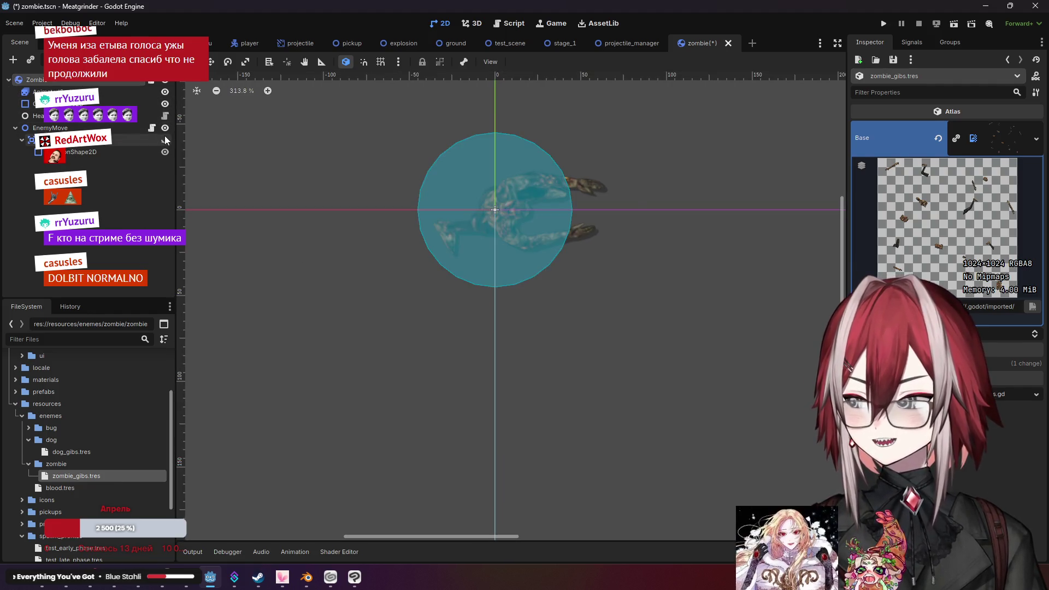
click(165, 140)
double_click(64, 82)
key(Escape)
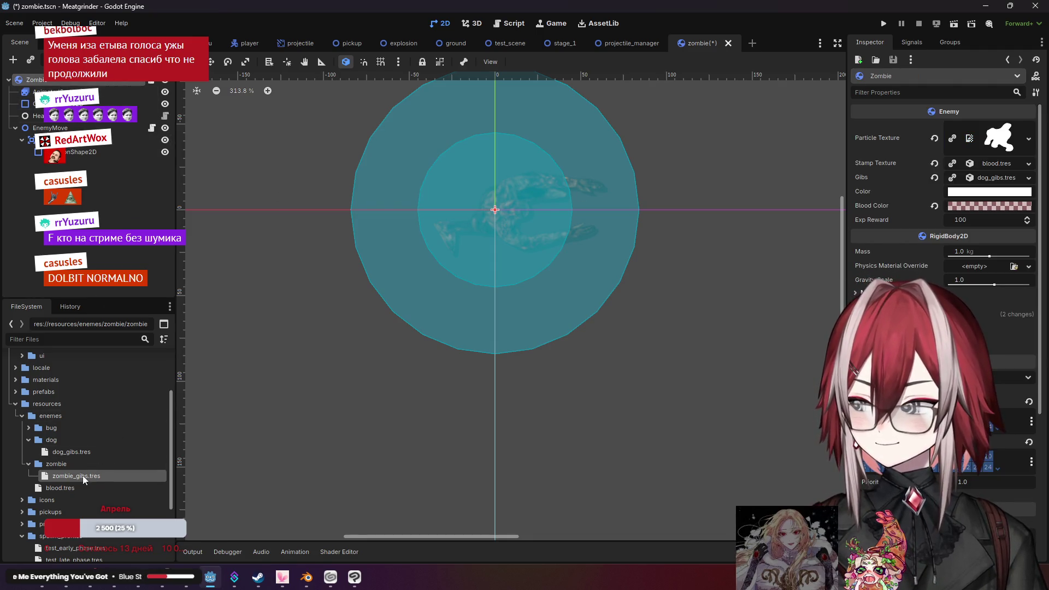
mouse_move(73, 480)
mouse_down()
mouse_move(977, 249)
mouse_move(1002, 182)
mouse_up()
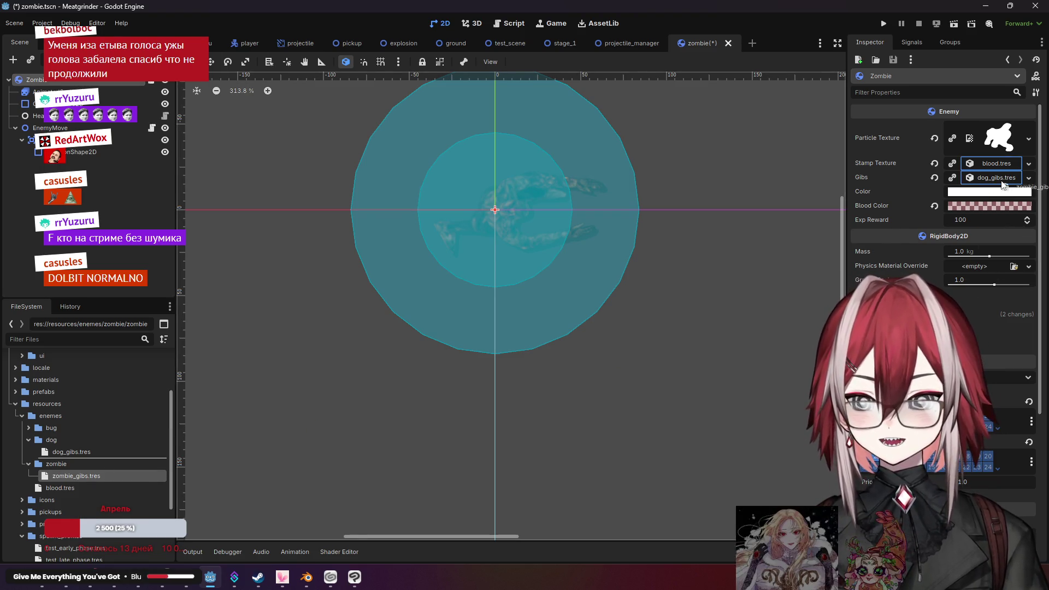
click(749, 214)
scroll(374, 231, down, 2)
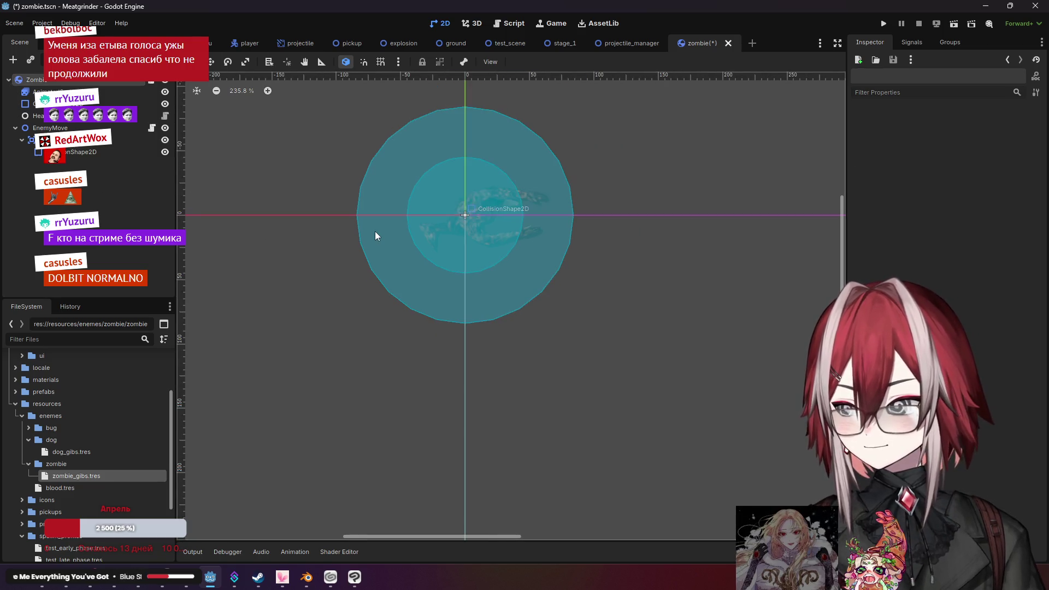
scroll(321, 220, down, 1)
drag(320, 216, 390, 245)
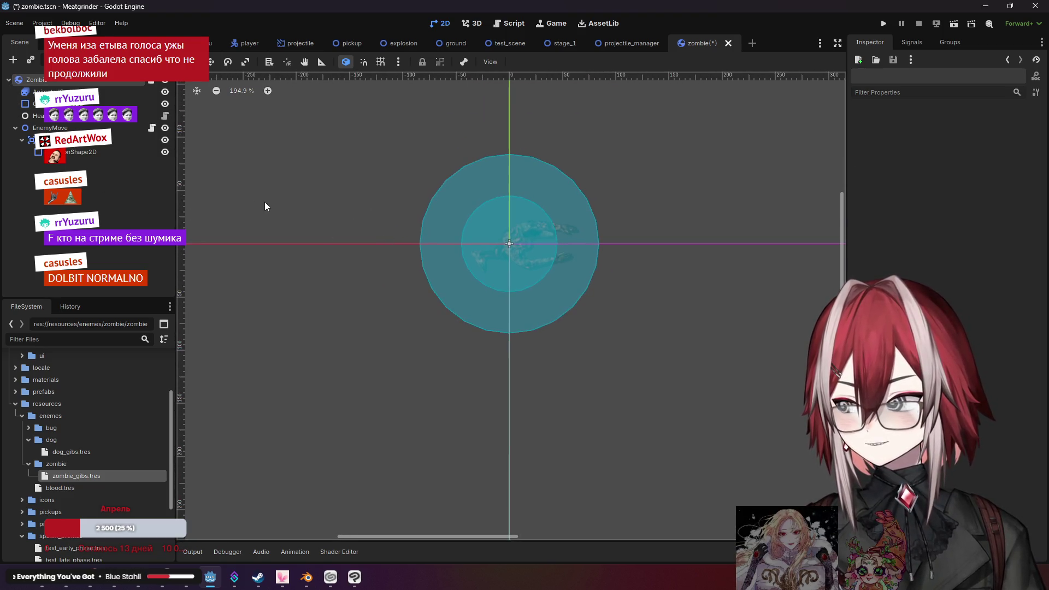
key(ctrl+s)
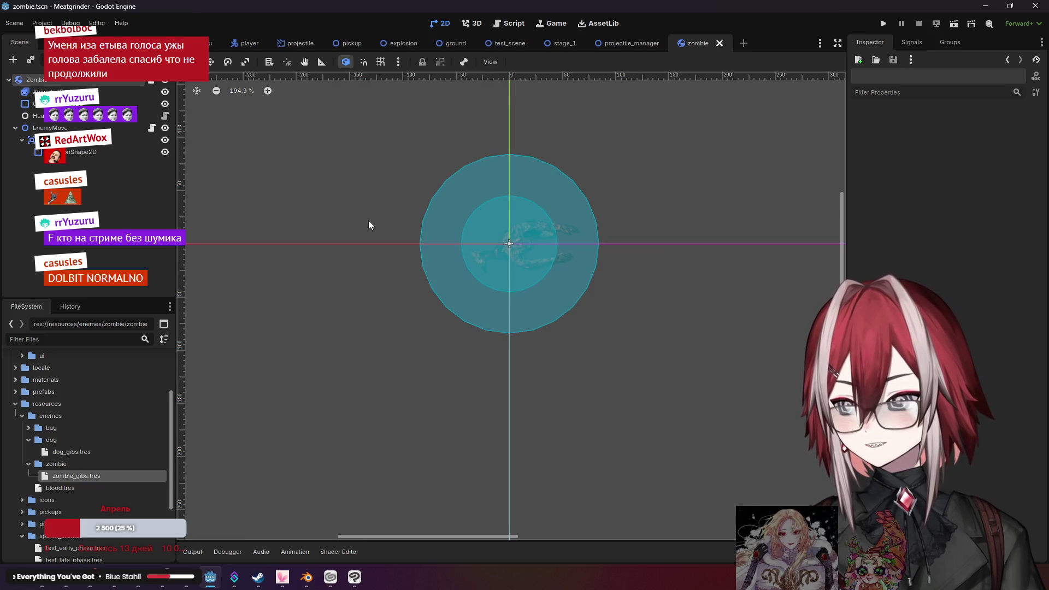
click(36, 79)
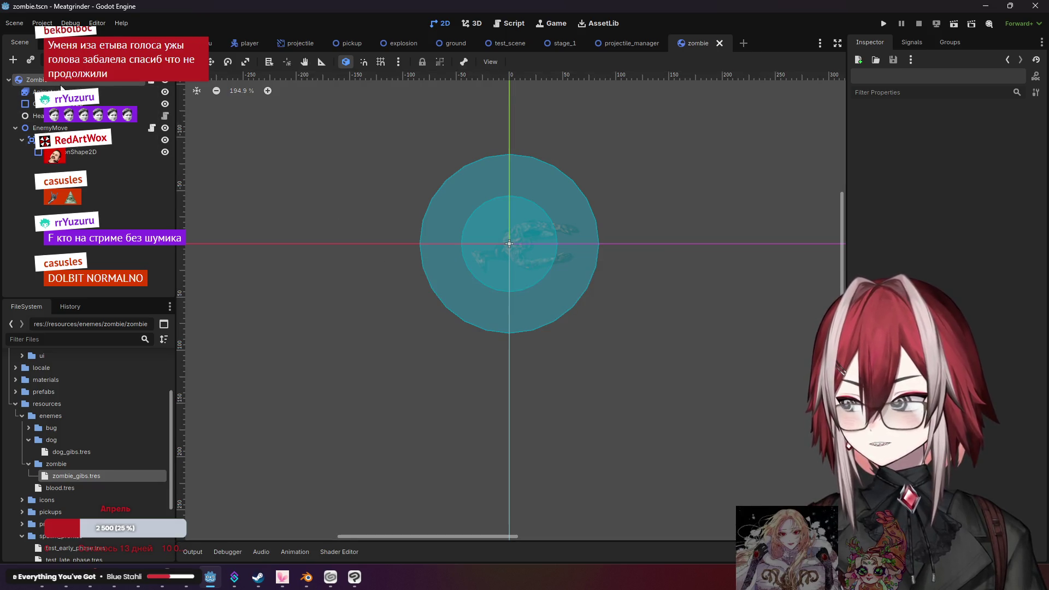
click(37, 116)
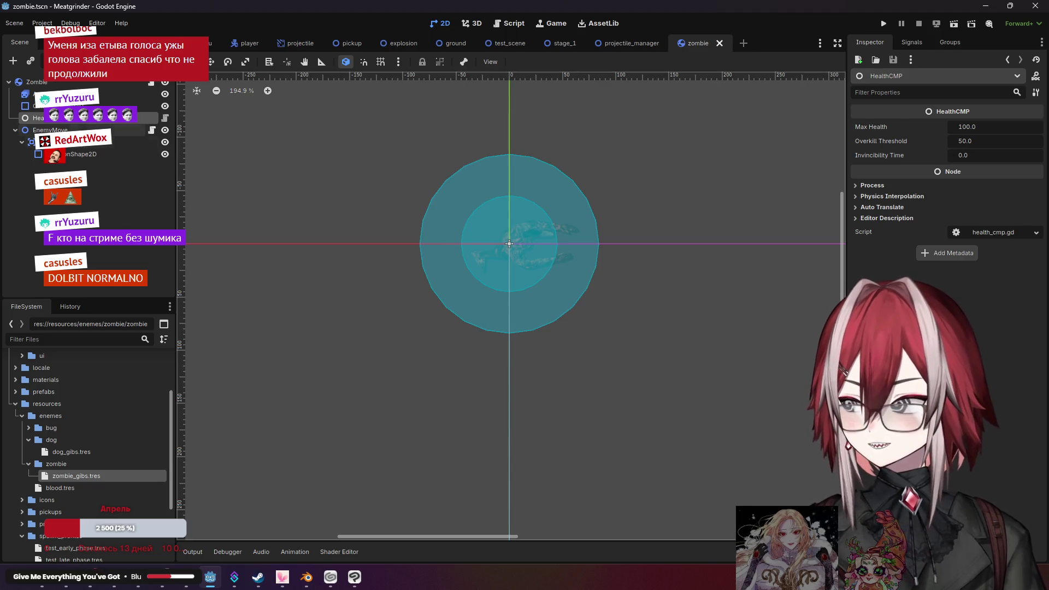
key(Down)
click(989, 142)
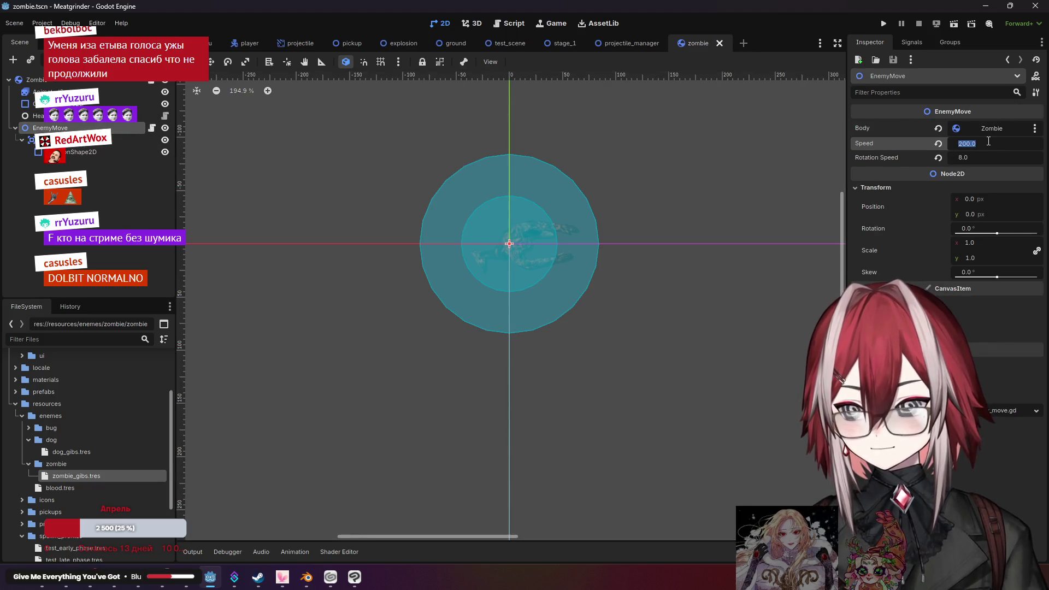
click(389, 183)
scroll(363, 208, up, 2)
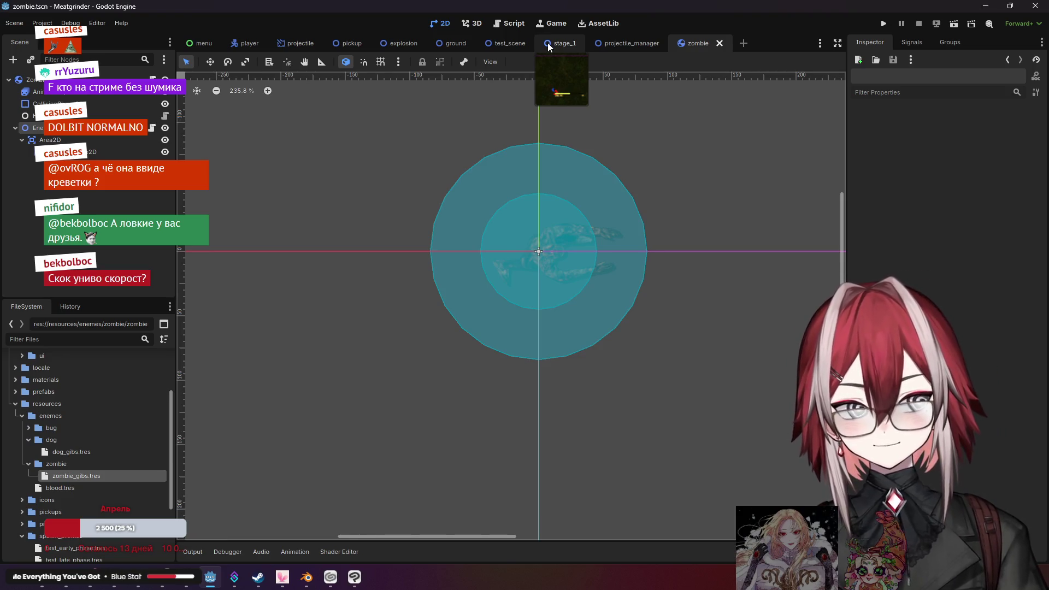
Open test_scene and expand WaveSpawnManager's Phases[0] Entries dictionary
click(504, 44)
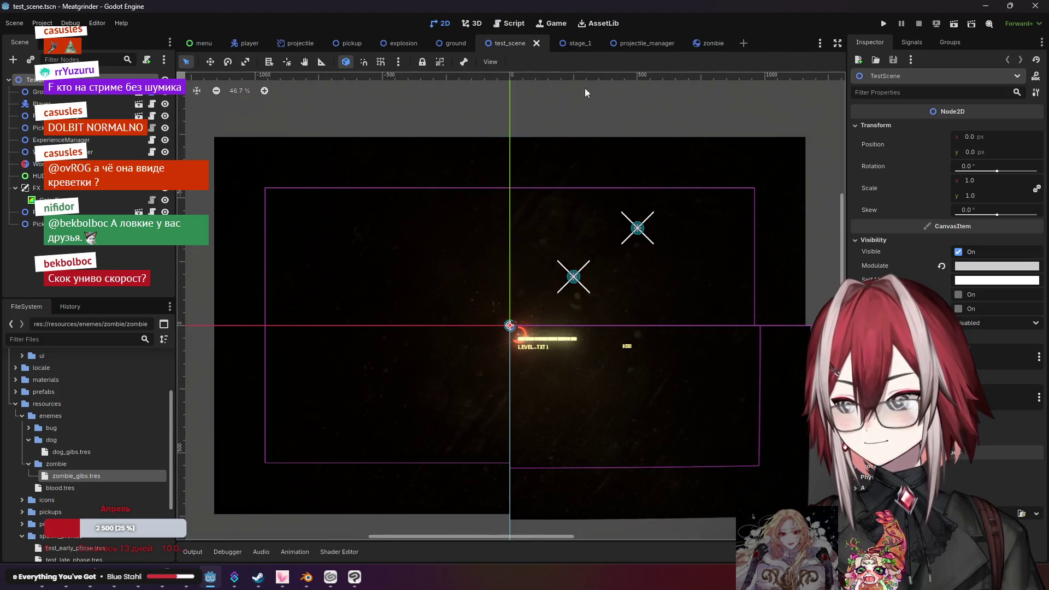
click(580, 44)
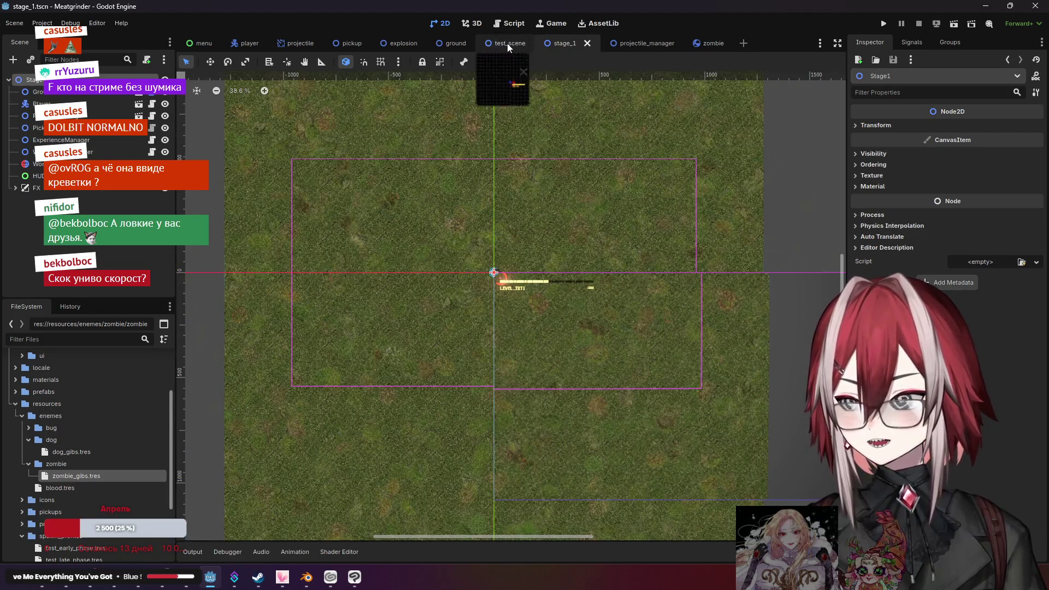
click(507, 44)
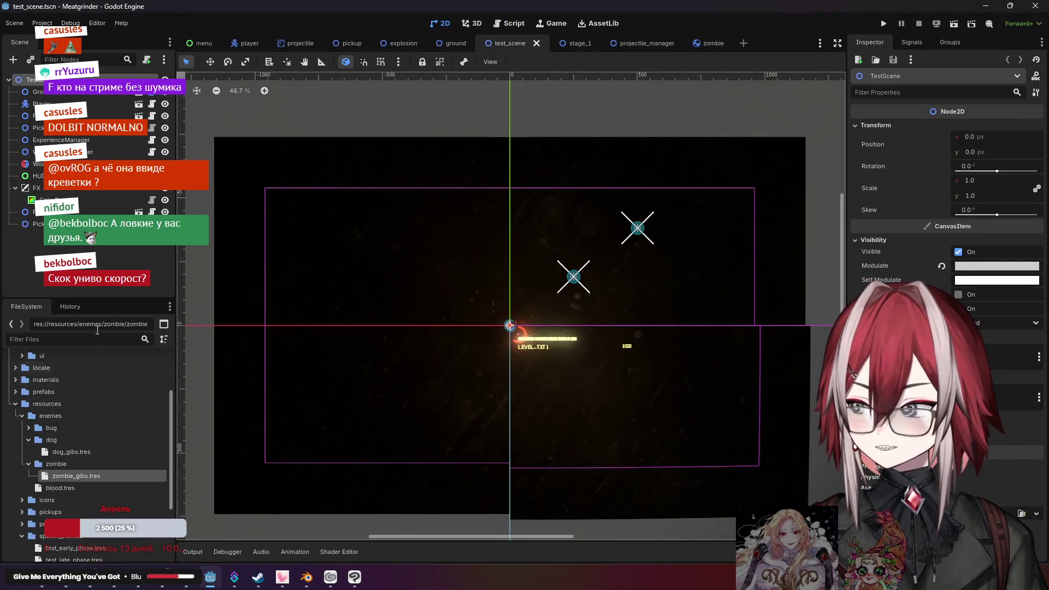
click(109, 152)
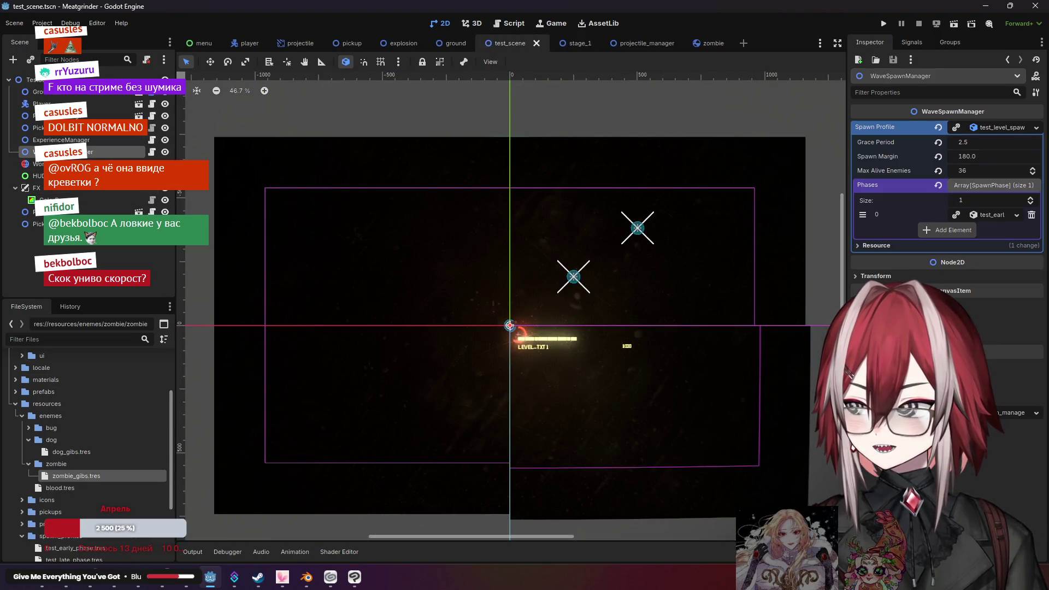
click(989, 215)
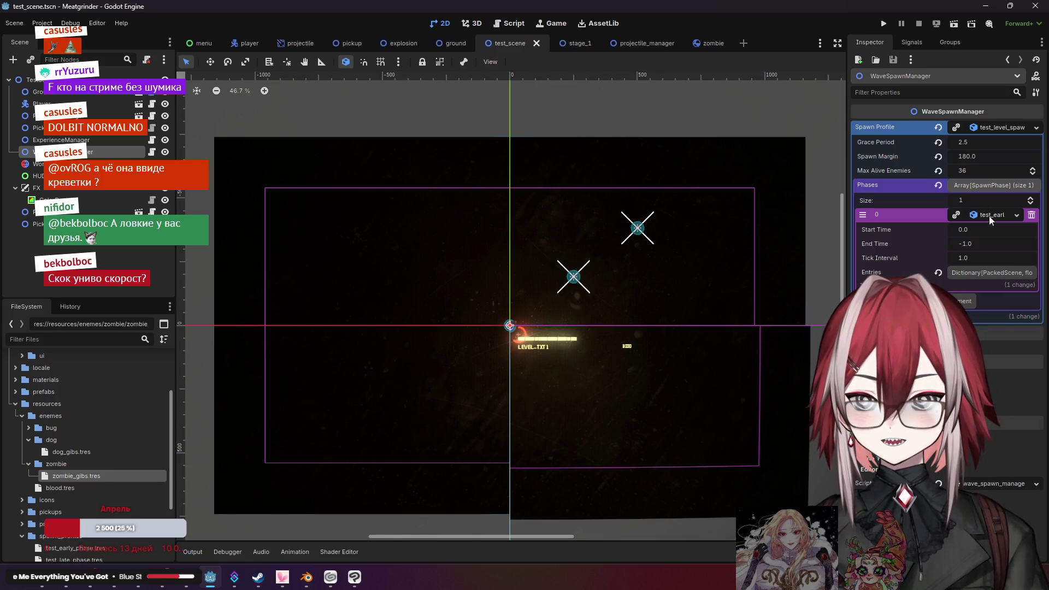
click(980, 272)
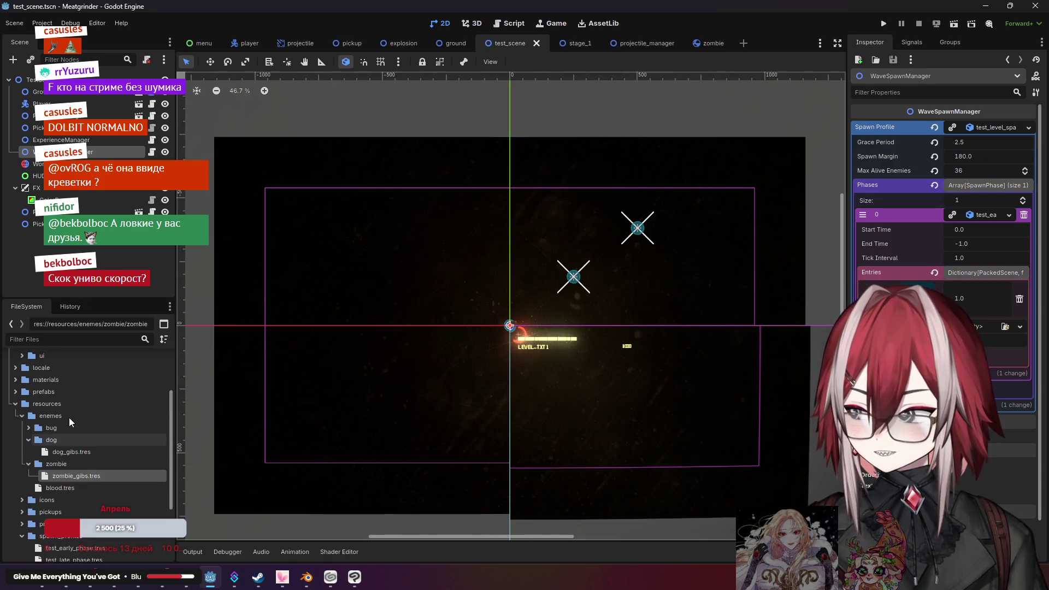
Set the entry key to zombie.tscn and add another key/value pair
double_click(47, 404)
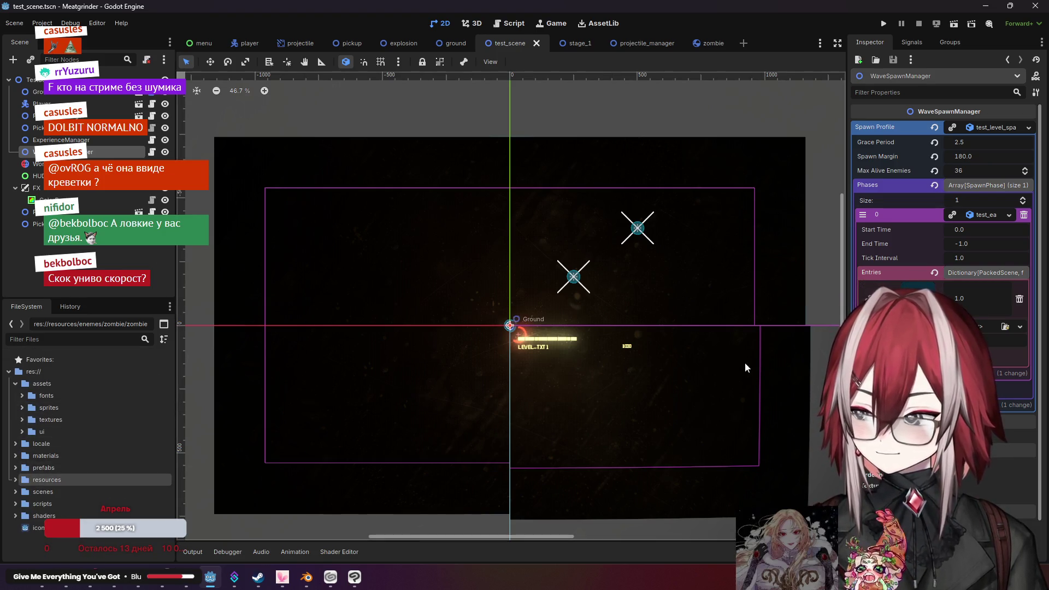
click(1005, 326)
text(zombie)
click(393, 160)
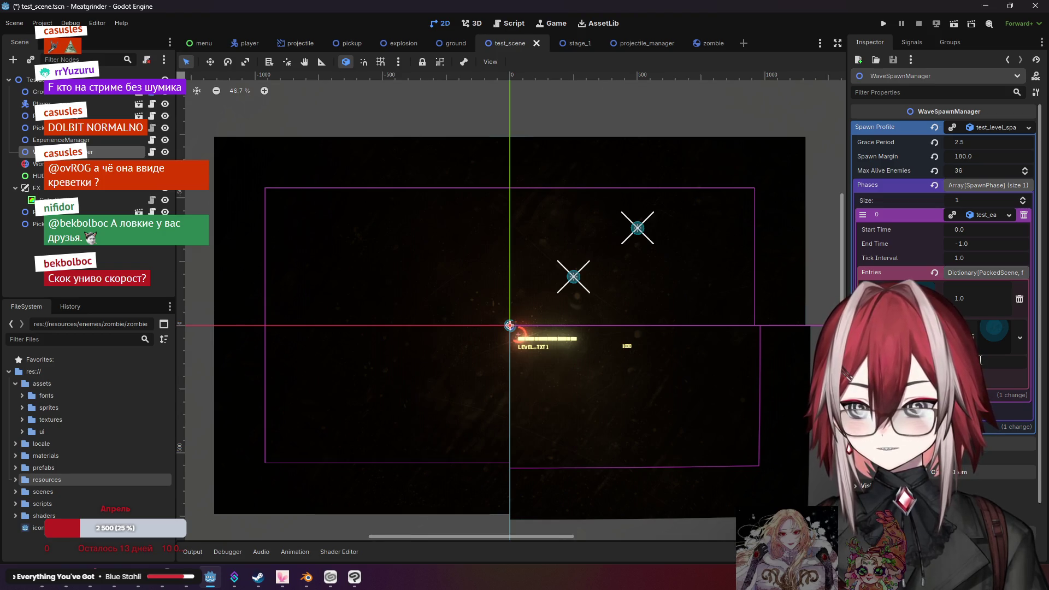
click(1006, 376)
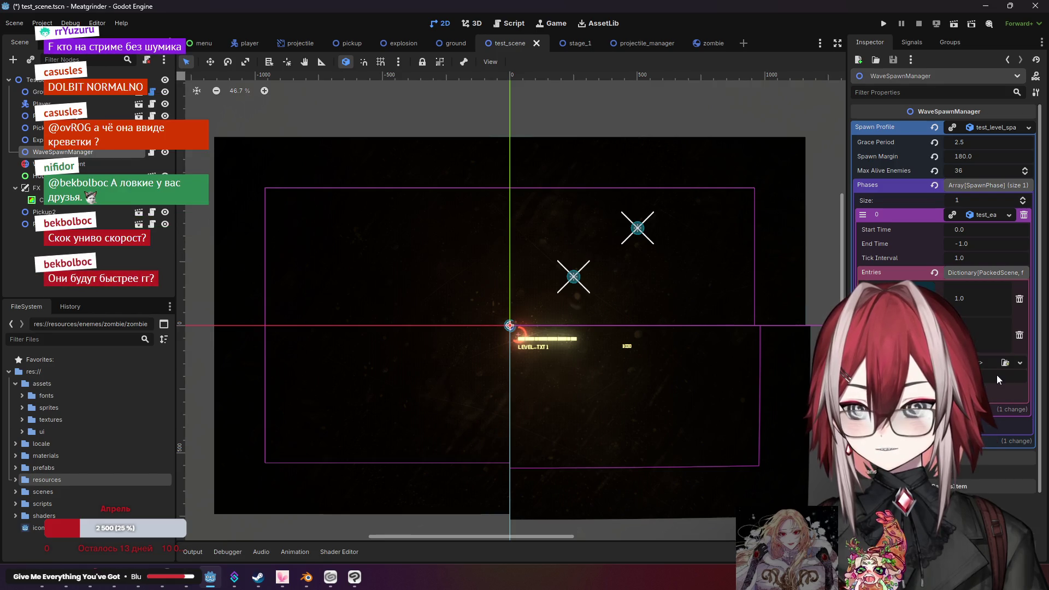
click(997, 377)
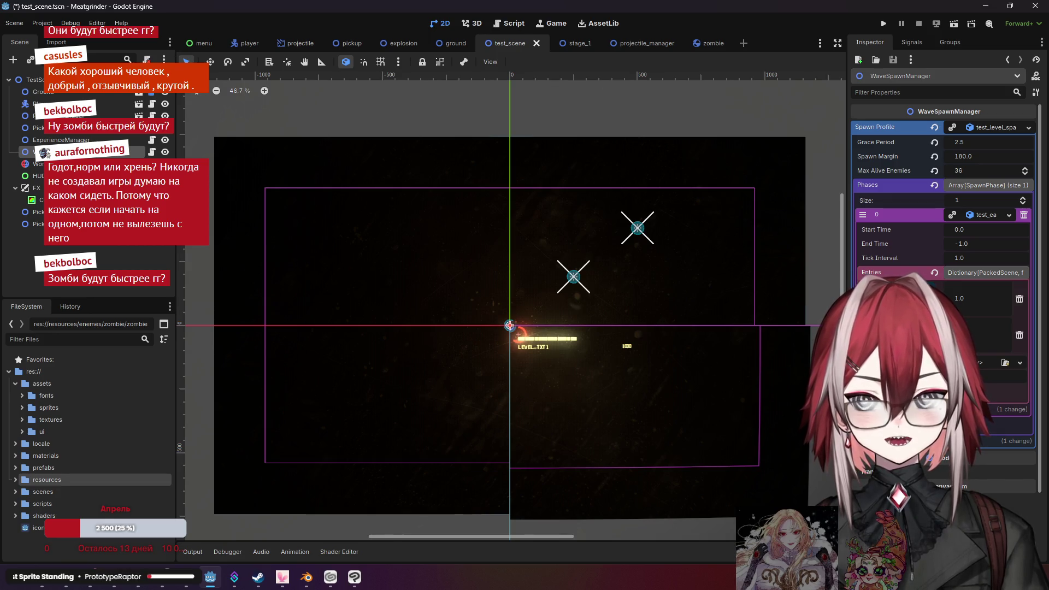
Deselect WaveSpawnManager and save the scene while launching the project
click(480, 189)
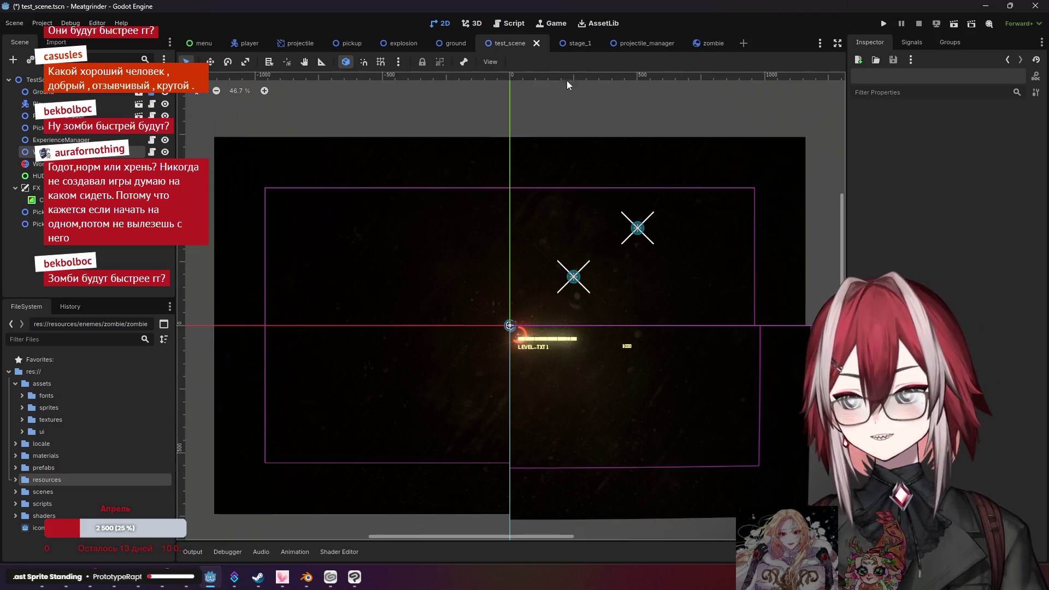
click(888, 24)
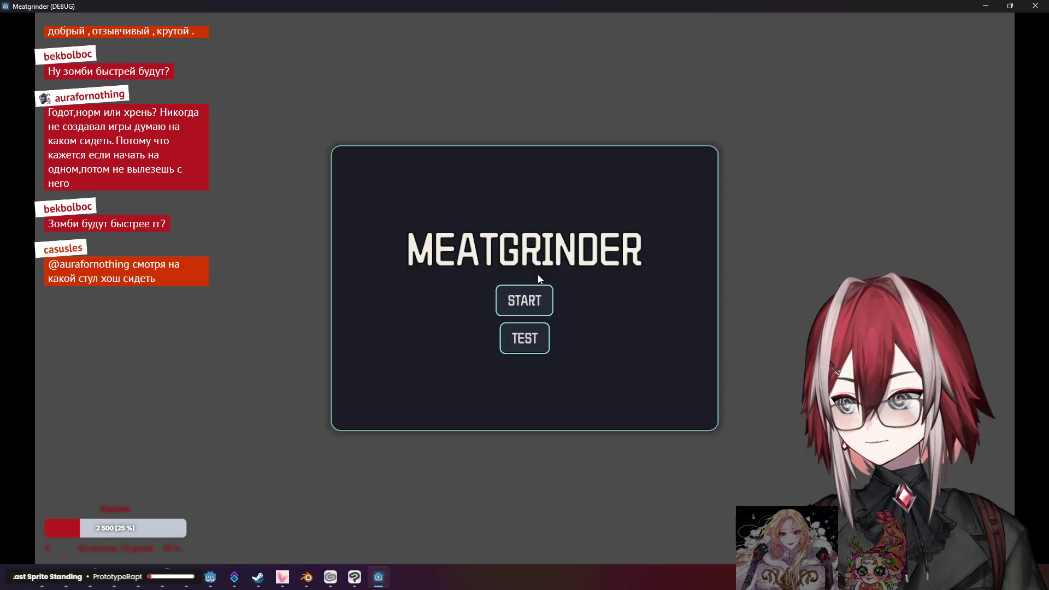
Start the TEST level and move around the arena with WASD, shooting zombies
click(534, 351)
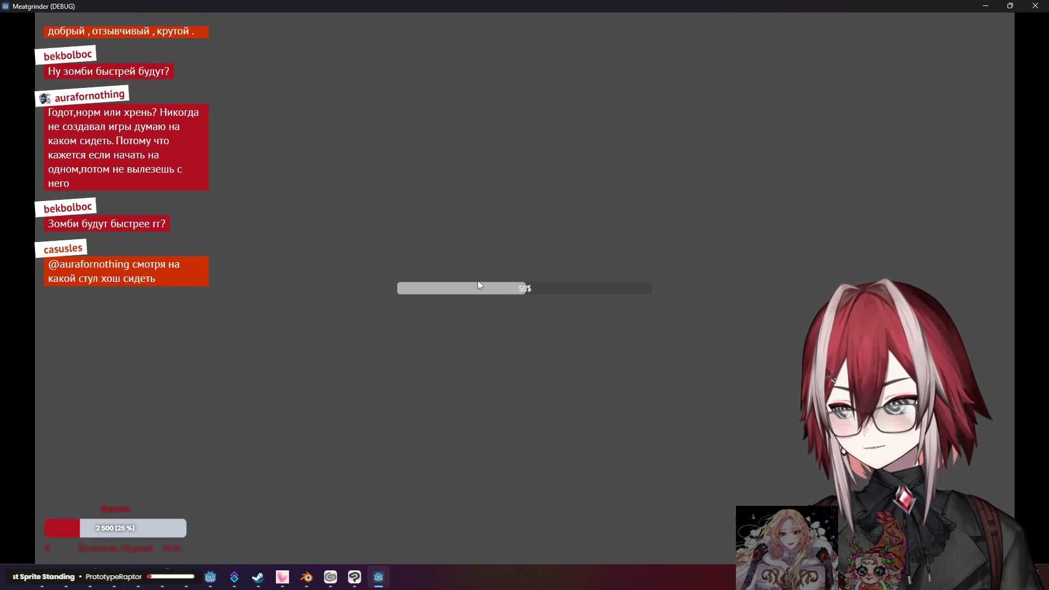
key(w)
key(a)
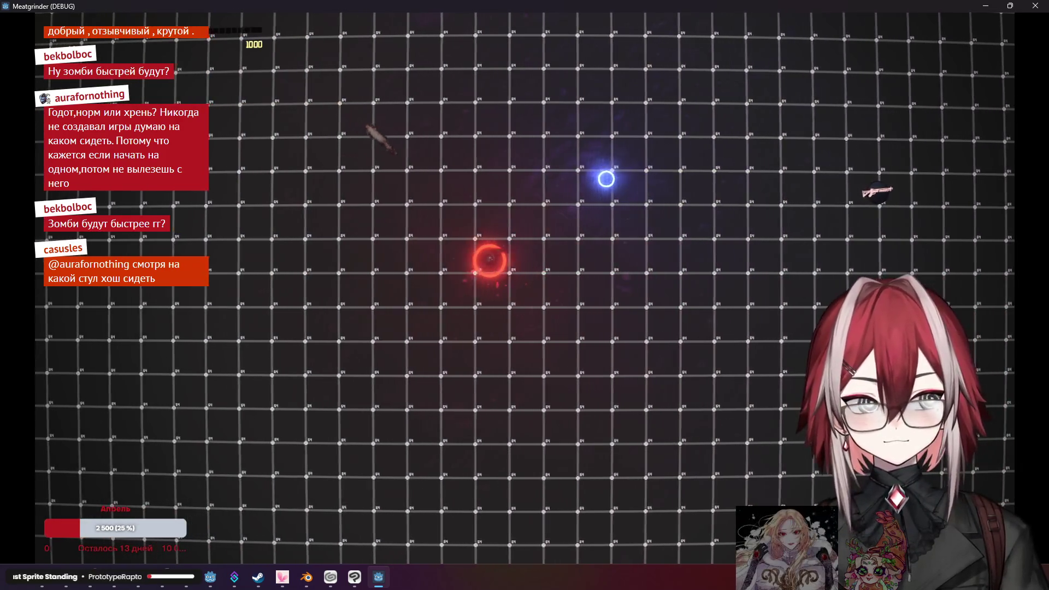
key(s)
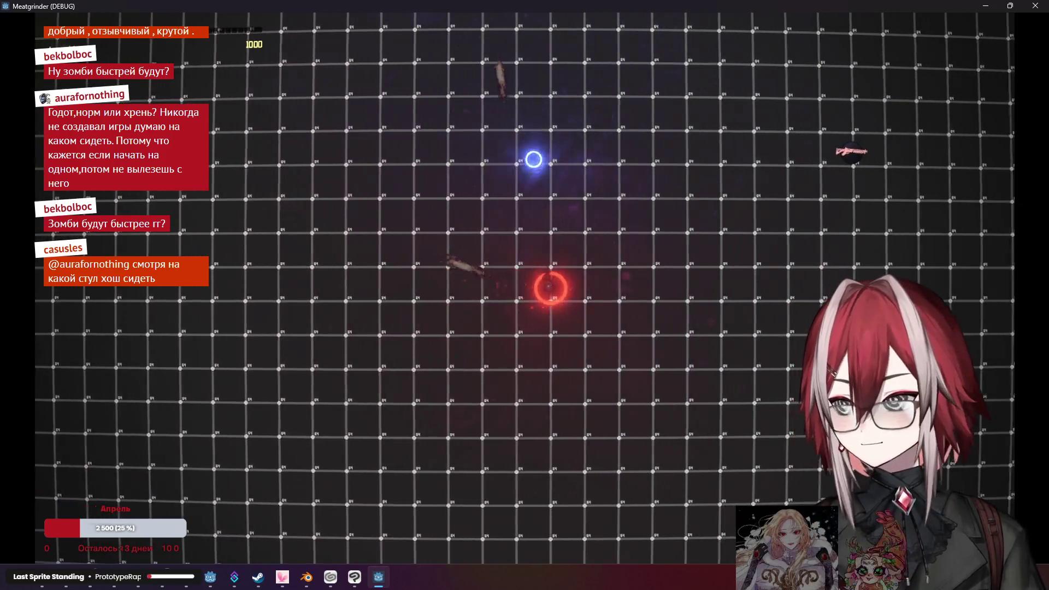
click(411, 172)
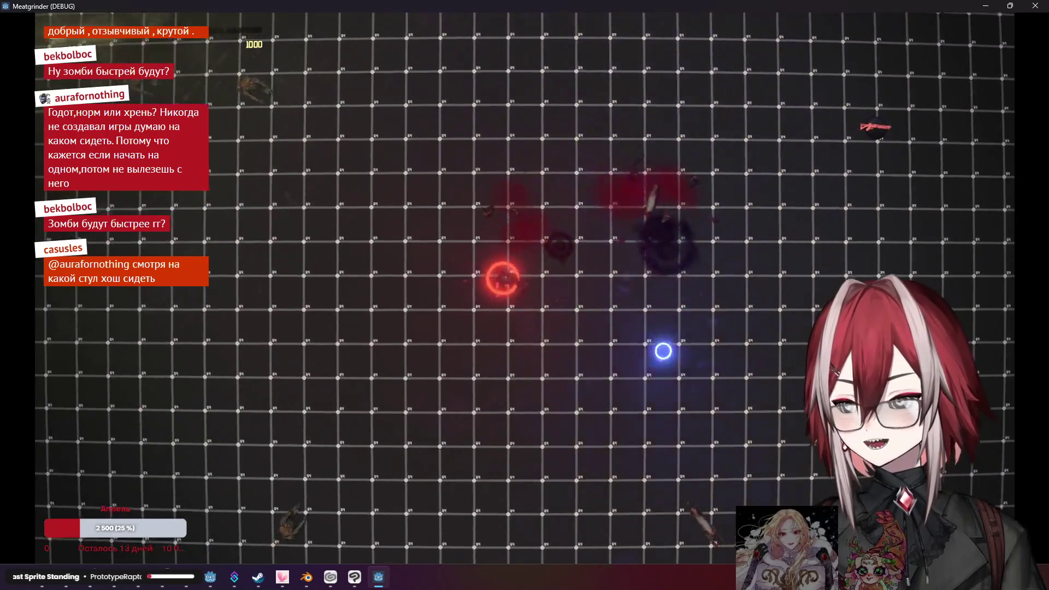
key(d)
key(w)
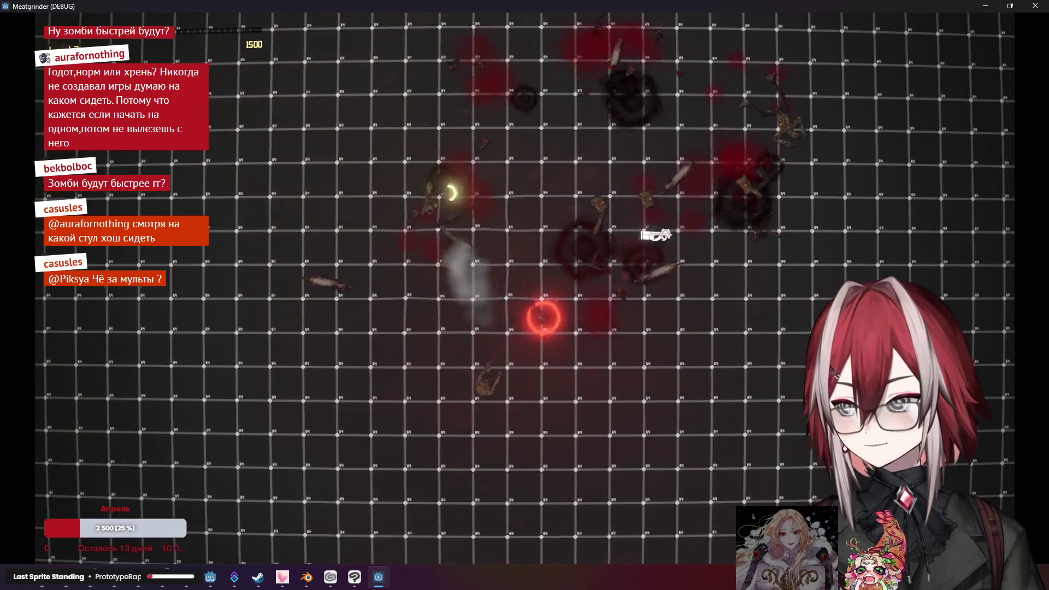
key(d)
key(w)
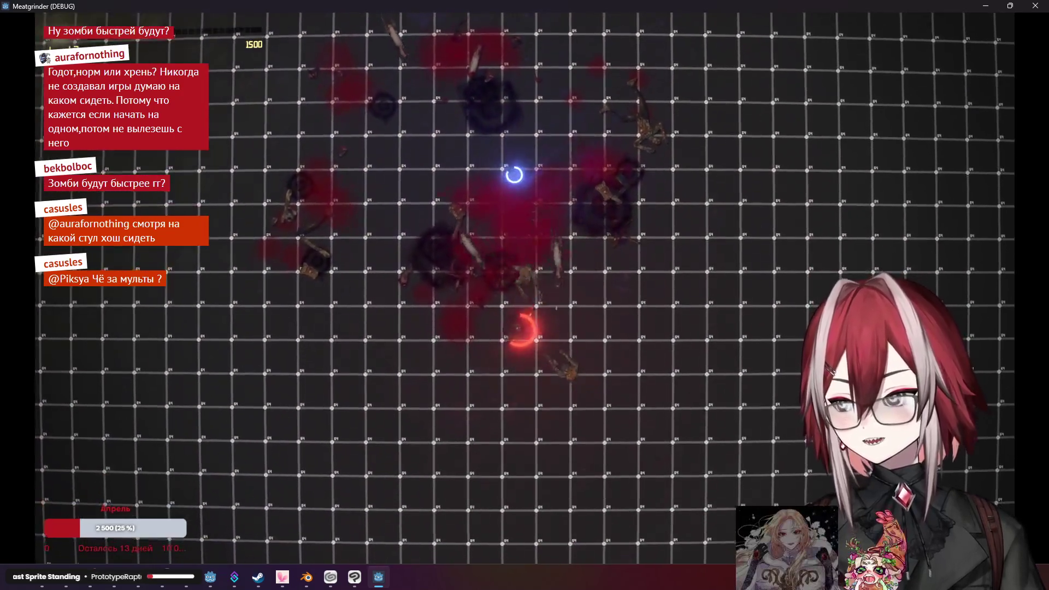
key(a)
key(s)
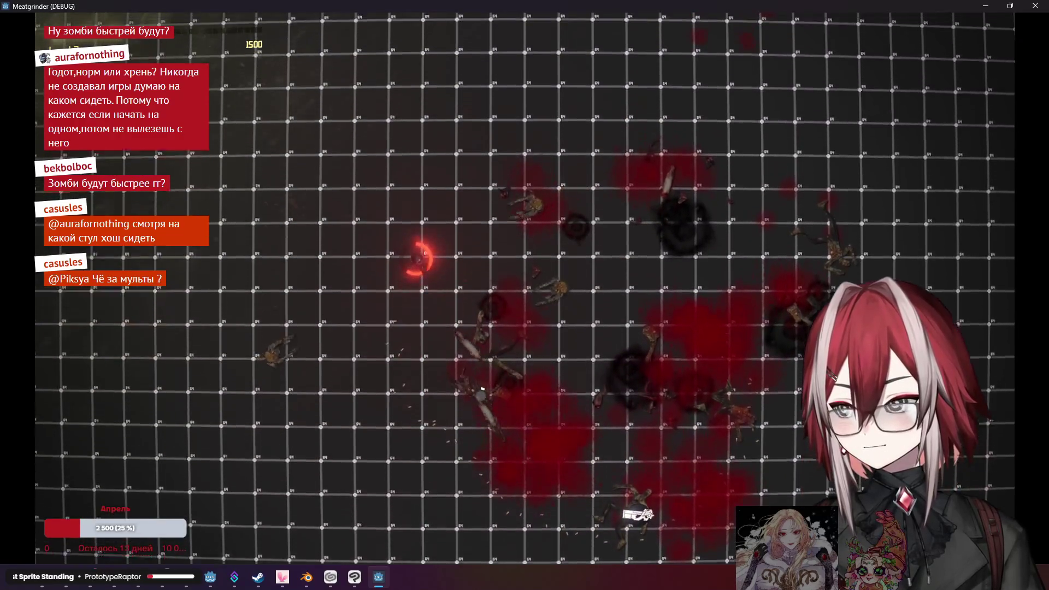
key(d)
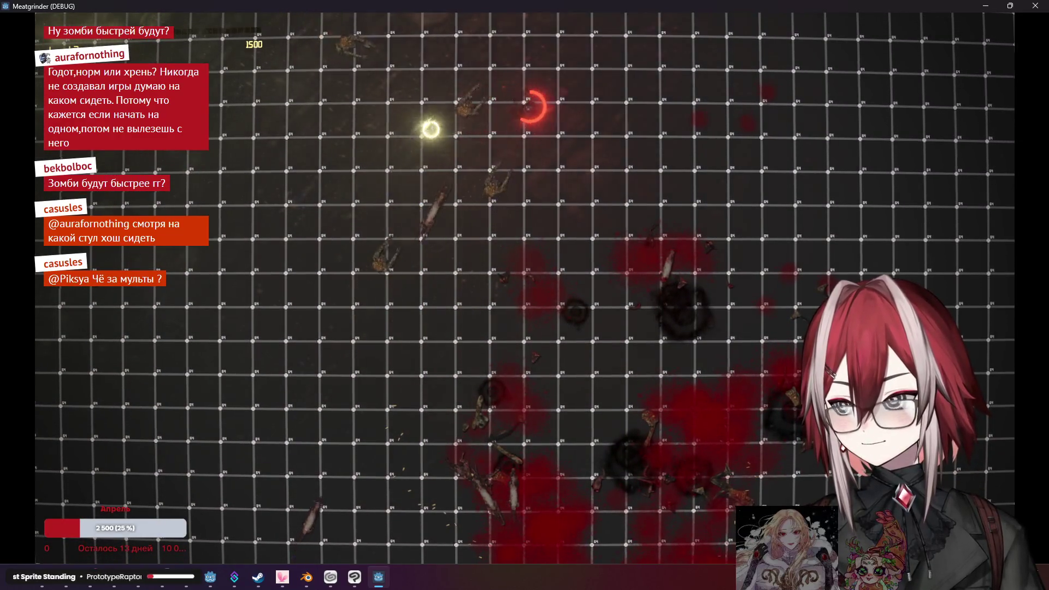
key(d)
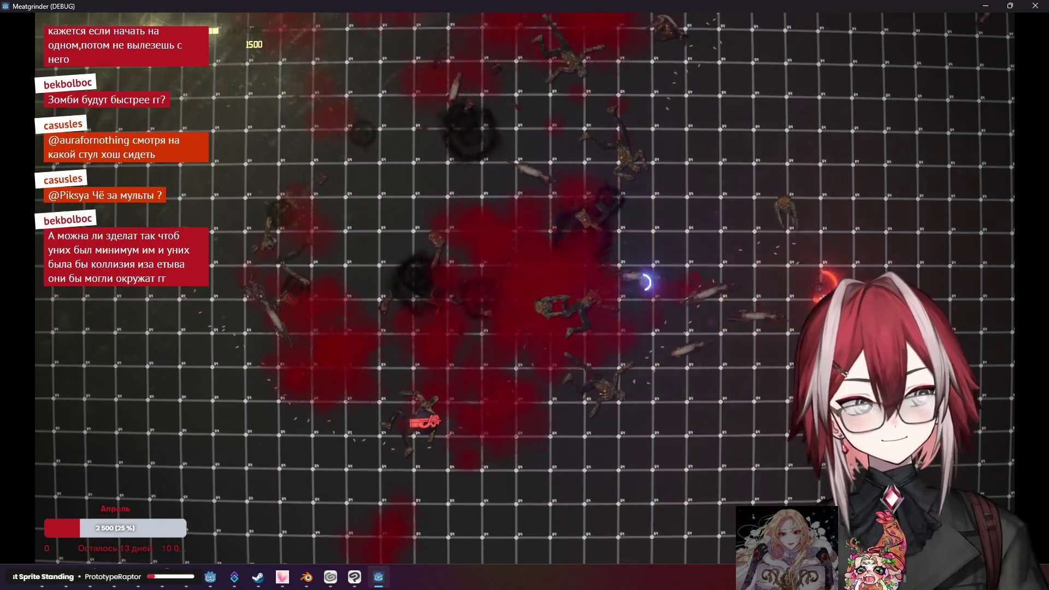
Keep firing at the zombie hordes while dodging, then close the debug game window
click(742, 257)
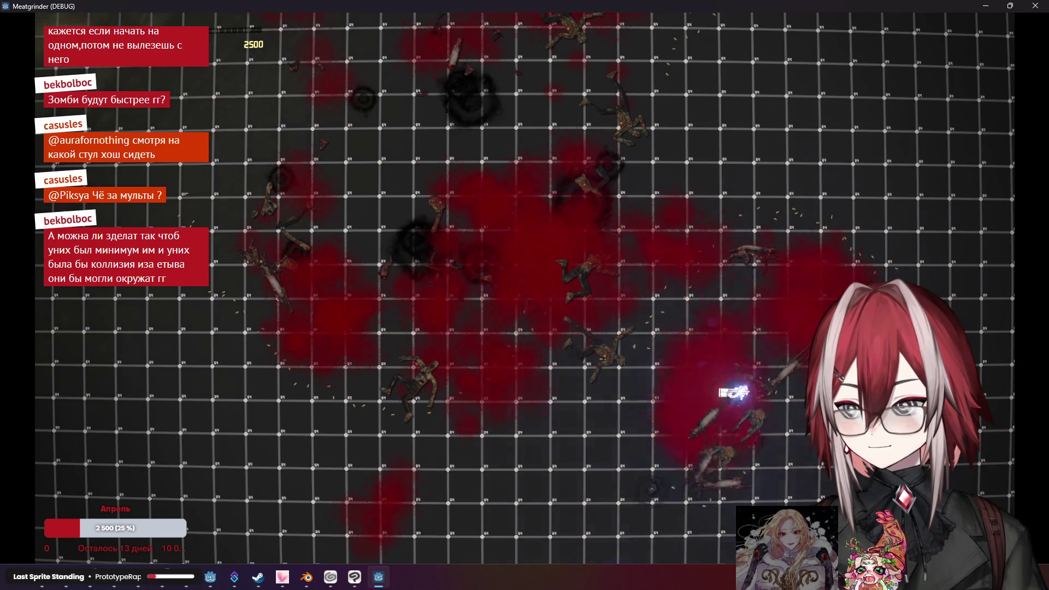
key(a)
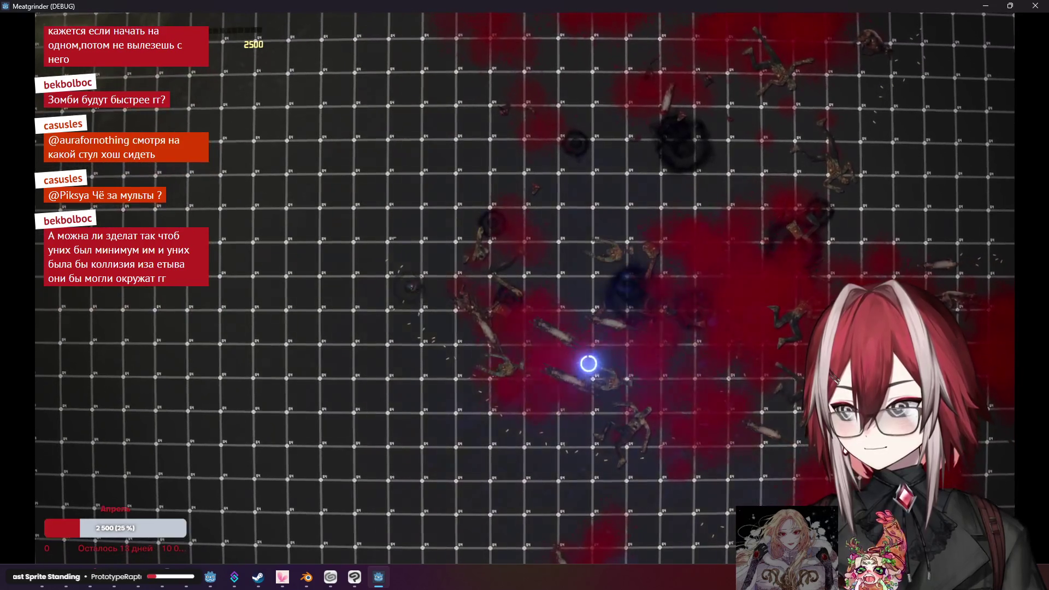
click(591, 363)
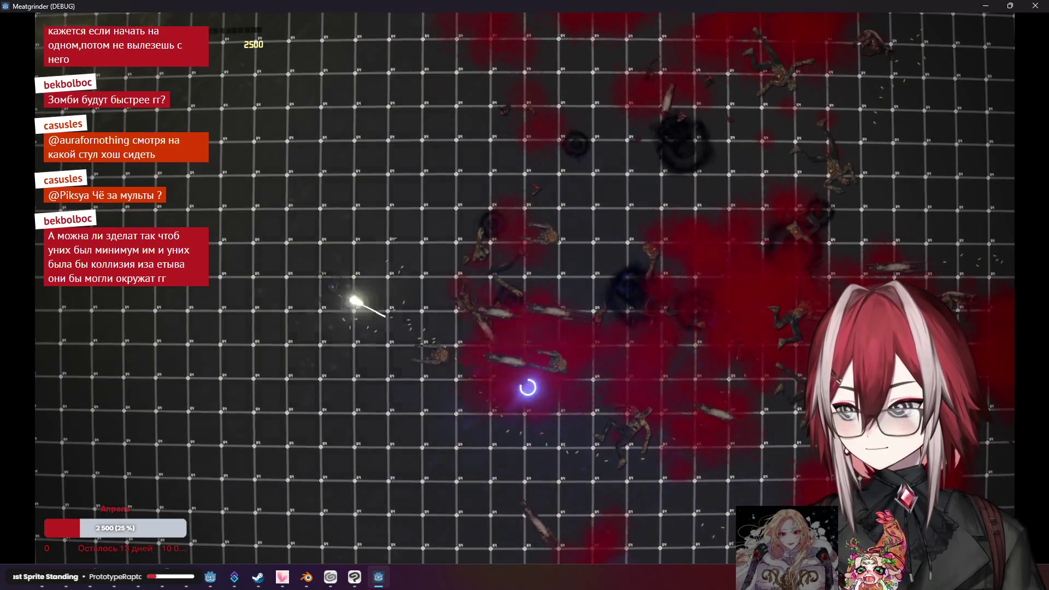
key(w)
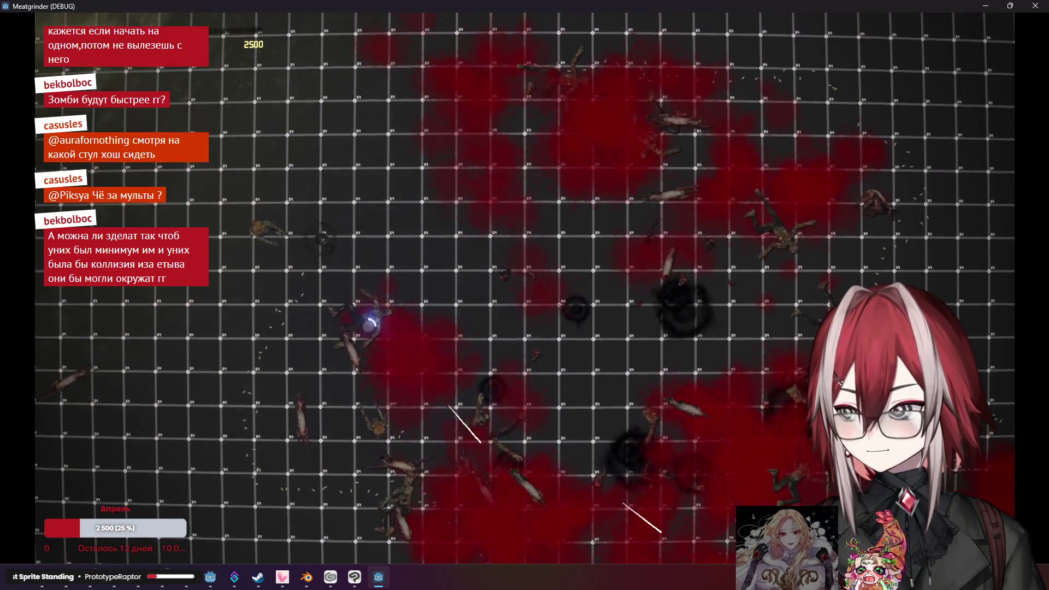
key(d)
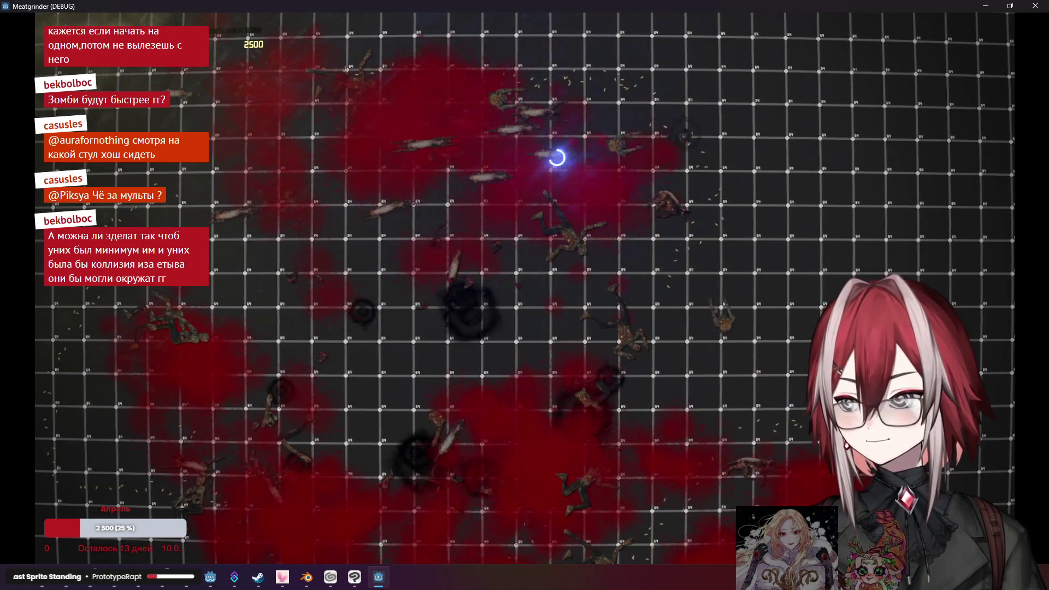
click(764, 201)
key(s)
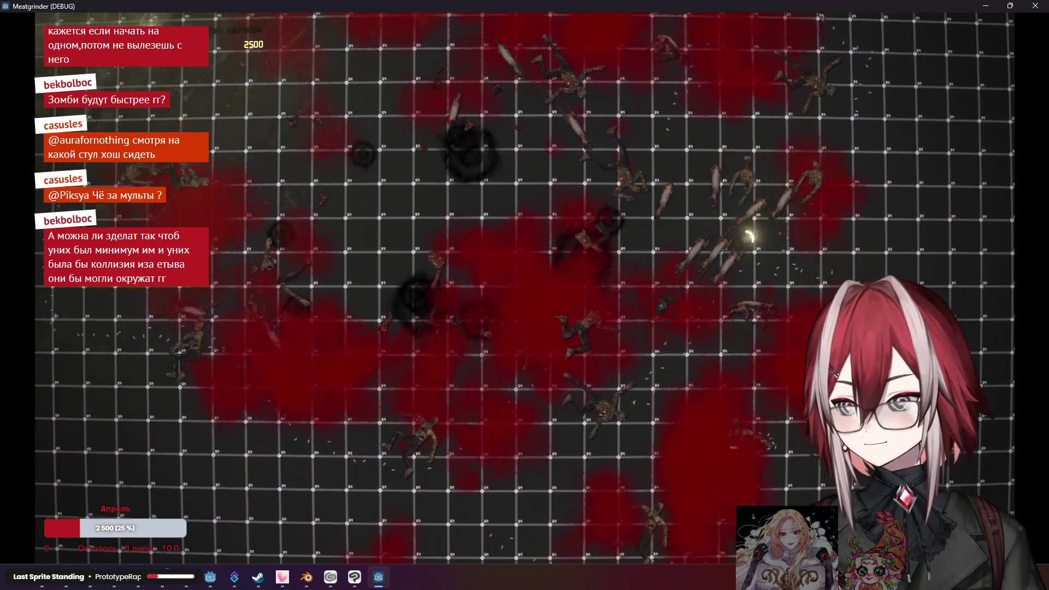
key(a)
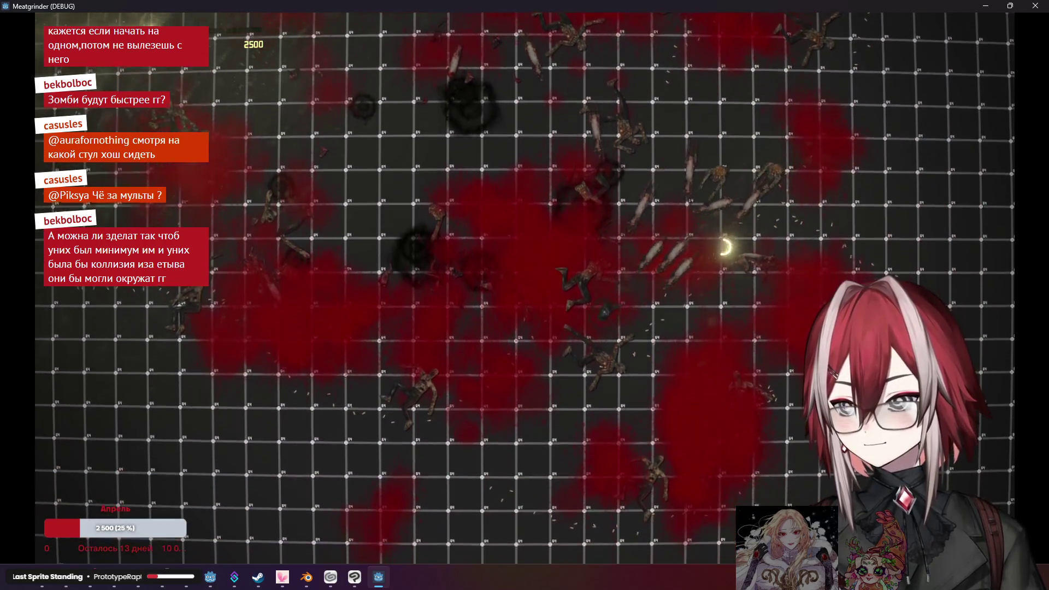
click(1034, 10)
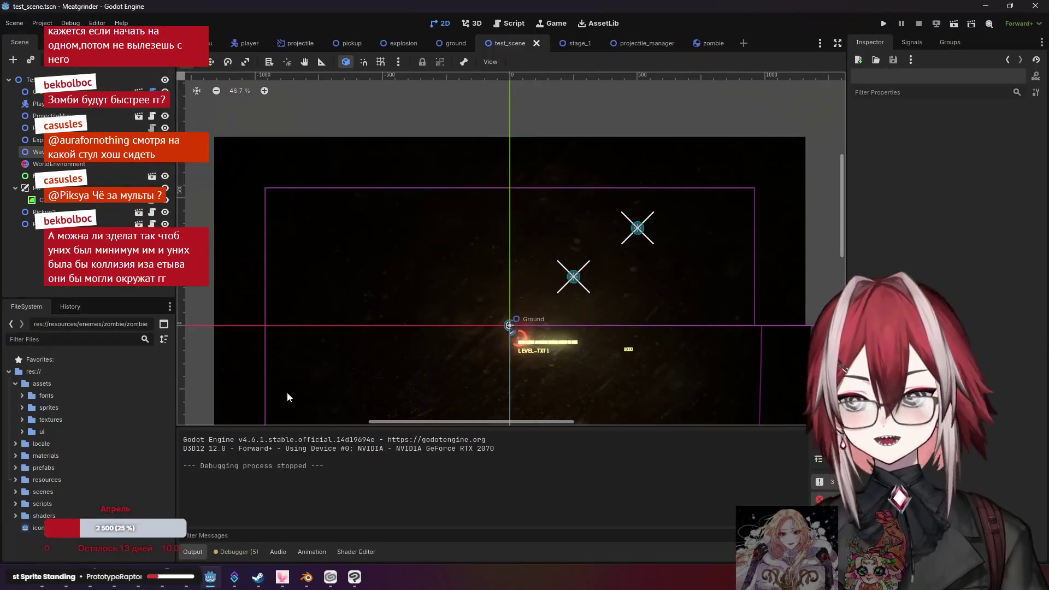
click(62, 585)
Search Google for "dead city" in a new tab
click(550, 10)
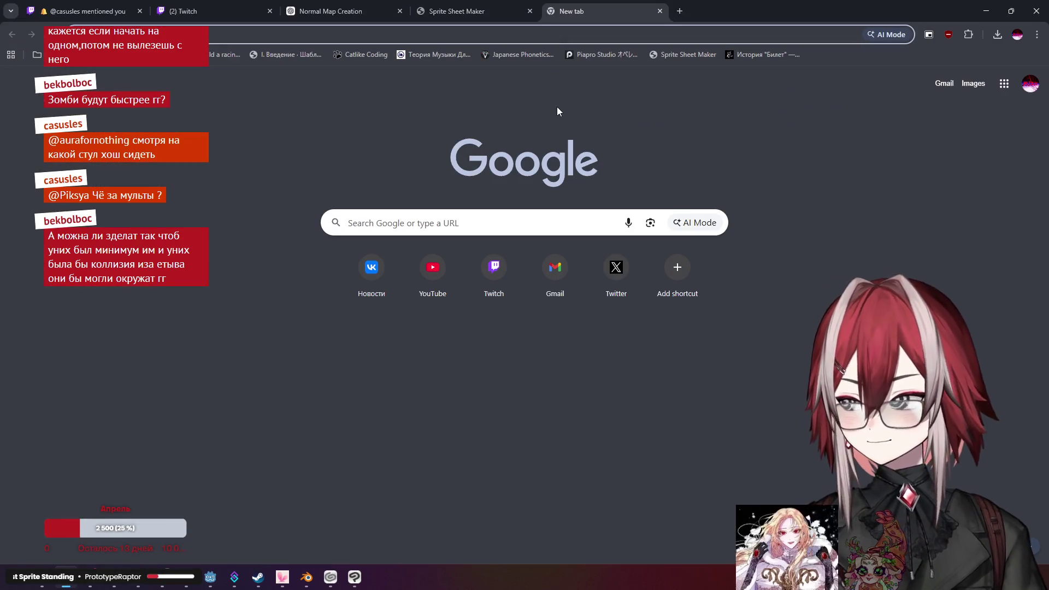
text(dead city)
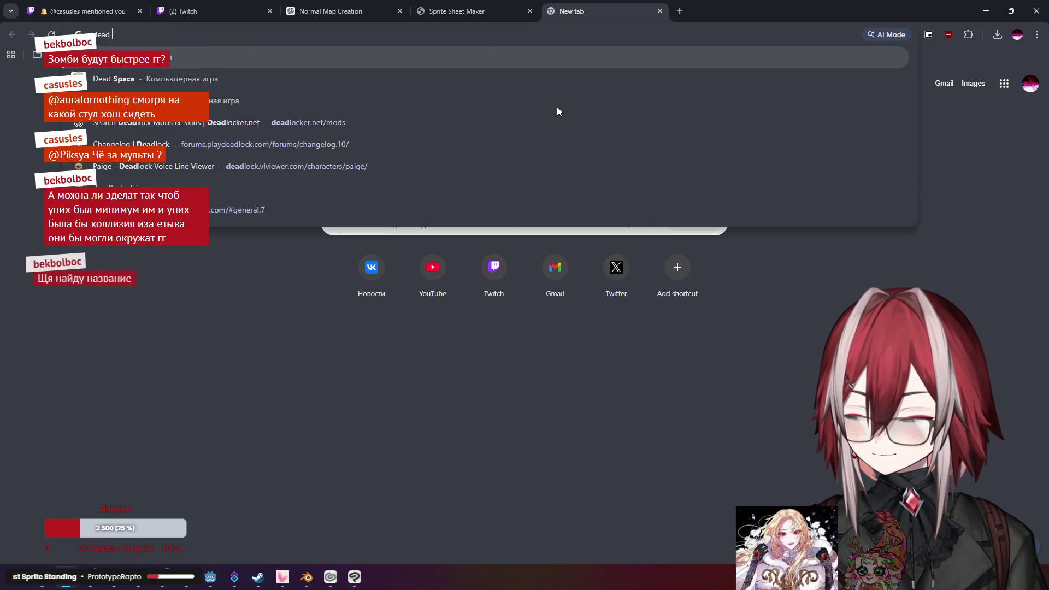
key(BackSpace)
key(Return)
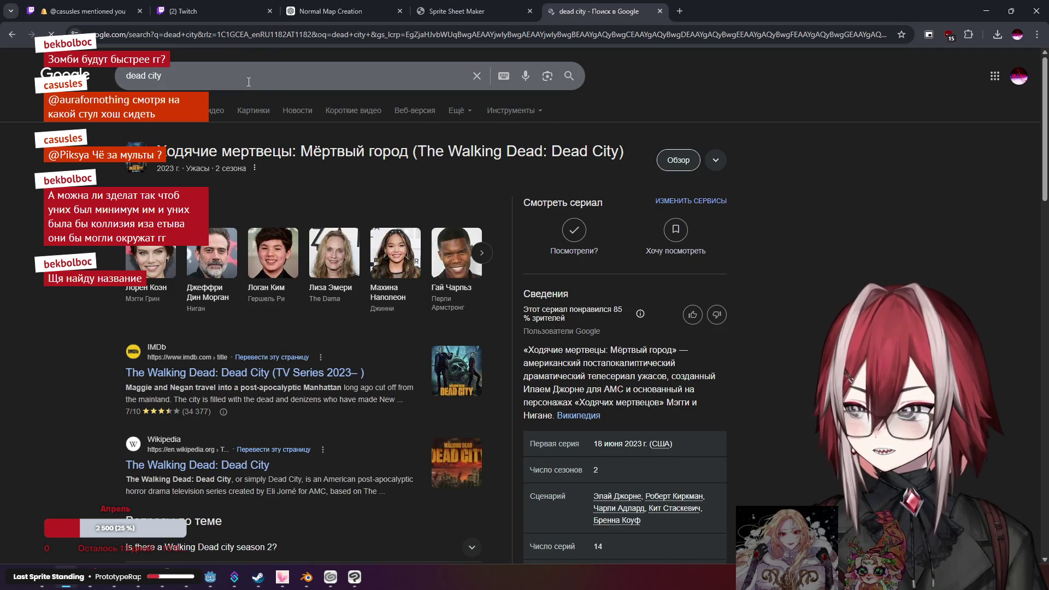
Search for "cartoon about grandpa and zombies" and expand the AI overview
click(251, 76)
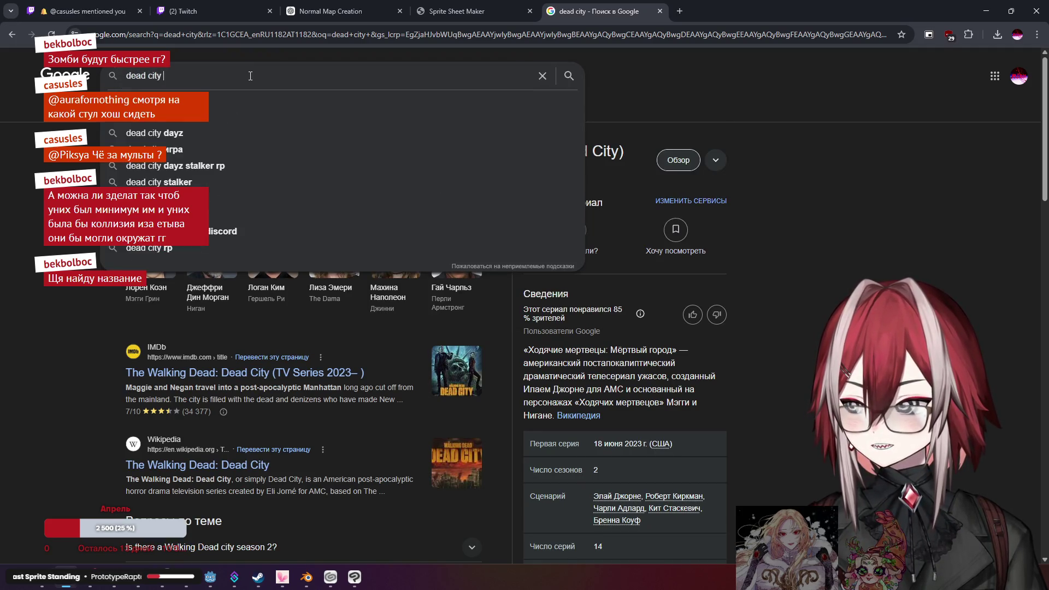
key(BackSpace)
key(BackSpace)
key(BackSpace)
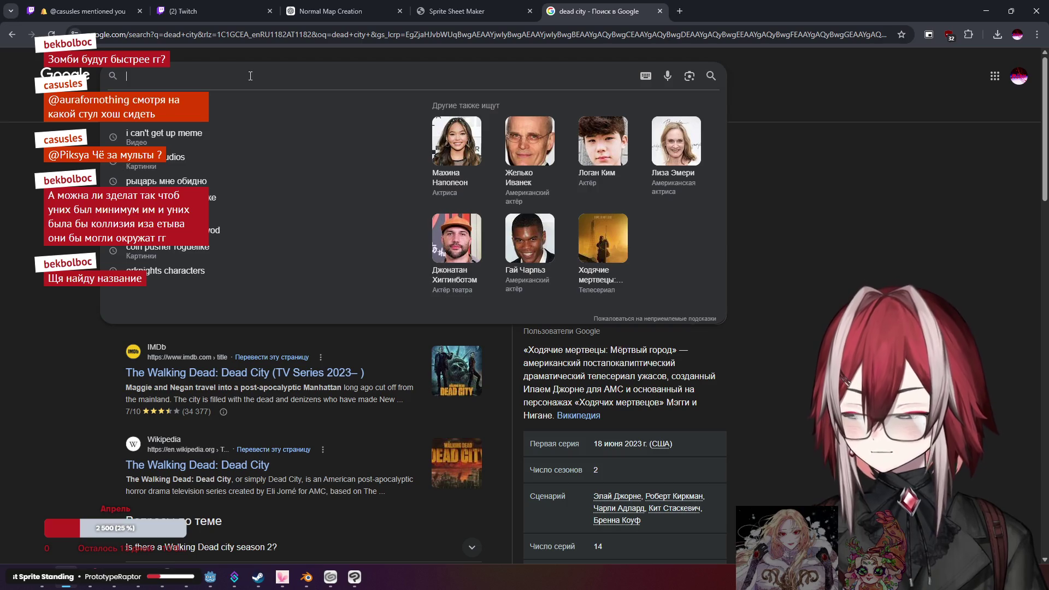
text(cartoon)
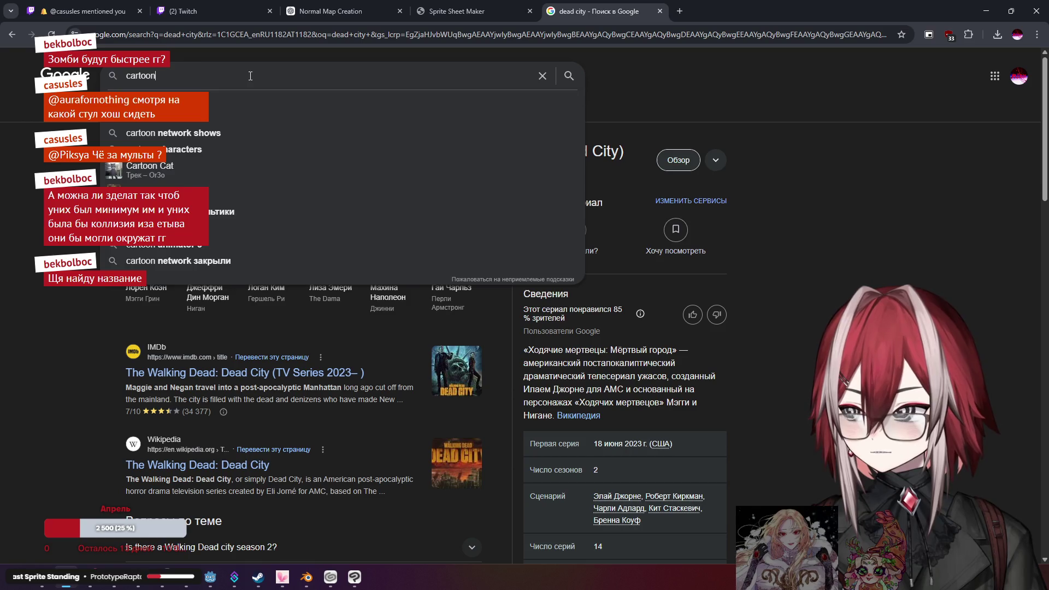
text( about )
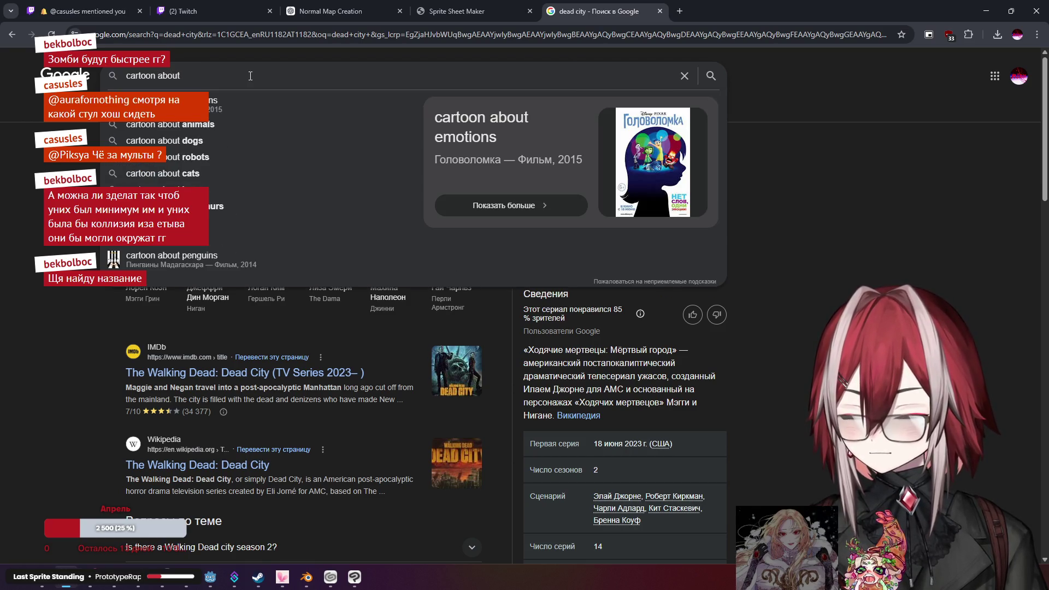
text(g)
key(BackSpace)
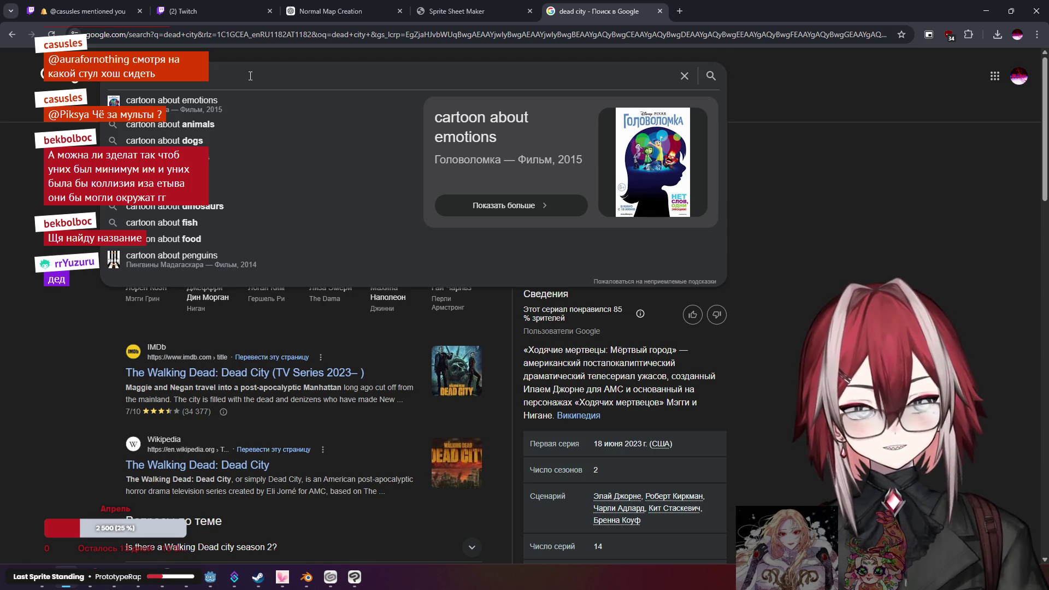
text(grand)
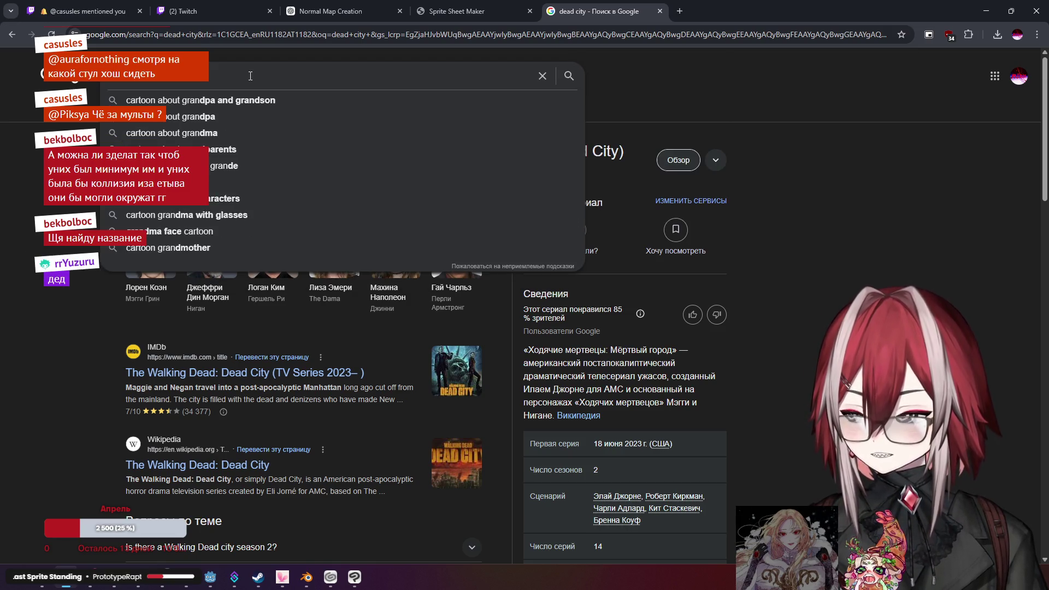
text(pa)
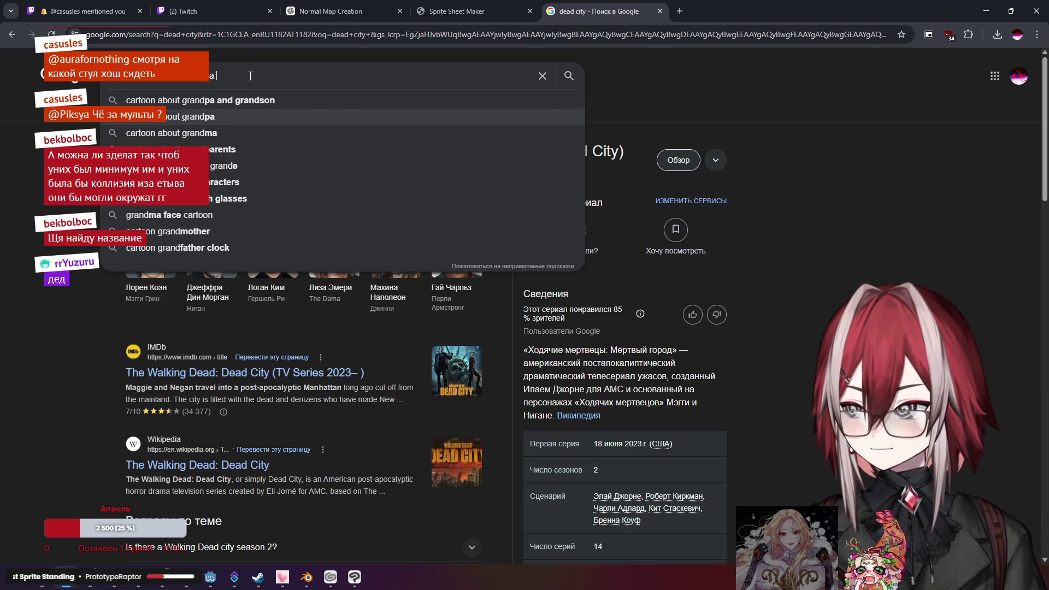
text( and zombies)
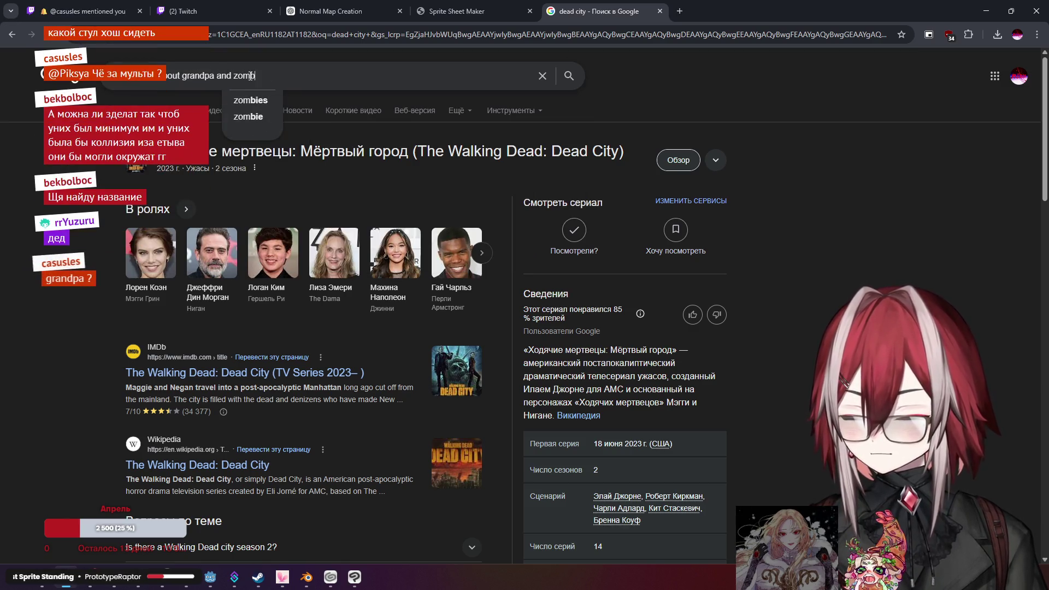
key(Return)
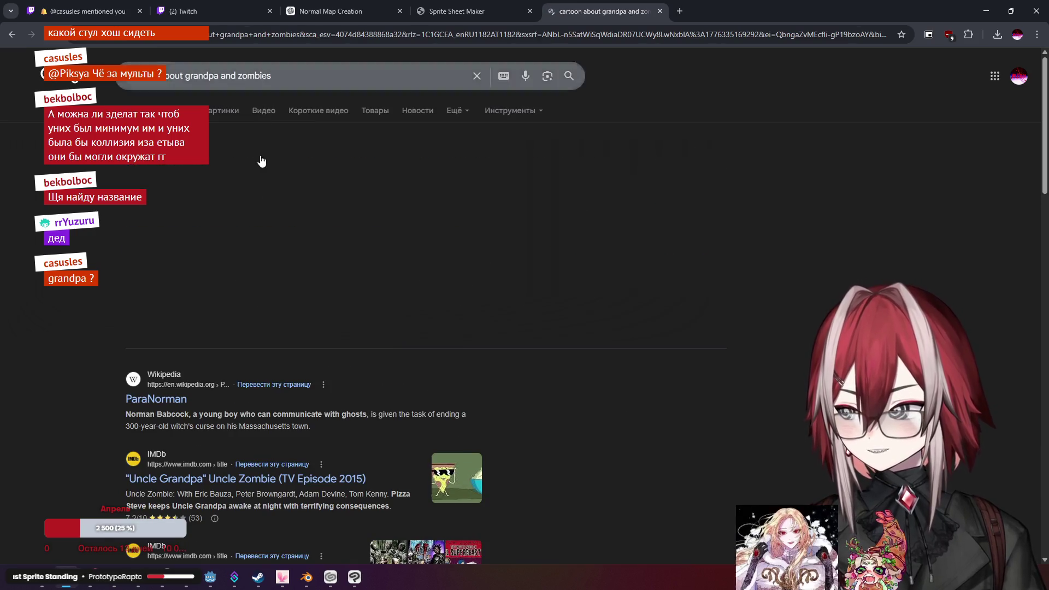
click(277, 315)
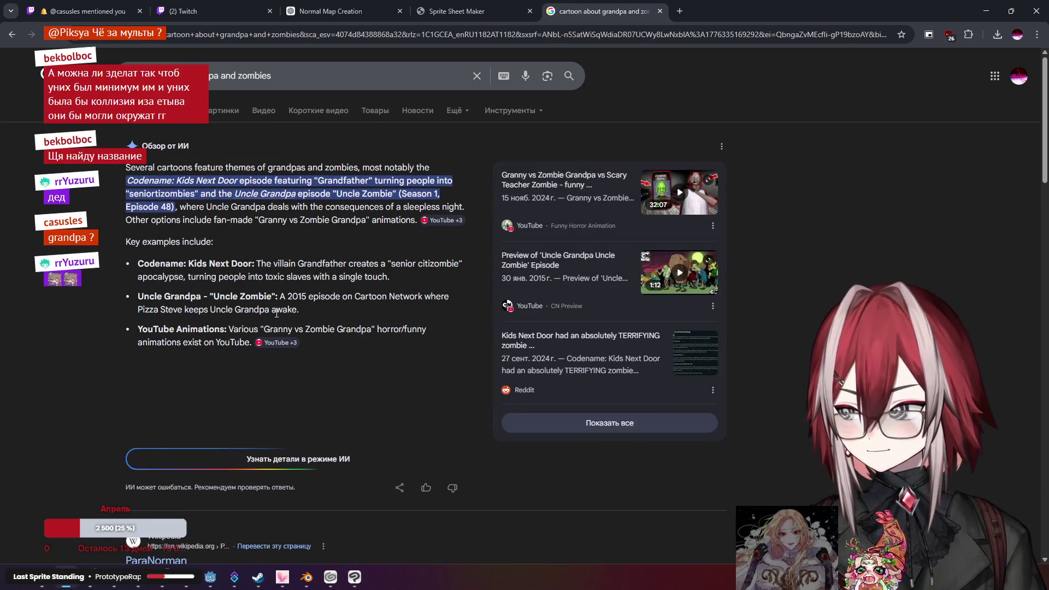
Refine the query to "cartoon trash about grandpa and zombies" and search again
click(164, 76)
text(old )
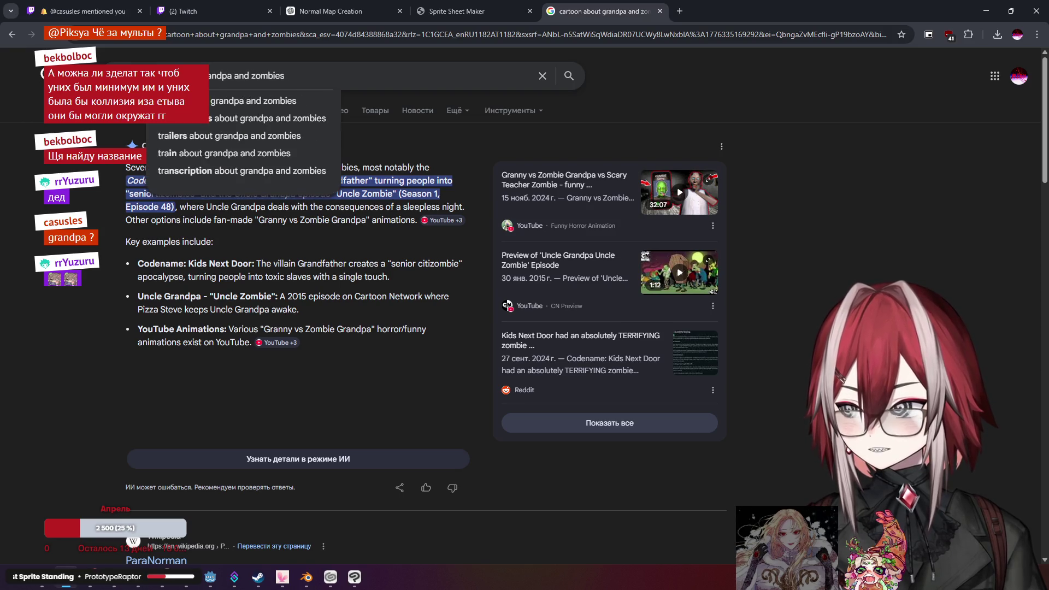
text(dutch)
key(BackSpace)
key(BackSpace)
key(BackSpace)
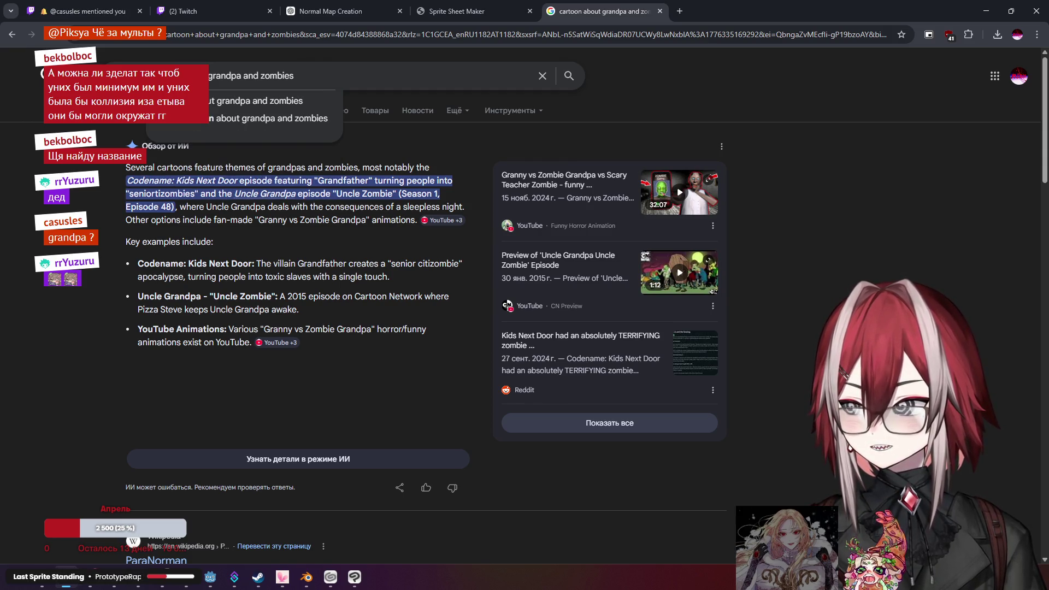
key(Return)
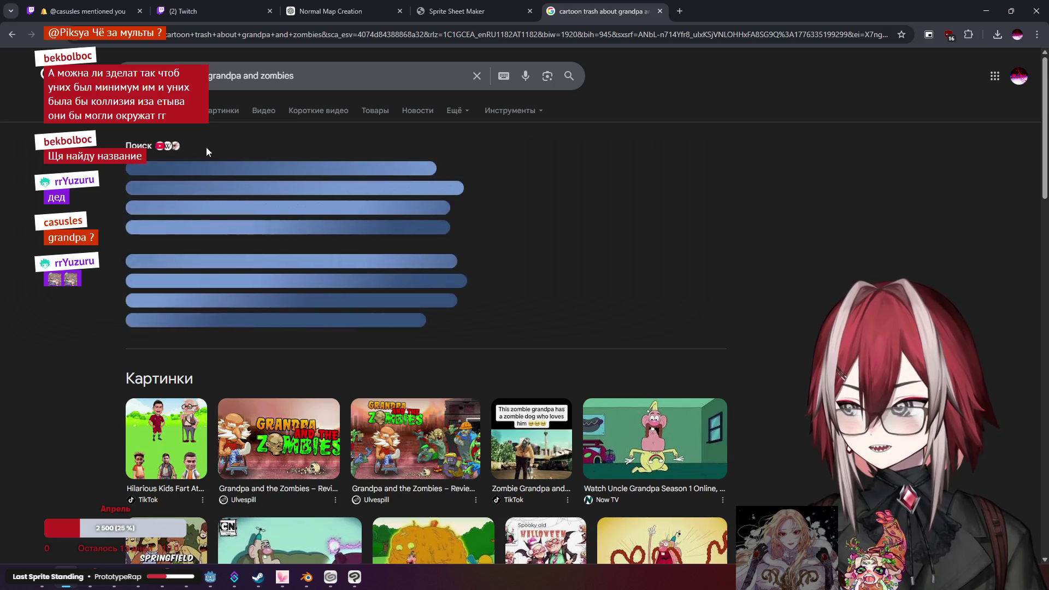
Expand the AI overview, then rerun the search with 'adoult' (adult) added to the query
click(250, 321)
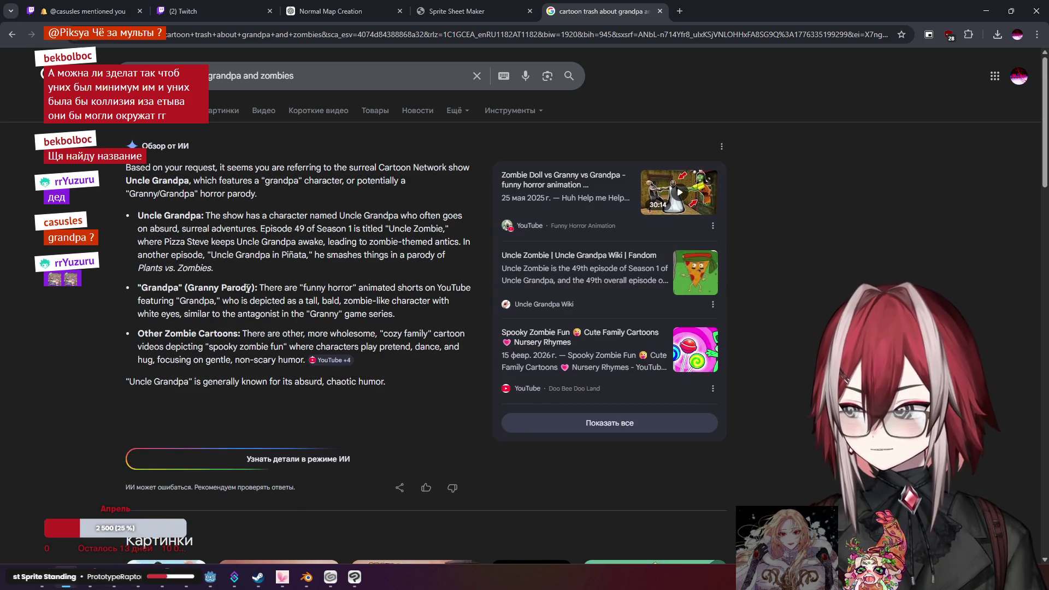
scroll(307, 304, down, 2)
scroll(307, 303, up, 2)
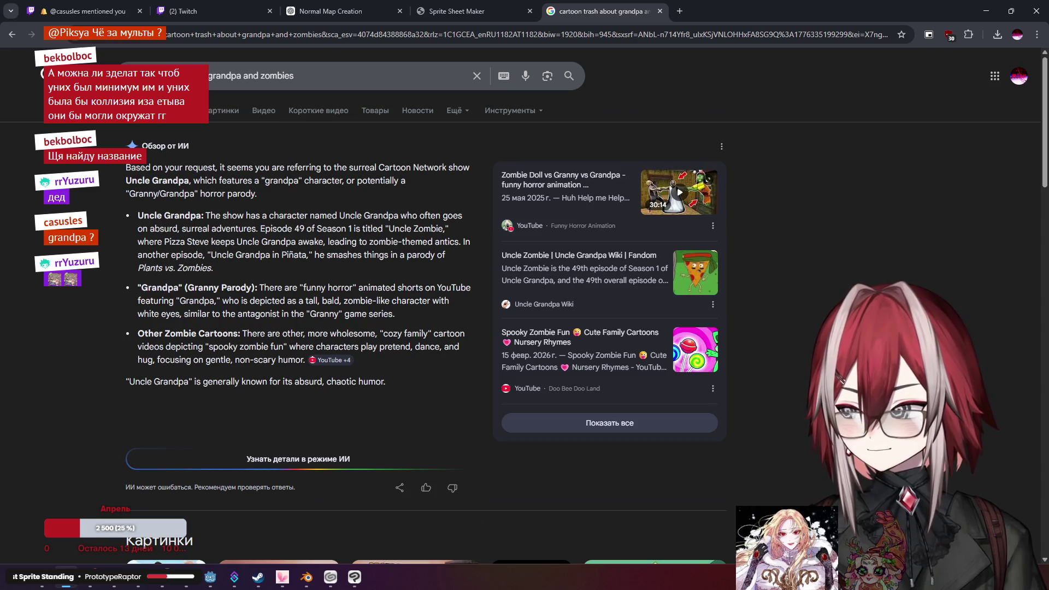
click(339, 75)
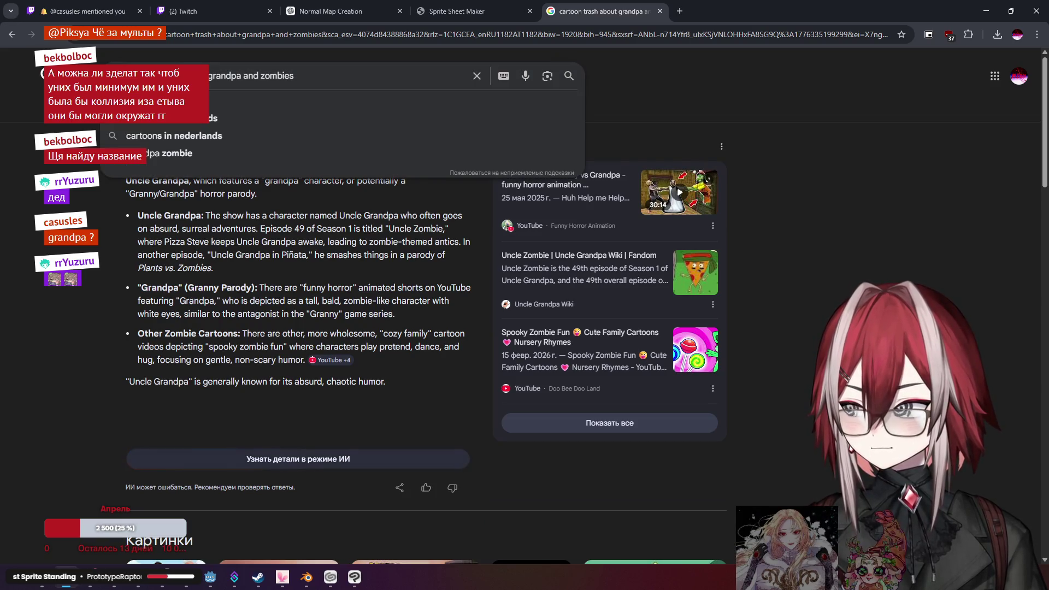
text(adoult)
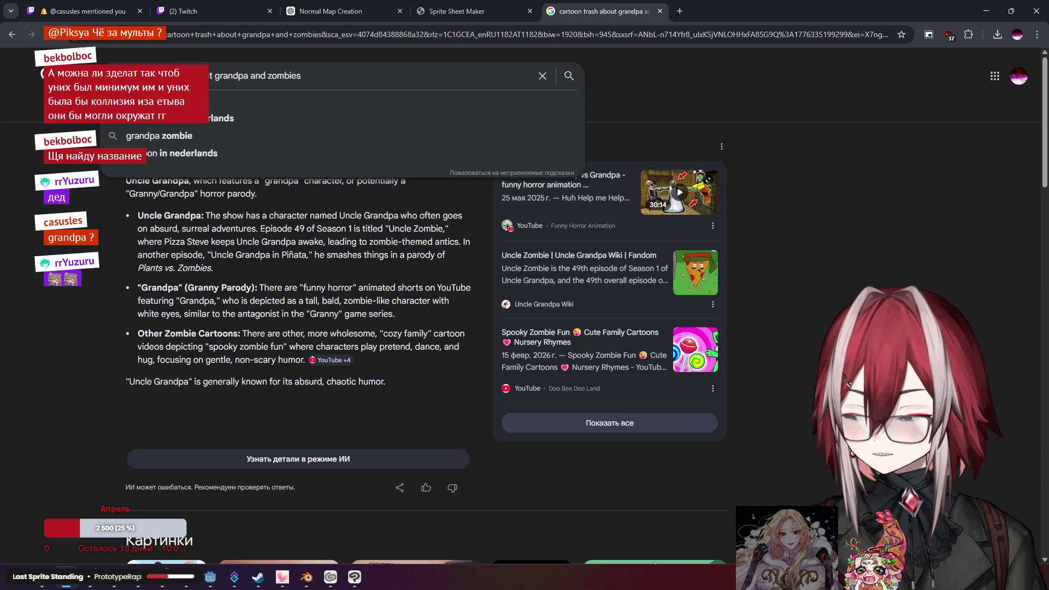
key(Return)
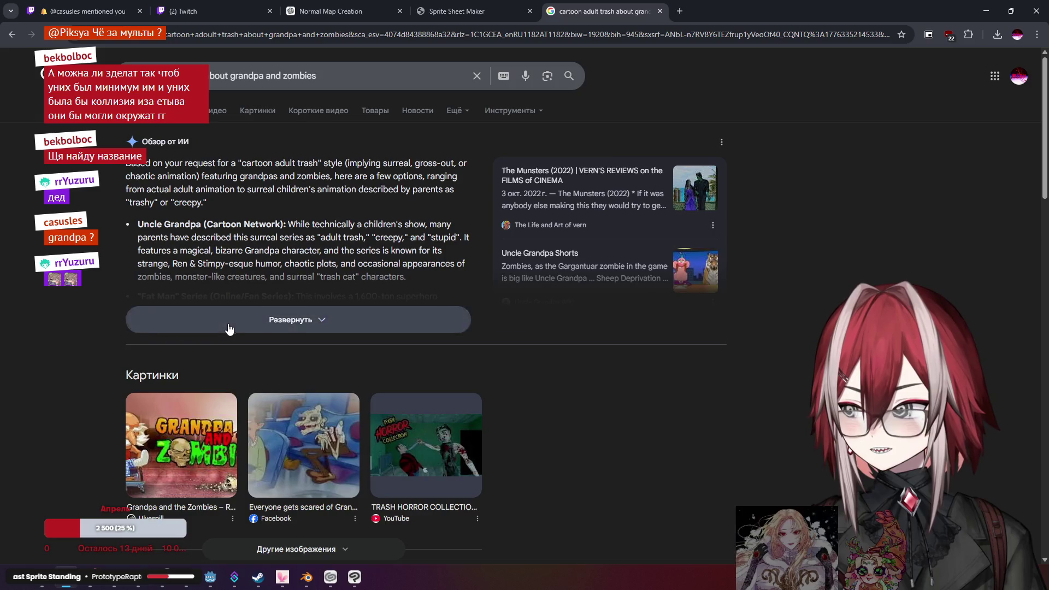
Expand the new AI overview, browse the image results, and close the search tab
click(262, 322)
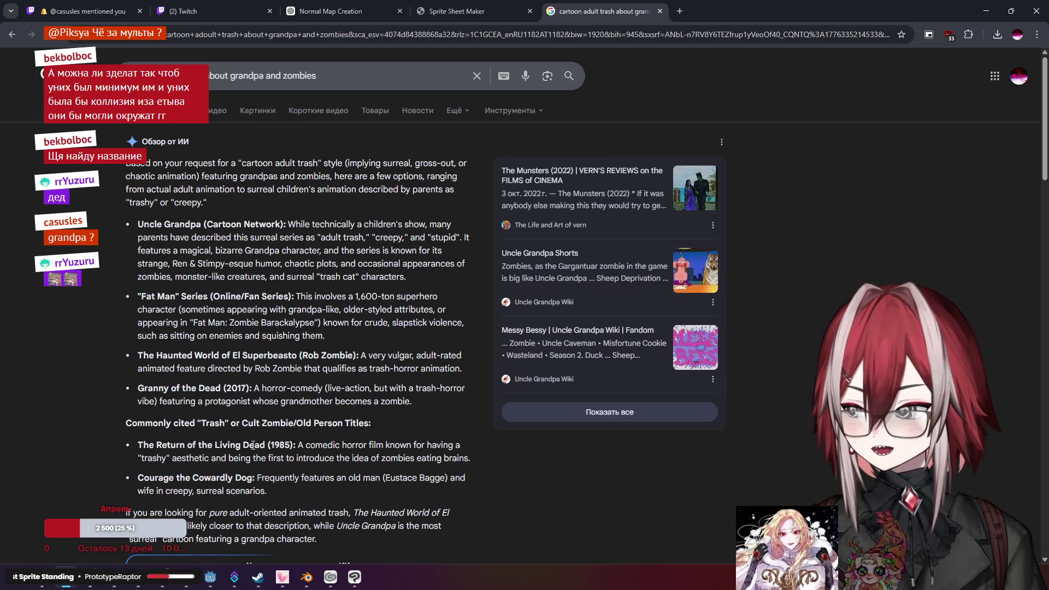
scroll(314, 389, down, 15)
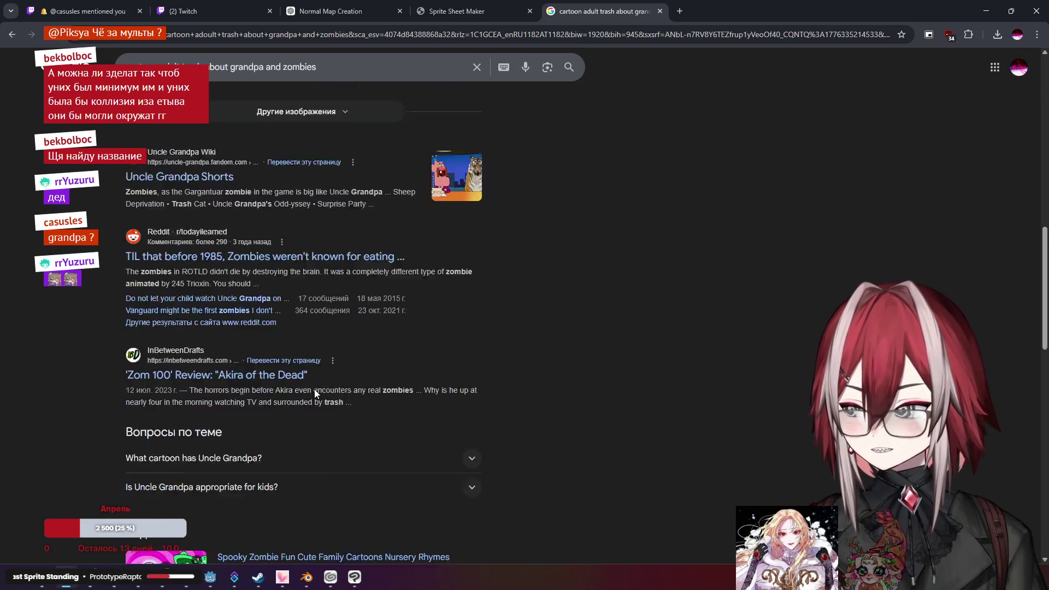
scroll(327, 365, up, 15)
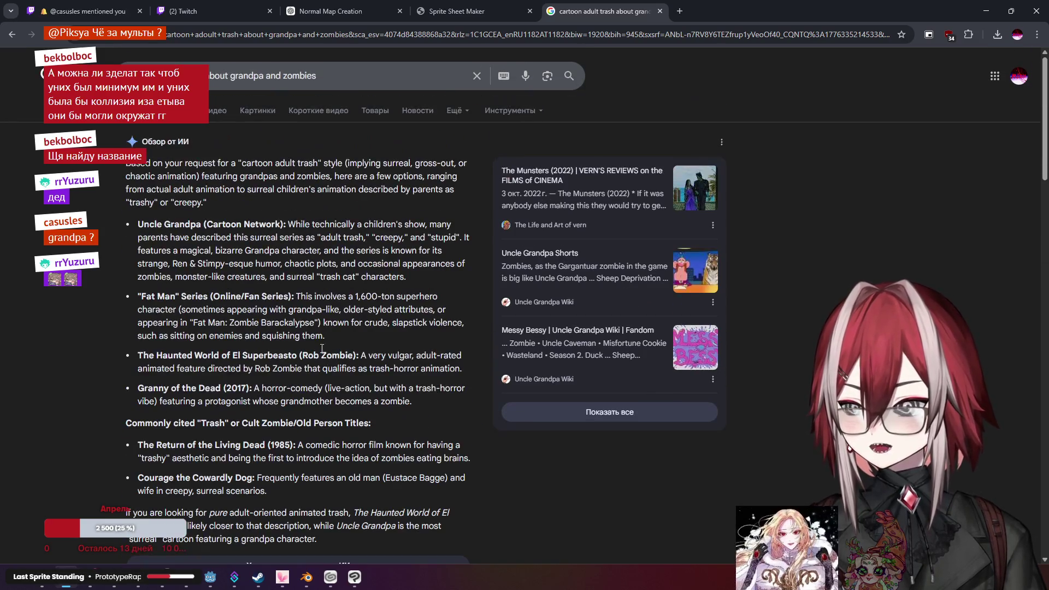
click(258, 111)
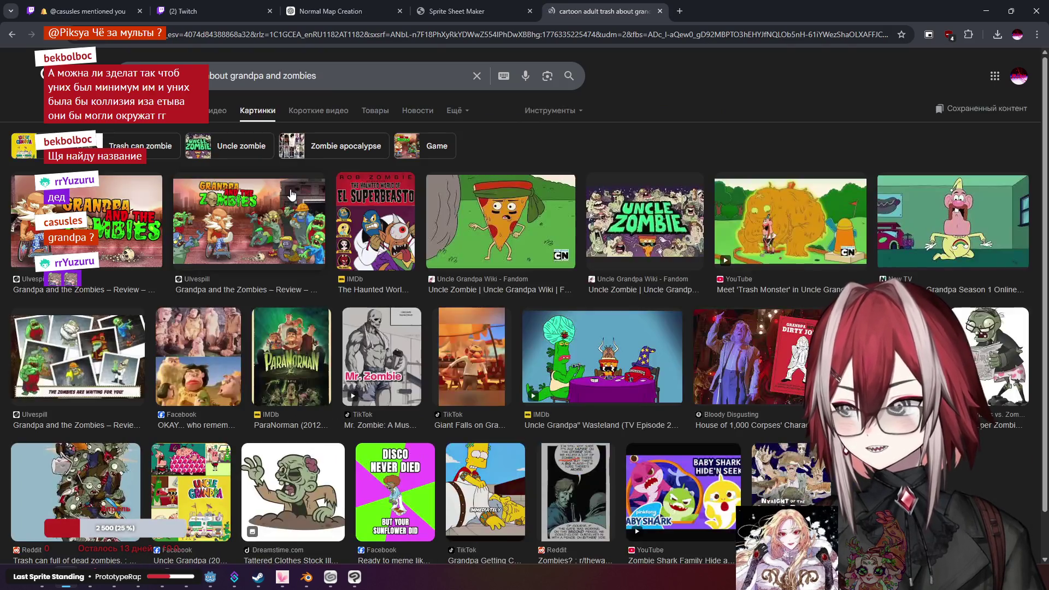
scroll(439, 245, down, 1)
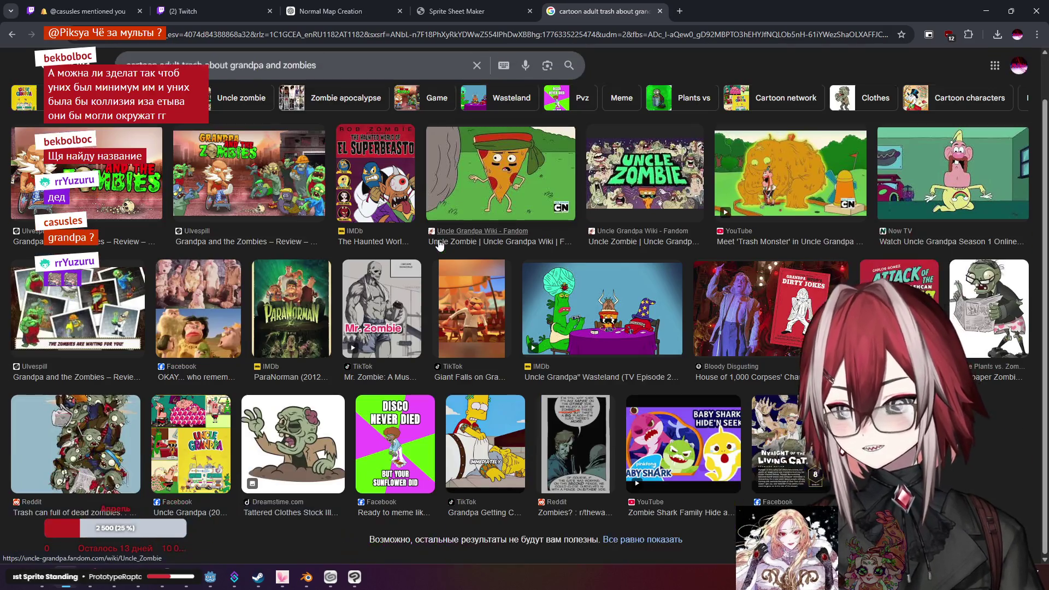
scroll(513, 137, up, 1)
key(ctrl+w)
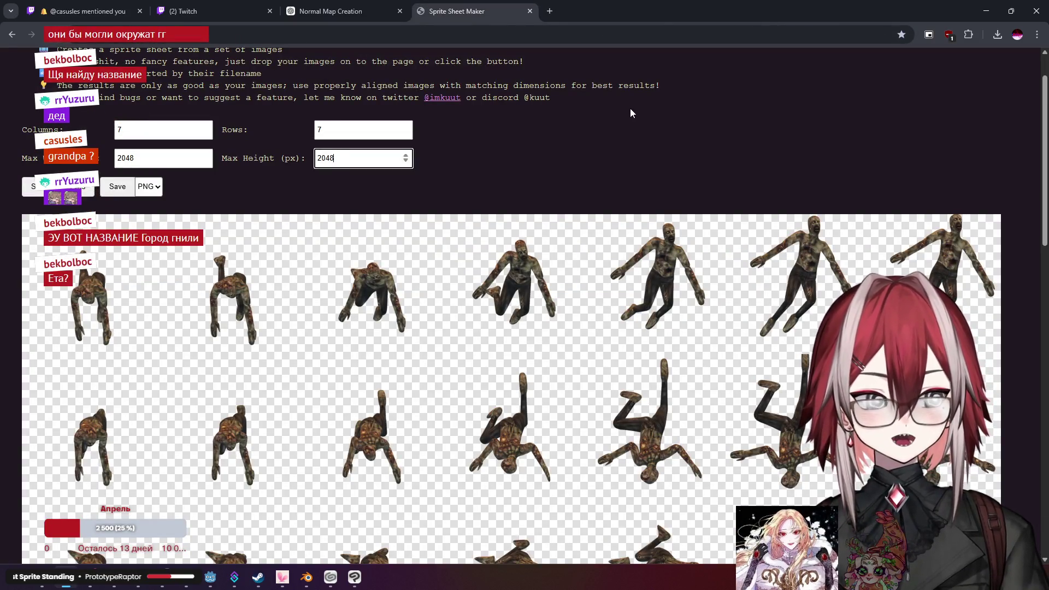
Search Google for 'город гнили' in a new tab
click(549, 10)
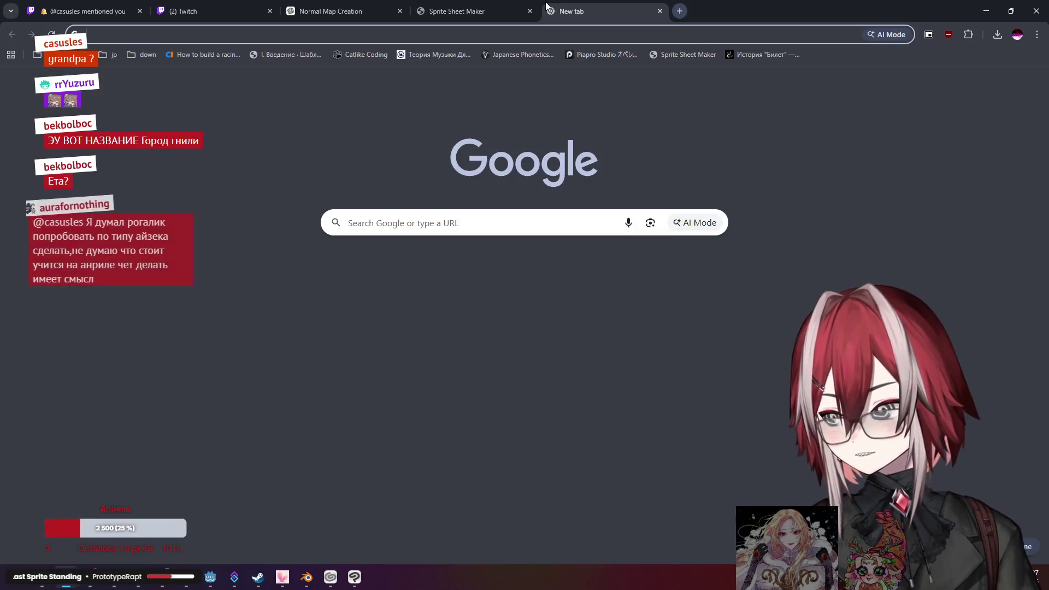
text(город гнили)
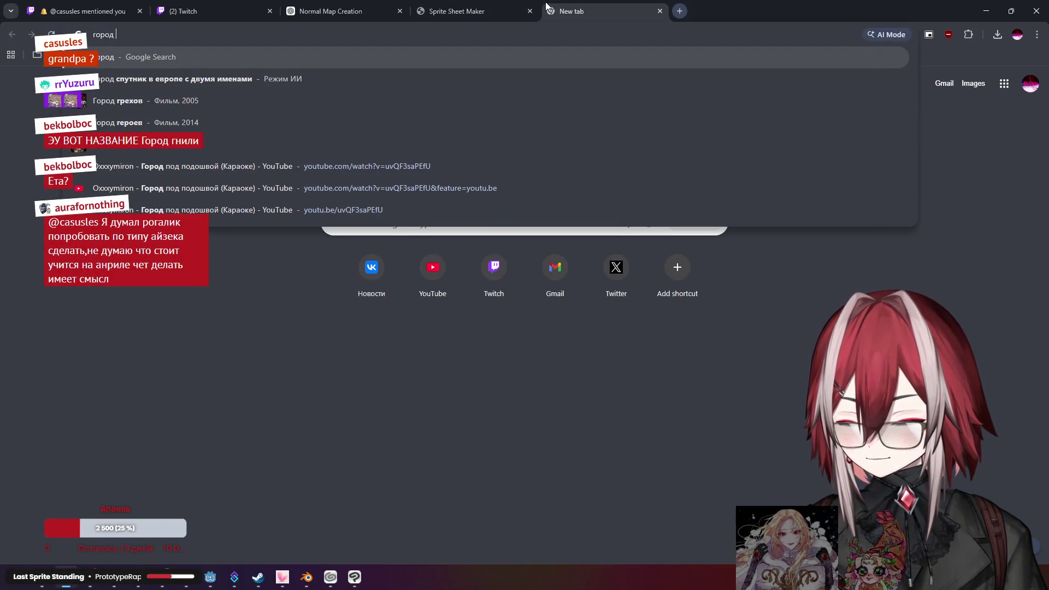
key(Return)
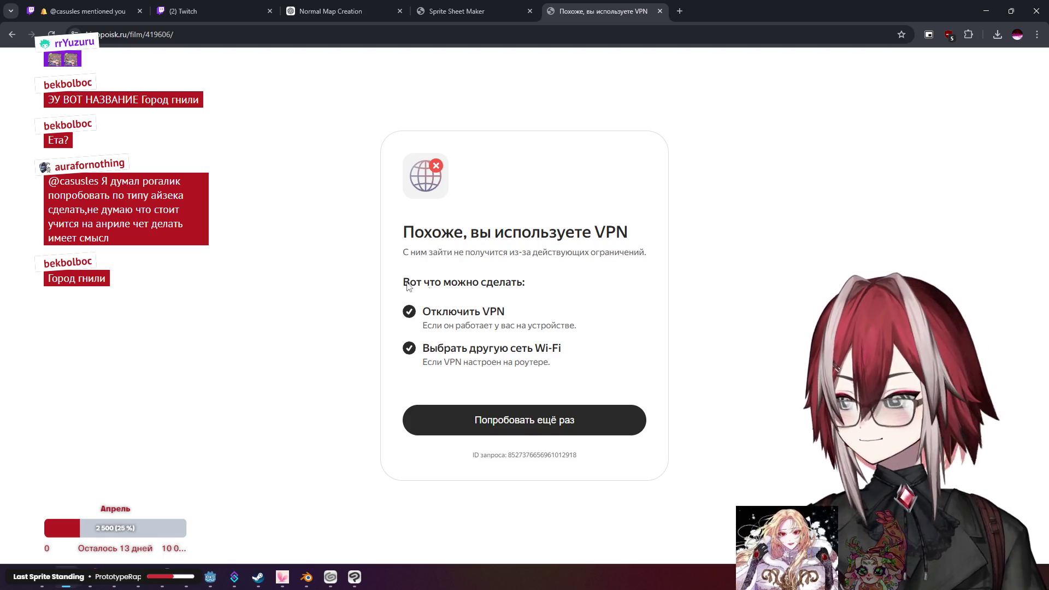
key(alt+Left)
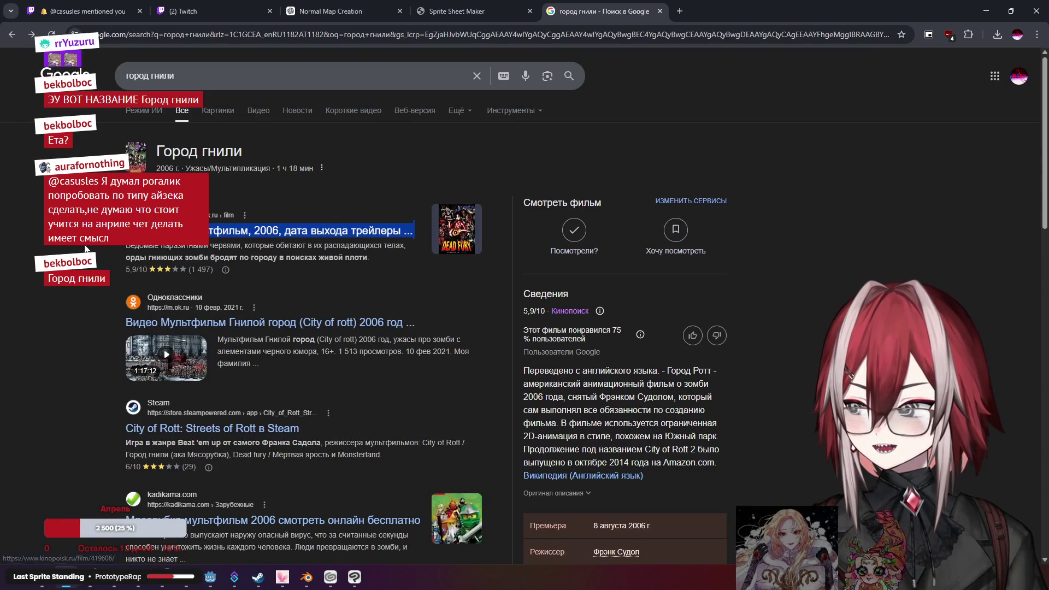
scroll(254, 303, down, 3)
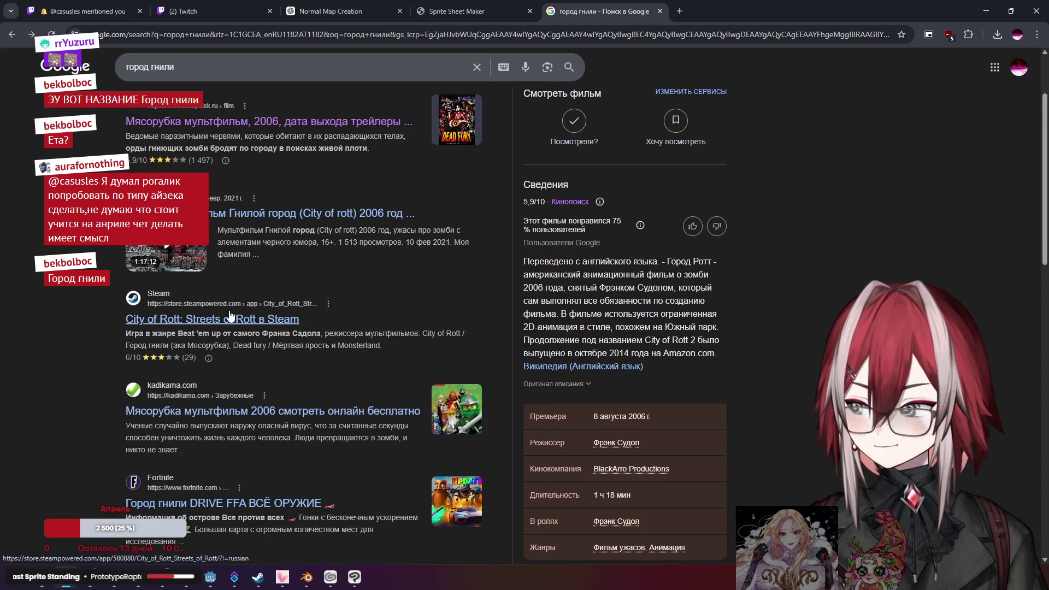
scroll(202, 367, down, 1)
scroll(226, 383, up, 4)
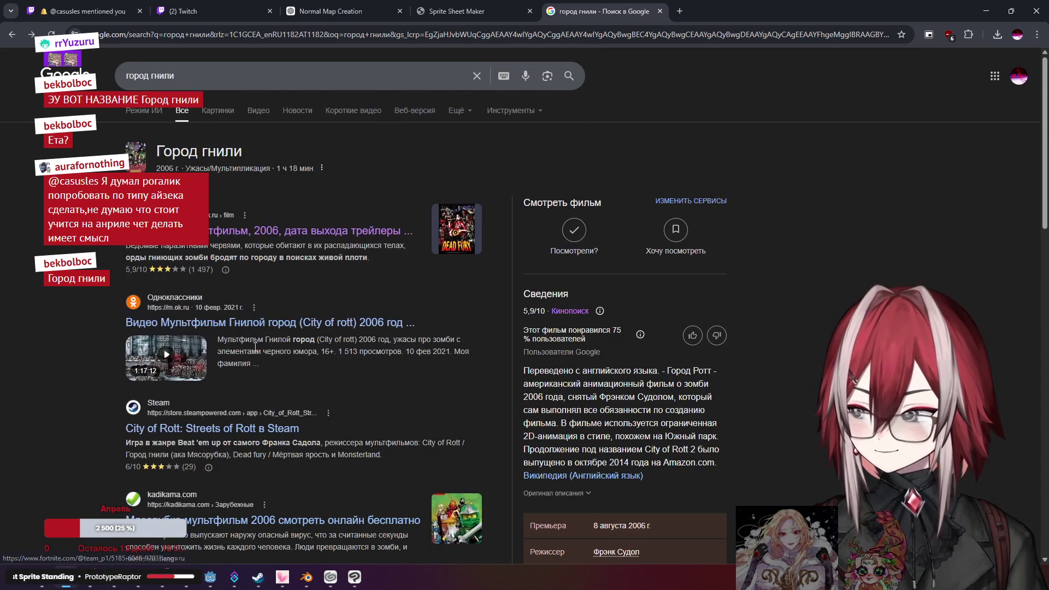
Preview several 'город гнили' image results, including the Зона Ужасов and VK images
click(227, 117)
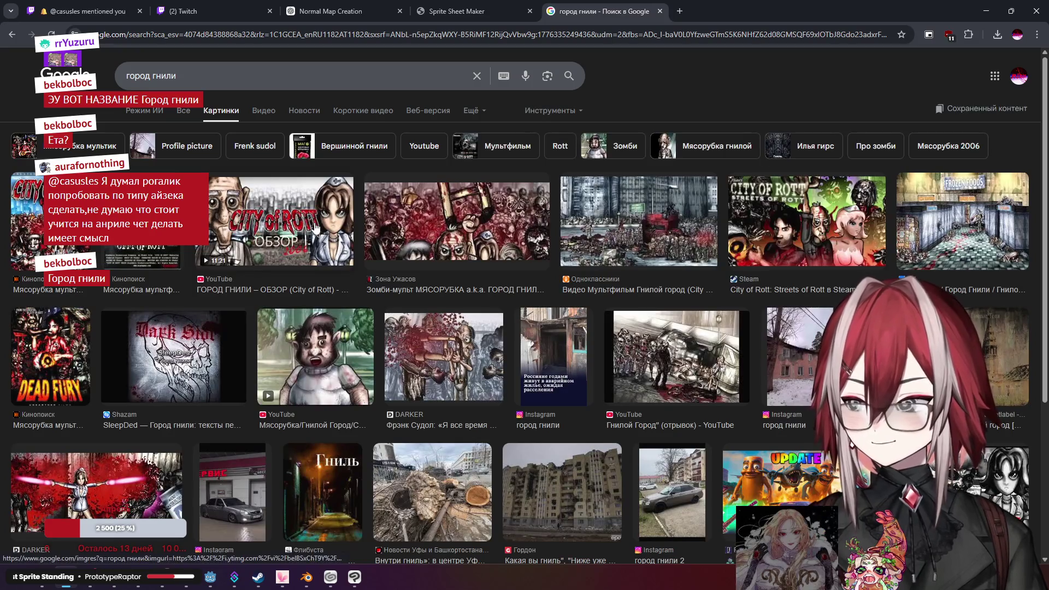
click(648, 232)
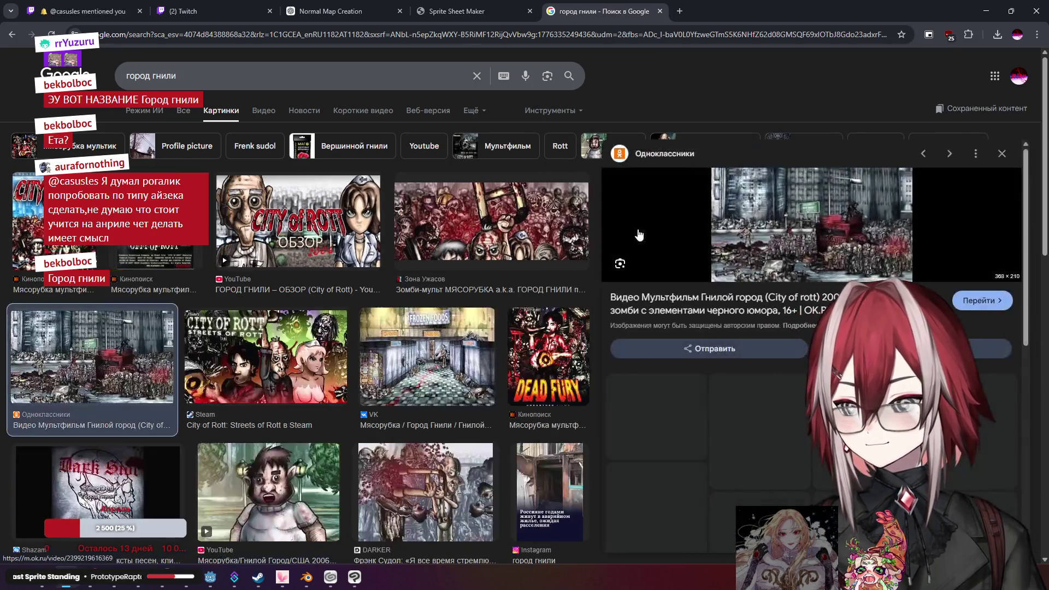
click(298, 221)
click(443, 224)
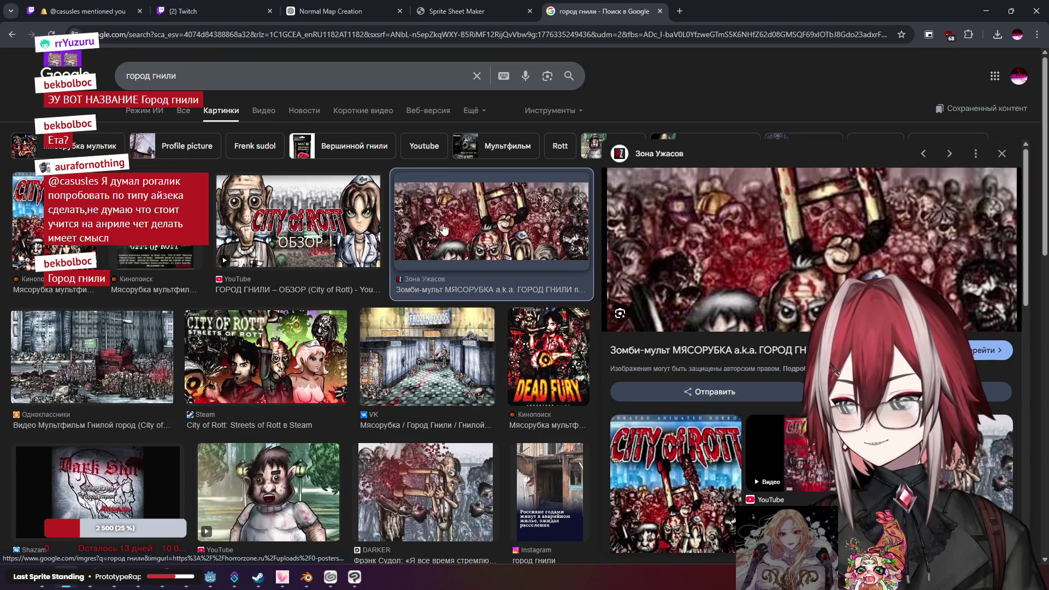
click(407, 350)
click(407, 351)
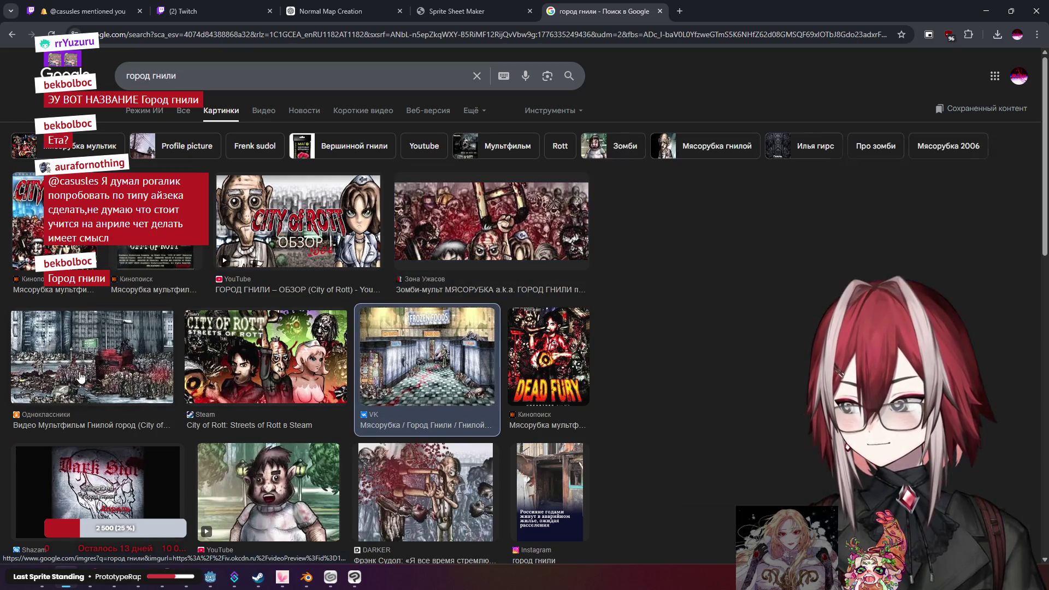
click(85, 371)
click(457, 252)
Close the Google search tab and minimize Chrome to return to Godot
scroll(427, 239, down, 3)
scroll(492, 181, up, 3)
middle_click(611, 16)
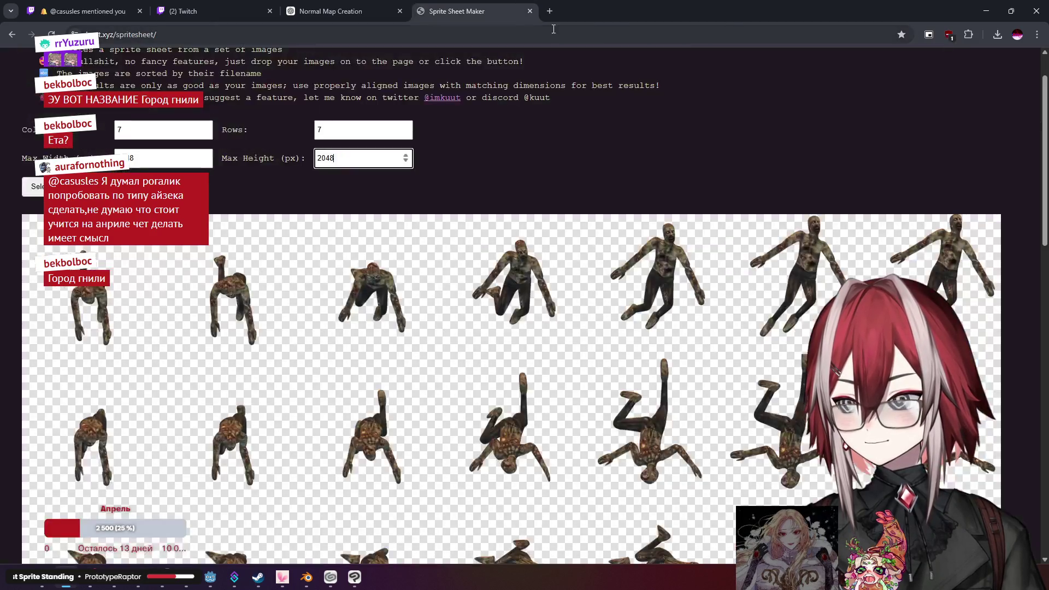
click(987, 11)
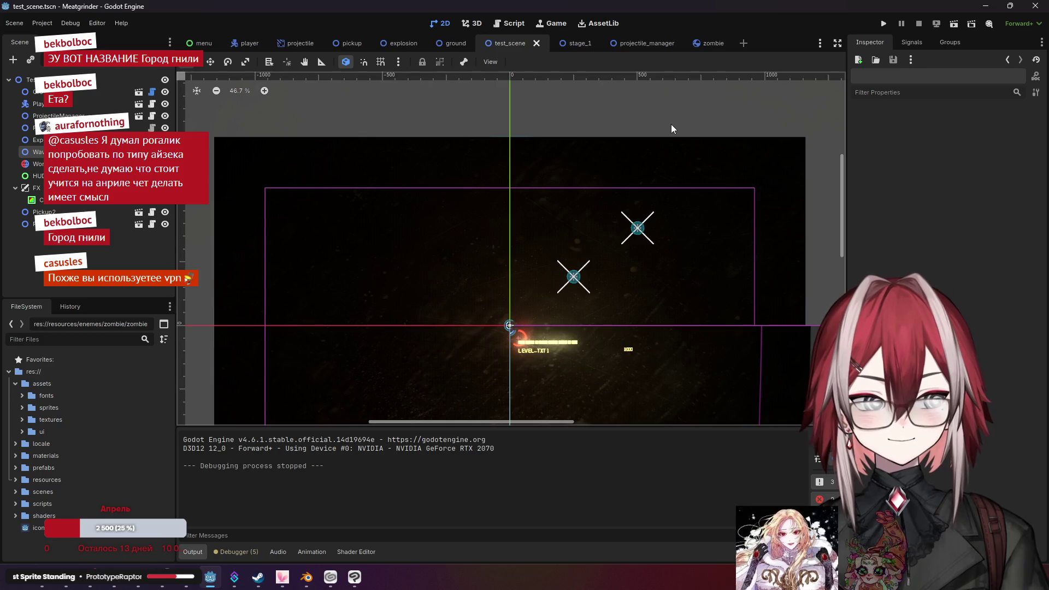
Switch to the zombie scene and select its AnimatedSprite2D node
scroll(602, 173, up, 2)
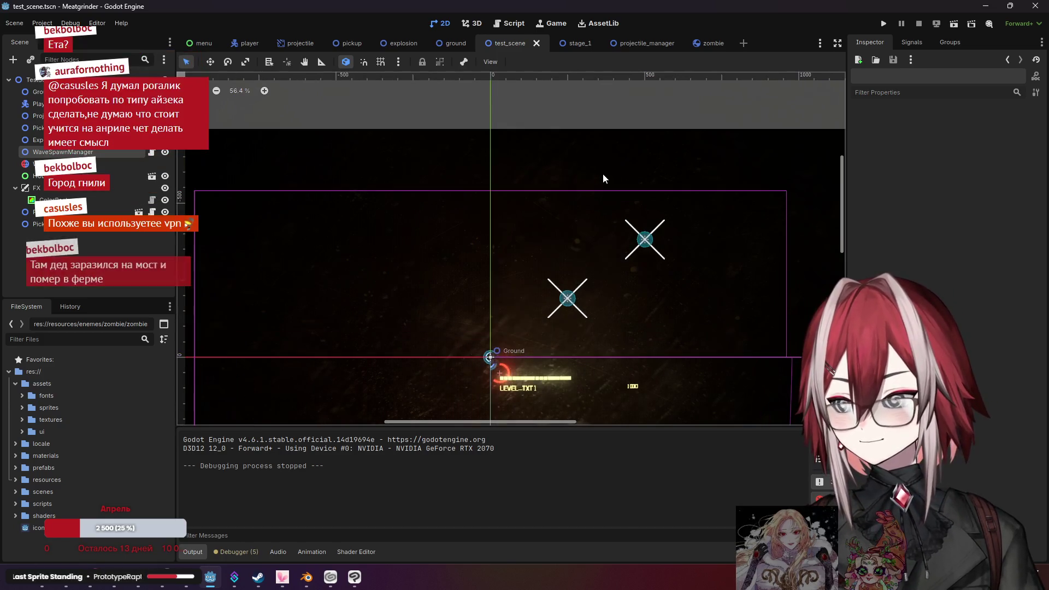
scroll(611, 270, down, 1)
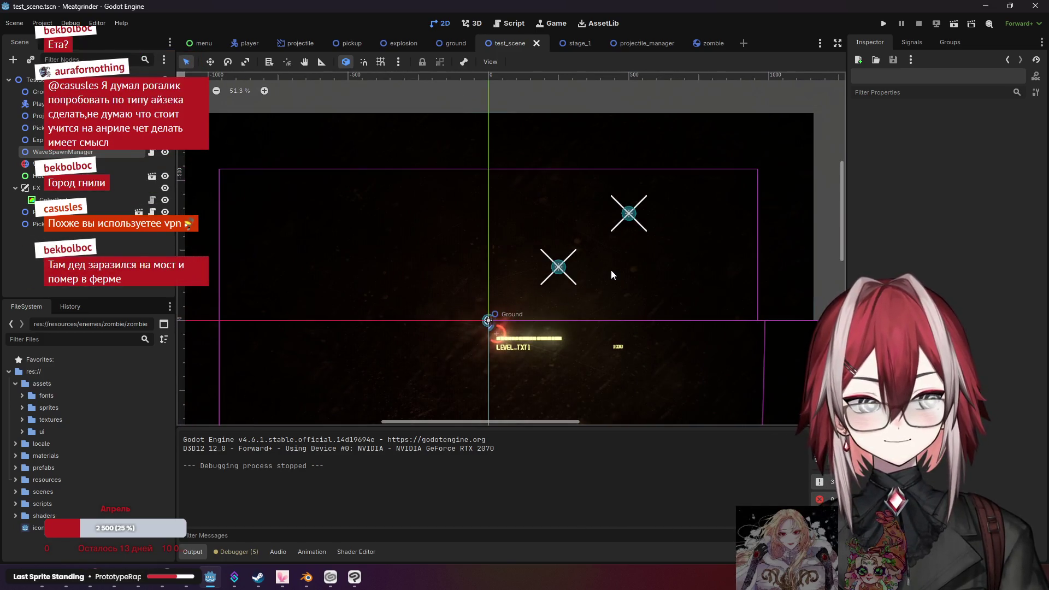
scroll(611, 270, down, 1)
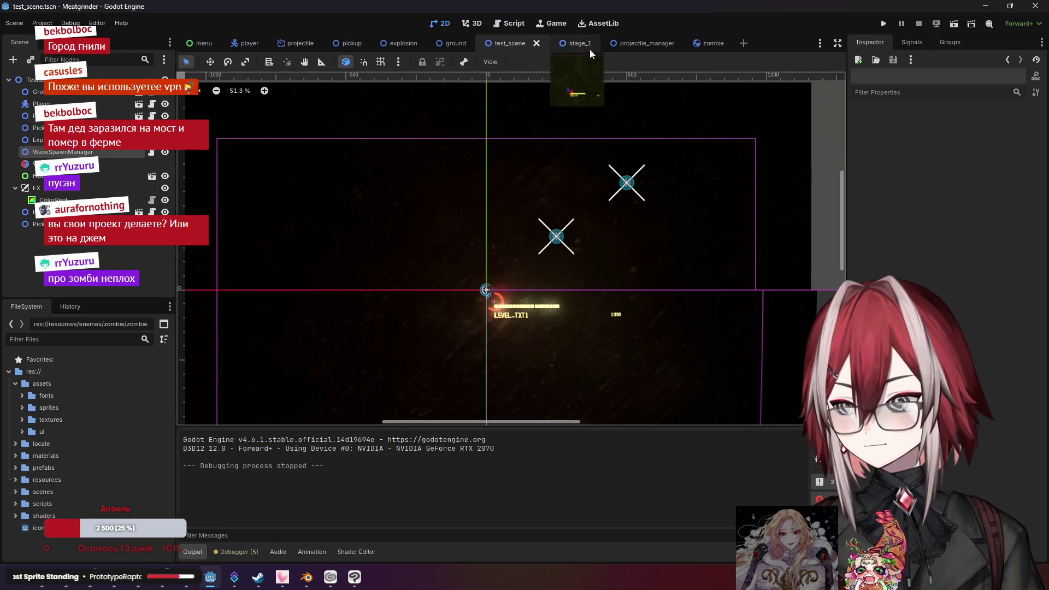
click(709, 48)
click(38, 91)
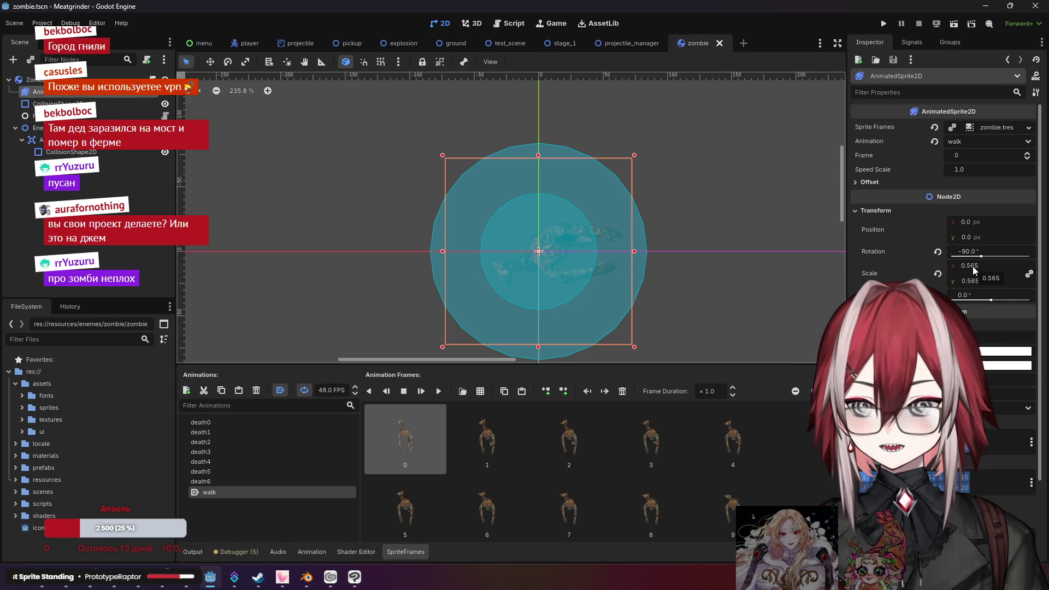
Scale the zombie's AnimatedSprite2D to 0.5, then down to 0.4, and deselect it
click(972, 266)
text(0.5)
key(Return)
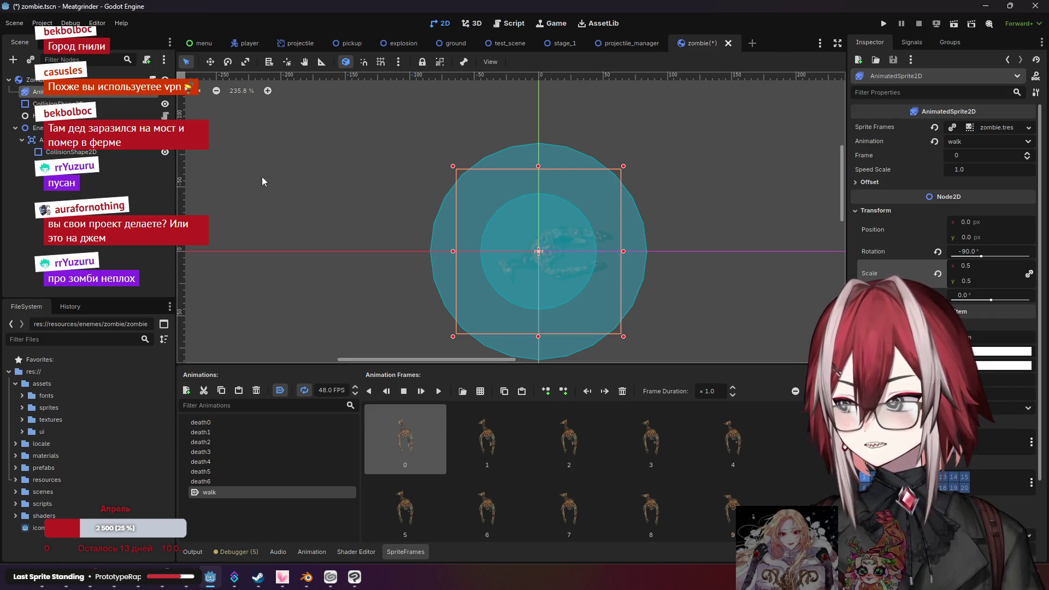
click(978, 265)
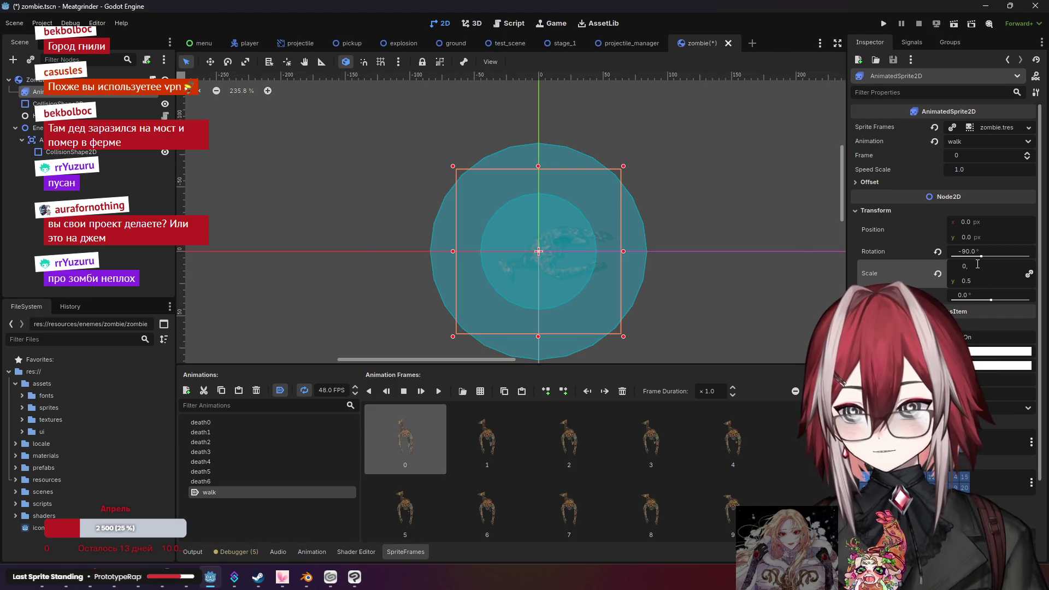
text(0.4)
key(Return)
key(Escape)
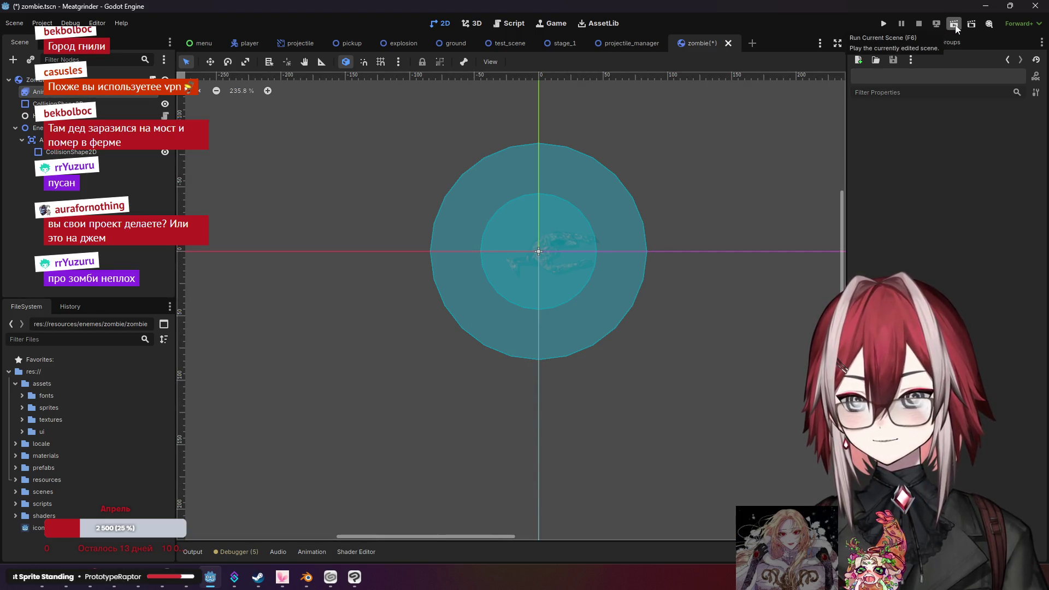
click(885, 23)
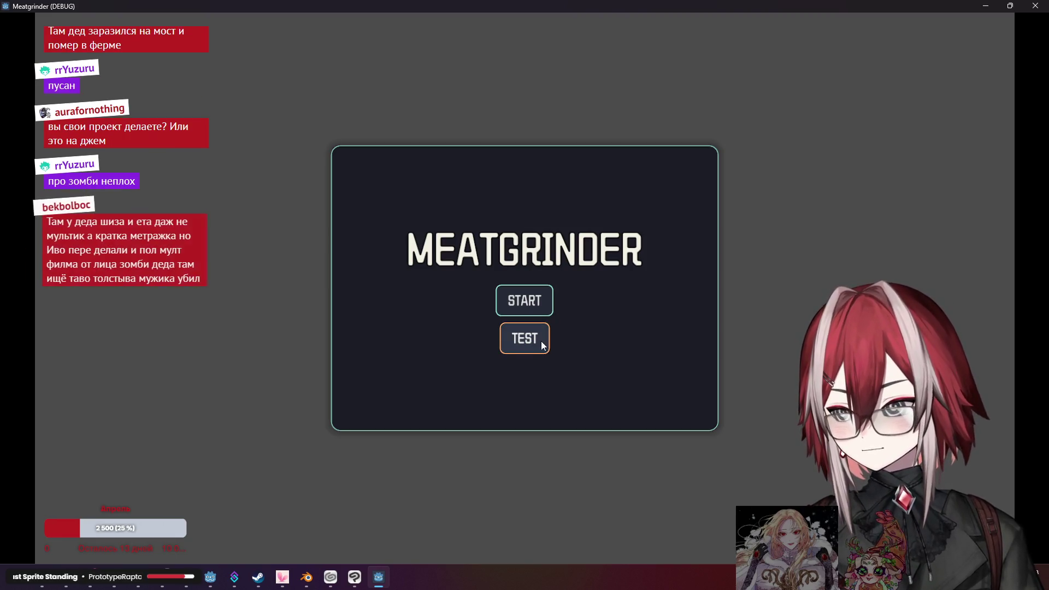
click(528, 345)
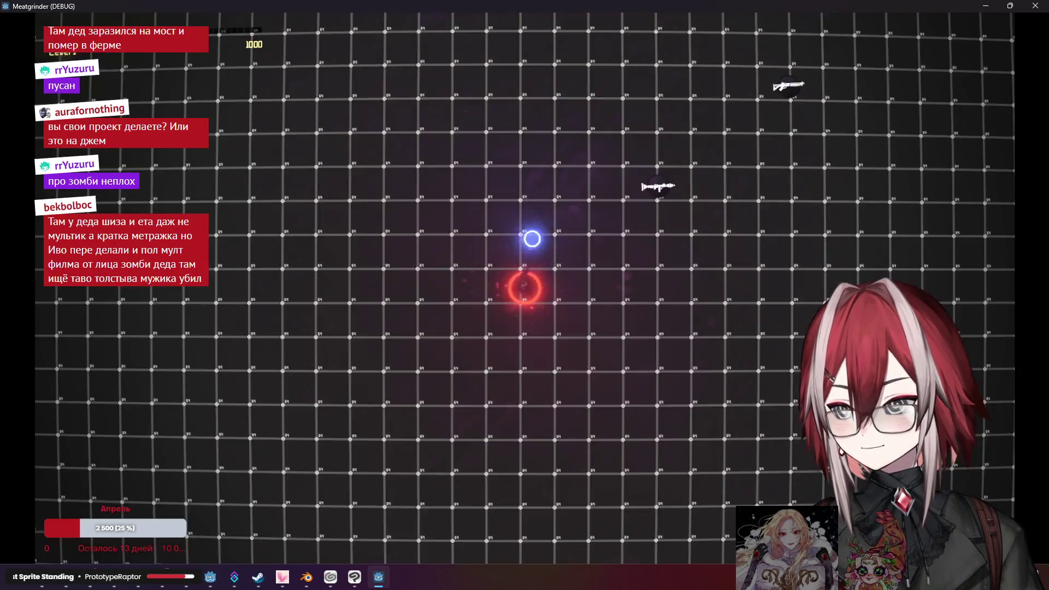
key(s)
key(d)
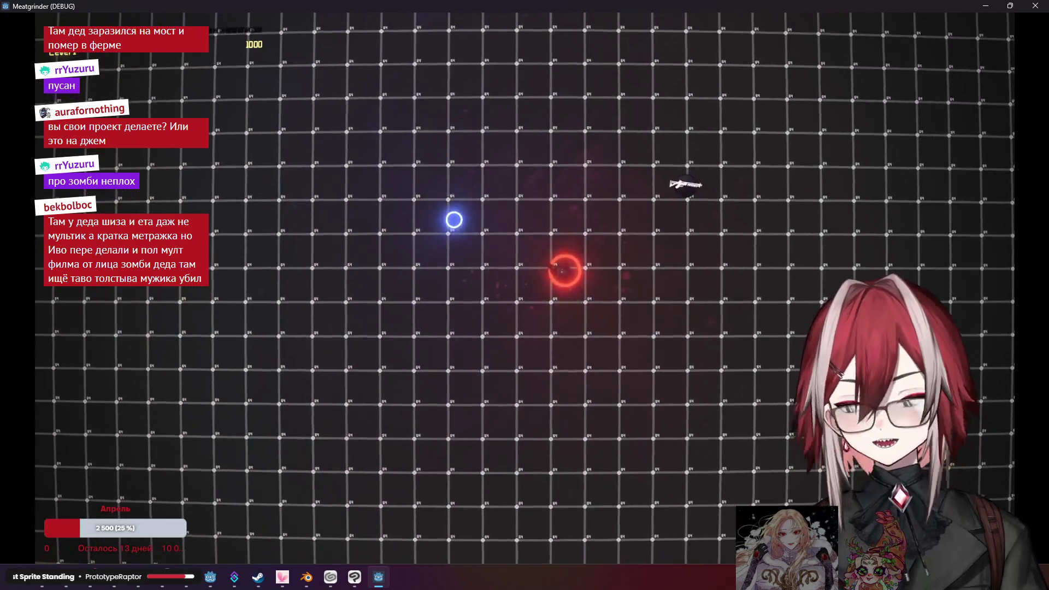
key(d)
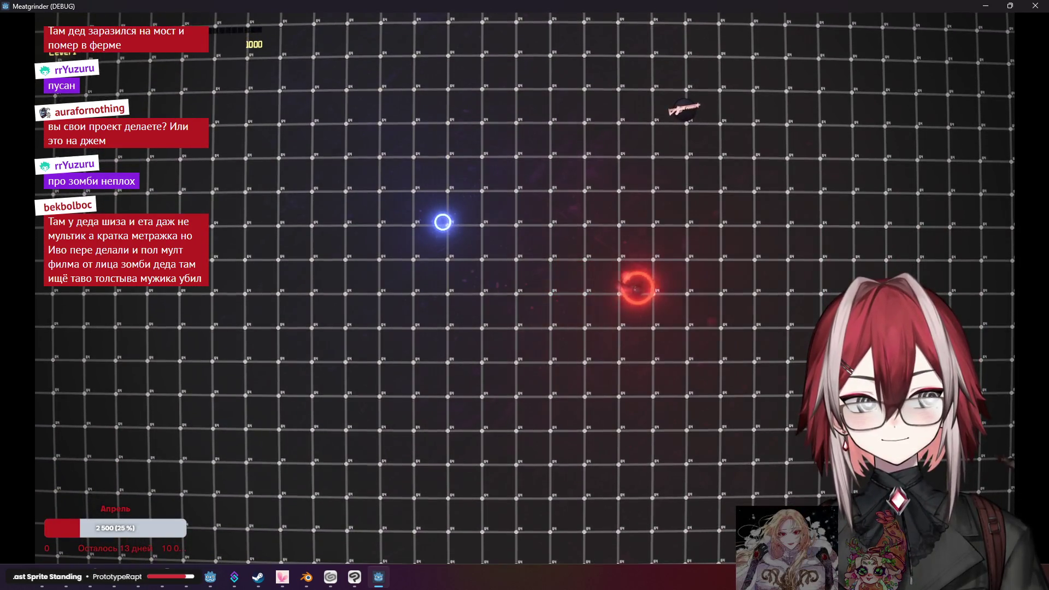
key(a)
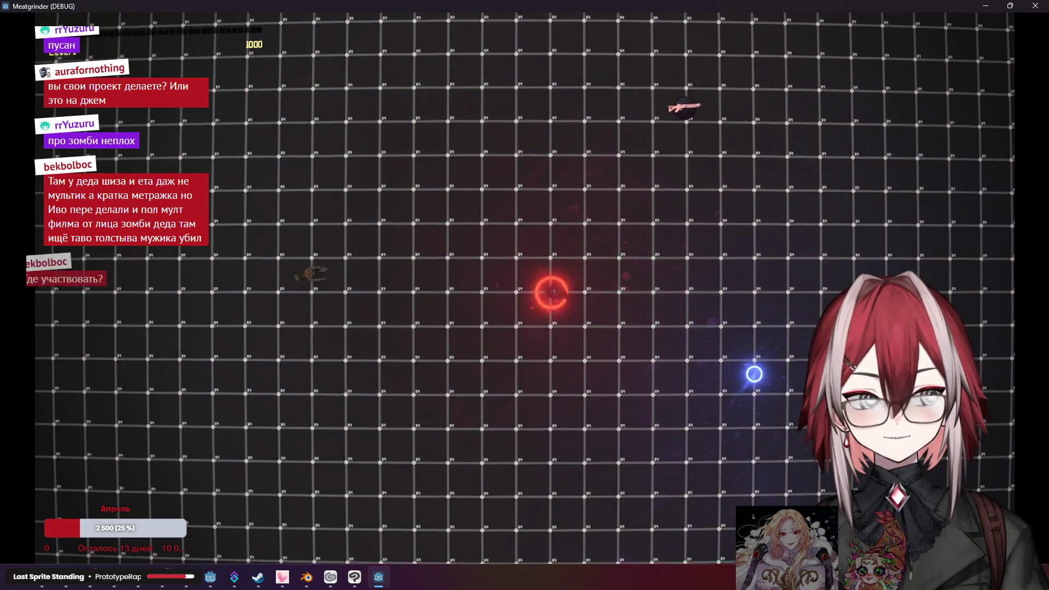
key(s)
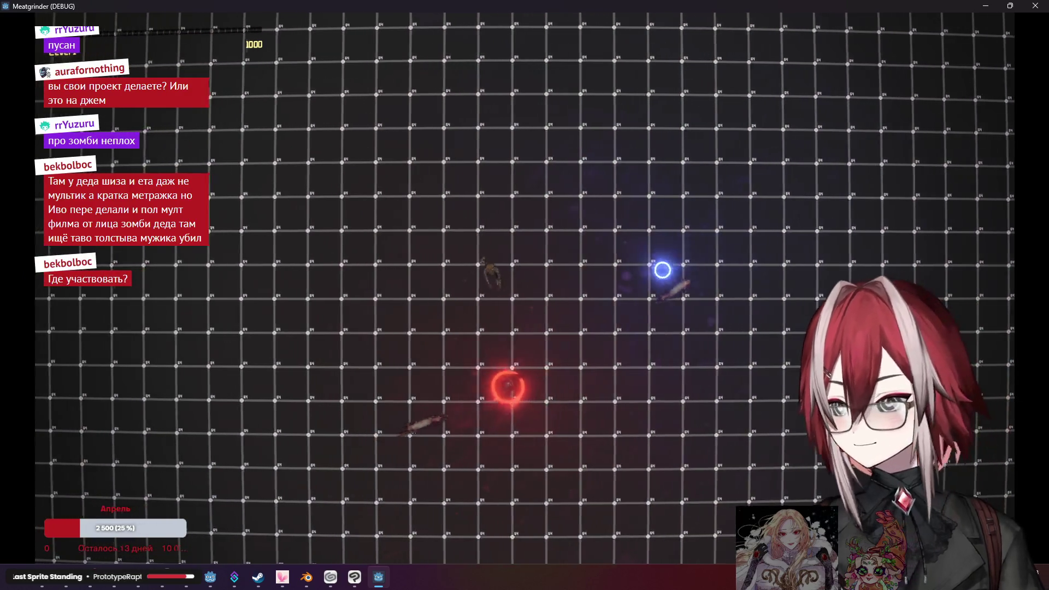
key(w)
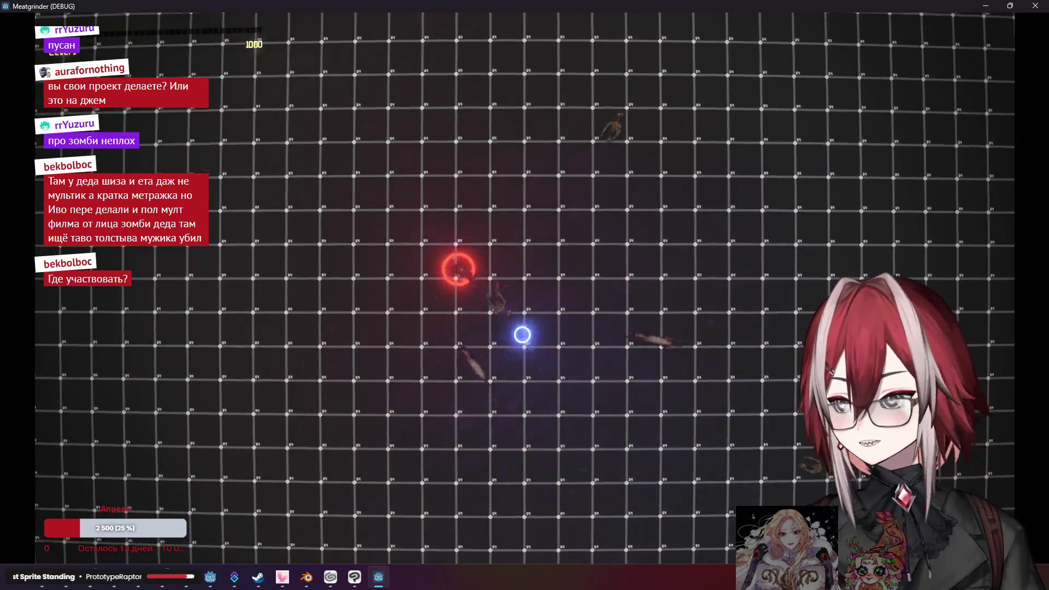
key(a)
click(468, 363)
key(a)
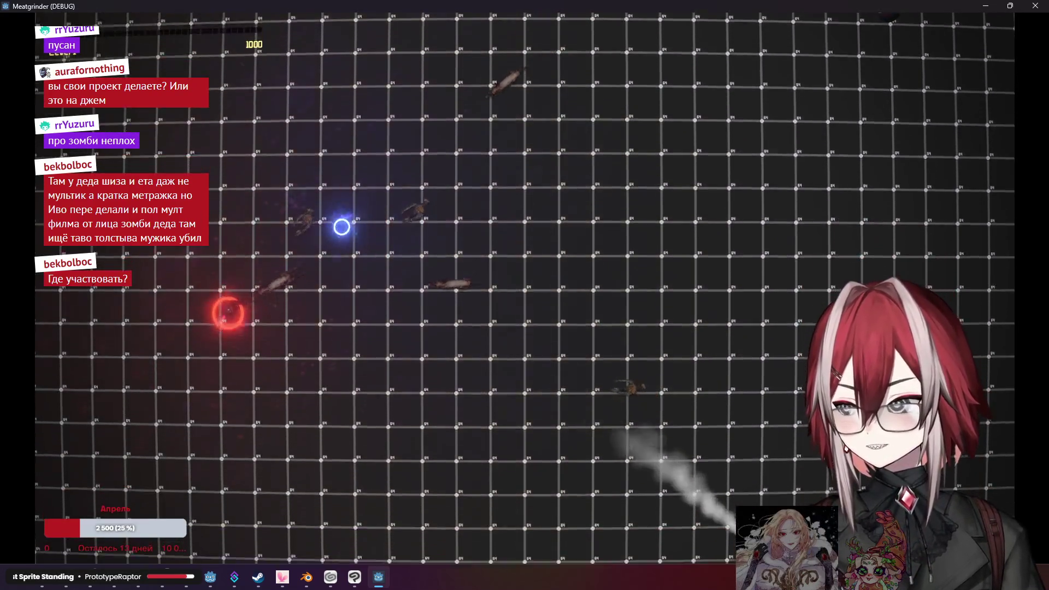
key(s)
key(d)
click(360, 301)
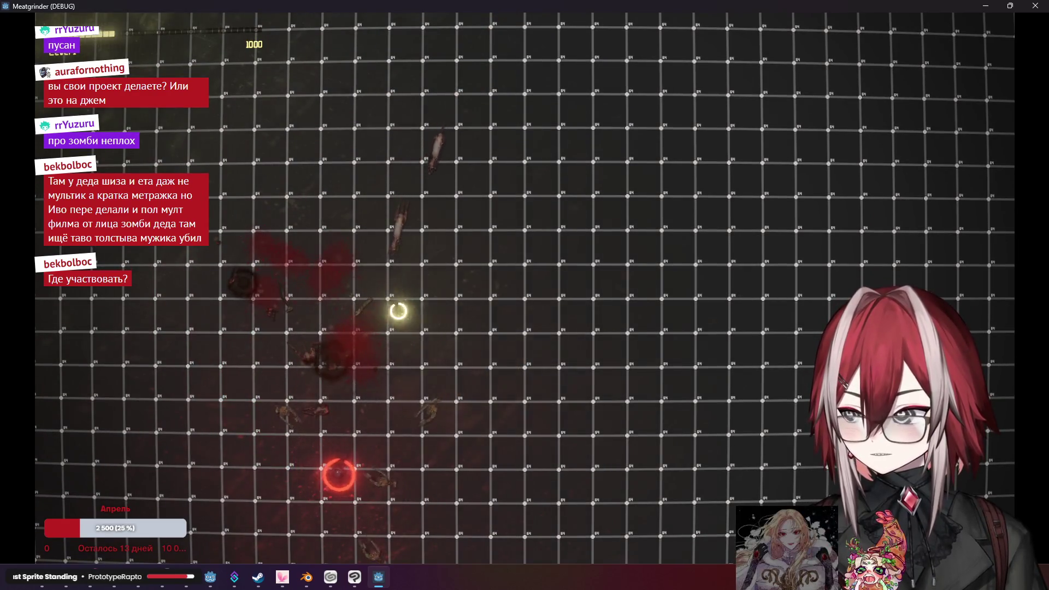
key(w)
click(339, 438)
key(d)
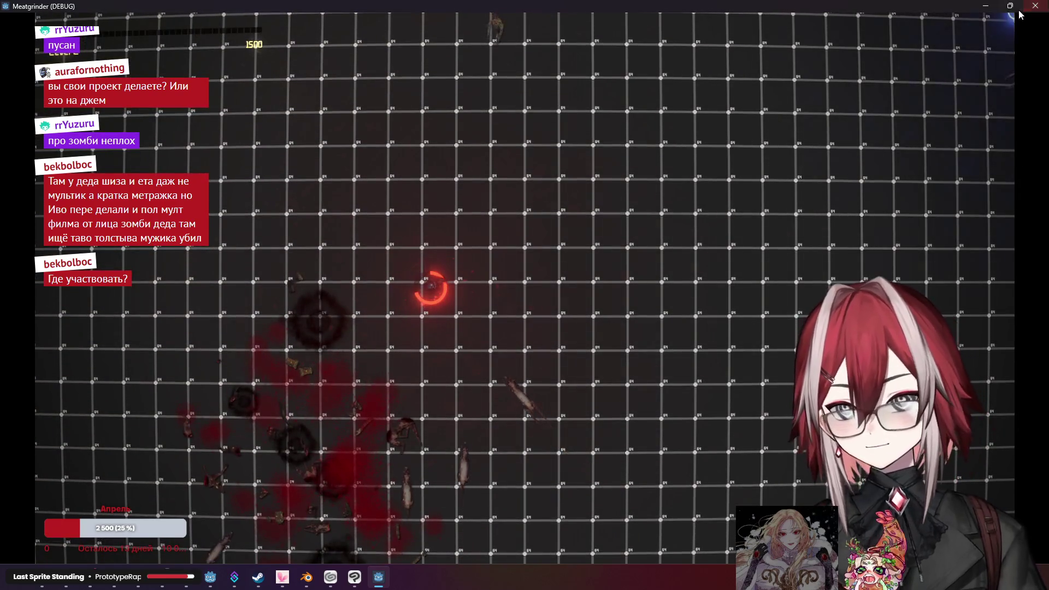
key(Escape)
click(538, 252)
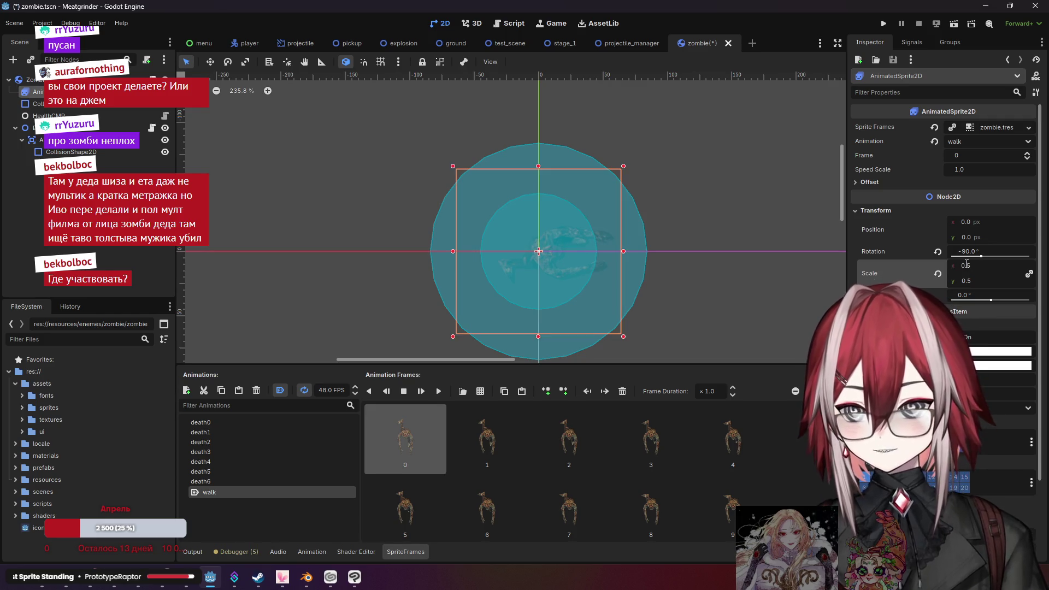
Run the project again and start the test arena
click(709, 87)
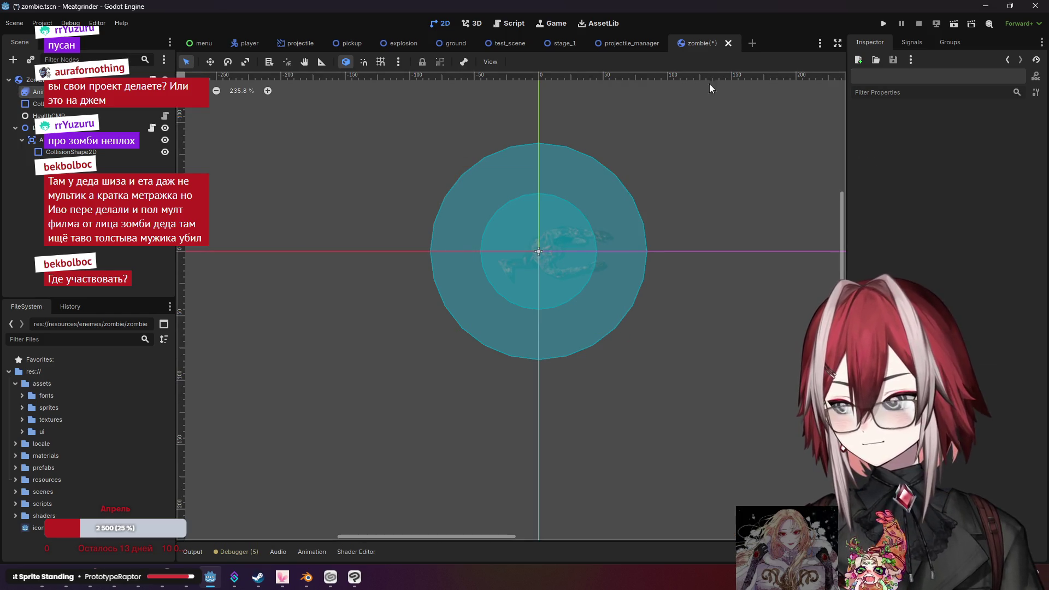
click(890, 21)
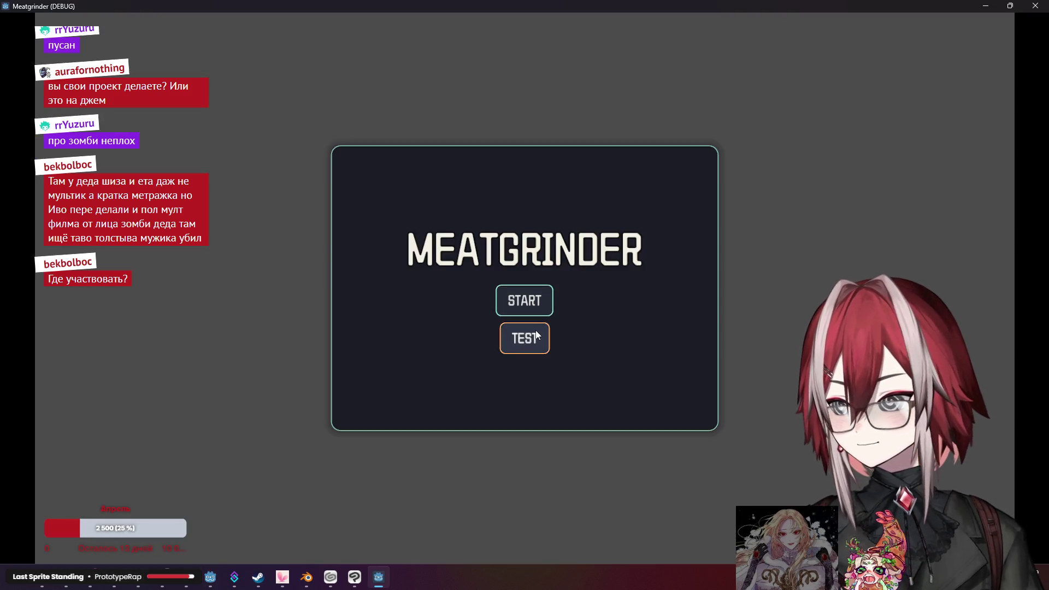
click(536, 331)
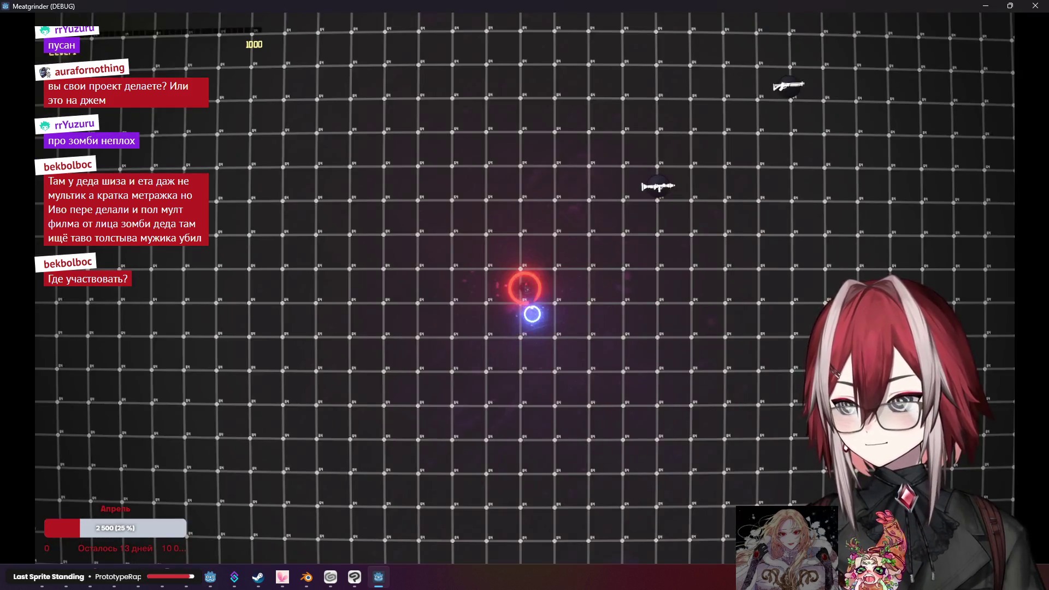
Fight the zombie wave with WASD movement across the arena, then close the game
key(d)
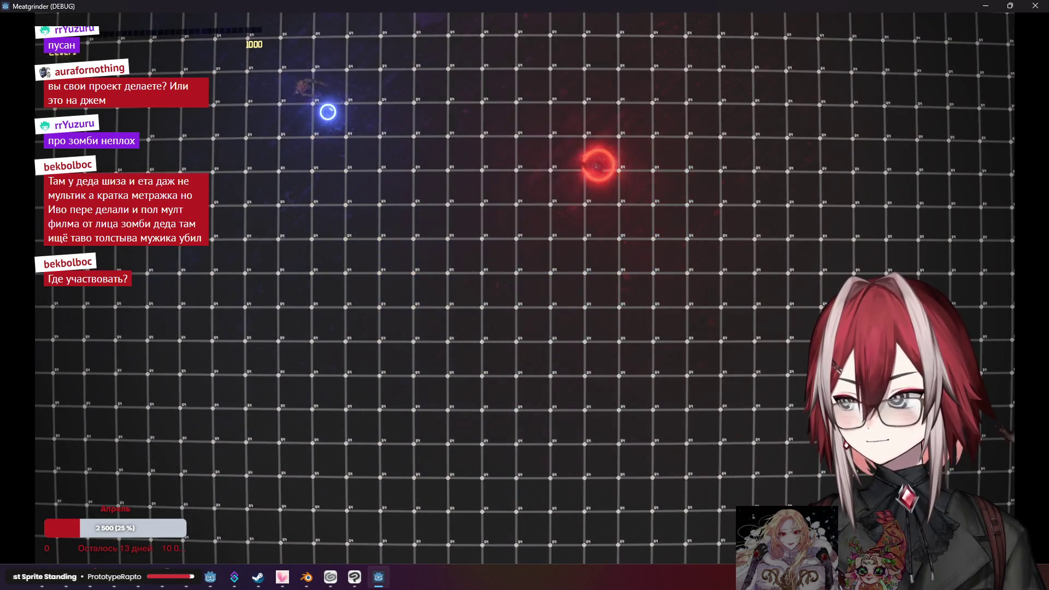
key(a)
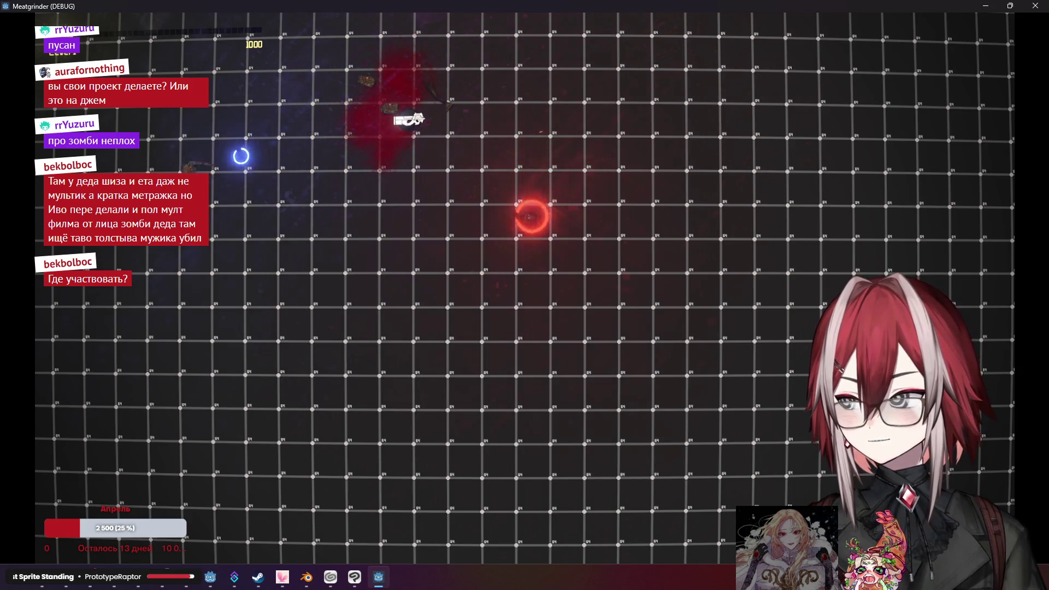
key(s)
key(d)
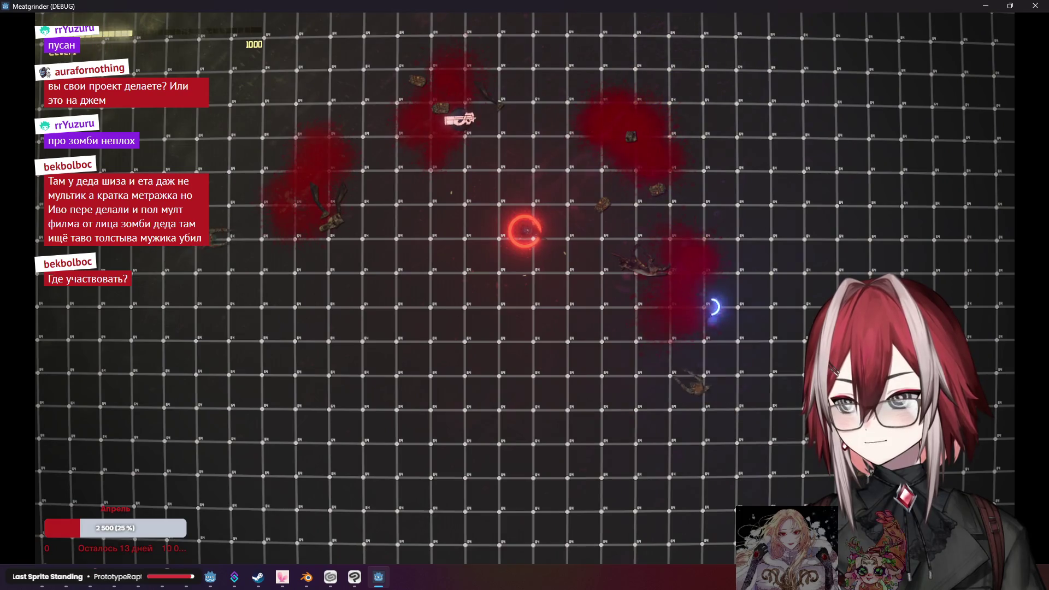
key(s)
key(w)
key(d)
key(a)
key(a)
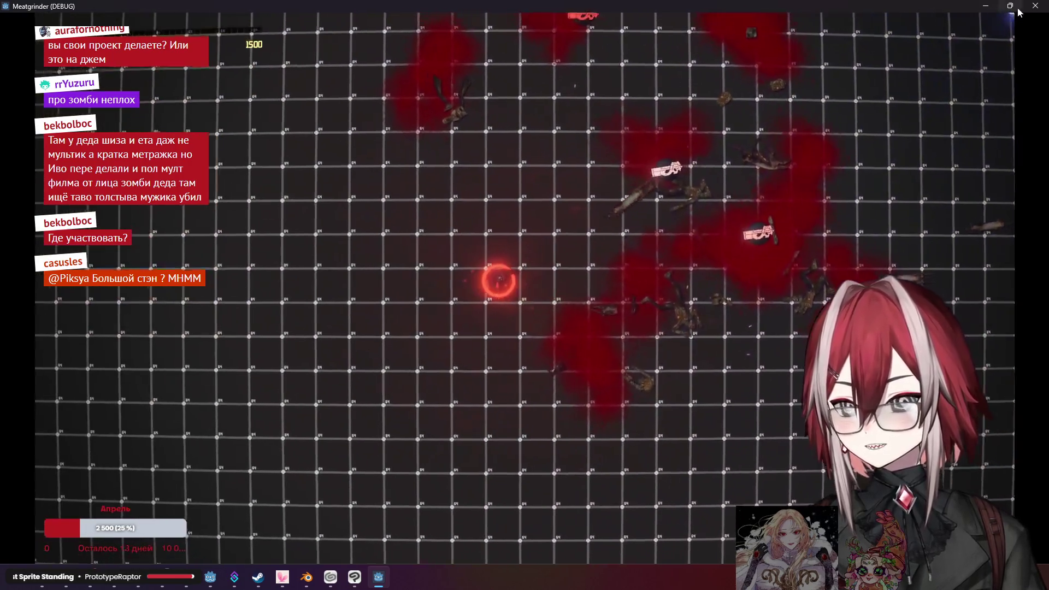
click(1035, 6)
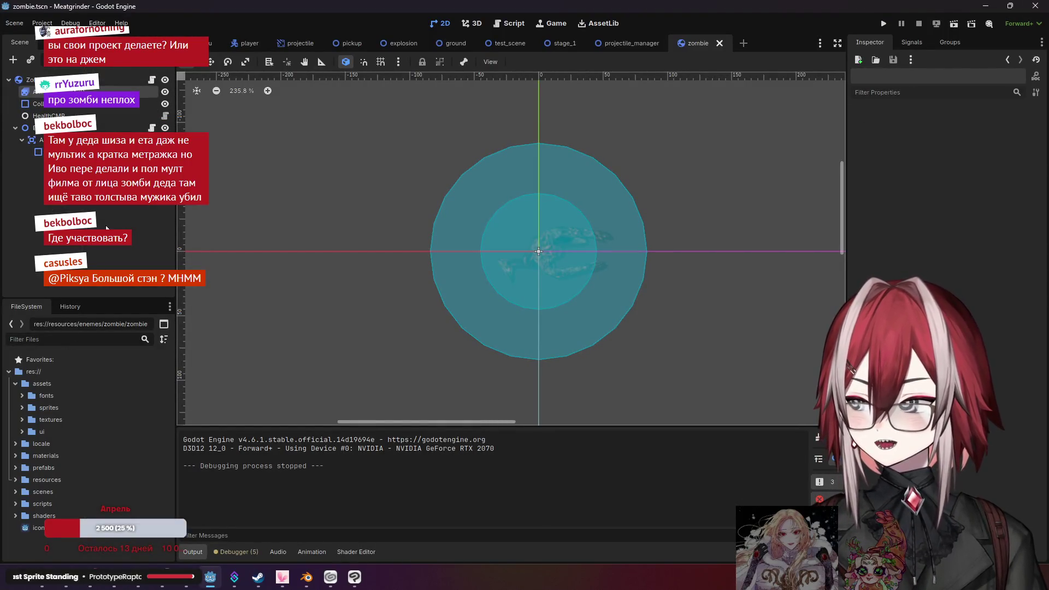
In test_scene, set the first spawn phase's entries to 1.0 and 5.0
click(514, 44)
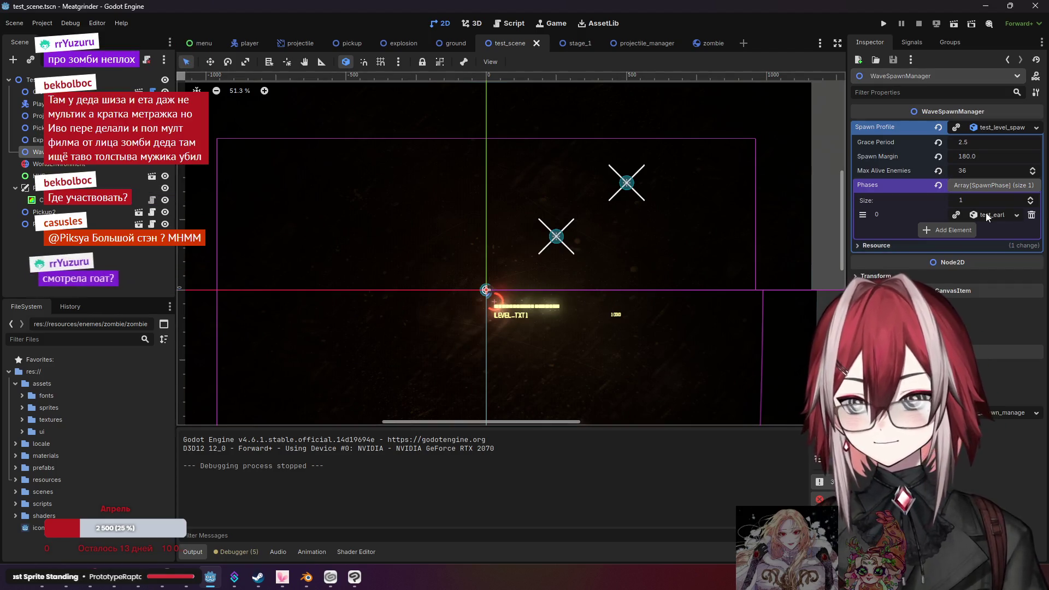
click(986, 212)
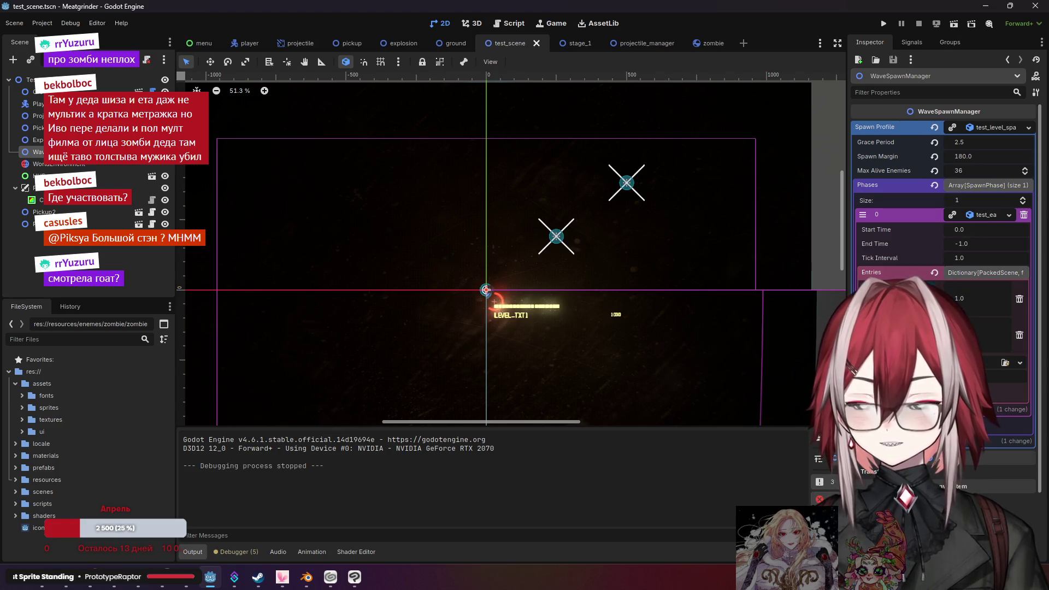
key(Return)
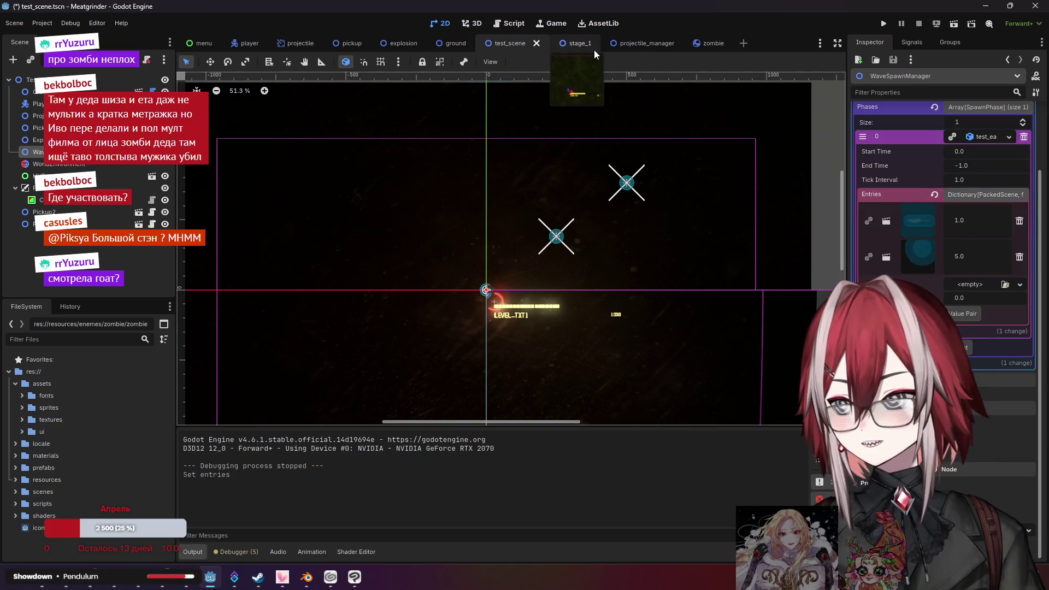
Lower the zombie's EnemyMove Speed to 100 and save the zombie scene
click(705, 44)
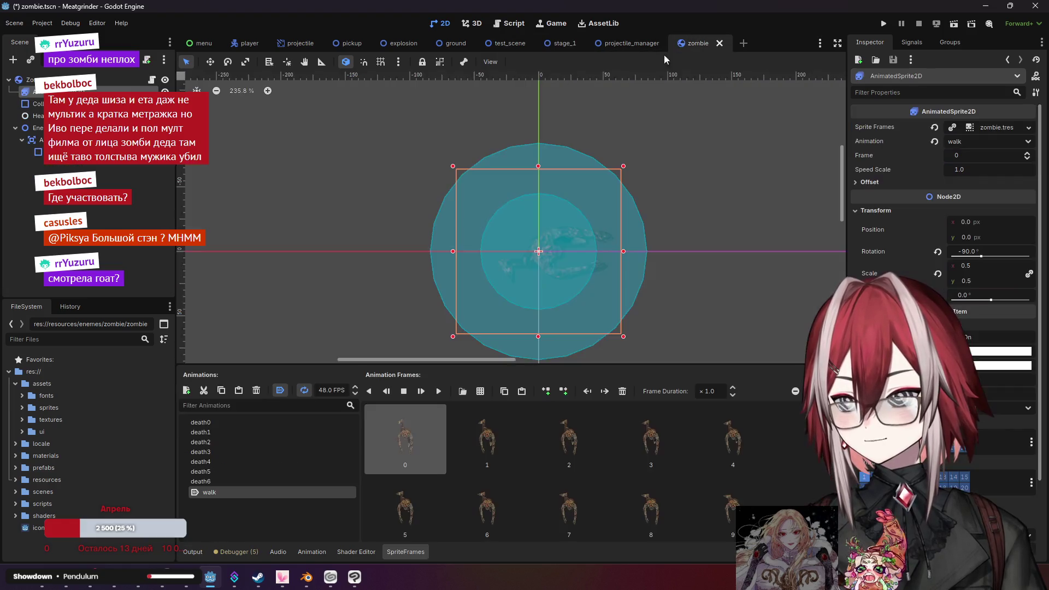
click(32, 127)
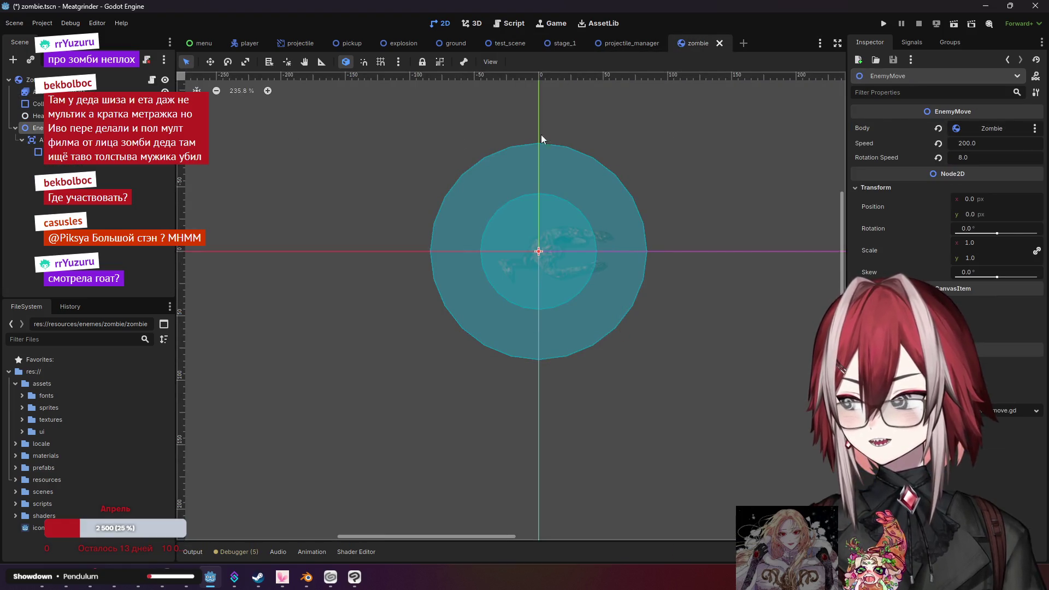
click(983, 143)
text(10)
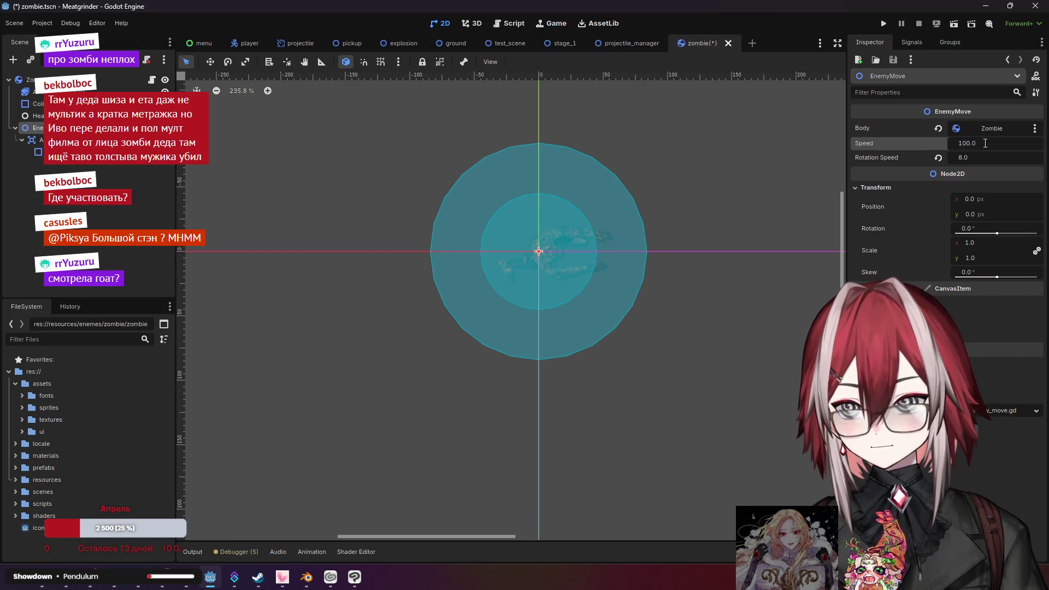
click(95, 222)
key(ctrl+s)
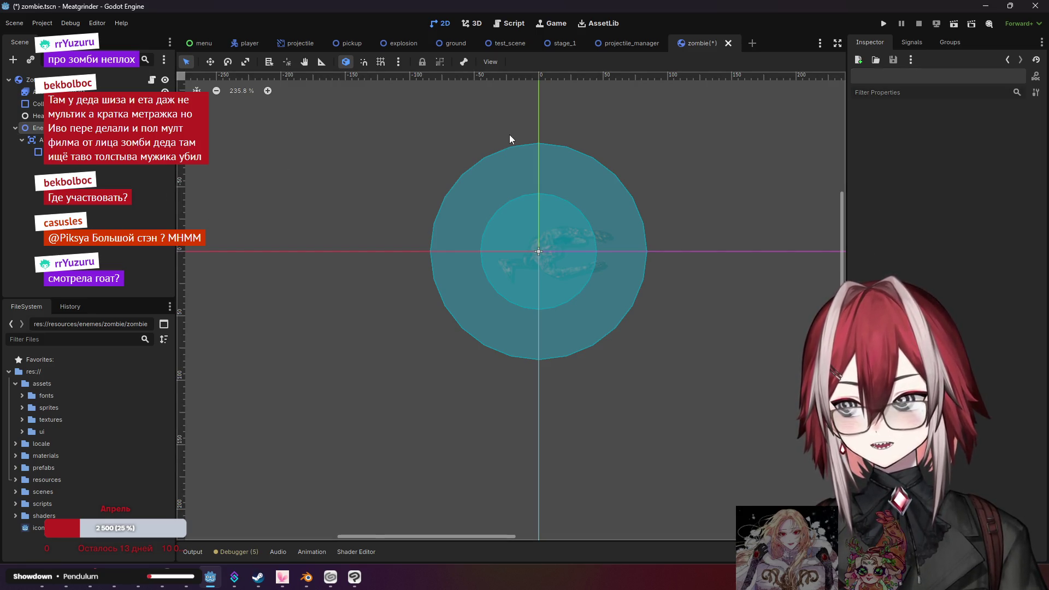
click(888, 24)
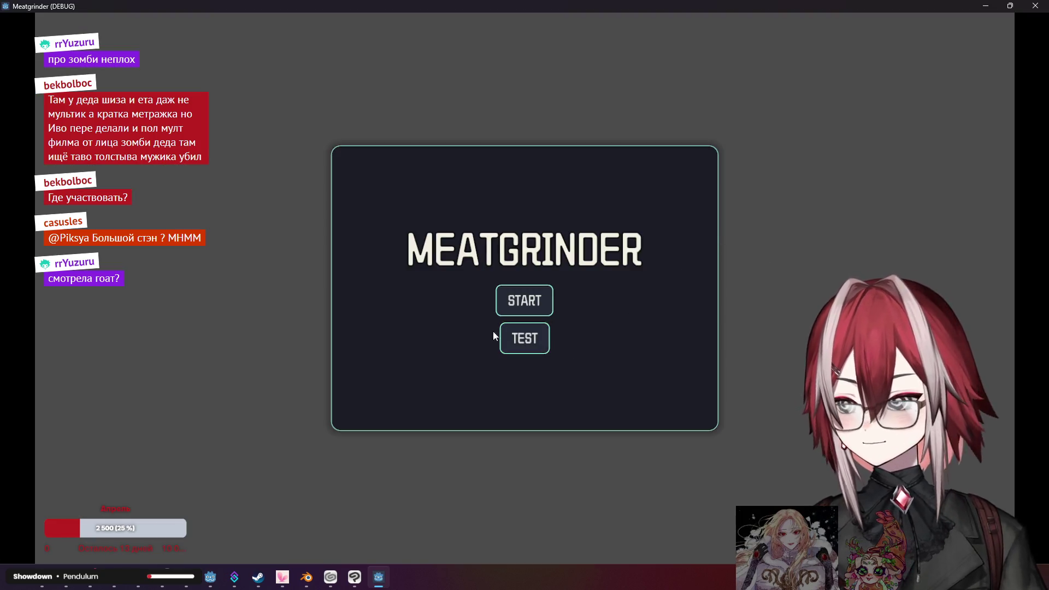
Start the test level and weave left, right and up-left through the zombies
click(521, 344)
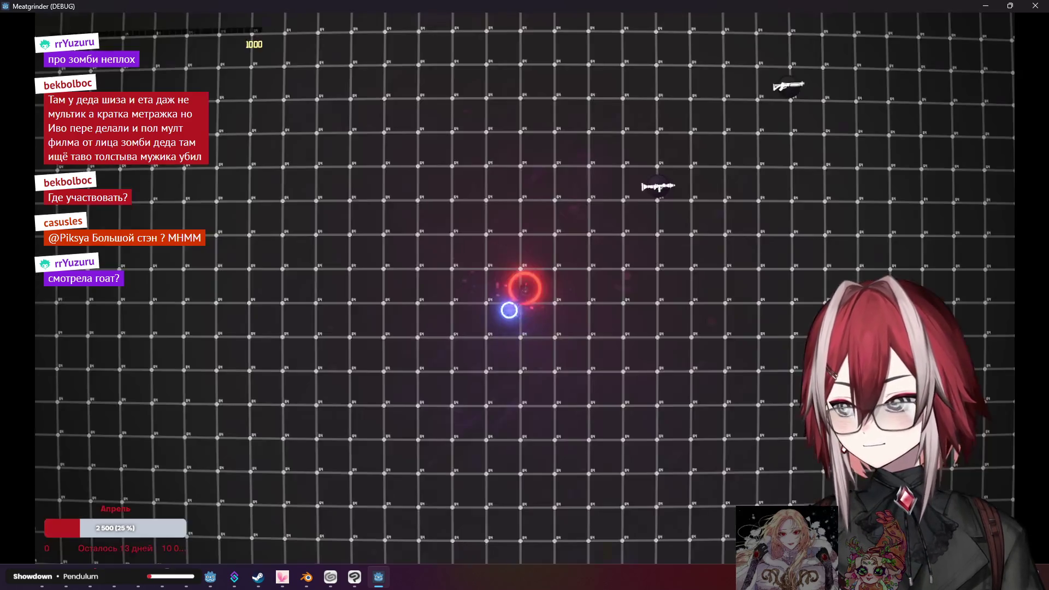
key(a)
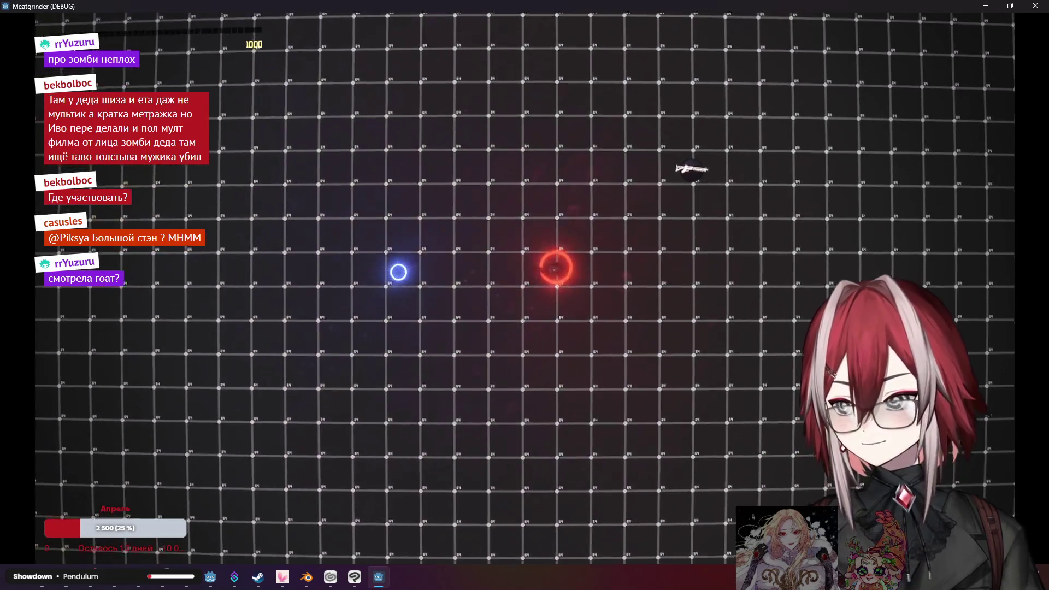
key(d)
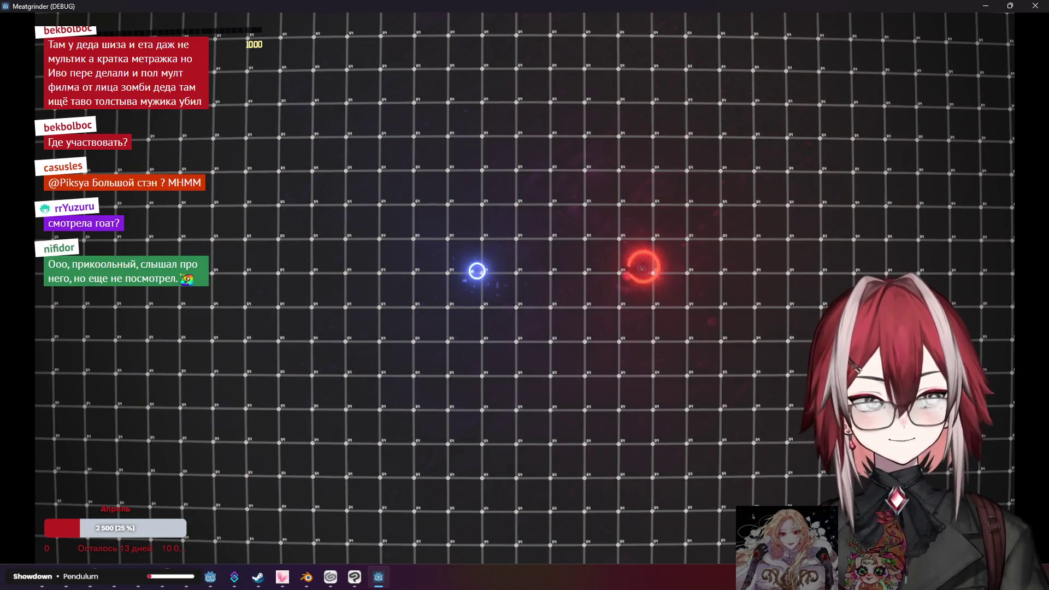
key(d)
key(w)
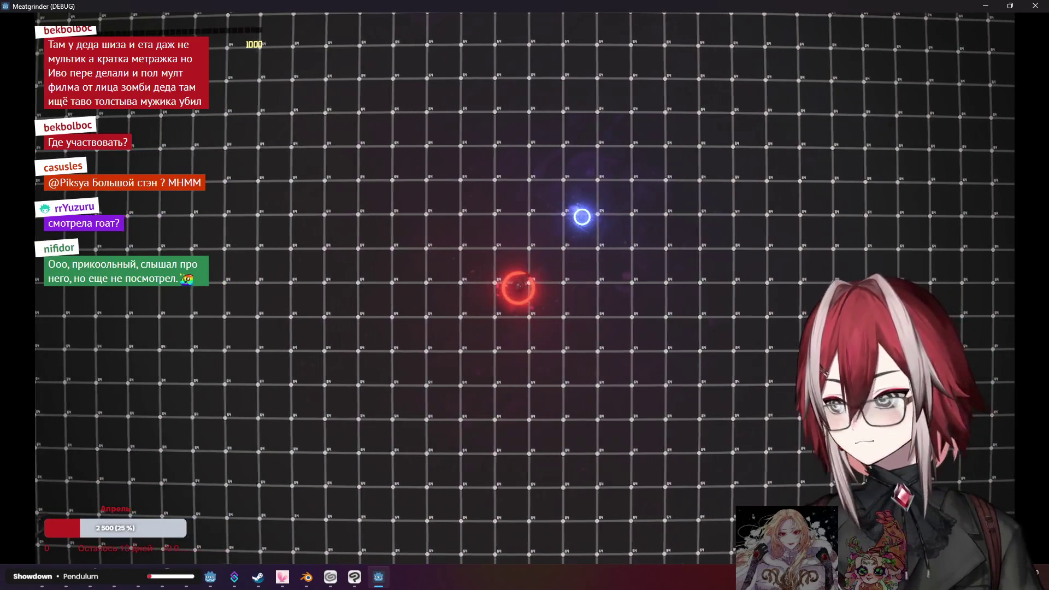
key(a)
key(w)
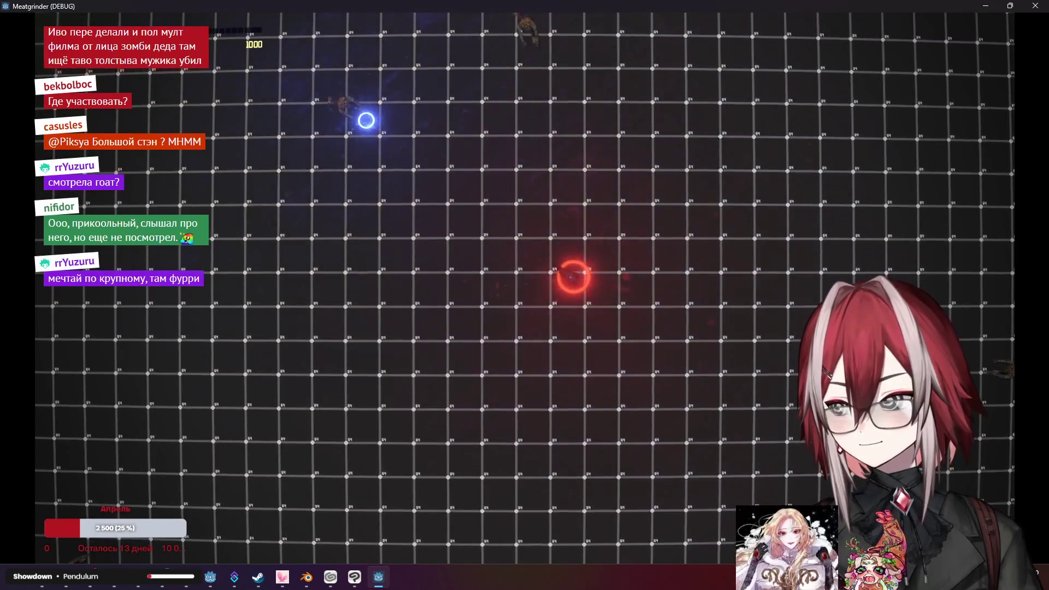
key(d)
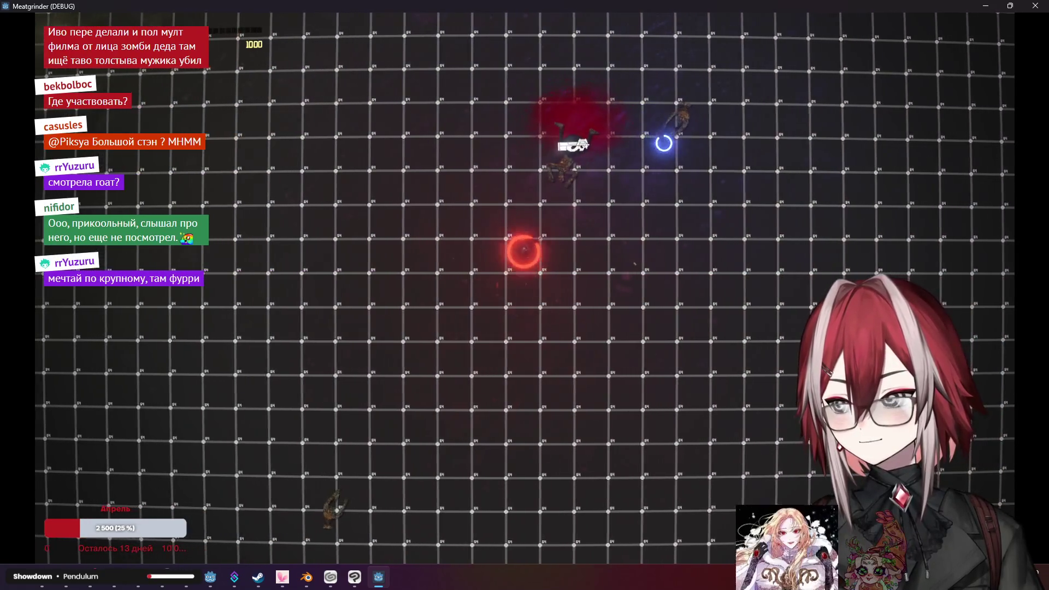
key(a)
key(s)
Keep slashing through the slower hordes, then break away up-right across the arena
key(w)
key(d)
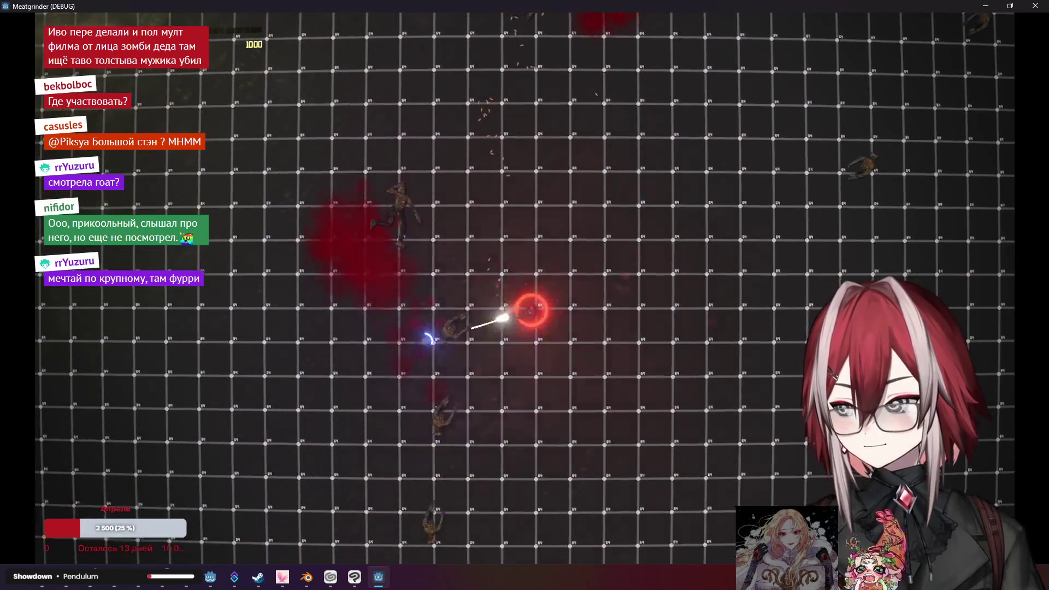
key(s)
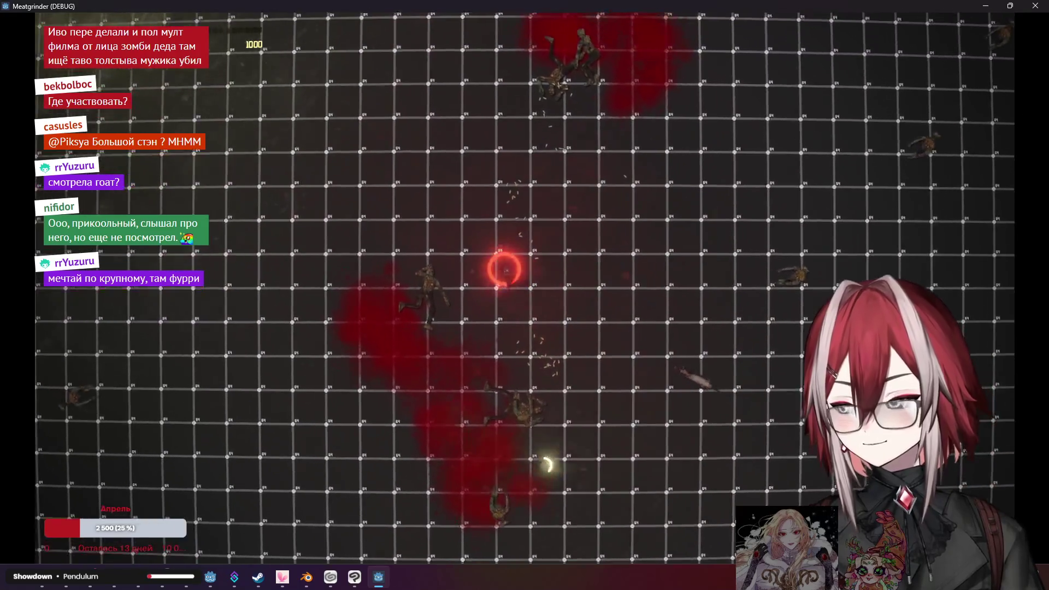
key(w)
key(a)
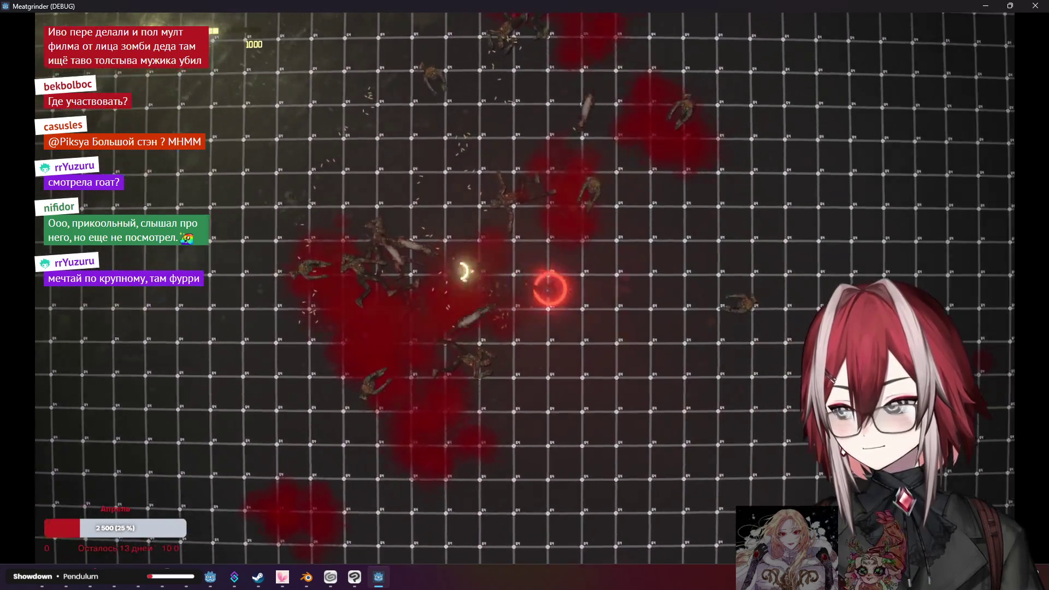
key(w)
key(d)
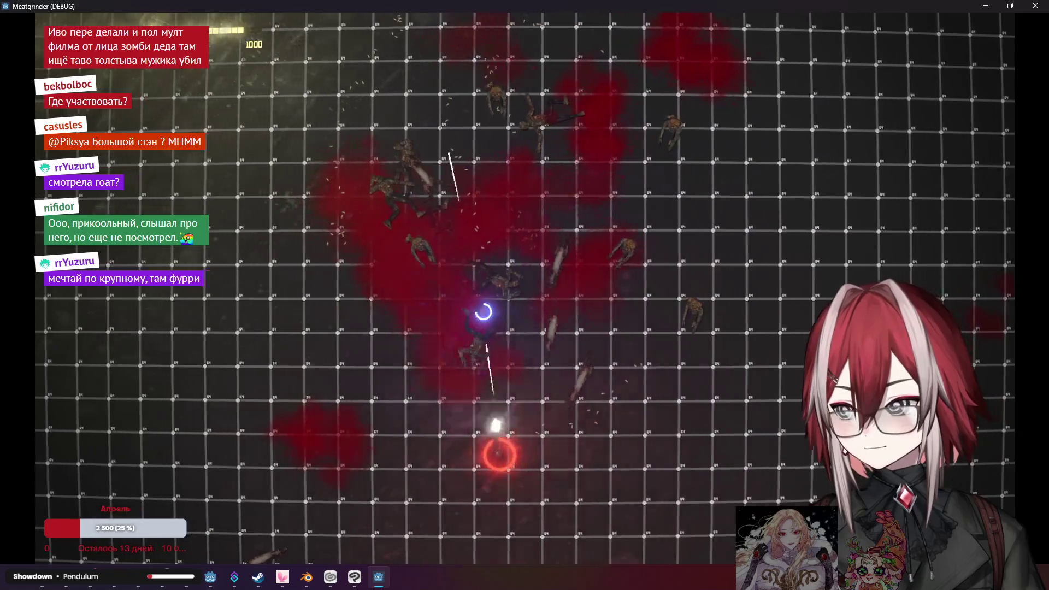
key(w)
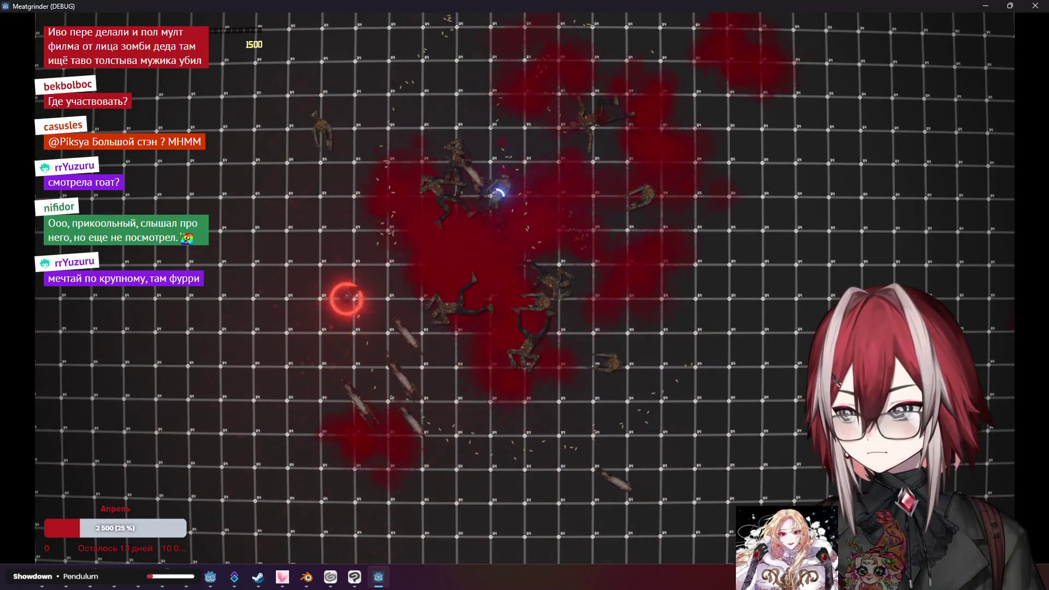
key(w)
key(d)
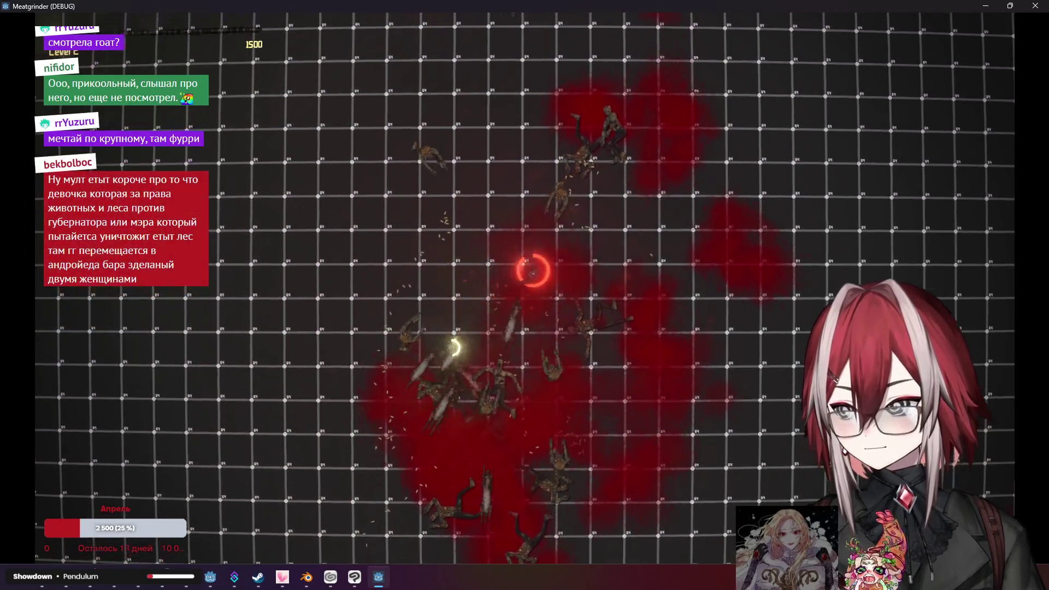
key(d)
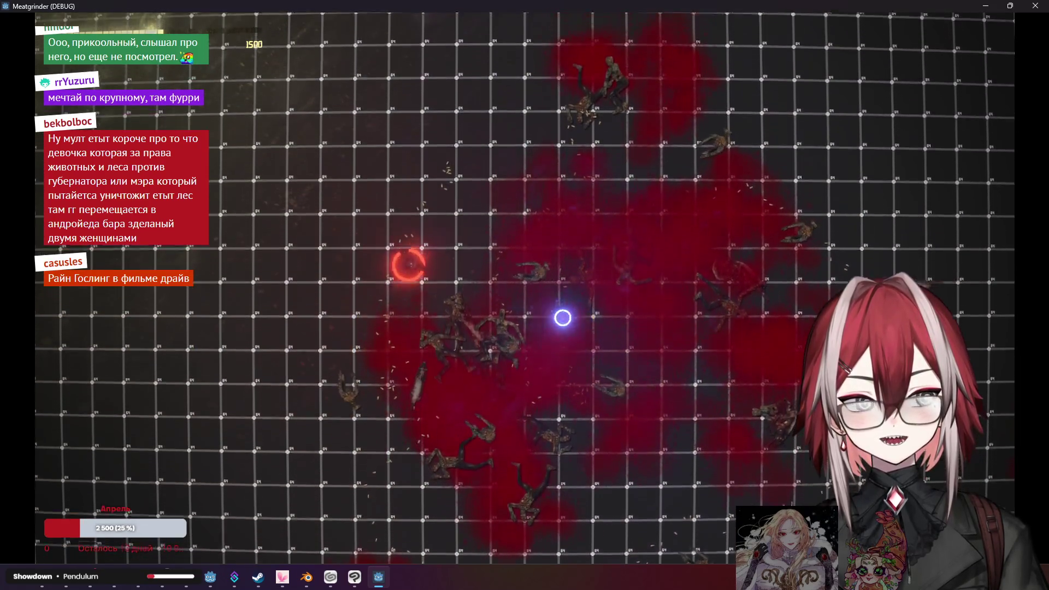
key(w)
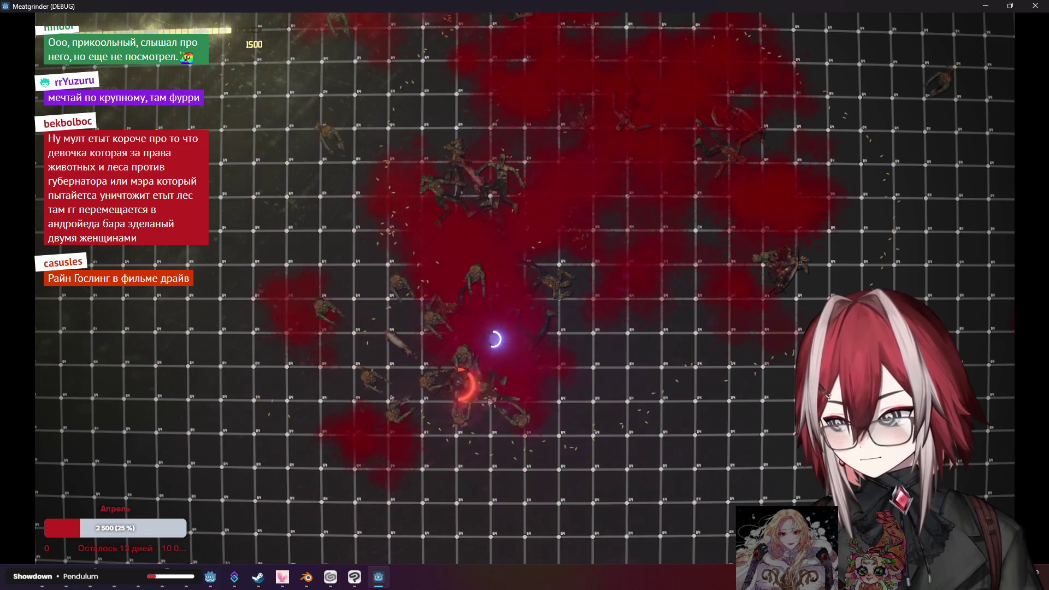
Run right, then up-left through the horde, shooting the surrounding zombies
key(d)
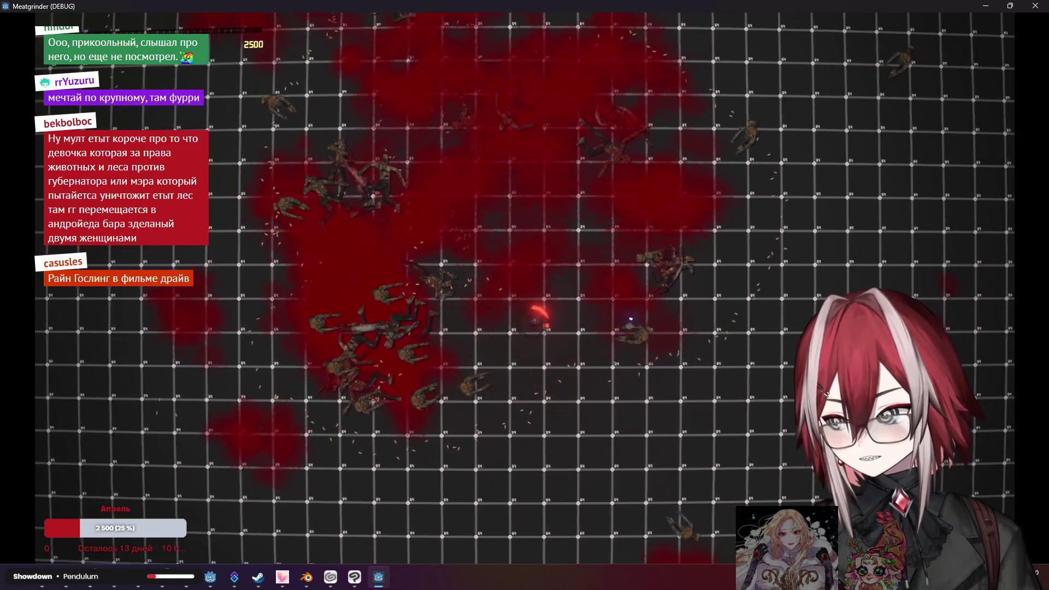
key(d)
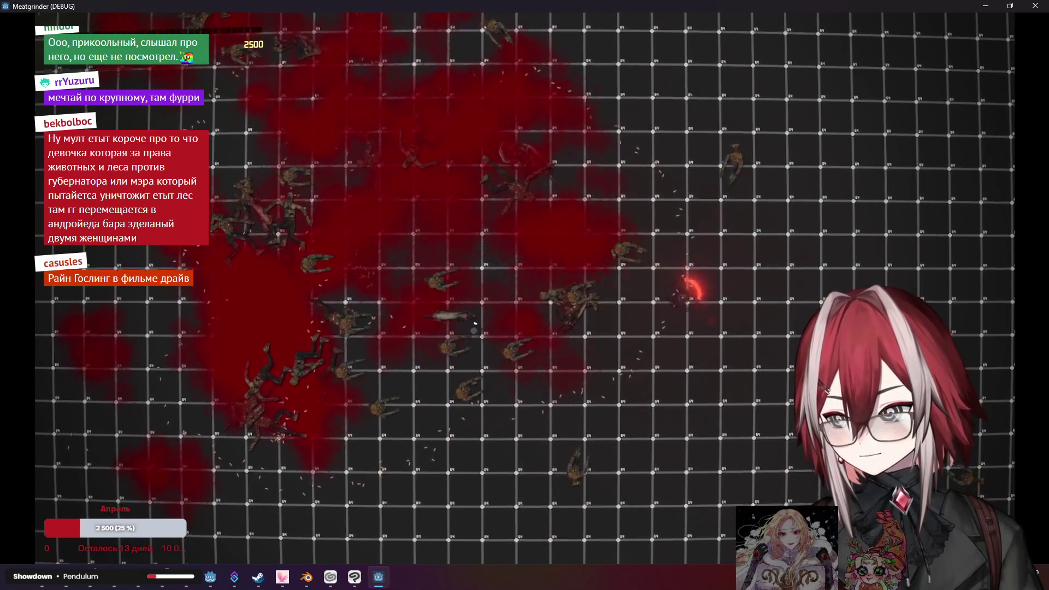
key(s)
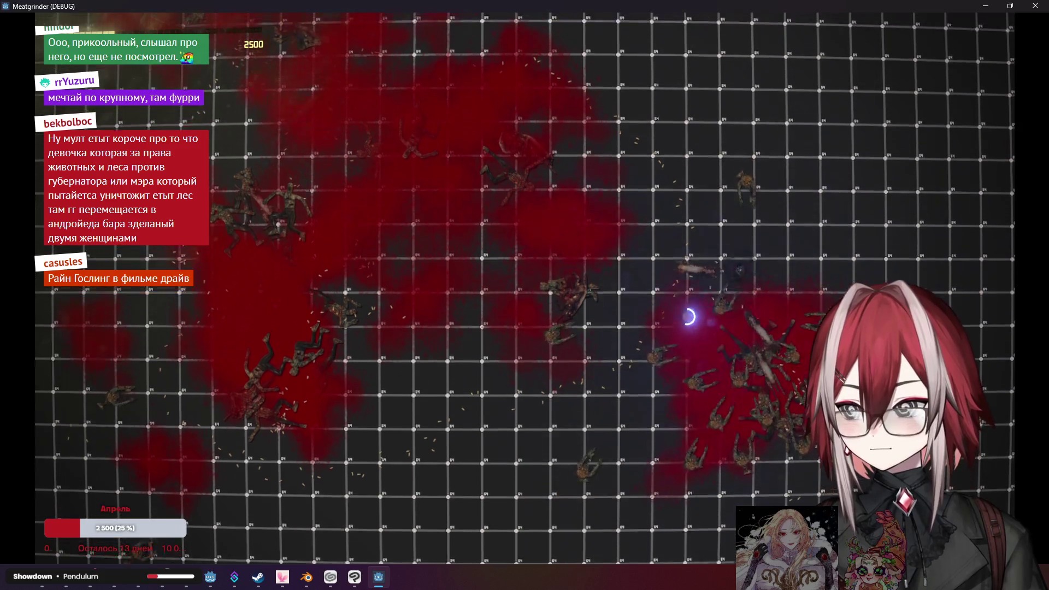
key(a)
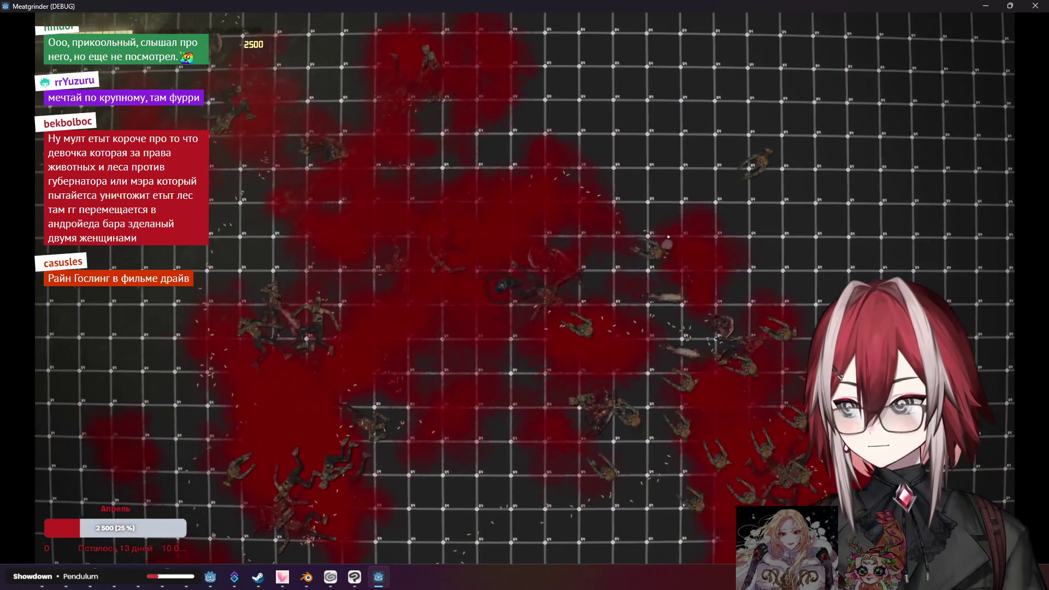
key(w)
key(a)
click(468, 444)
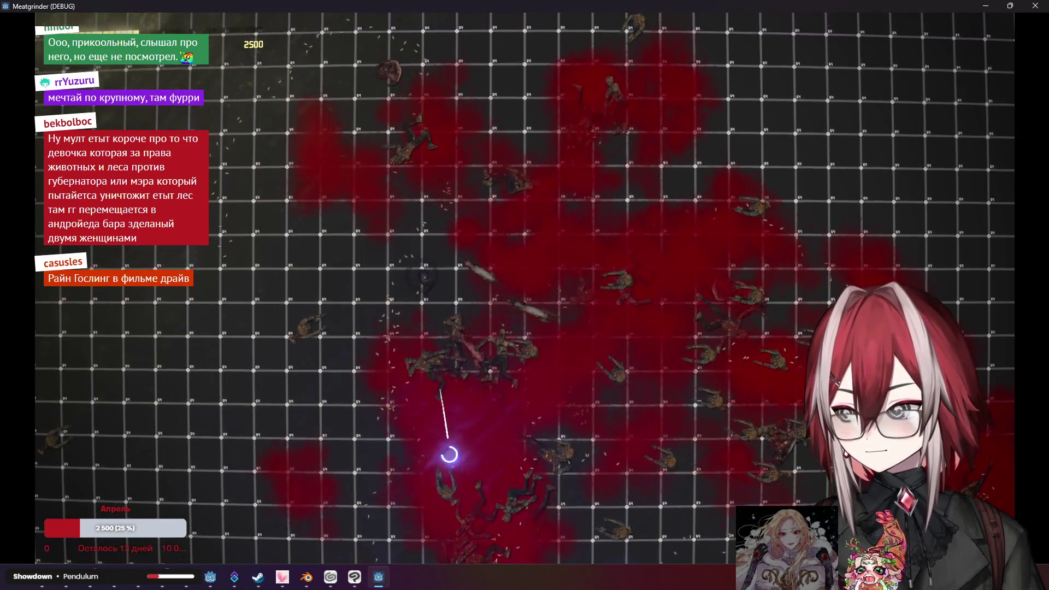
key(w)
click(462, 275)
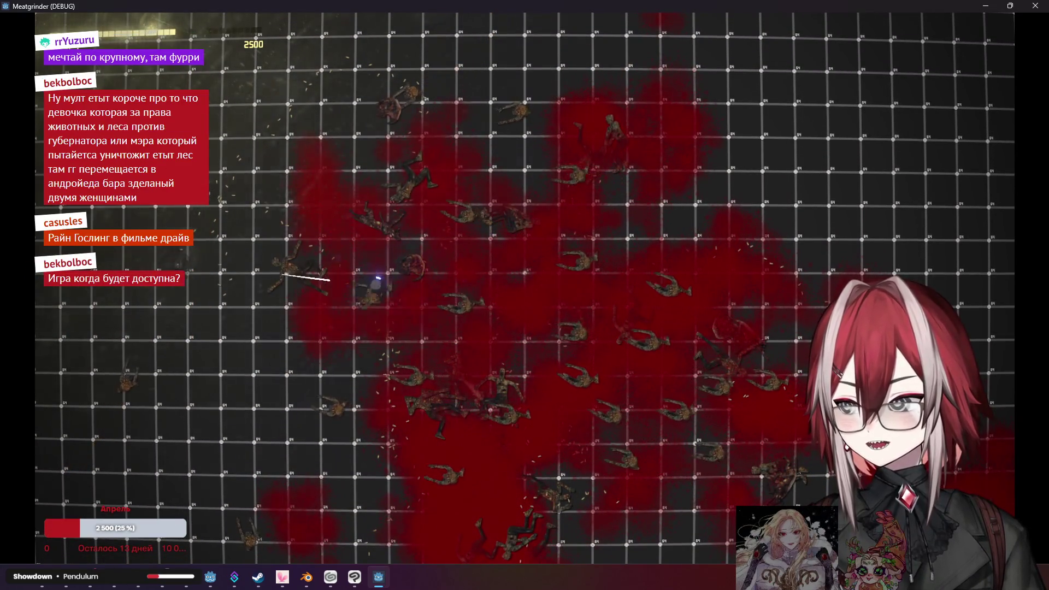
Move down, sideways and left, sweeping fire across the horde until the score hits 4000
key(s)
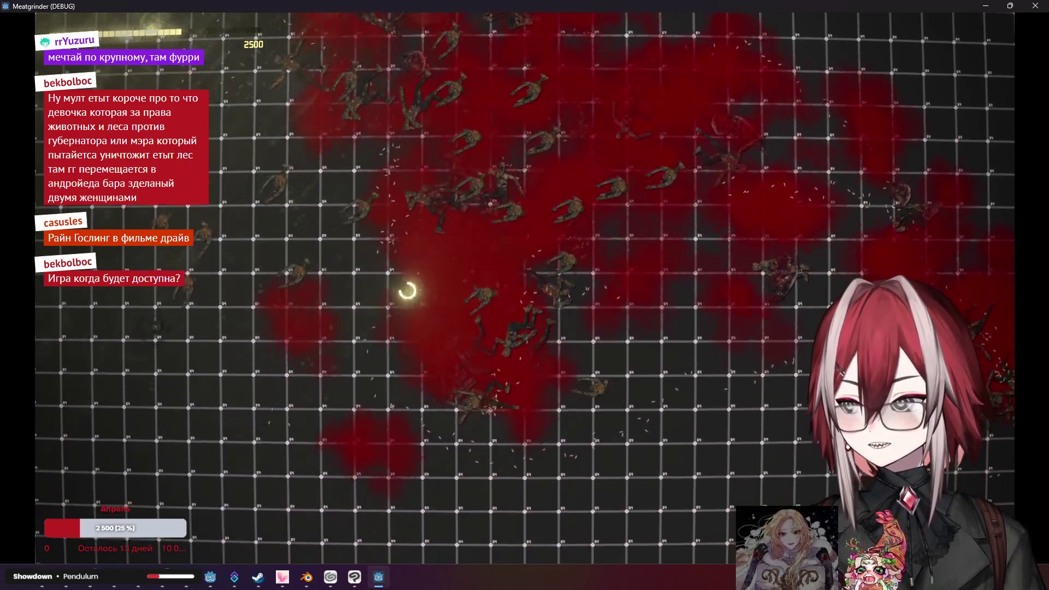
key(s)
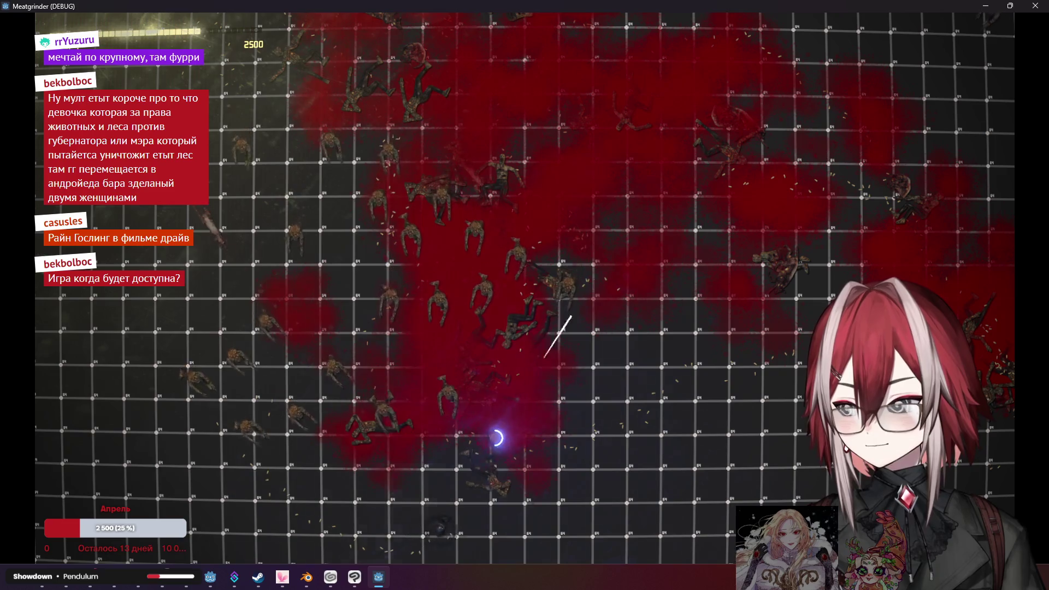
key(d)
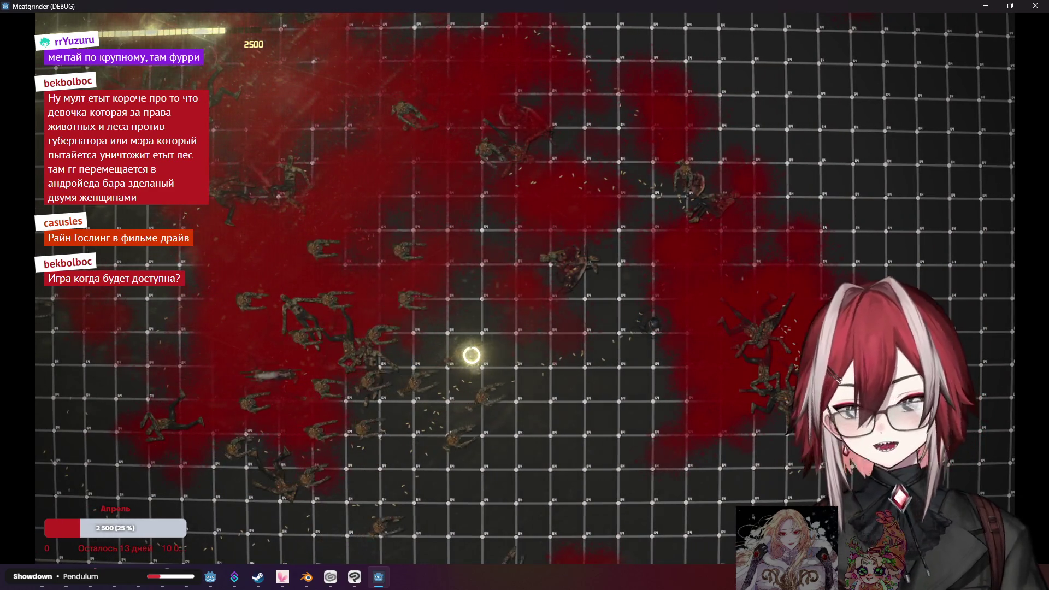
mouse_move(472, 355)
mouse_down()
mouse_move(544, 352)
mouse_move(677, 246)
mouse_up()
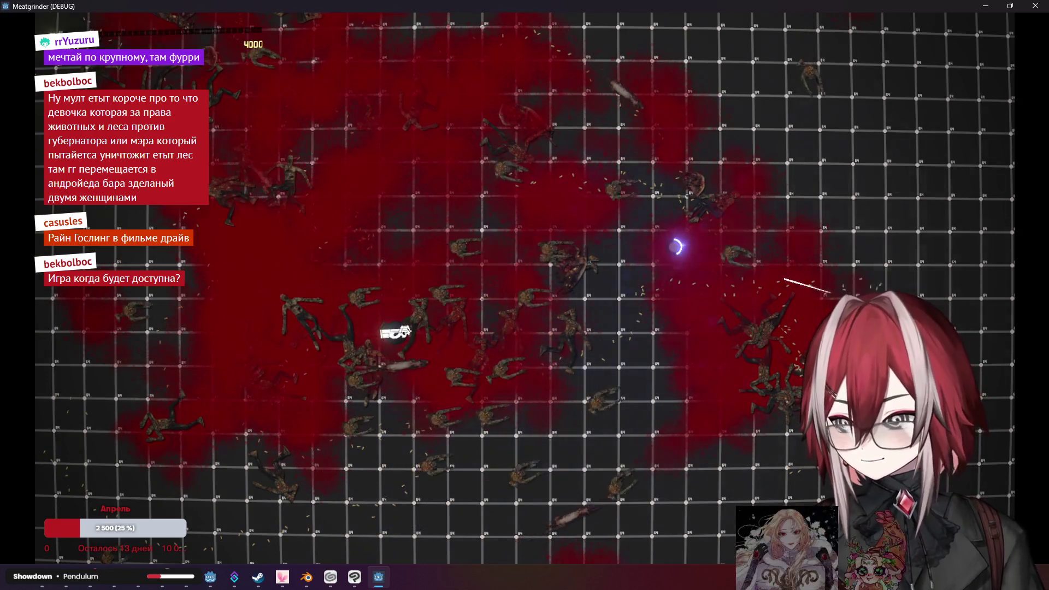
key(w)
key(w)
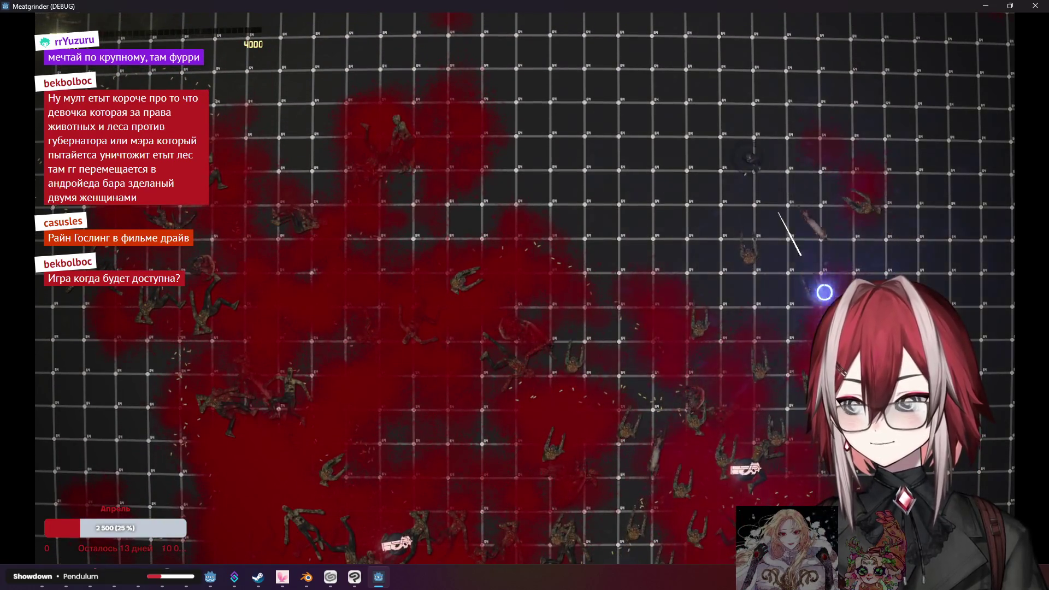
key(a)
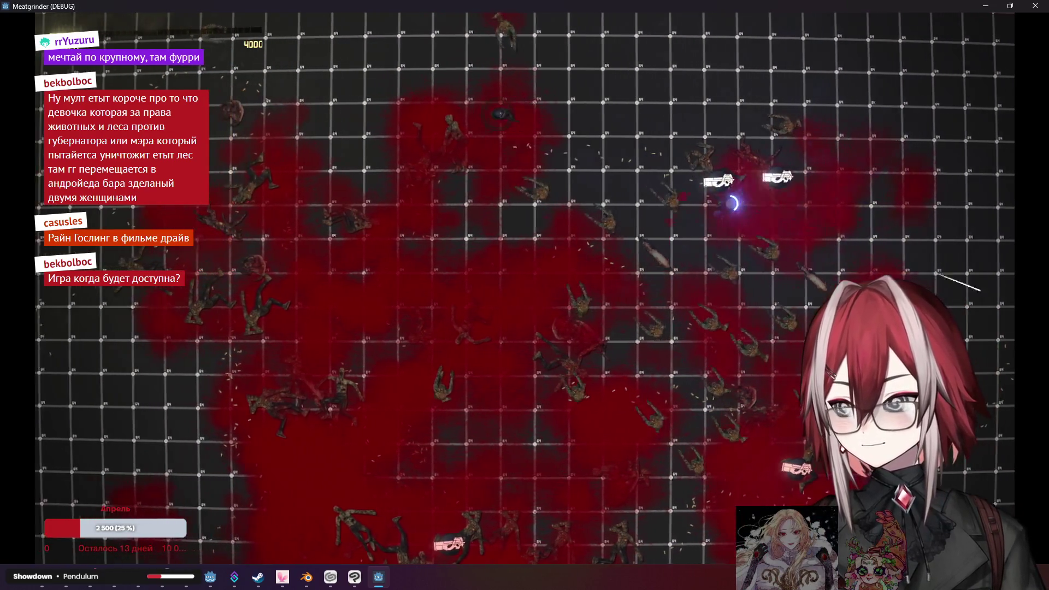
key(a)
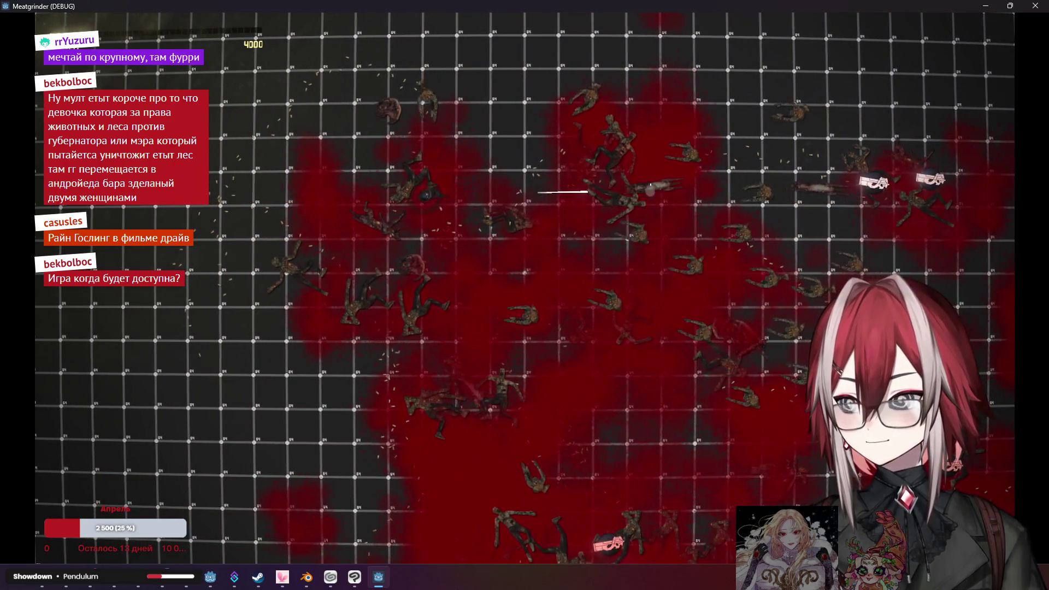
key(s)
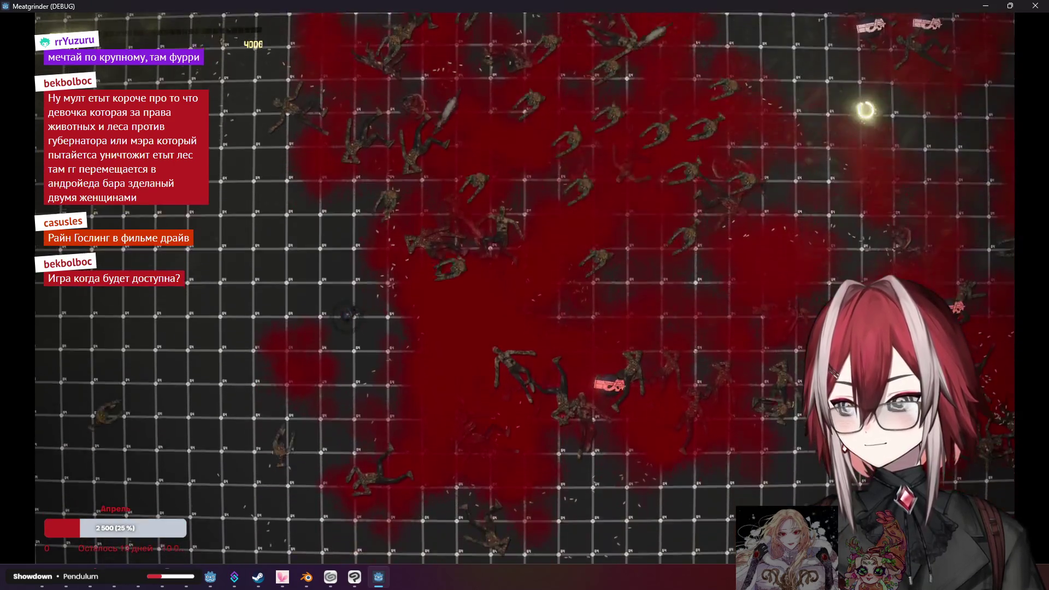
Stop the game, relaunch it with F5, and start a fresh round on the grass stage
key(Escape)
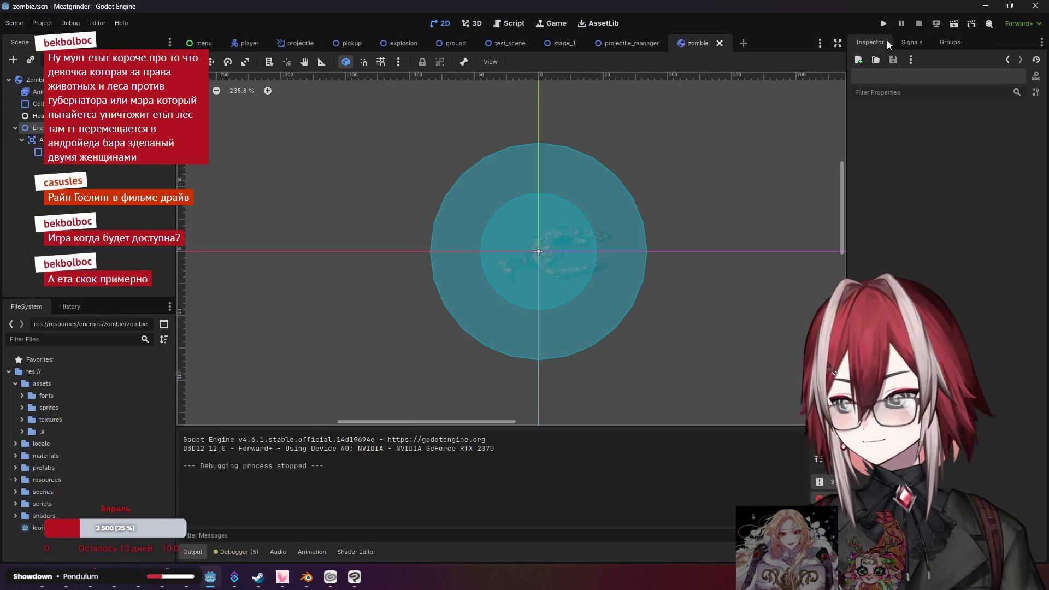
key(F5)
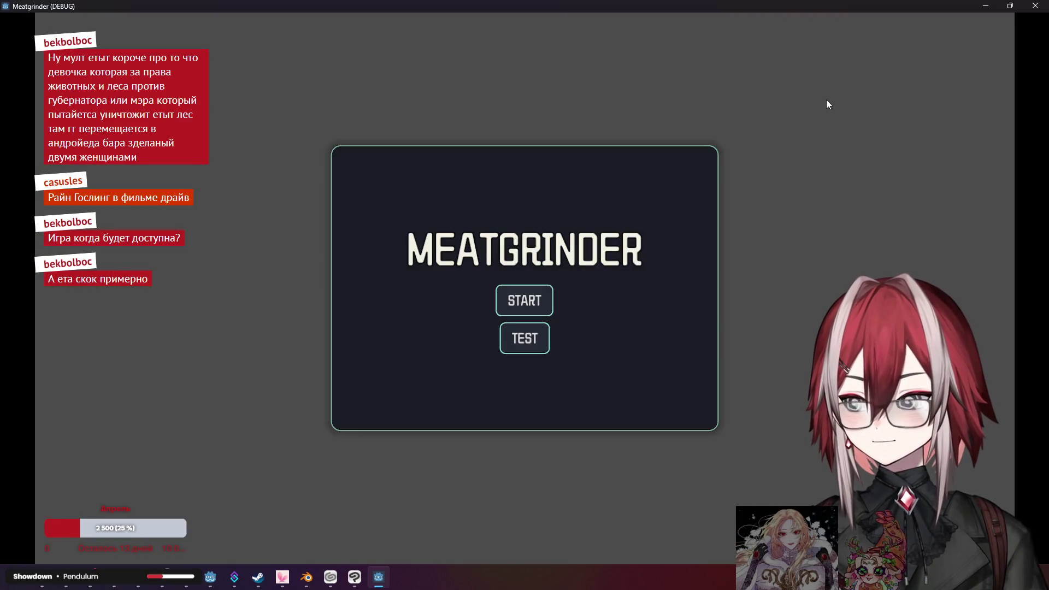
click(547, 304)
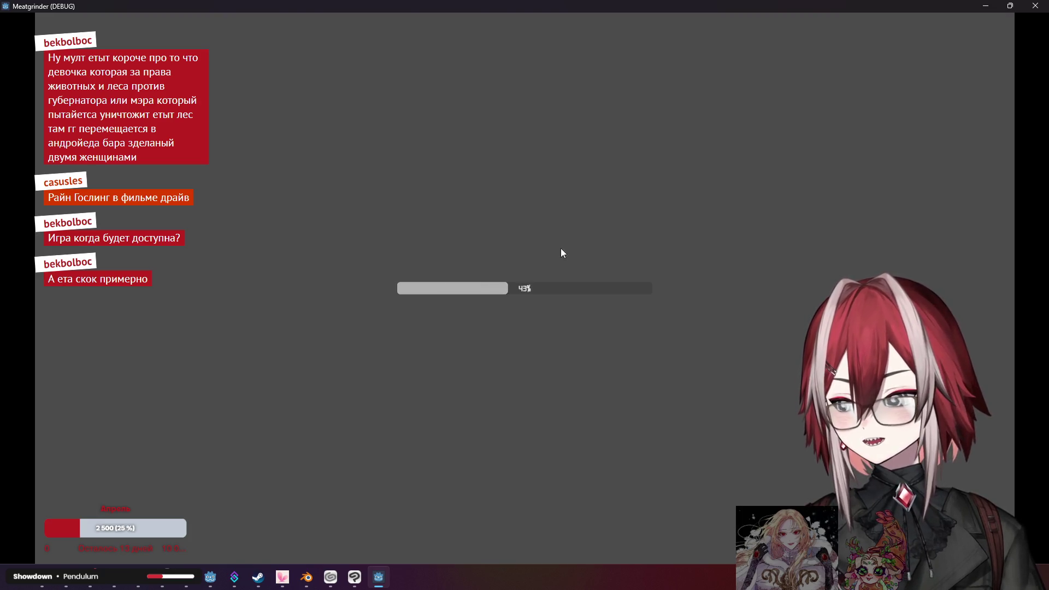
Advance across the grass field, shooting zombies approaching from the top, left and right
key(w)
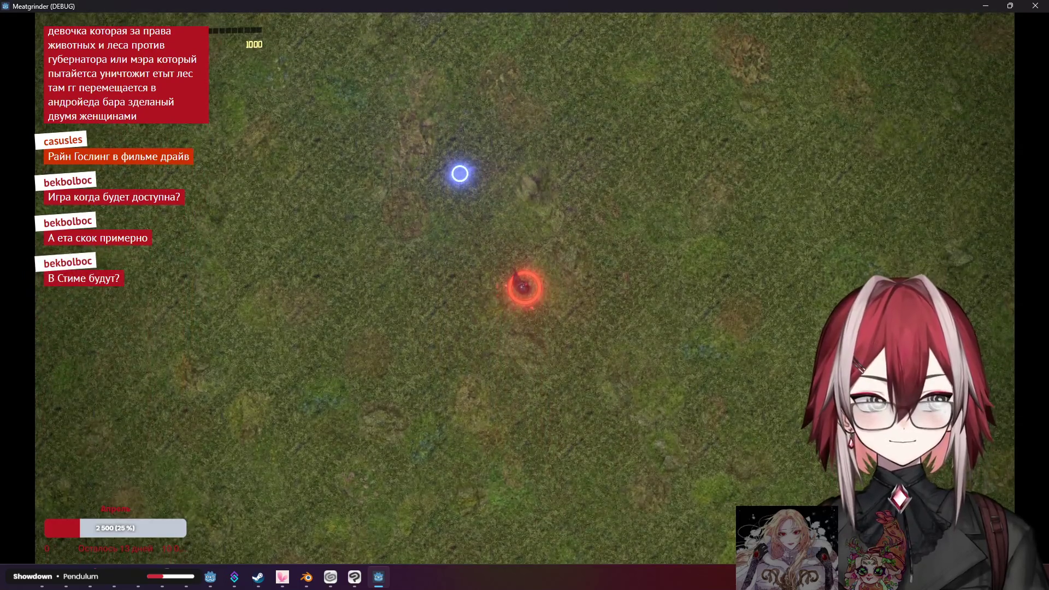
key(w)
key(a)
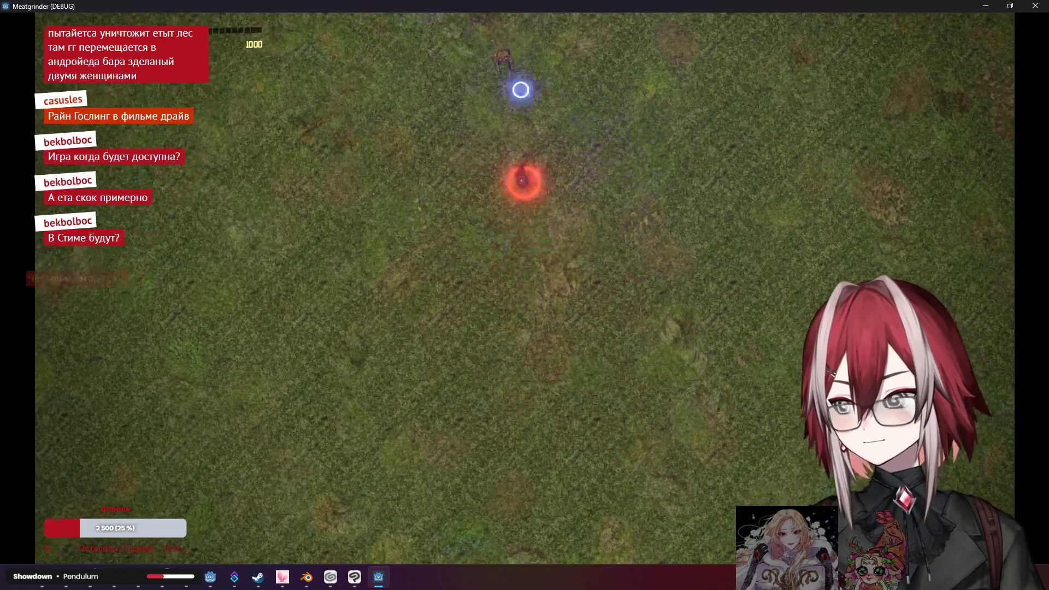
click(499, 73)
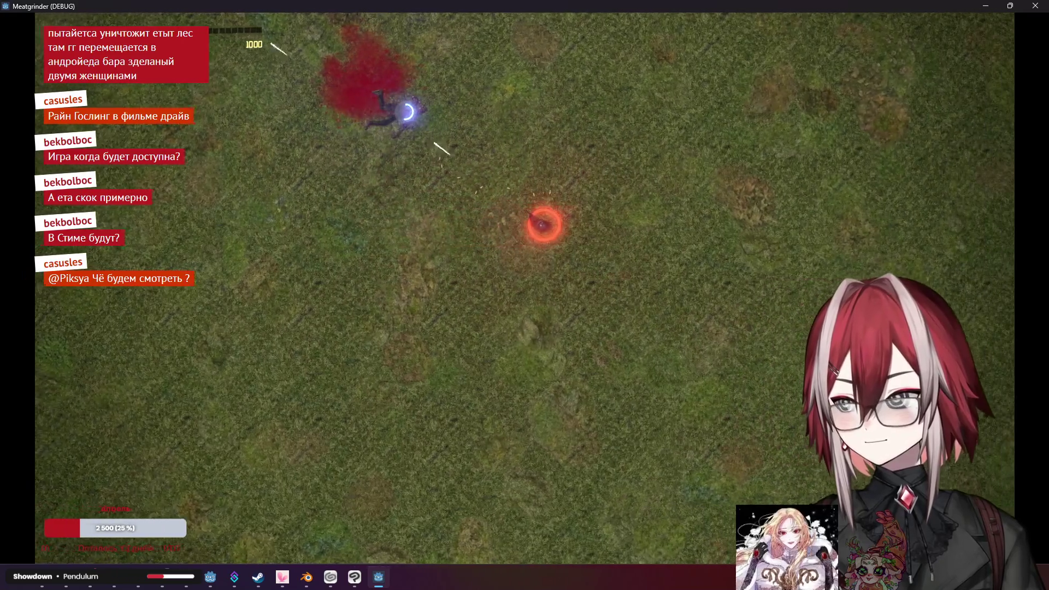
key(d)
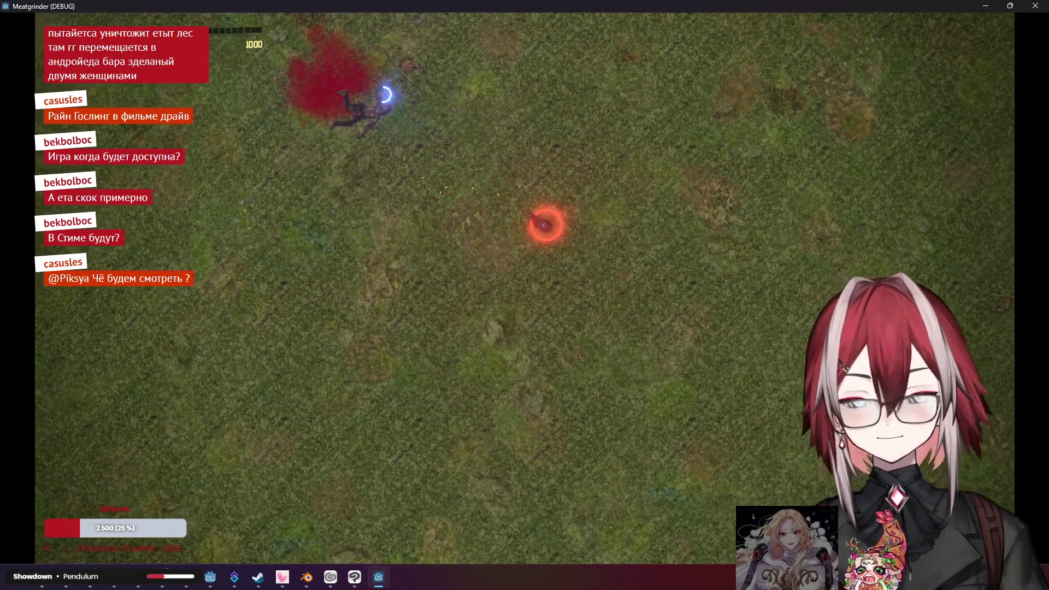
click(386, 94)
key(w)
key(d)
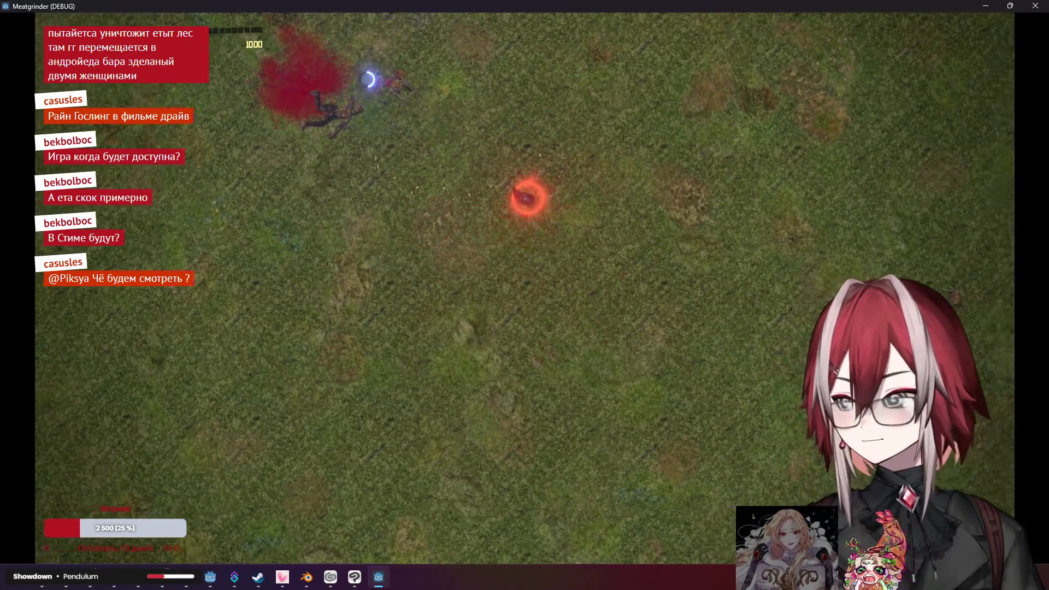
click(630, 218)
key(d)
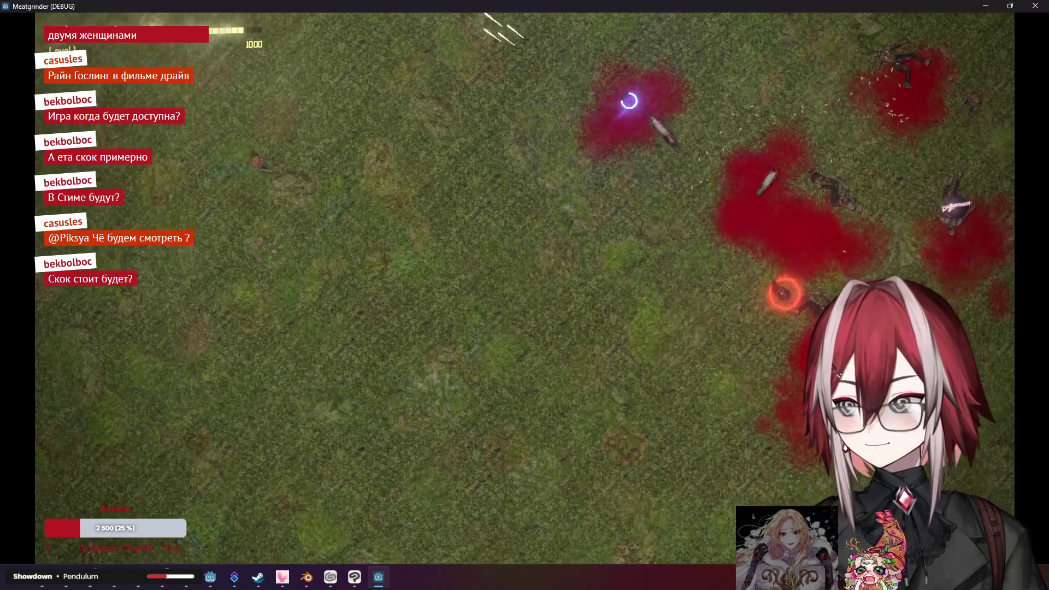
Keep maneuvering up, down and sideways through the horde until the score reaches 4000
key(a)
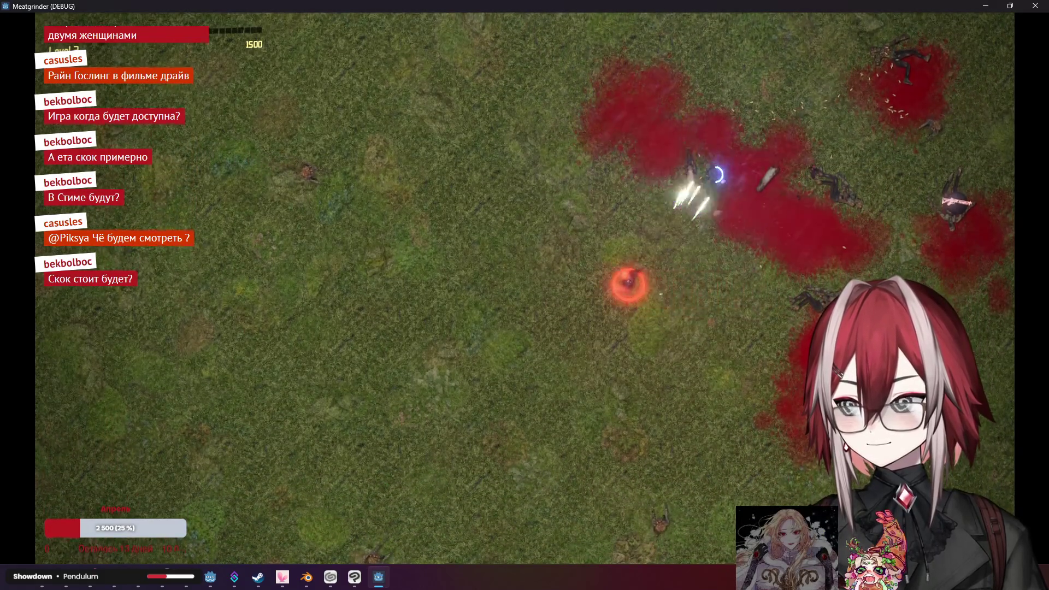
key(s)
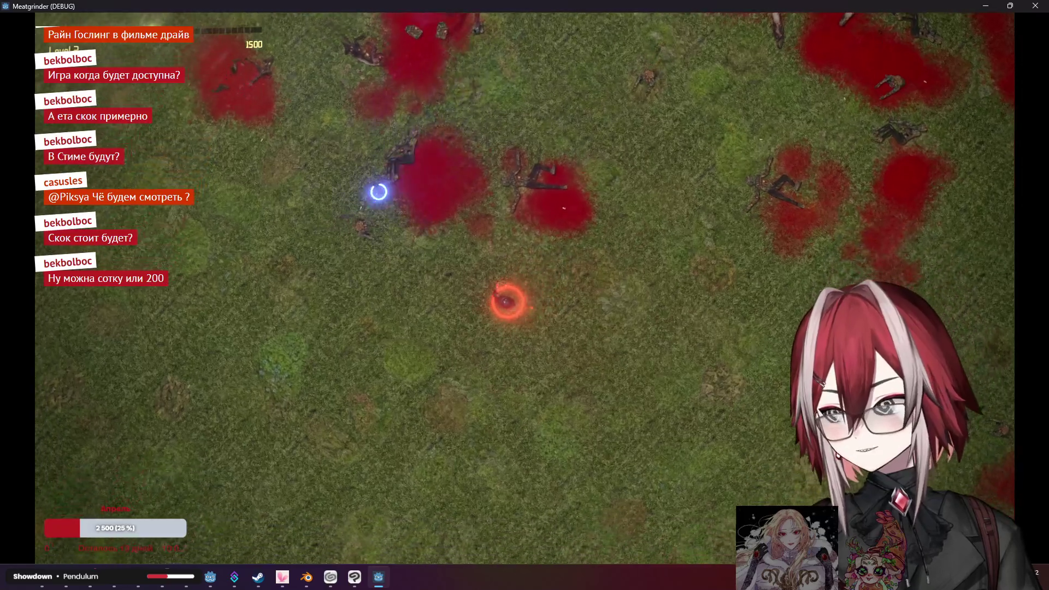
key(w)
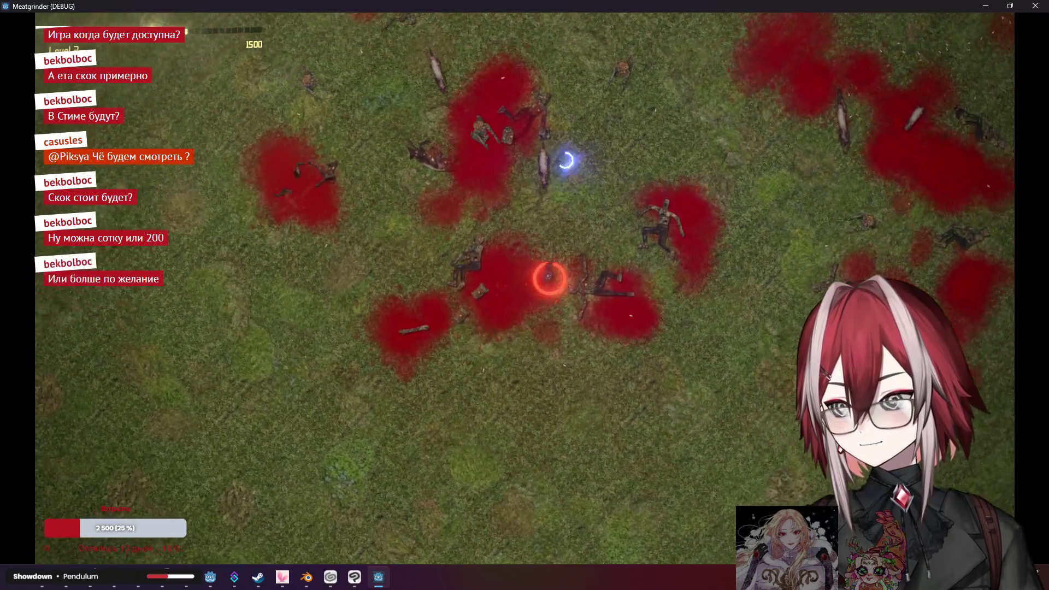
key(w)
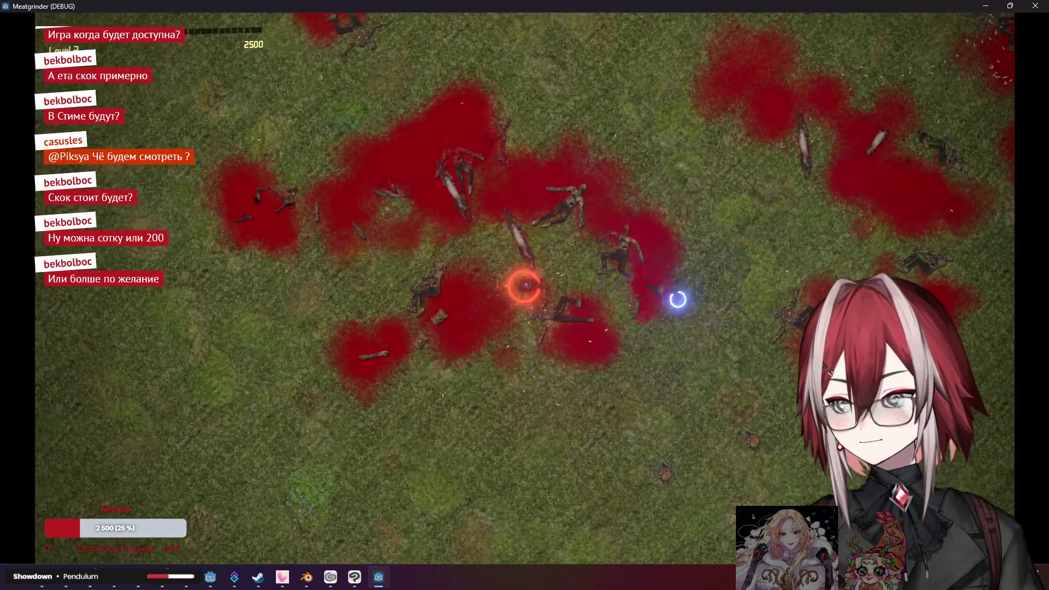
key(s)
key(d)
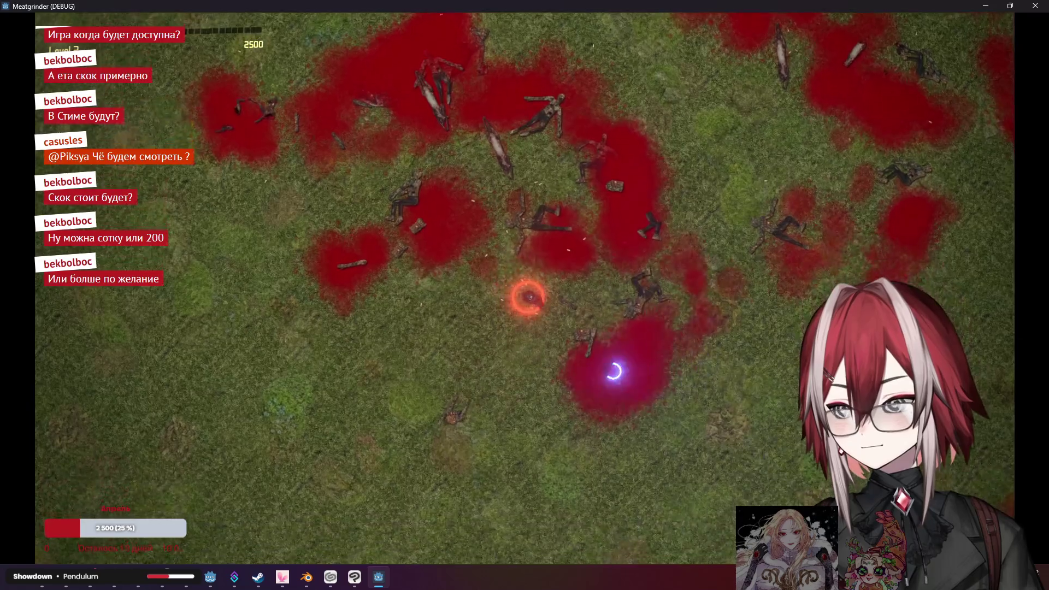
key(s)
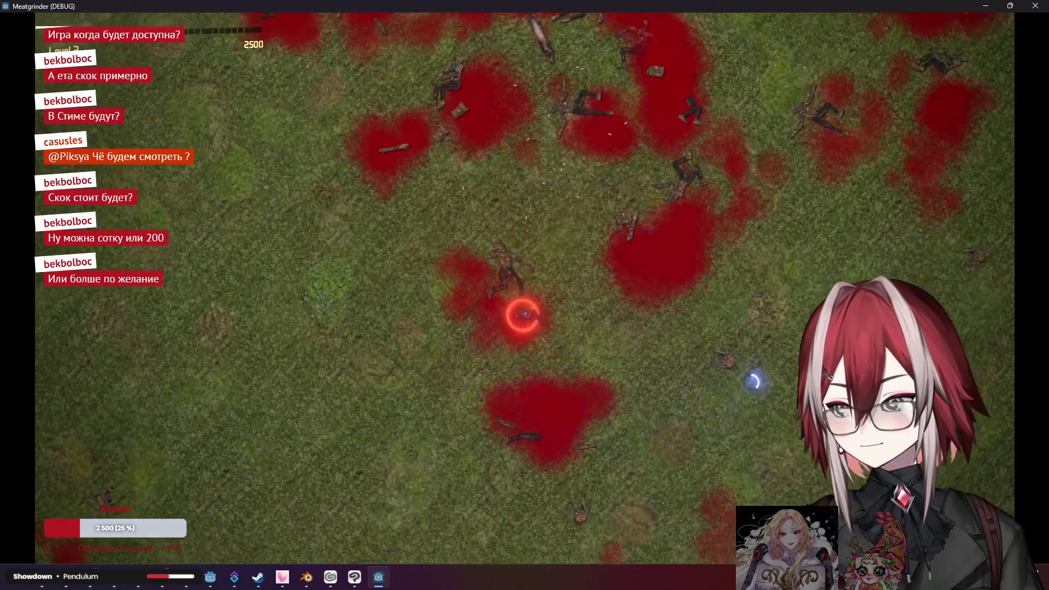
key(d)
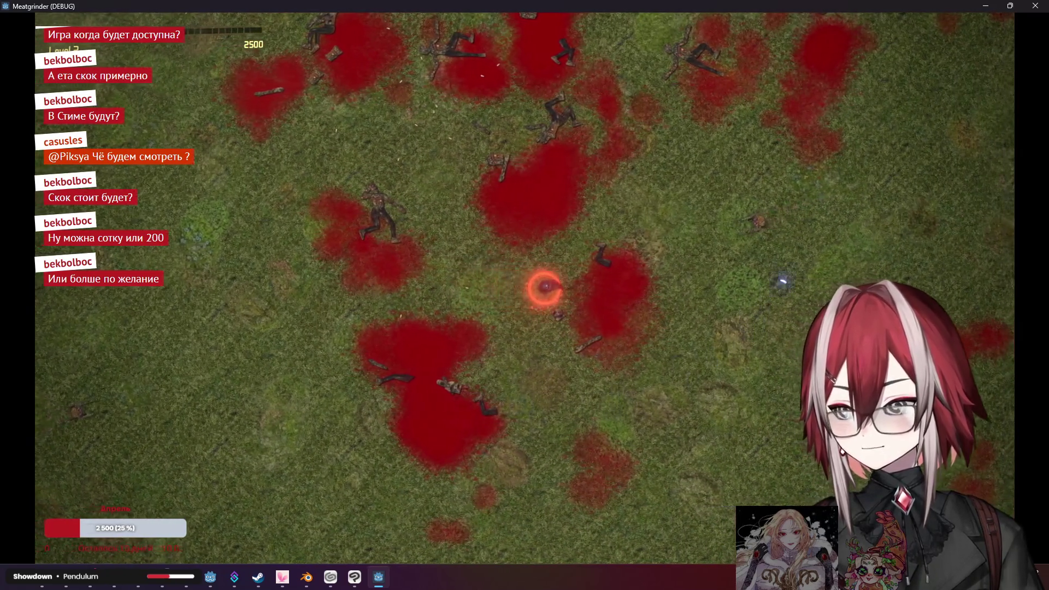
key(s)
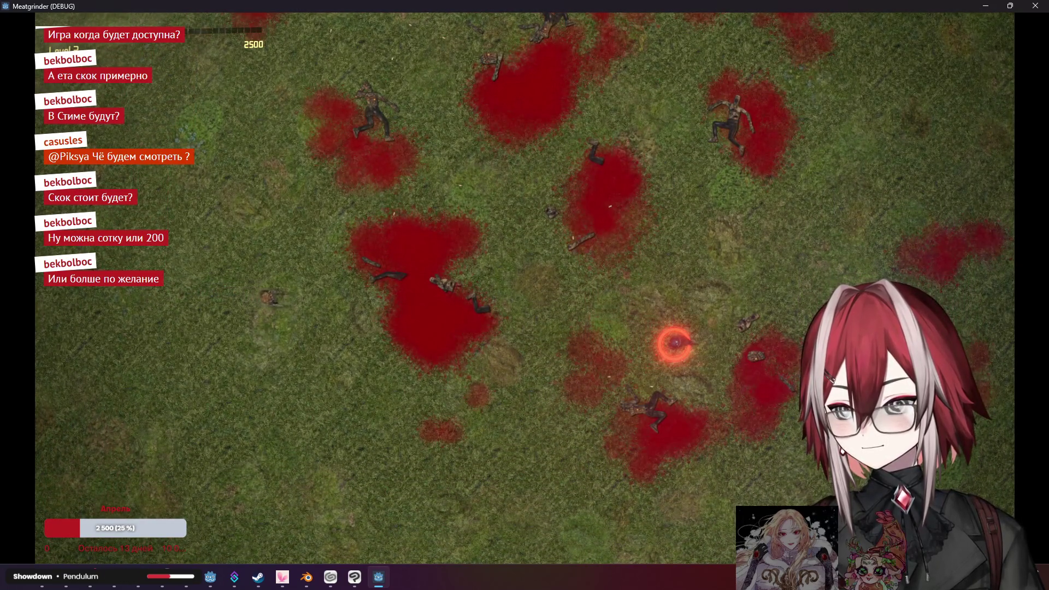
key(a)
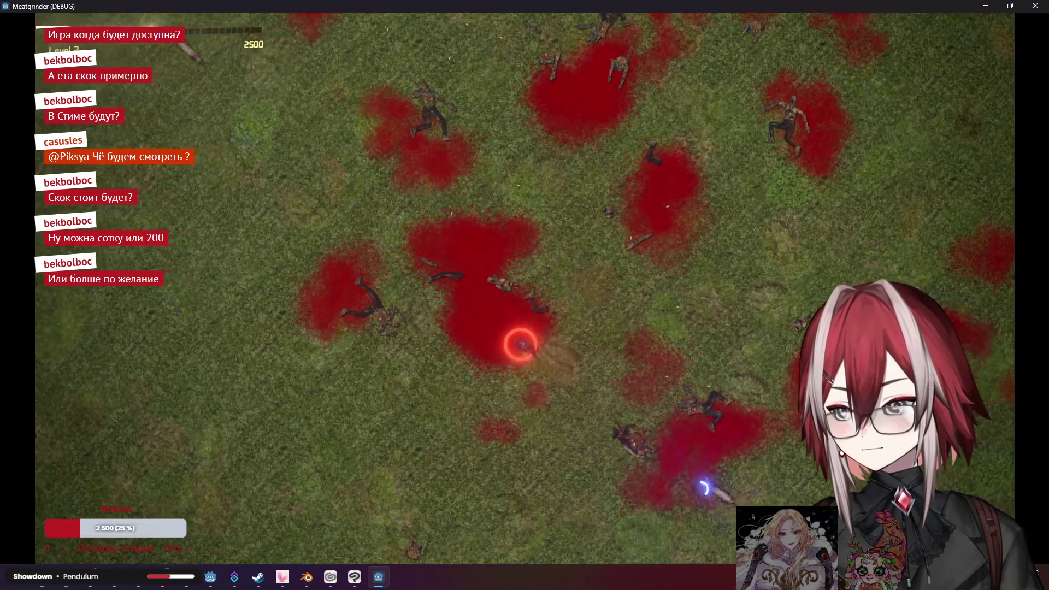
key(d)
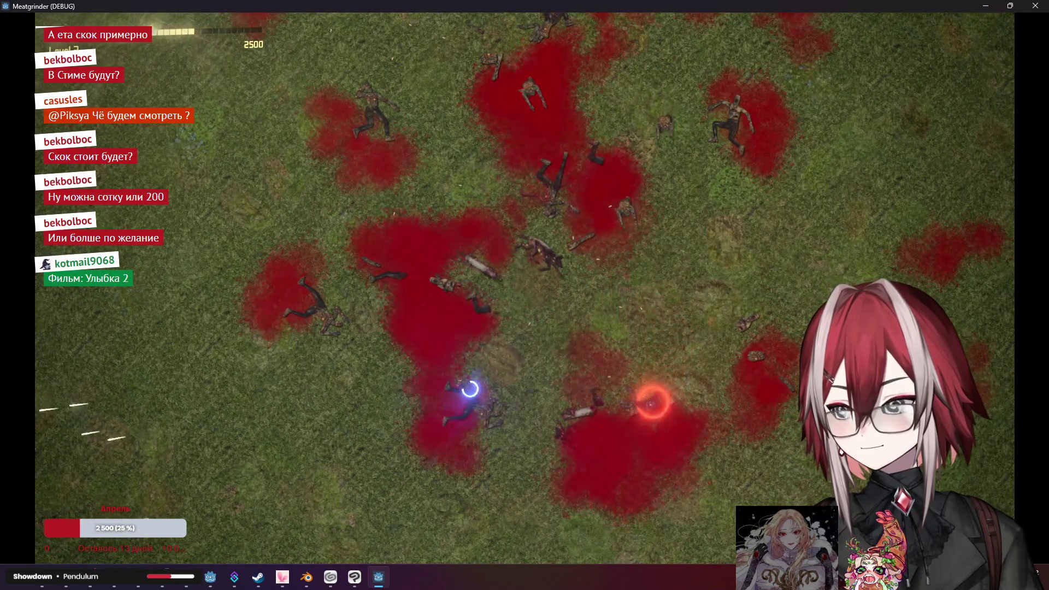
Weave the player left and down-left through the zombie horde, shooting zombies as they close in
key(a)
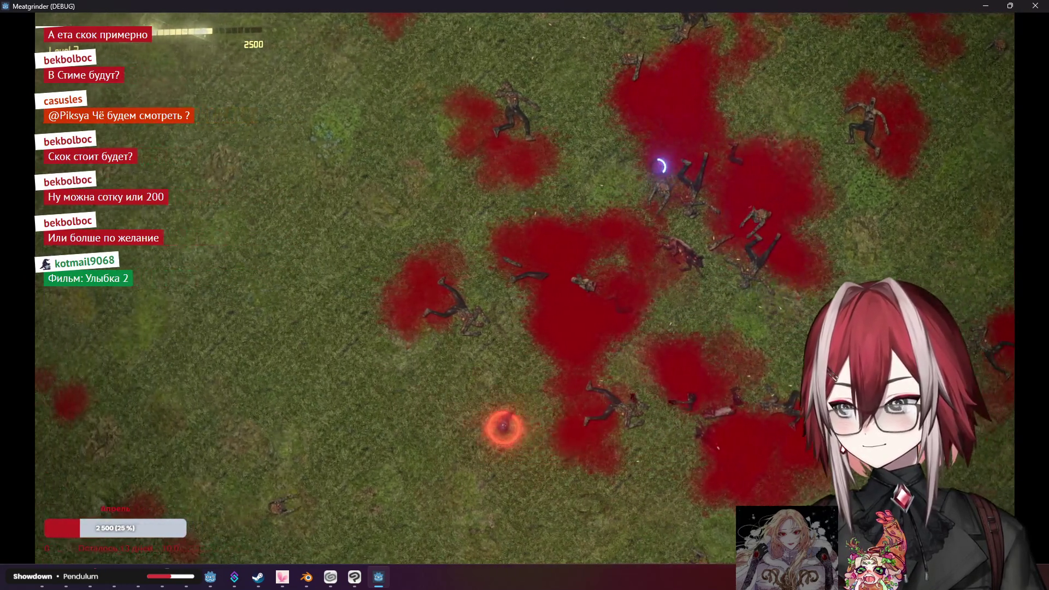
key(w)
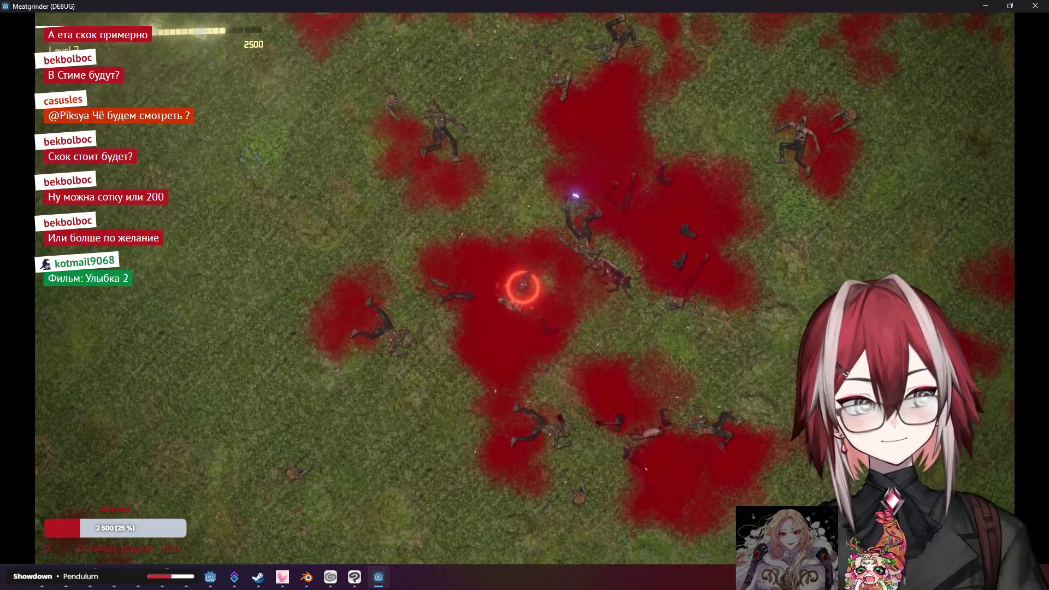
key(a)
key(d)
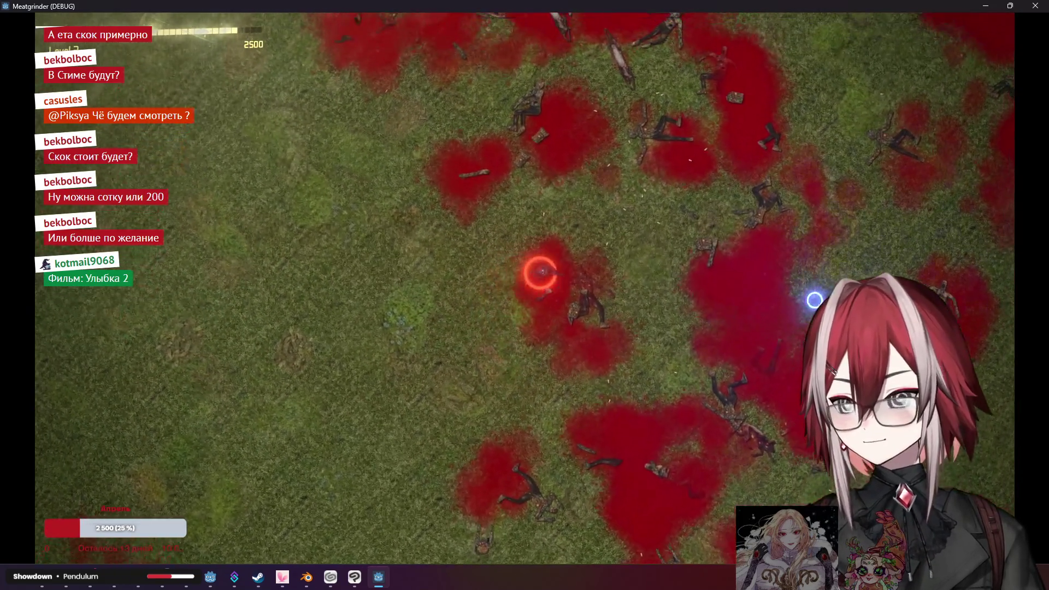
key(a)
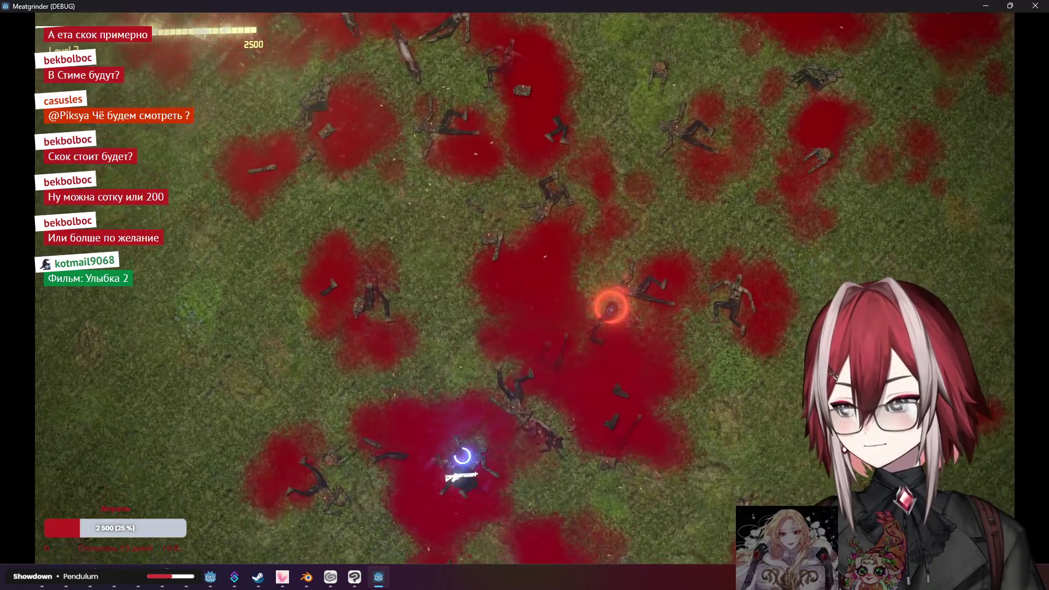
key(w)
key(a)
key(s)
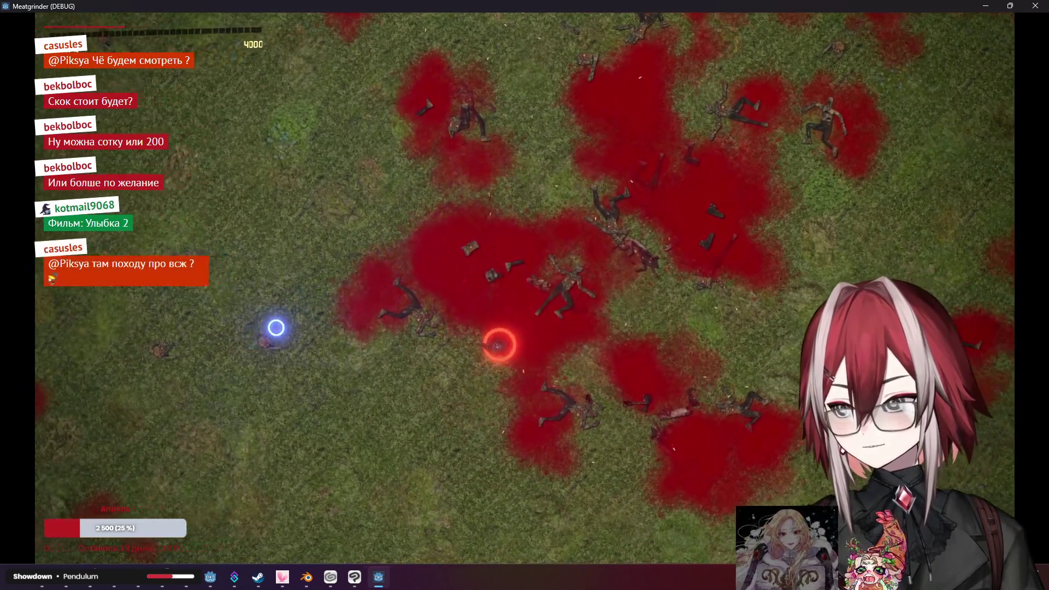
key(a)
key(w)
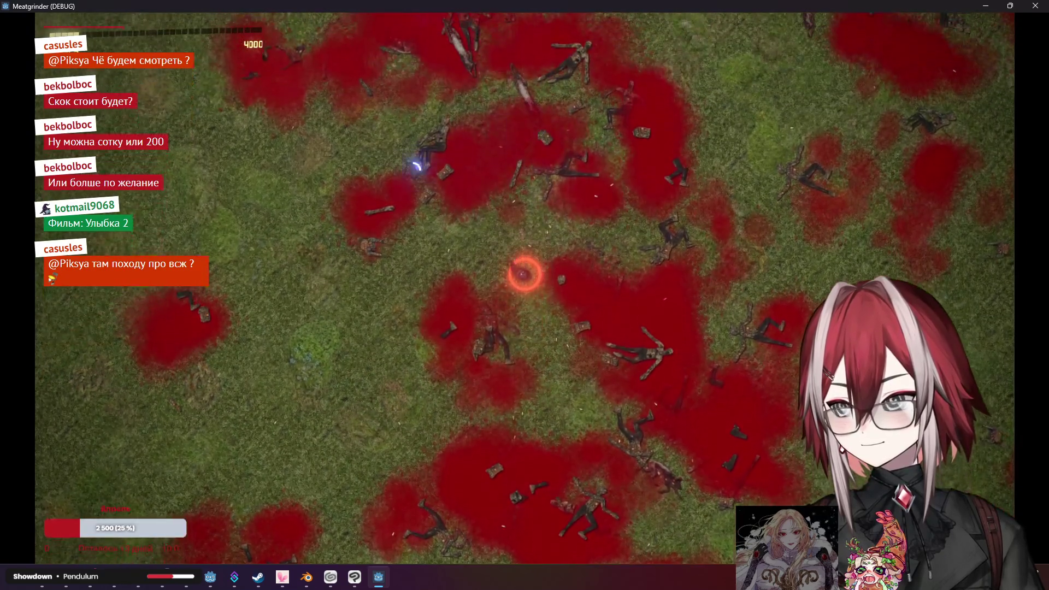
Walk the player up and right across the field until the score reaches 6000 with a level-up
key(w)
key(a)
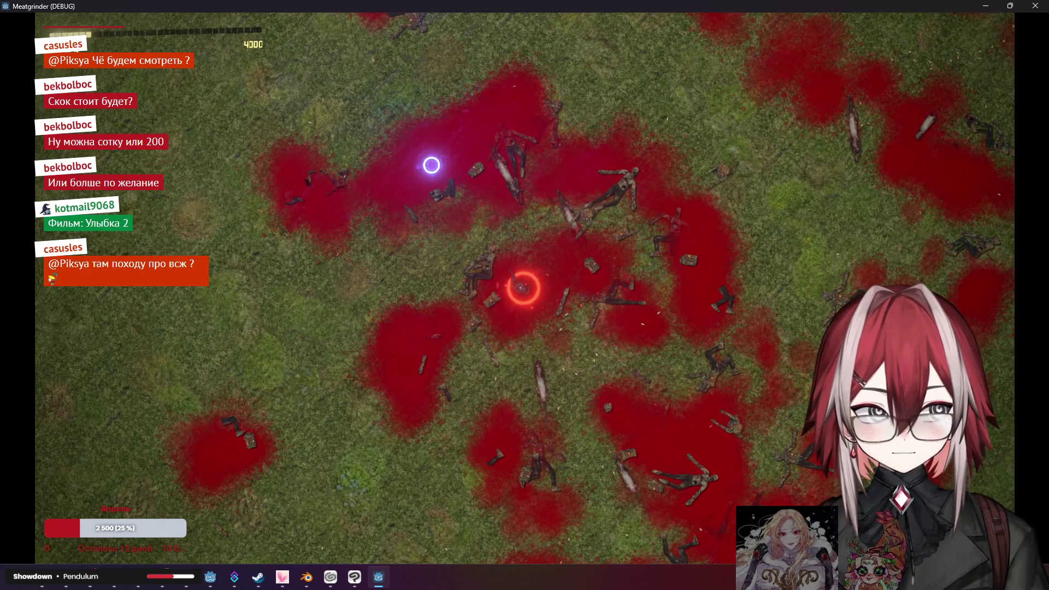
key(w)
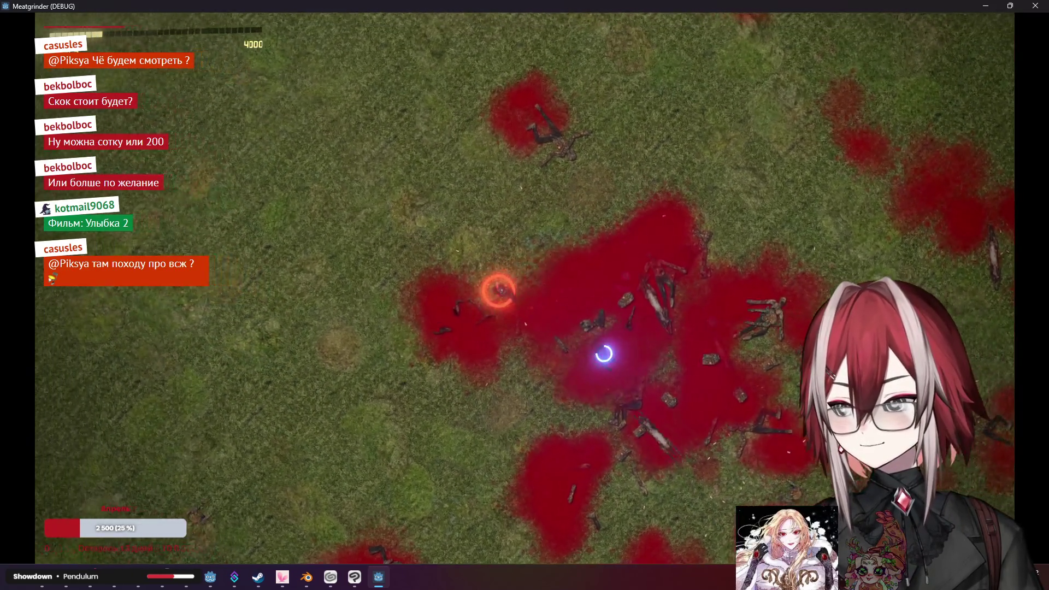
key(w)
key(w)
key(d)
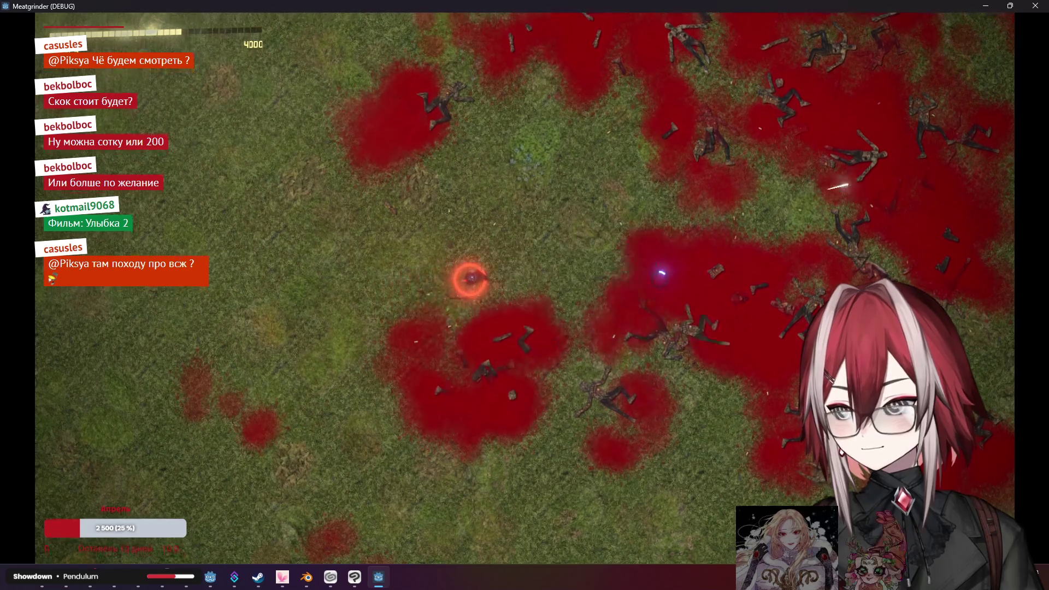
key(w)
key(d)
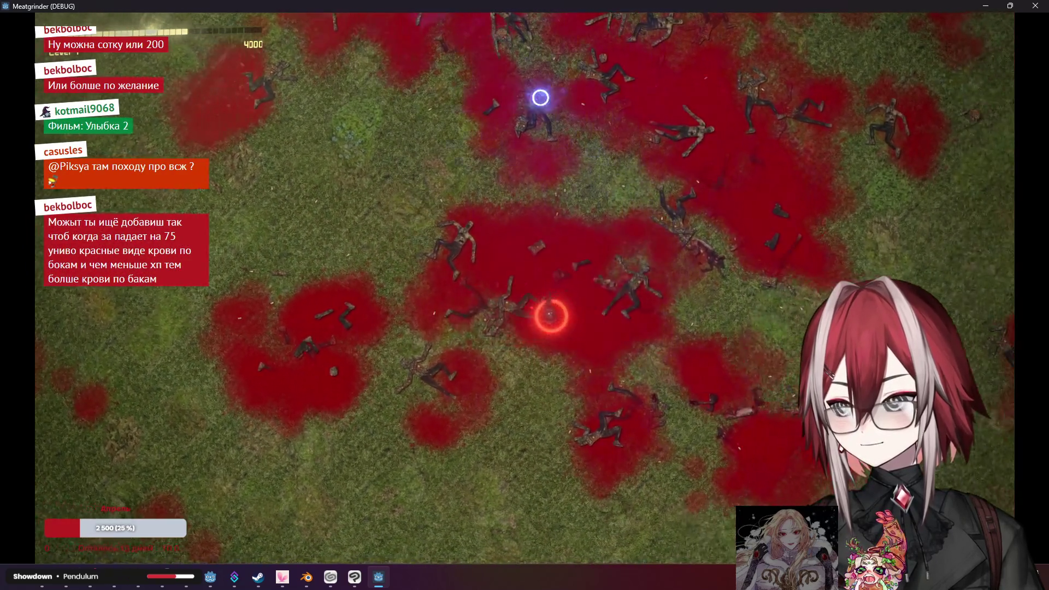
key(d)
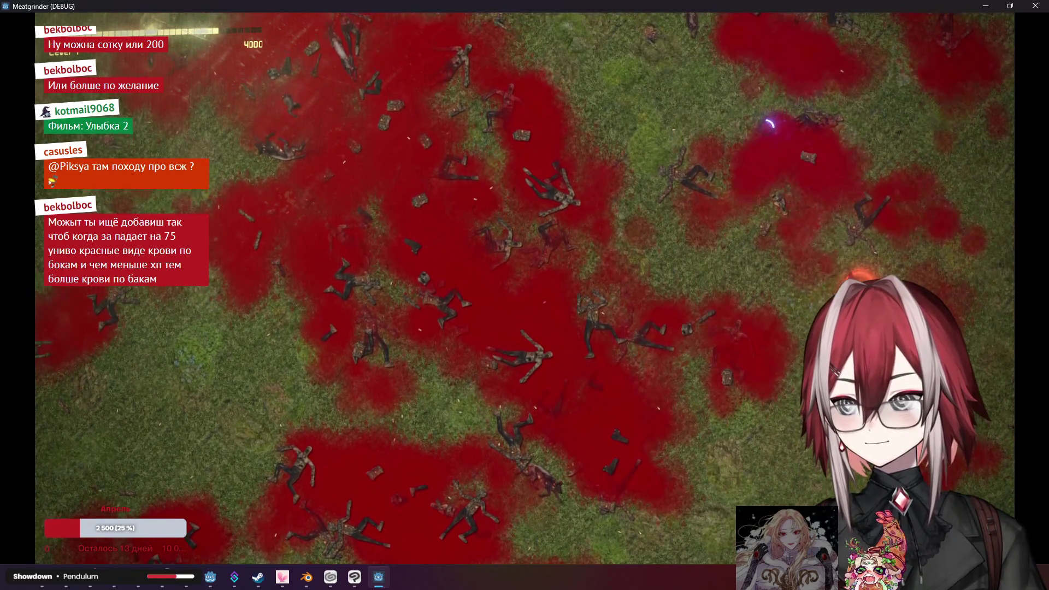
key(w)
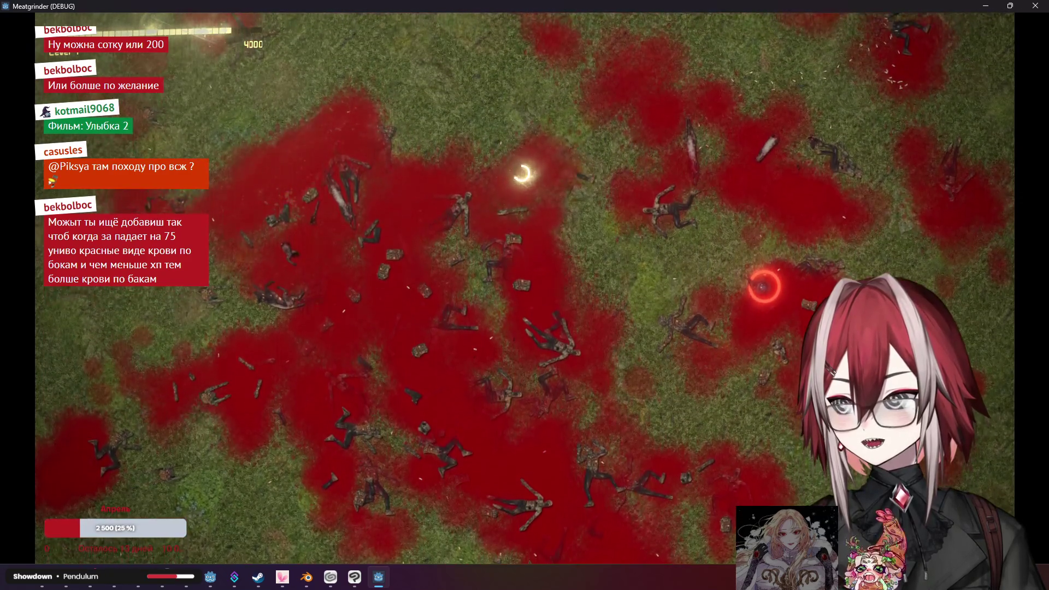
key(s)
key(a)
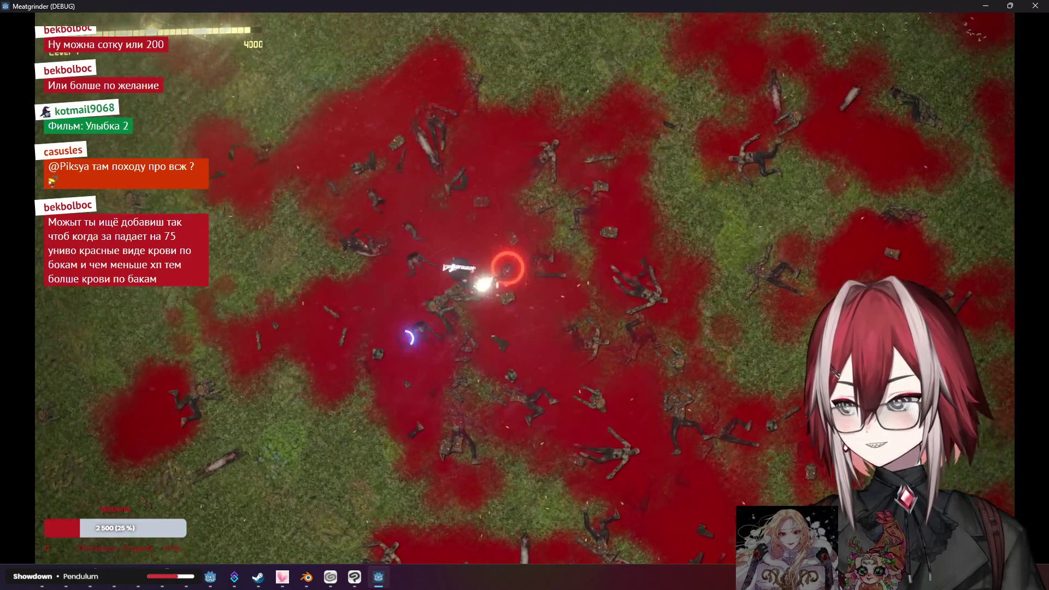
Circle the player up-left, down-right and back through the corpse-strewn field, killing zombies
key(w)
key(a)
key(s)
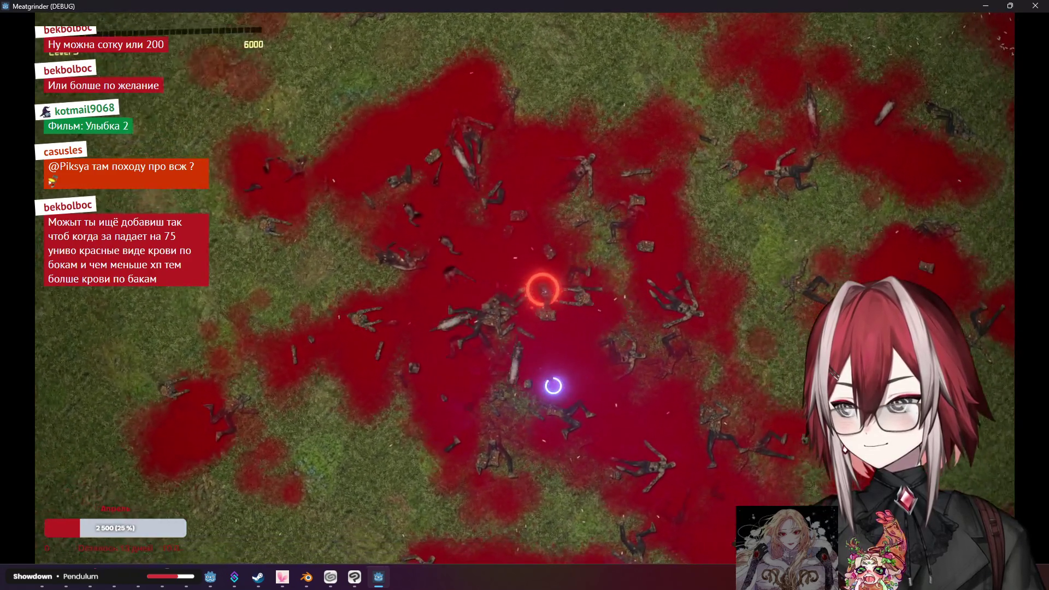
key(w)
key(d)
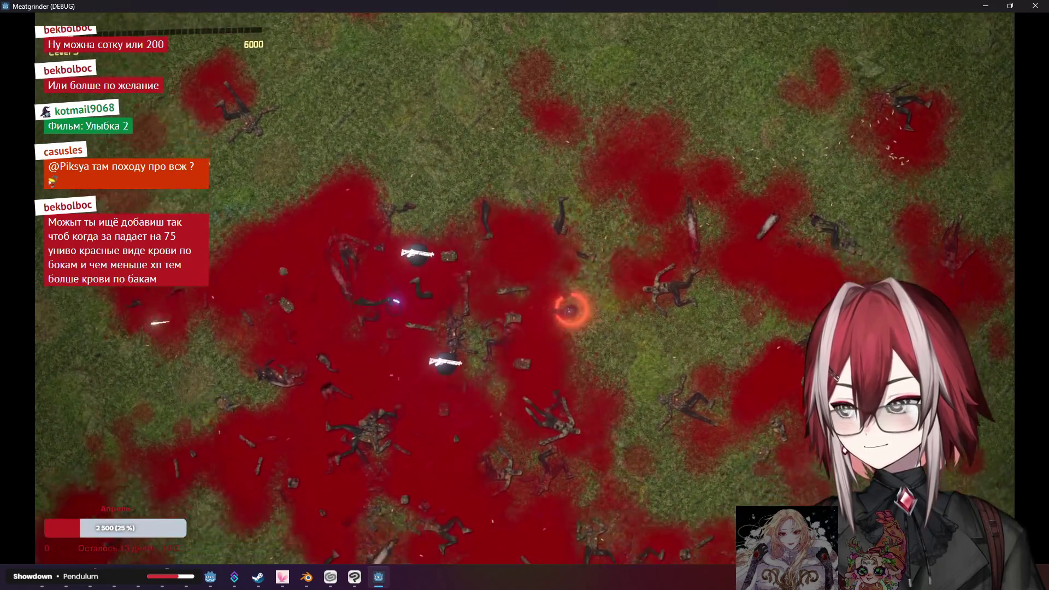
key(s)
key(d)
key(w)
key(a)
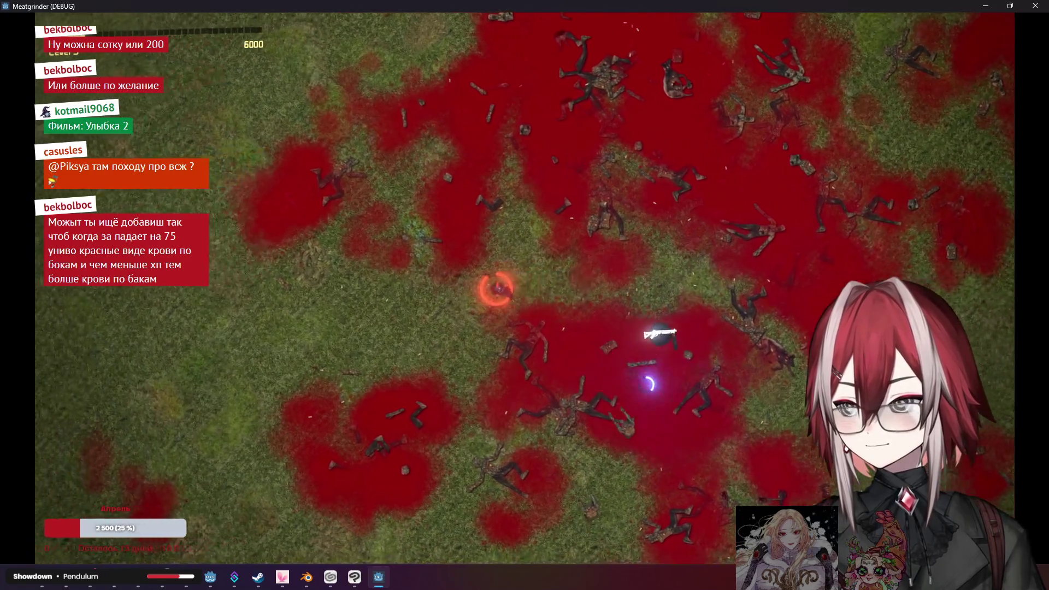
key(d)
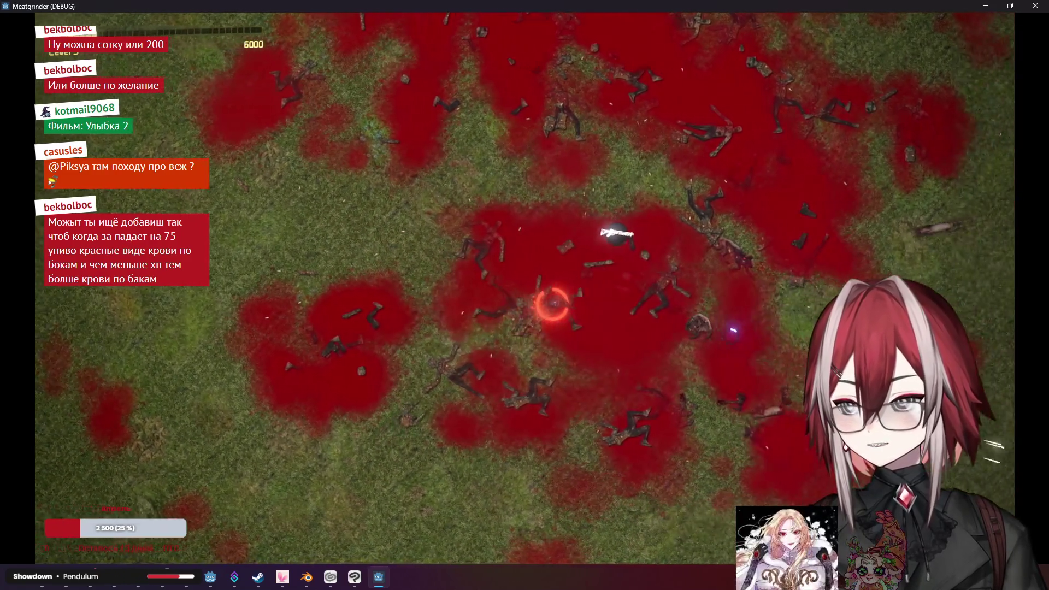
Dodge the horde left, up and down, then swing right and up-left while shooting
key(a)
key(w)
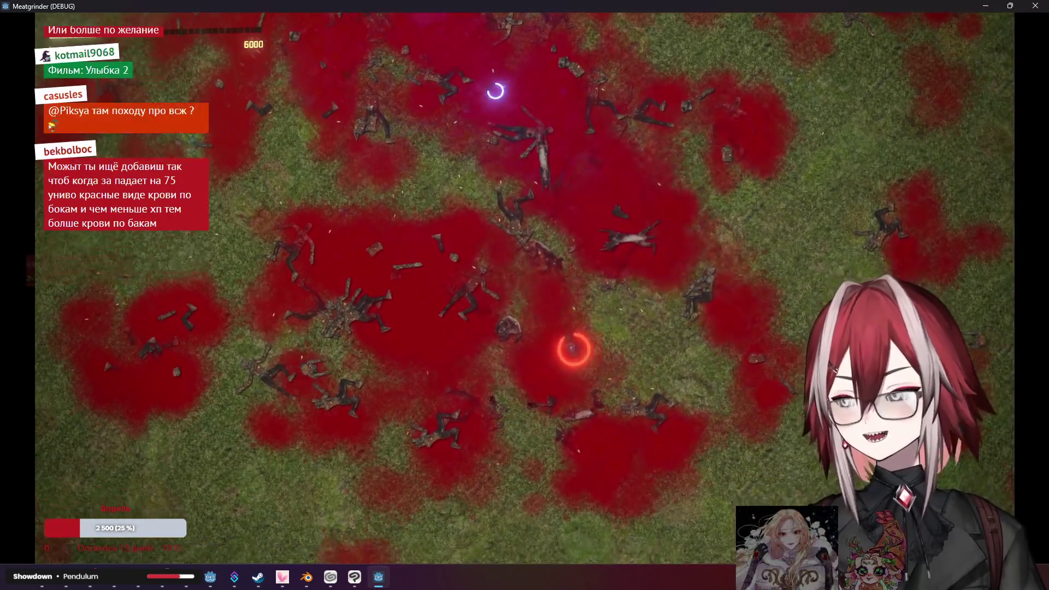
key(s)
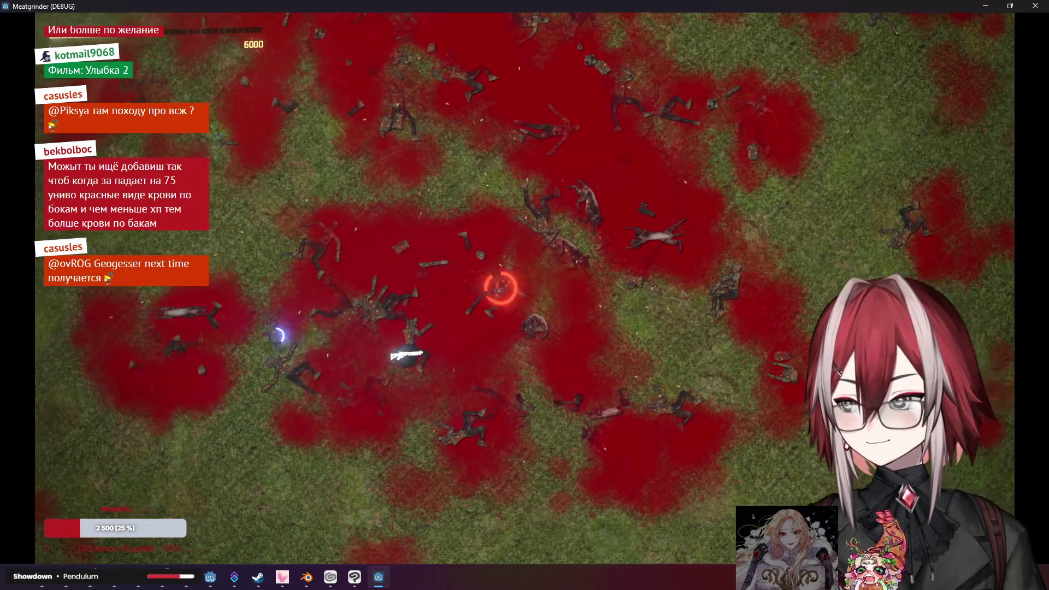
key(a)
key(w)
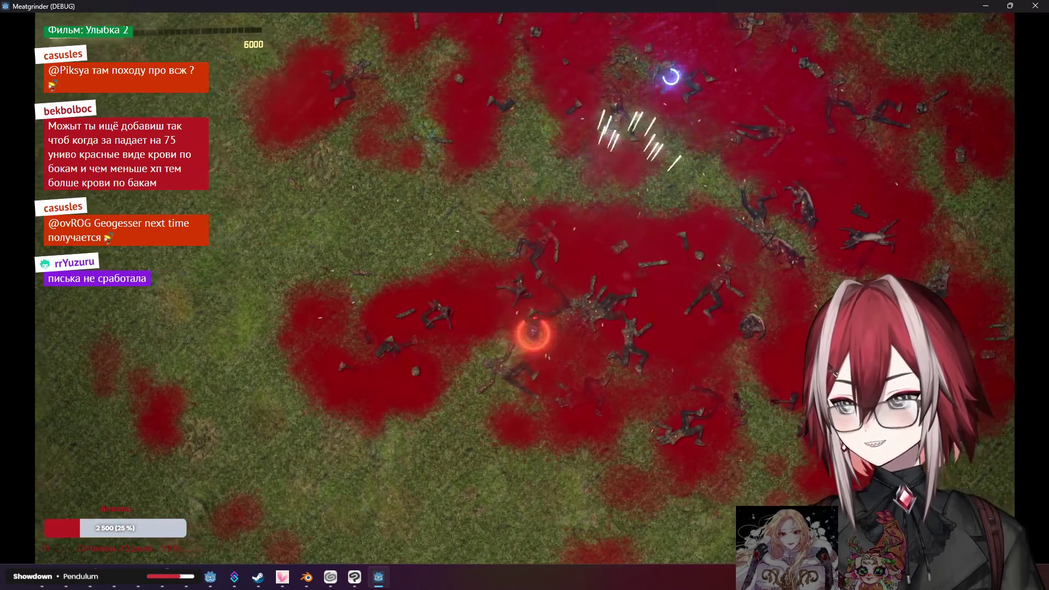
key(d)
key(s)
key(a)
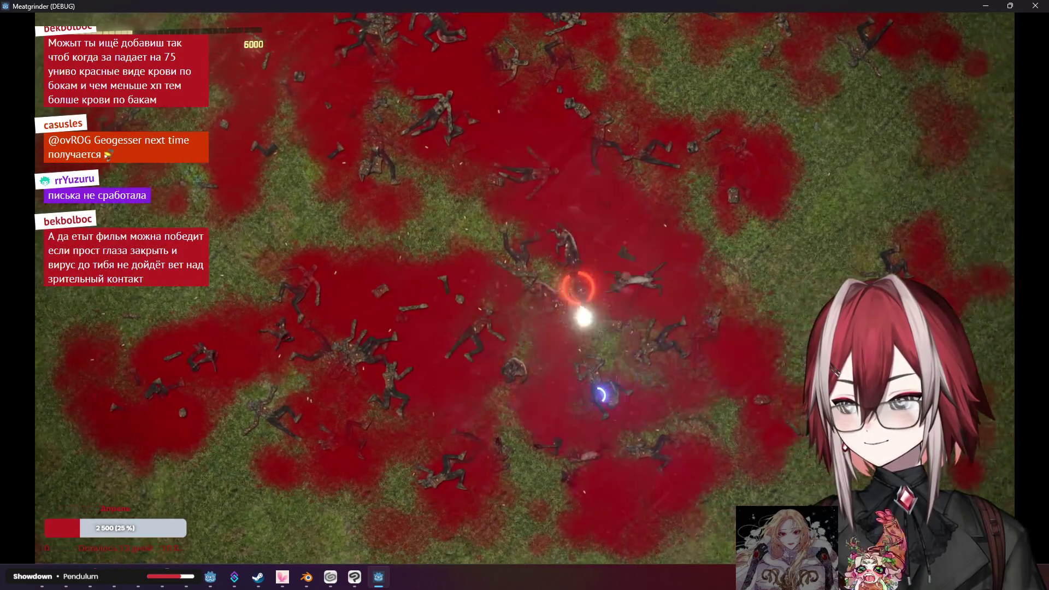
key(d)
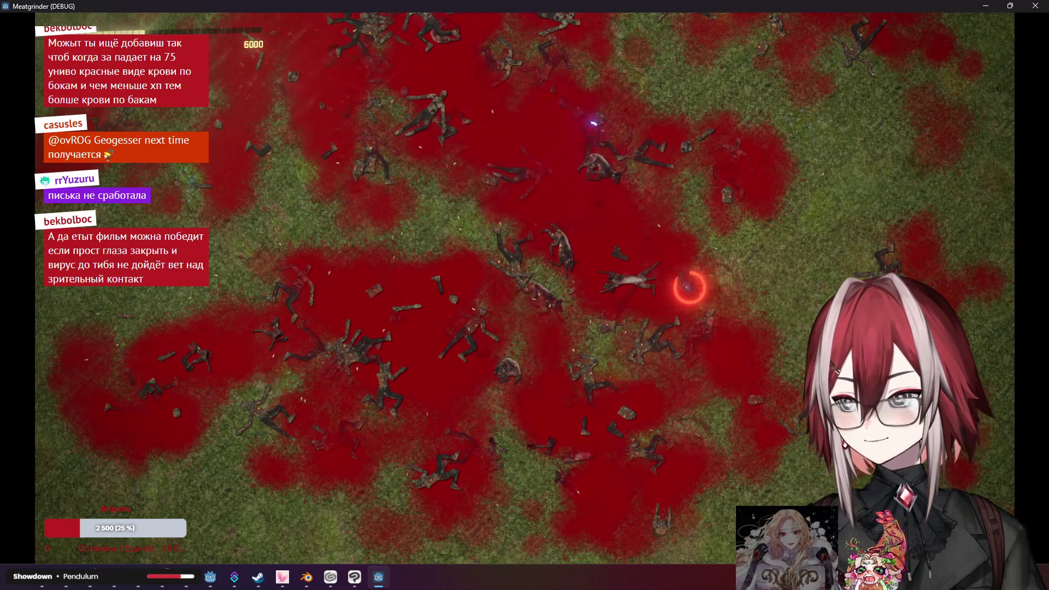
key(w)
key(s)
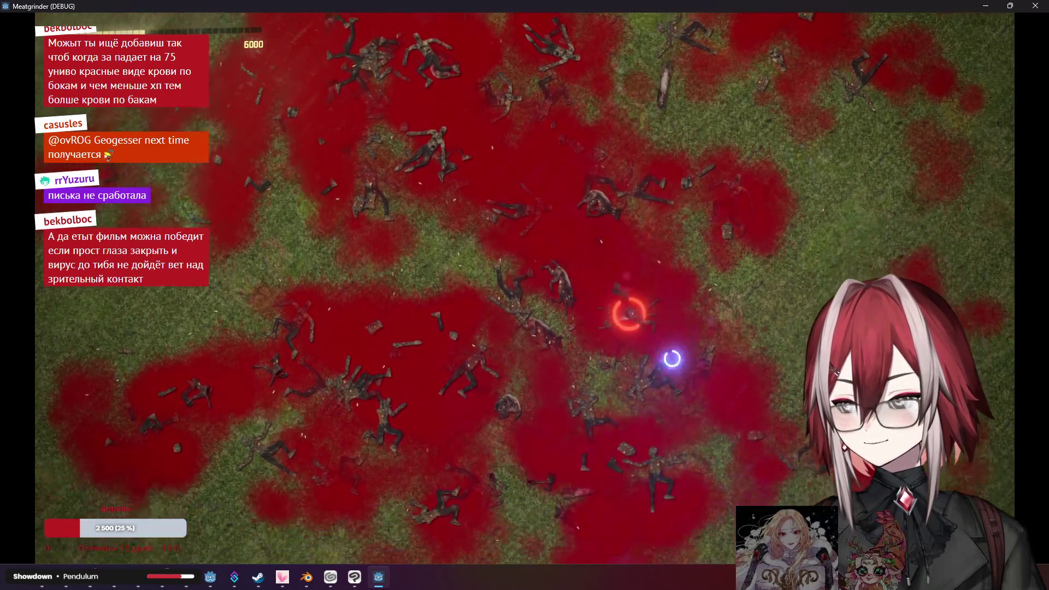
Run the player up-left, down-right, down-left and up-right, clearing more zombies with the score at 6000
key(w)
key(a)
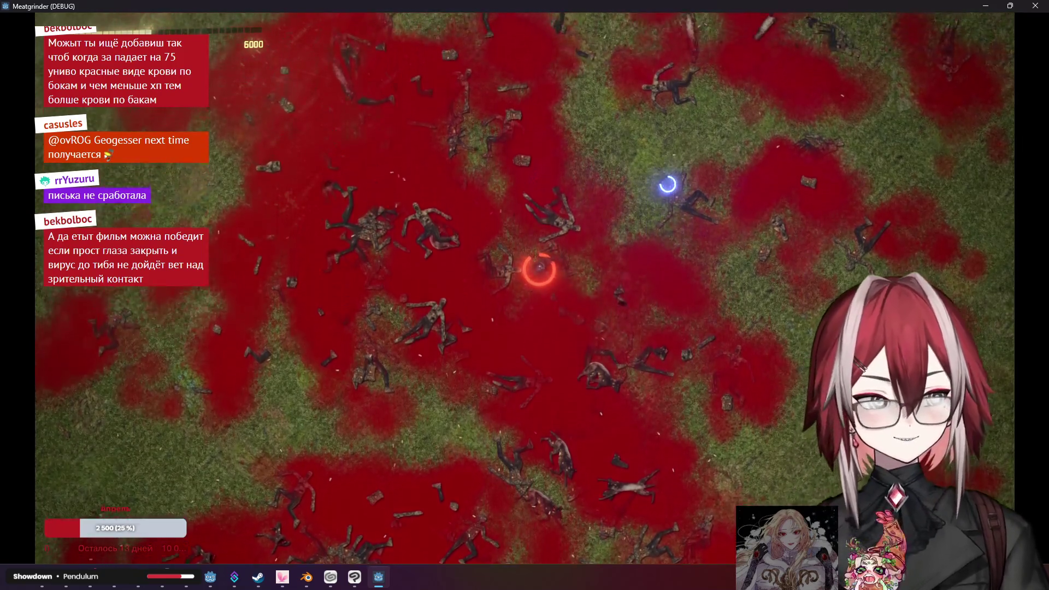
key(a)
key(w)
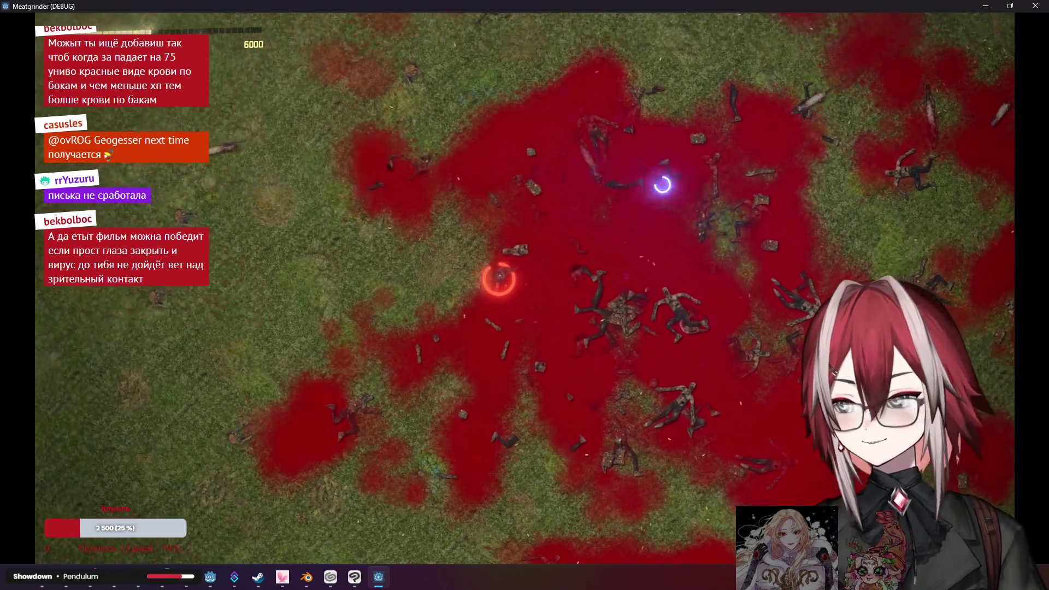
key(s)
key(d)
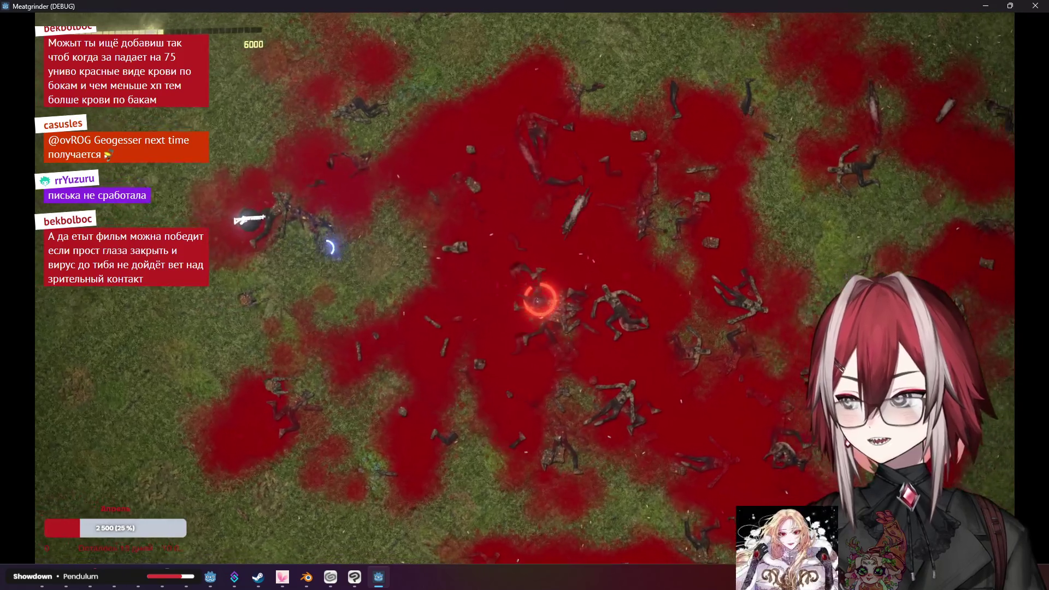
key(s)
key(a)
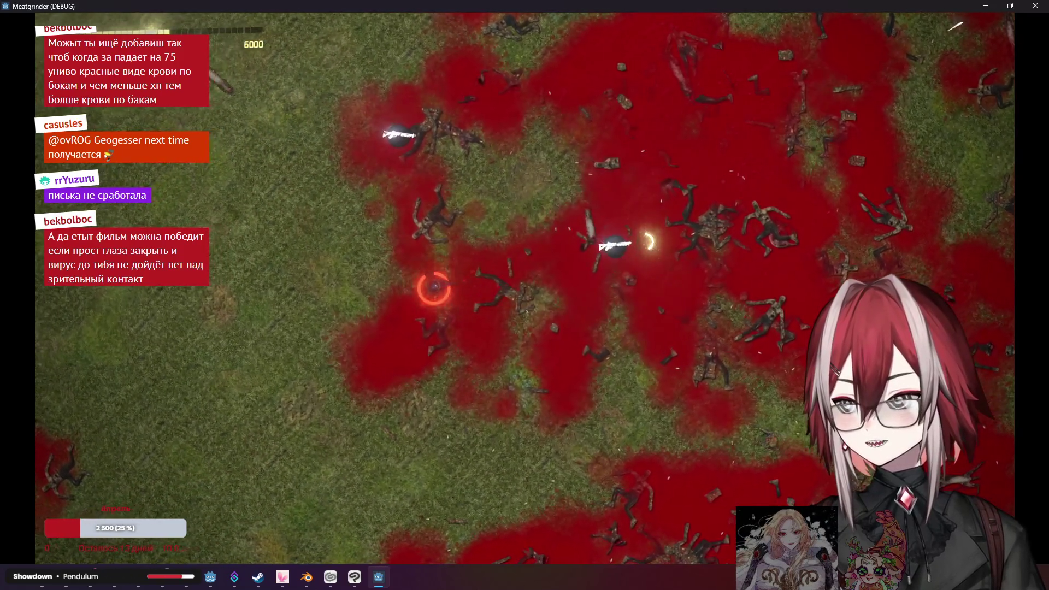
key(d)
key(w)
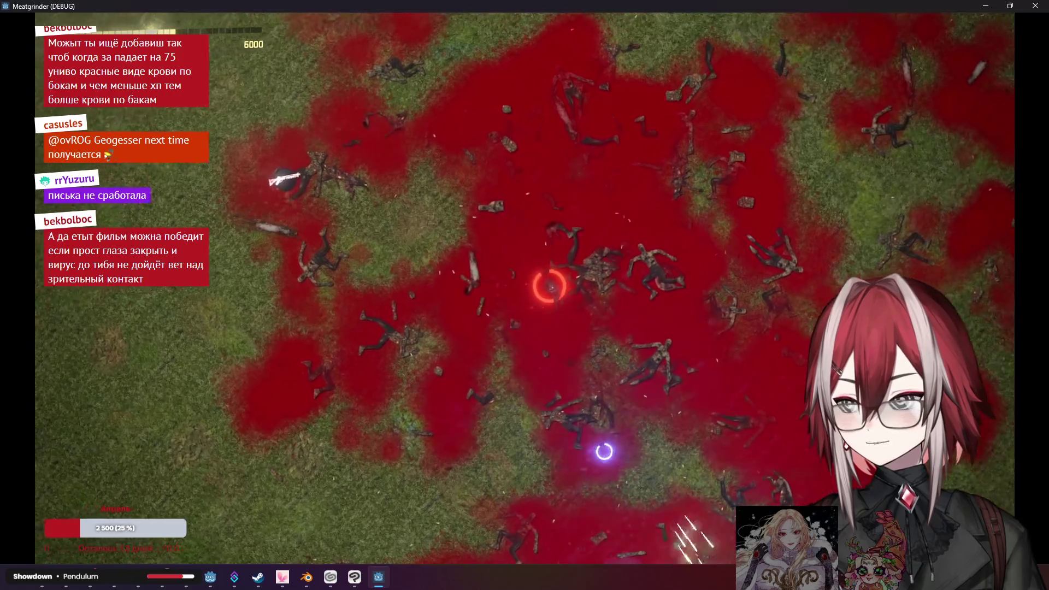
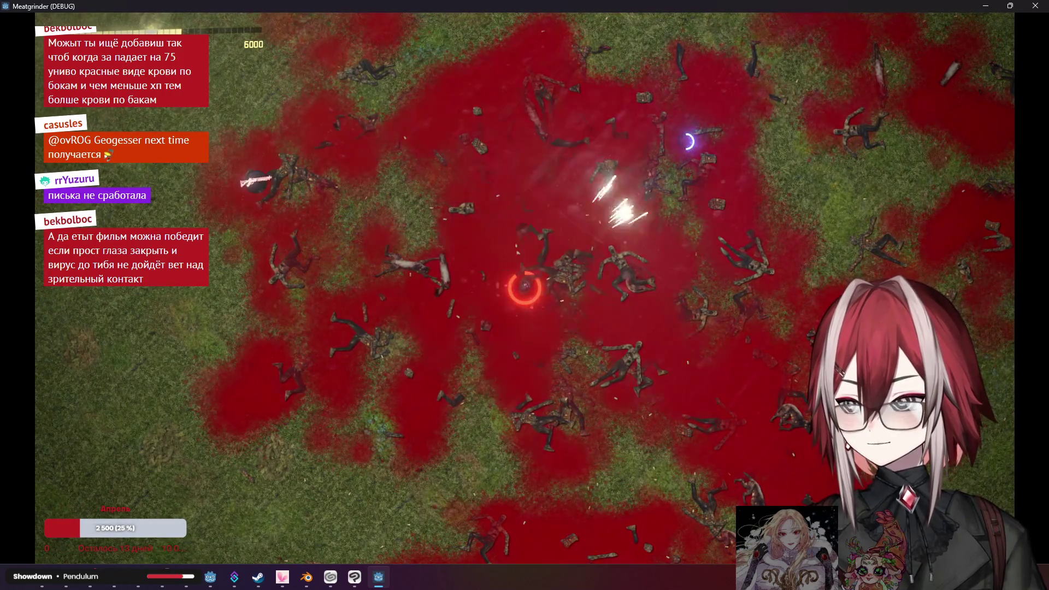
Steer the player diagonally around the field with WASD, gunning down zombies until the score reaches 8500
key(w)
key(d)
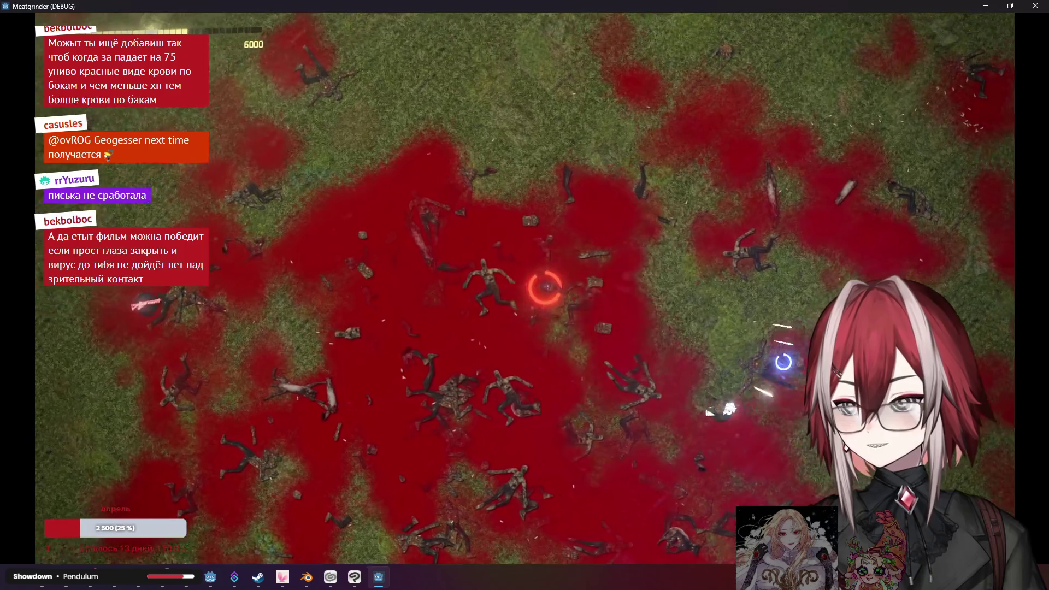
key(s)
key(d)
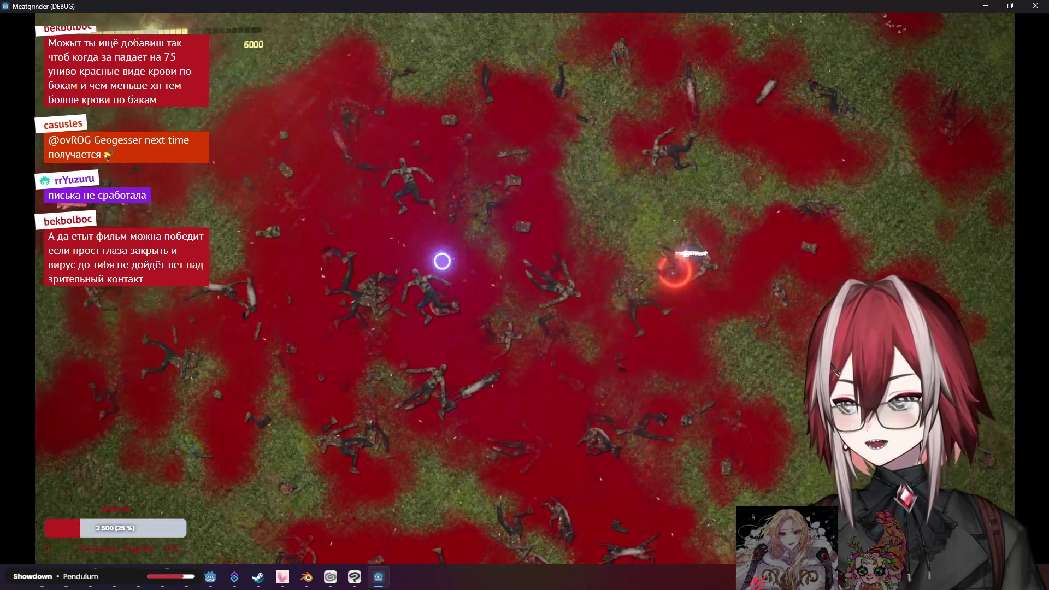
key(w)
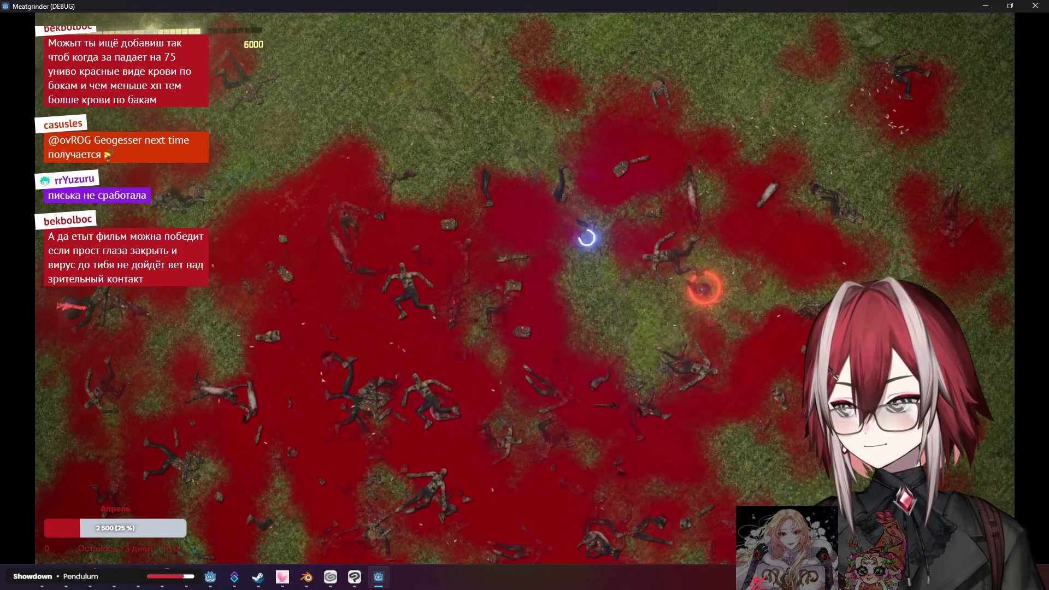
key(w)
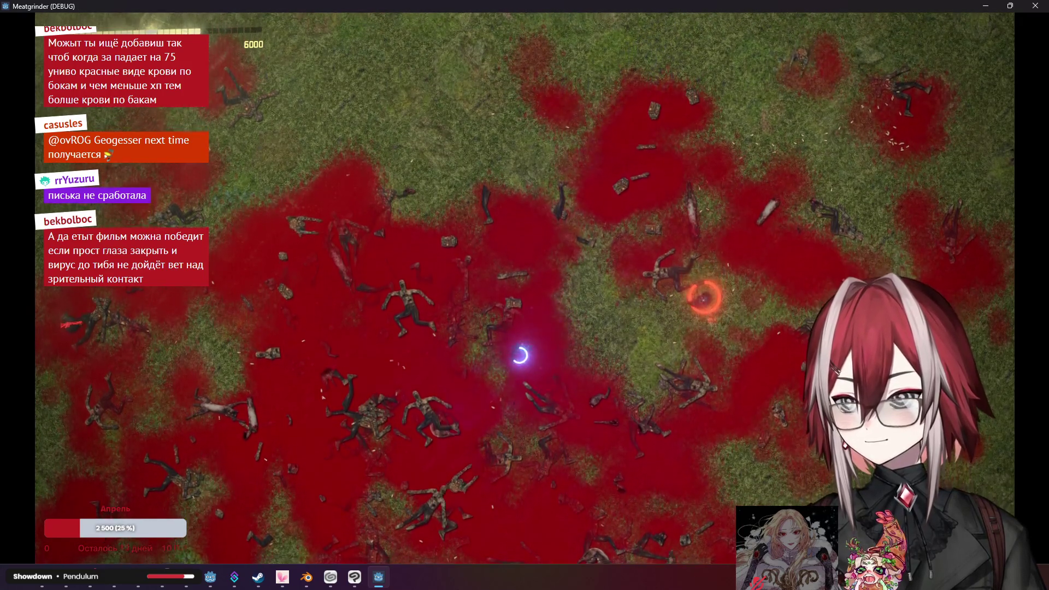
key(s)
key(a)
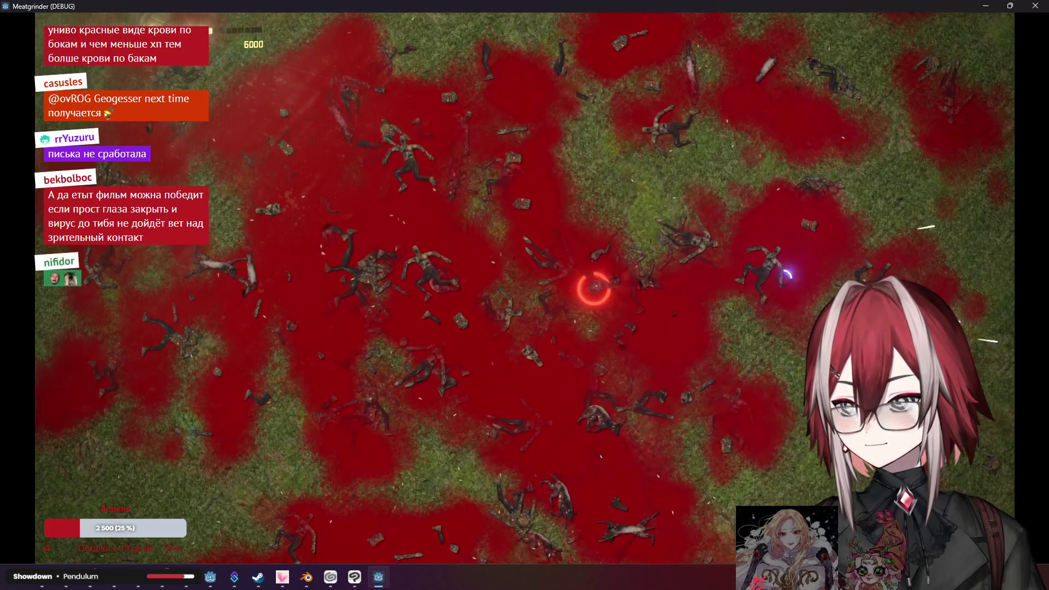
key(w)
key(a)
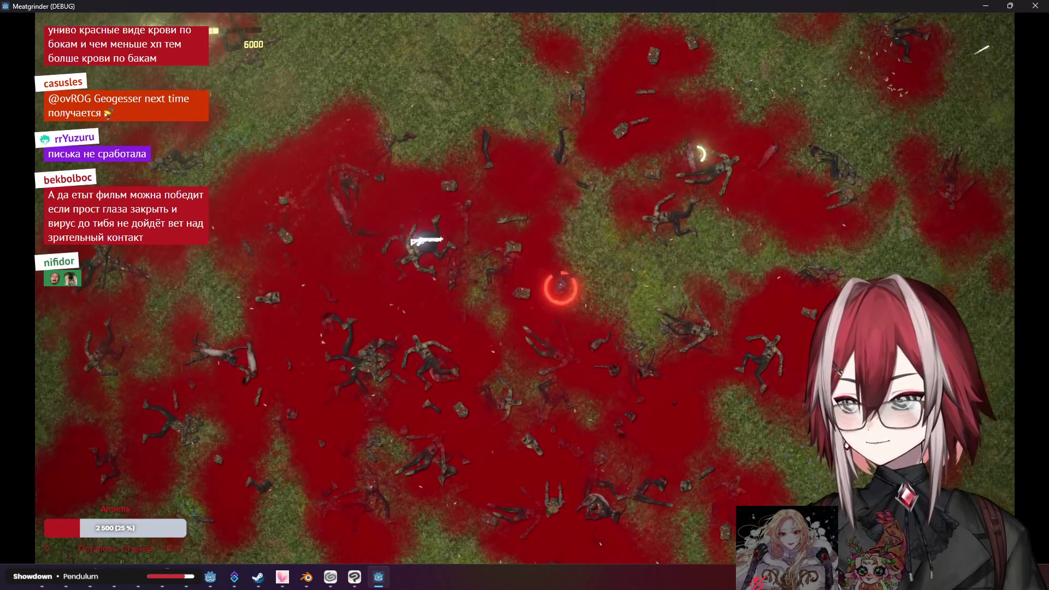
key(w)
key(a)
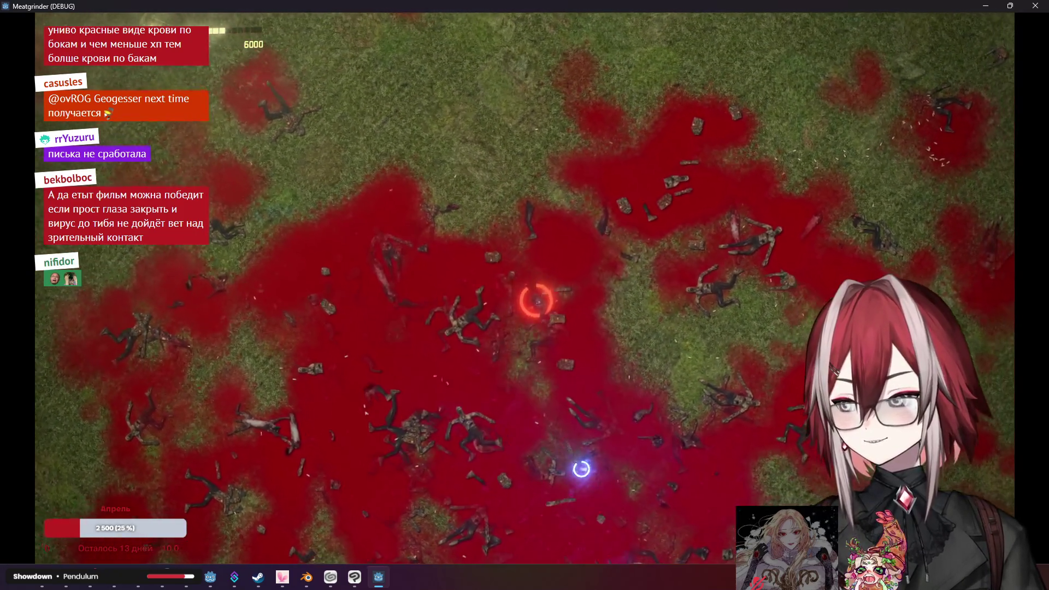
key(s)
key(d)
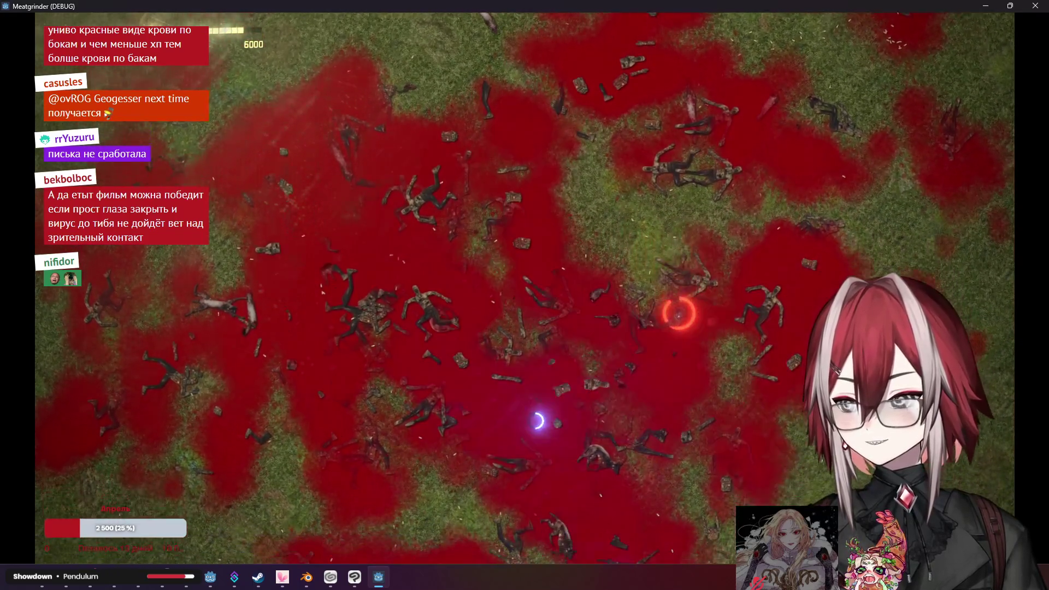
key(s)
key(w)
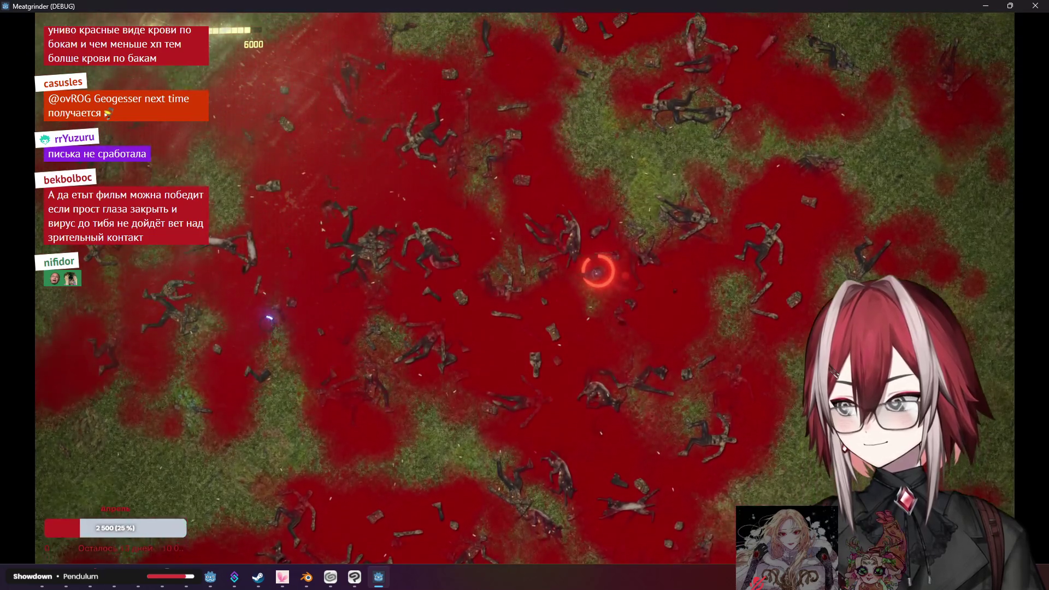
key(w)
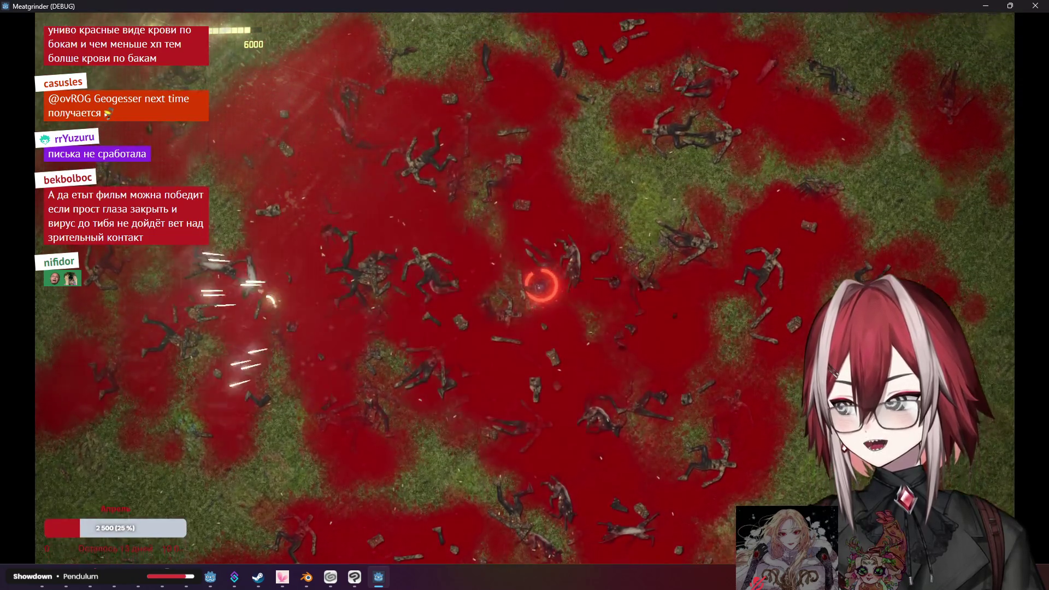
key(d)
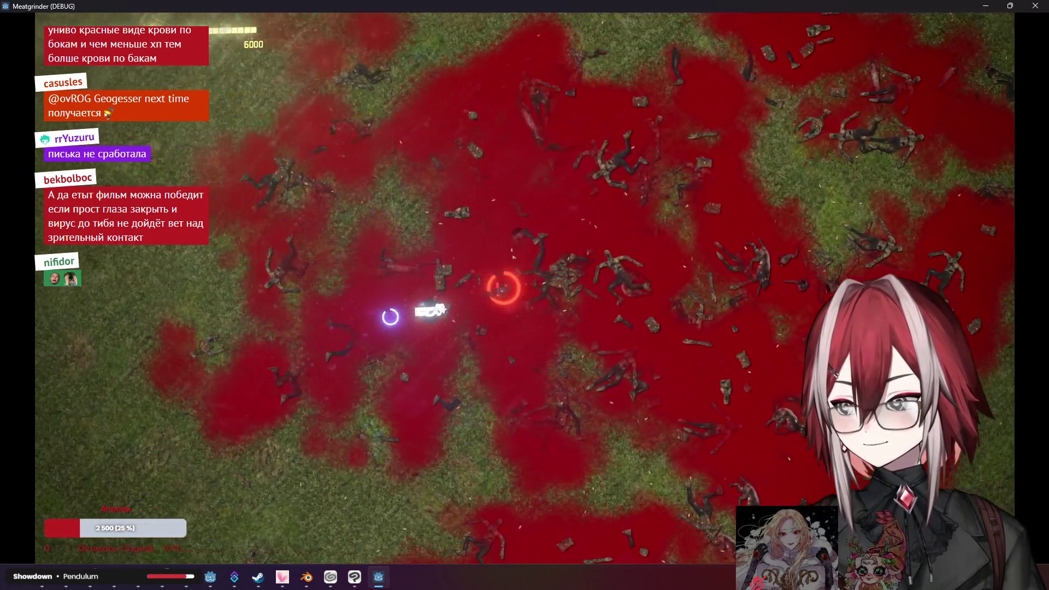
key(d)
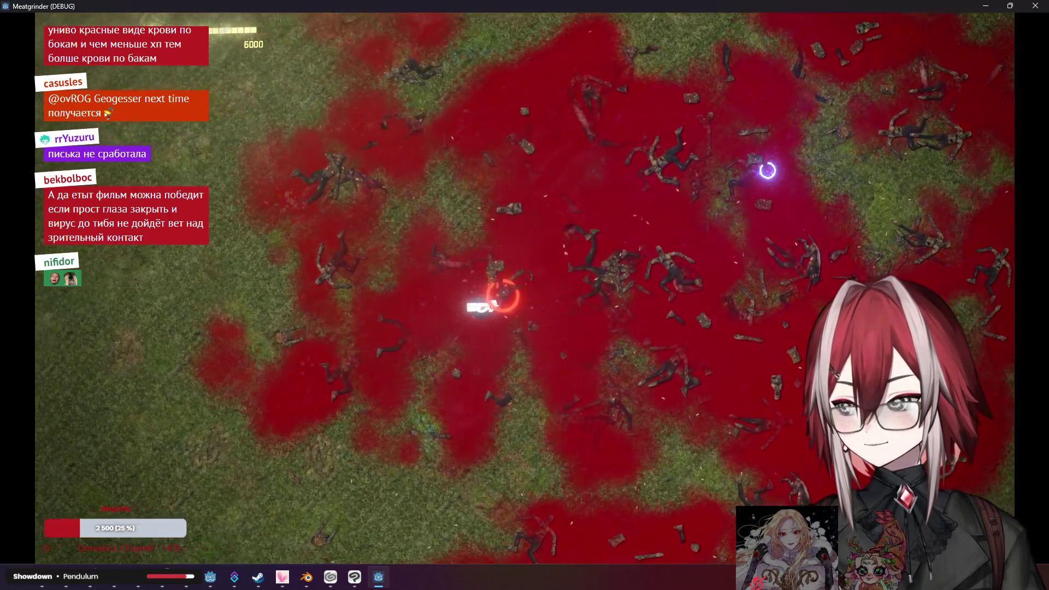
Keep strafing in every direction through the horde, firing until the score climbs to 11500
key(a)
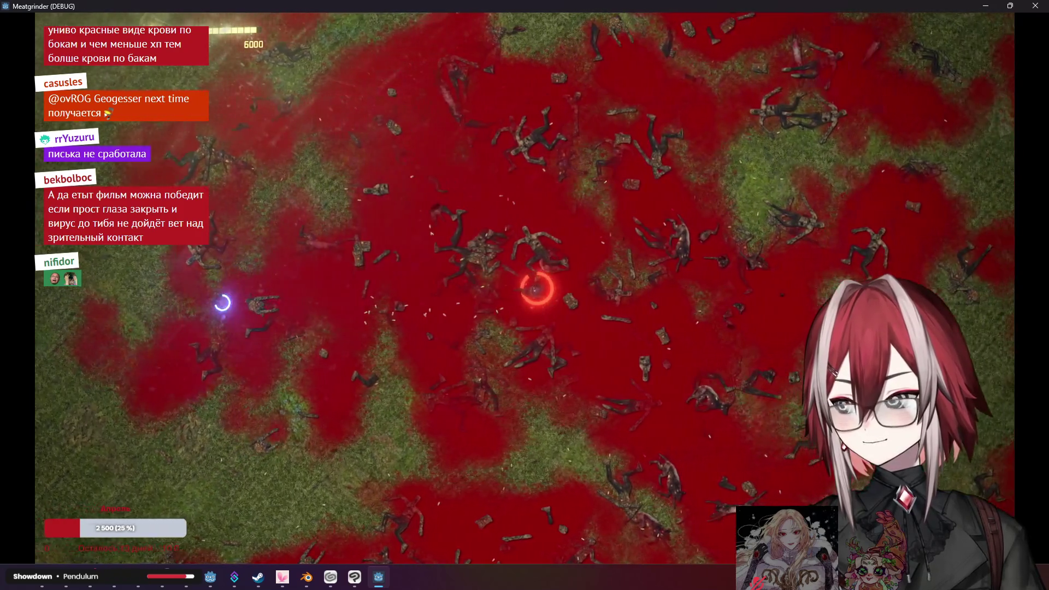
key(s)
key(s)
key(a)
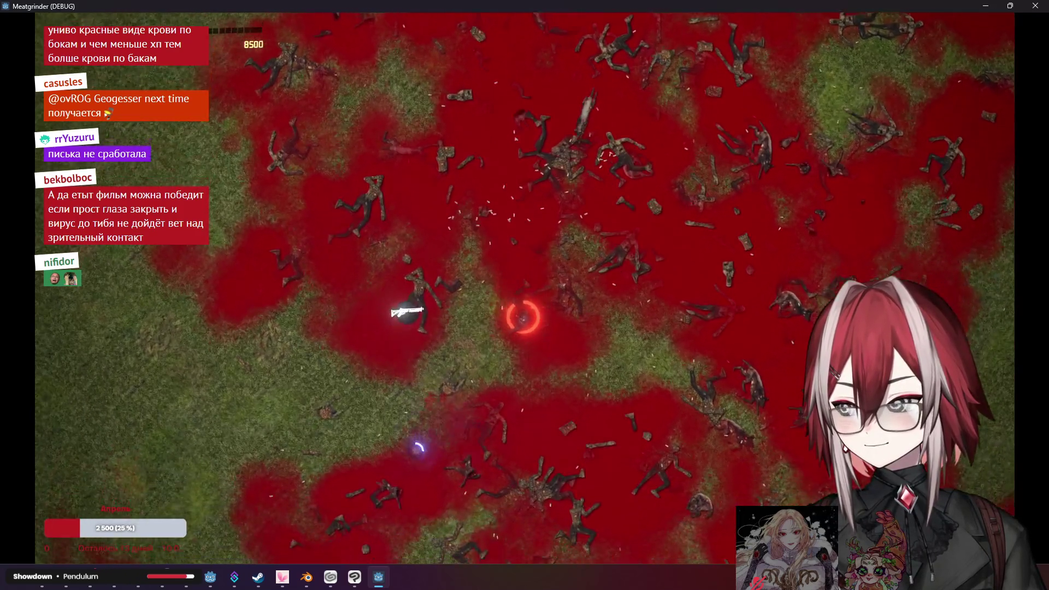
key(a)
key(s)
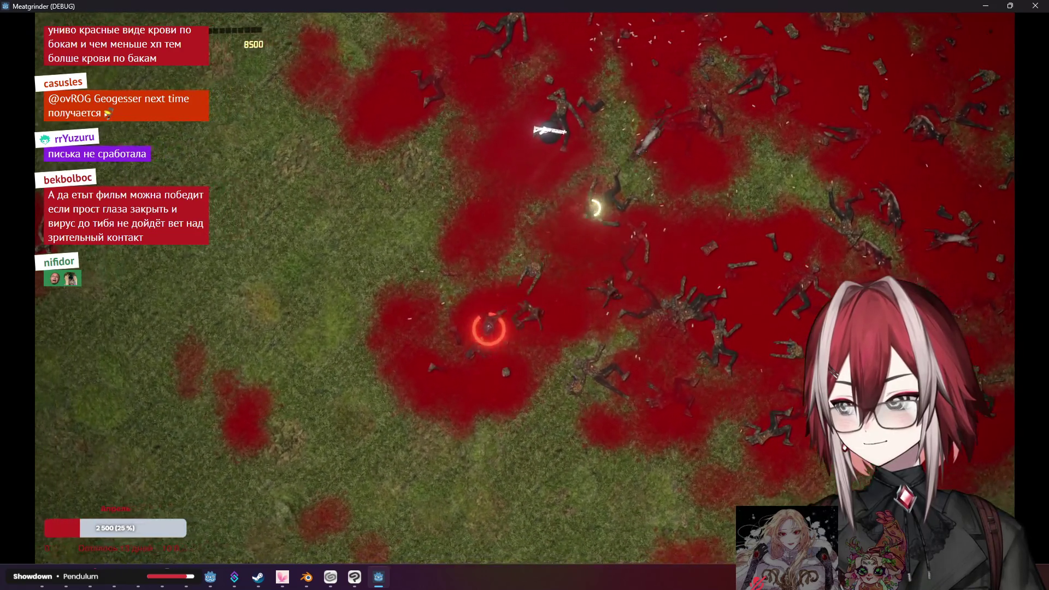
key(w)
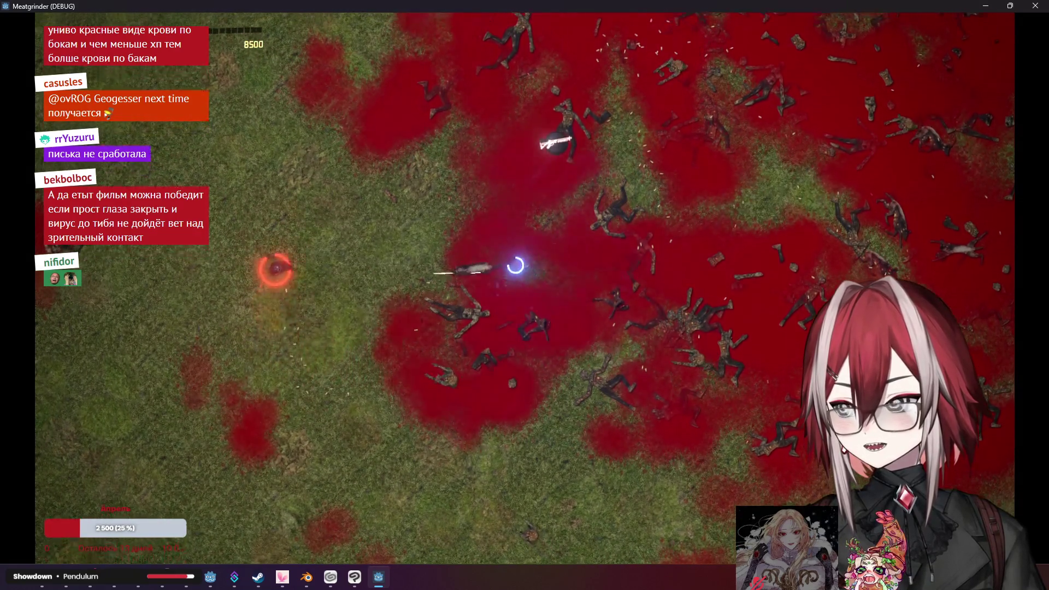
key(s)
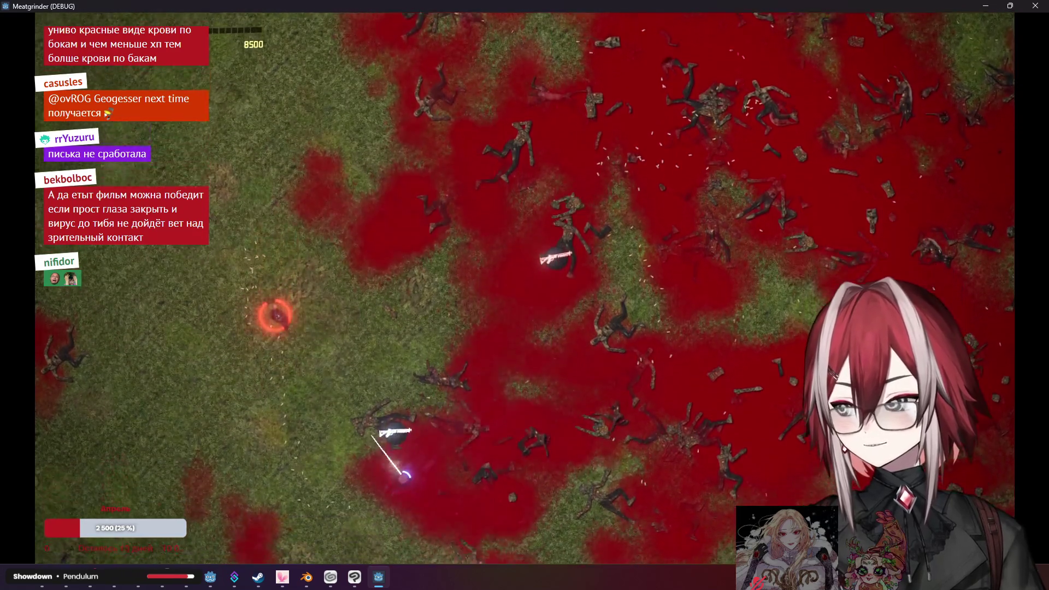
key(d)
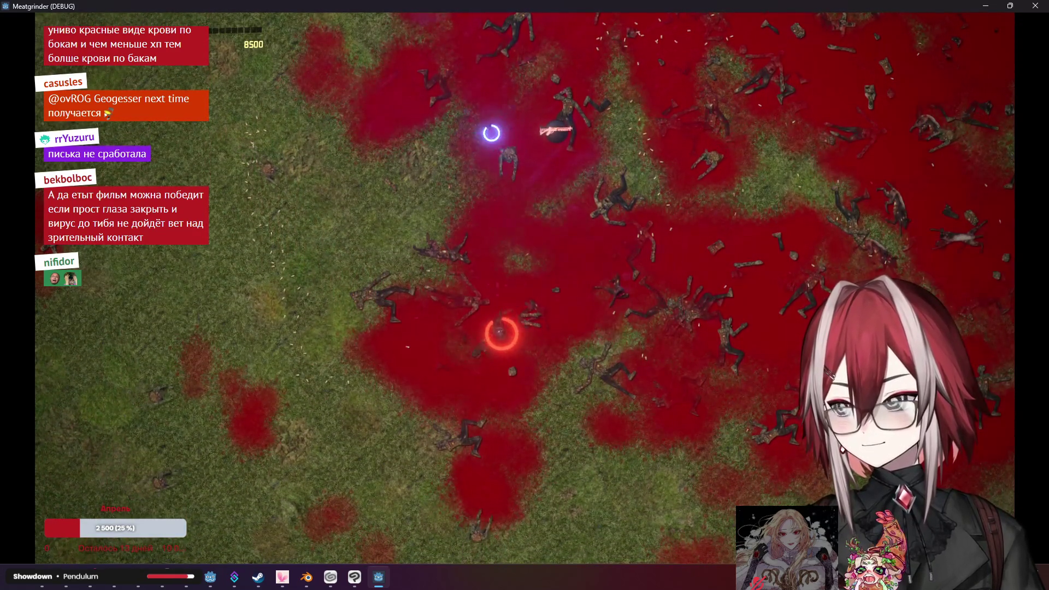
key(w)
key(a)
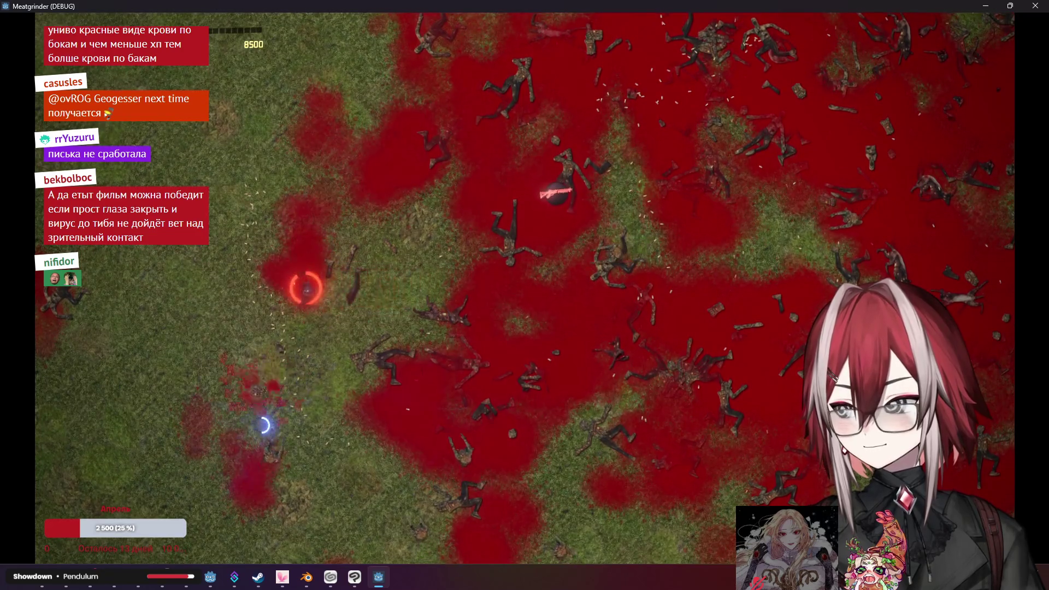
key(s)
key(d)
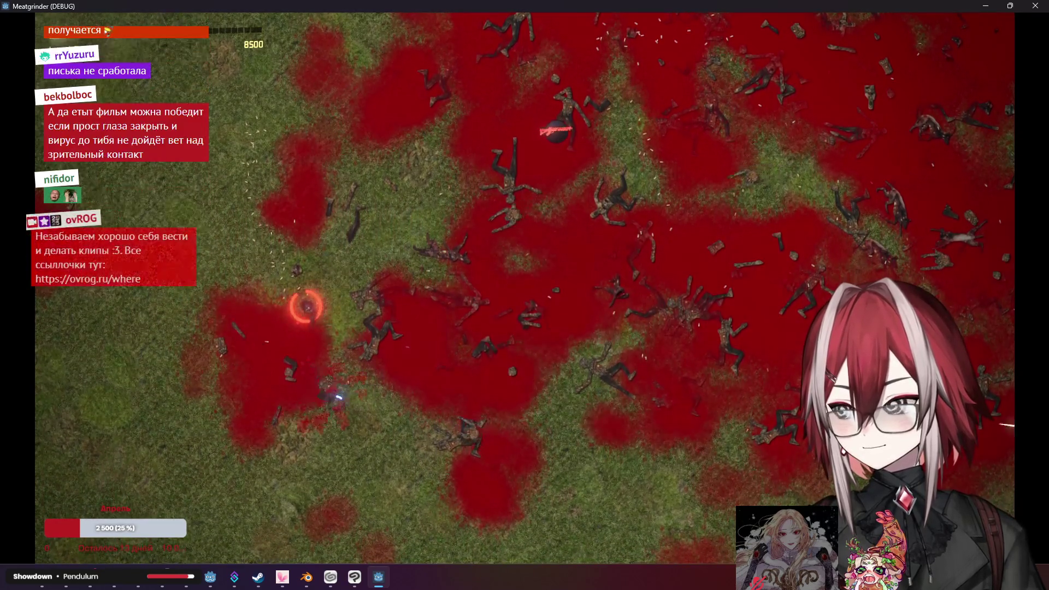
key(d)
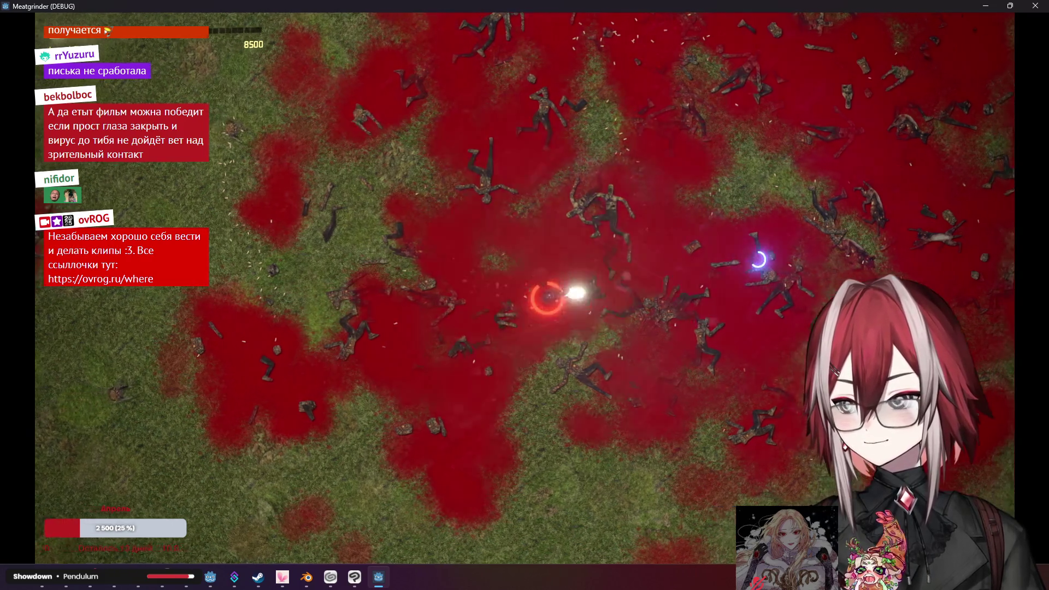
key(d)
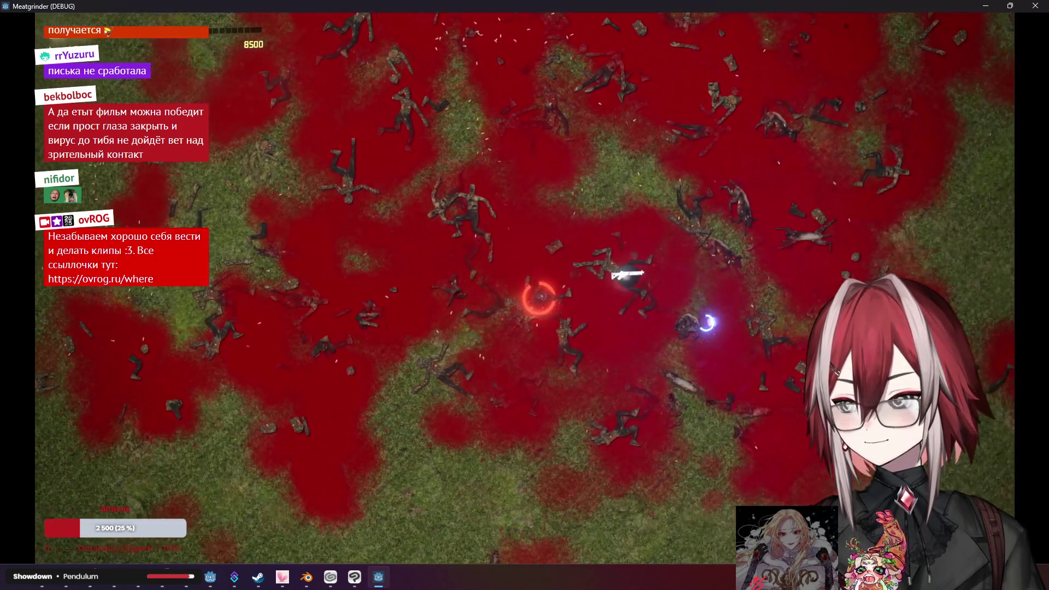
key(s)
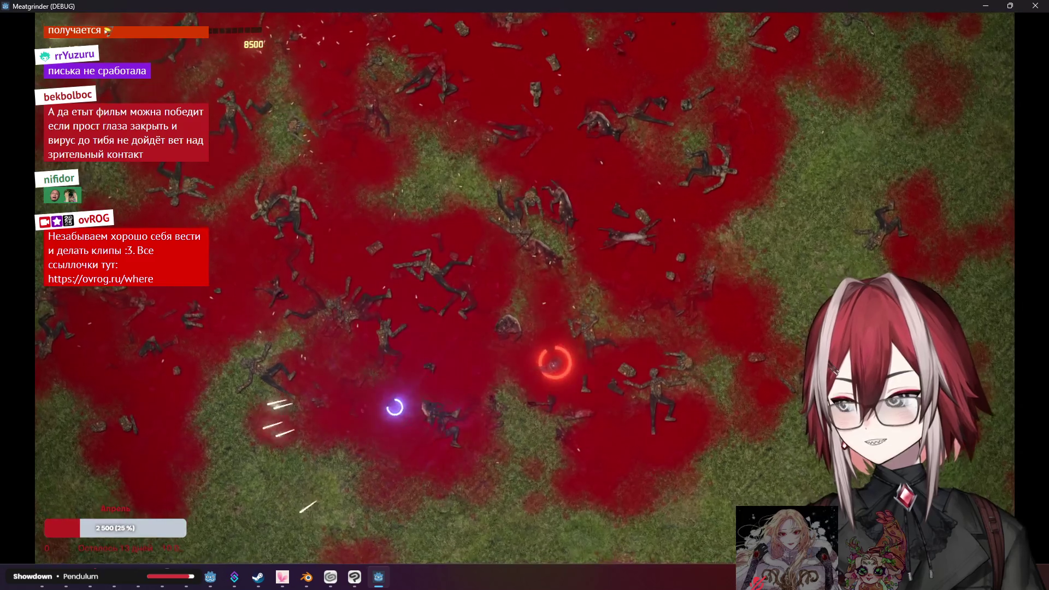
key(a)
key(w)
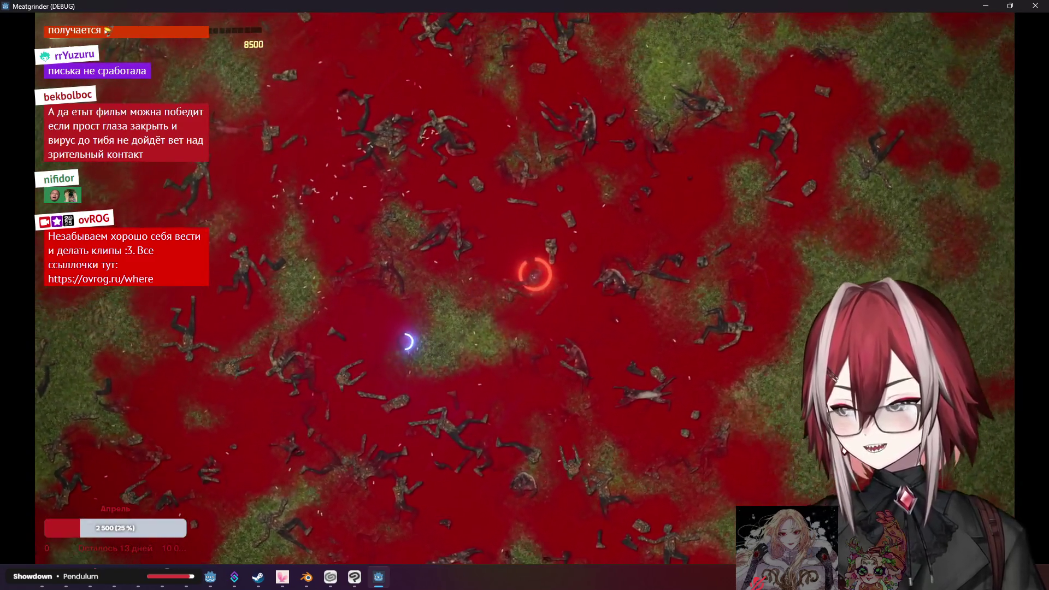
key(d)
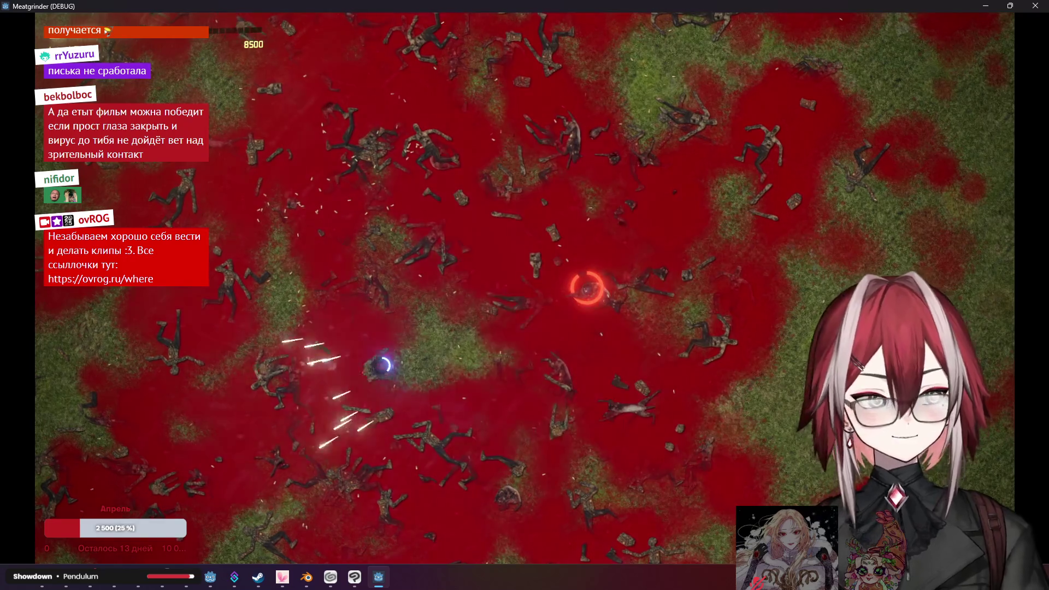
key(s)
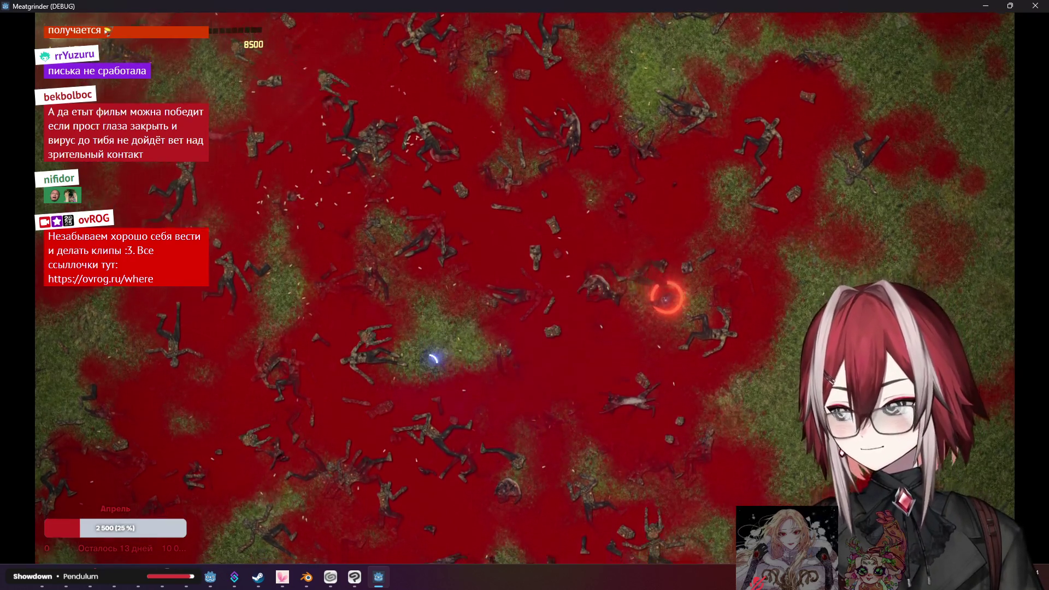
key(a)
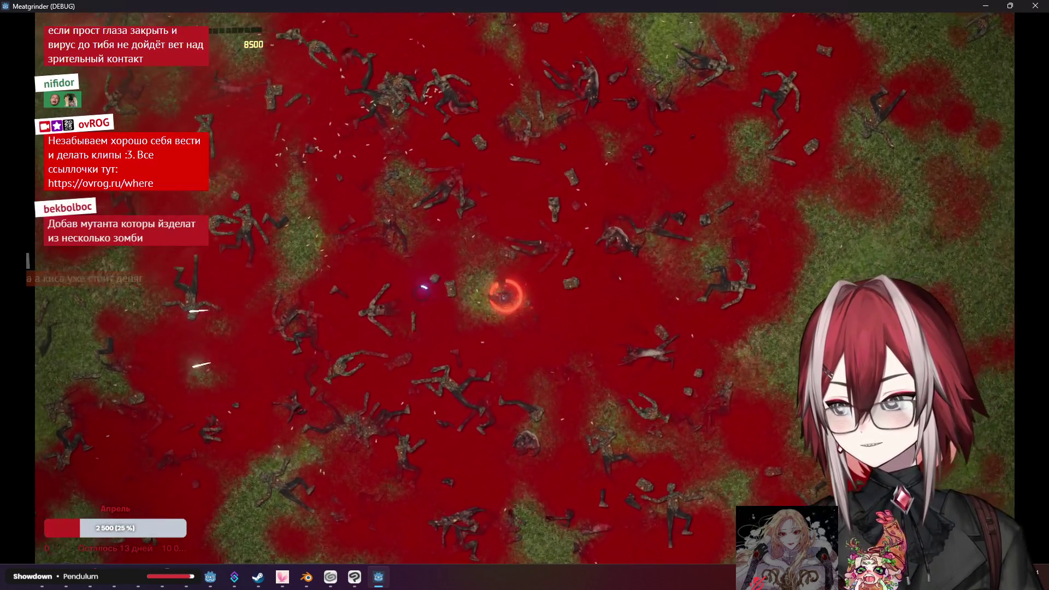
key(s)
key(a)
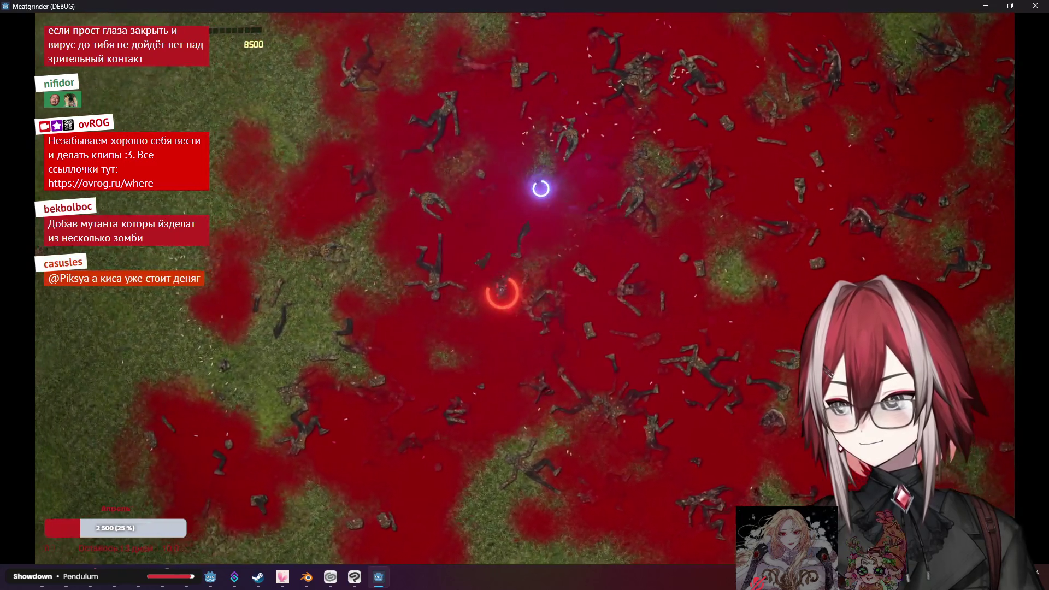
key(s)
key(a)
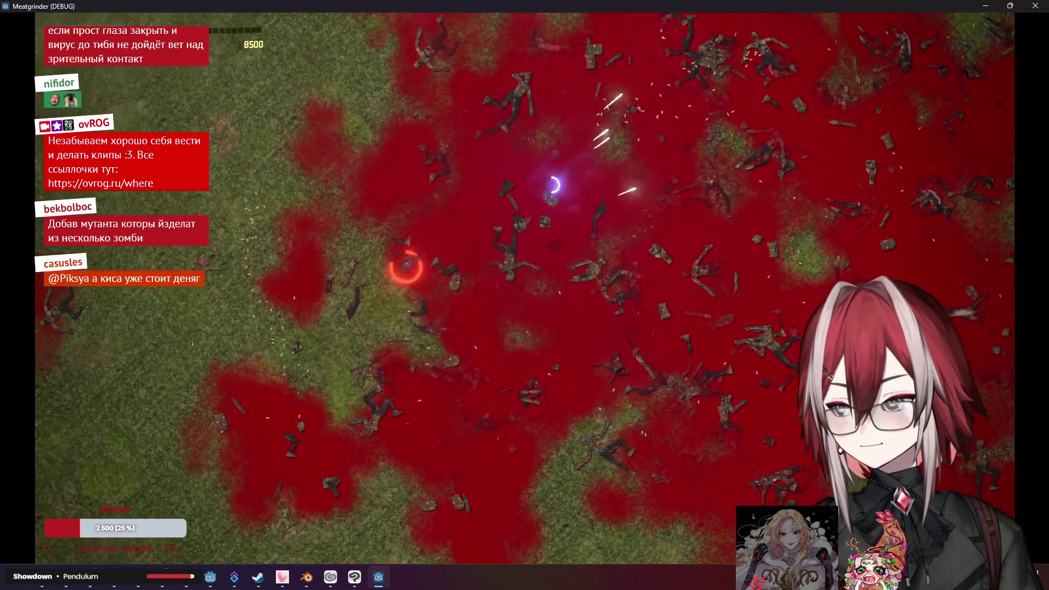
key(w)
key(d)
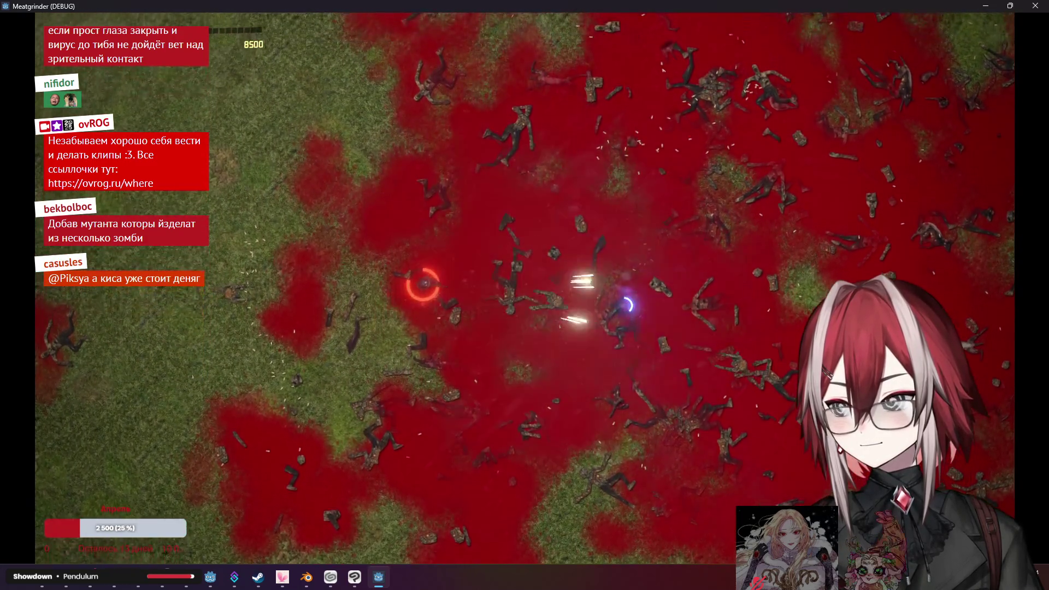
key(w)
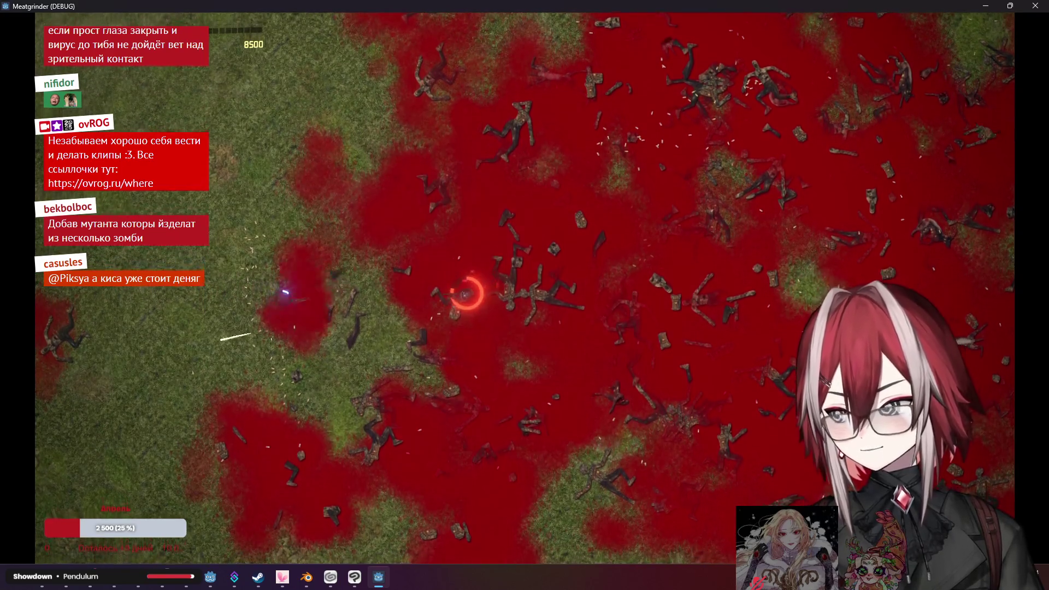
key(a)
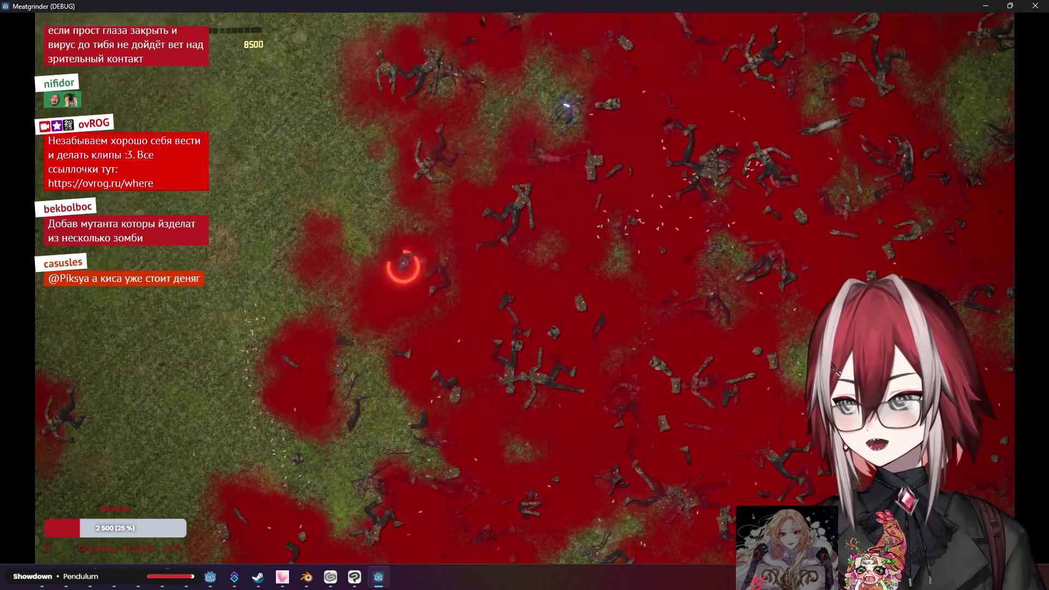
key(w)
key(d)
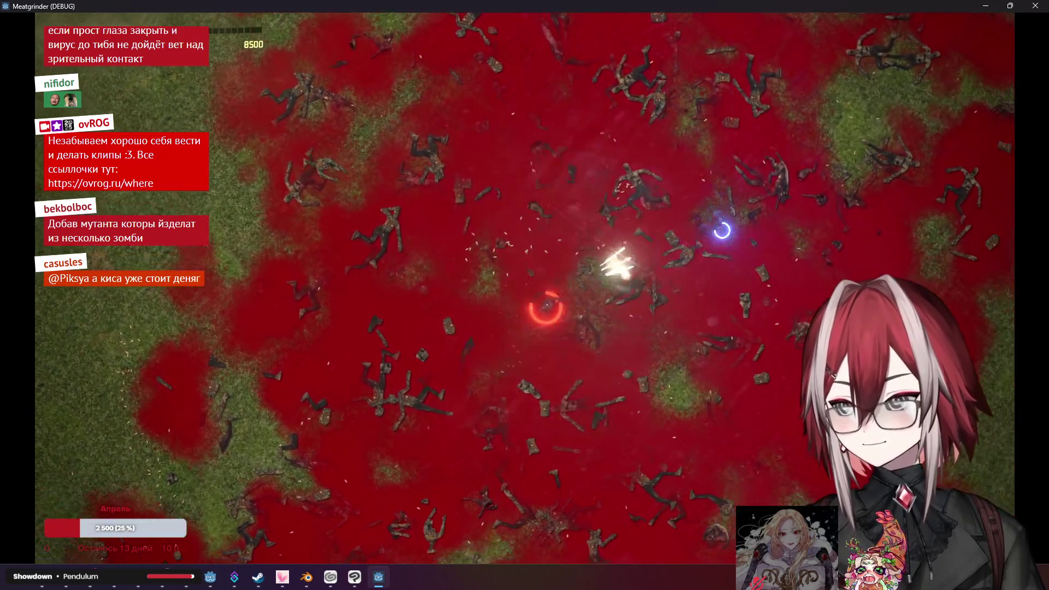
key(s)
key(d)
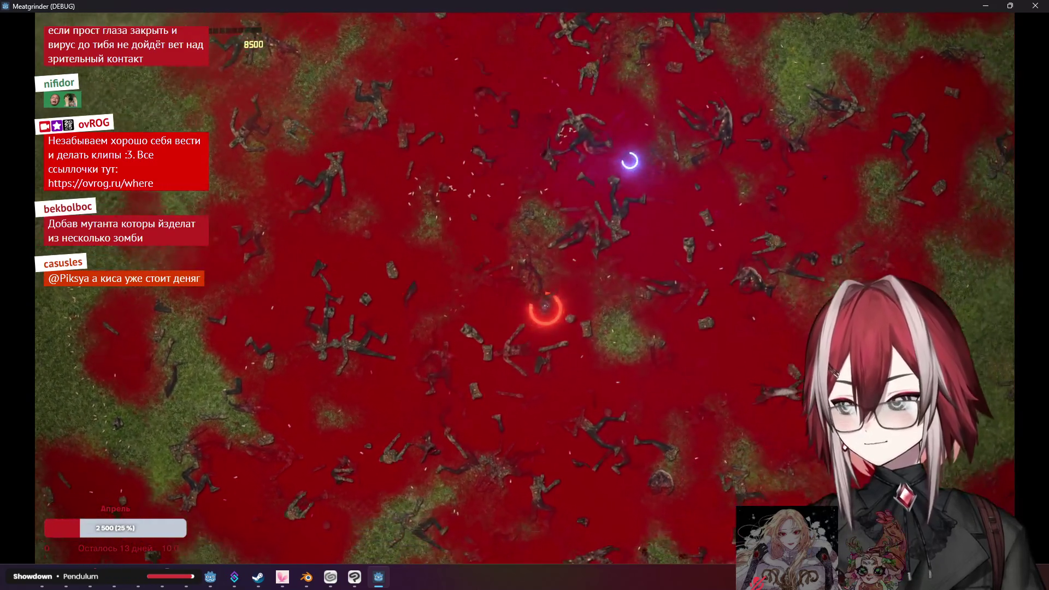
key(s)
key(a)
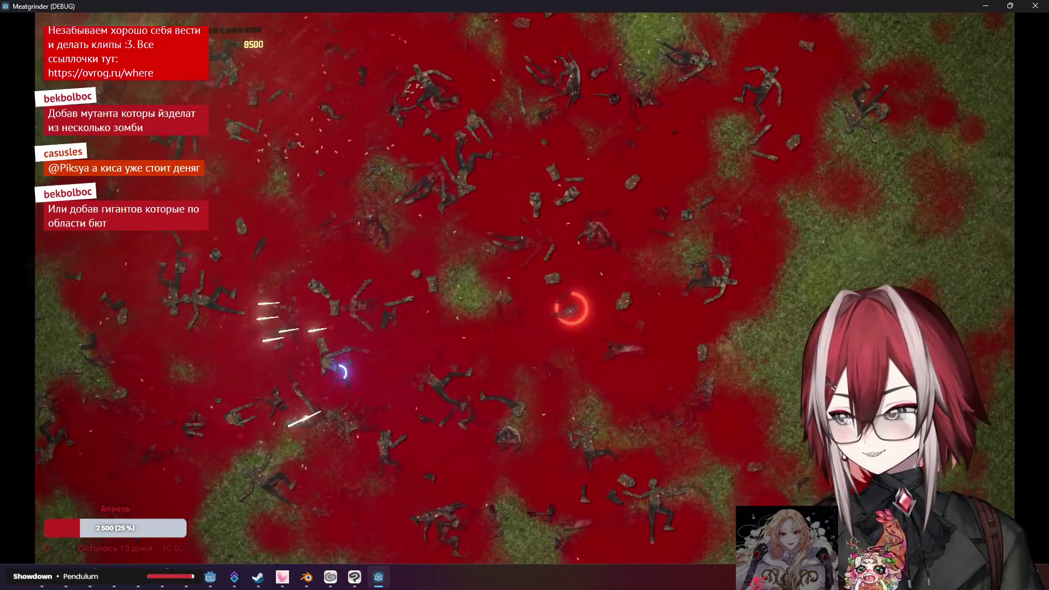
key(w)
key(a)
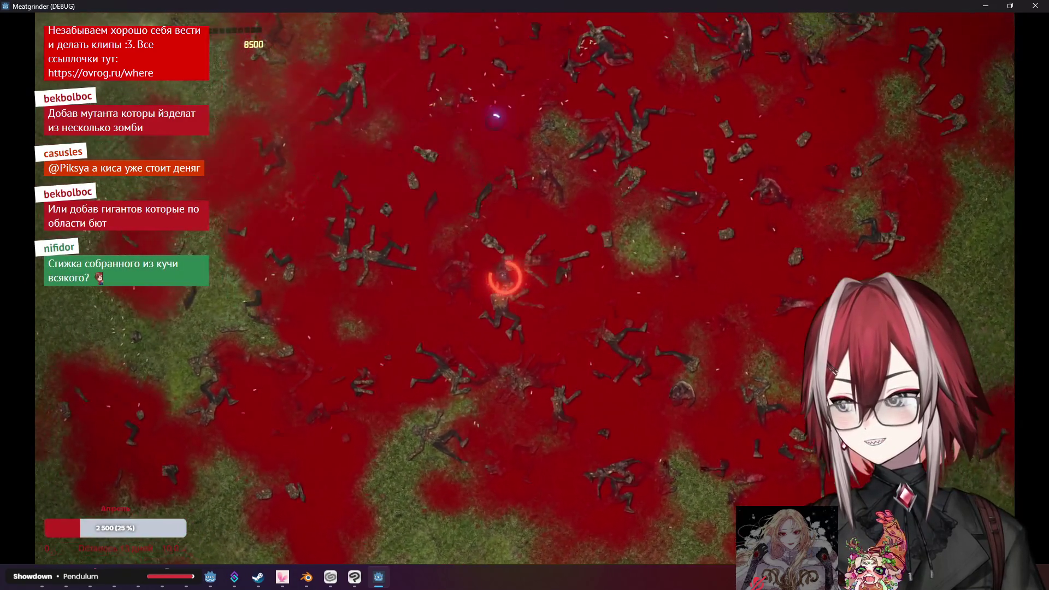
key(w)
key(d)
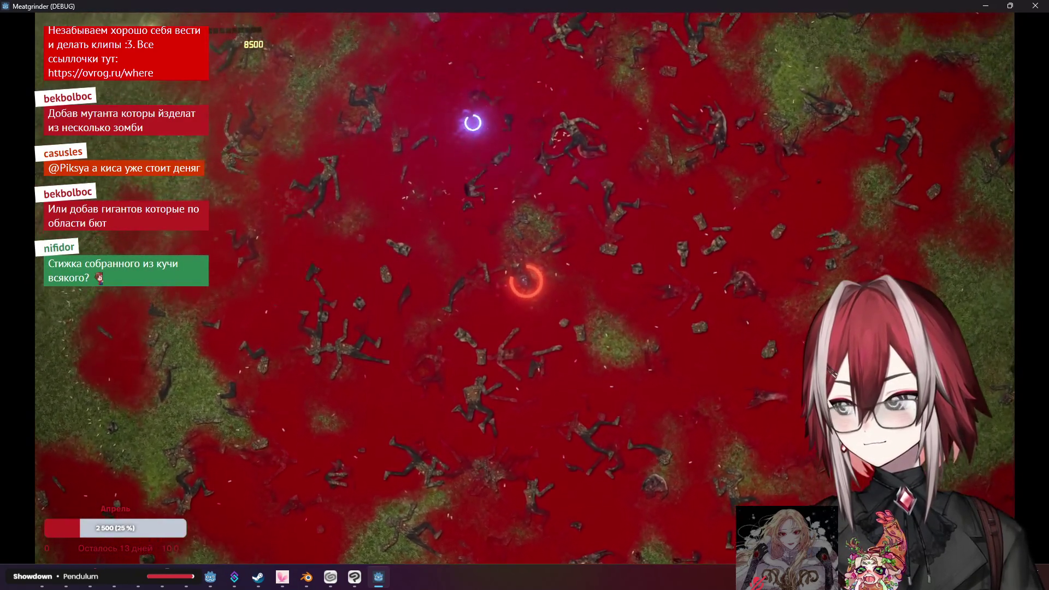
key(w)
key(d)
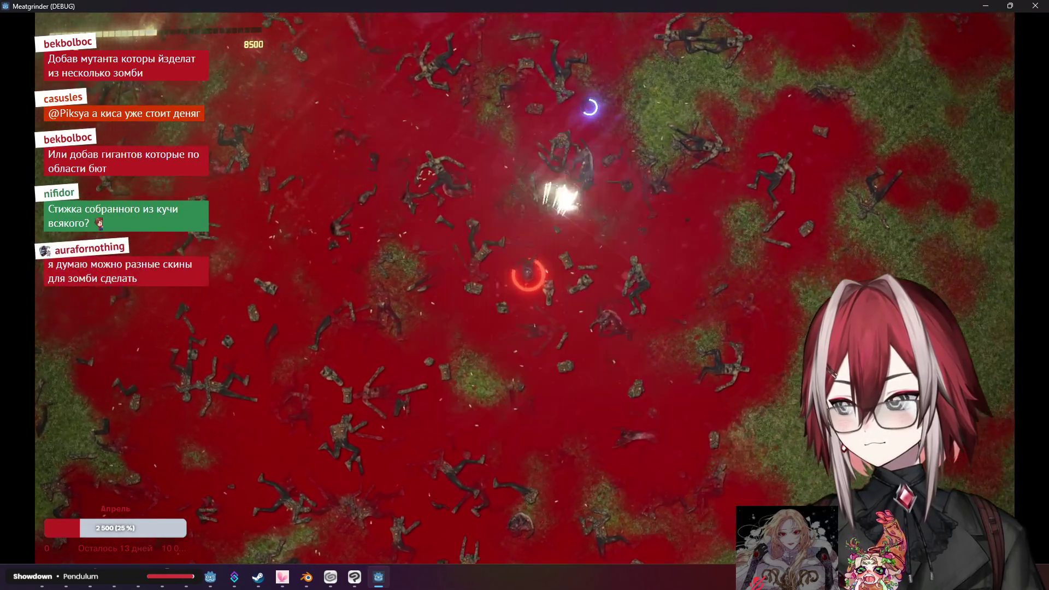
key(a)
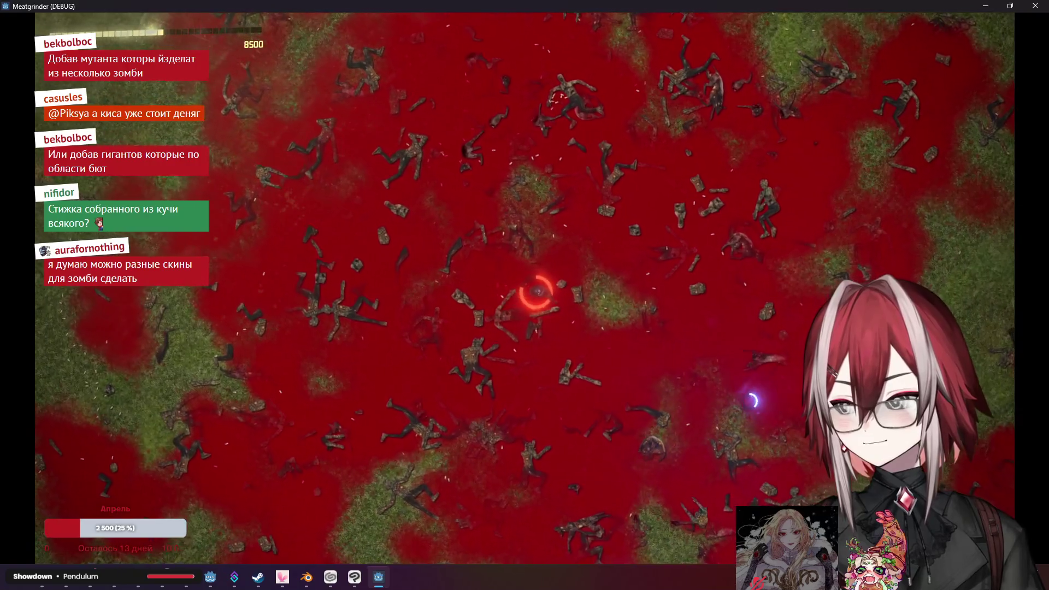
key(s)
key(d)
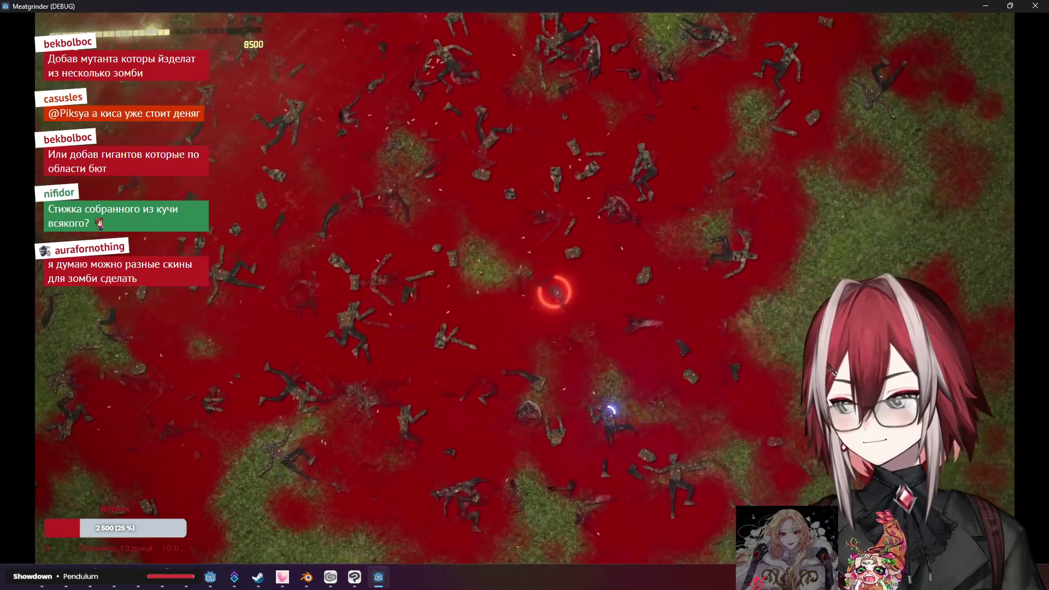
key(w)
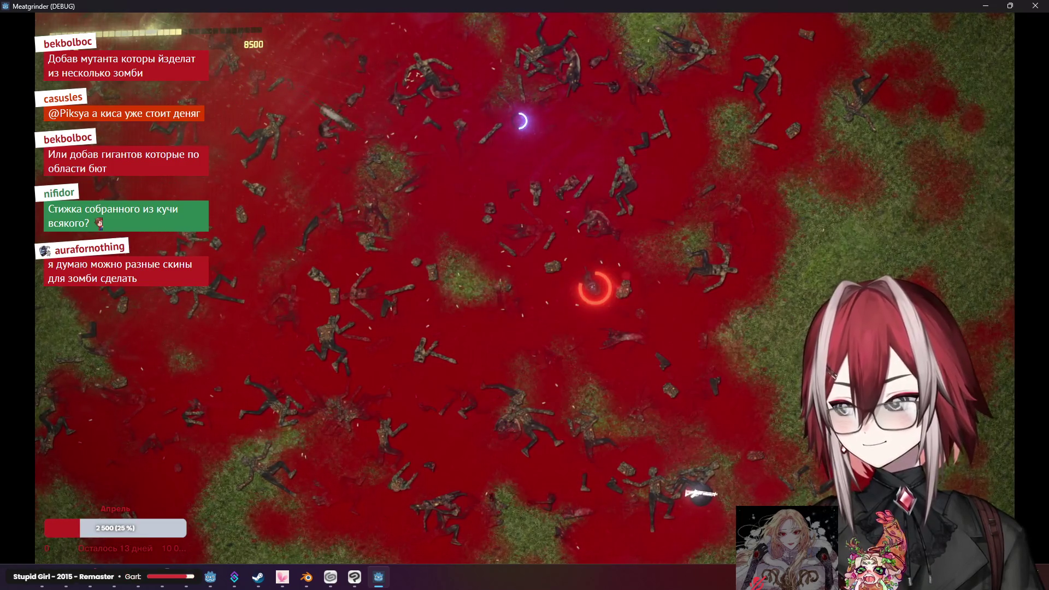
key(a)
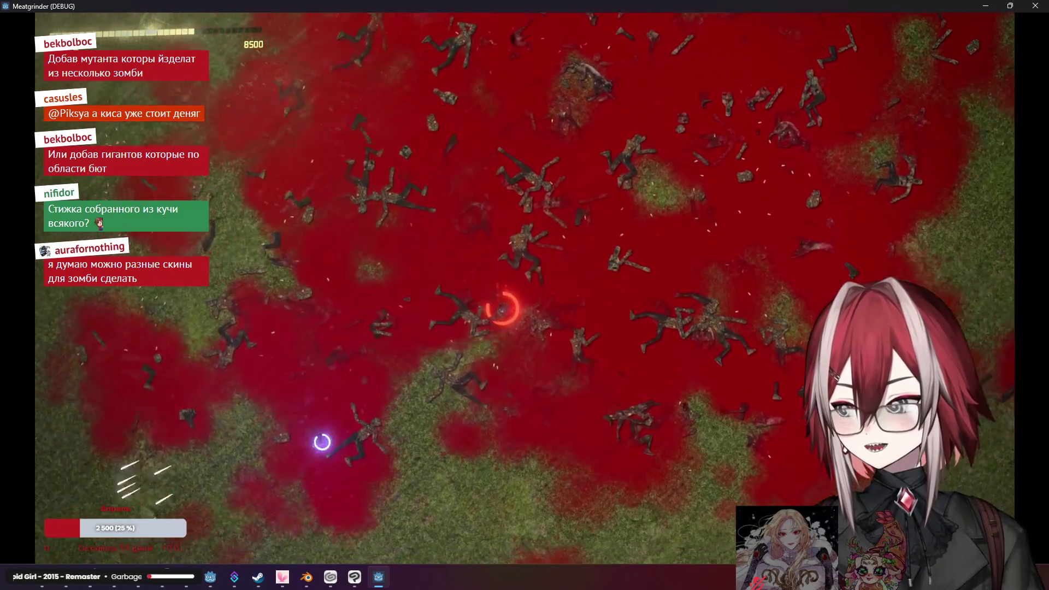
key(w)
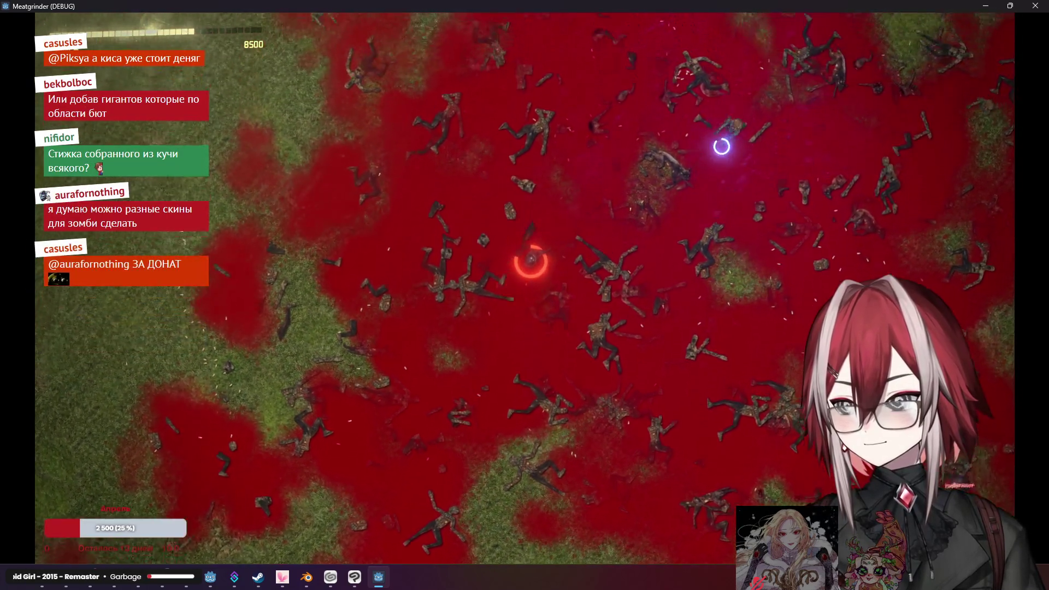
key(d)
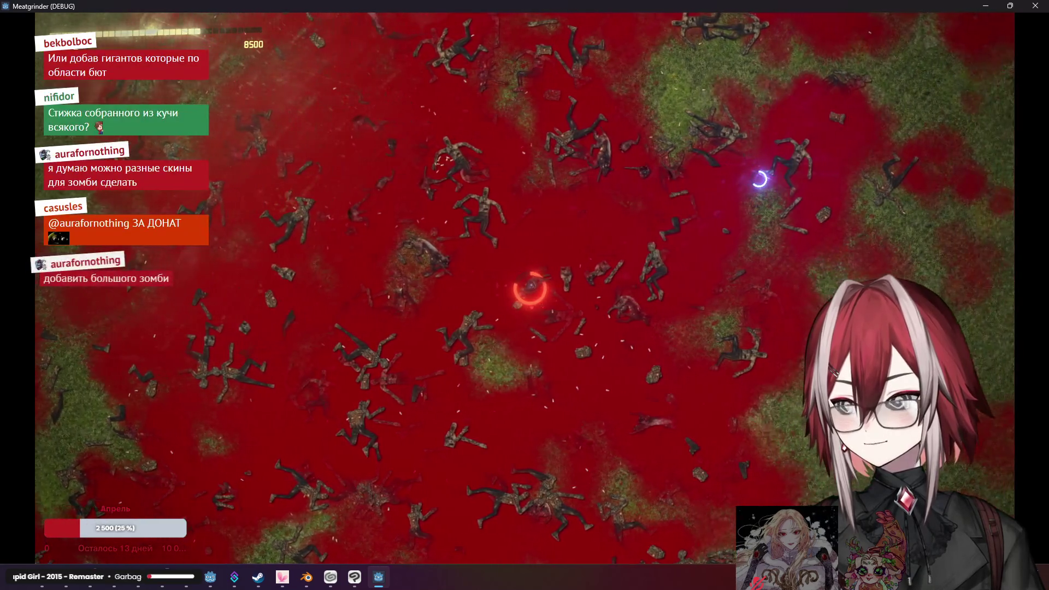
key(w)
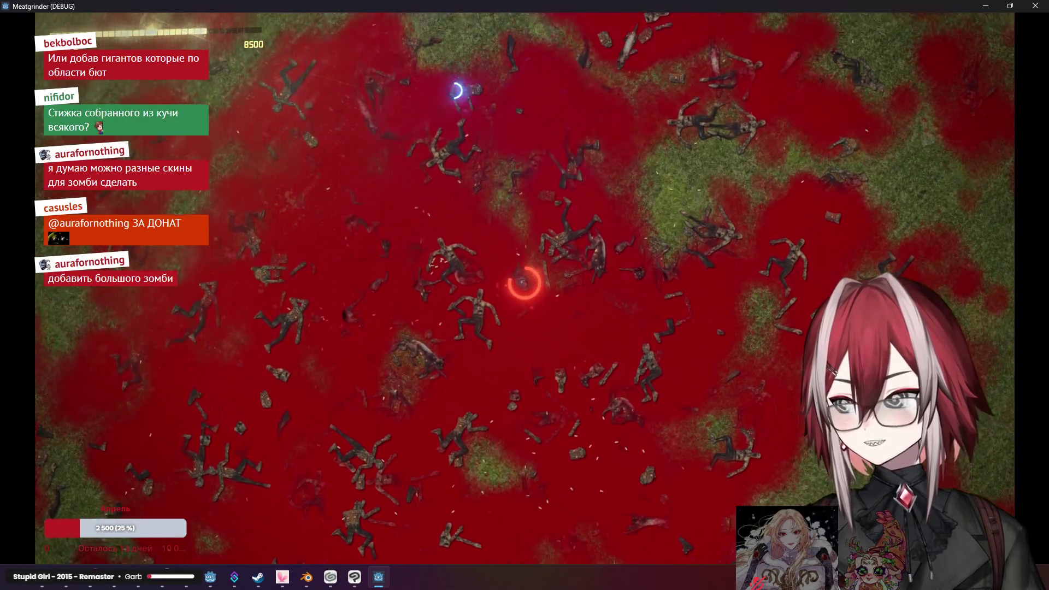
key(w)
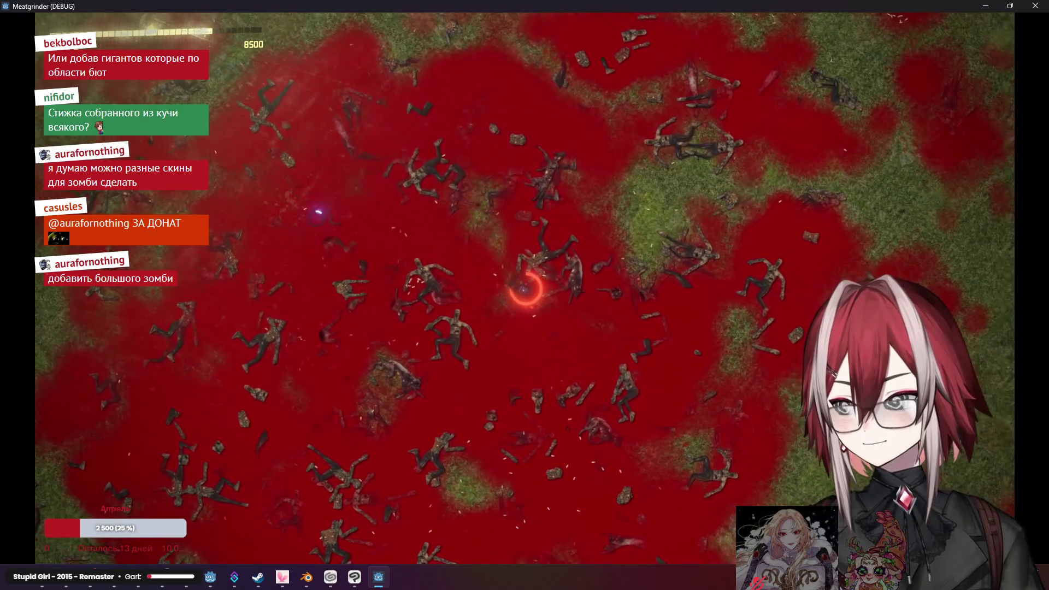
key(s)
key(a)
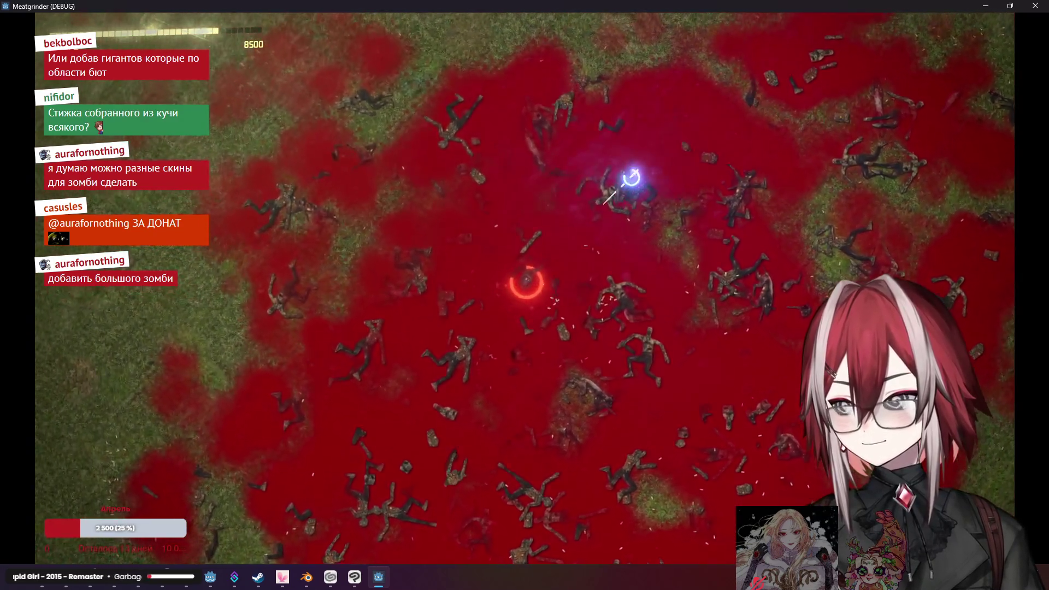
key(d)
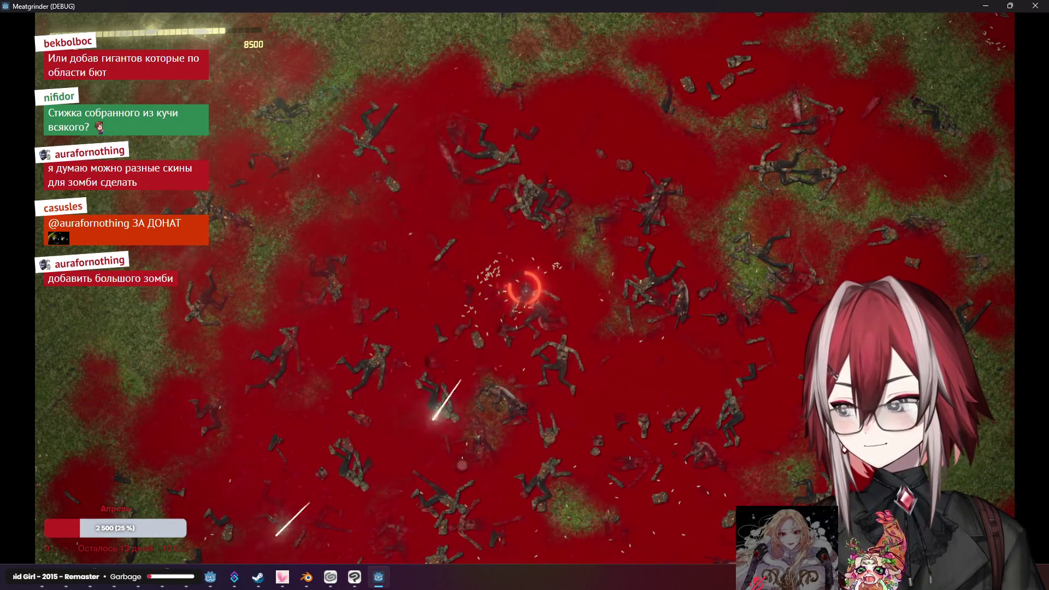
key(a)
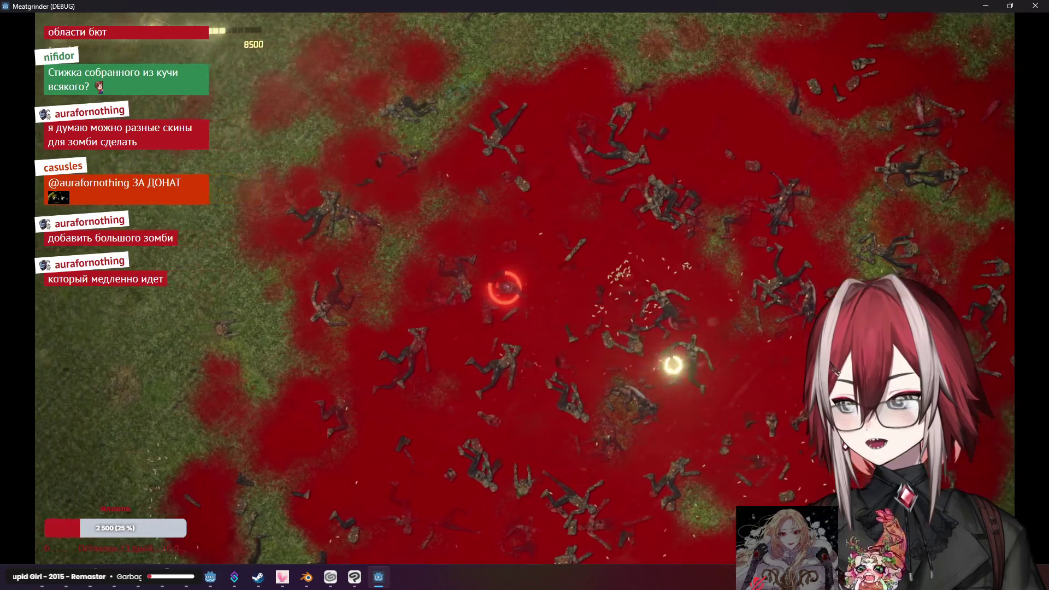
key(a)
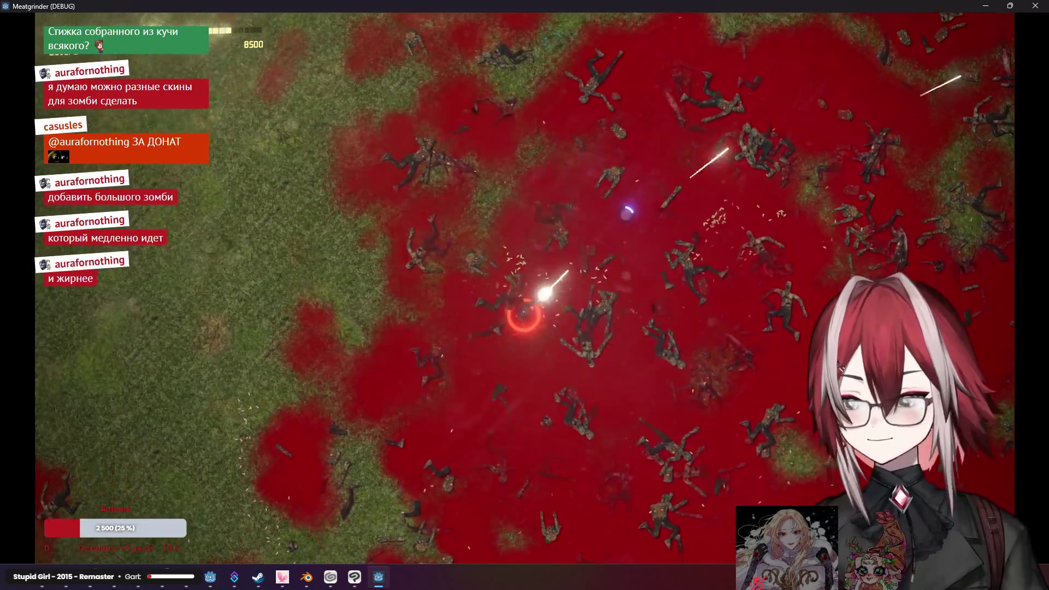
key(s)
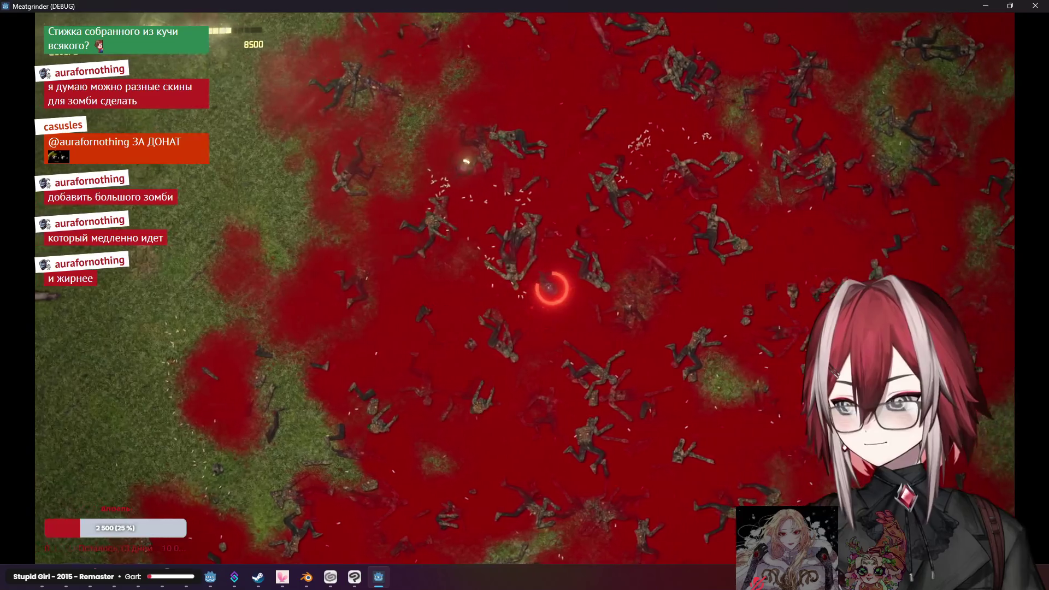
key(d)
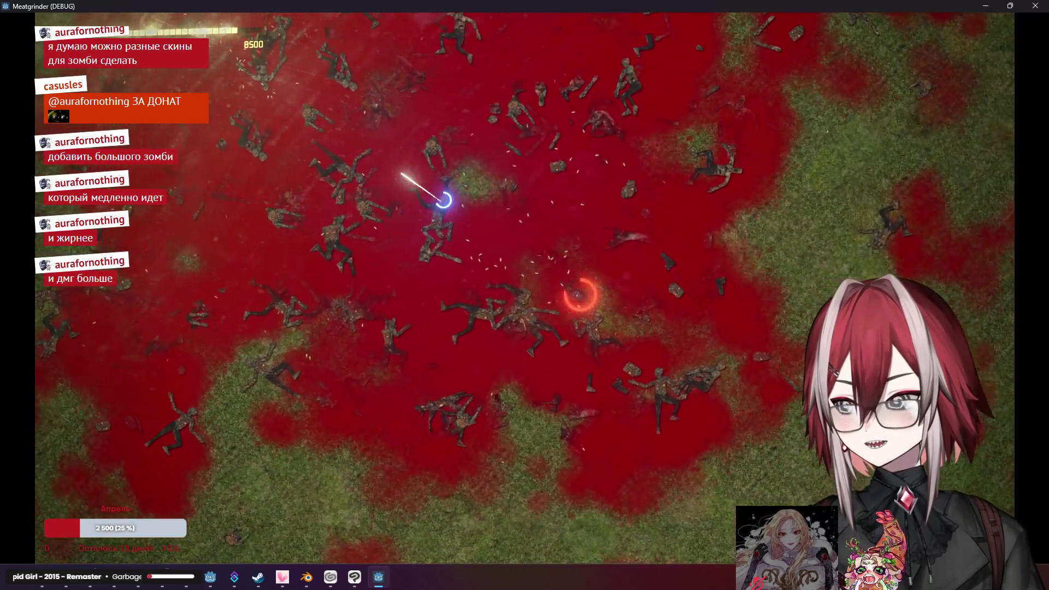
key(w)
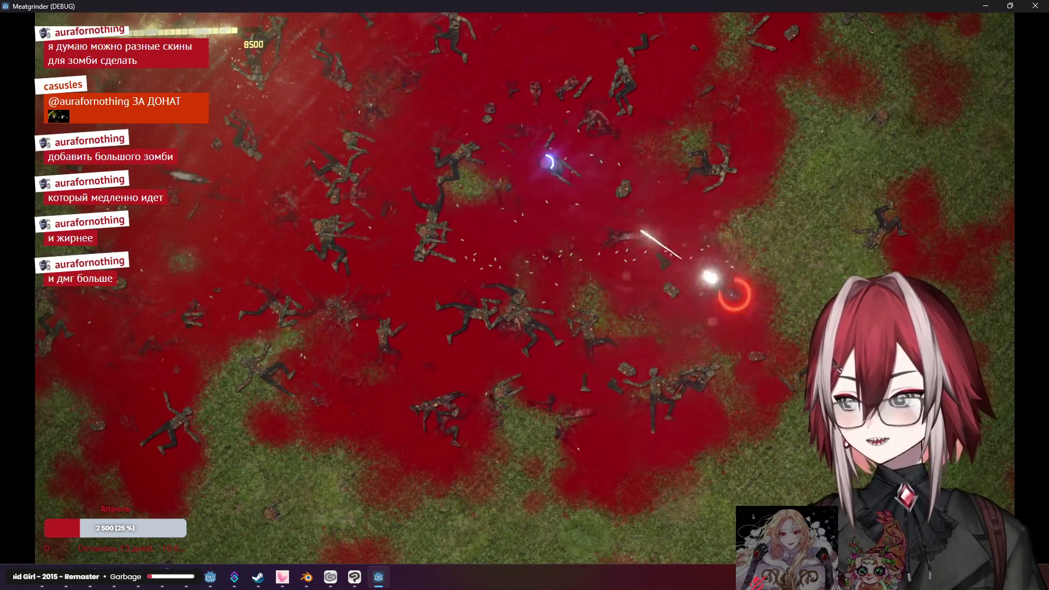
Sweep the player left, right and diagonally across the battlefield, shooting zombies until nearly the whole field is red
key(w)
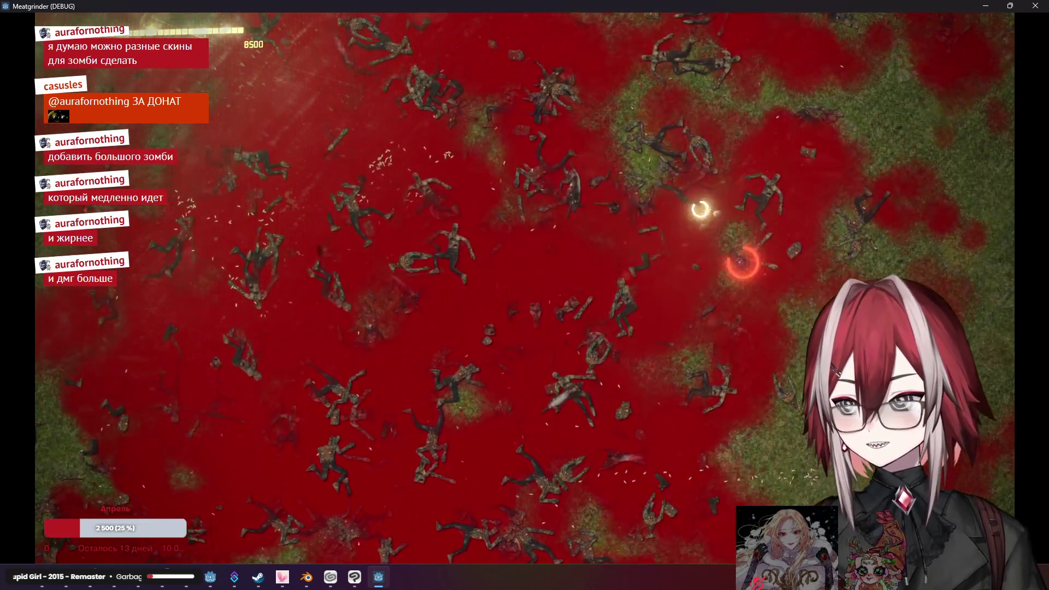
key(a)
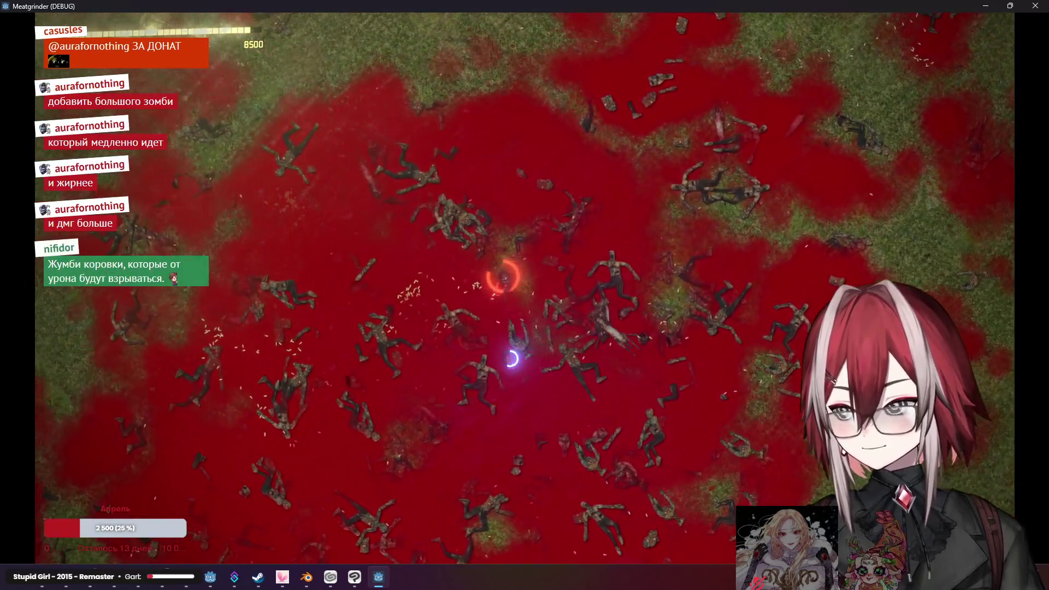
key(a)
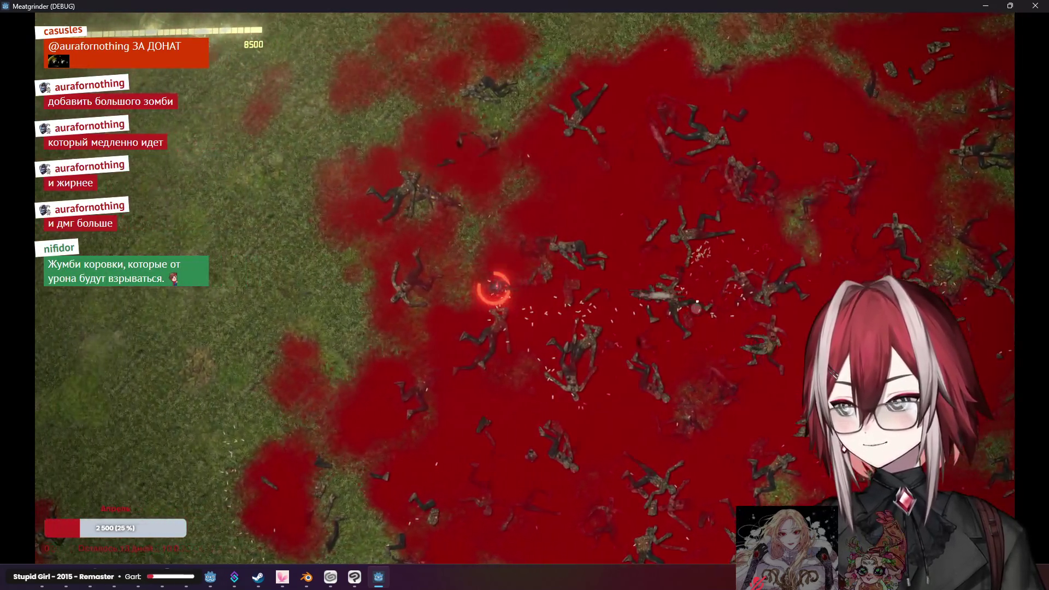
key(a)
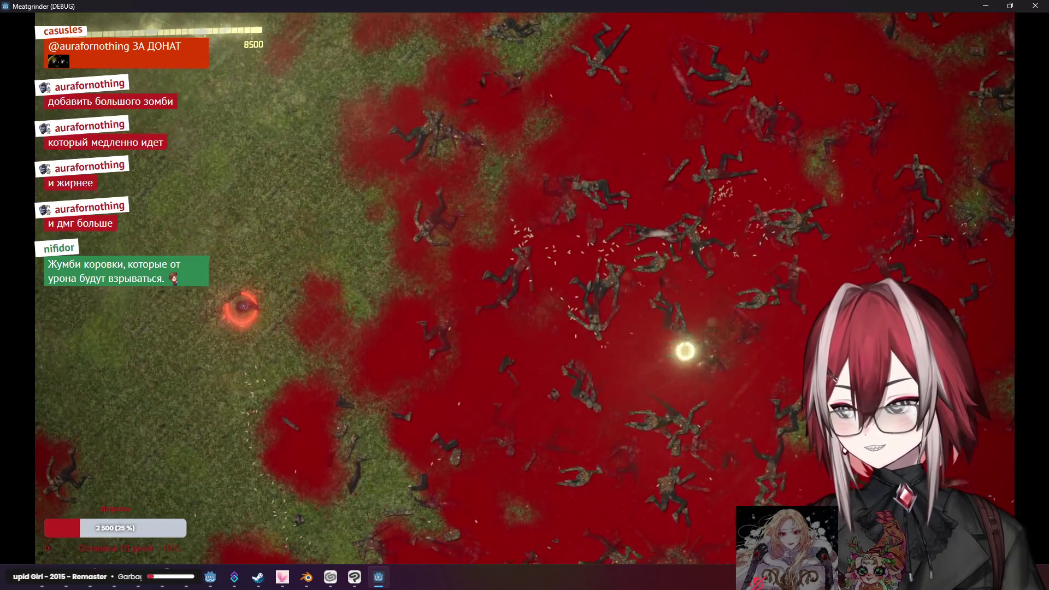
key(a)
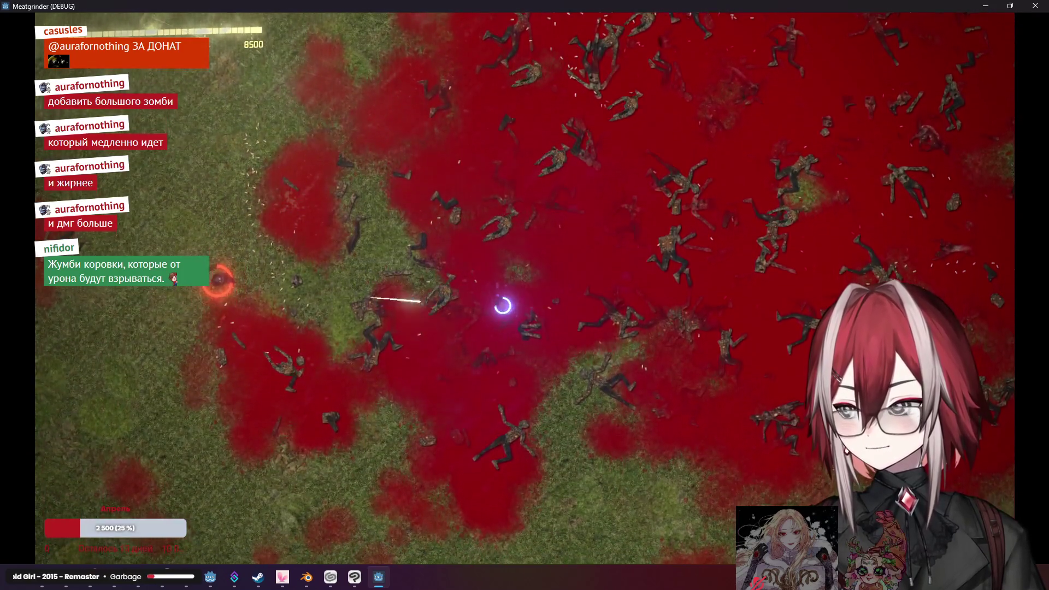
key(d)
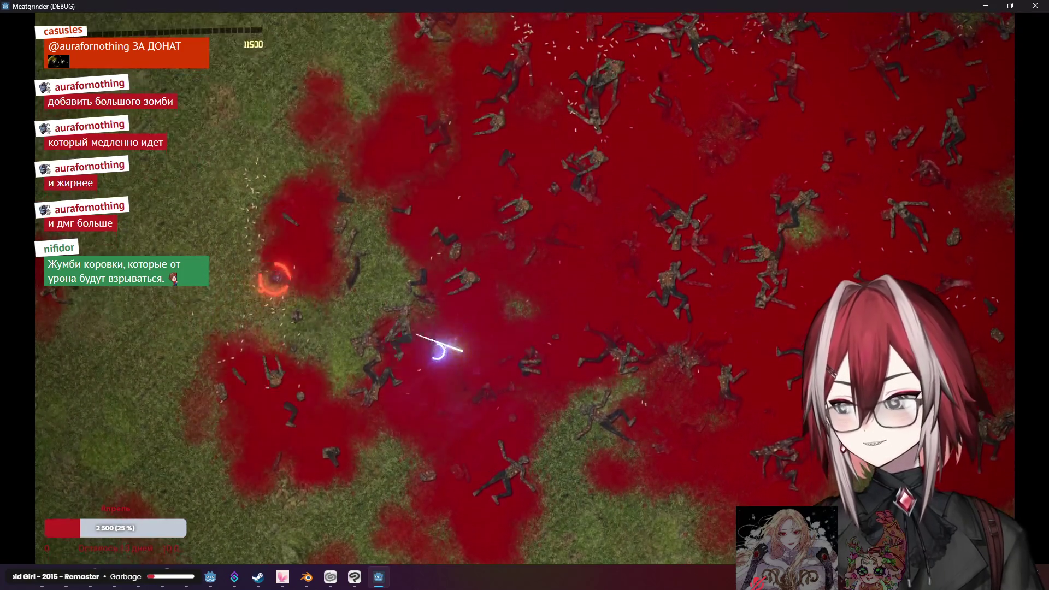
key(s)
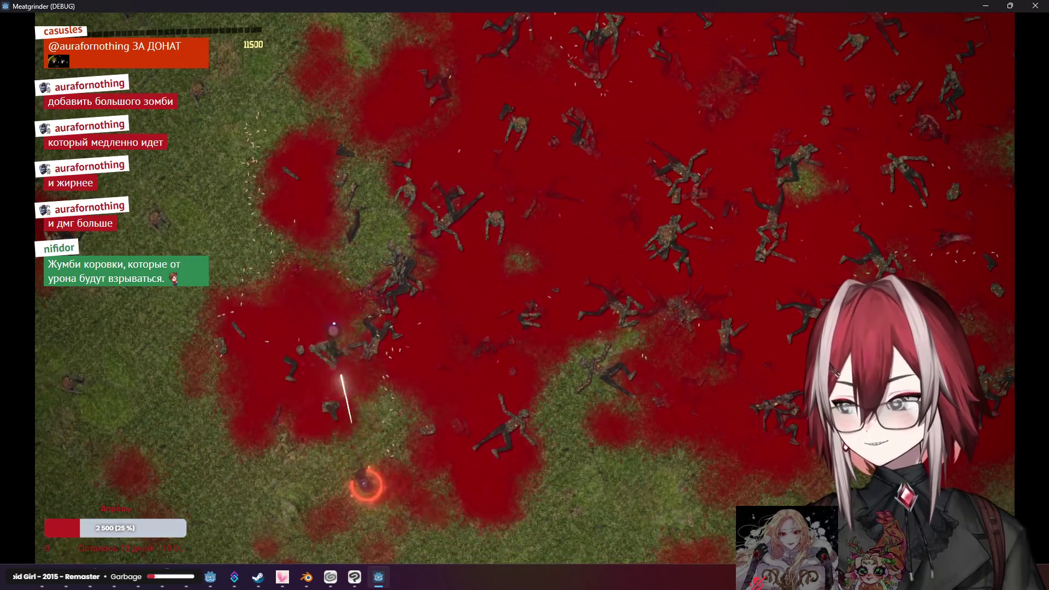
key(w)
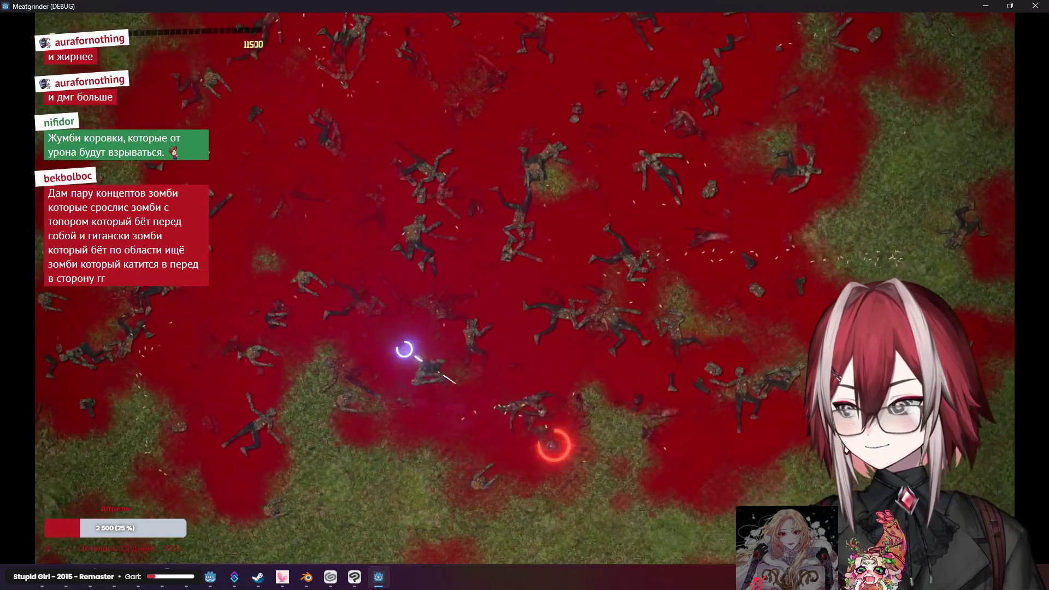
key(d)
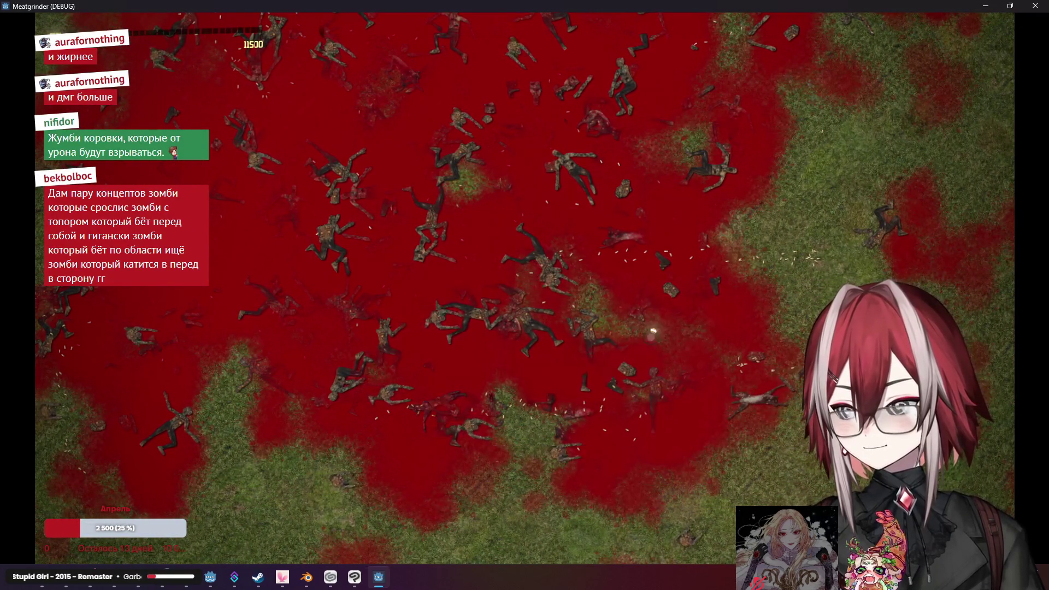
key(w)
key(d)
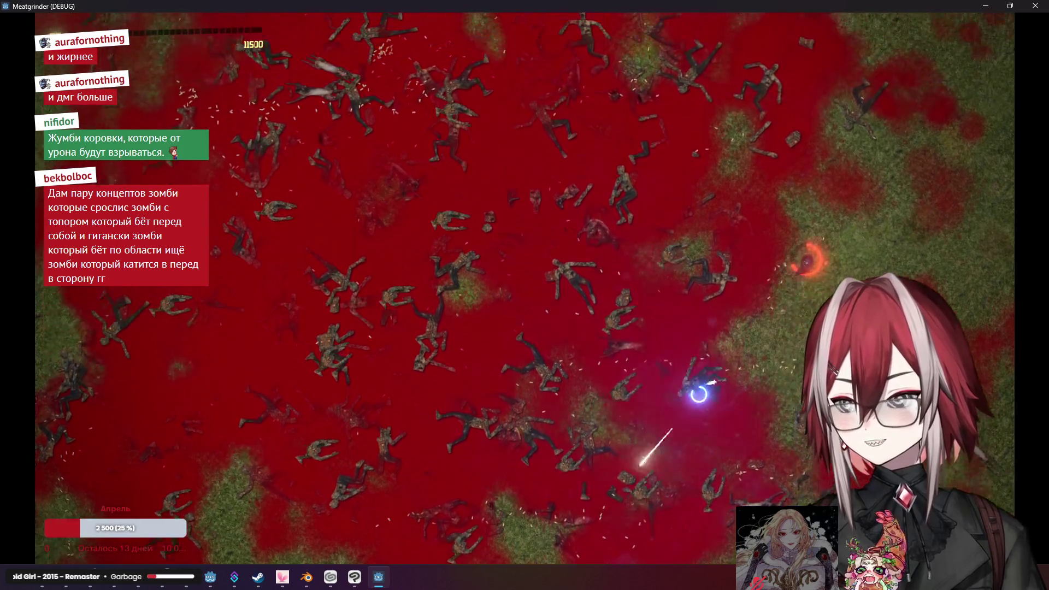
key(w)
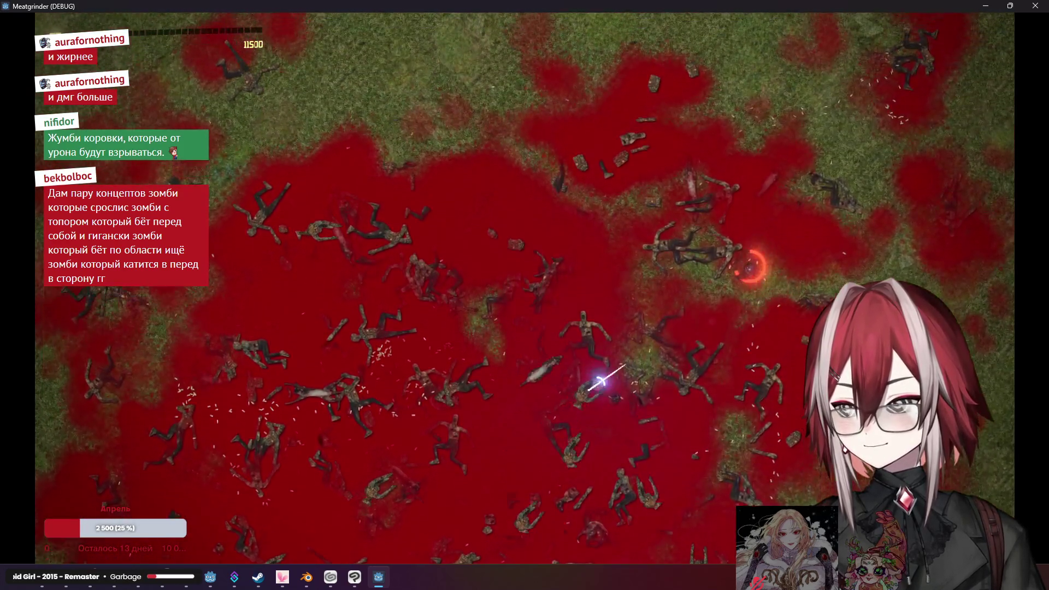
key(w)
key(a)
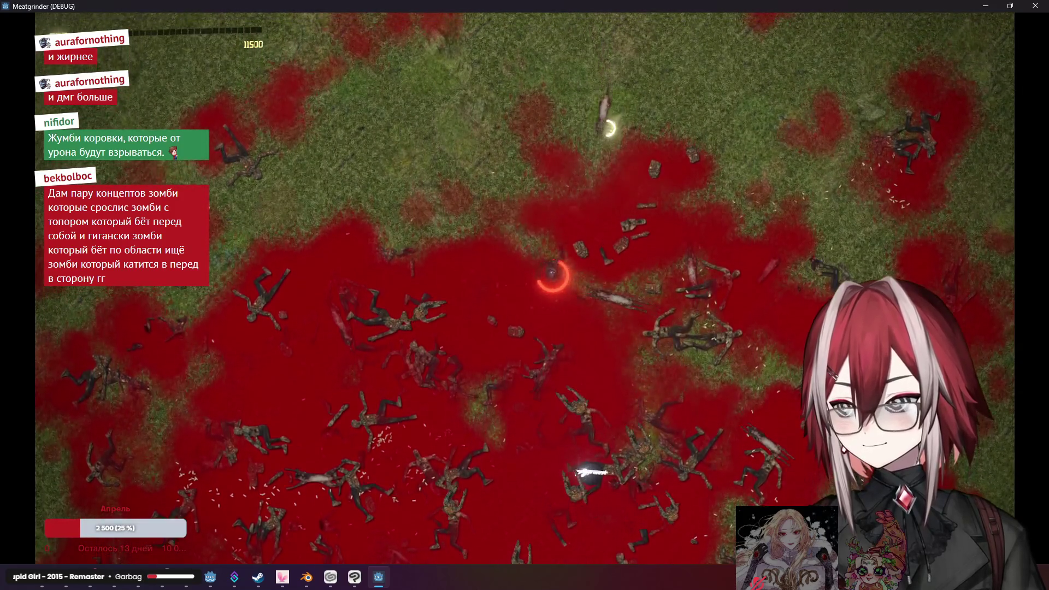
key(w)
key(a)
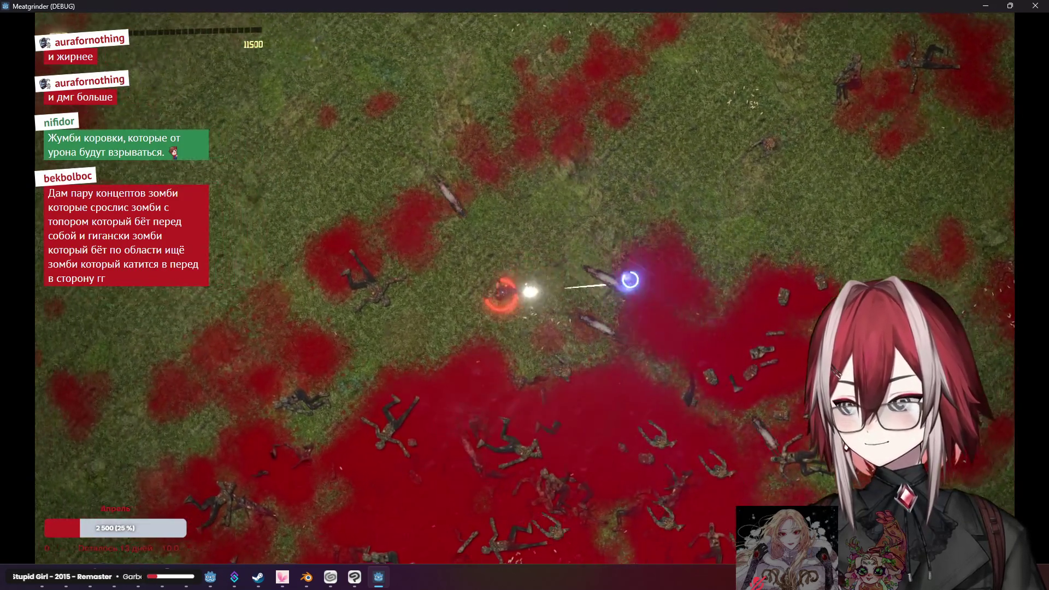
key(s)
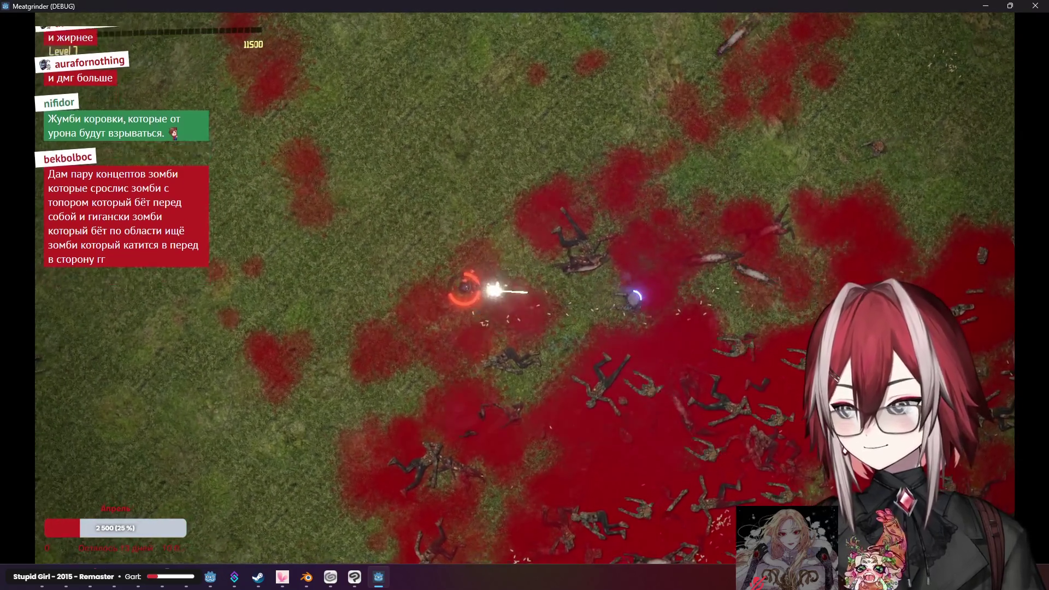
key(s)
key(a)
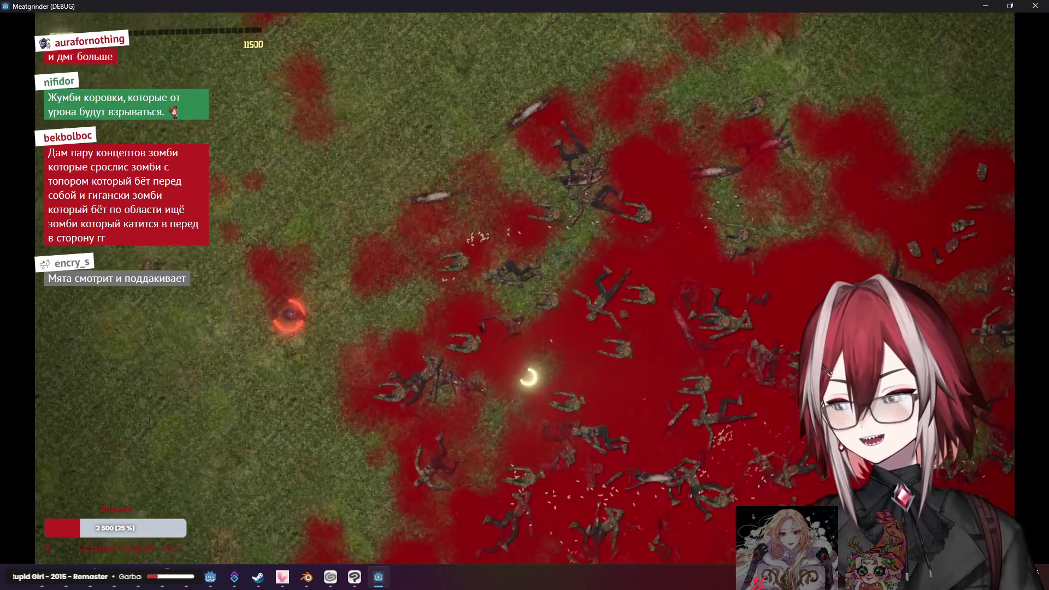
key(s)
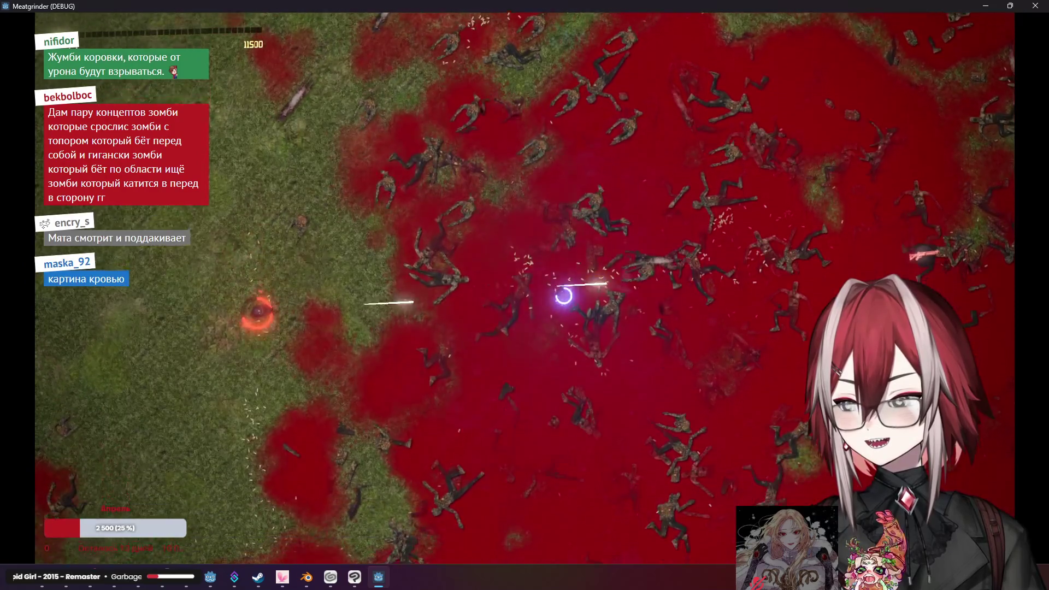
key(d)
key(w)
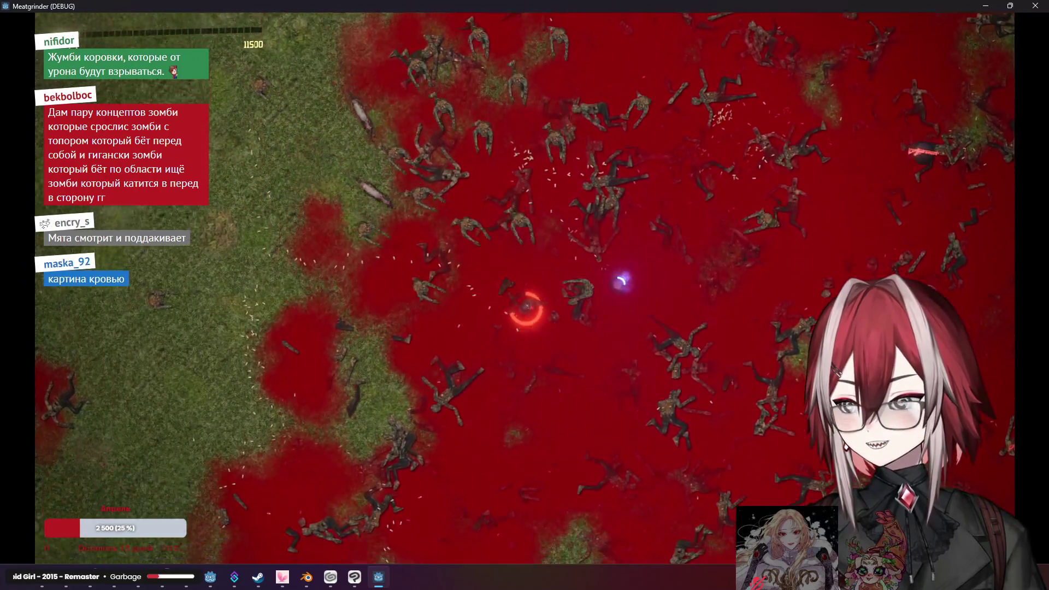
key(w)
key(d)
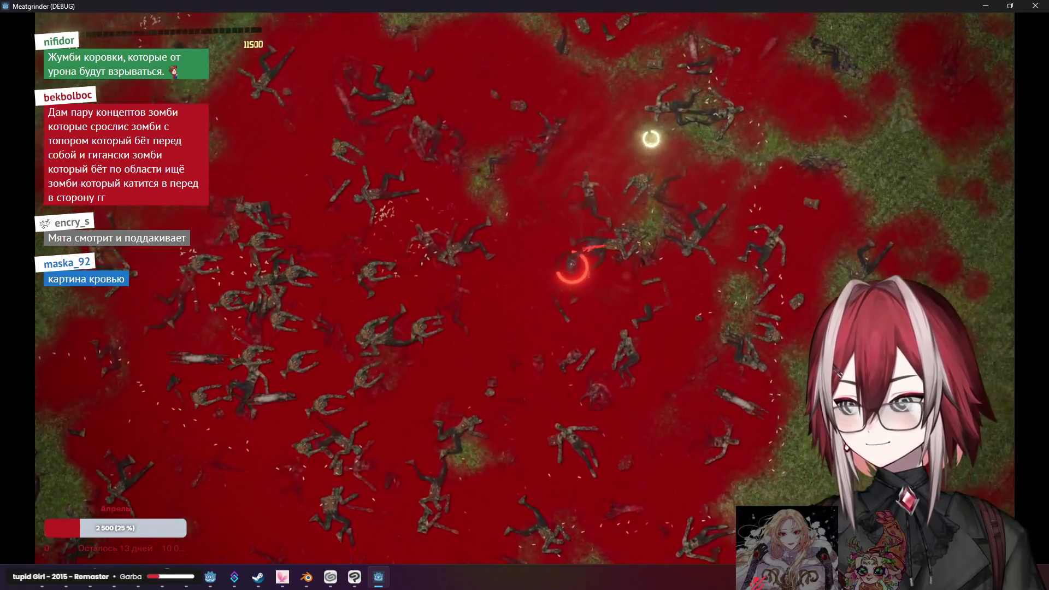
key(w)
key(d)
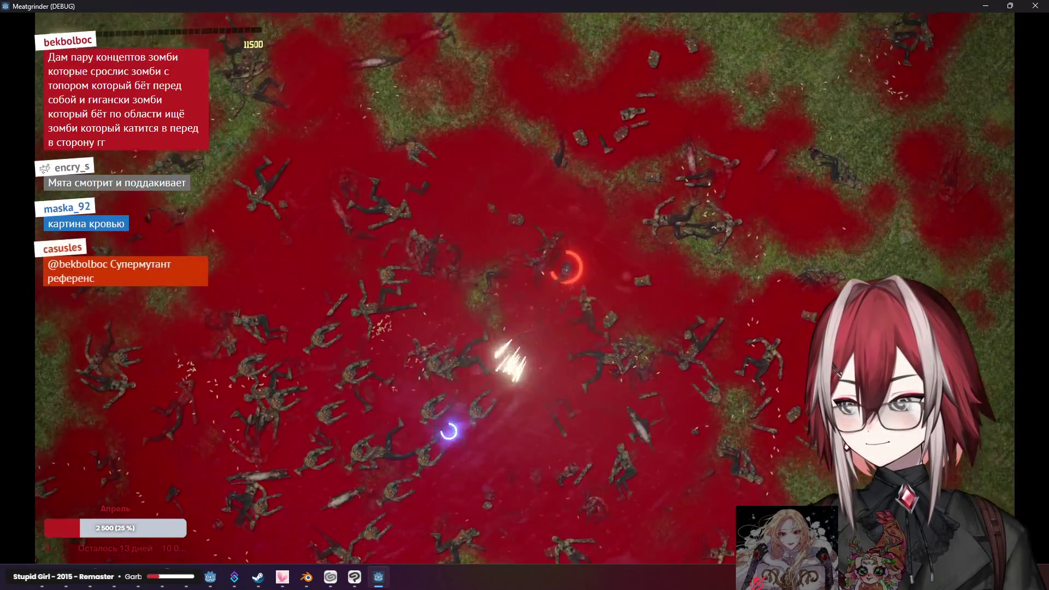
key(s)
key(d)
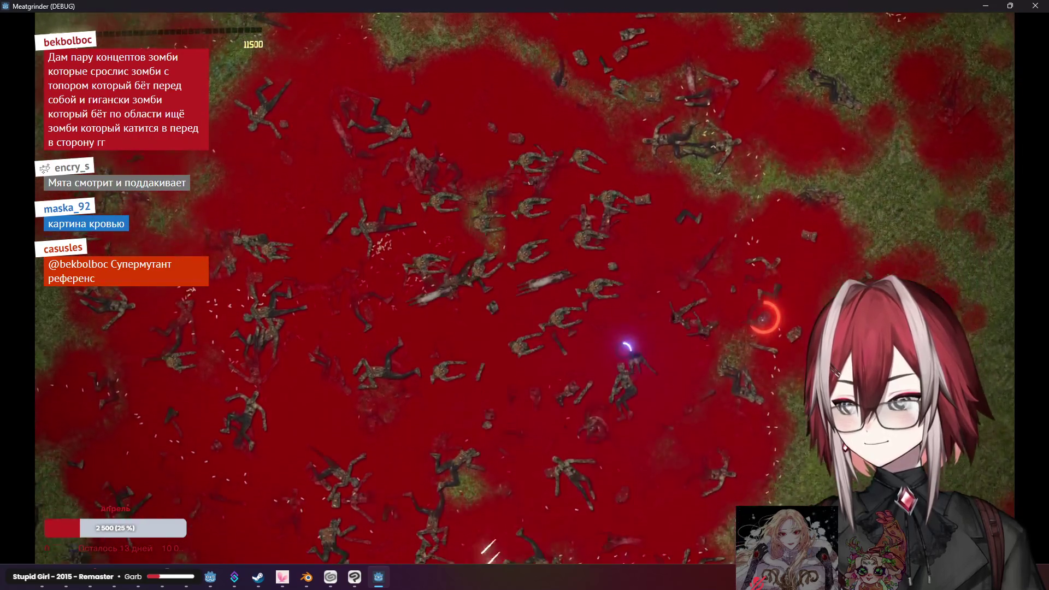
key(w)
key(a)
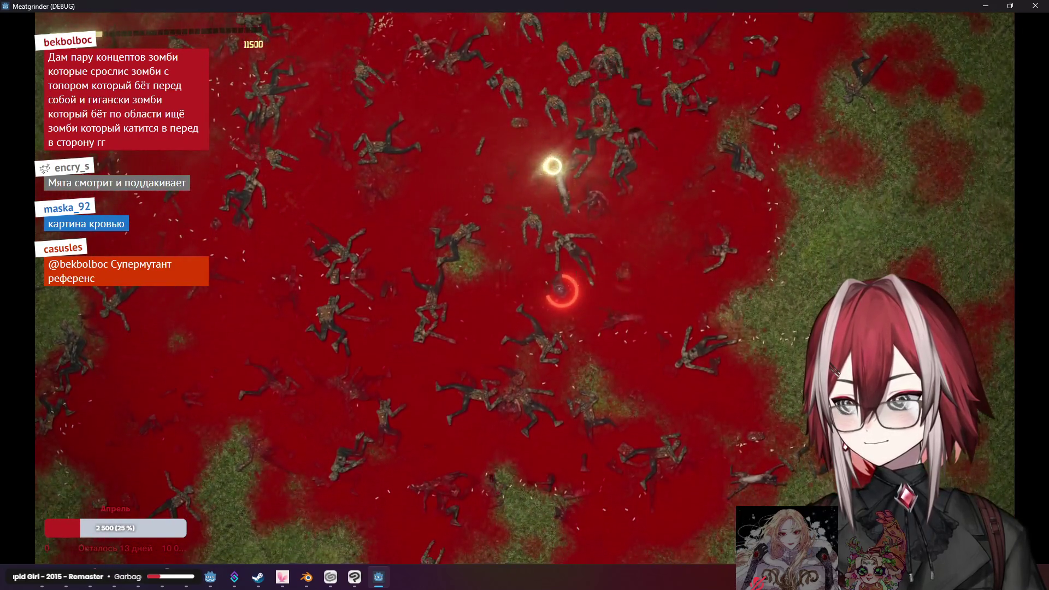
key(s)
key(a)
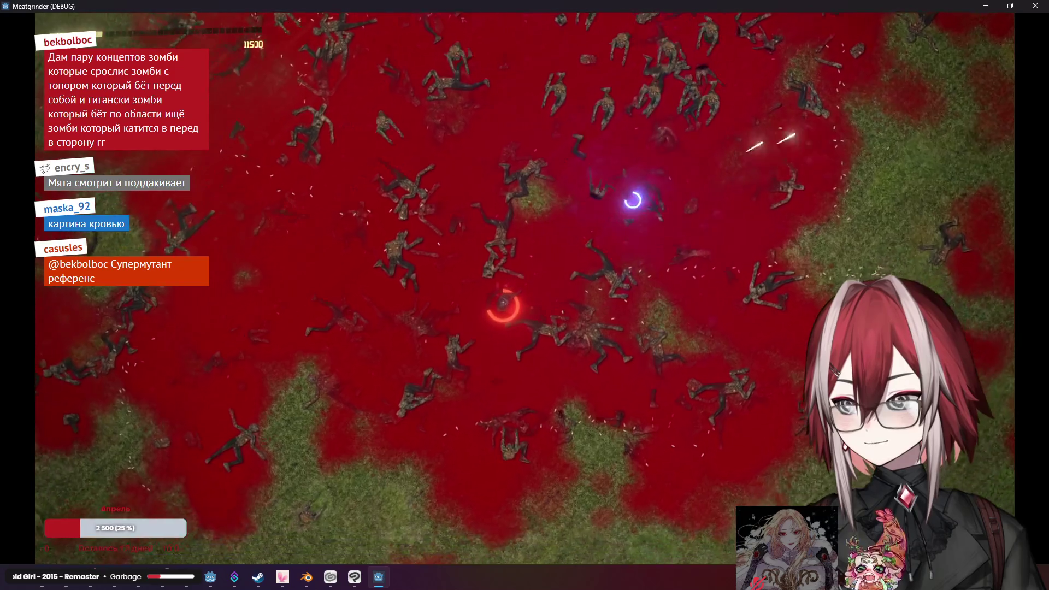
key(w)
key(a)
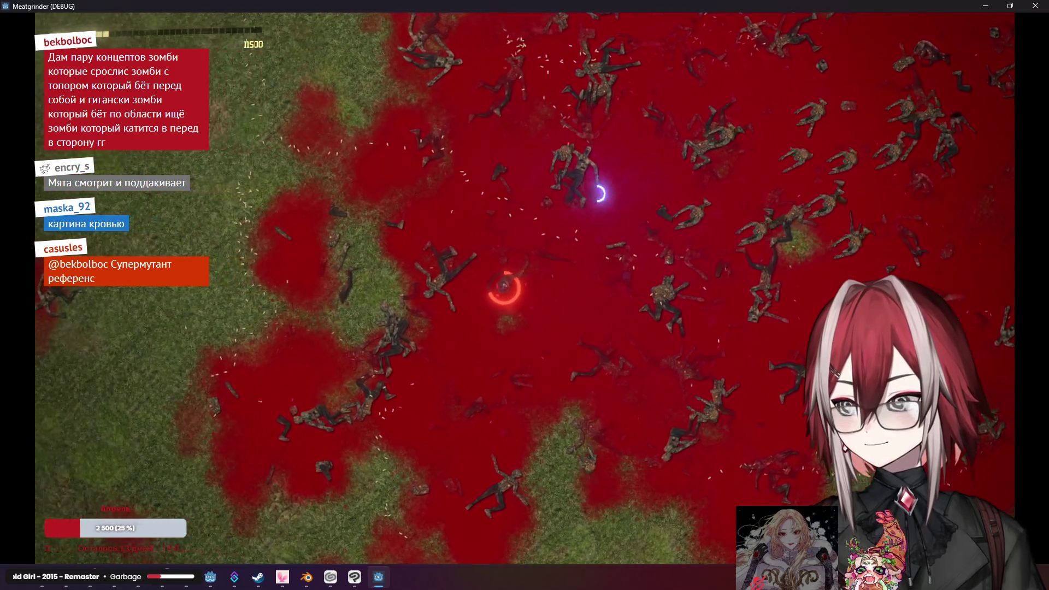
key(d)
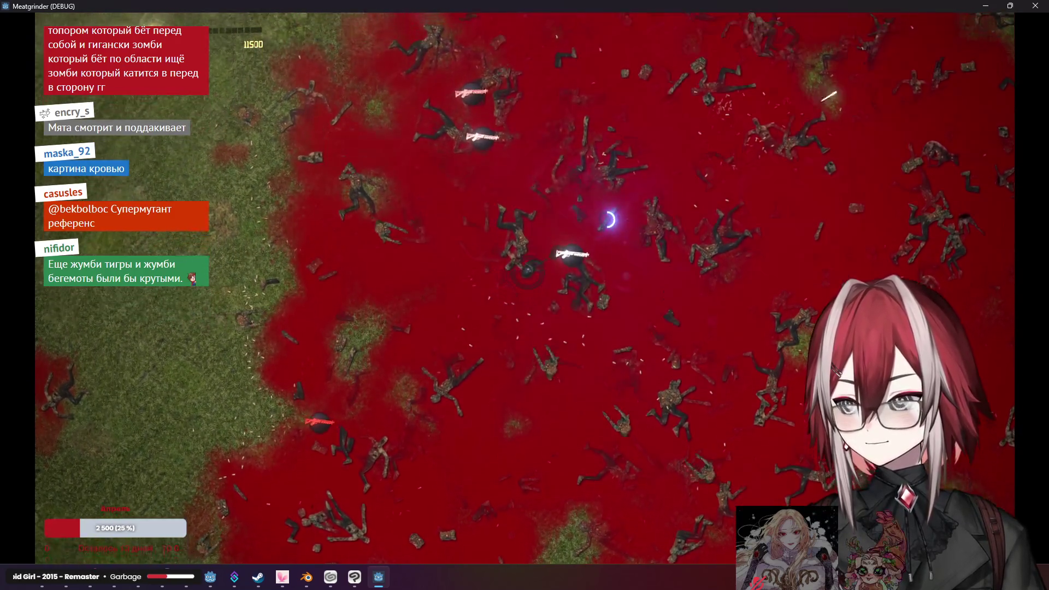
Push right through the zombies, then move the player left toward the grassy edge
key(d)
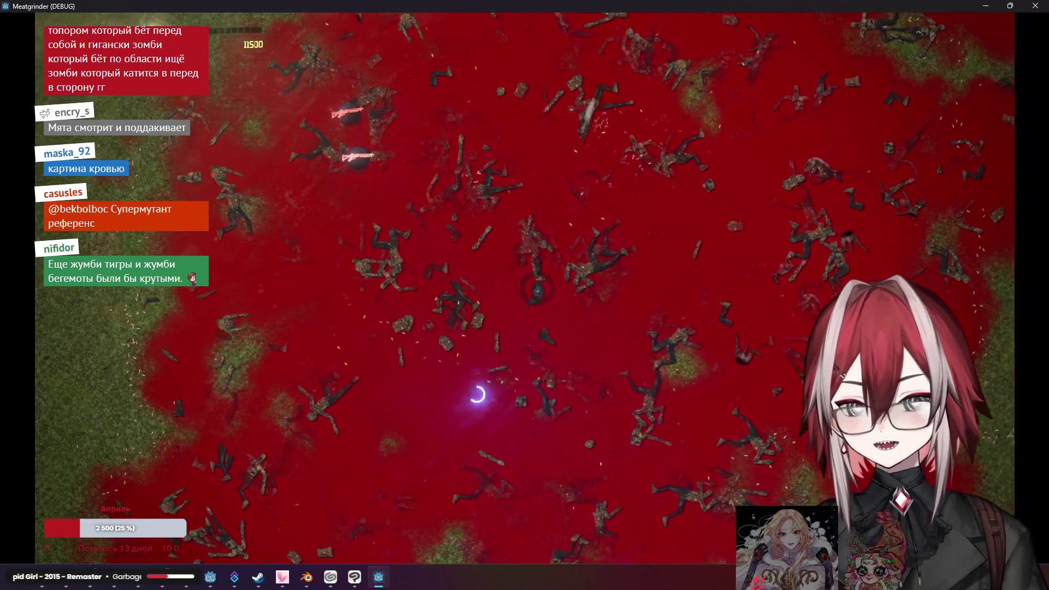
key(d)
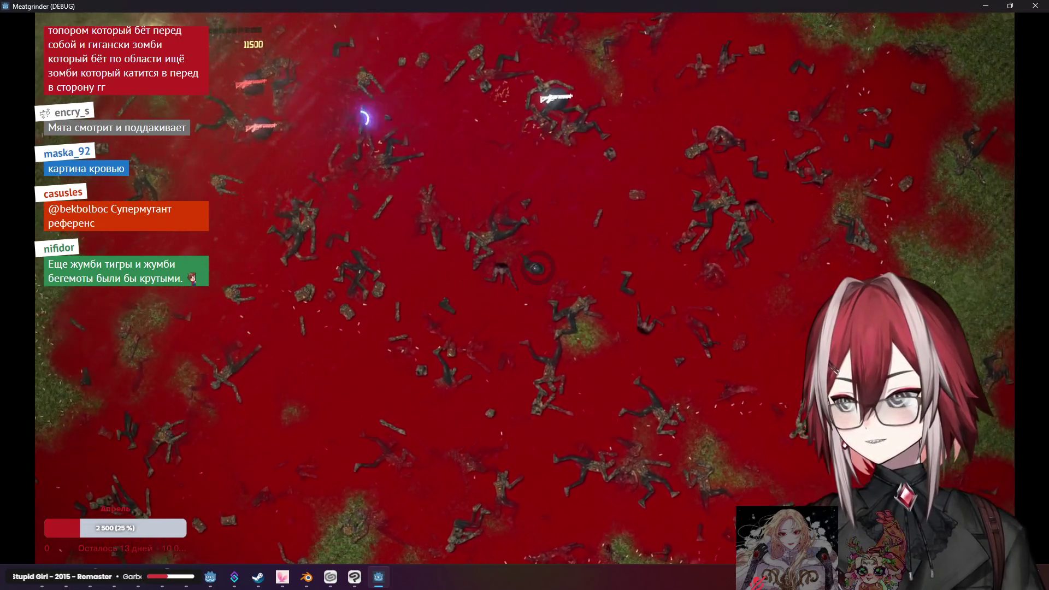
key(a)
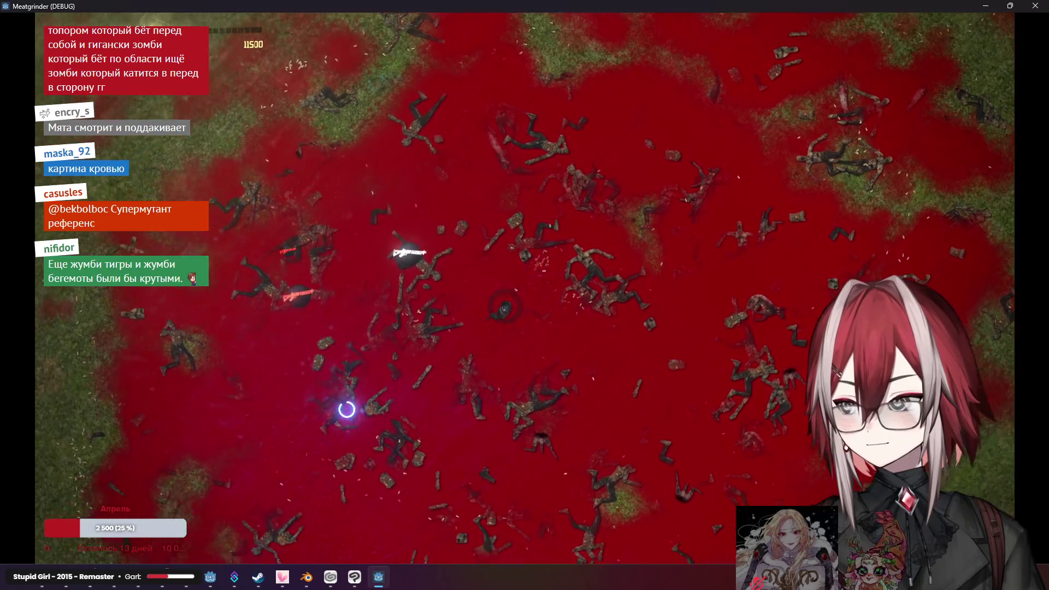
key(a)
key(s)
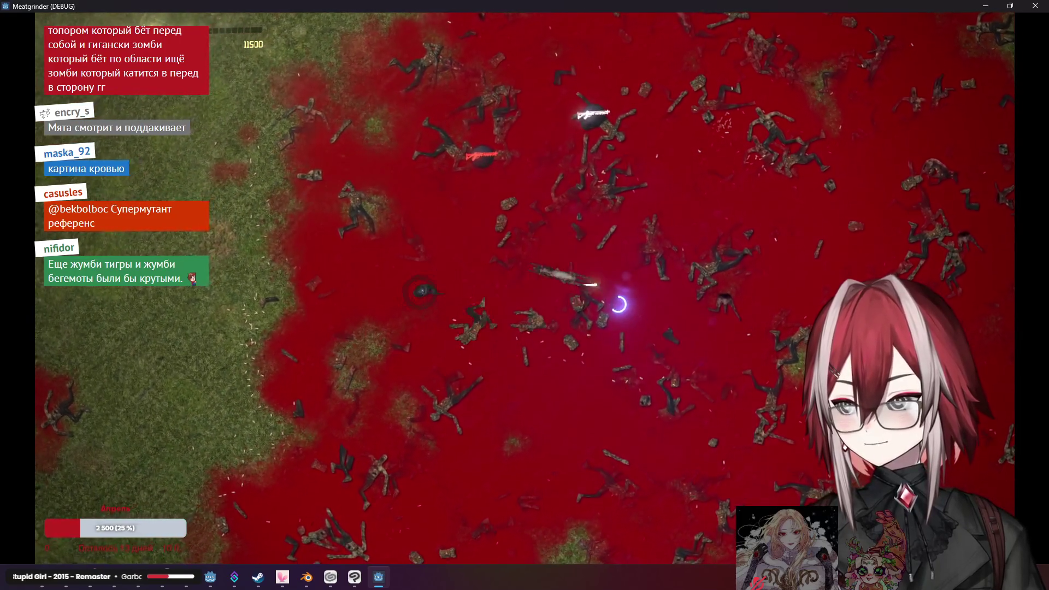
key(s)
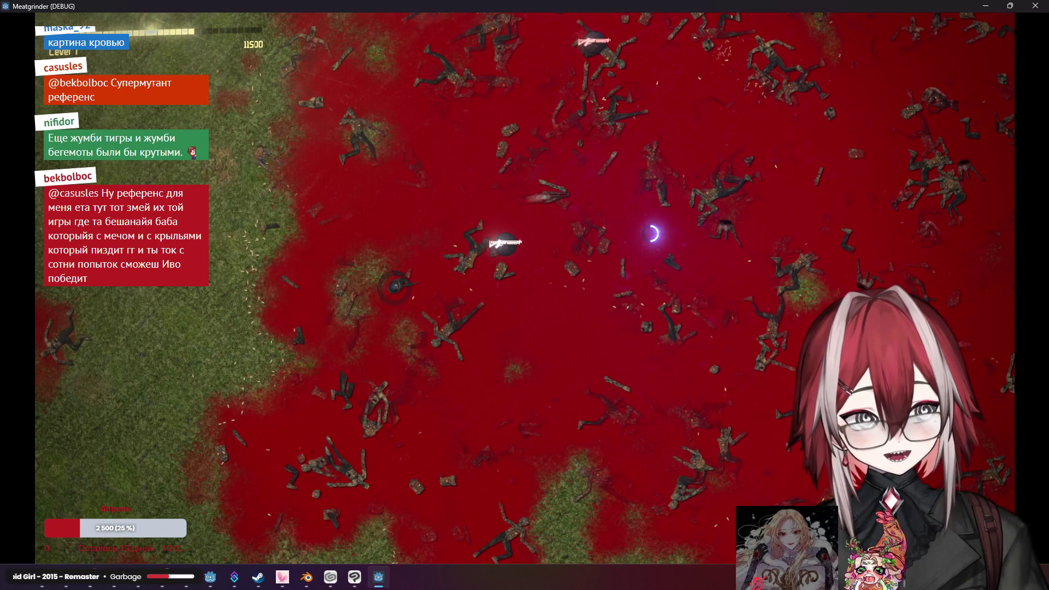
key(a)
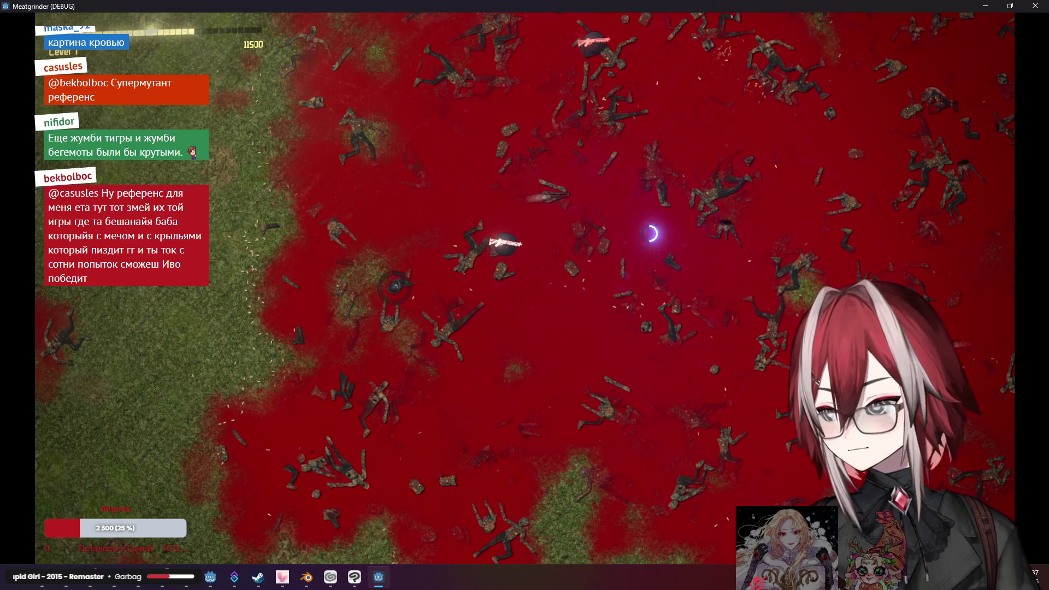
key(a)
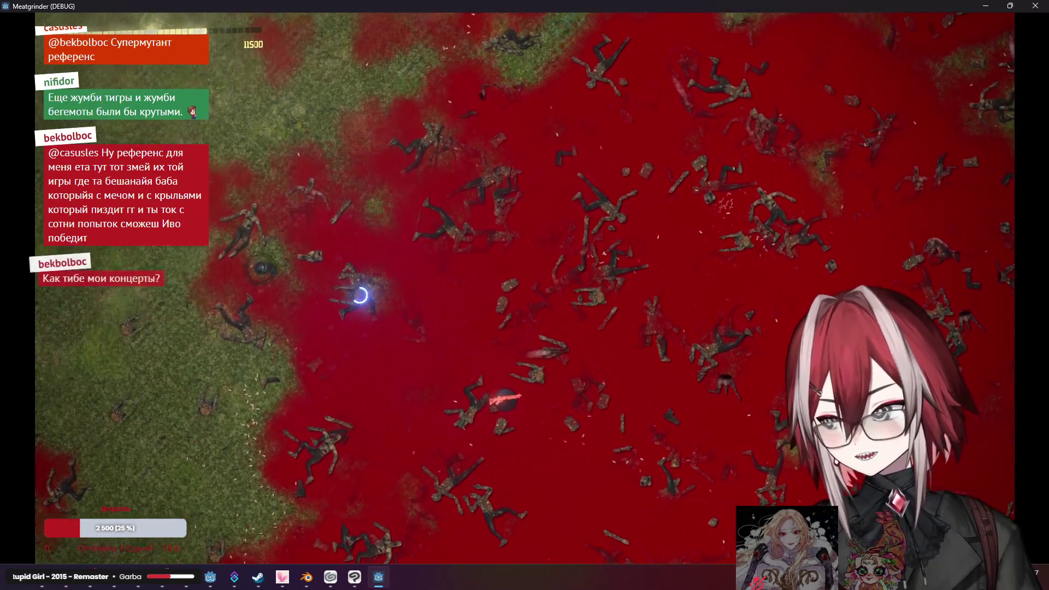
Move the player down-right one last time, then close the Meatgrinder game window
key(d)
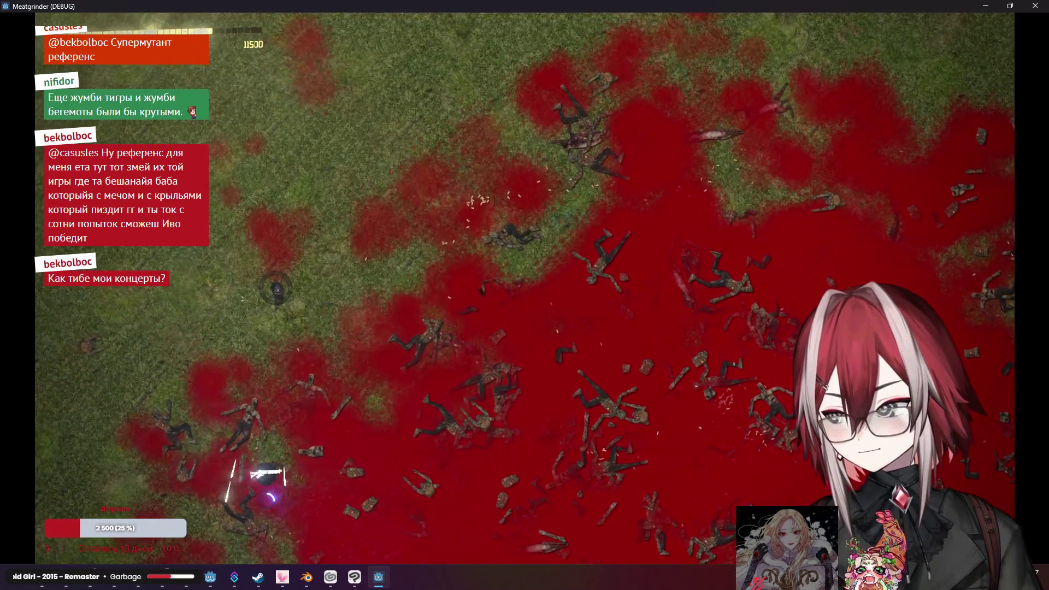
key(s)
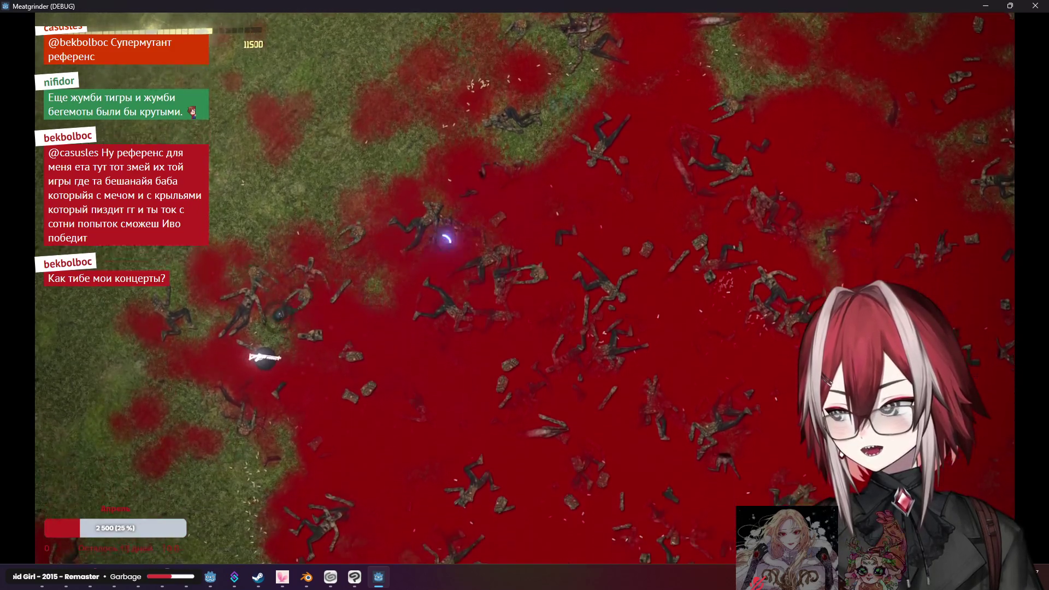
click(1036, 6)
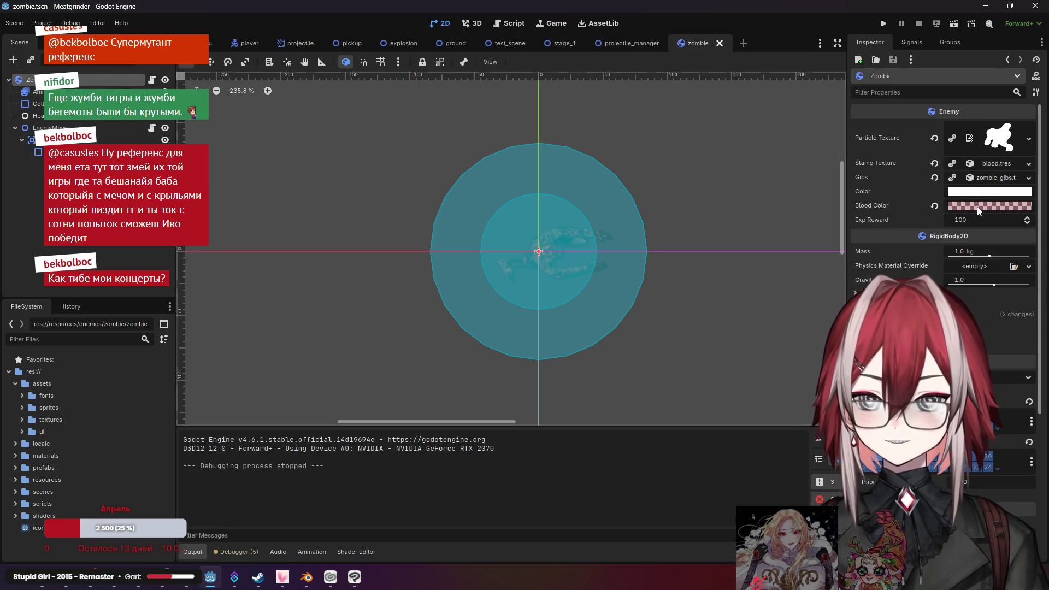
Change the zombie's Blood Color to cyan, then run the project and start a new game
click(989, 206)
click(891, 258)
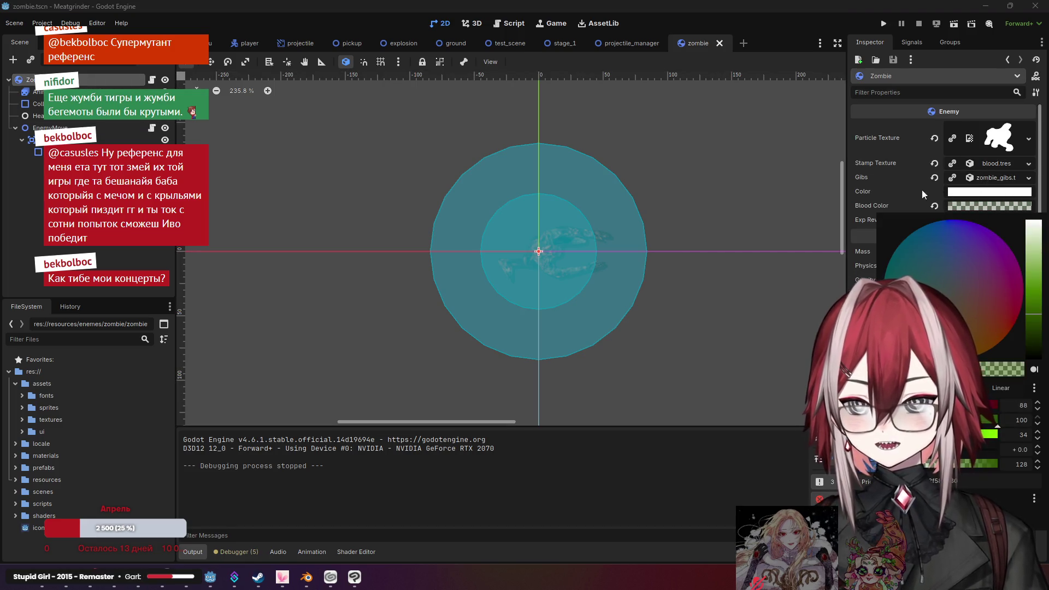
click(851, 198)
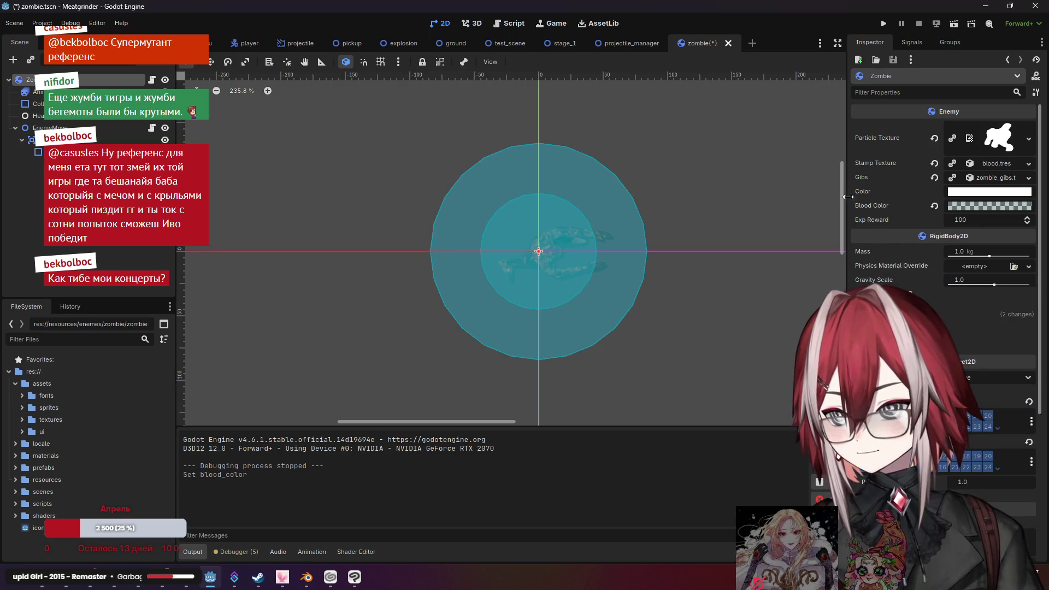
click(884, 24)
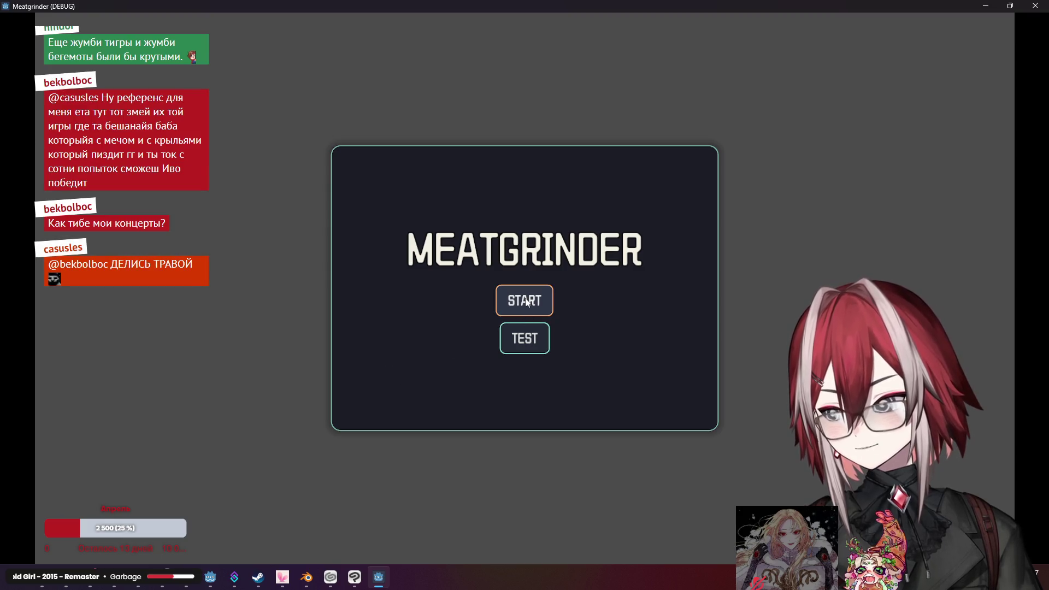
click(523, 301)
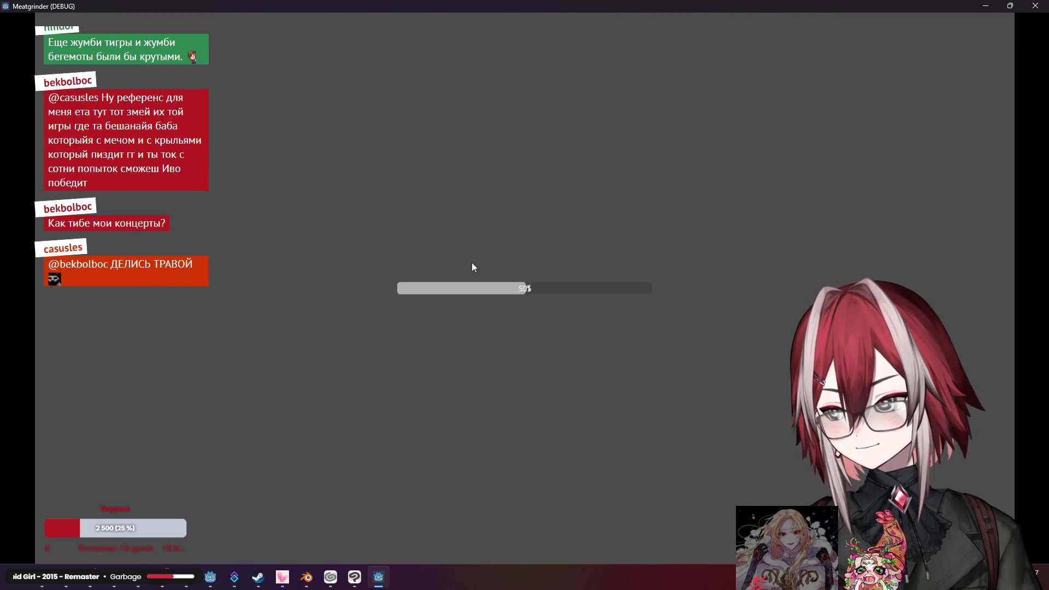
Walk the player left toward the first zombie and shoot it to check its blood colour
key(w)
key(a)
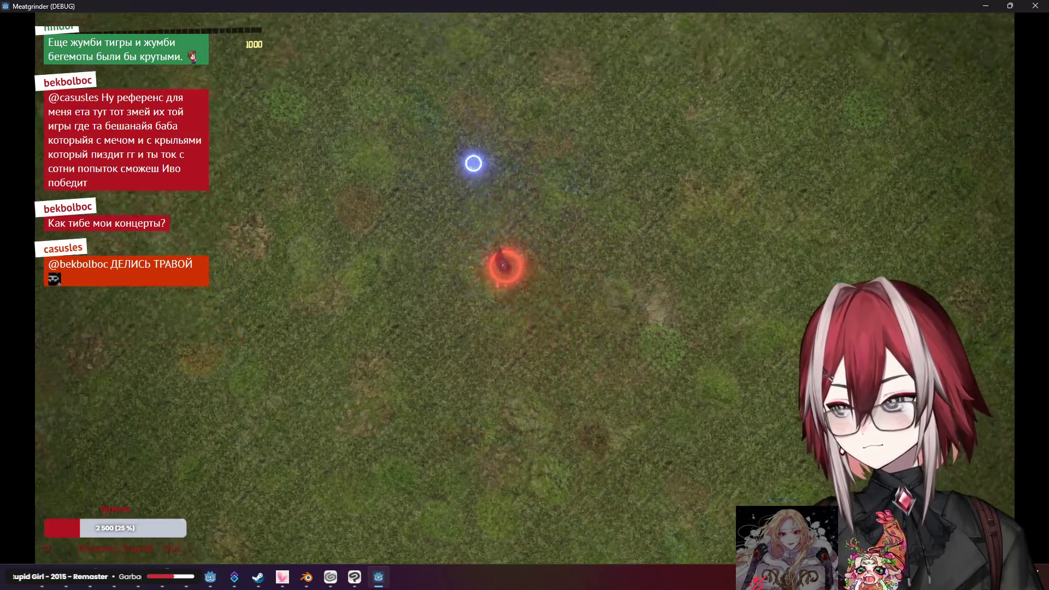
key(a)
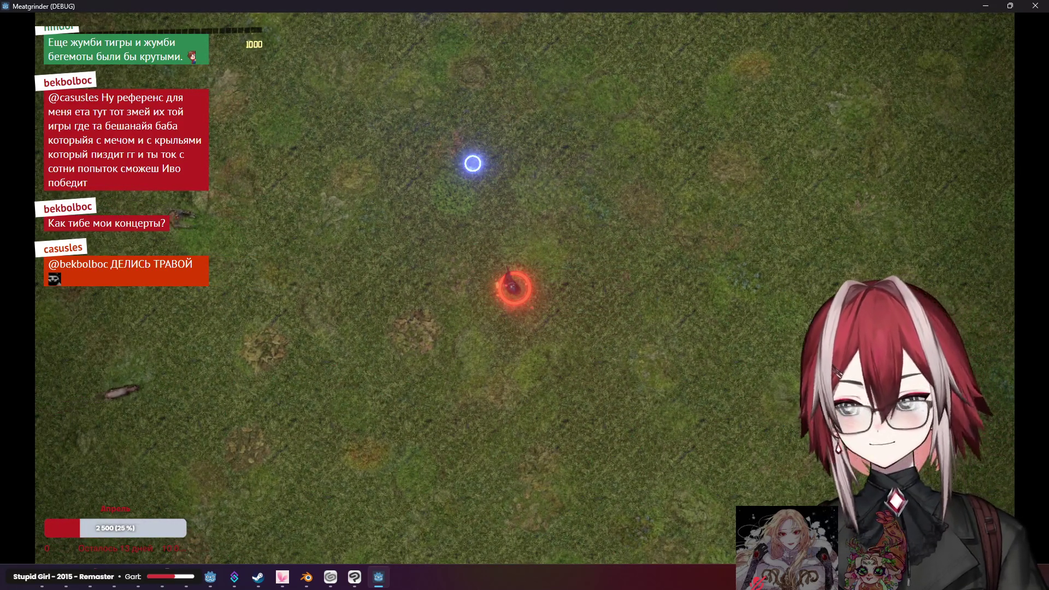
key(a)
key(s)
click(205, 298)
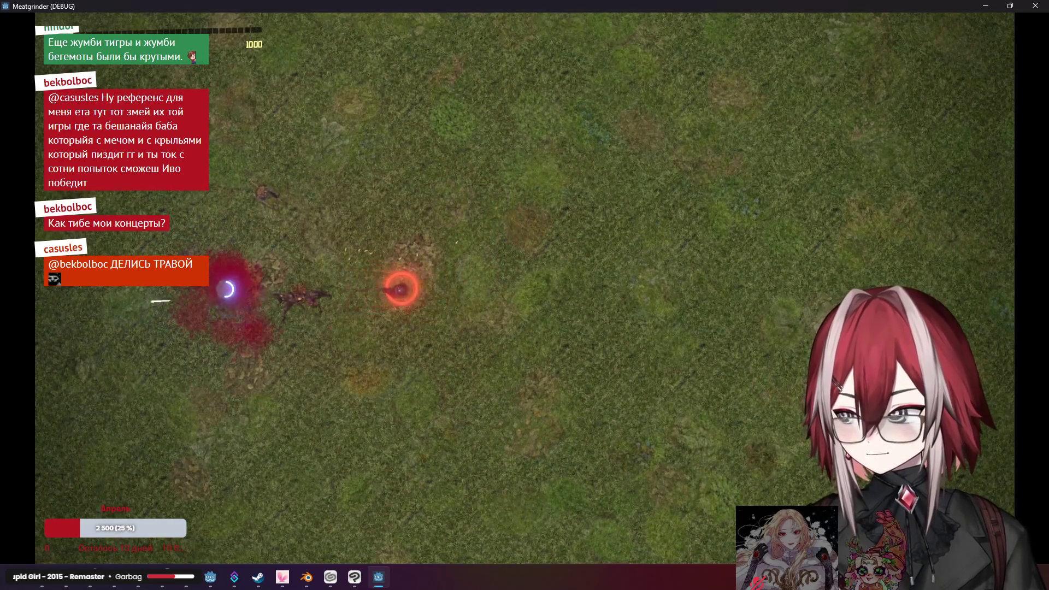
click(250, 183)
Run right across the field through the zombie horde, then quit the debug run with Escape
key(a)
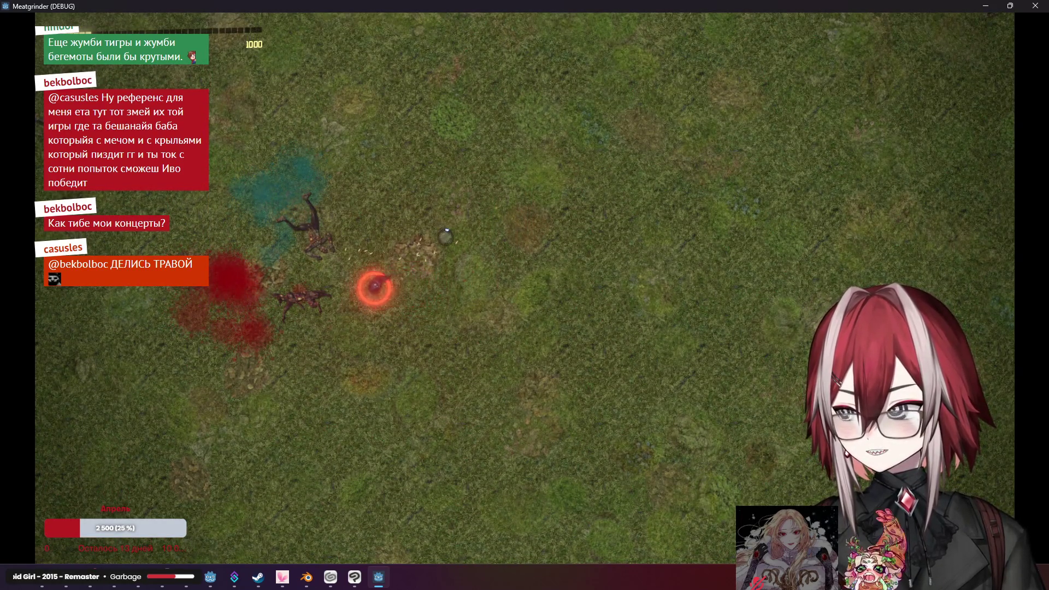
key(w)
key(s)
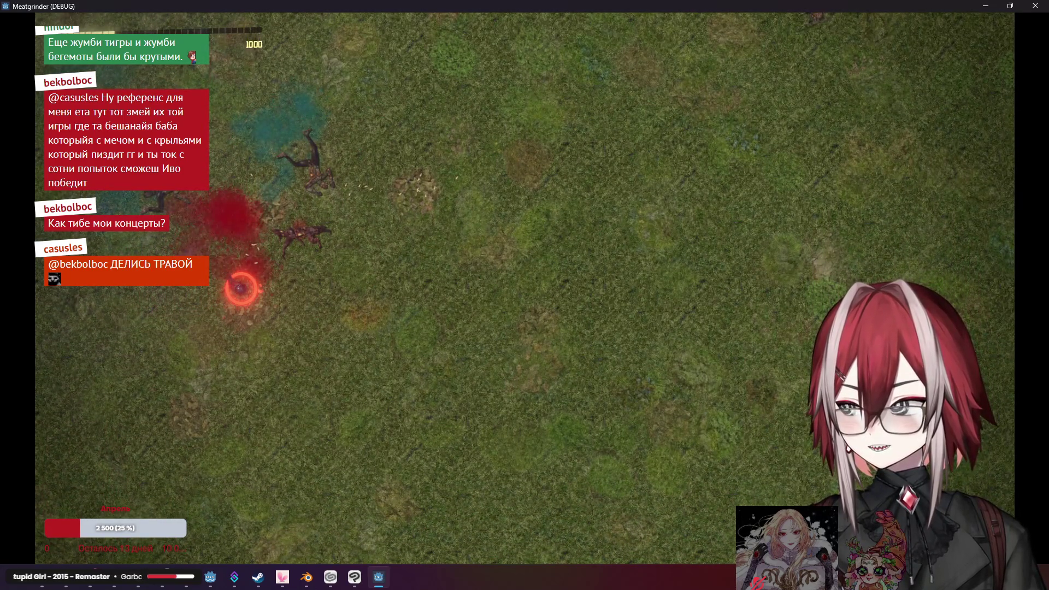
key(w)
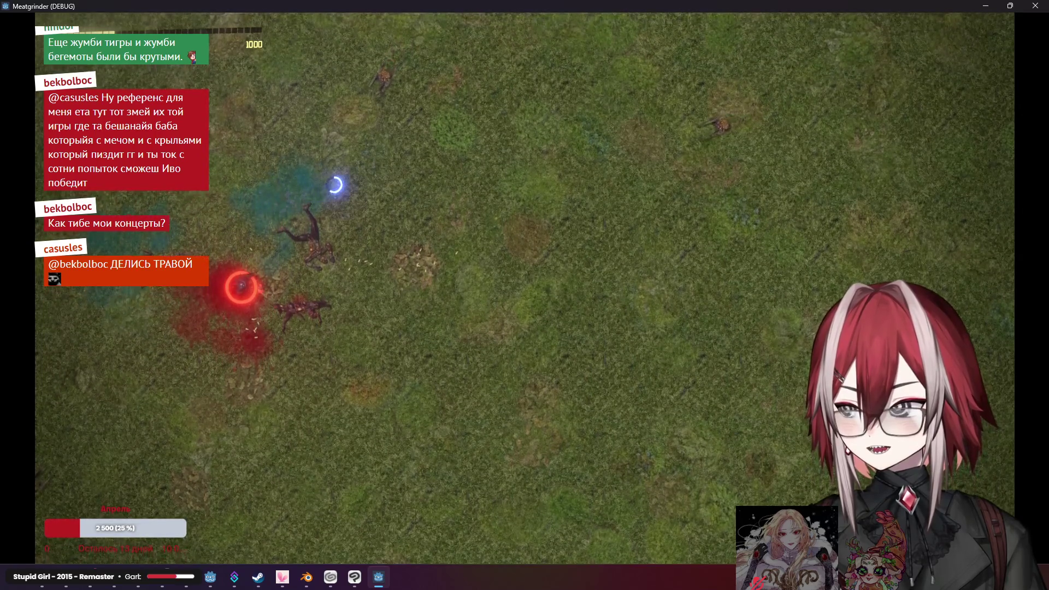
key(d)
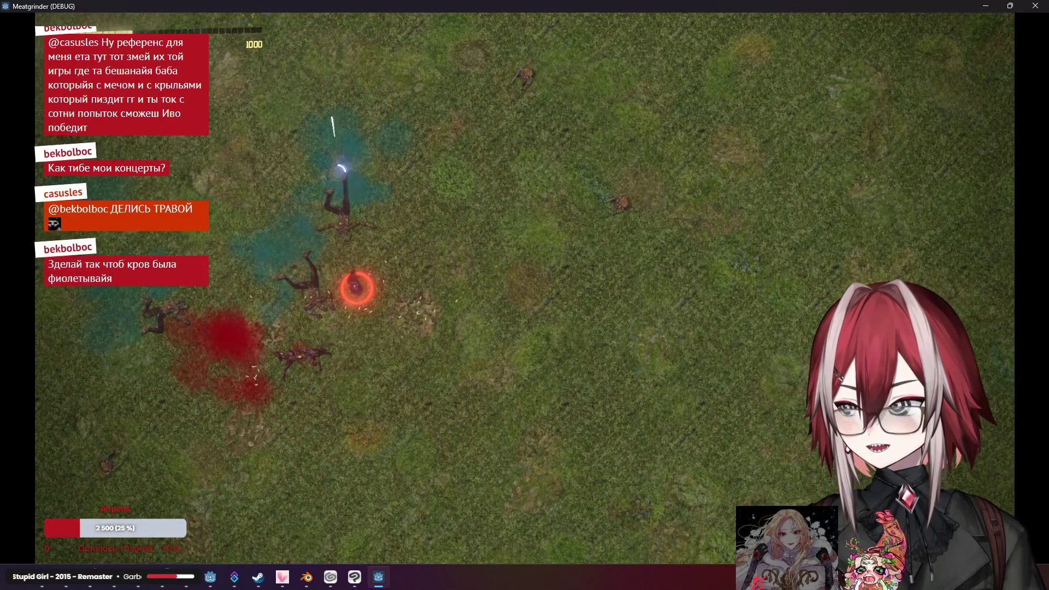
key(d)
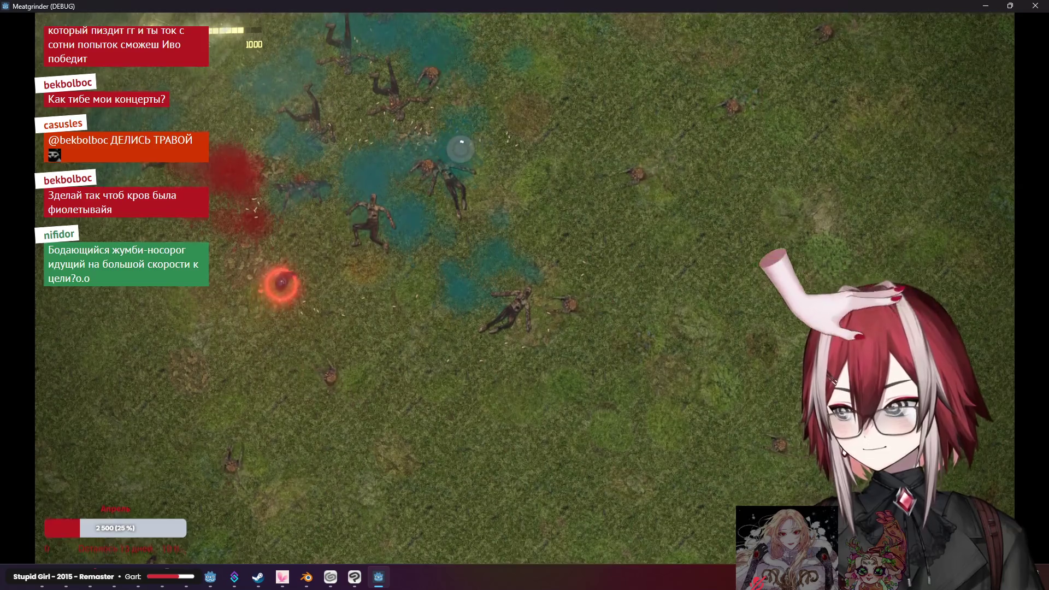
key(d)
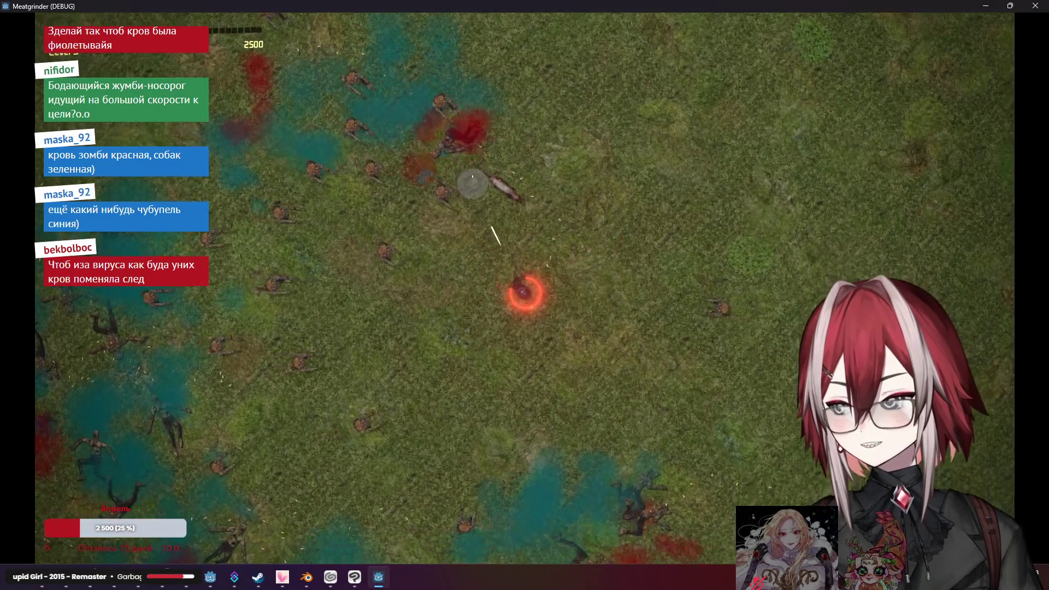
key(d)
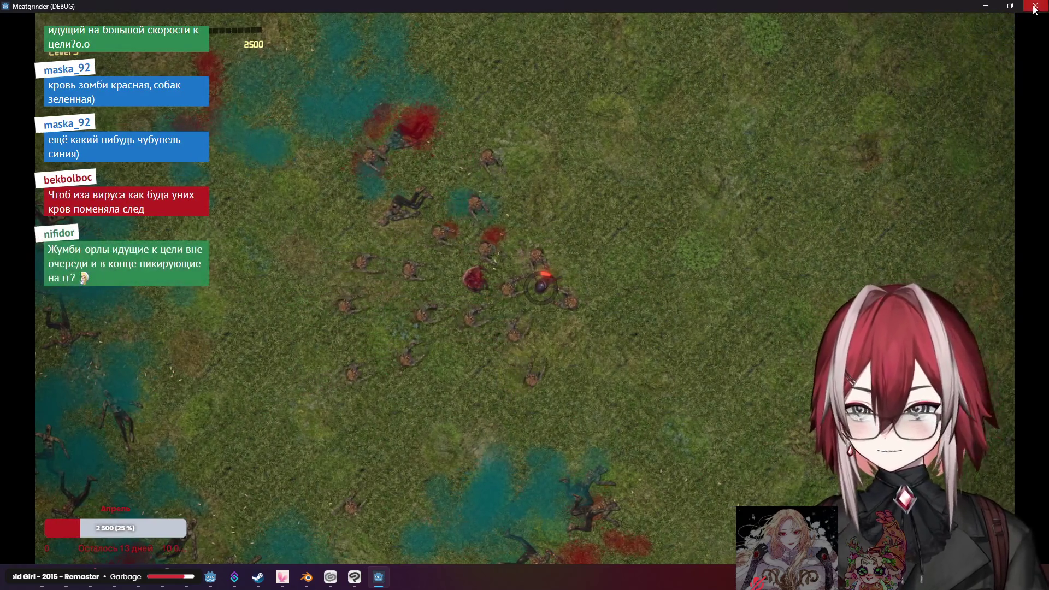
key(Escape)
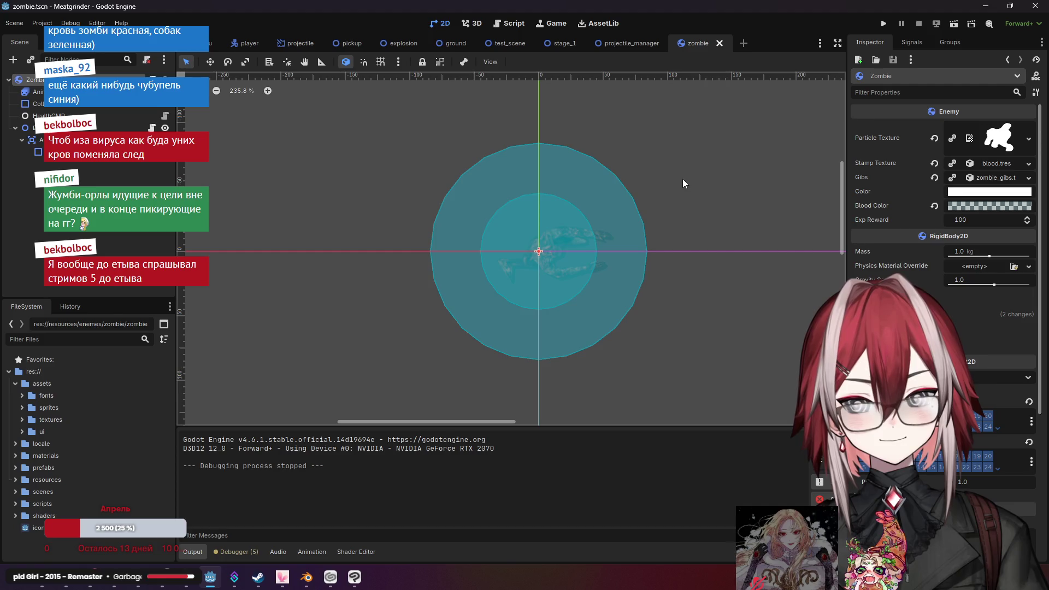
Undo the zombie's Blood Color change, then show the ended Twitch collab stream tab in Chrome
key(ctrl+z)
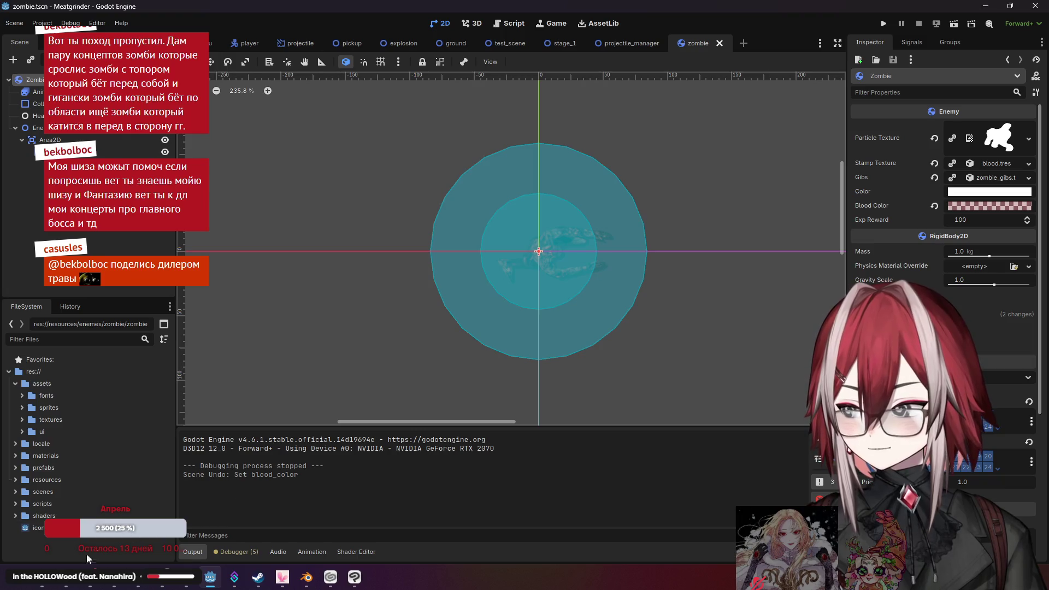
key(alt+Tab)
click(239, 9)
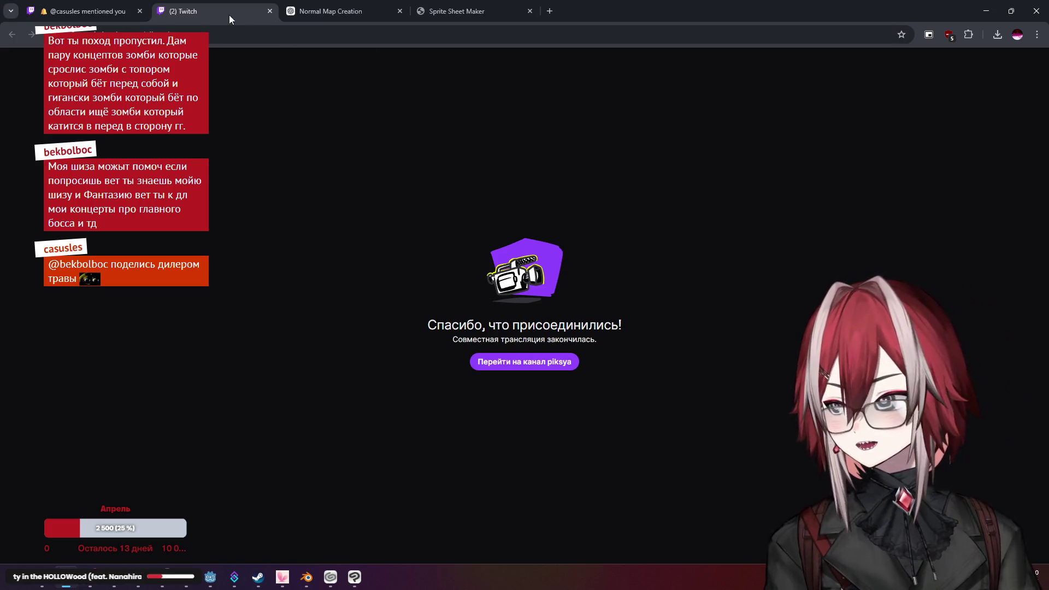
Close the finished collab stream tab and the full-size normal map image, and open a new blank tab
middle_click(229, 15)
click(845, 212)
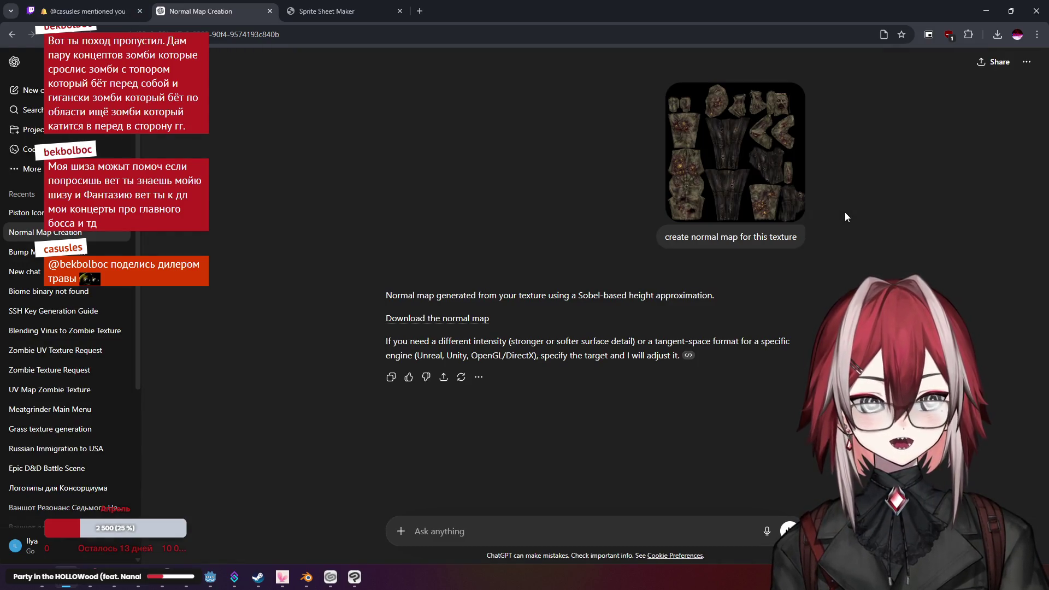
click(377, 13)
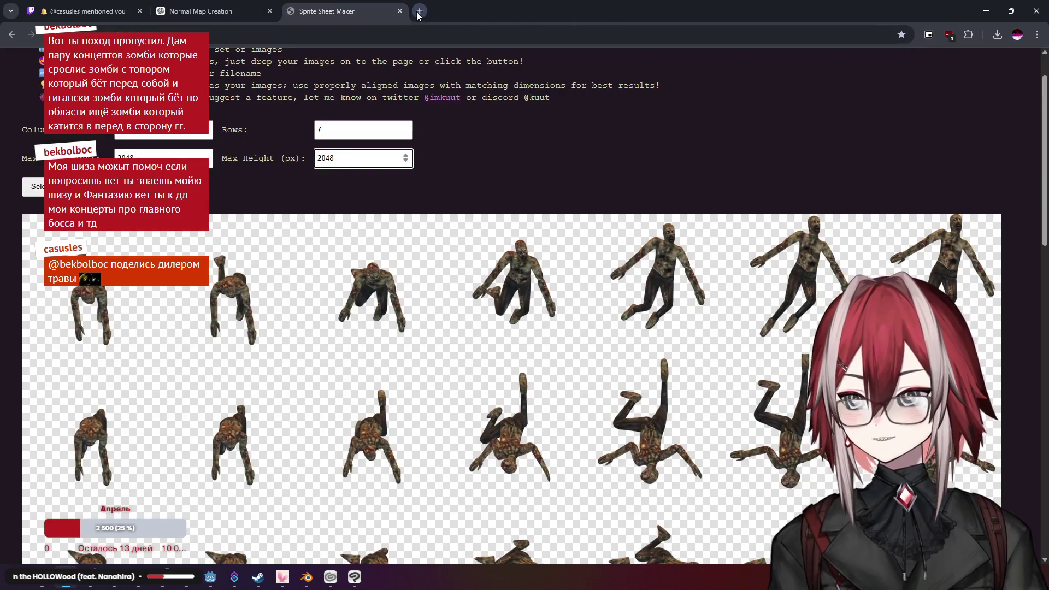
click(419, 11)
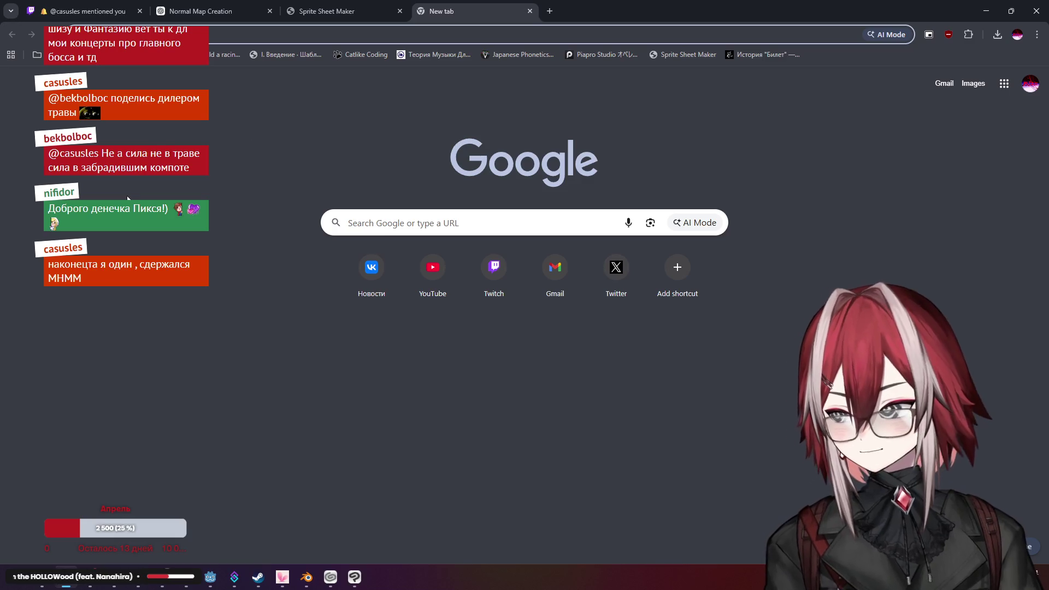
Close Clip Studio Paint, its START window, and Blender from the taskbar
click(354, 577)
click(1043, 7)
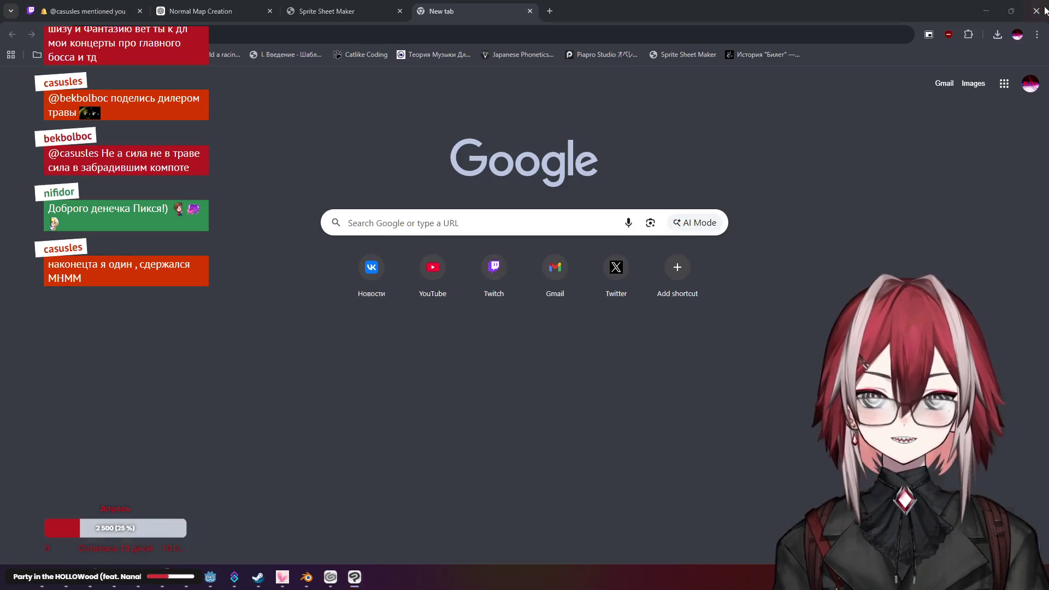
click(330, 577)
click(777, 79)
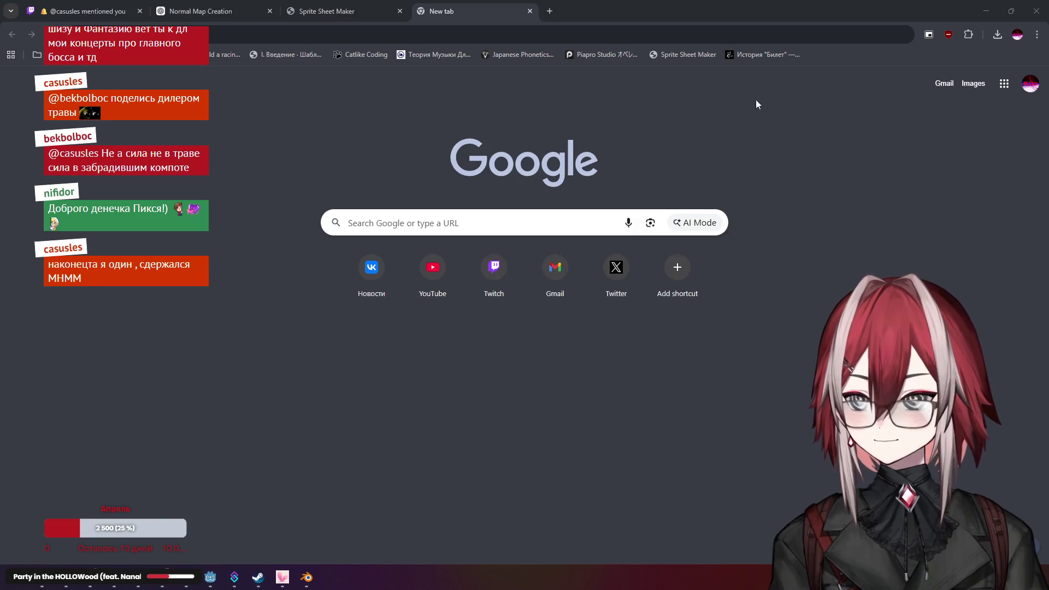
click(306, 577)
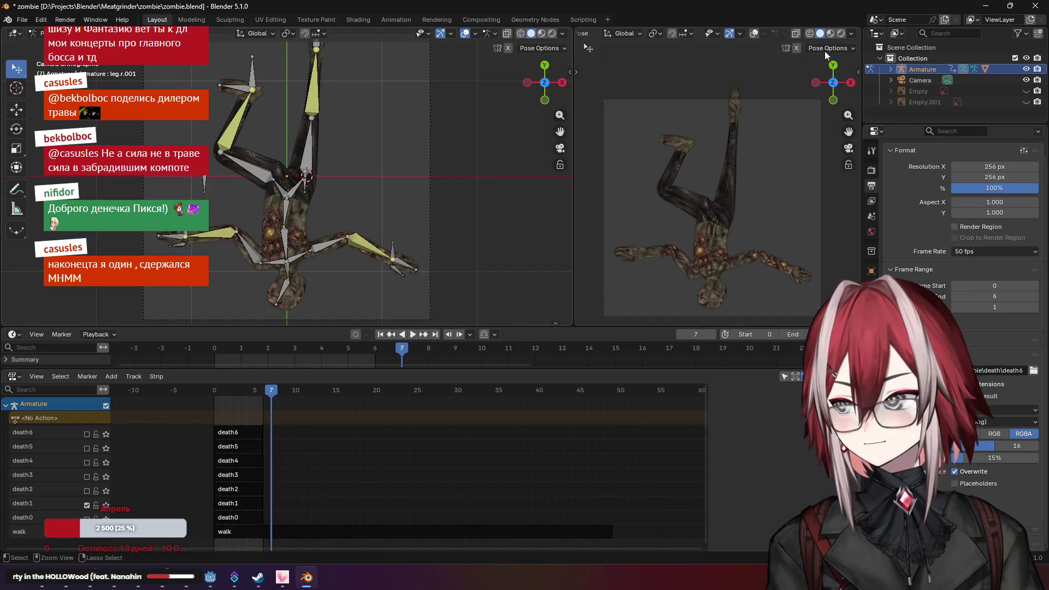
click(1032, 10)
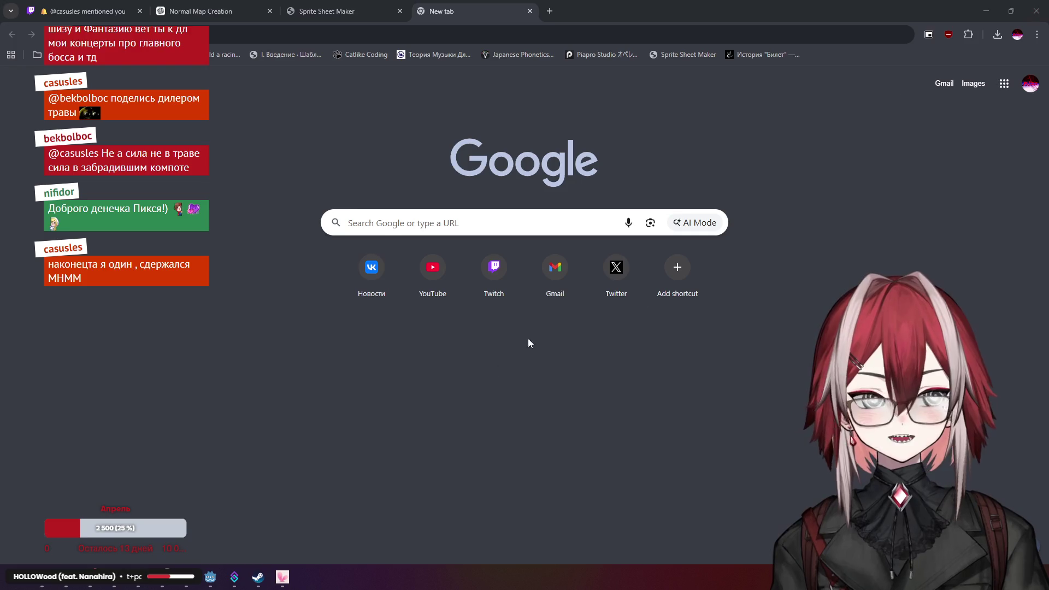
mouse_move(274, 581)
click(210, 577)
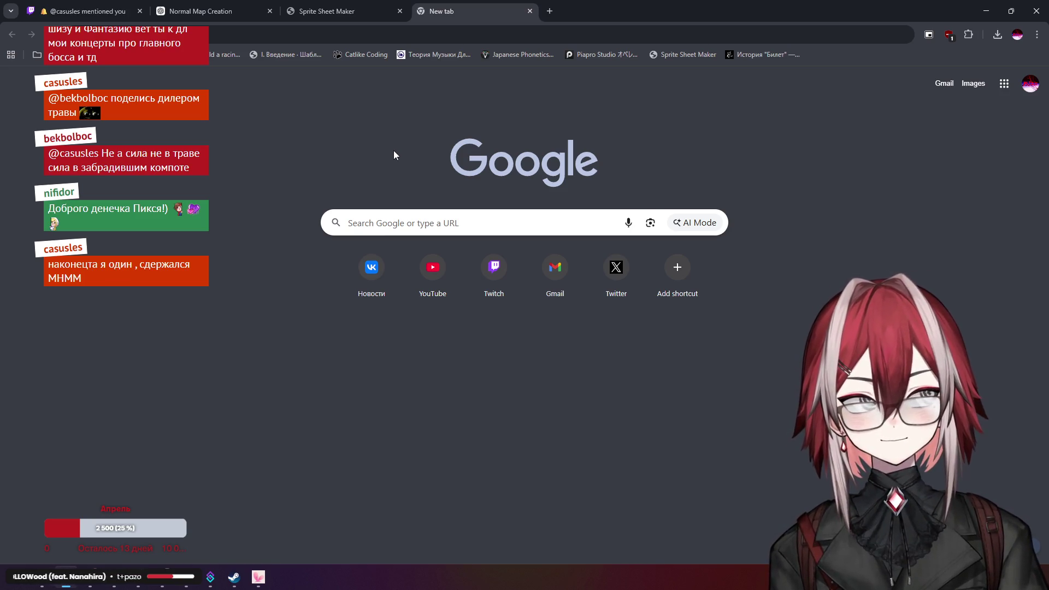
Close the Normal Map Creation and Sprite Sheet Maker tabs, leaving the Twitch tab
click(202, 16)
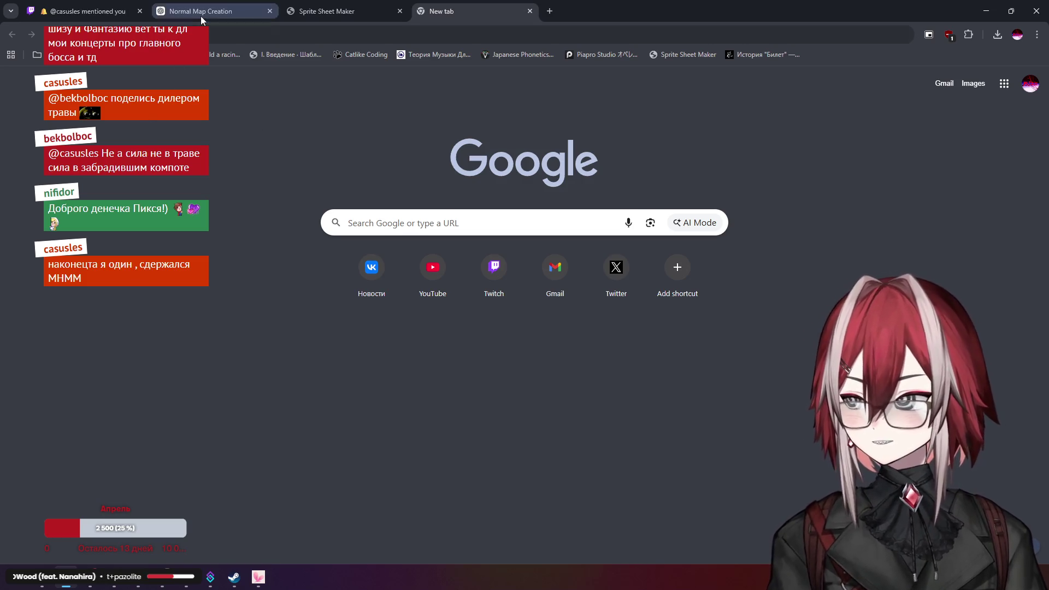
key(ctrl+w)
key(ctrl+w)
key(ctrl+Tab)
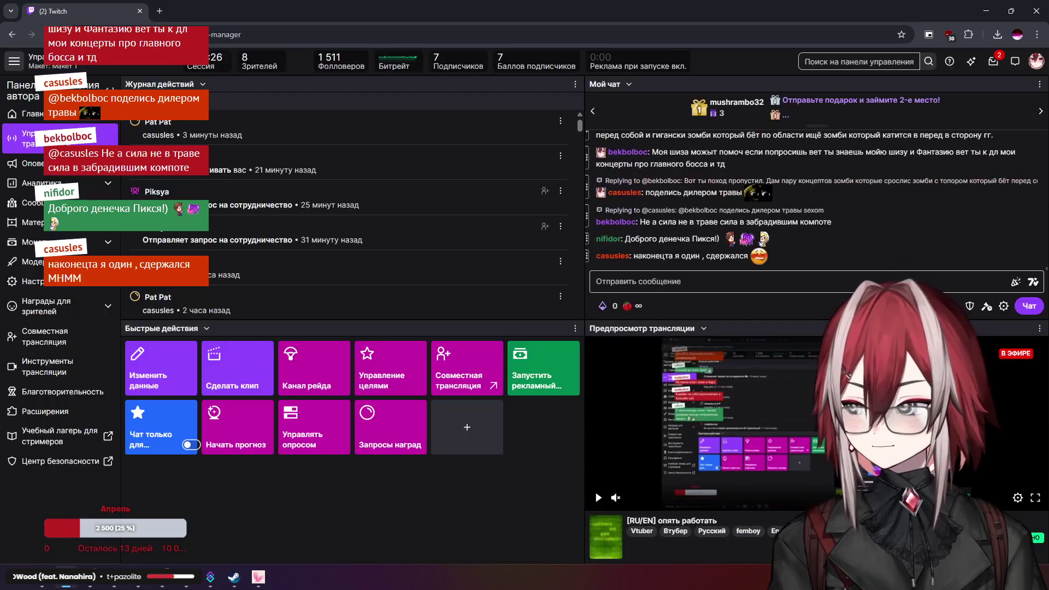
Load openguessr.com in the new blank tab
click(166, 19)
click(169, 32)
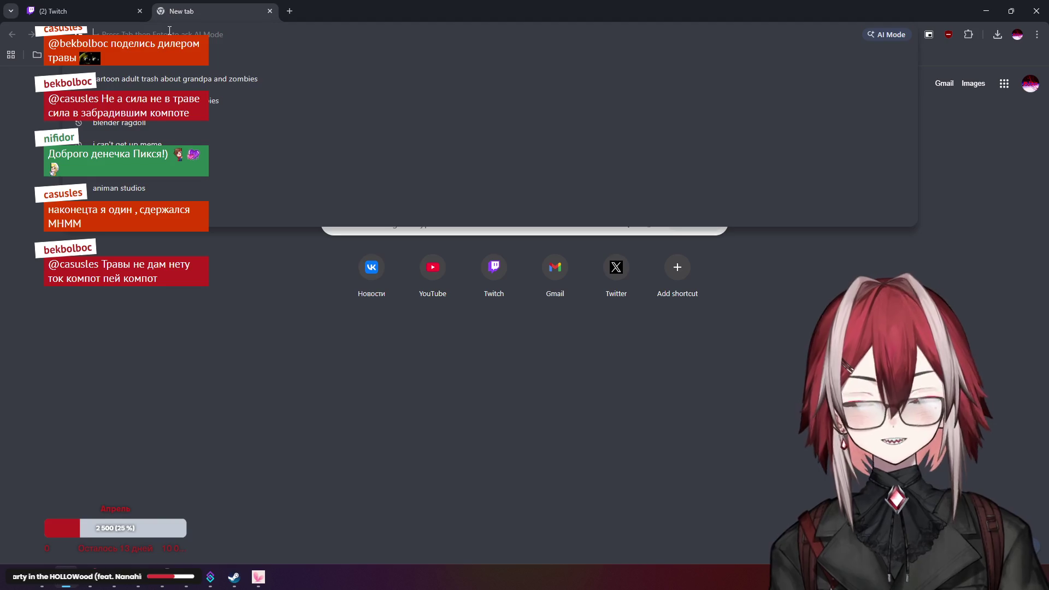
text(open)
key(Return)
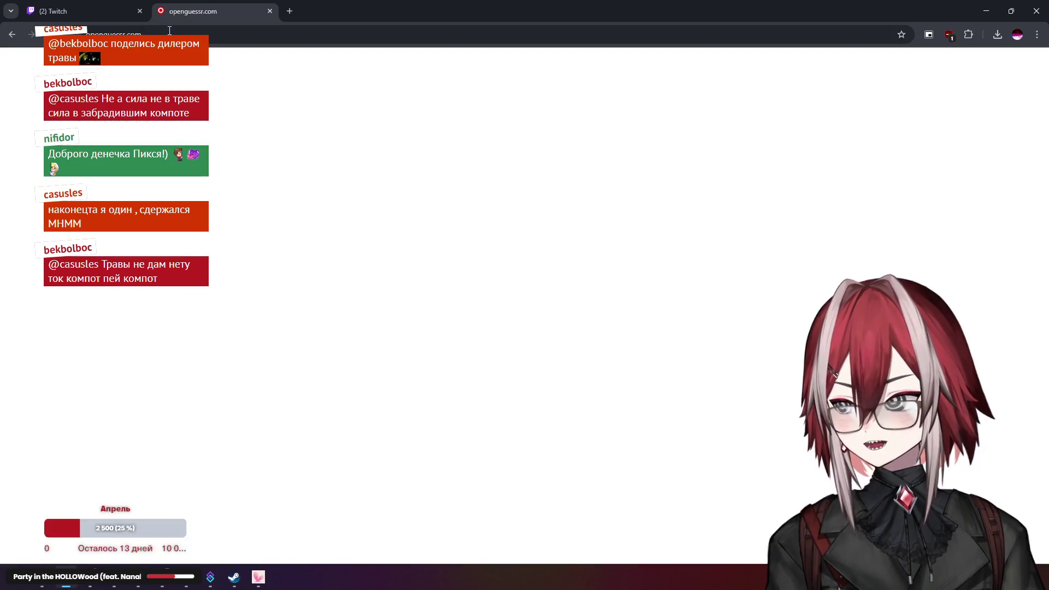
Change the Twitch stream category to Общение and save the stream info
click(34, 4)
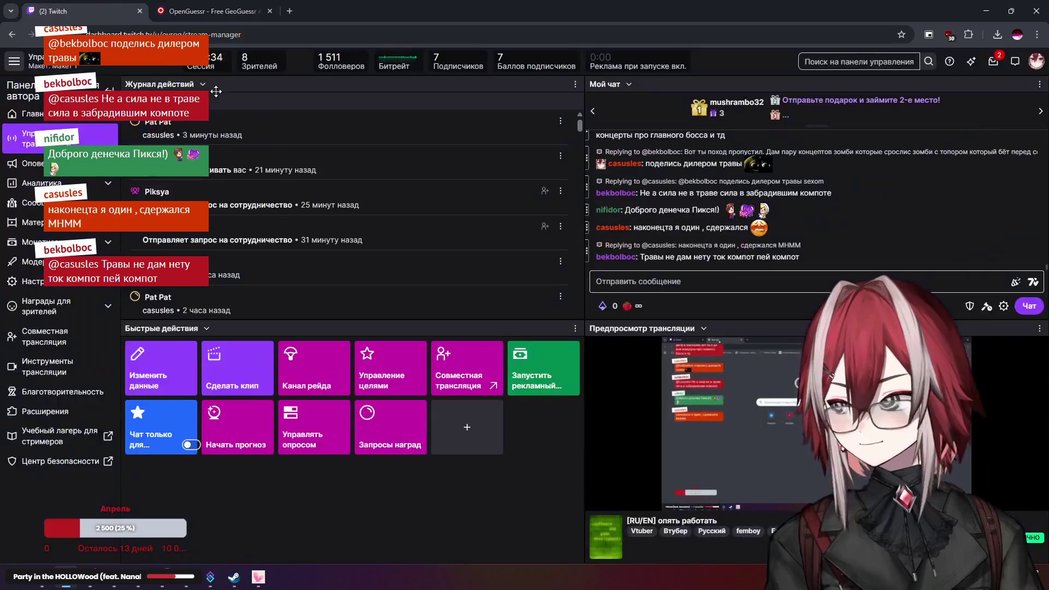
click(167, 368)
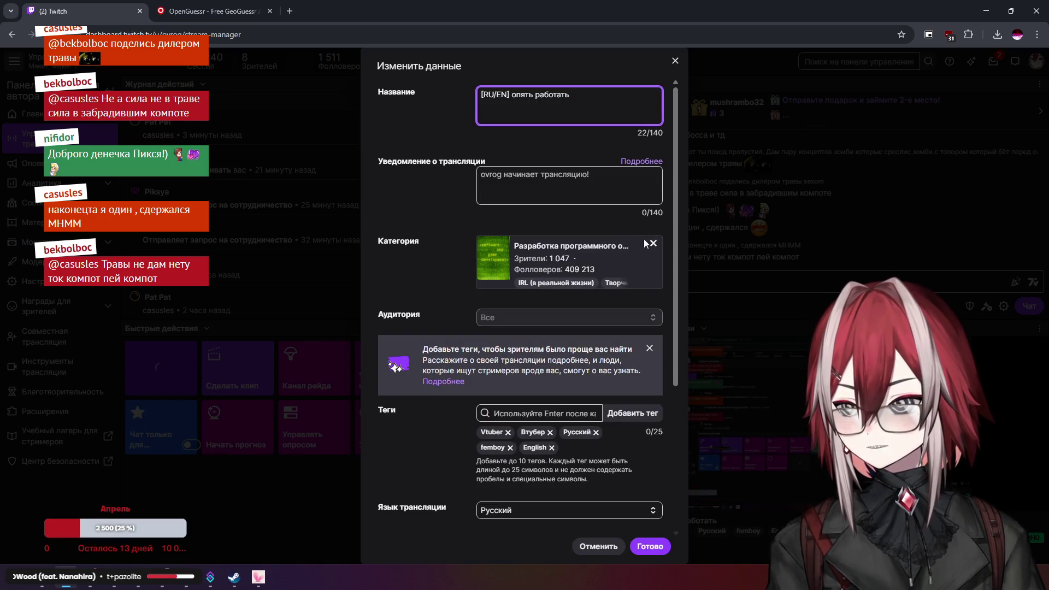
click(652, 243)
click(602, 245)
text(d)
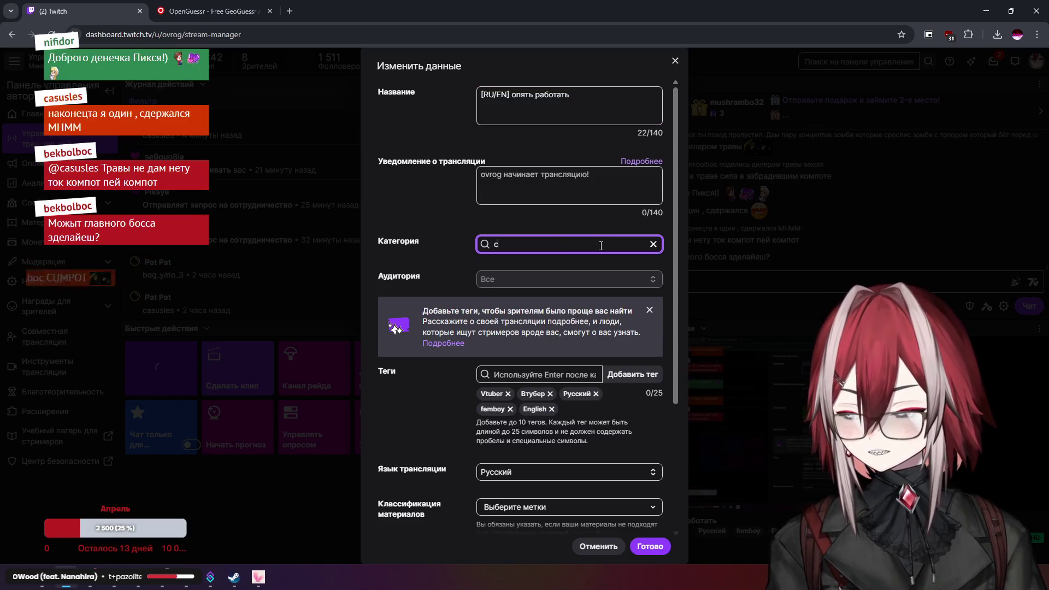
key(BackSpace)
text(just)
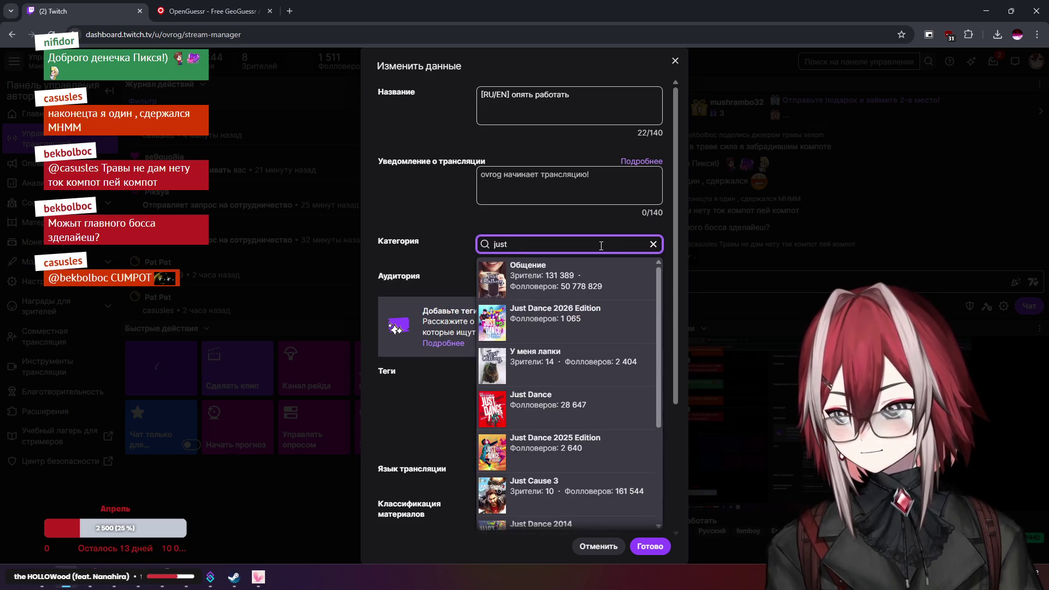
click(568, 276)
click(654, 546)
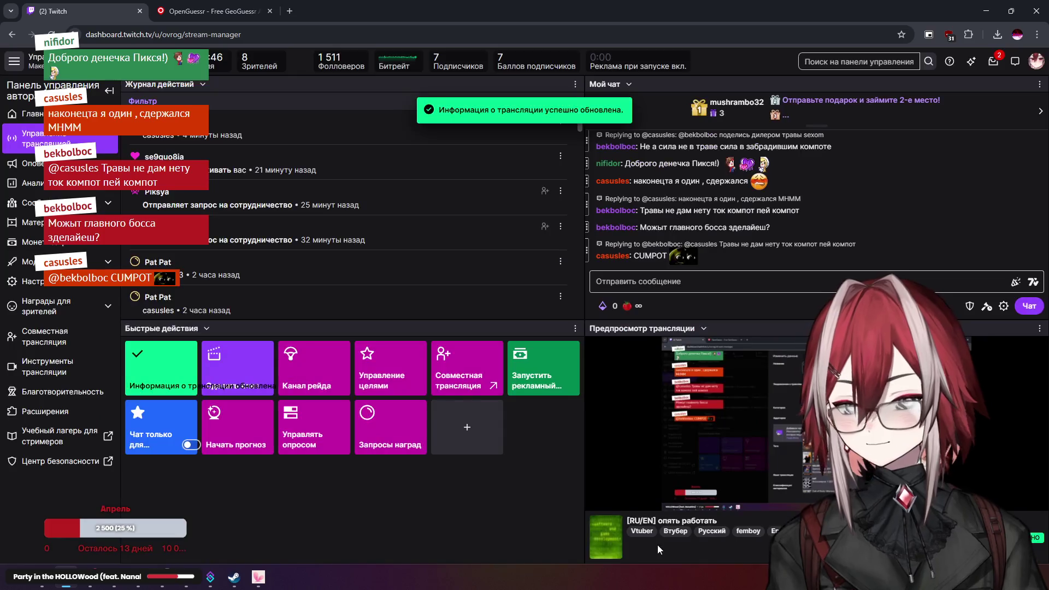
click(227, 11)
drag(630, 278, 537, 223)
Explore the street around the car-park entrance, zooming on its sign and looking toward the creek
click(555, 228)
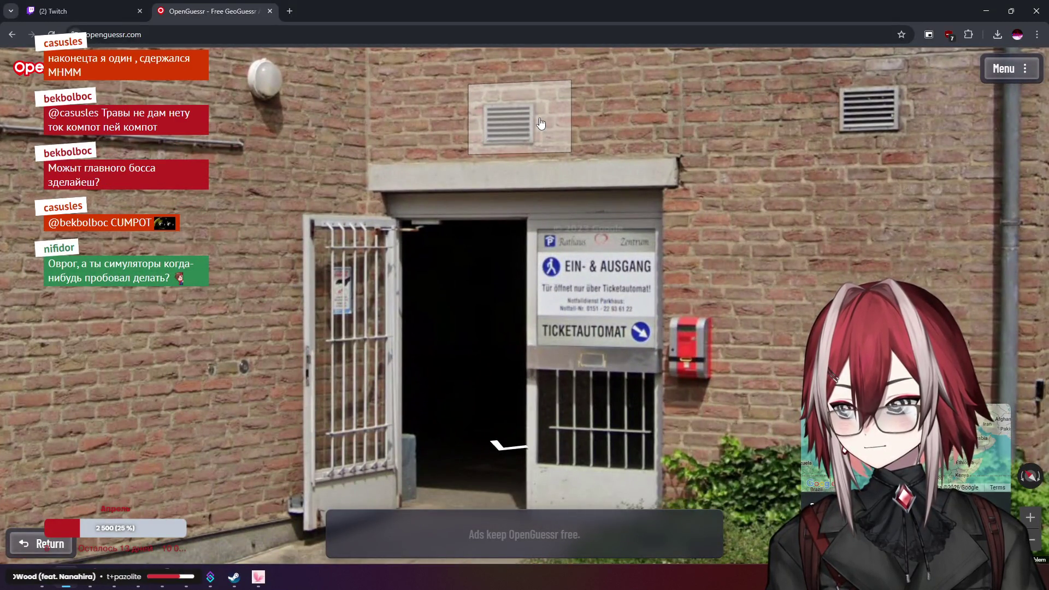
click(541, 124)
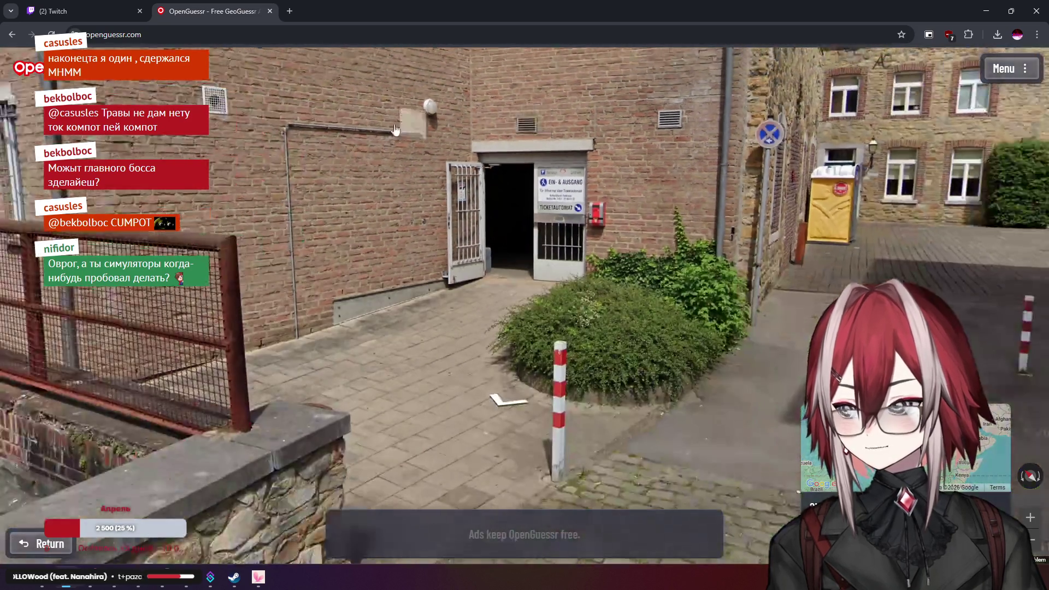
mouse_move(635, 226)
mouse_down()
mouse_move(733, 212)
mouse_move(528, 220)
mouse_move(490, 150)
mouse_move(529, 201)
mouse_move(571, 205)
mouse_up()
click(571, 205)
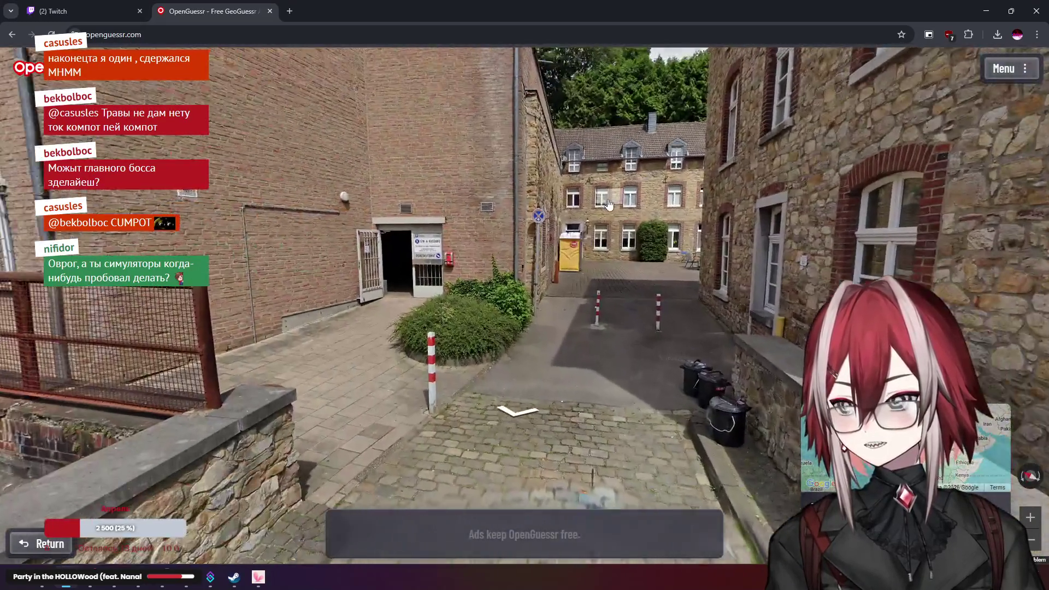
click(609, 205)
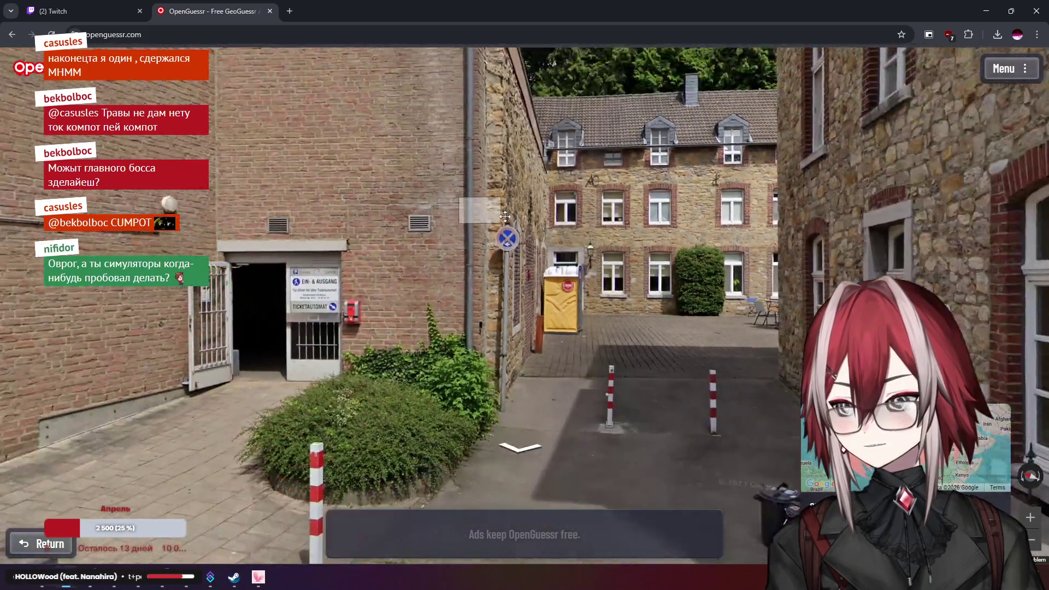
click(505, 217)
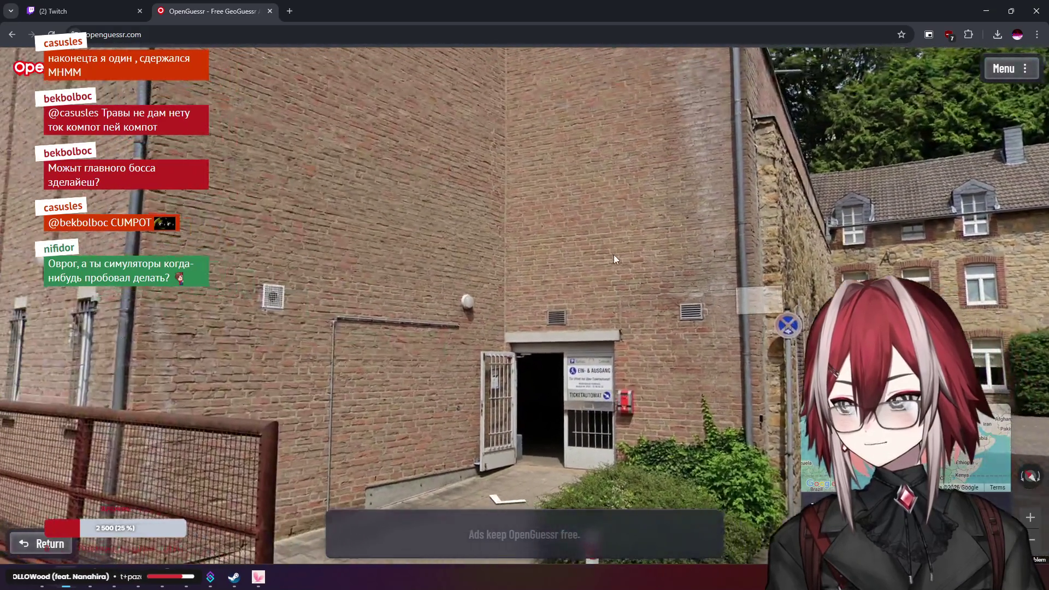
click(614, 255)
click(628, 136)
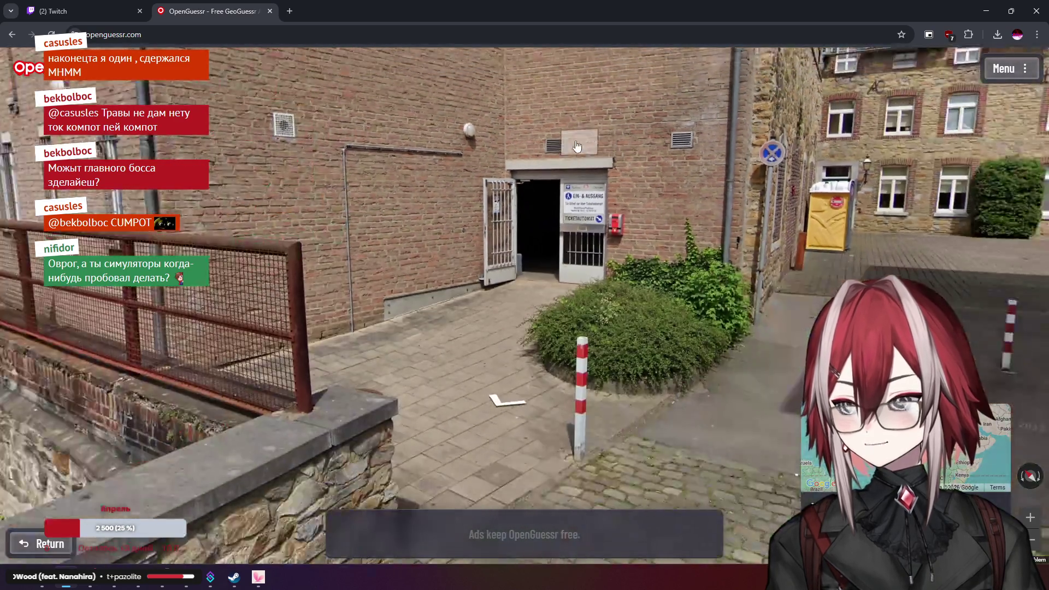
mouse_move(607, 151)
mouse_down()
mouse_move(680, 172)
mouse_move(809, 181)
mouse_up()
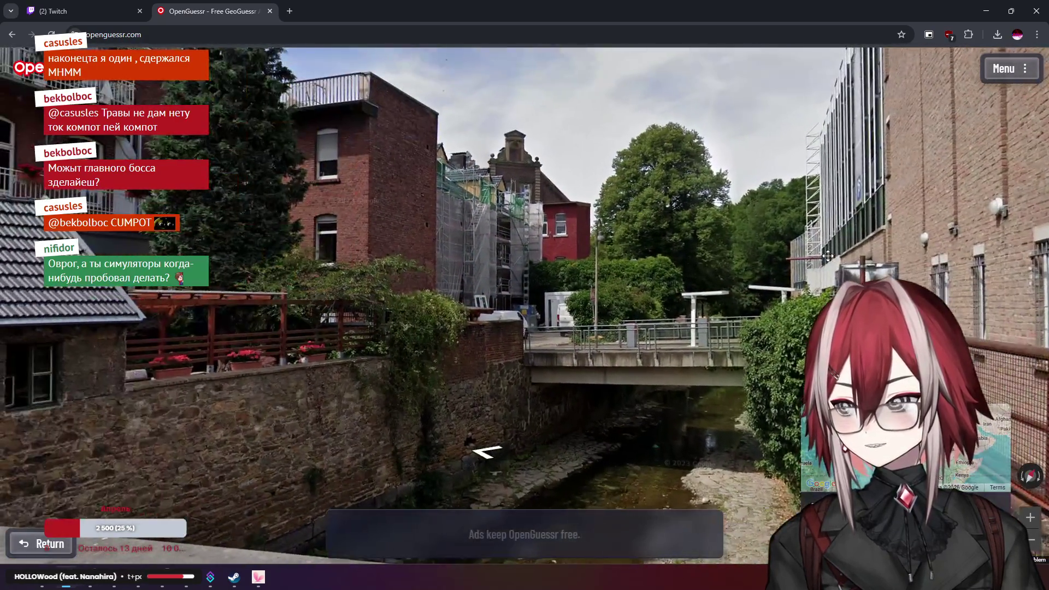
drag(557, 186, 776, 191)
drag(491, 191, 656, 195)
drag(577, 195, 263, 221)
Zoom the guess map to the Alps and submit a guess near Innsbruck
mouse_move(929, 453)
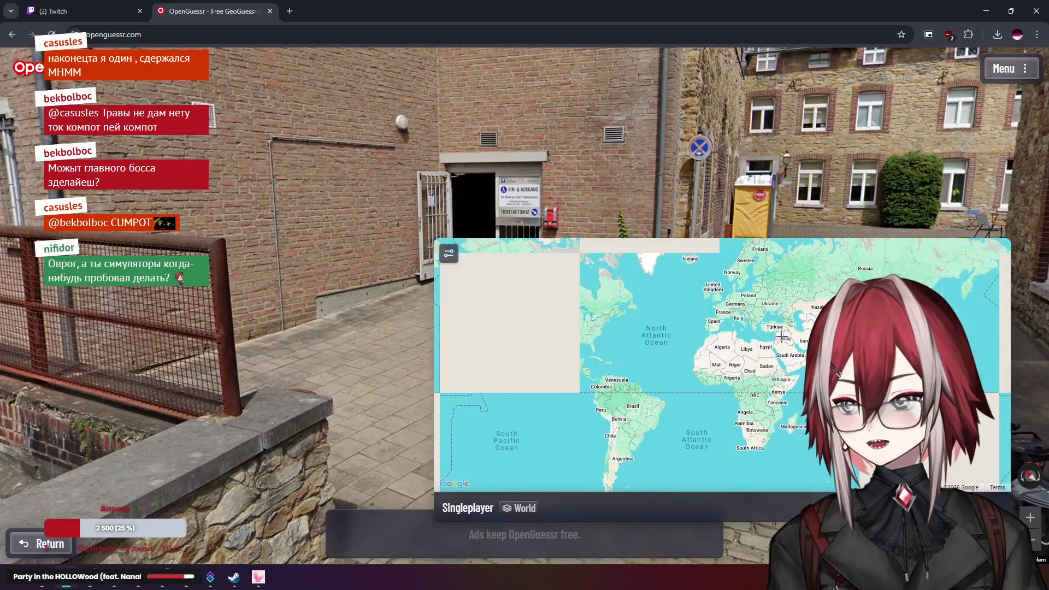
scroll(738, 306, up, 6)
scroll(678, 365, up, 5)
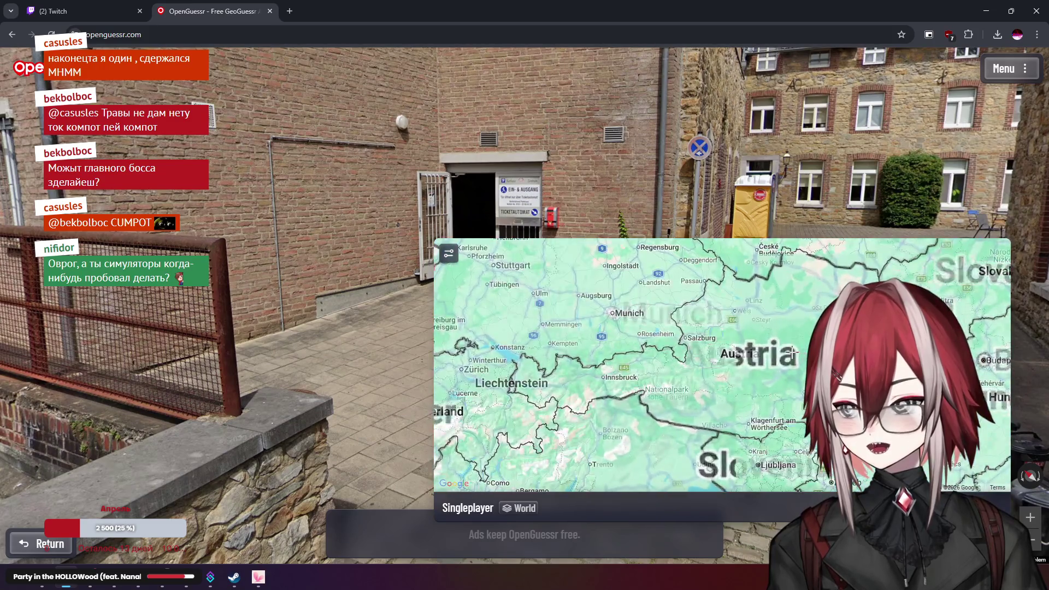
scroll(678, 365, down, 2)
scroll(629, 374, up, 3)
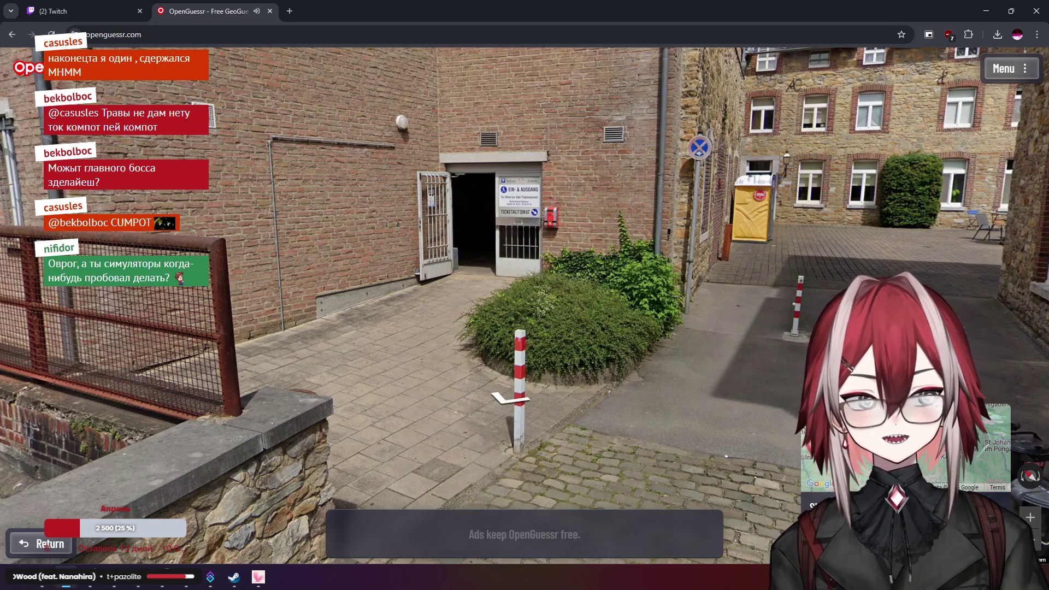
key(space)
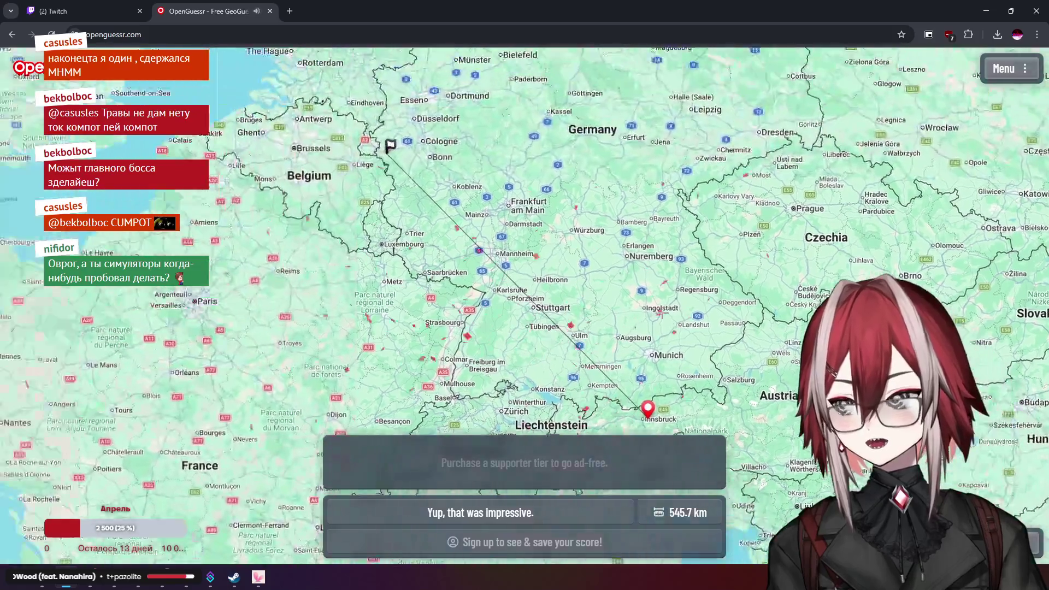
Review the 545.7 km result on the map, then start the next round
scroll(387, 154, up, 3)
scroll(387, 155, down, 4)
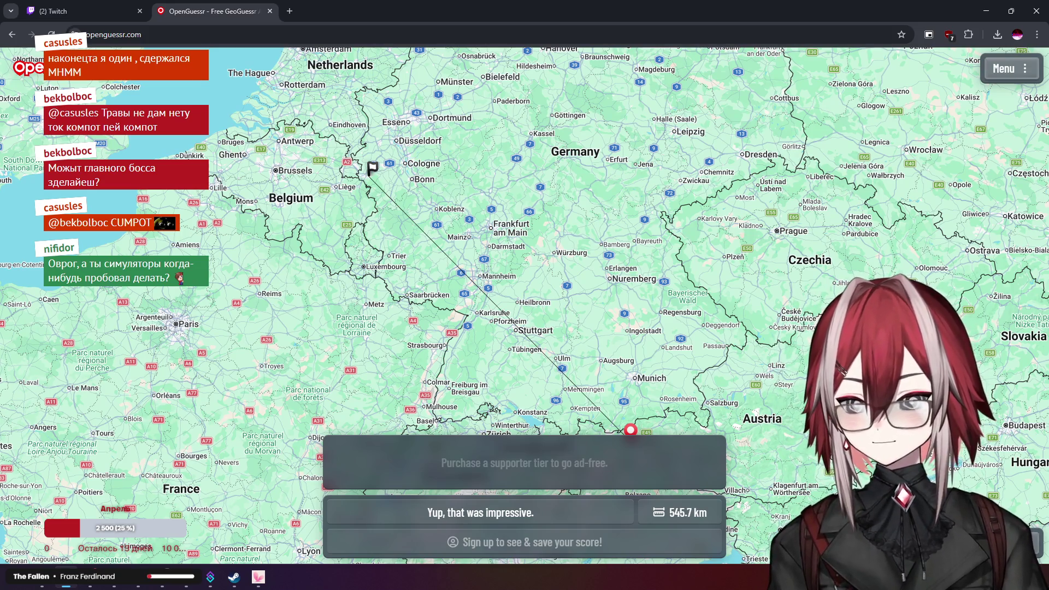
key(space)
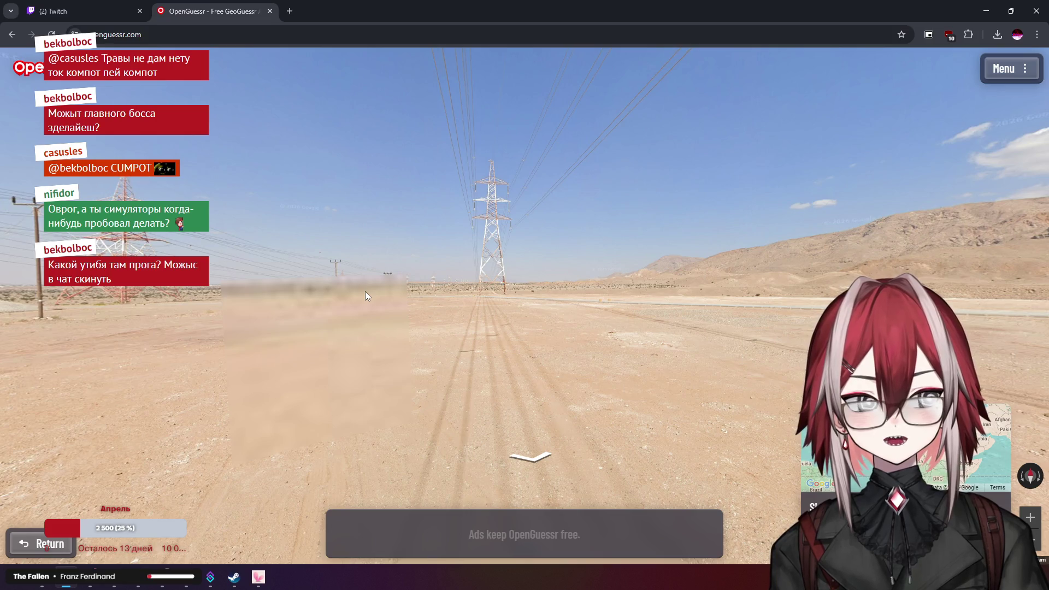
Copy the OpenGuessr page address from the address bar
click(182, 41)
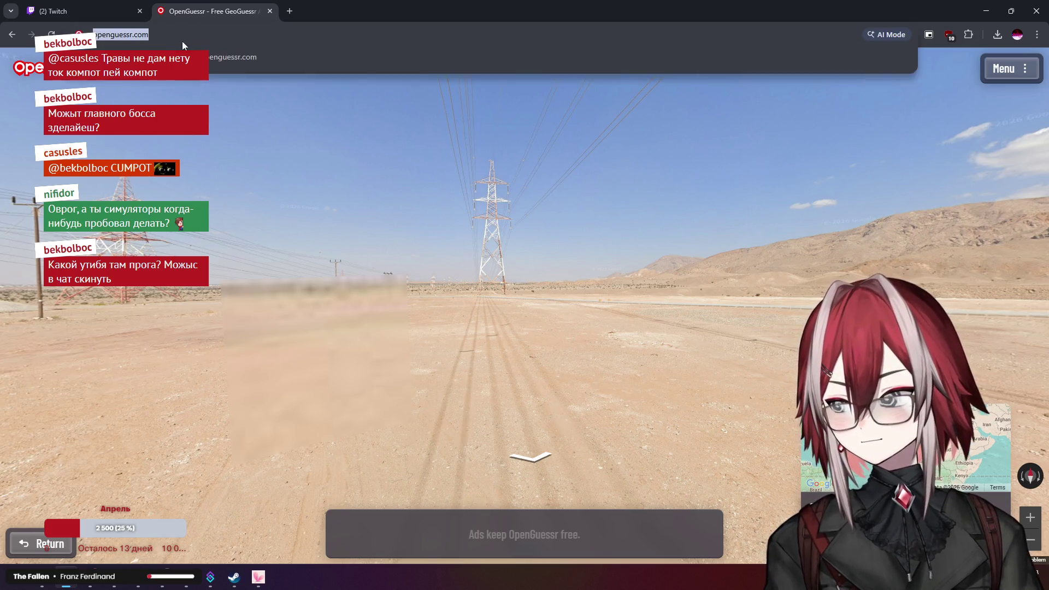
key(alt+Tab)
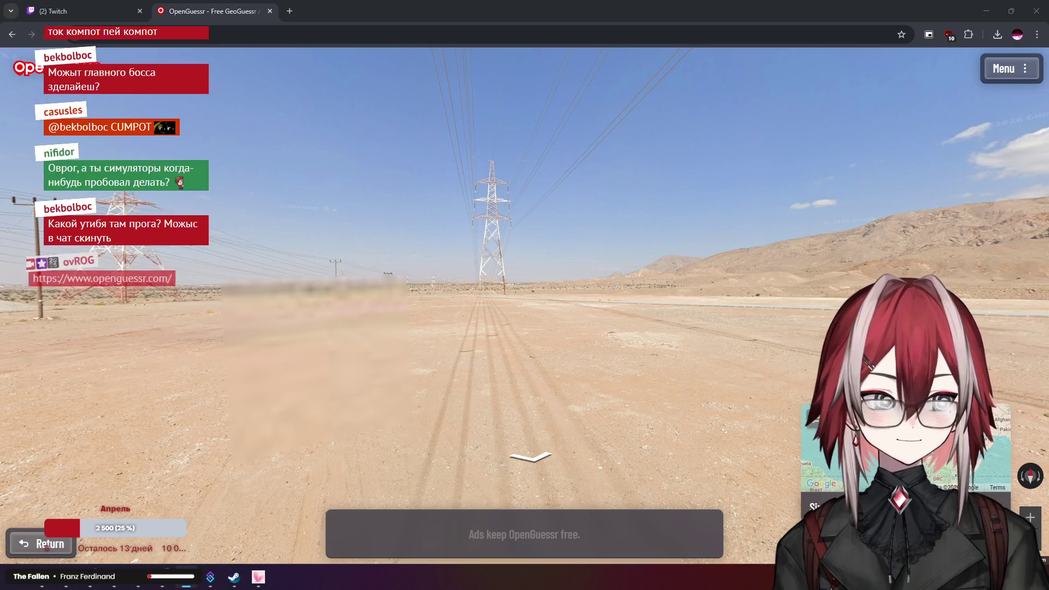
key(alt+Tab)
Walk along the desert road up to the electrical substation gate and back
click(516, 264)
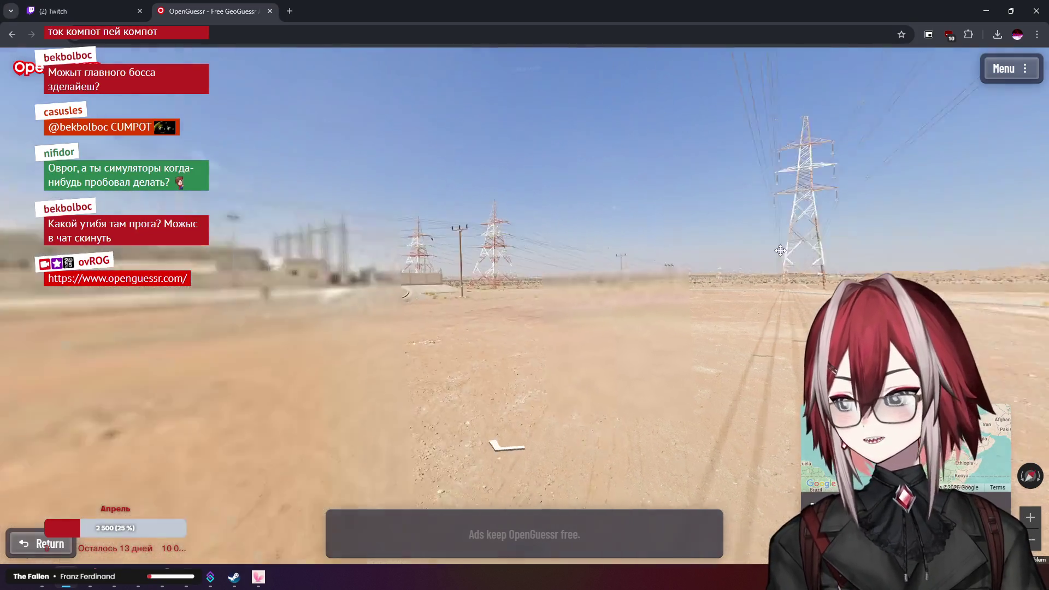
click(499, 246)
click(492, 257)
click(489, 262)
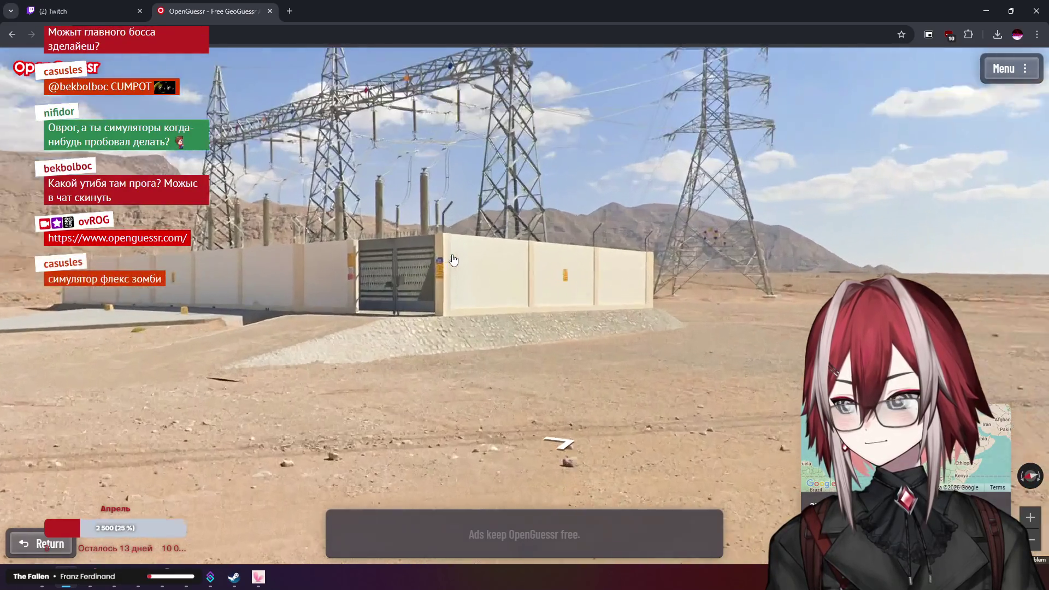
click(454, 258)
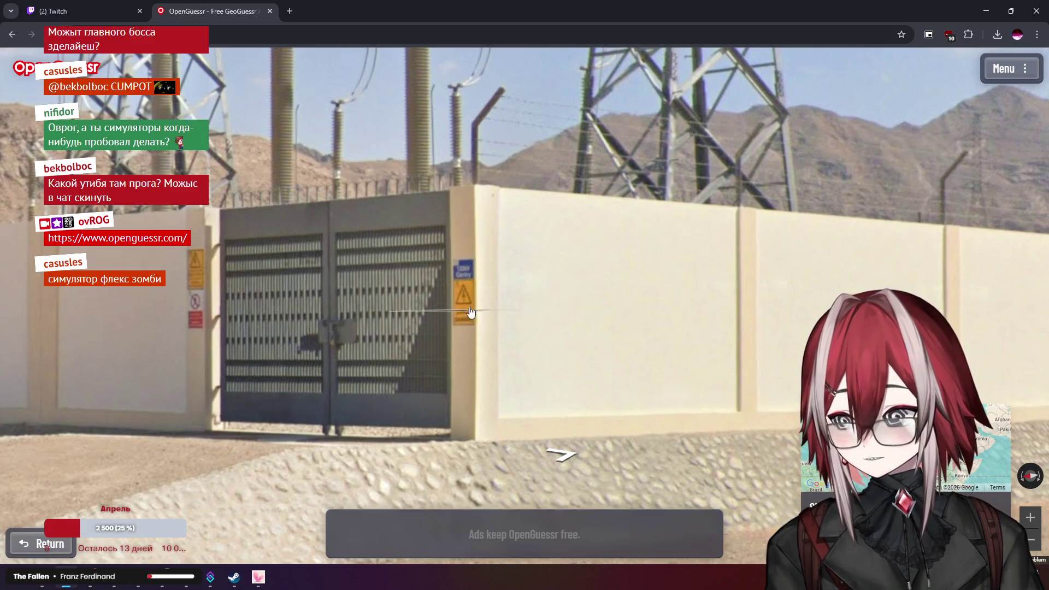
click(517, 246)
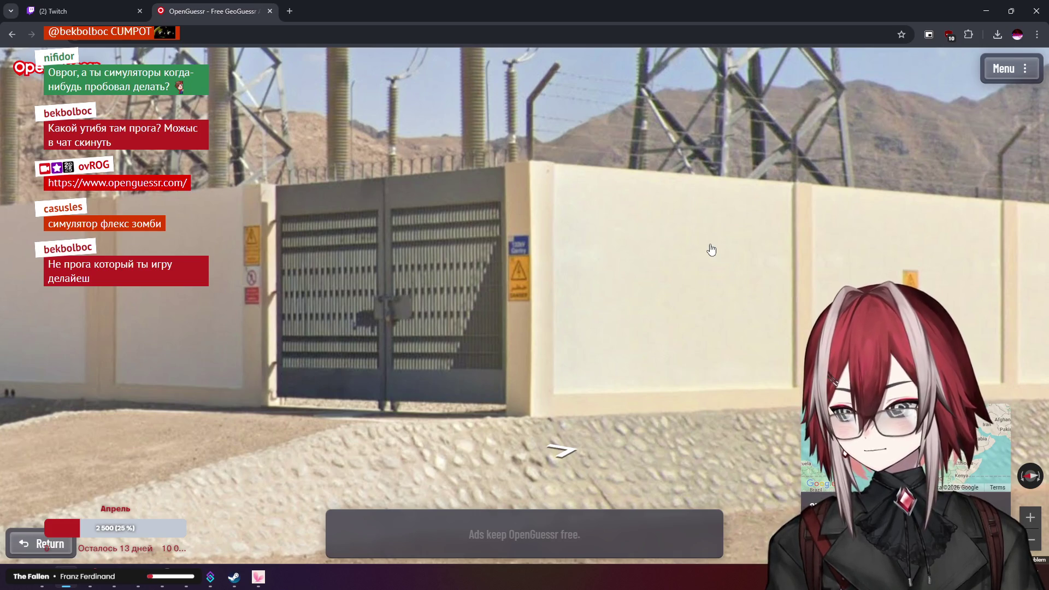
key(Down)
key(Down)
key(Down)
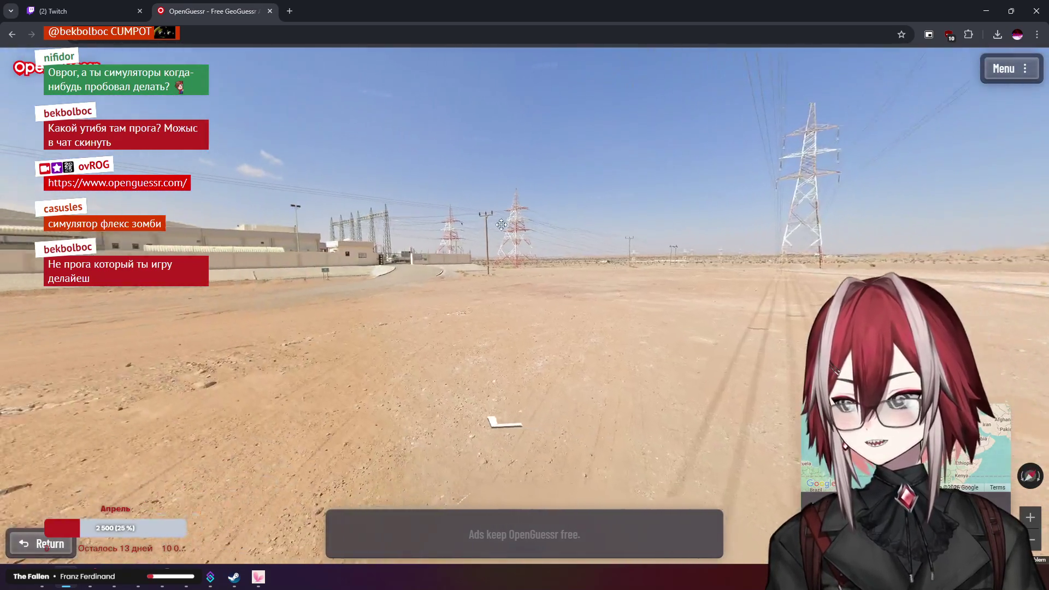
key(Up)
key(Up)
key(Up)
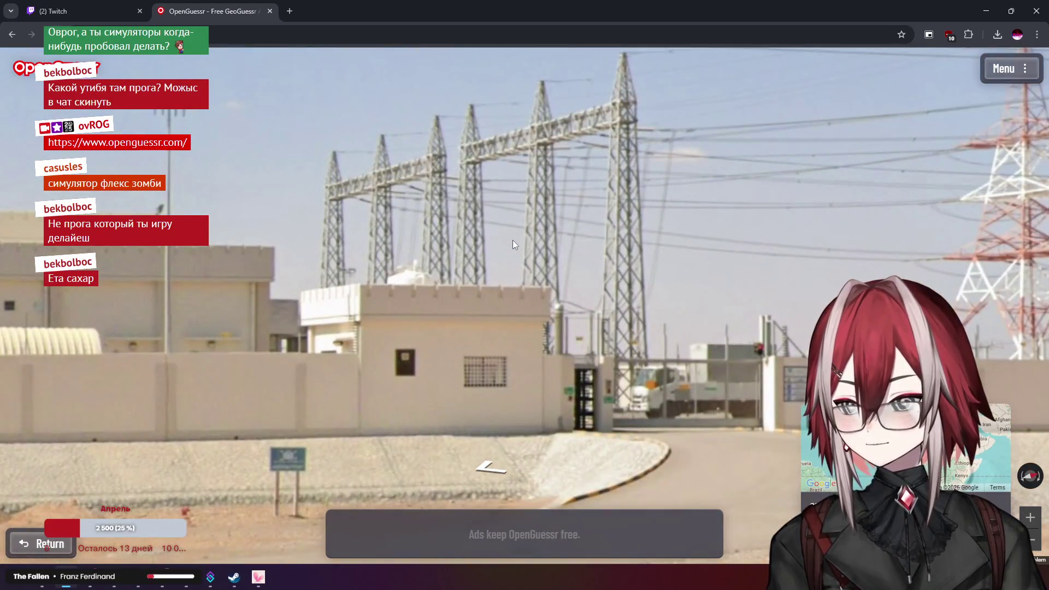
key(Down)
key(Up)
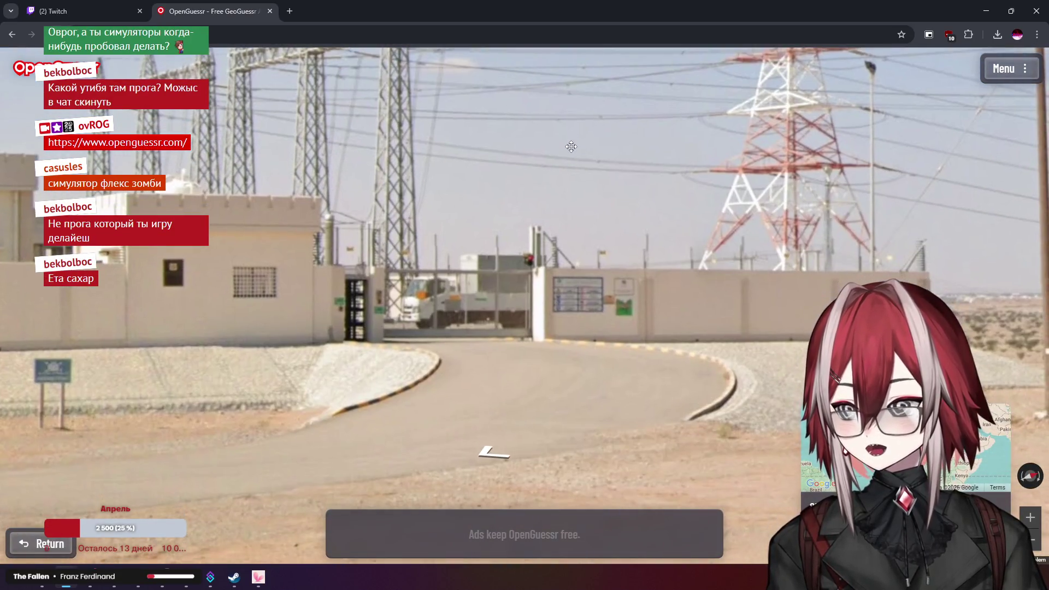
key(Down)
key(Down)
key(Down)
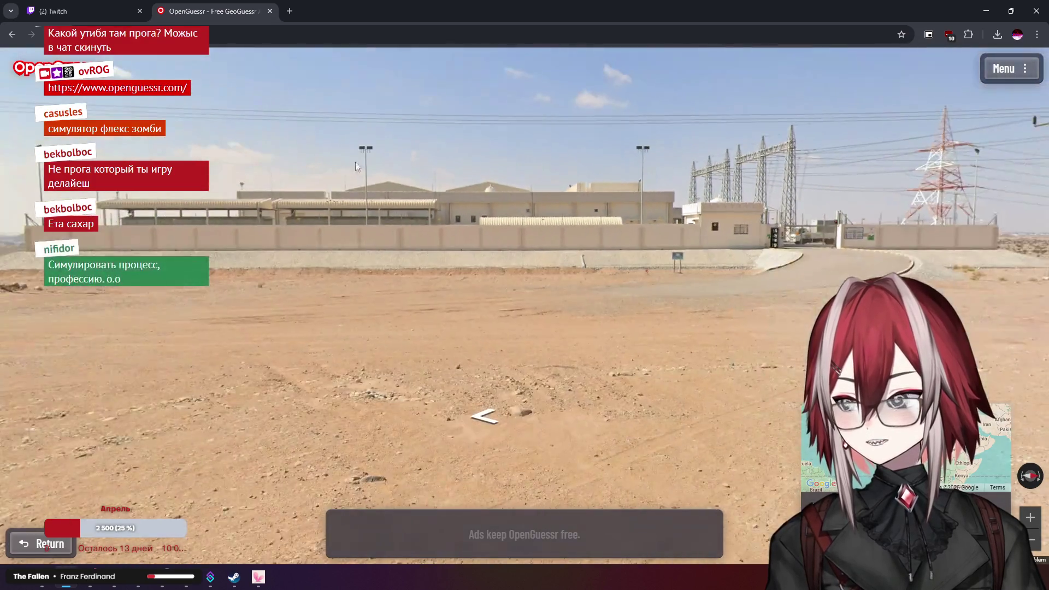
key(Down)
key(Down)
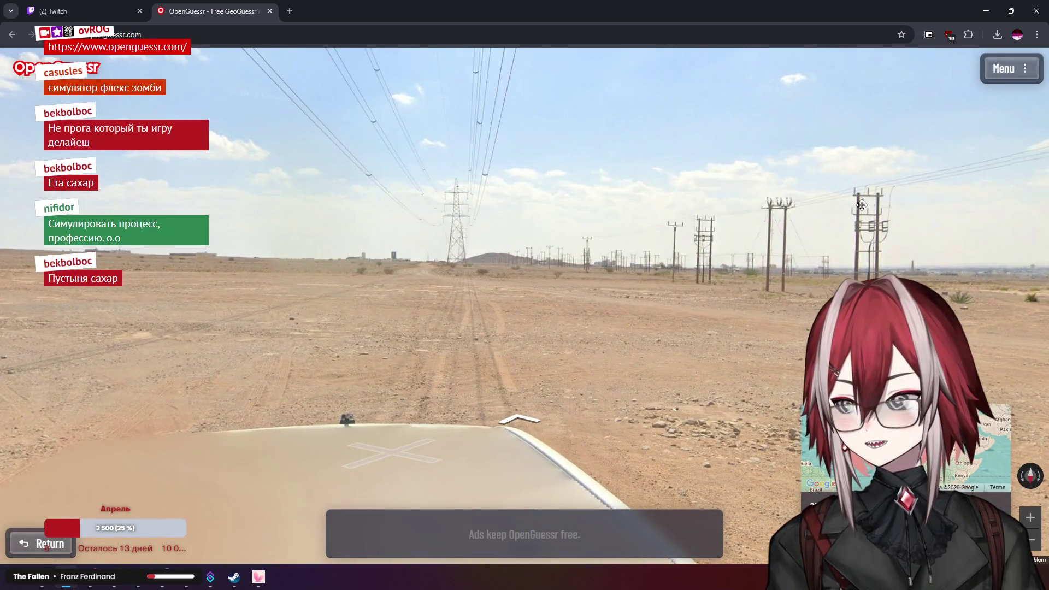
key(Up)
key(Up)
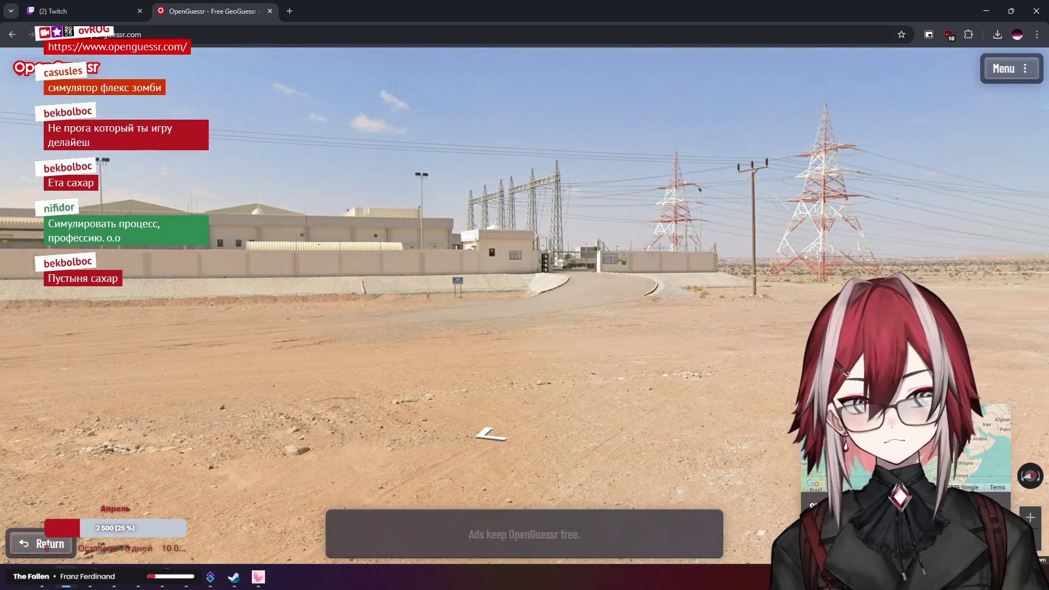
Zoom the guess map into central Iraq and submit the guess
mouse_move(901, 459)
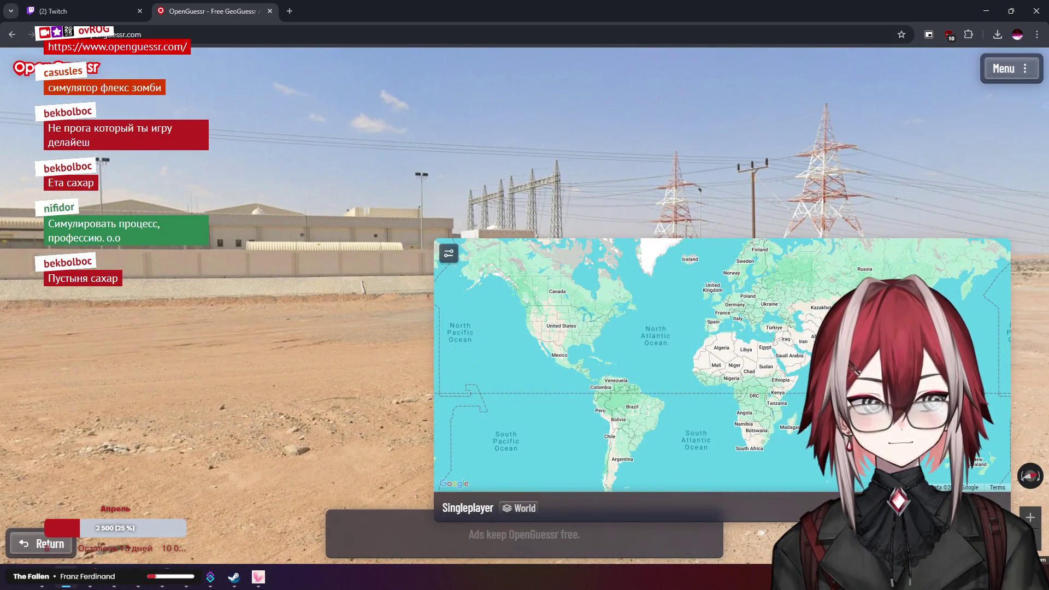
scroll(767, 360, up, 5)
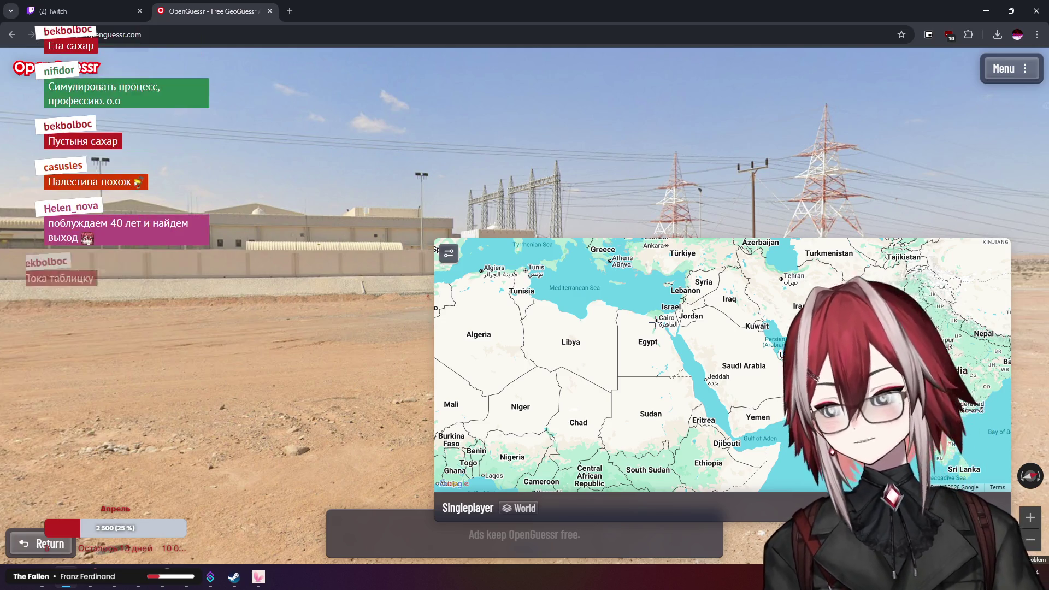
scroll(677, 322, up, 2)
scroll(708, 302, up, 2)
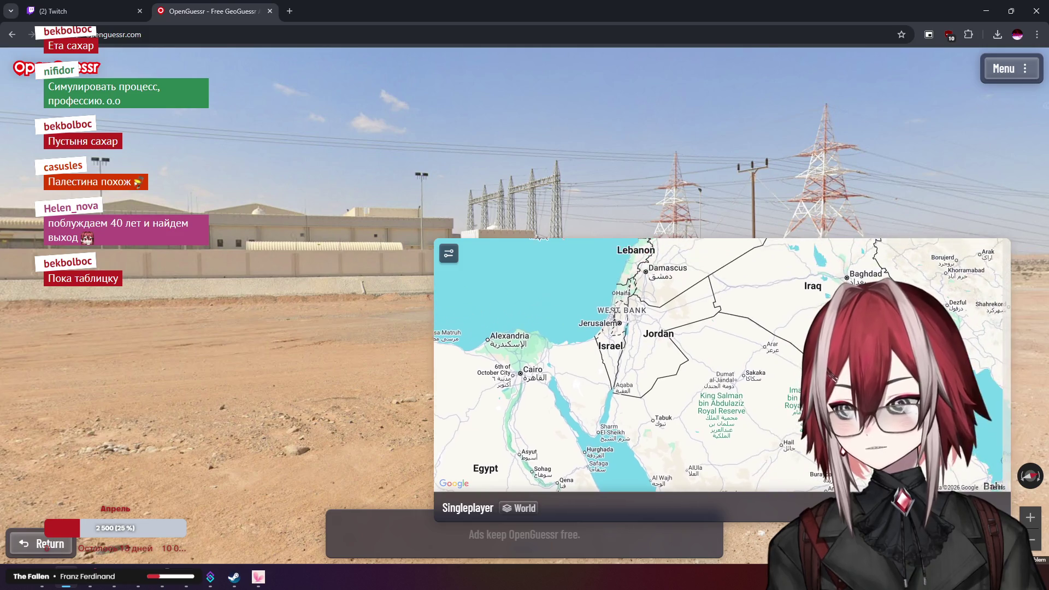
scroll(665, 299, down, 3)
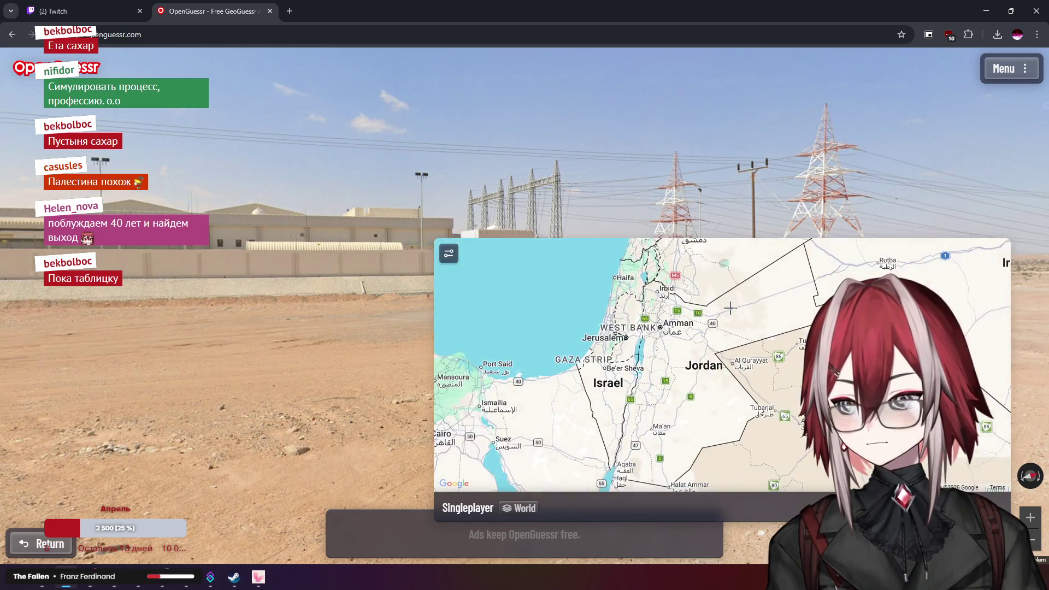
scroll(665, 298, up, 3)
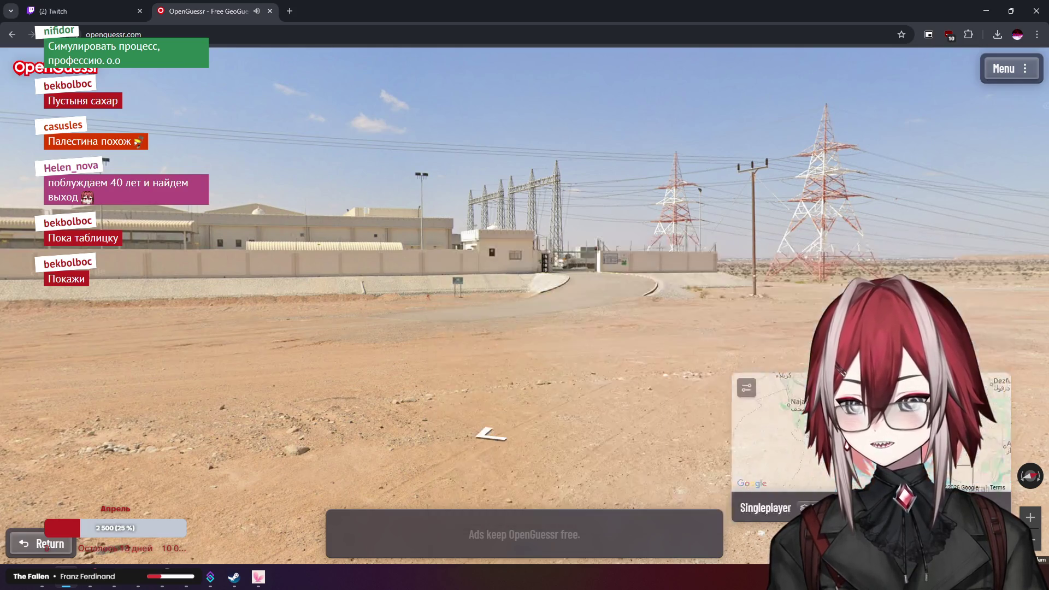
key(space)
scroll(624, 229, up, 5)
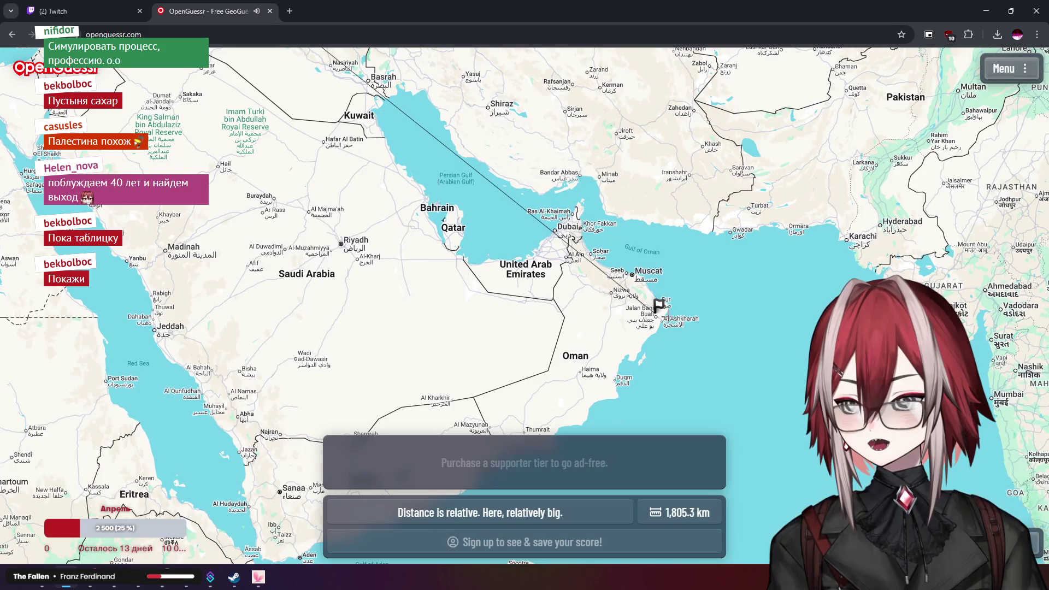
Compare the Iraq pin with the Oman flag 1,805.3 km away, then start the next round
scroll(592, 286, down, 5)
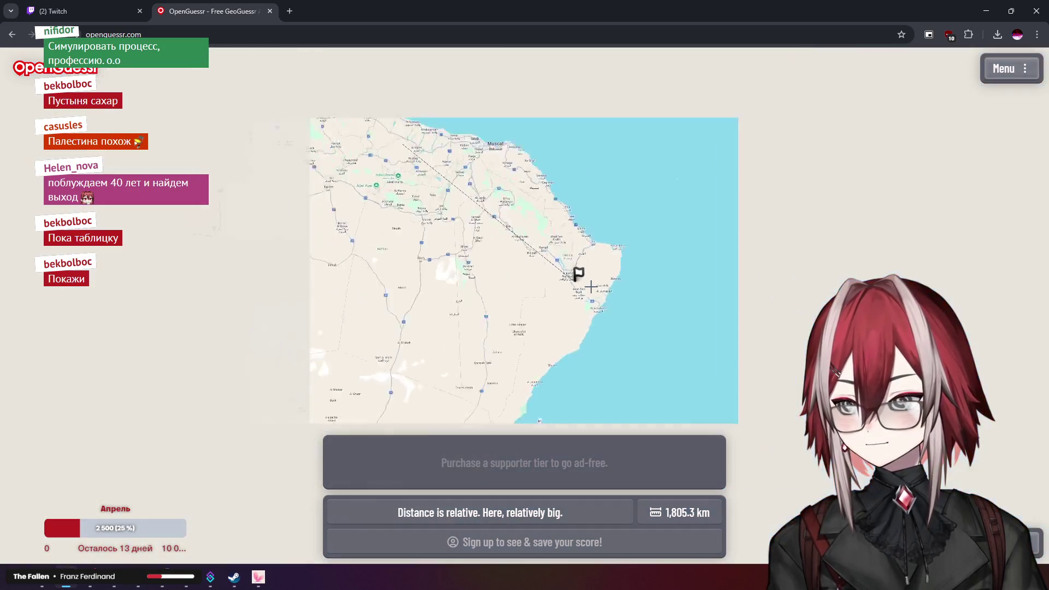
scroll(605, 278, down, 1)
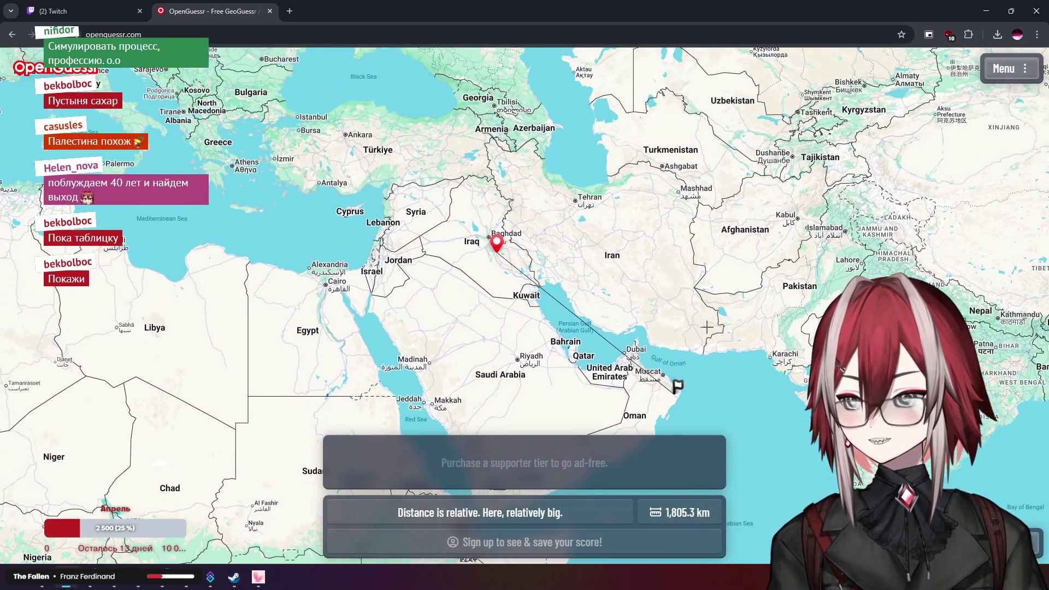
scroll(625, 251, down, 3)
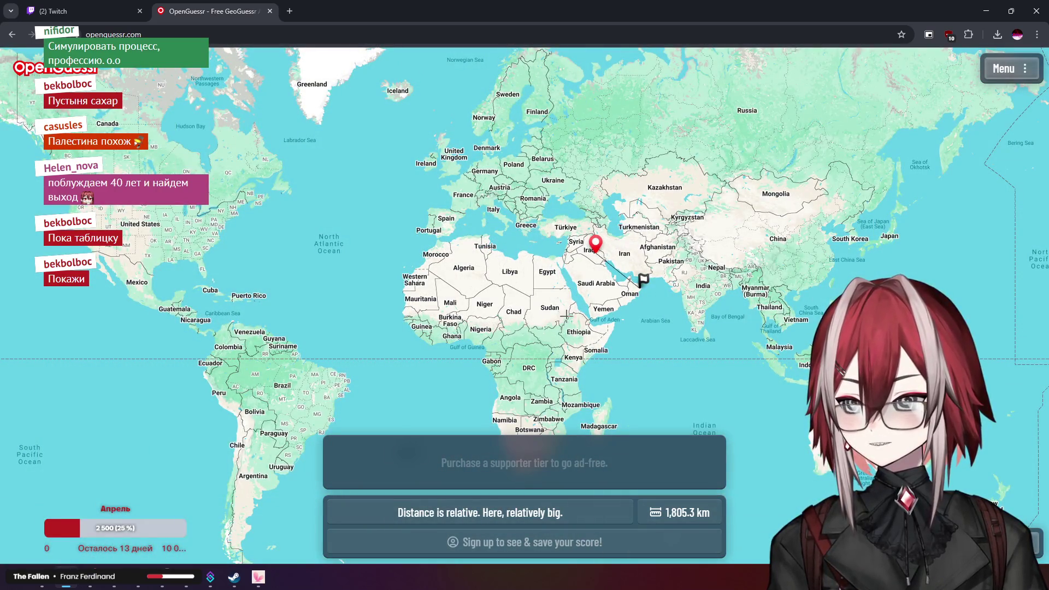
scroll(568, 237, up, 5)
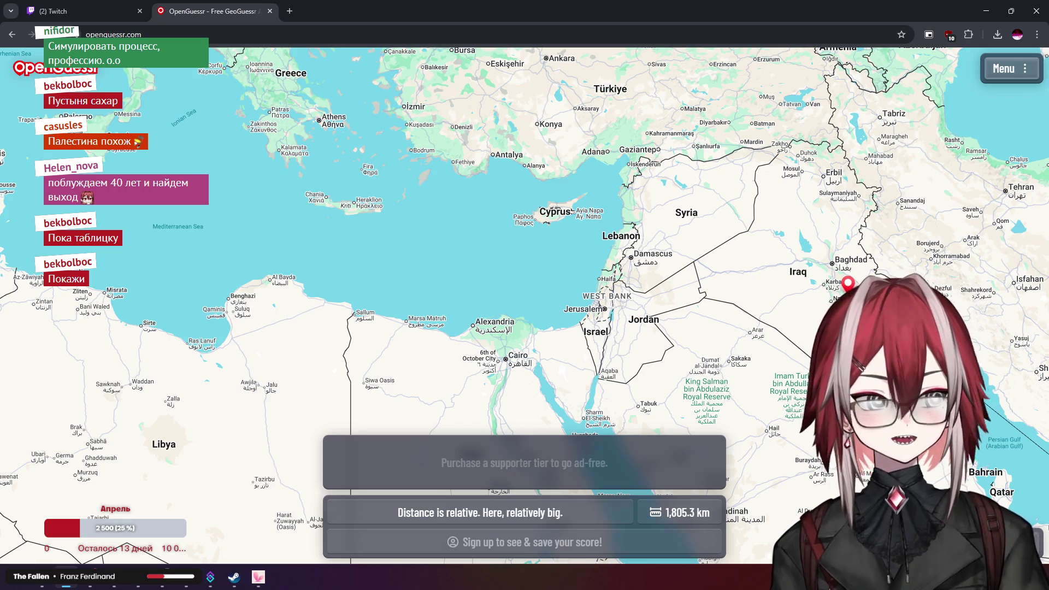
key(space)
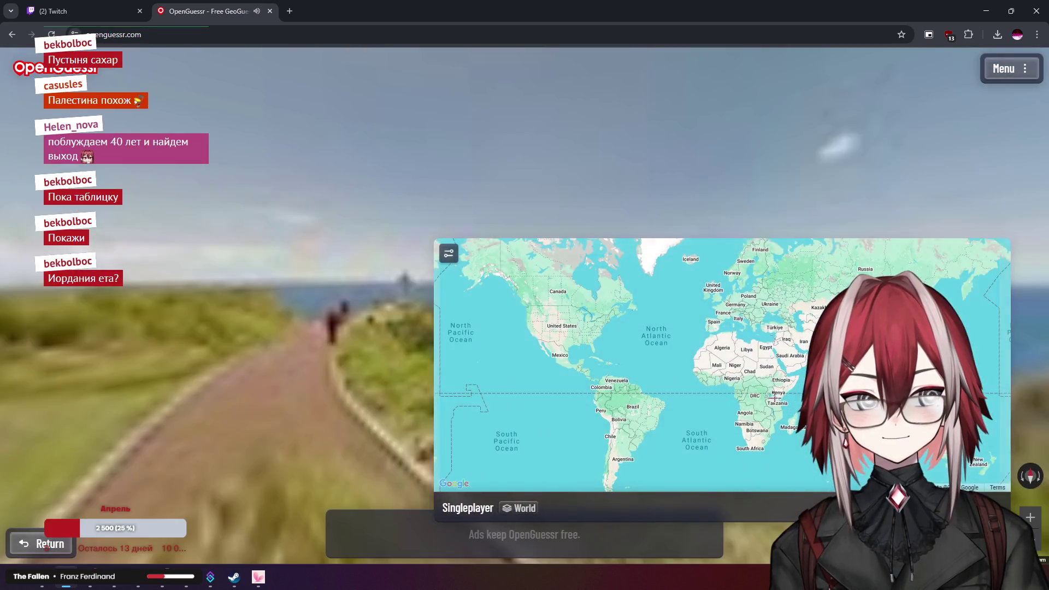
Walk up the coastal path, turning to face the white lighthouse
key(Up)
key(Up)
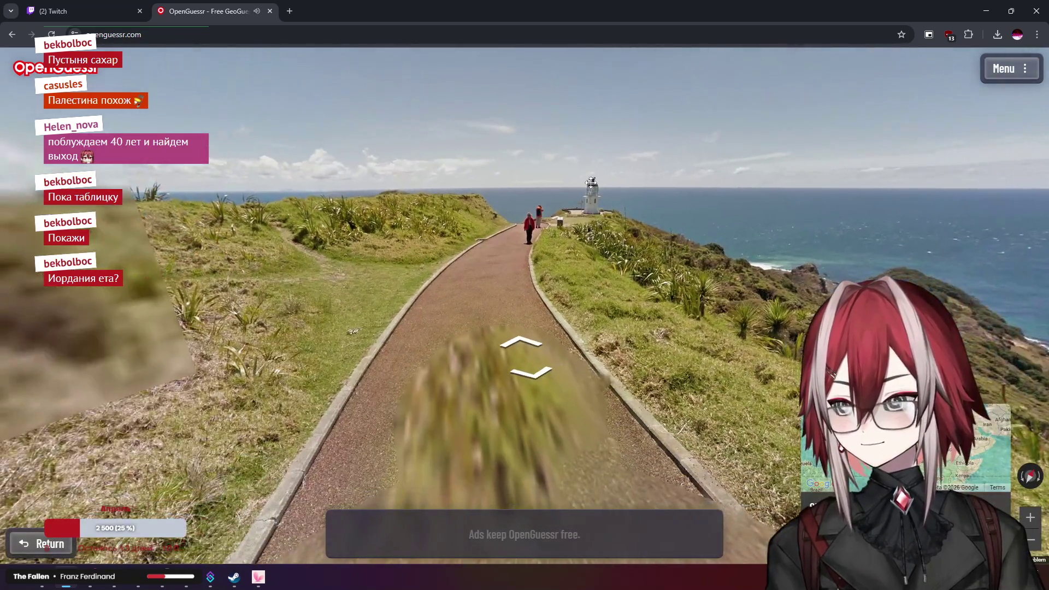
key(Right)
key(Left)
key(Left)
key(Left)
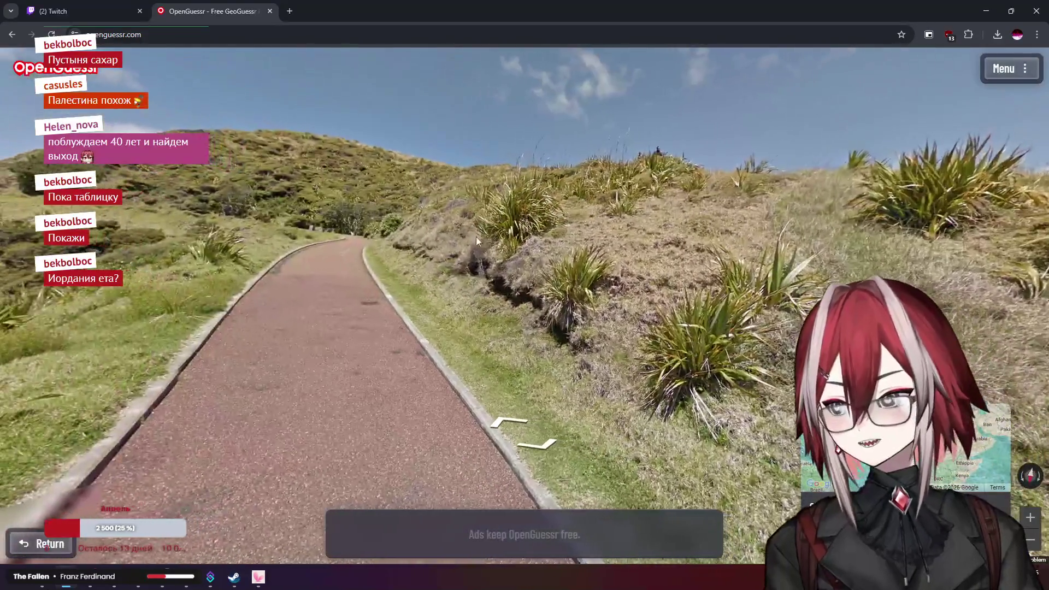
key(Left)
key(Left)
key(Left)
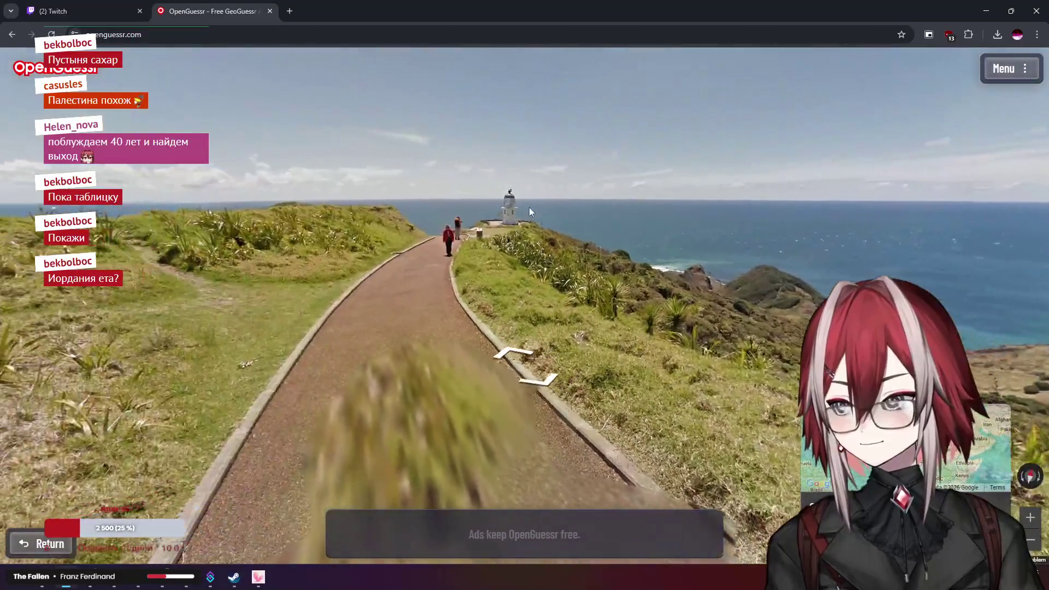
key(Up)
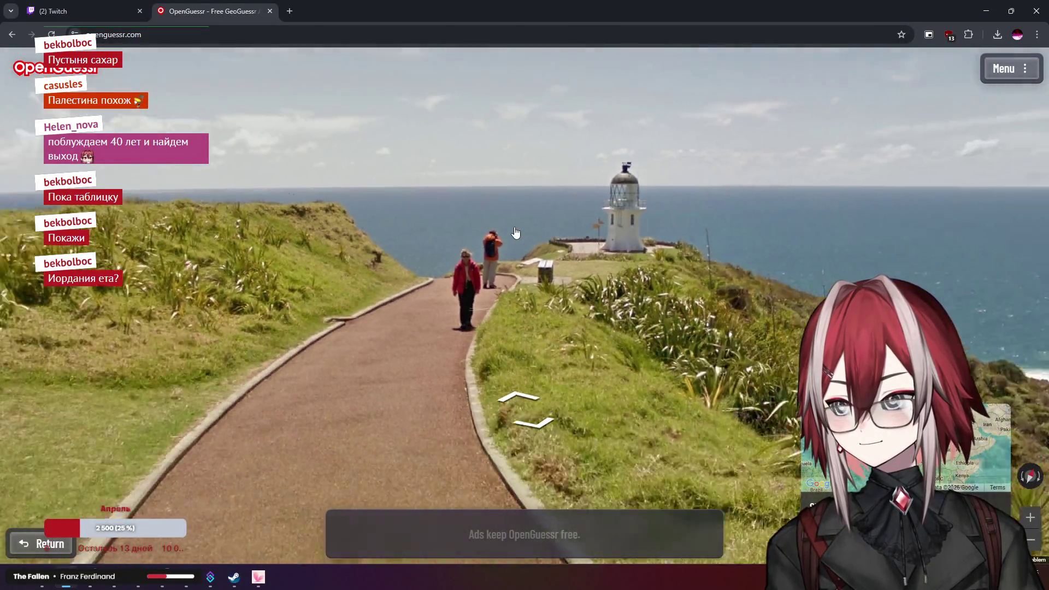
key(Left)
key(Left)
key(Left)
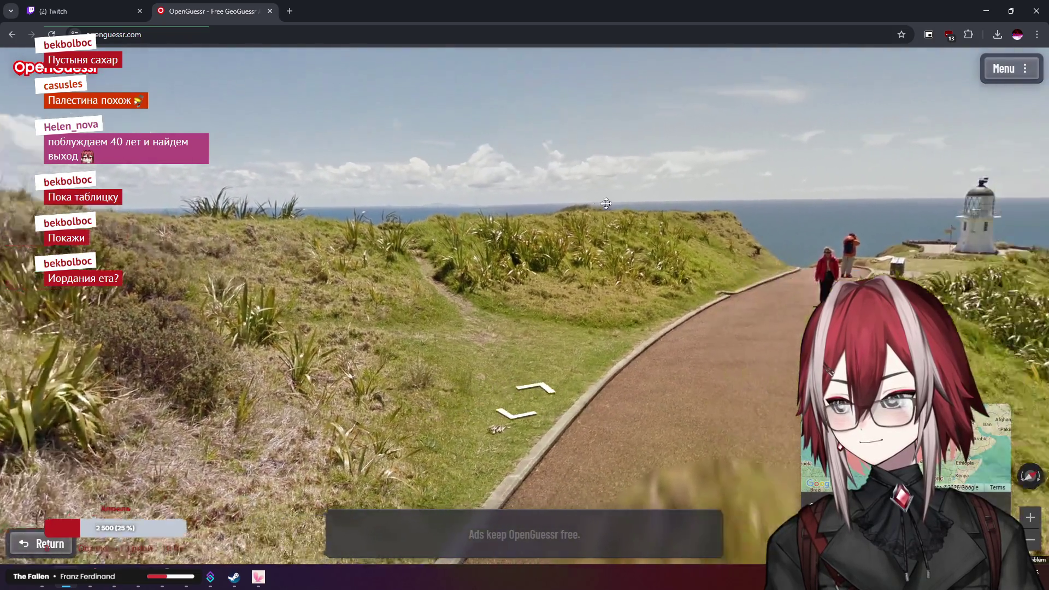
key(Right)
key(Right)
key(Right)
key(Right)
key(Right)
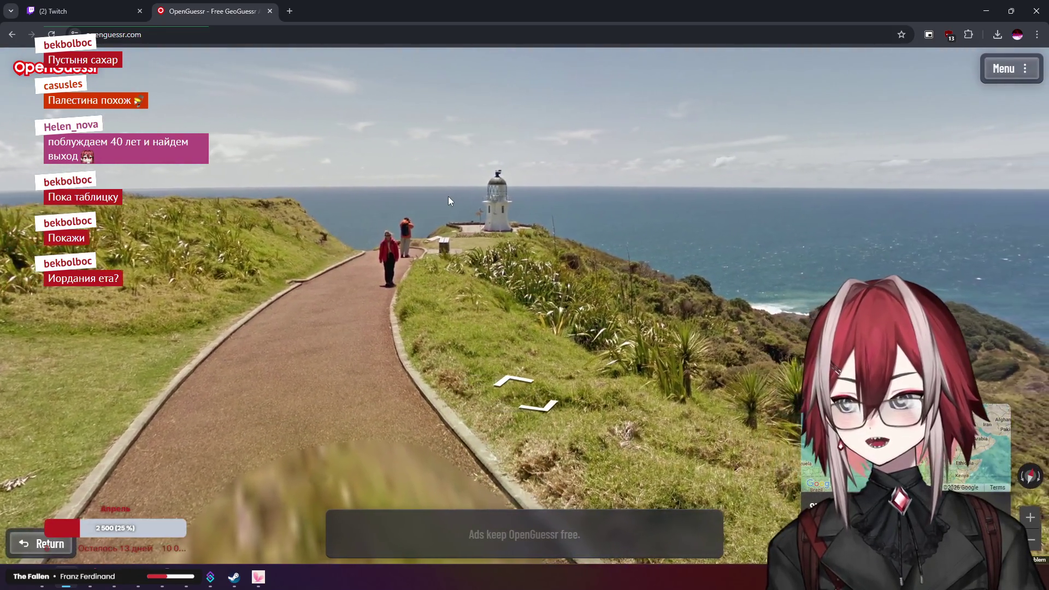
key(Up)
key(Up)
Look across the grassy hillside, then centre the lighthouse and path in view
key(Down)
key(Down)
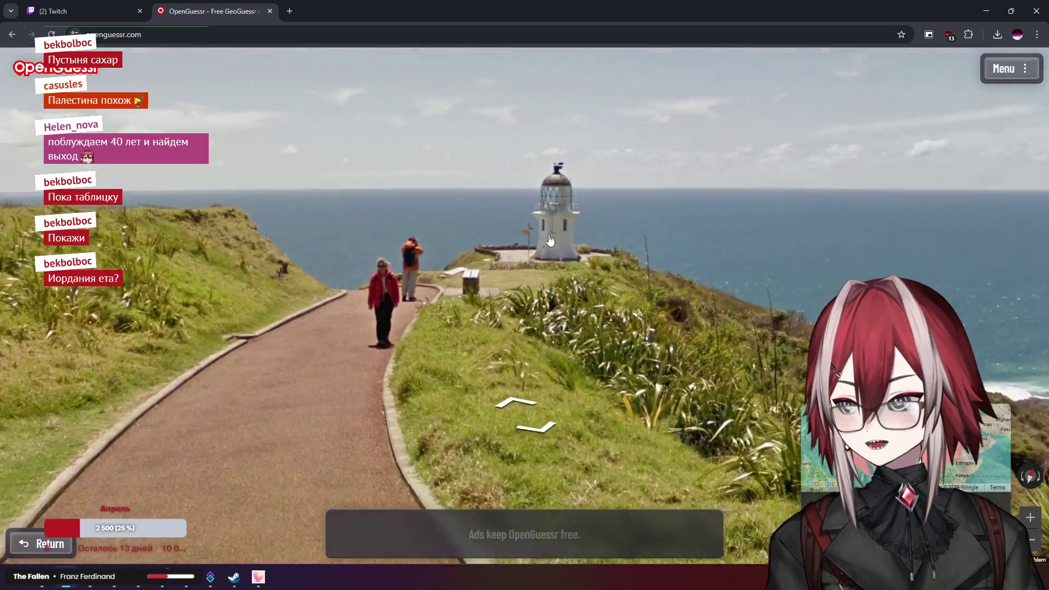
key(Left)
key(Left)
key(Left)
key(Left)
key(Left)
key(Left)
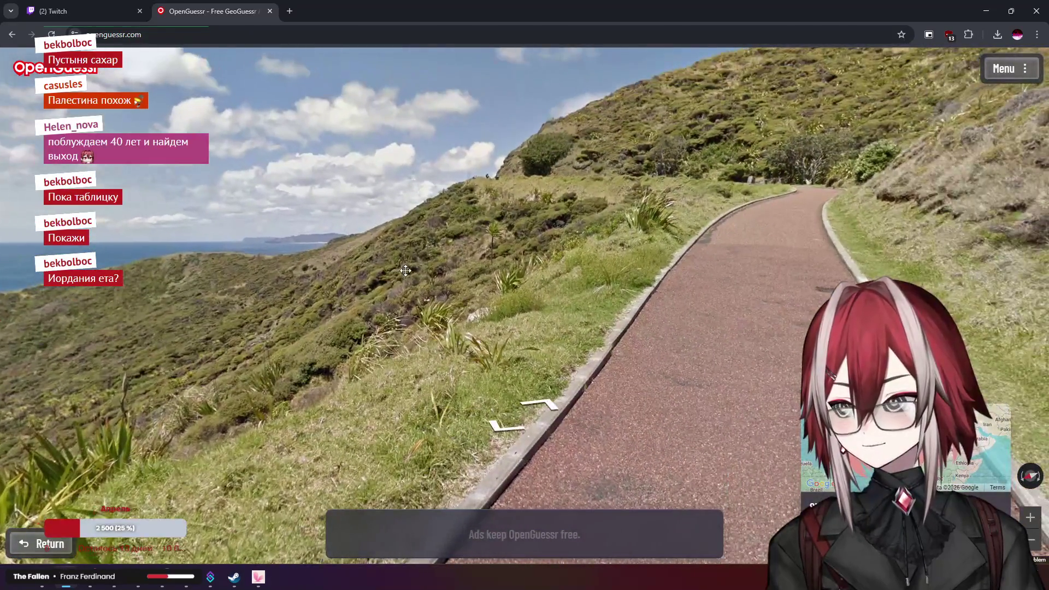
key(Right)
key(Right)
key(Right)
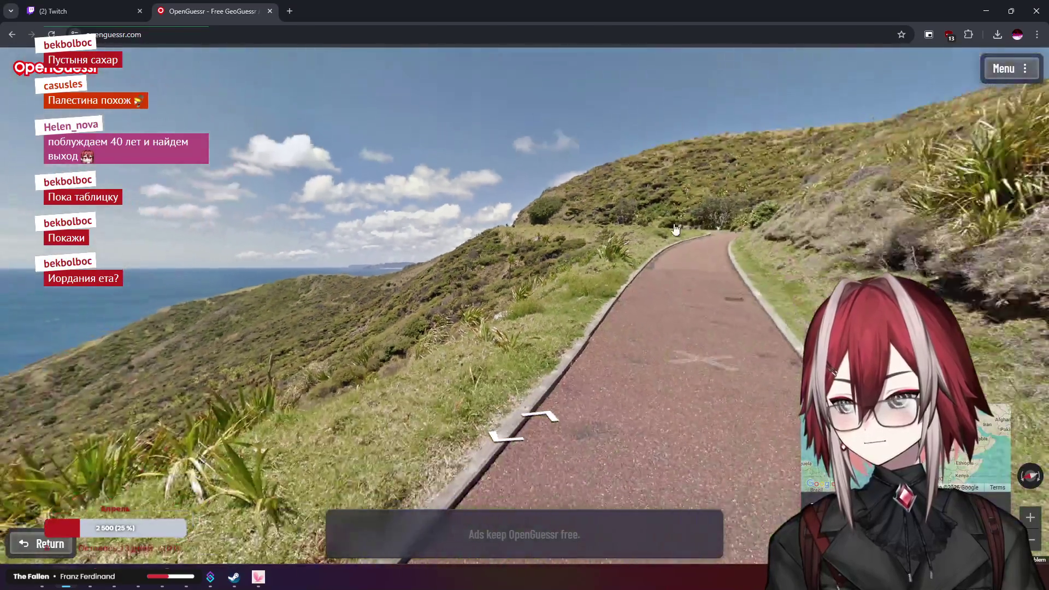
key(Right)
key(Right)
key(Right)
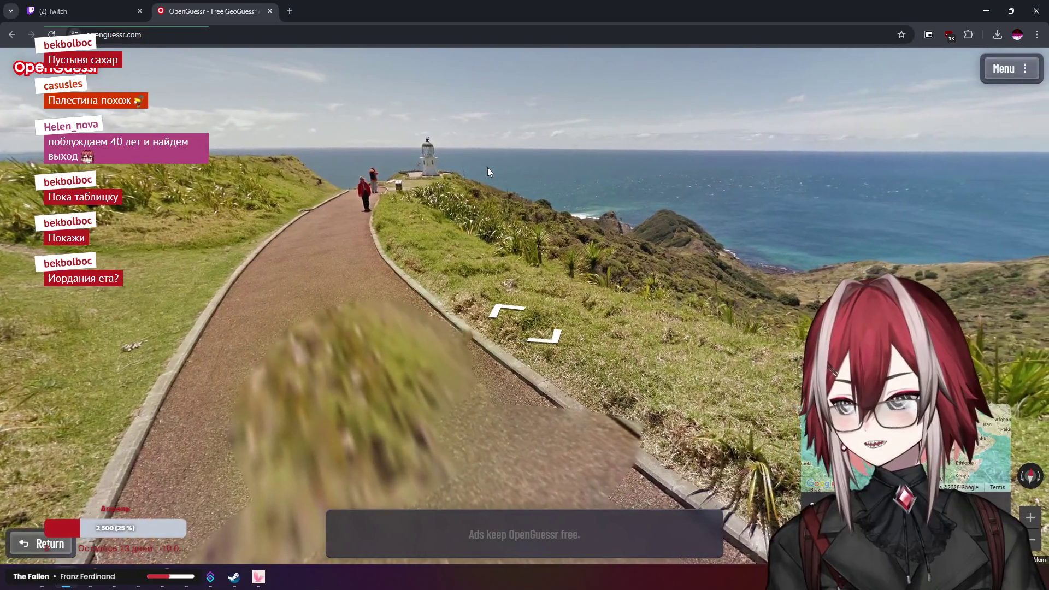
scroll(488, 167, up, 3)
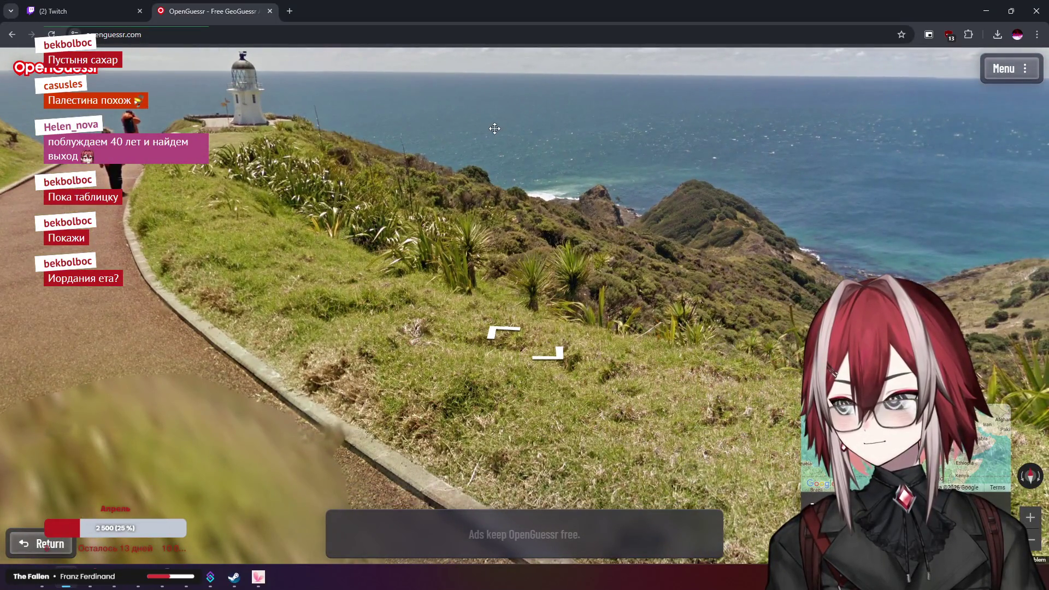
scroll(494, 128, down, 3)
mouse_move(644, 161)
mouse_down()
mouse_move(746, 196)
mouse_move(290, 204)
mouse_move(660, 254)
mouse_move(643, 230)
mouse_move(405, 264)
mouse_move(459, 442)
mouse_move(530, 311)
mouse_move(574, 441)
mouse_move(559, 112)
mouse_move(546, 126)
mouse_move(585, 268)
mouse_move(590, 478)
mouse_move(605, 317)
mouse_move(645, 164)
mouse_up()
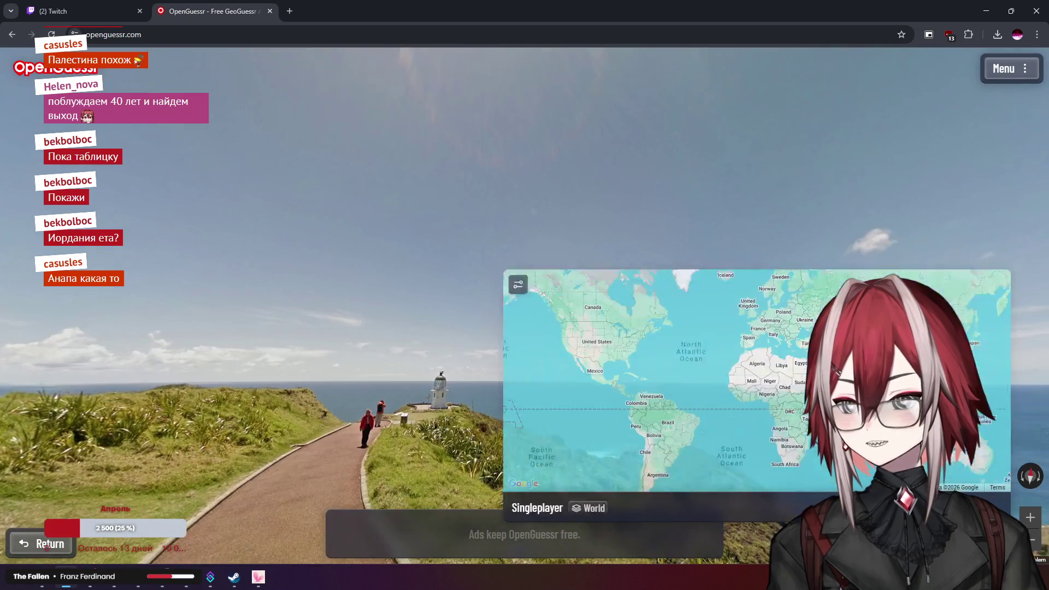
Pan and zoom the guess map over Southeast Asia toward the Philippines
scroll(860, 386, up, 5)
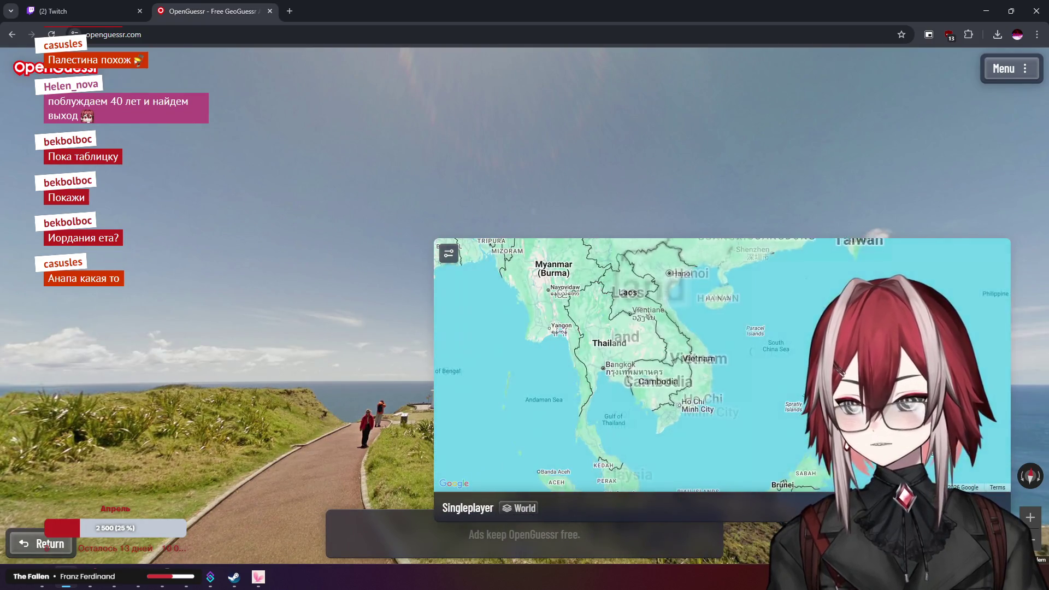
mouse_move(856, 328)
mouse_down()
mouse_move(728, 387)
mouse_move(788, 336)
mouse_move(811, 297)
mouse_up()
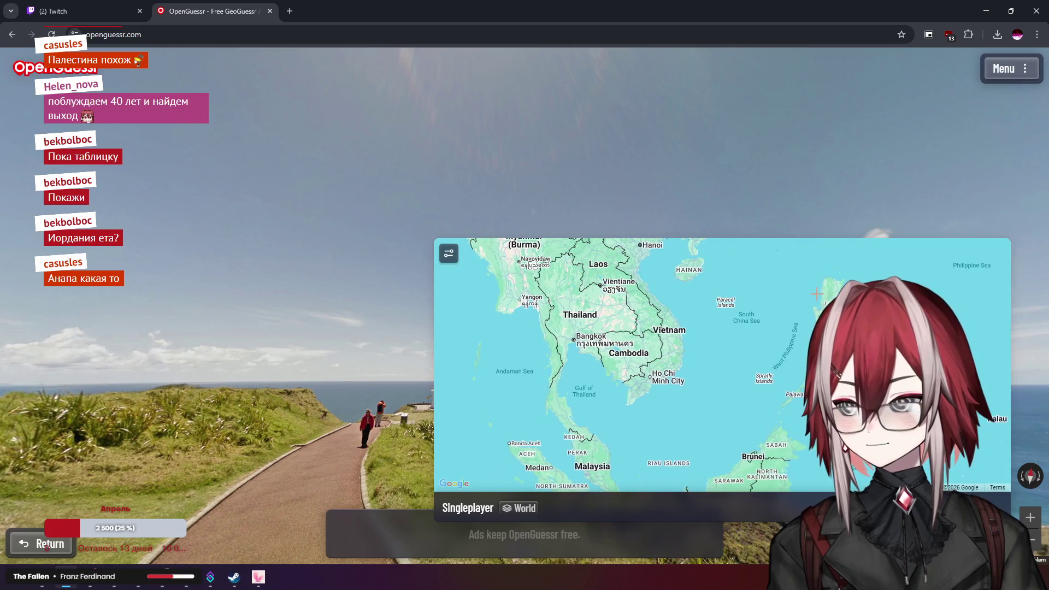
scroll(810, 297, down, 1)
scroll(811, 297, up, 2)
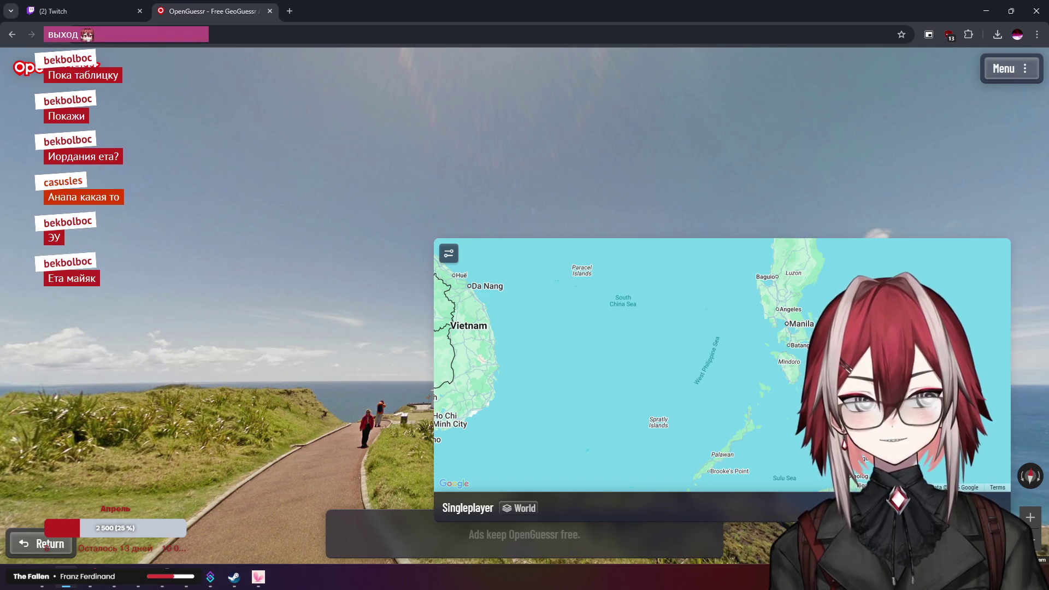
scroll(403, 168, up, 3)
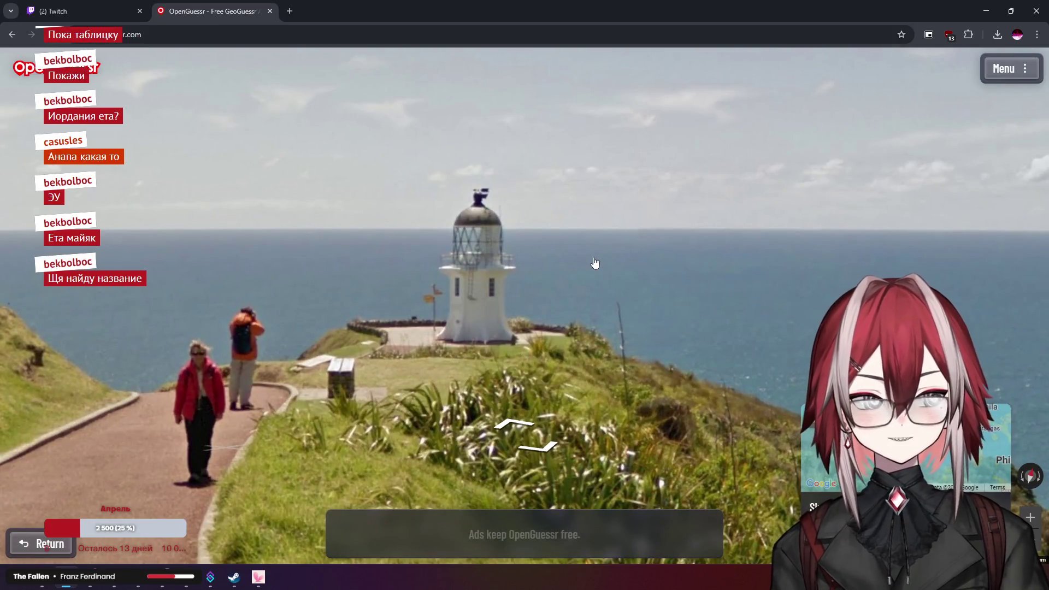
mouse_move(886, 454)
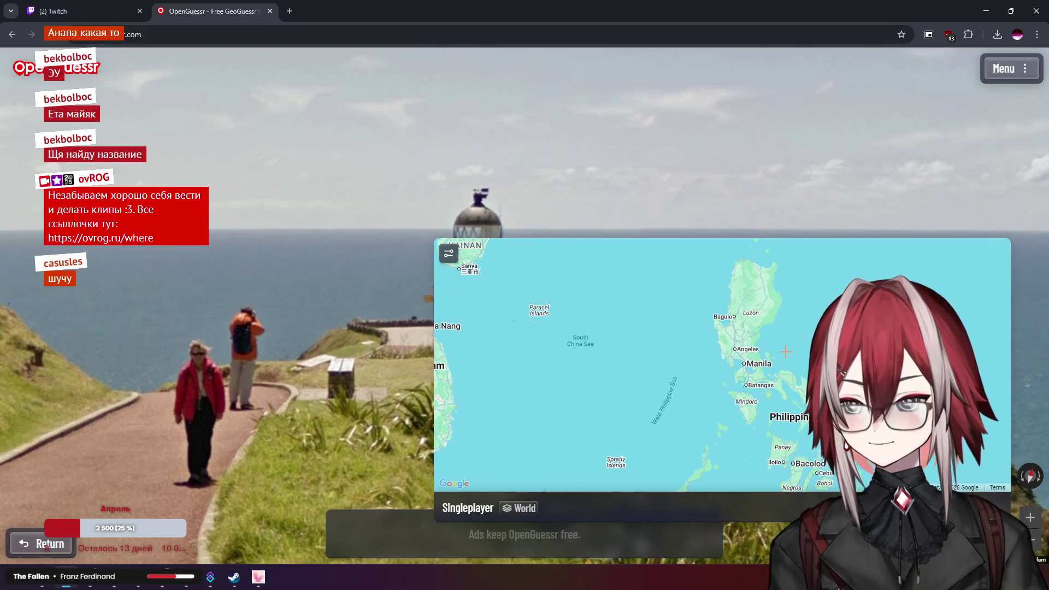
scroll(742, 390, down, 1)
scroll(492, 208, up, 3)
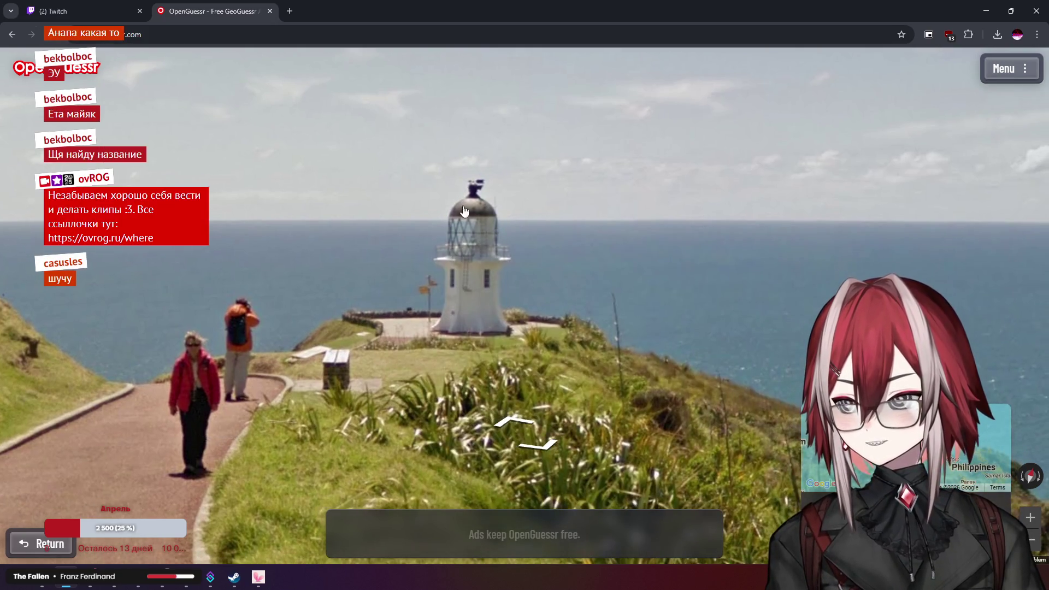
Pin a guess near Batangas on Luzon and submit it
mouse_move(852, 437)
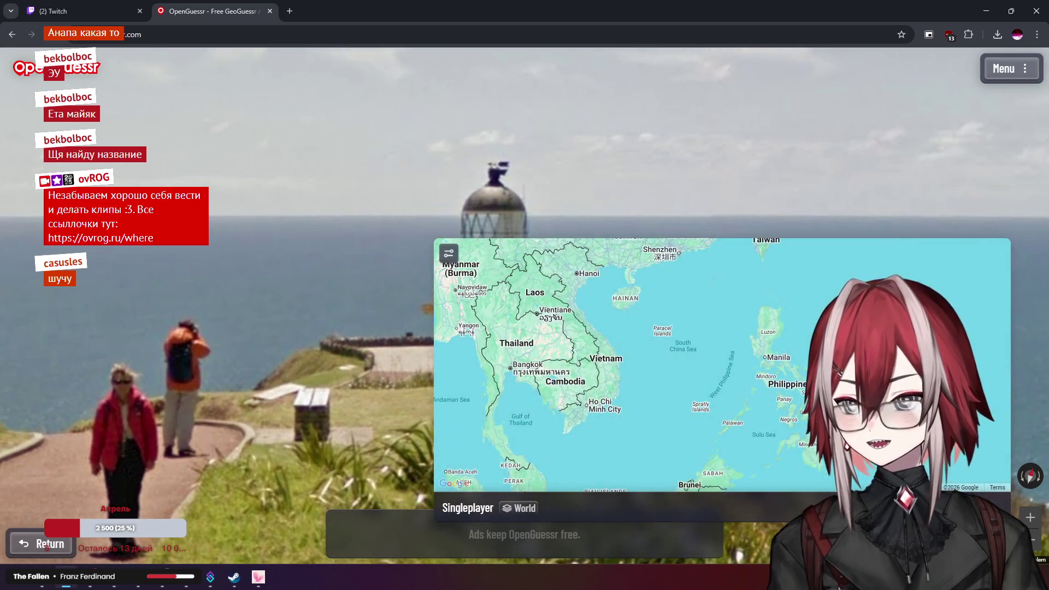
scroll(793, 374, up, 3)
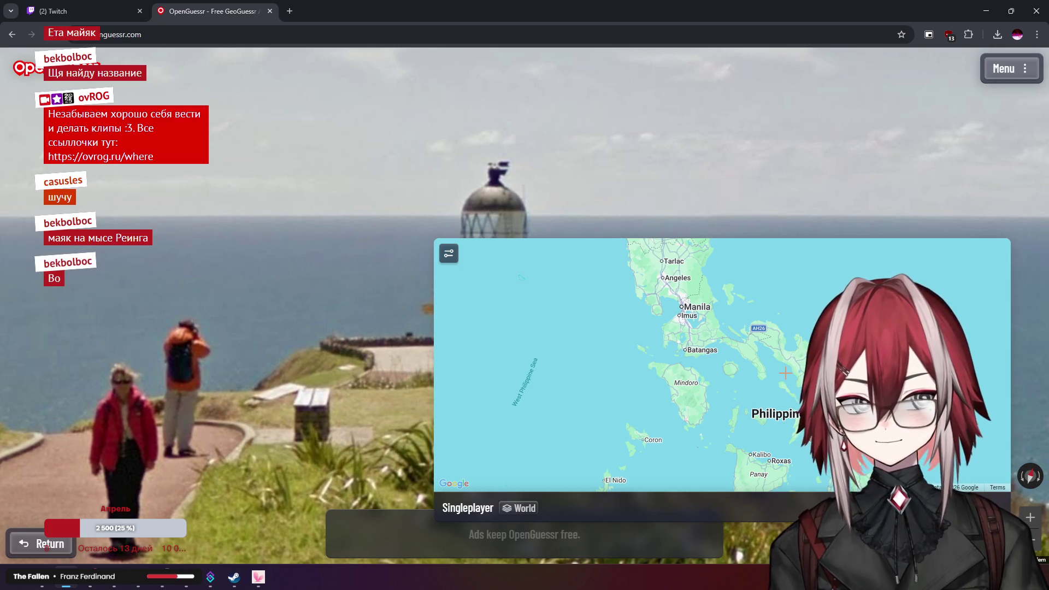
drag(751, 356, 741, 356)
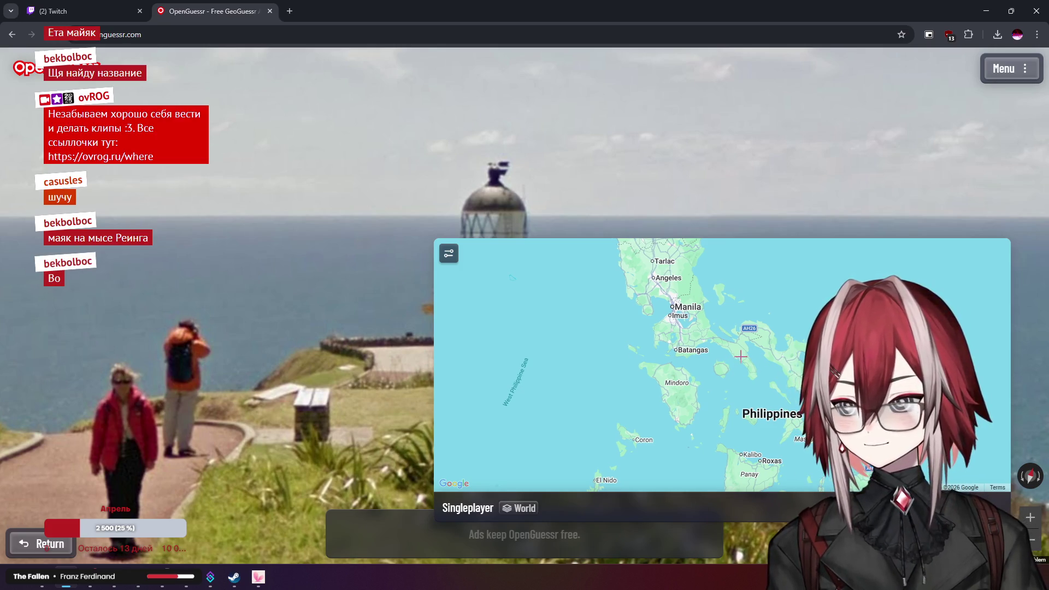
scroll(689, 344, down, 2)
click(692, 339)
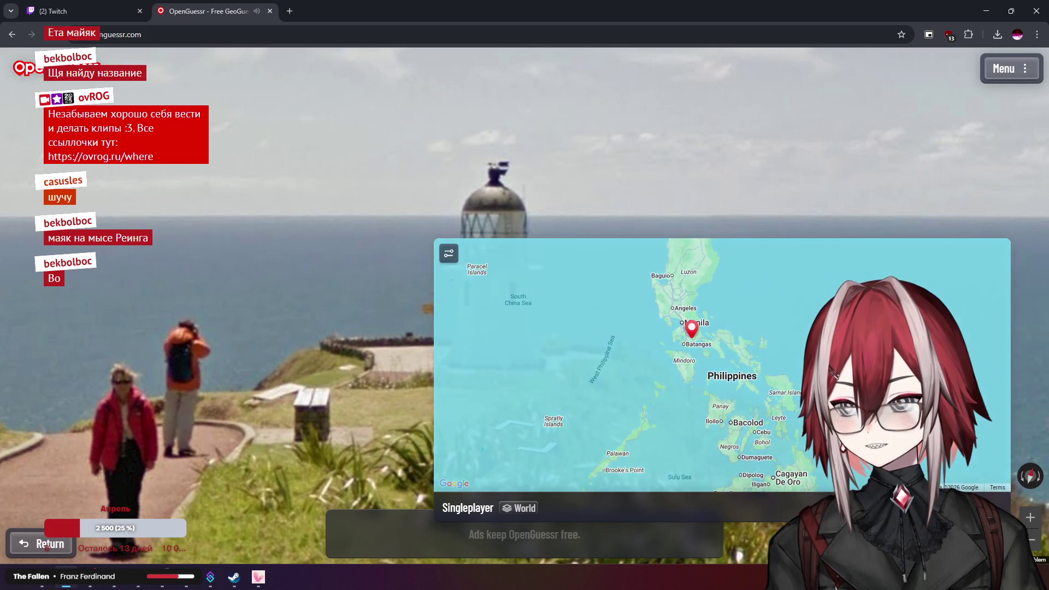
key(space)
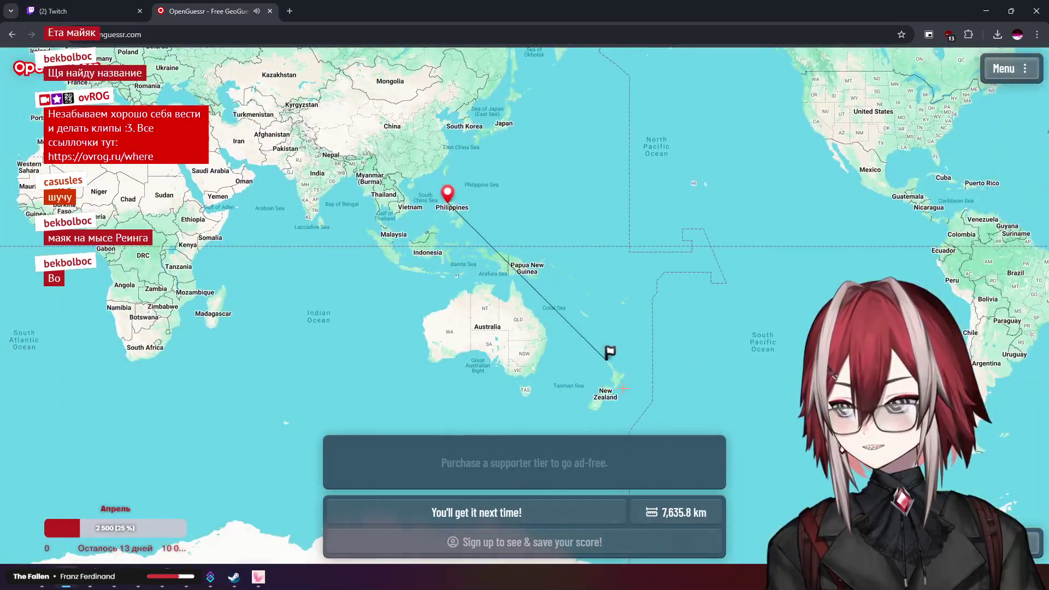
Zoom the result map in on the Cape Reinga flag, then start the next round
scroll(568, 295, up, 5)
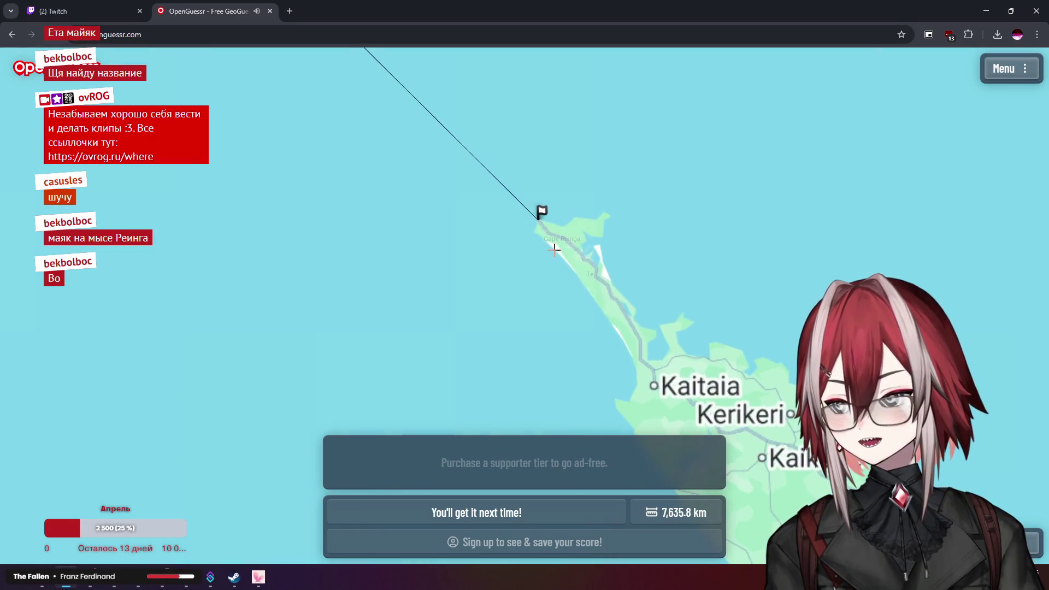
scroll(540, 234, up, 4)
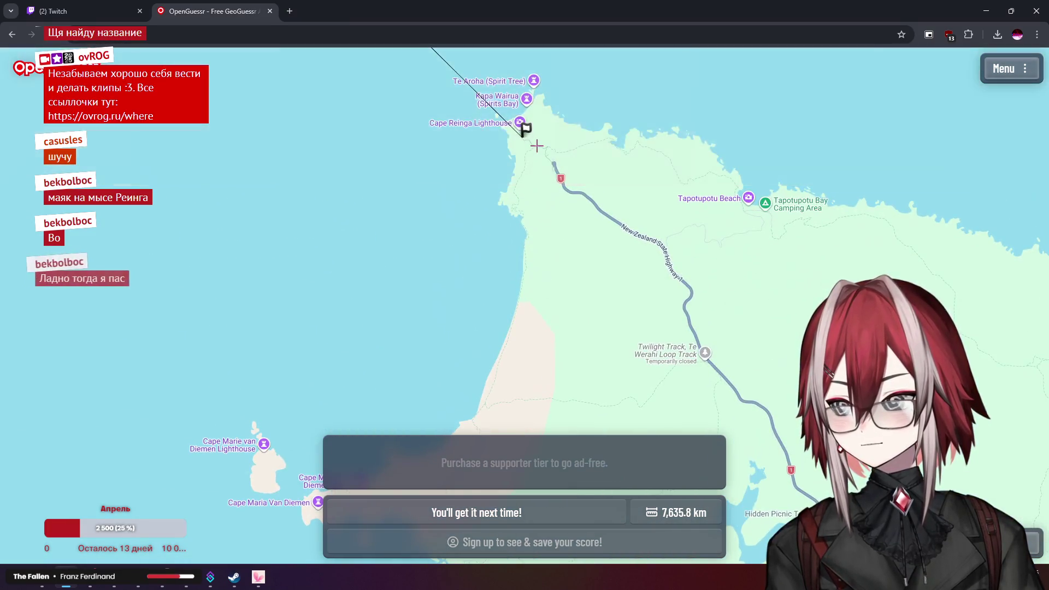
mouse_move(537, 146)
mouse_down()
mouse_move(522, 273)
mouse_move(556, 252)
mouse_up()
scroll(555, 252, up, 3)
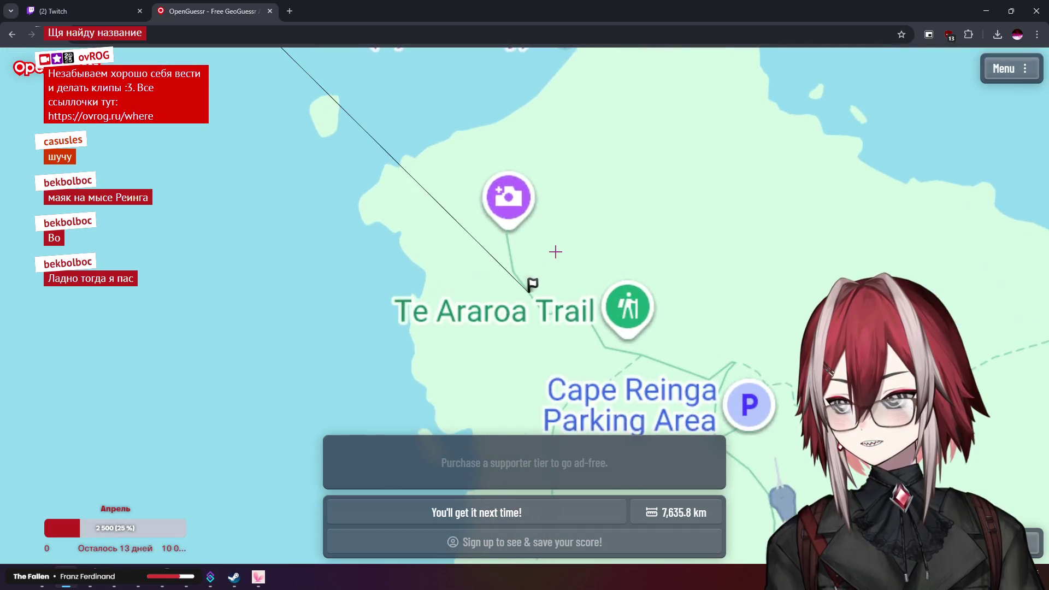
scroll(555, 252, down, 2)
scroll(546, 241, up, 3)
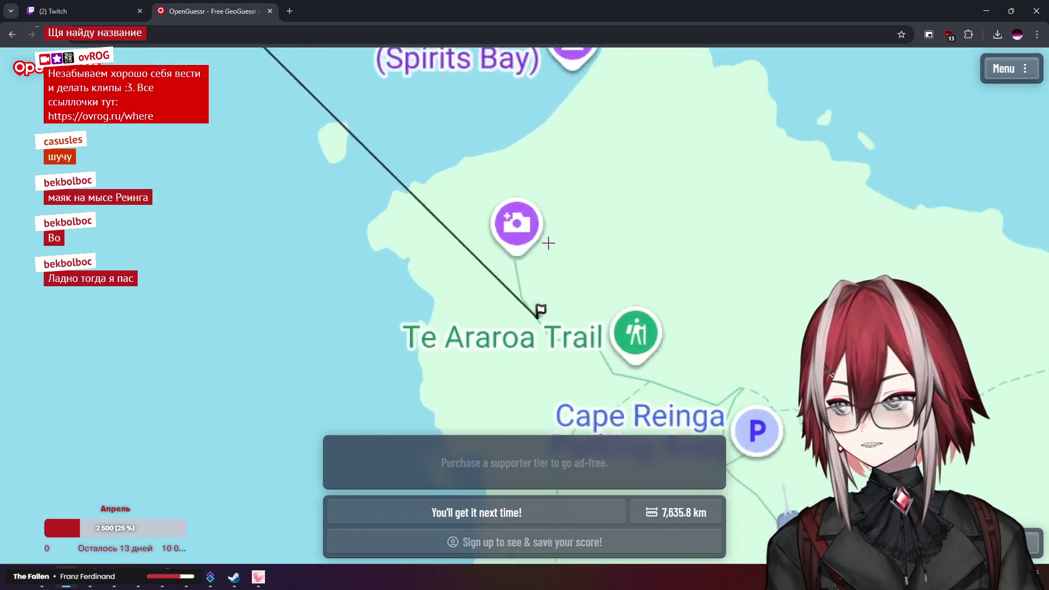
scroll(511, 246, down, 3)
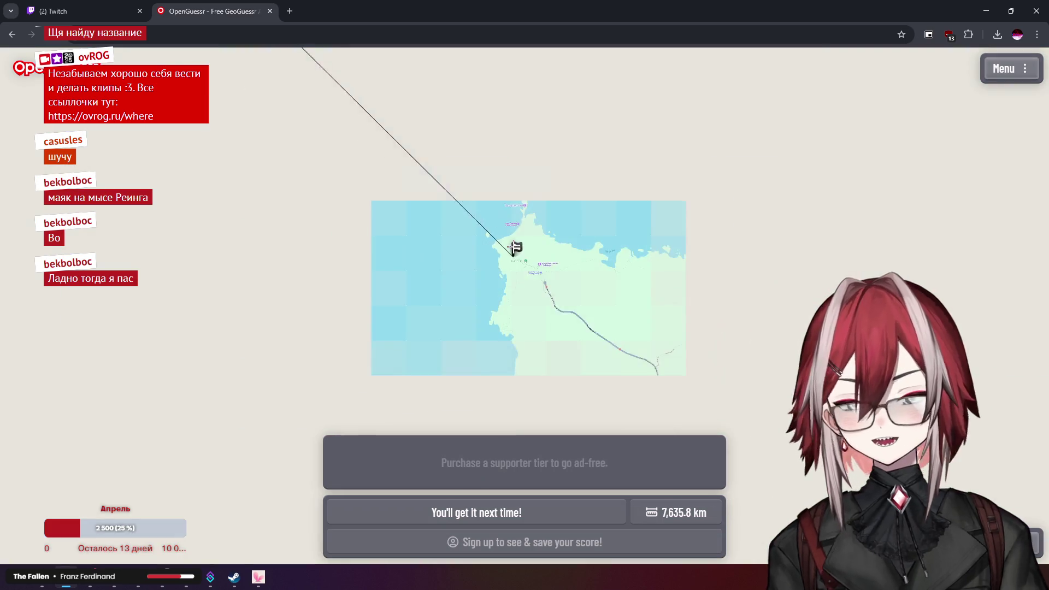
key(space)
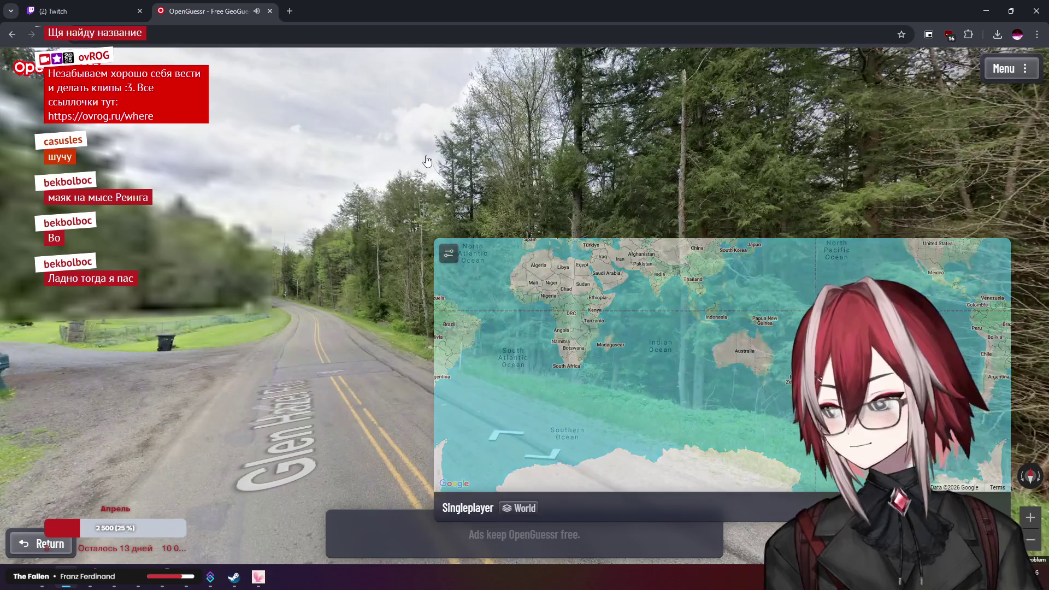
Centre Glen Hazel Rd, move forward along it and zoom on the trees across the road
drag(428, 161, 601, 240)
click(583, 271)
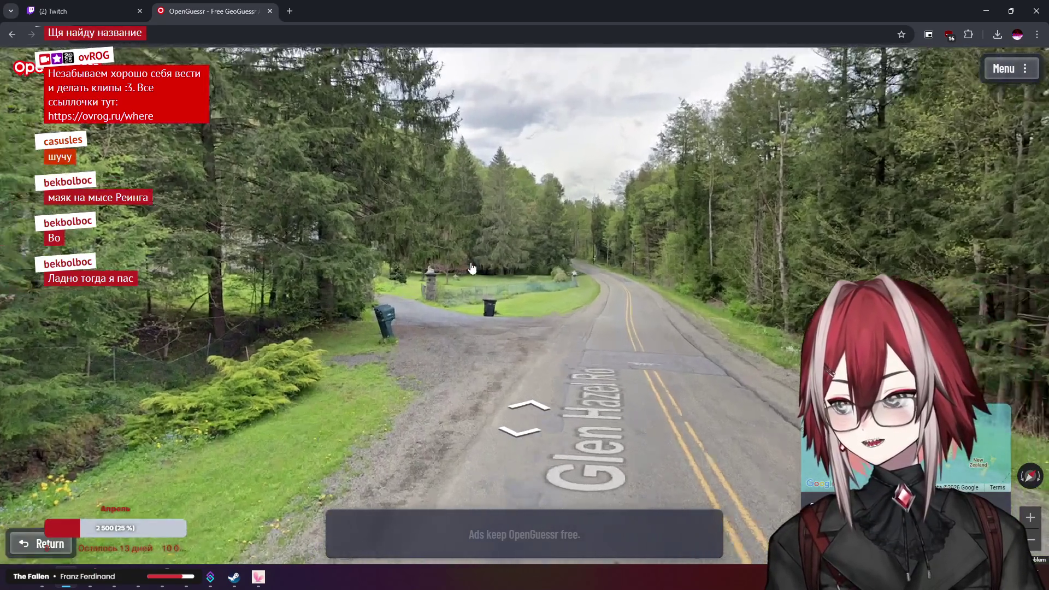
mouse_move(542, 266)
mouse_down()
mouse_move(714, 269)
mouse_move(373, 256)
mouse_move(765, 262)
mouse_move(664, 254)
mouse_move(514, 407)
mouse_move(644, 436)
mouse_move(623, 175)
mouse_move(621, 305)
mouse_move(583, 364)
mouse_move(480, 452)
mouse_move(613, 288)
mouse_move(481, 280)
mouse_move(546, 273)
mouse_move(508, 262)
mouse_move(516, 260)
mouse_up()
scroll(563, 235, up, 3)
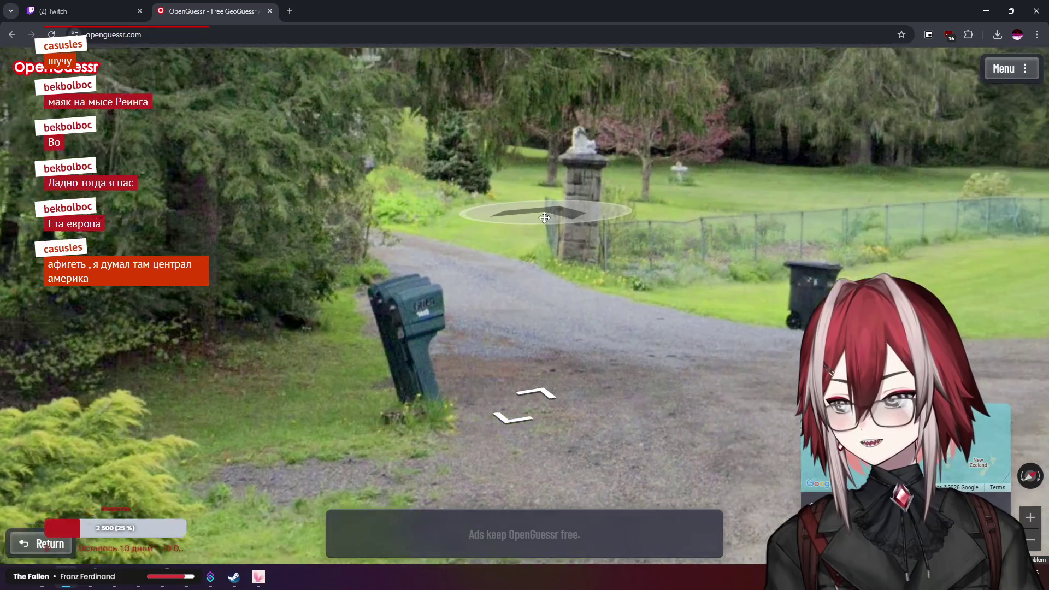
scroll(545, 217, down, 3)
Look over the lawn, fence, mailbox and bin, then down Glen Hazel Rd
mouse_move(546, 224)
mouse_down()
mouse_move(468, 227)
mouse_move(683, 183)
mouse_move(701, 190)
mouse_up()
scroll(511, 210, down, 3)
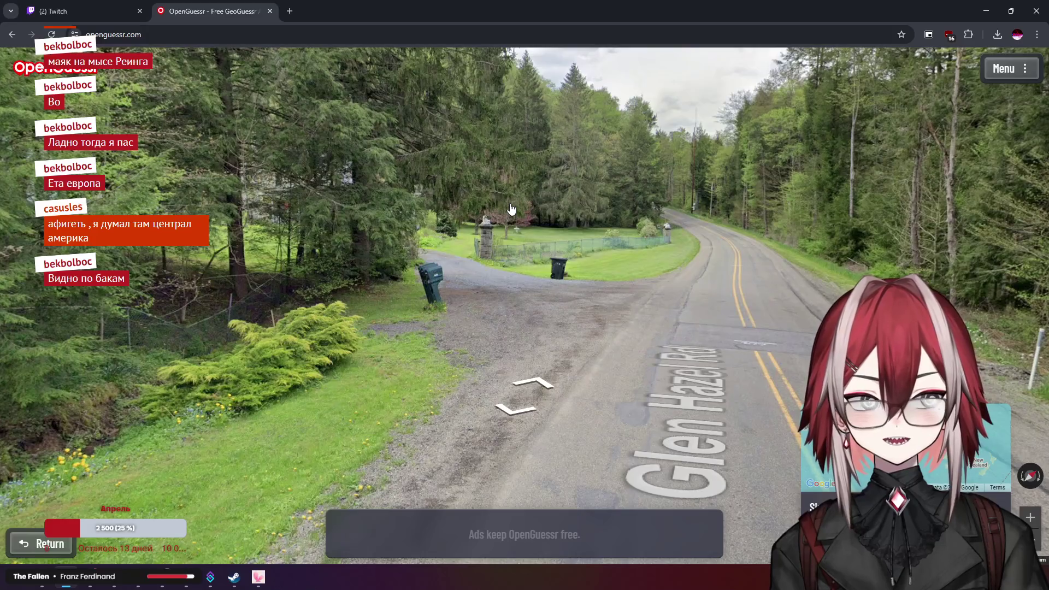
drag(522, 212, 511, 206)
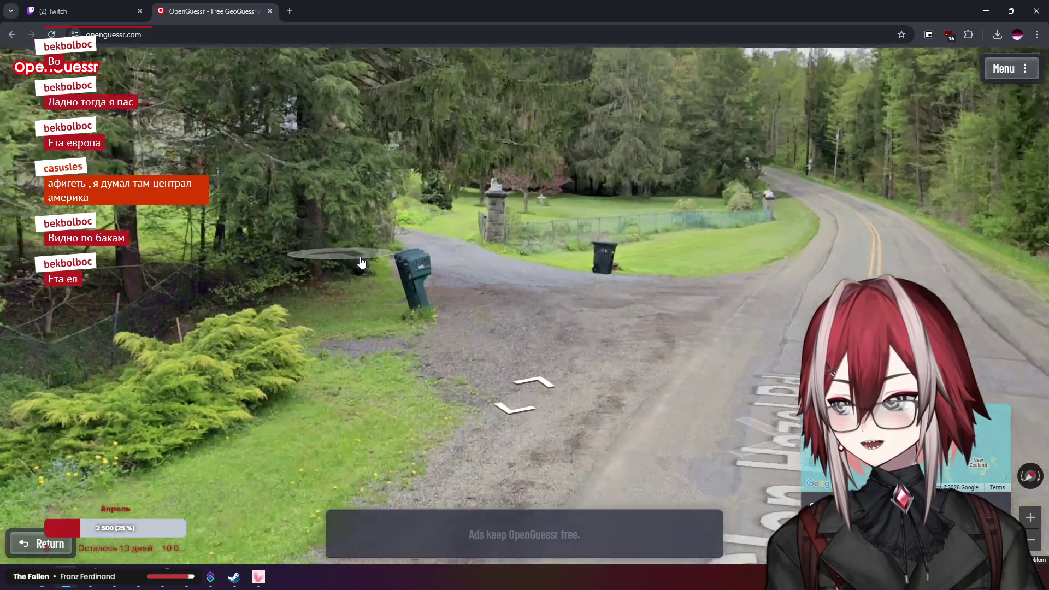
scroll(372, 261, up, 4)
scroll(470, 295, down, 4)
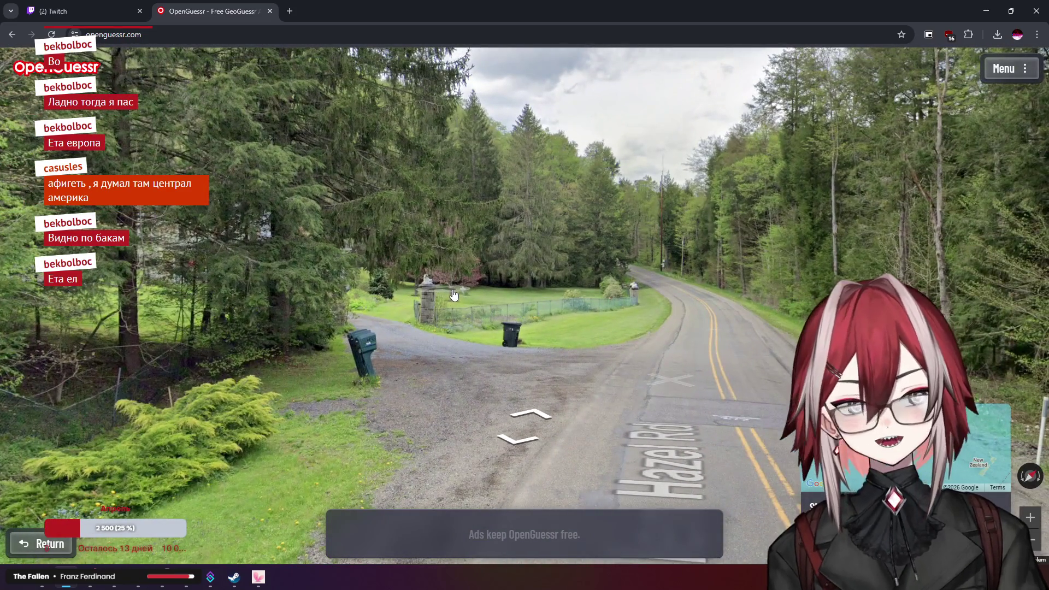
drag(454, 295, 388, 169)
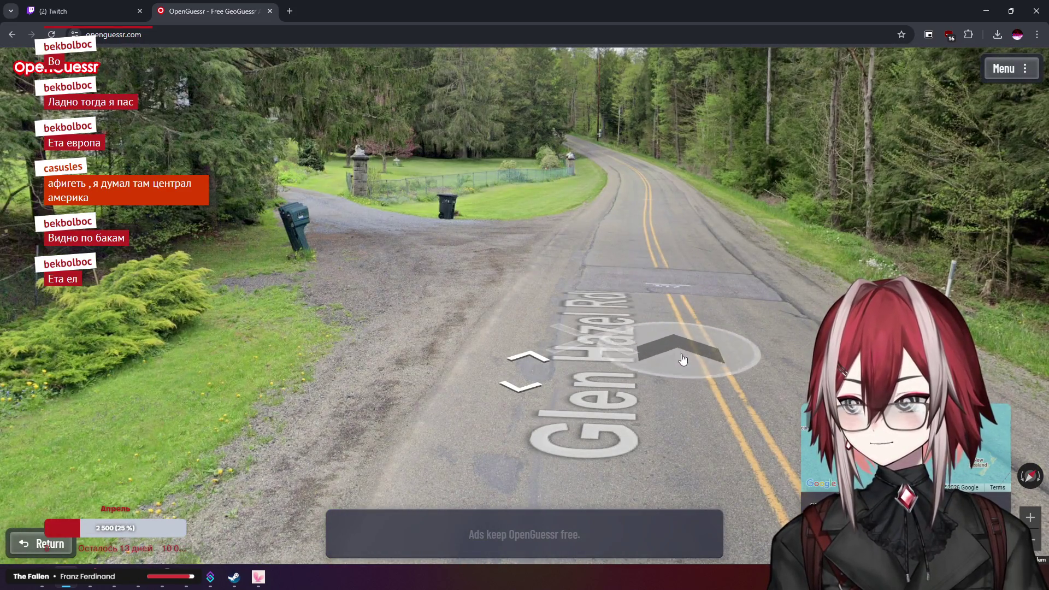
mouse_move(578, 218)
mouse_down()
mouse_move(586, 301)
mouse_move(628, 343)
mouse_up()
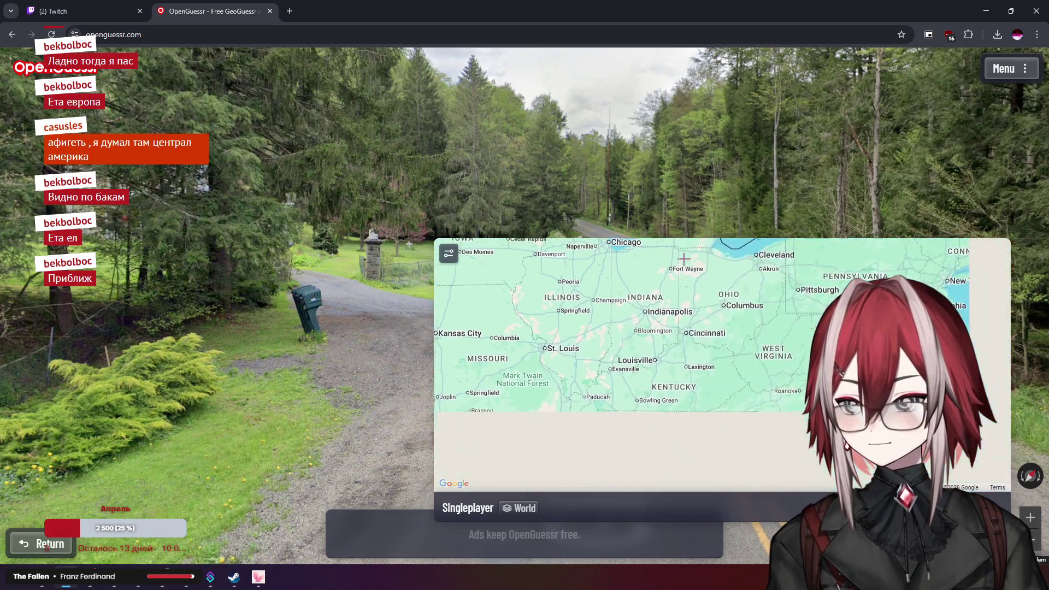
Pan the guess map to northern Minnesota and submit the guess, landing 1,324.6 km off
drag(707, 385, 696, 304)
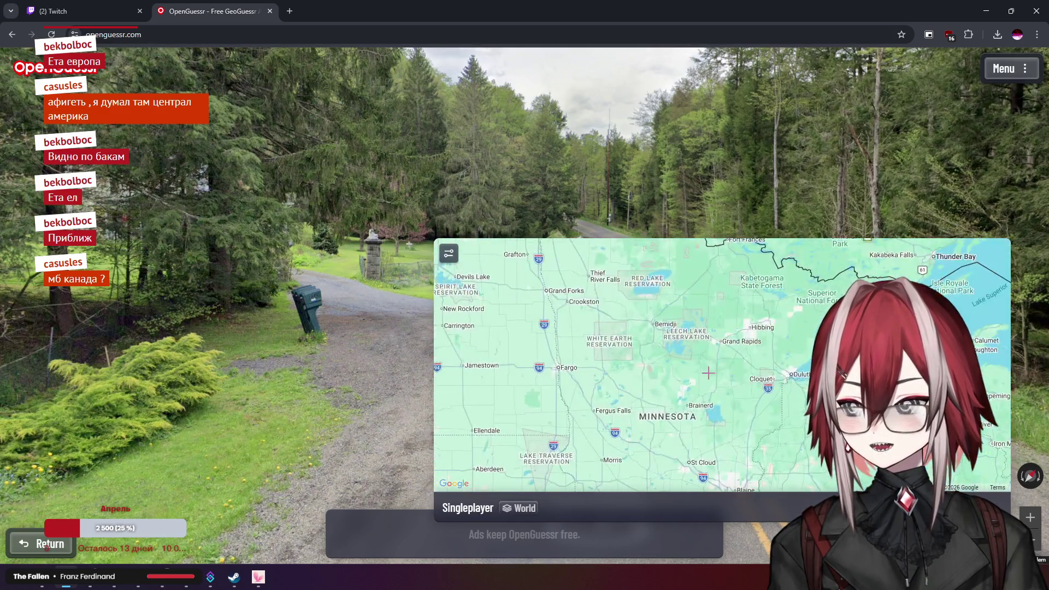
key(space)
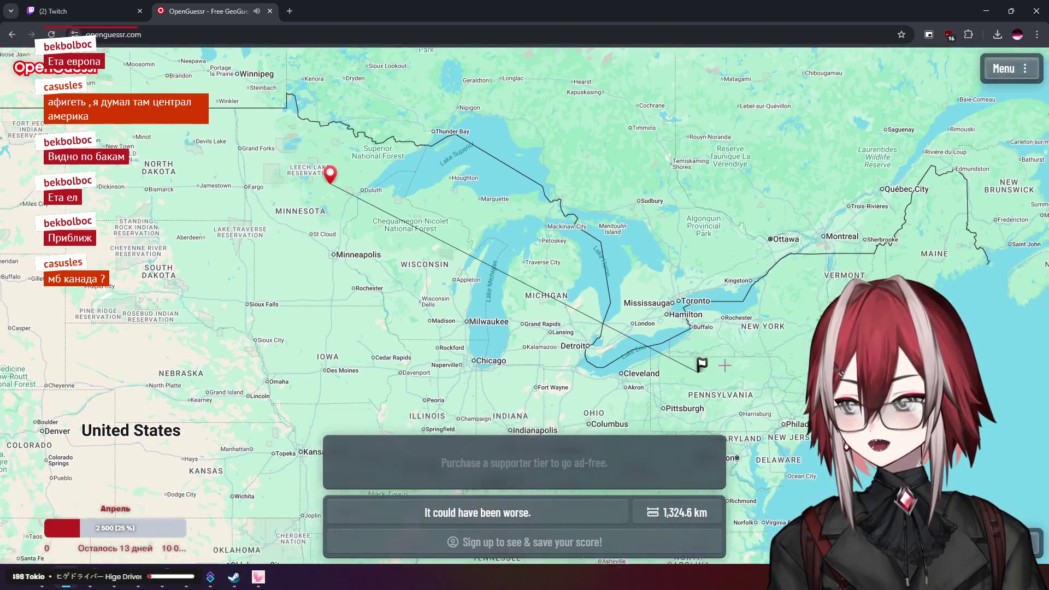
Bring the flag near Lake Erie into view and pan across the Great Lakes
drag(724, 365, 648, 295)
scroll(635, 304, up, 2)
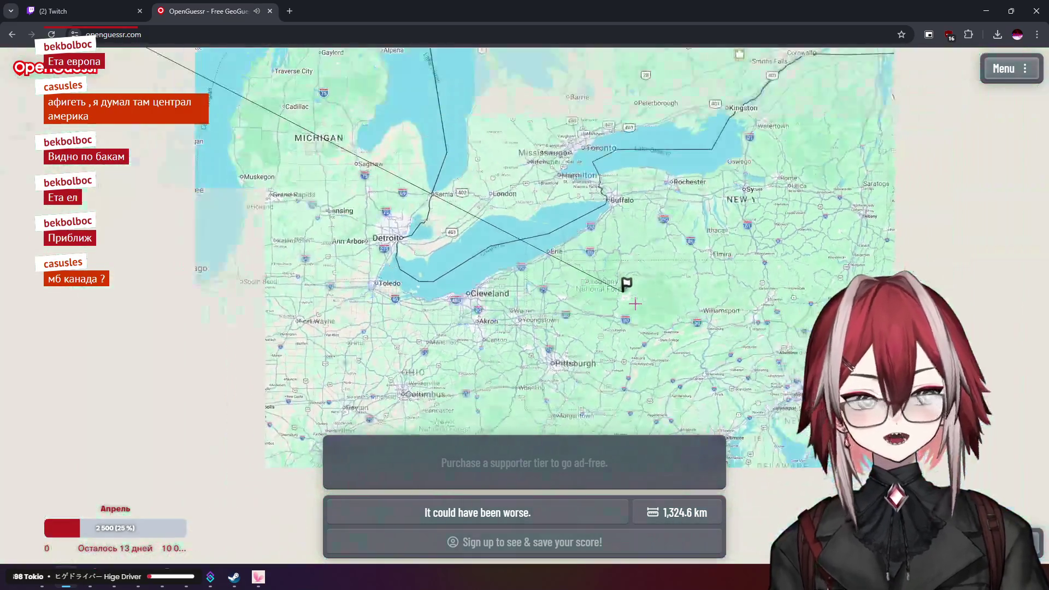
scroll(635, 304, down, 3)
drag(599, 259, 654, 299)
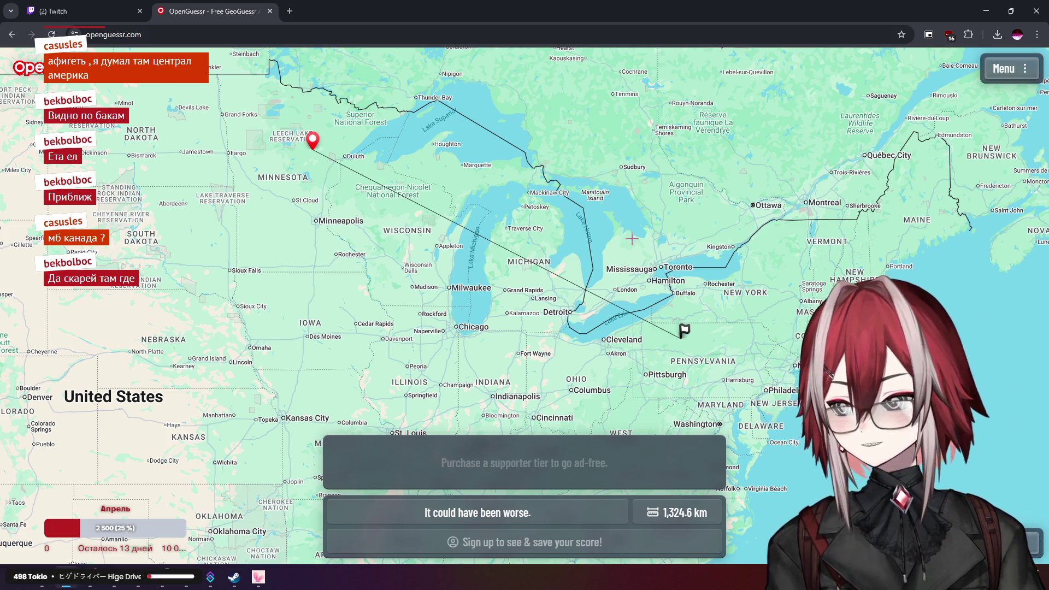
scroll(632, 239, down, 3)
scroll(634, 249, up, 3)
Zoom in around the Pennsylvania flag, then start the next round
mouse_move(683, 290)
mouse_down()
mouse_move(805, 363)
mouse_move(777, 338)
mouse_up()
scroll(786, 320, up, 2)
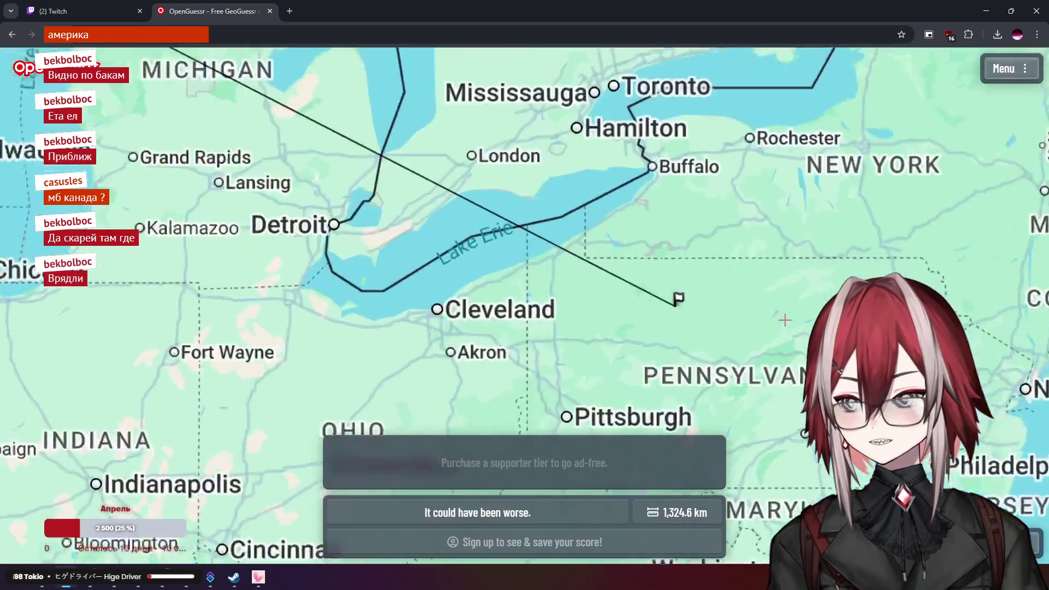
scroll(785, 320, up, 1)
scroll(629, 279, up, 1)
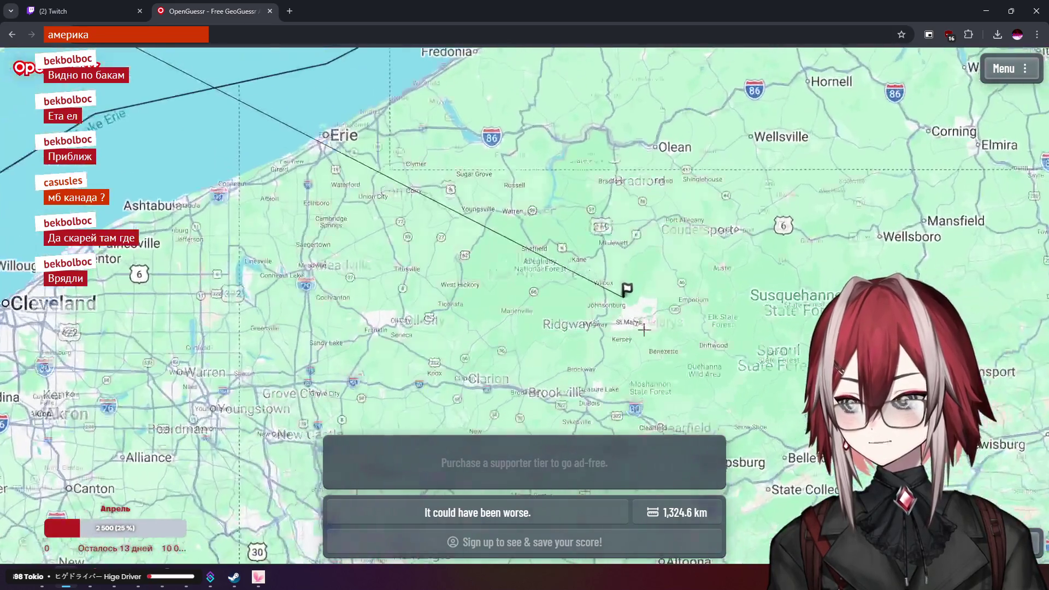
scroll(661, 300, down, 3)
mouse_move(661, 300)
mouse_down()
mouse_move(727, 340)
mouse_move(766, 276)
mouse_up()
scroll(736, 332, down, 2)
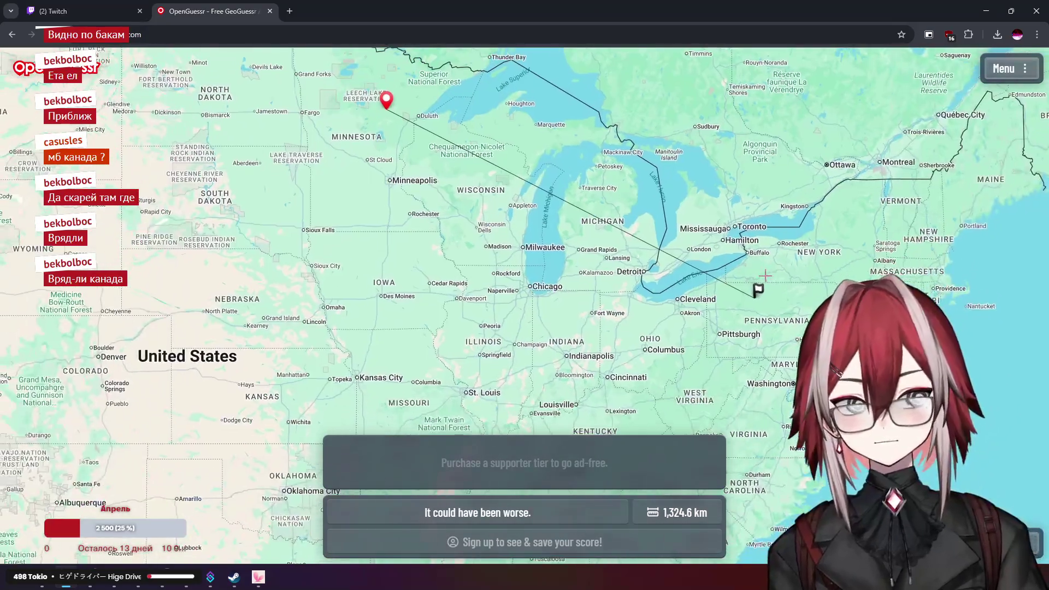
key(space)
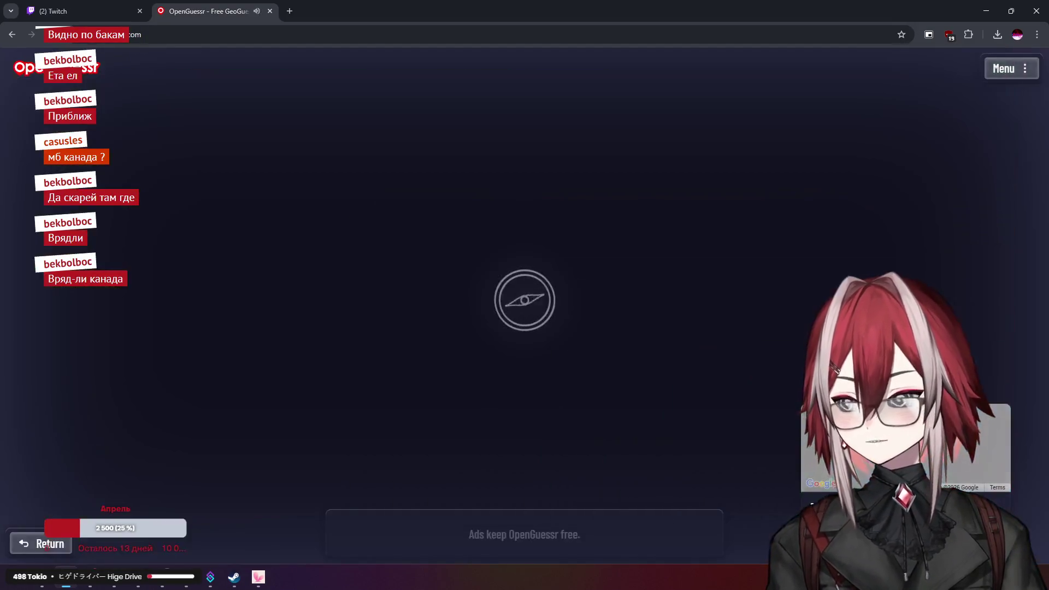
Zoom in on the POSTED sign and look down the gravel road
drag(382, 270, 455, 196)
scroll(455, 196, up, 3)
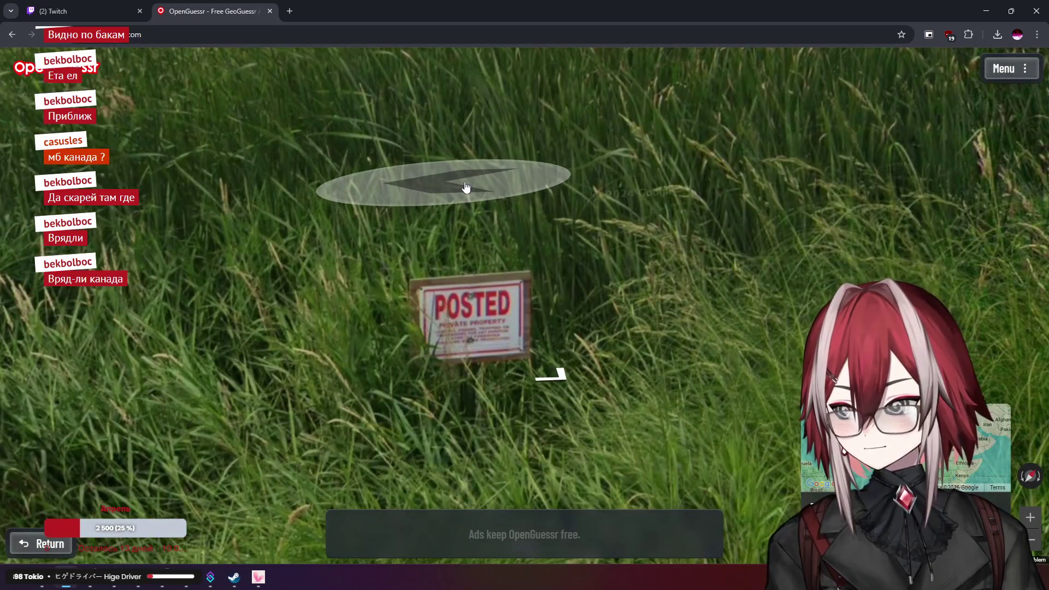
scroll(465, 187, down, 3)
mouse_move(448, 183)
mouse_down()
mouse_move(375, 159)
mouse_move(734, 225)
mouse_move(452, 218)
mouse_up()
scroll(452, 218, up, 3)
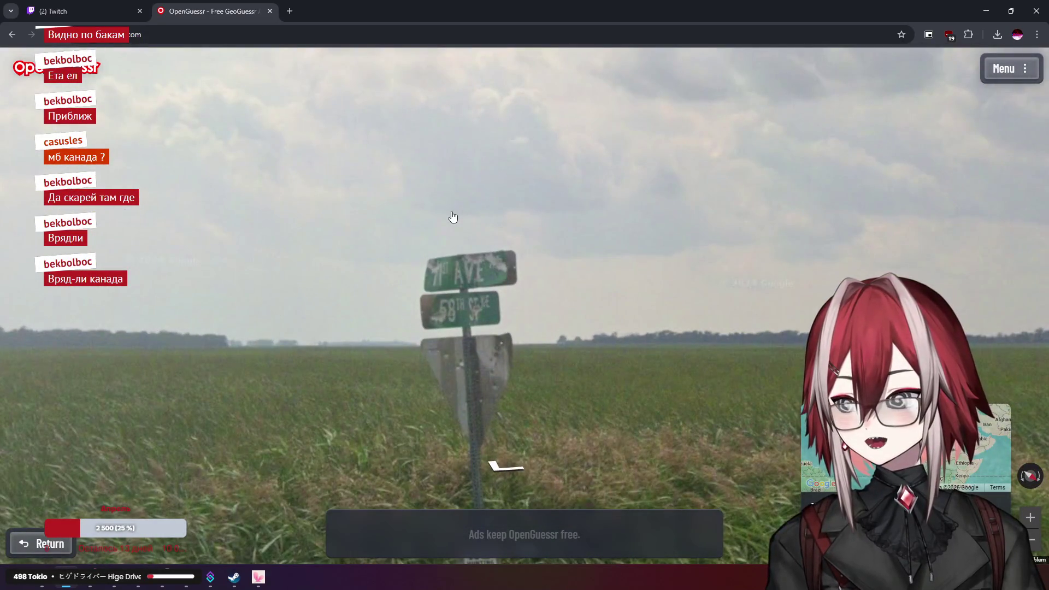
scroll(453, 218, down, 3)
Swing around to zoom in on the street sign, then back down the gravel road
key(Left)
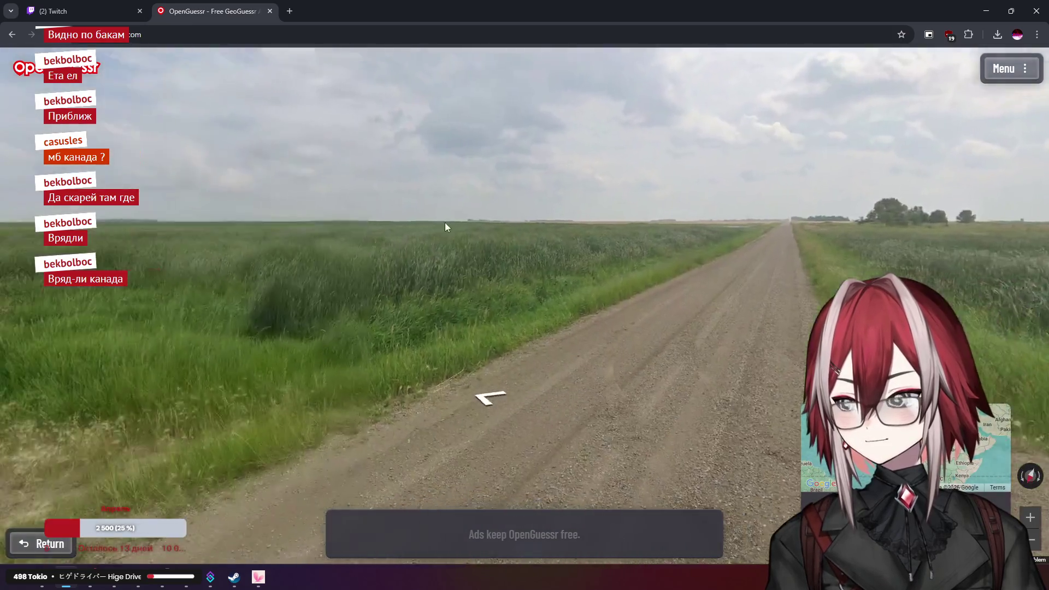
key(Right)
scroll(874, 202, up, 2)
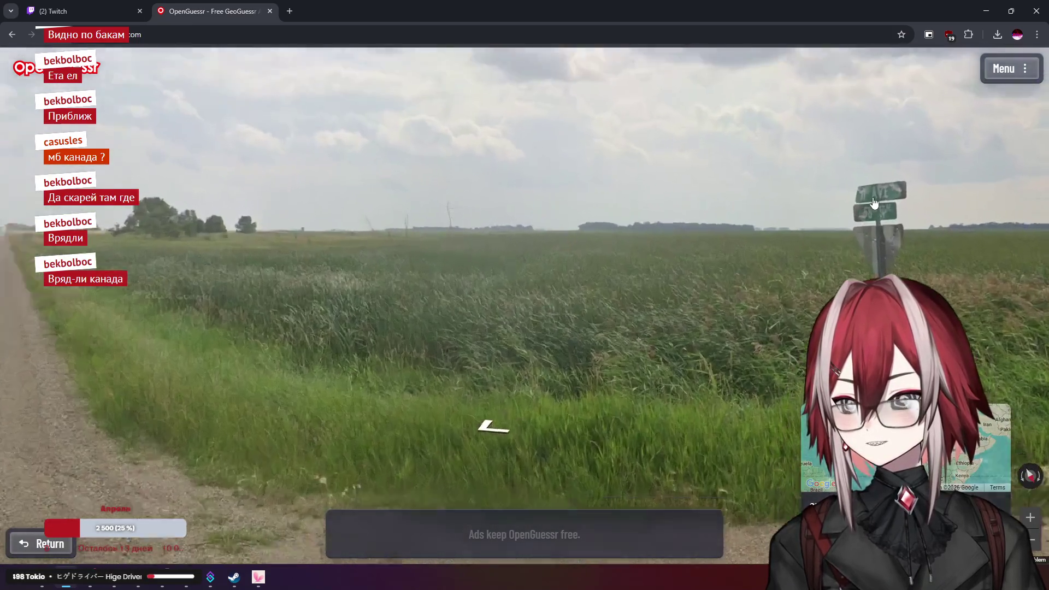
scroll(690, 186, up, 2)
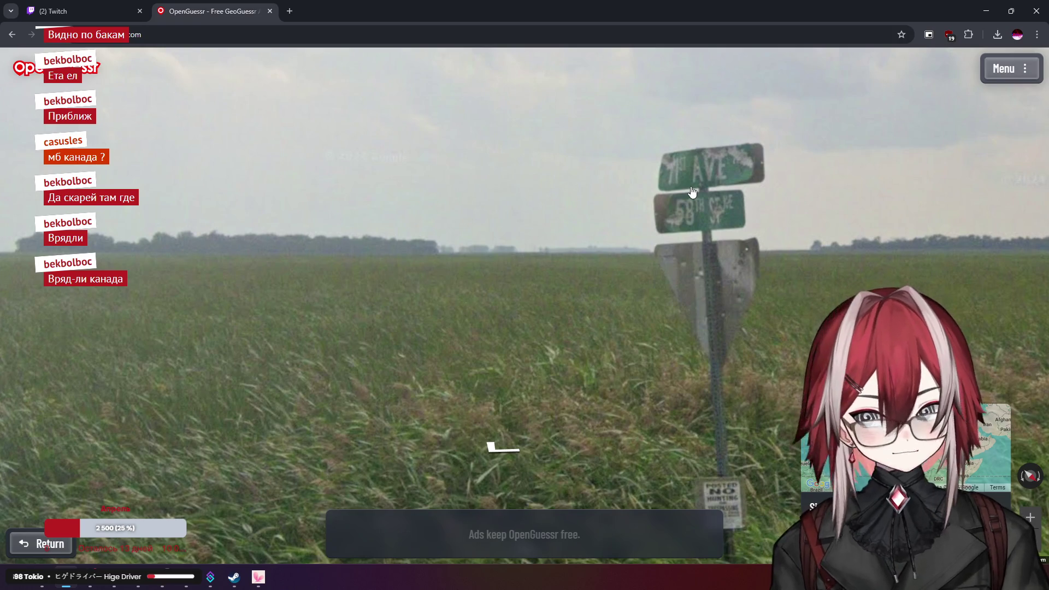
scroll(692, 192, down, 3)
key(Left)
Look around the intersection toward 71st Ave NE, then expand the guess map
mouse_move(565, 229)
mouse_down()
mouse_move(451, 198)
mouse_move(425, 211)
mouse_up()
key(Left)
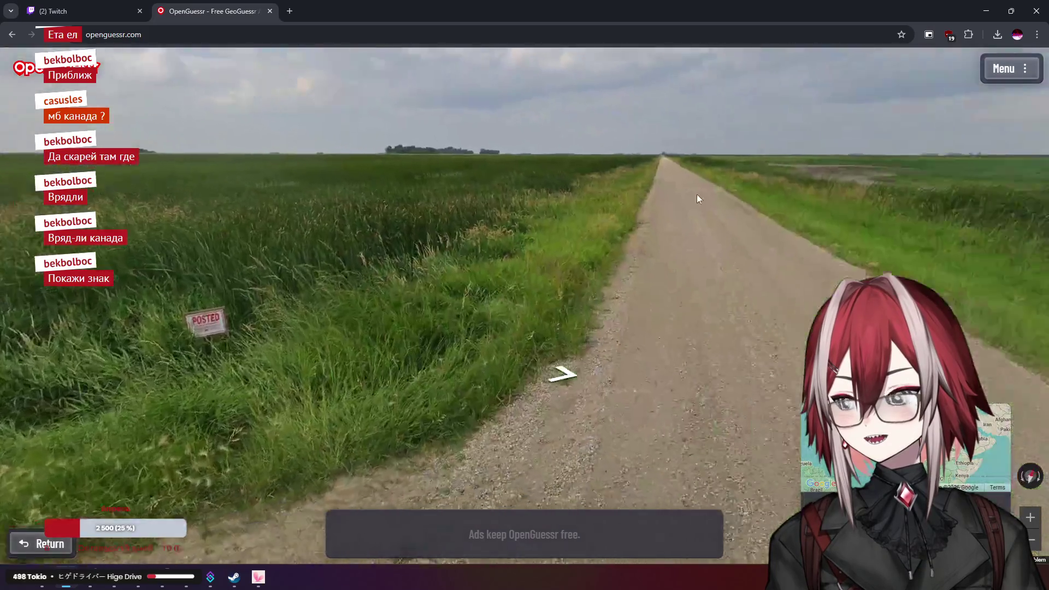
key(Right)
key(Left)
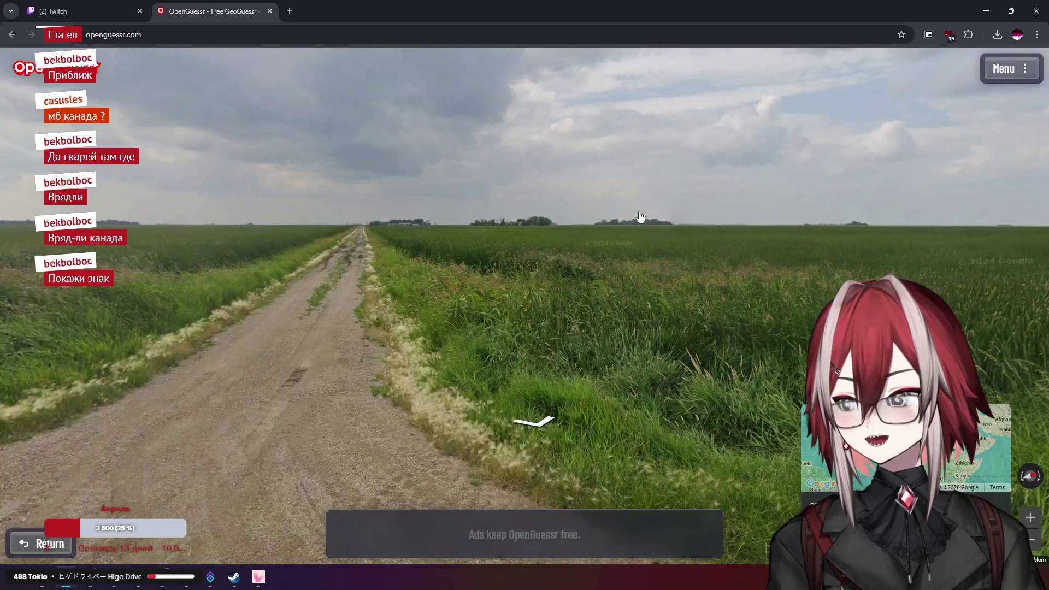
key(Left)
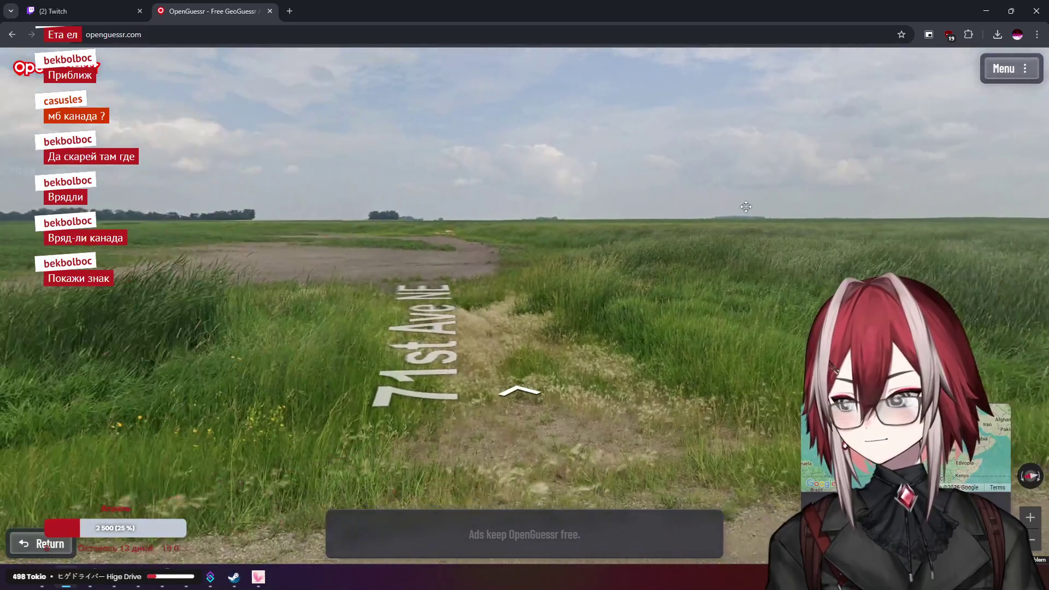
key(Right)
key(Left)
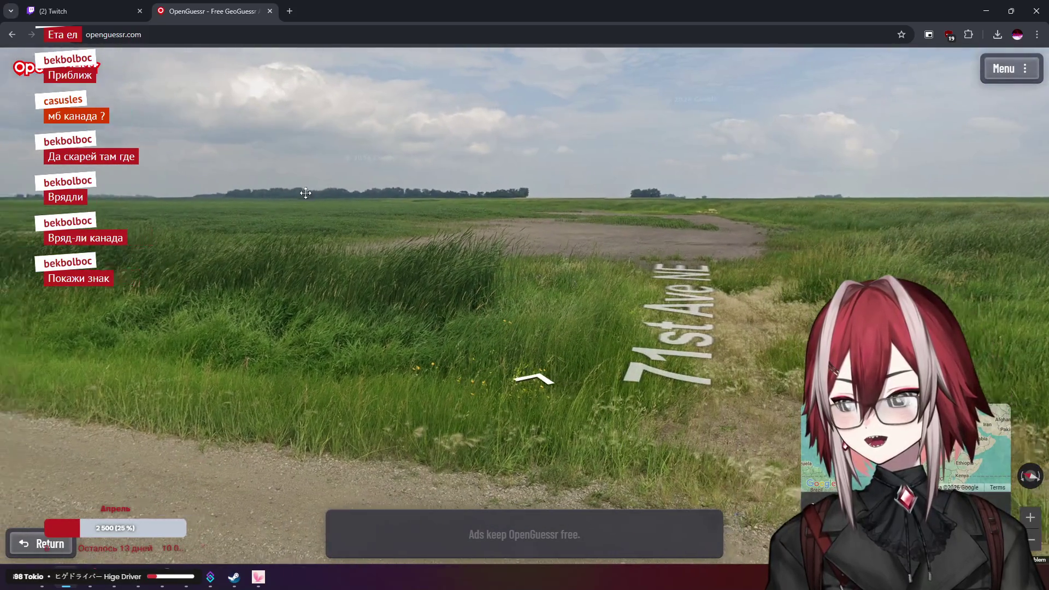
mouse_move(907, 448)
scroll(651, 363, up, 5)
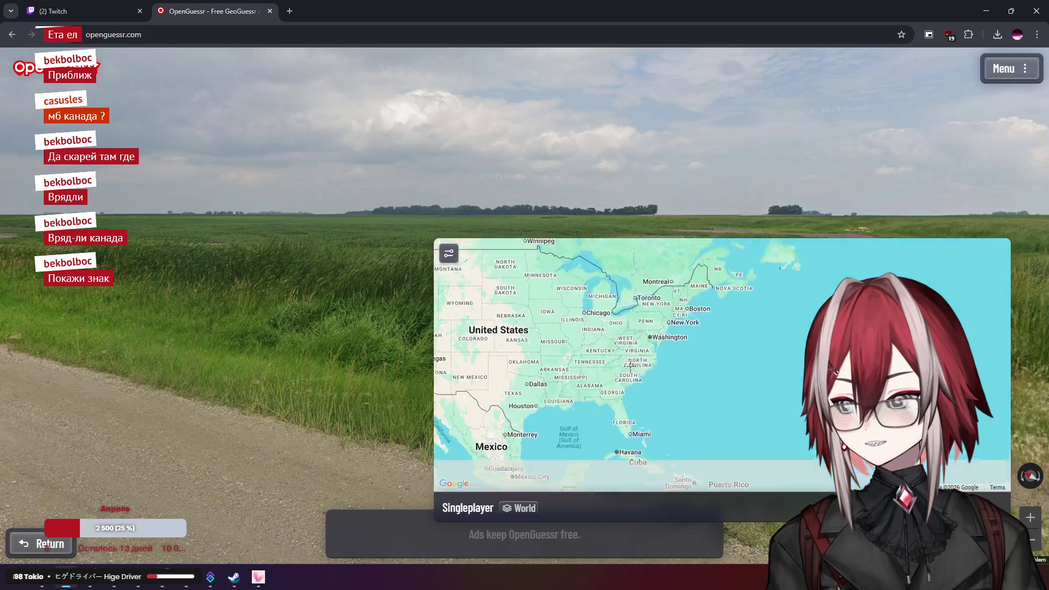
Face straight down the gravel road in Street View
scroll(754, 332, up, 3)
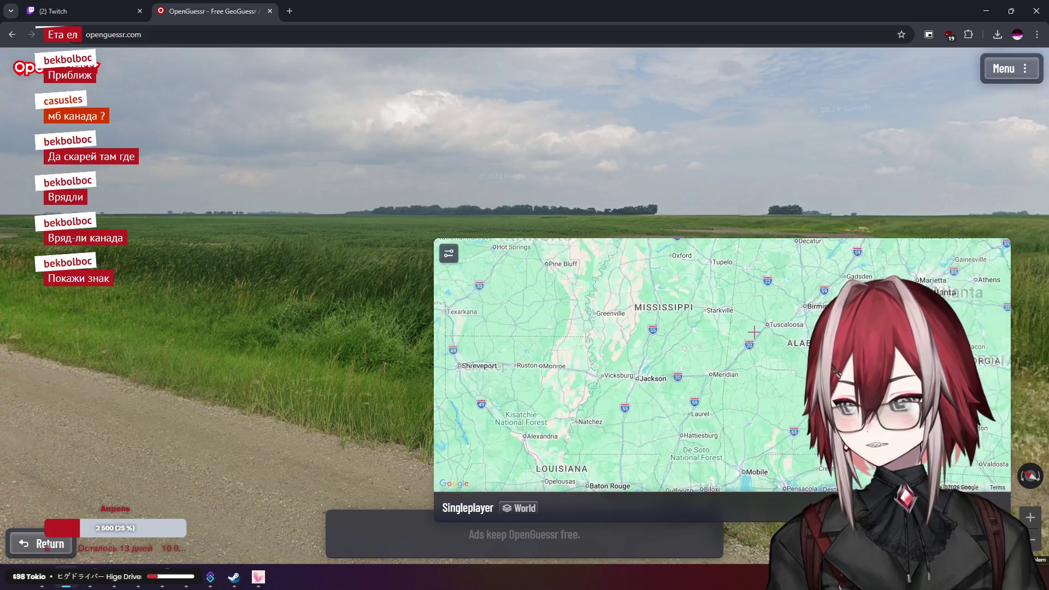
drag(265, 222, 557, 410)
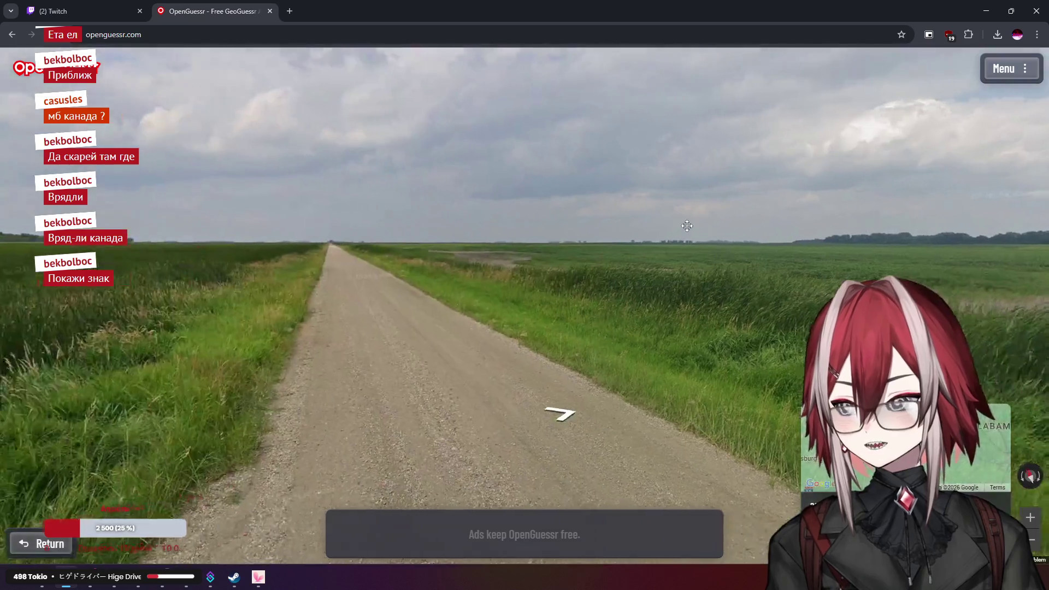
scroll(758, 389, down, 2)
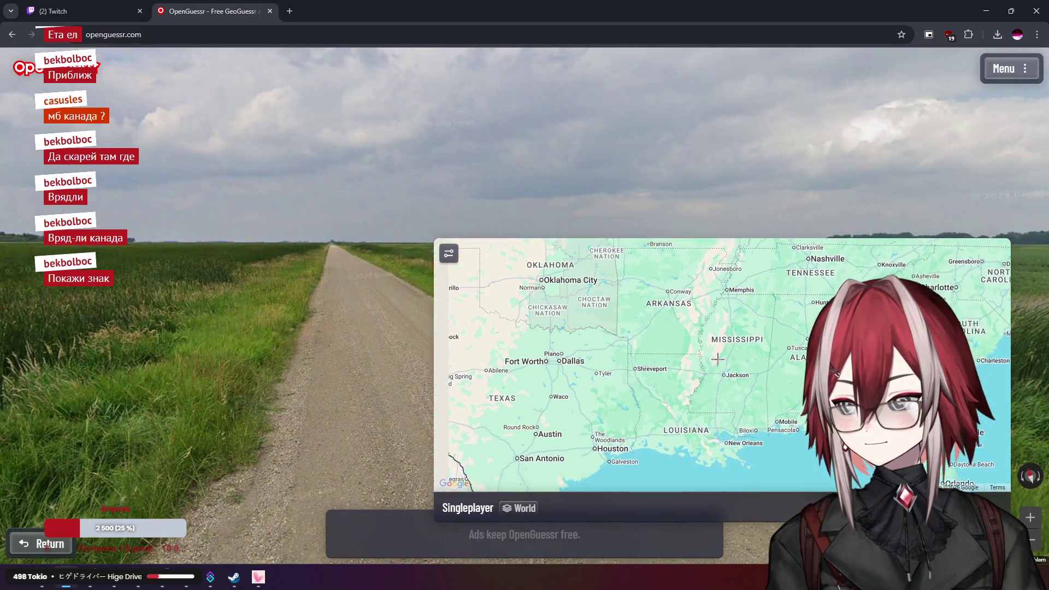
scroll(714, 426, down, 2)
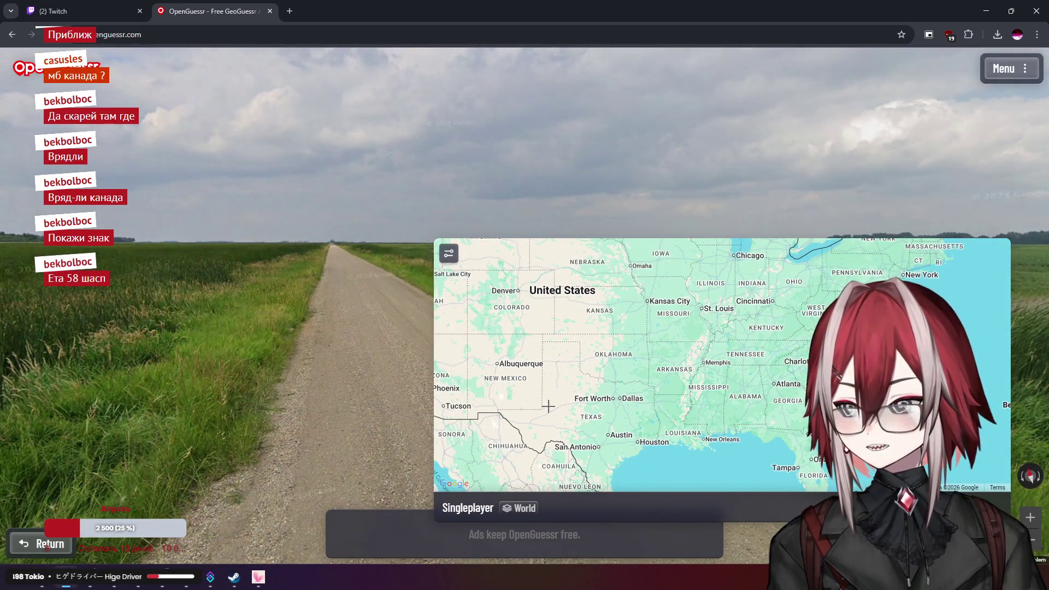
Pan the guess map across the US from the West to Chicago, Nebraska and Michigan
drag(548, 406, 651, 425)
drag(558, 355, 493, 297)
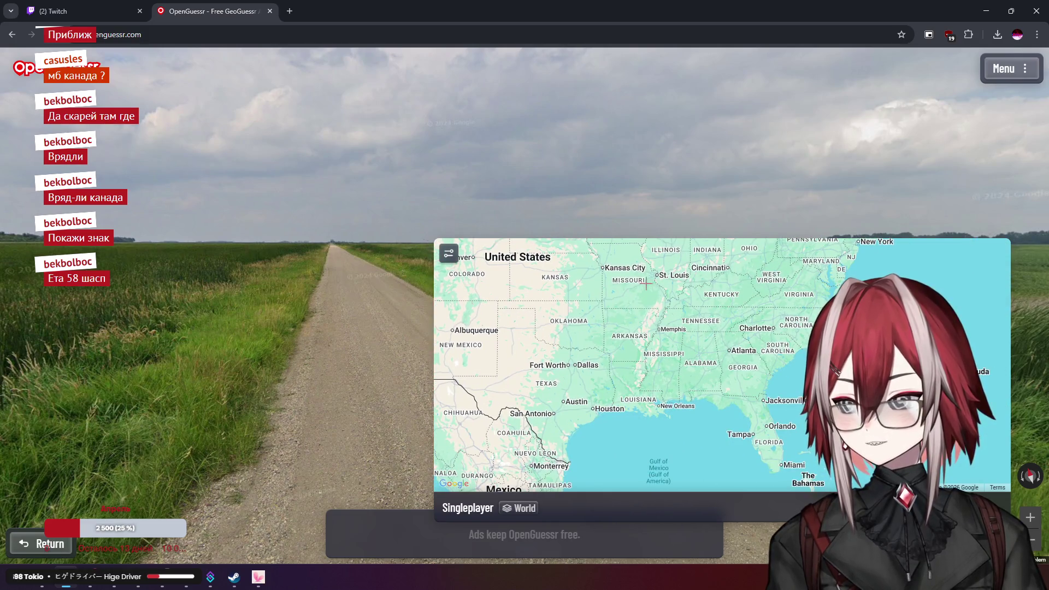
drag(646, 284, 645, 301)
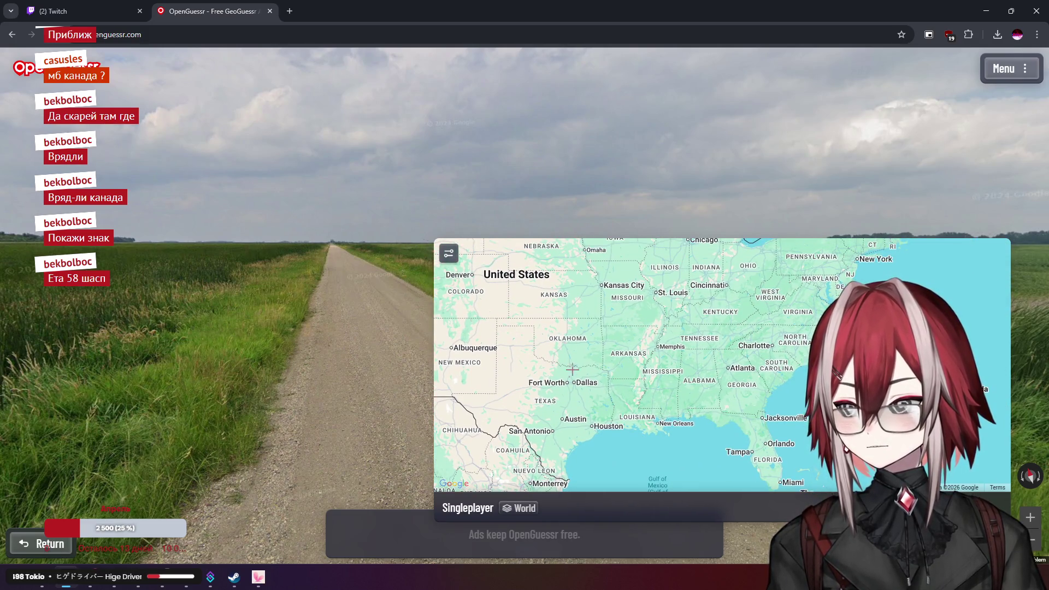
drag(754, 344, 745, 377)
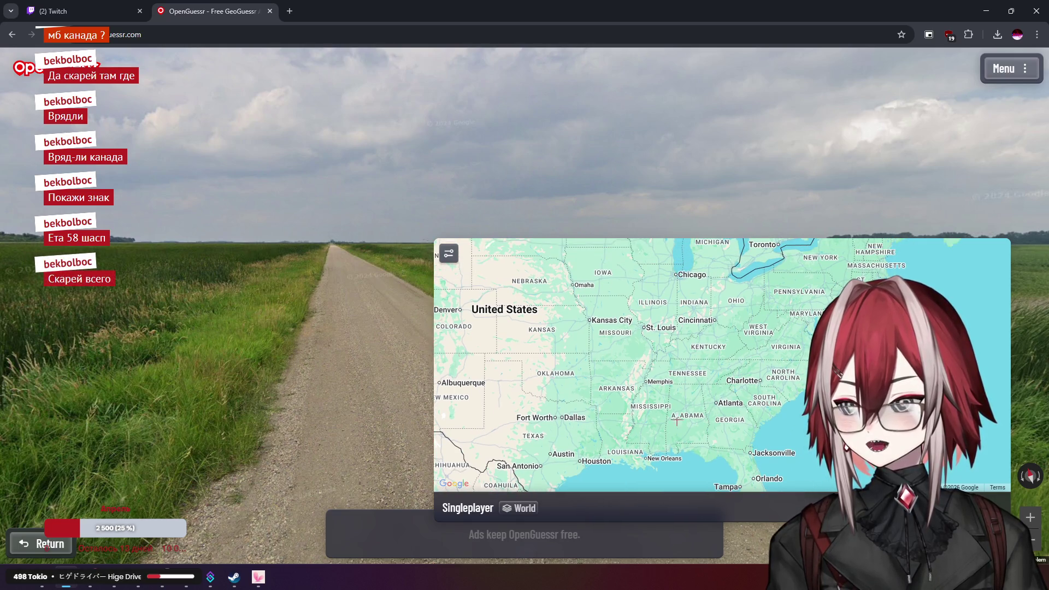
scroll(735, 377, up, 5)
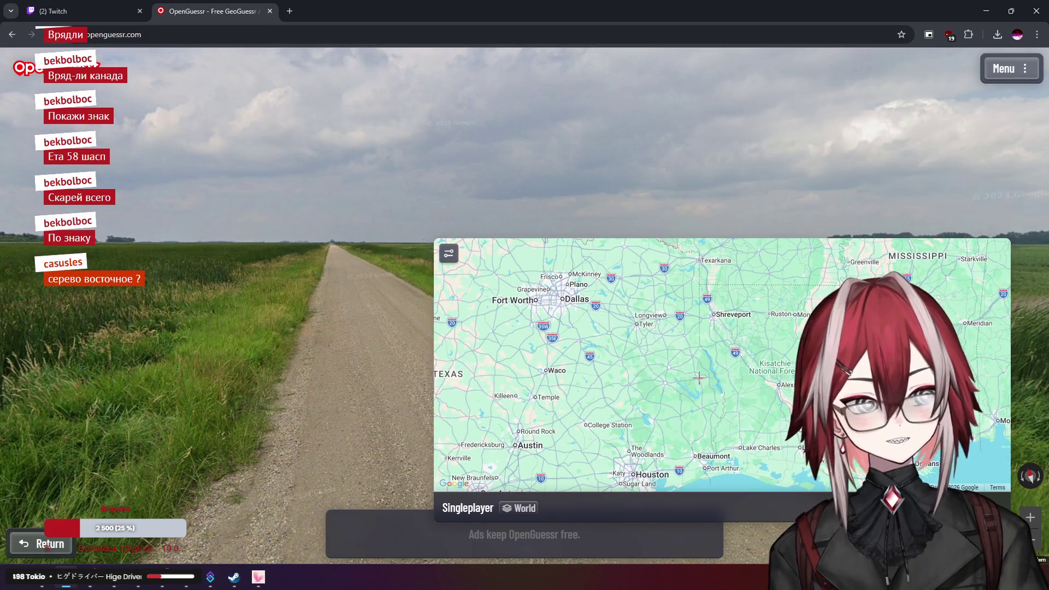
scroll(699, 377, down, 2)
scroll(711, 395, down, 2)
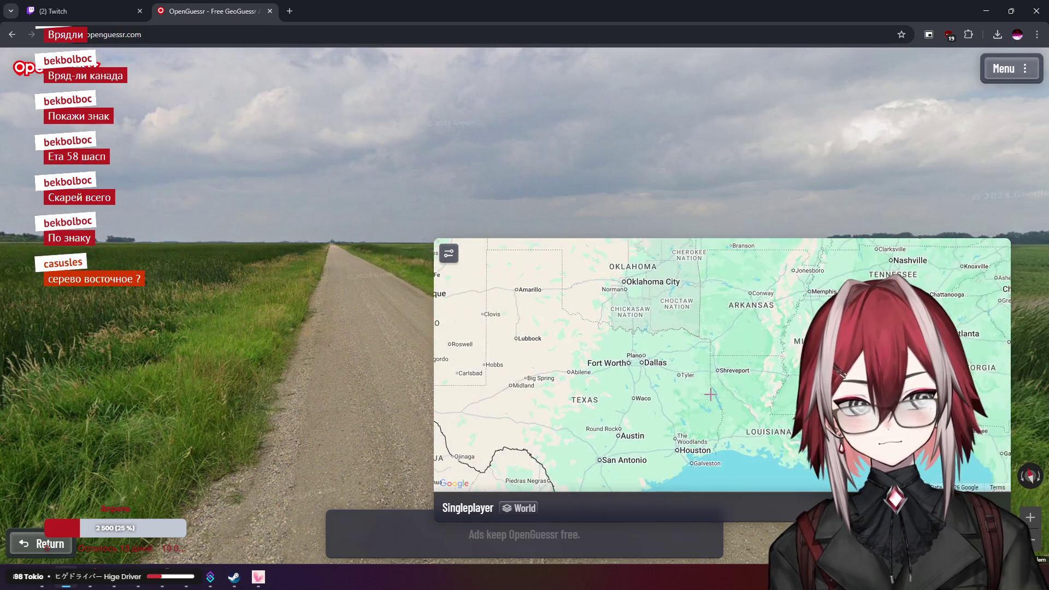
Turn the panorama to the road beside the sign and across the fields
mouse_move(352, 275)
mouse_down()
mouse_move(293, 208)
mouse_move(390, 175)
mouse_up()
scroll(459, 139, up, 3)
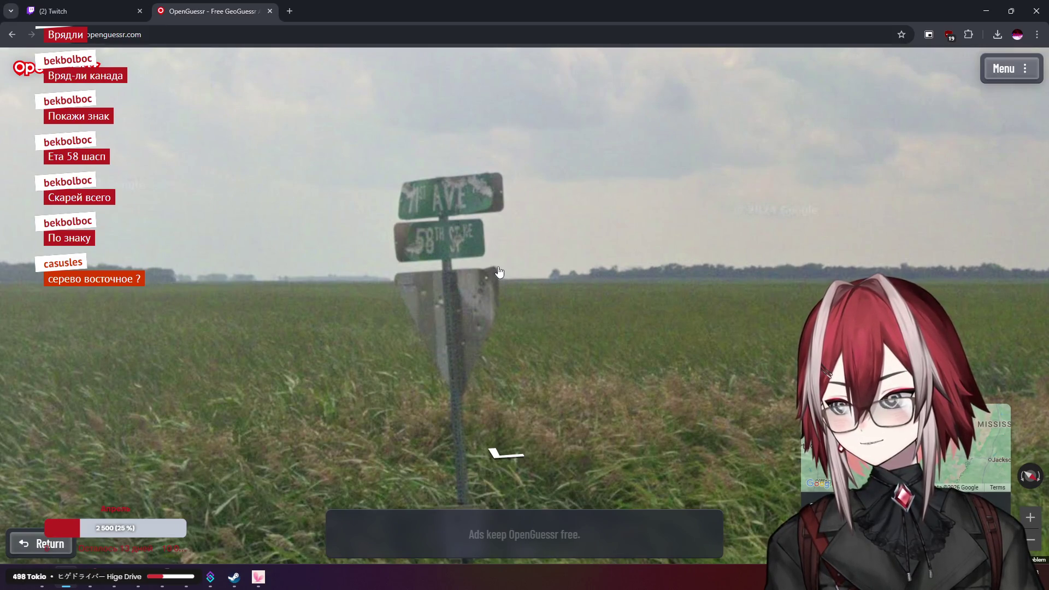
mouse_move(815, 448)
scroll(749, 395, down, 1)
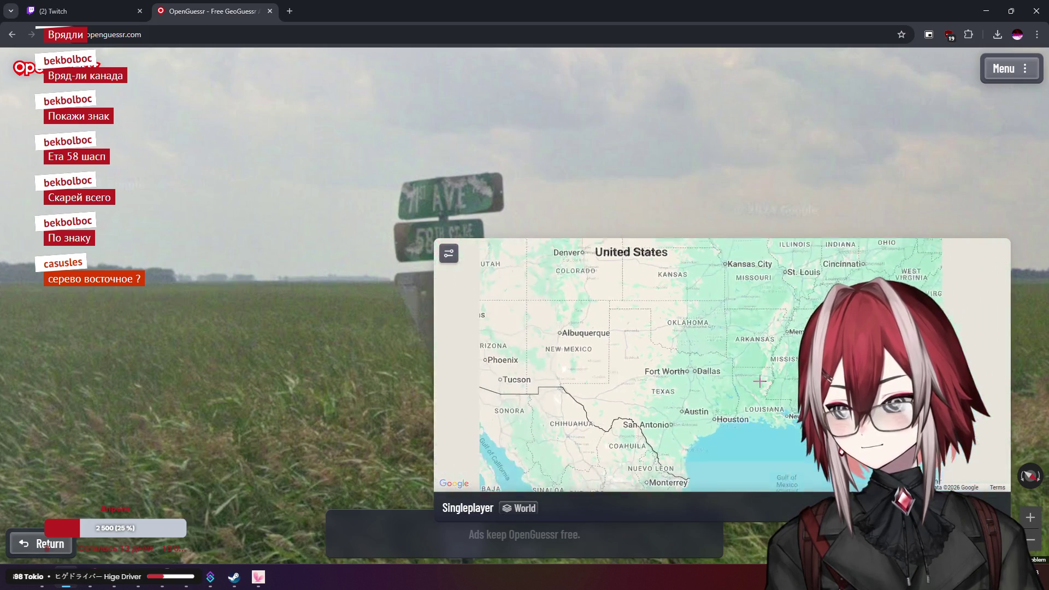
scroll(750, 358, down, 1)
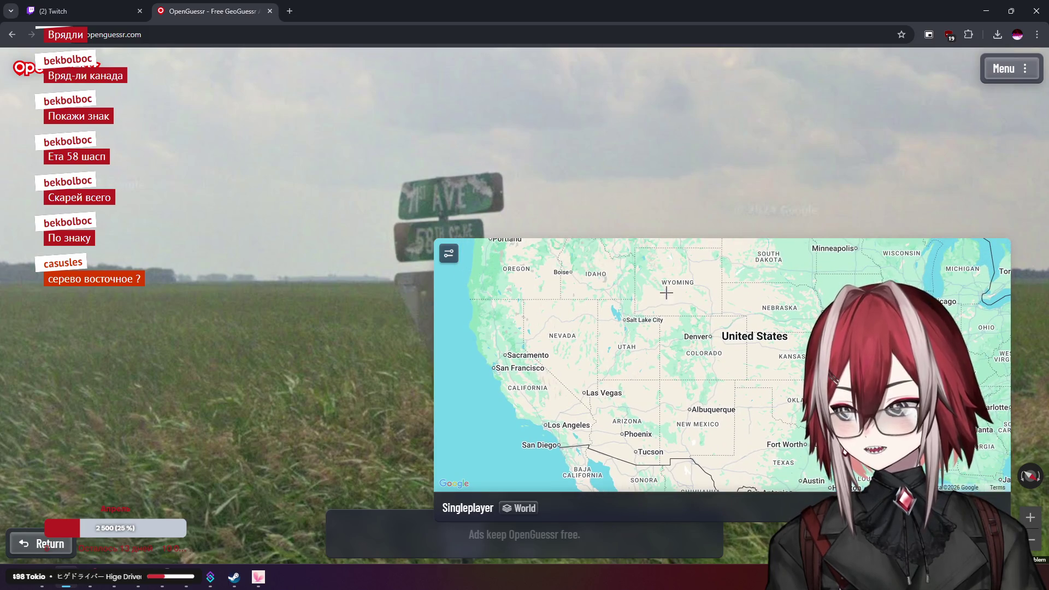
scroll(375, 284, down, 3)
mouse_move(375, 284)
mouse_down()
mouse_move(306, 276)
mouse_move(735, 245)
mouse_up()
scroll(544, 236, up, 2)
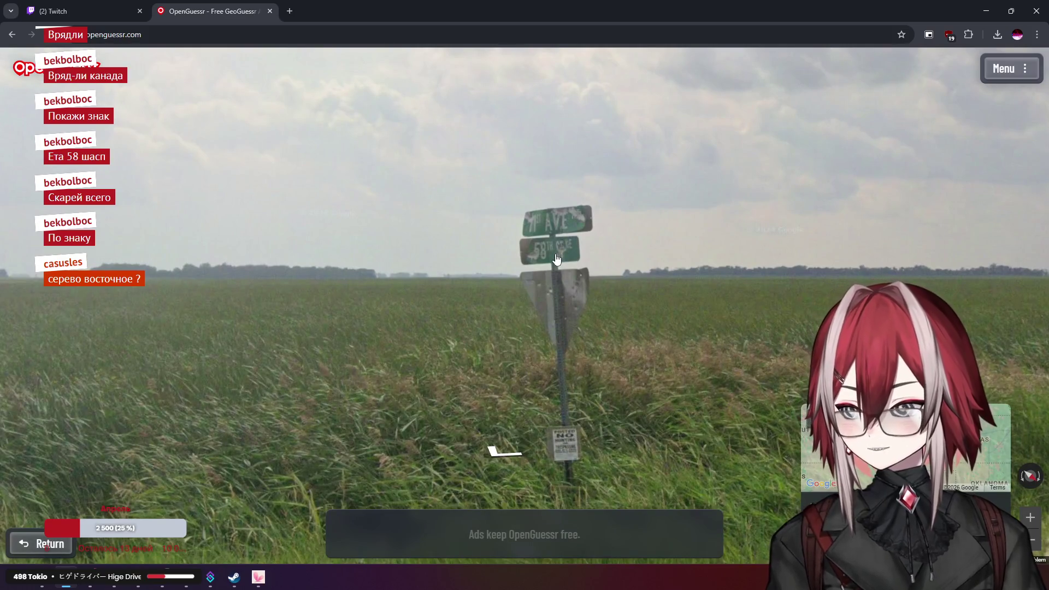
scroll(789, 402, up, 5)
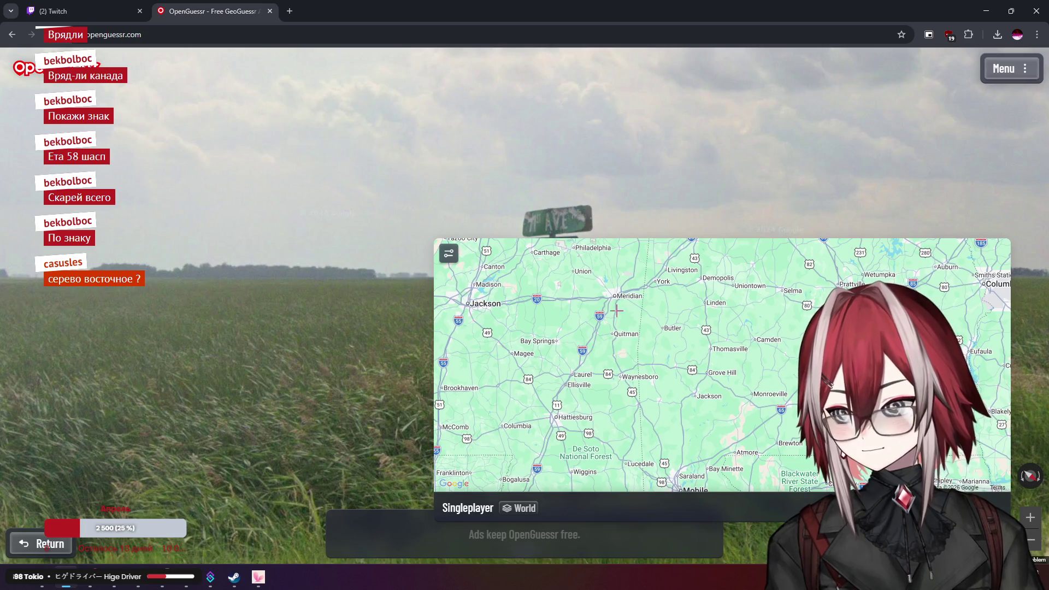
scroll(591, 345, down, 2)
Shift the guess map toward Jackson, Mississippi, then Arkansas and Texas
mouse_move(590, 345)
mouse_down()
mouse_move(725, 327)
mouse_move(742, 354)
mouse_up()
scroll(742, 355, down, 2)
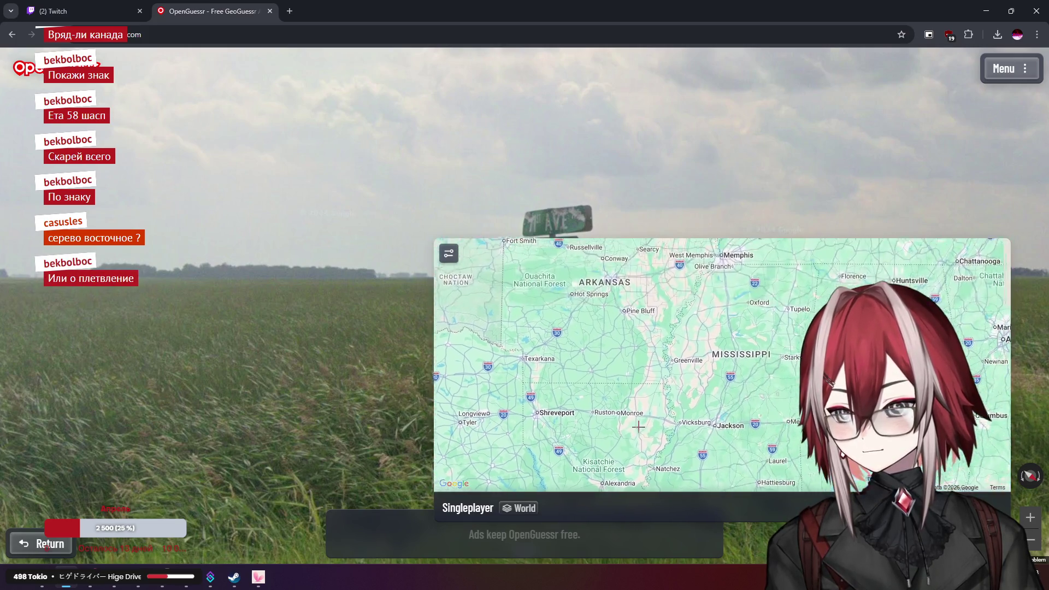
scroll(656, 317, down, 2)
mouse_move(627, 298)
mouse_down()
mouse_move(700, 302)
mouse_move(772, 338)
mouse_up()
scroll(683, 339, down, 3)
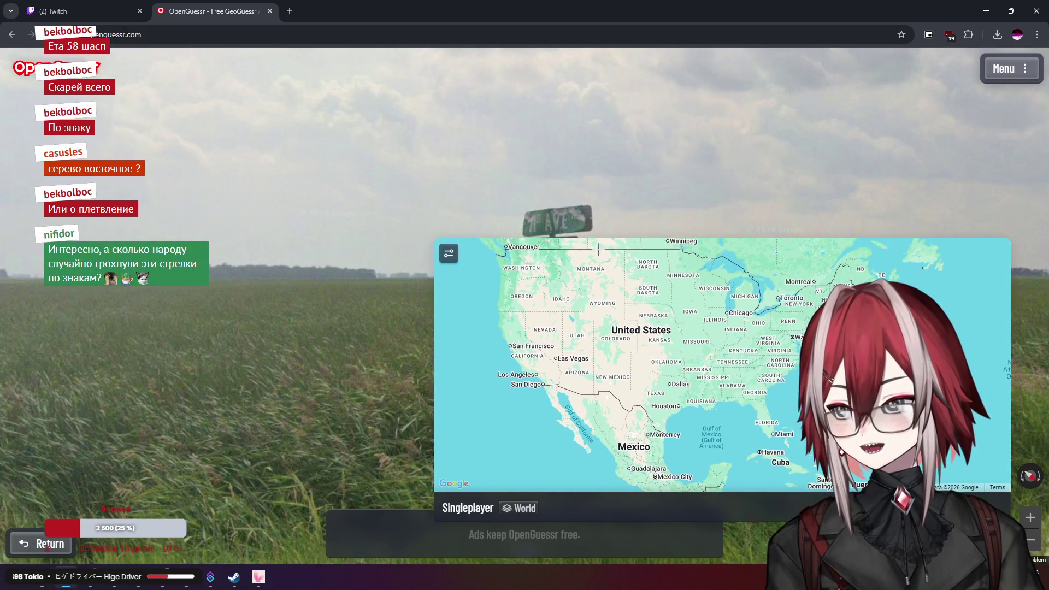
scroll(747, 369, up, 5)
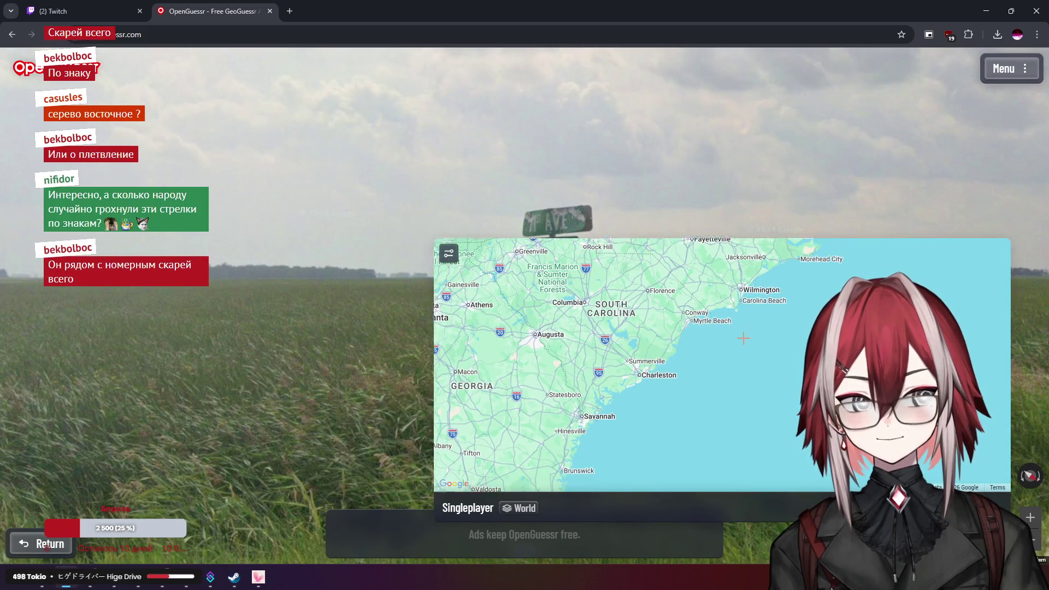
Move the guess map from Georgia west to Alabama and submit, landing 1,891.2 km off
drag(597, 292, 765, 298)
scroll(635, 319, up, 1)
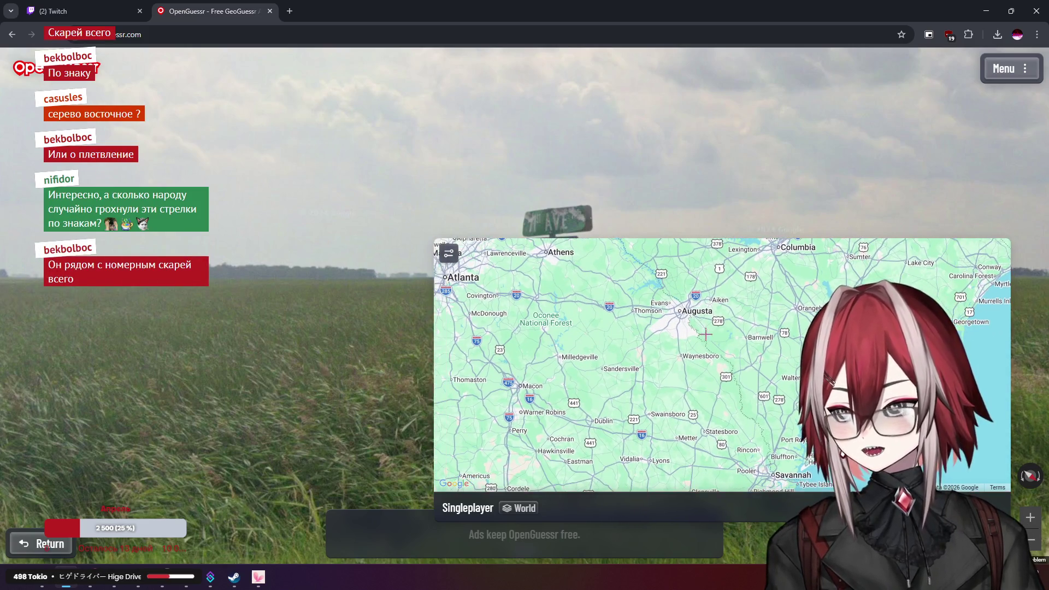
drag(636, 320, 687, 308)
drag(574, 355, 949, 244)
scroll(654, 425, down, 1)
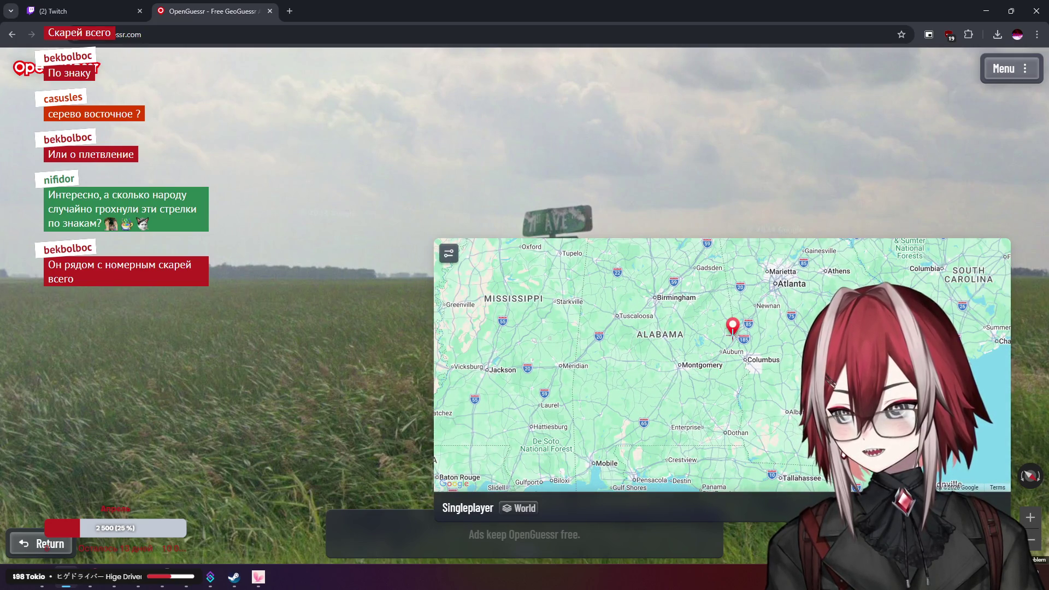
mouse_move(729, 390)
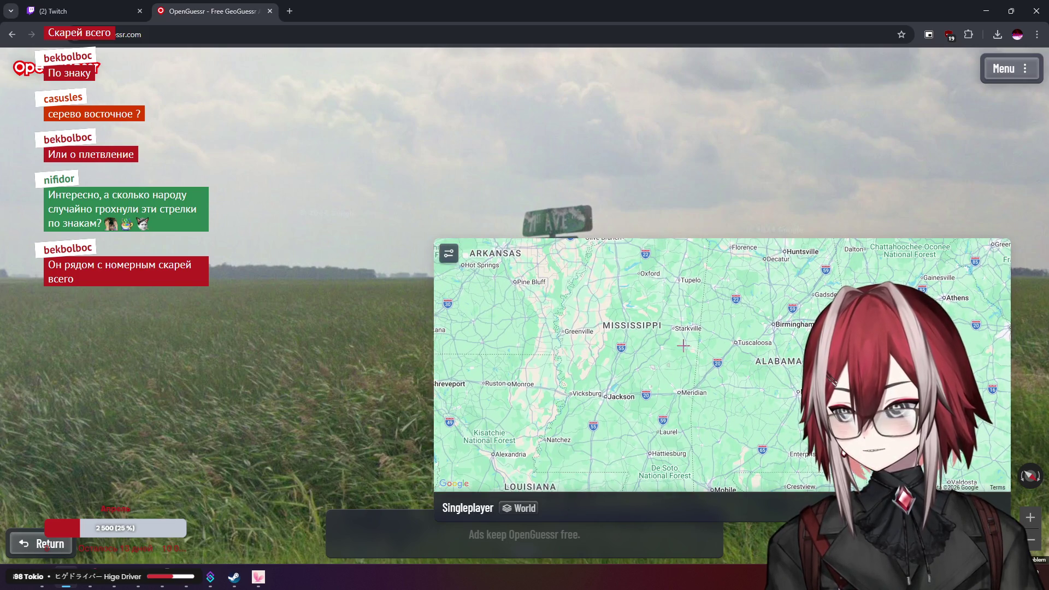
key(space)
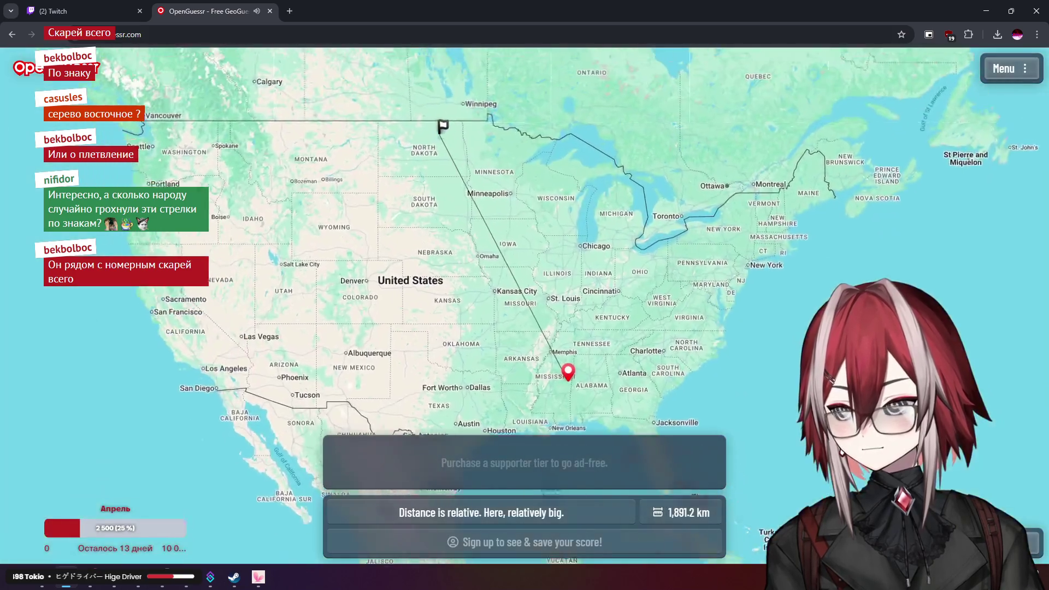
scroll(499, 195, up, 6)
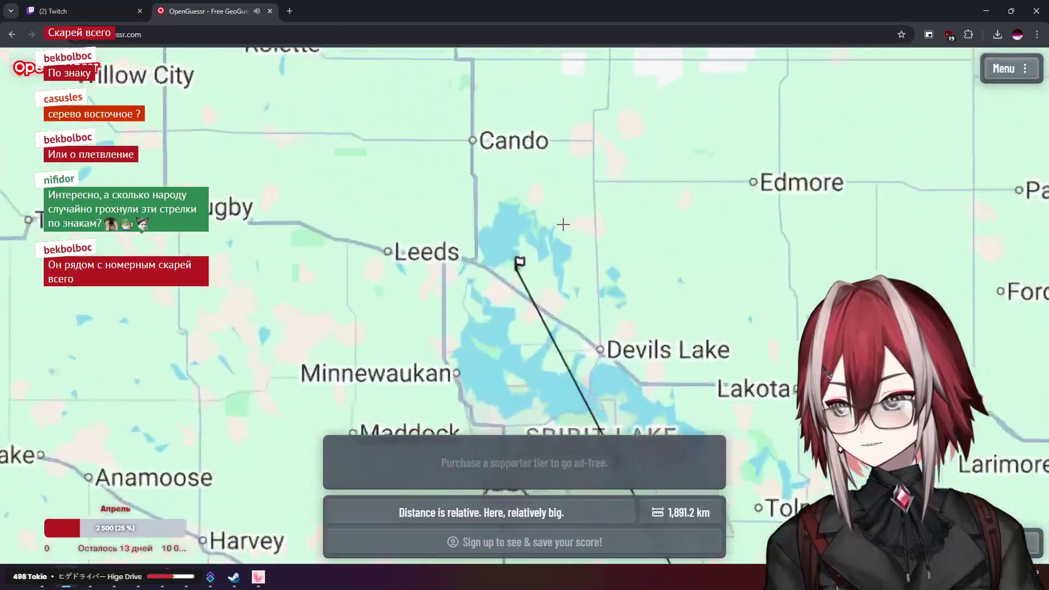
scroll(517, 273, up, 3)
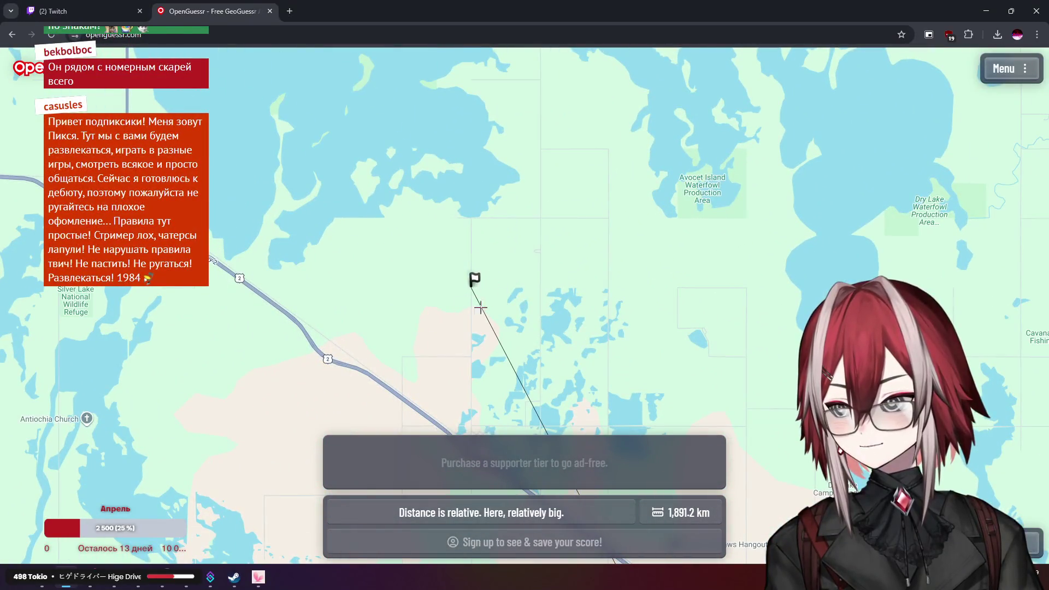
scroll(472, 286, down, 5)
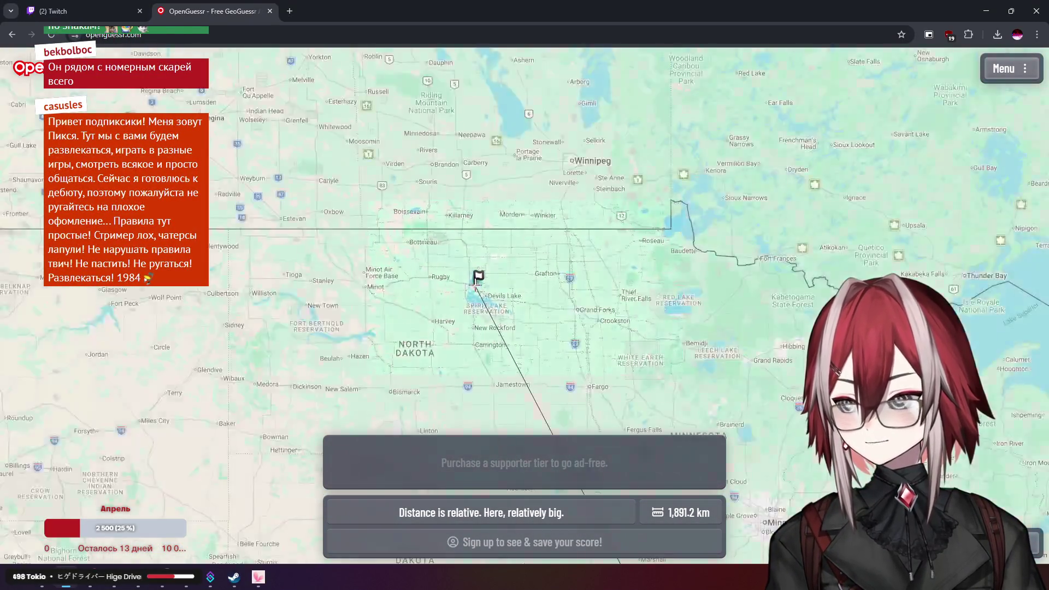
scroll(474, 281, down, 5)
scroll(558, 247, up, 6)
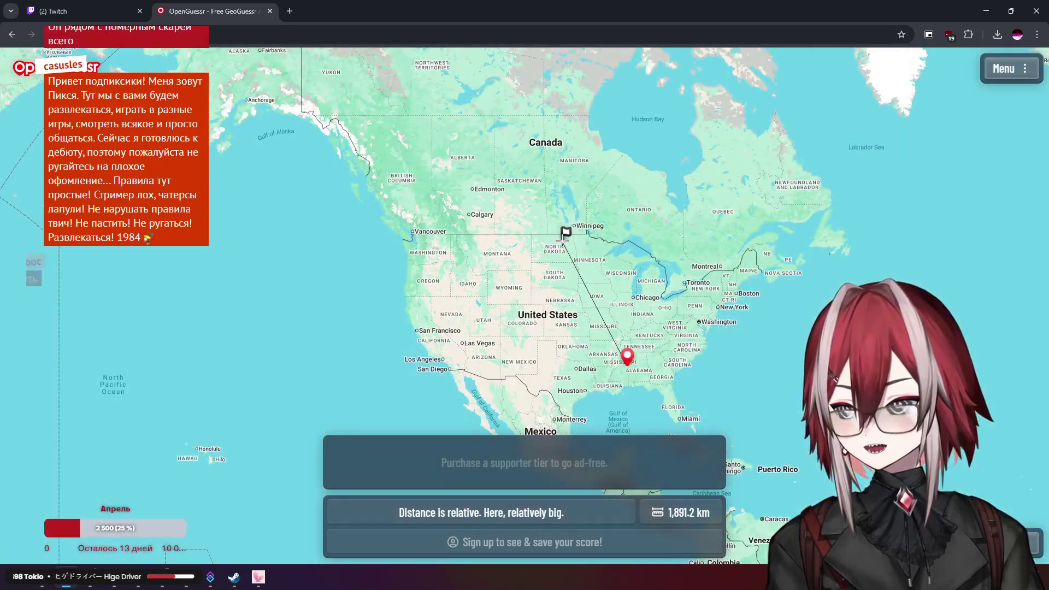
scroll(559, 247, up, 3)
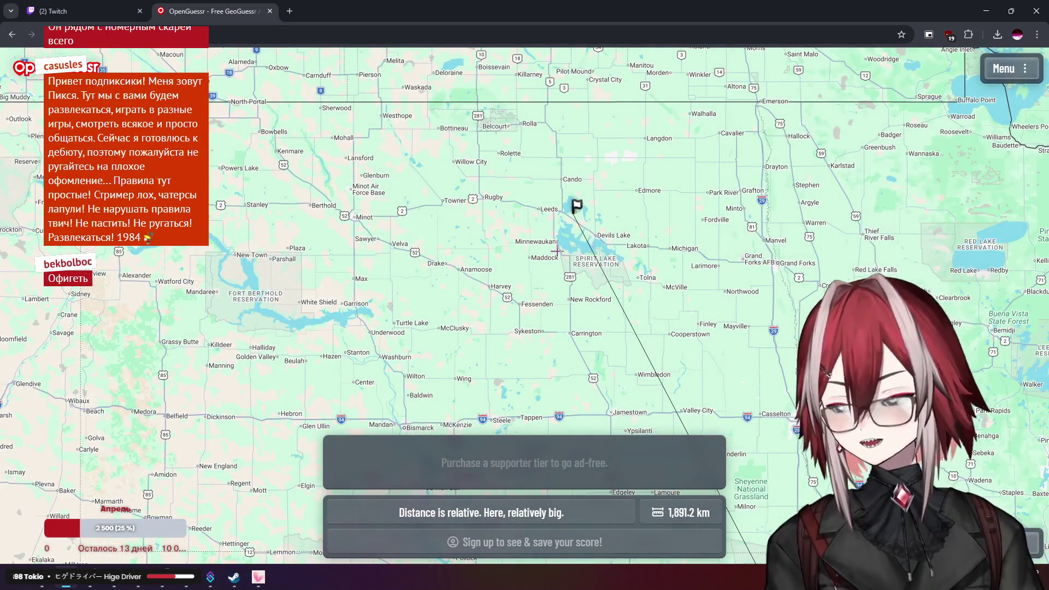
scroll(618, 283, down, 3)
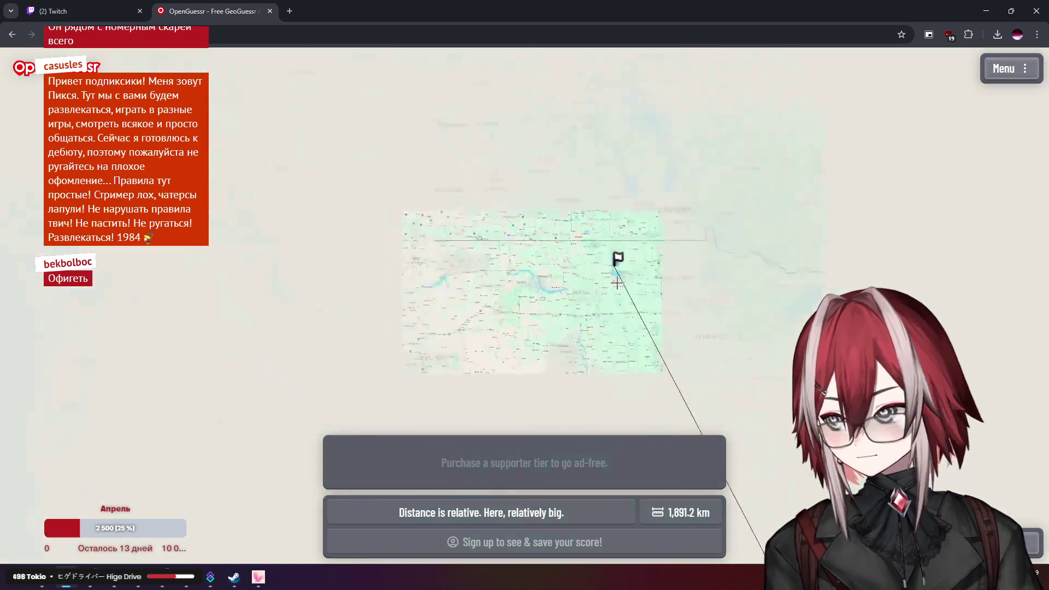
scroll(372, 206, up, 5)
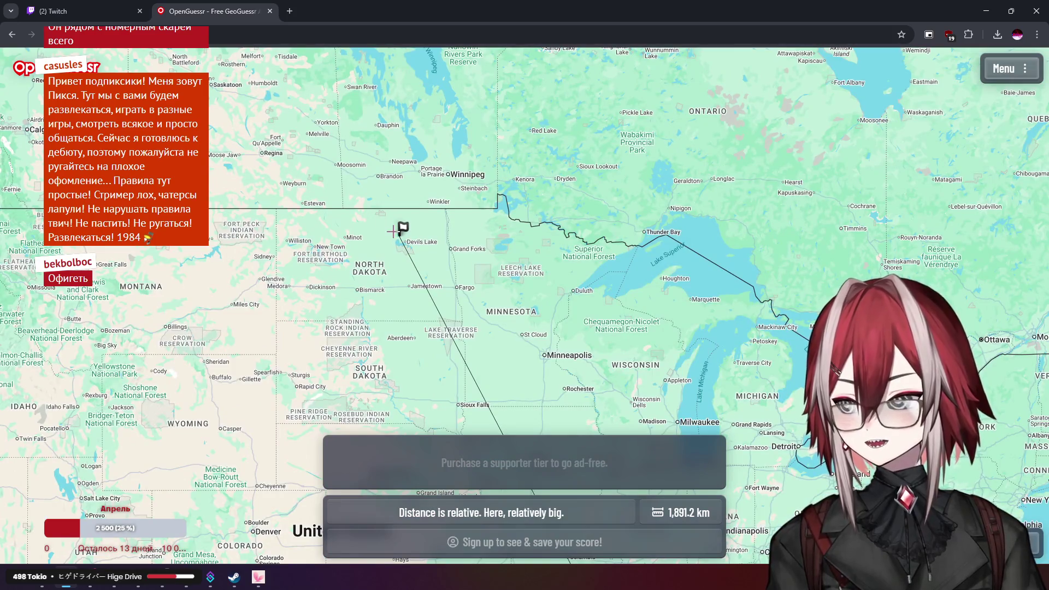
scroll(392, 231, down, 5)
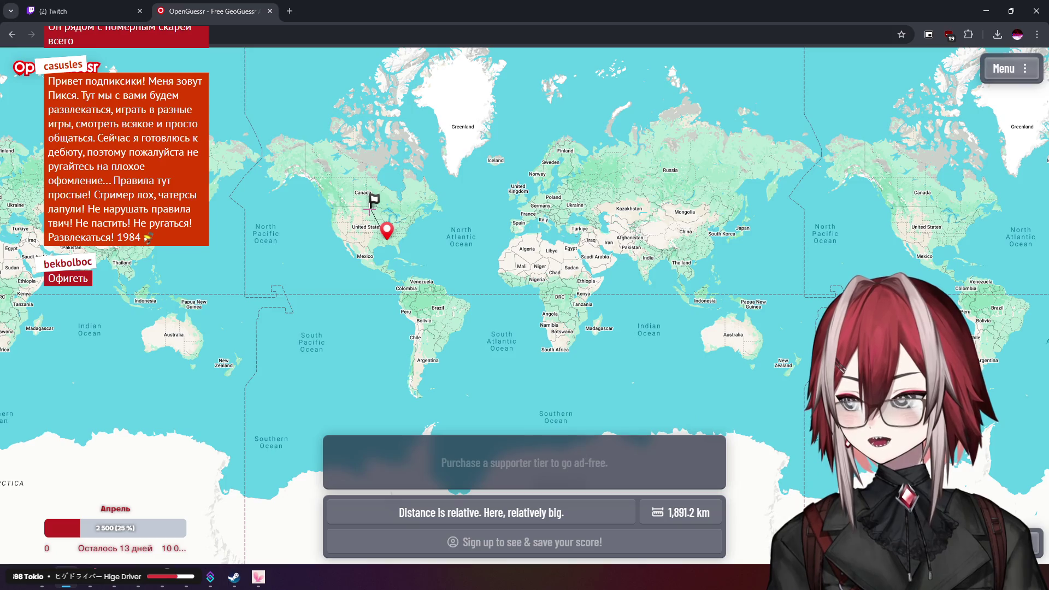
scroll(608, 207, up, 3)
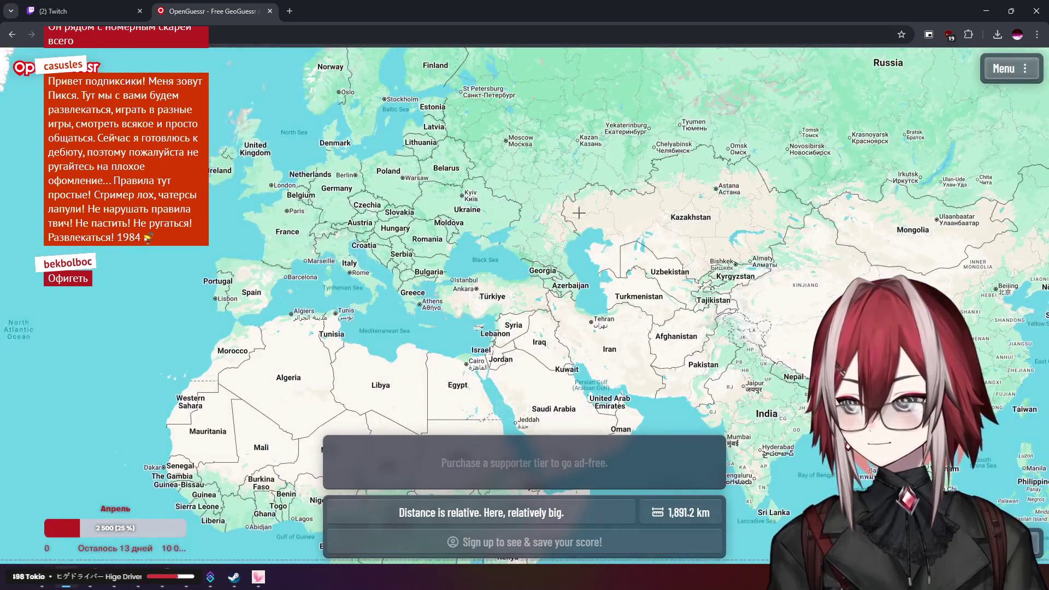
scroll(535, 173, up, 2)
scroll(535, 173, down, 3)
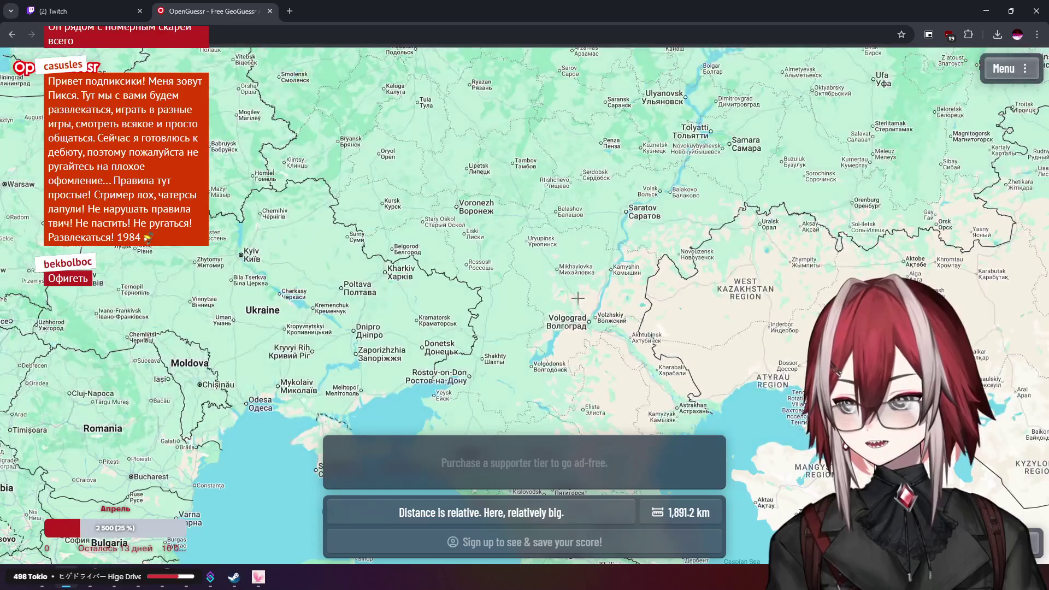
drag(164, 191, 513, 268)
scroll(382, 328, up, 4)
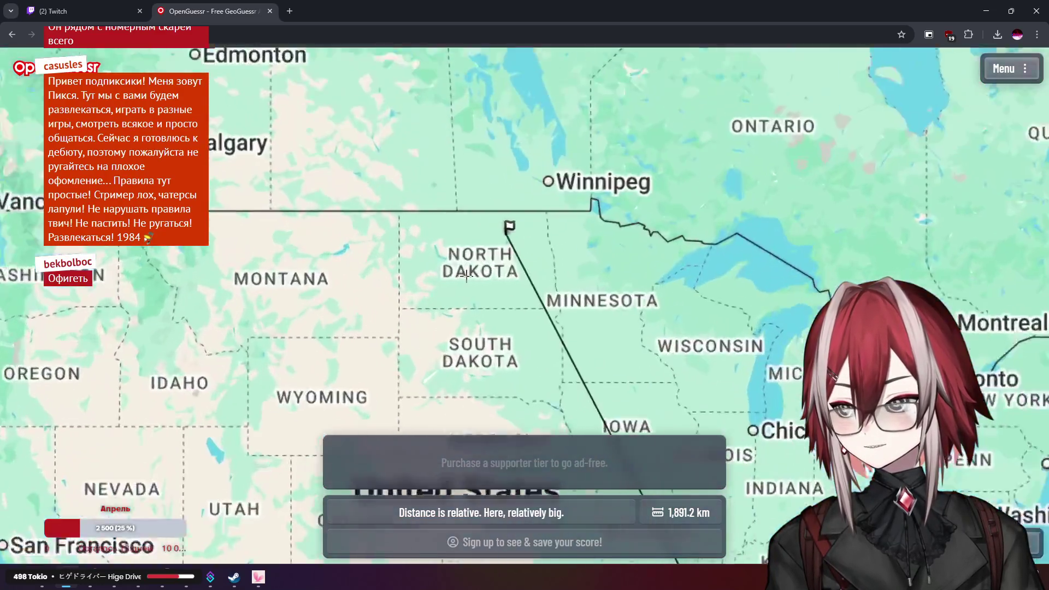
scroll(576, 206, down, 2)
scroll(576, 207, up, 3)
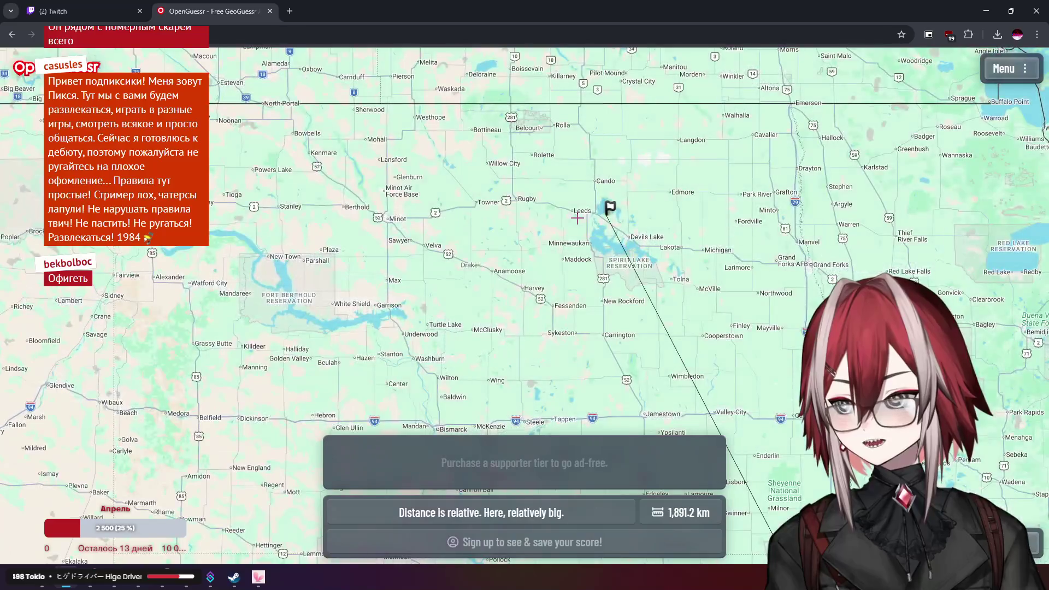
scroll(577, 218, down, 2)
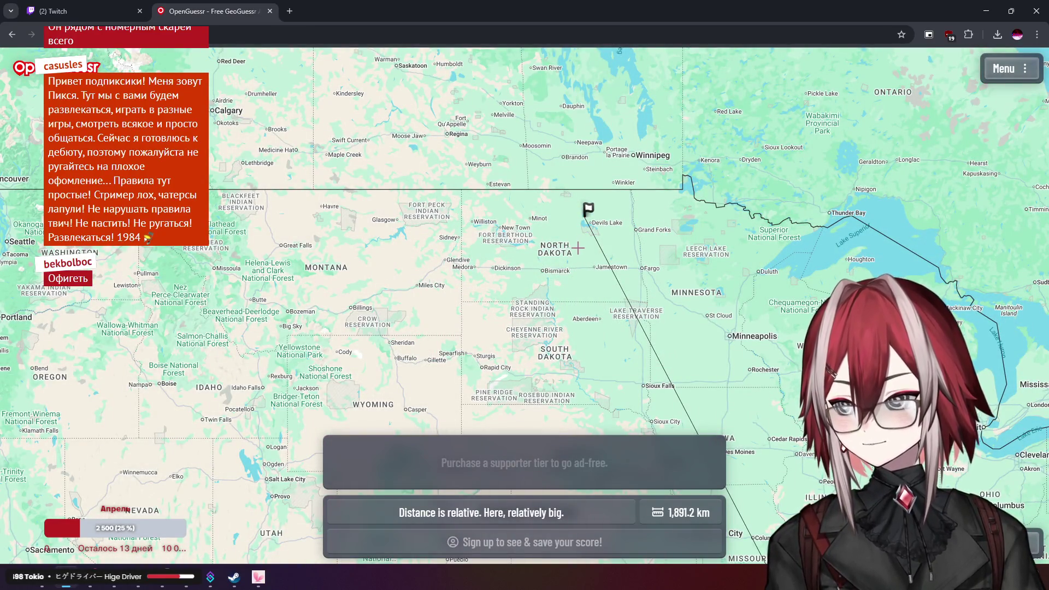
key(space)
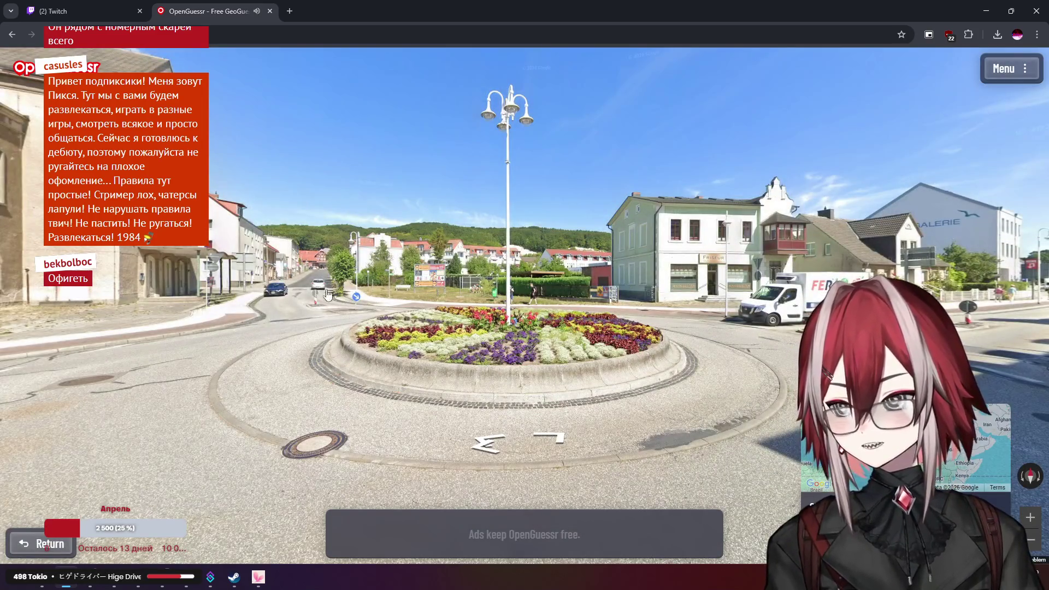
Look around the roundabout past the delivery truck toward the hotel flags
drag(557, 238, 492, 217)
scroll(582, 214, up, 4)
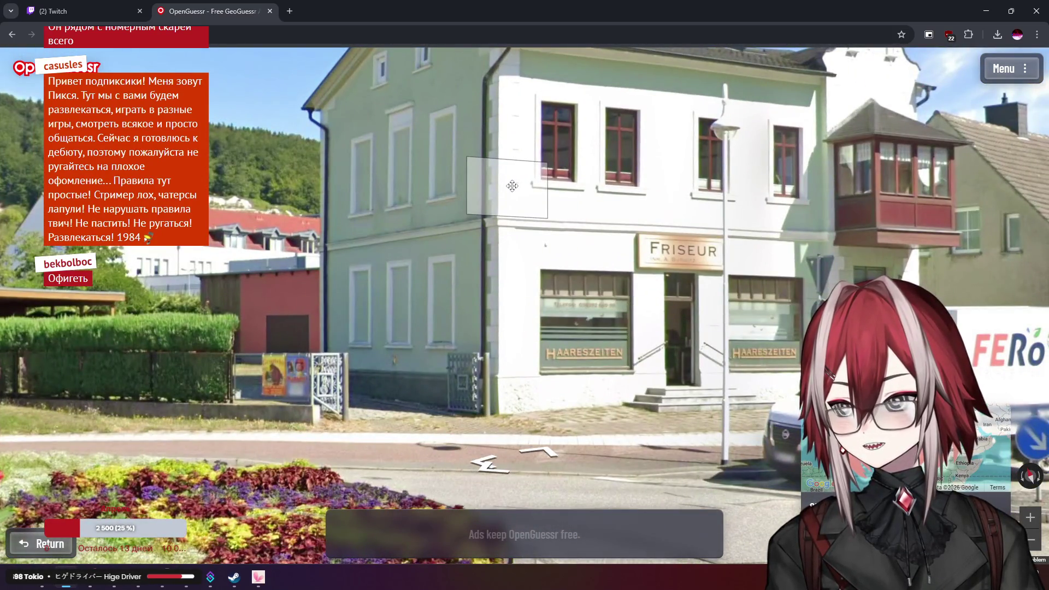
key(Right)
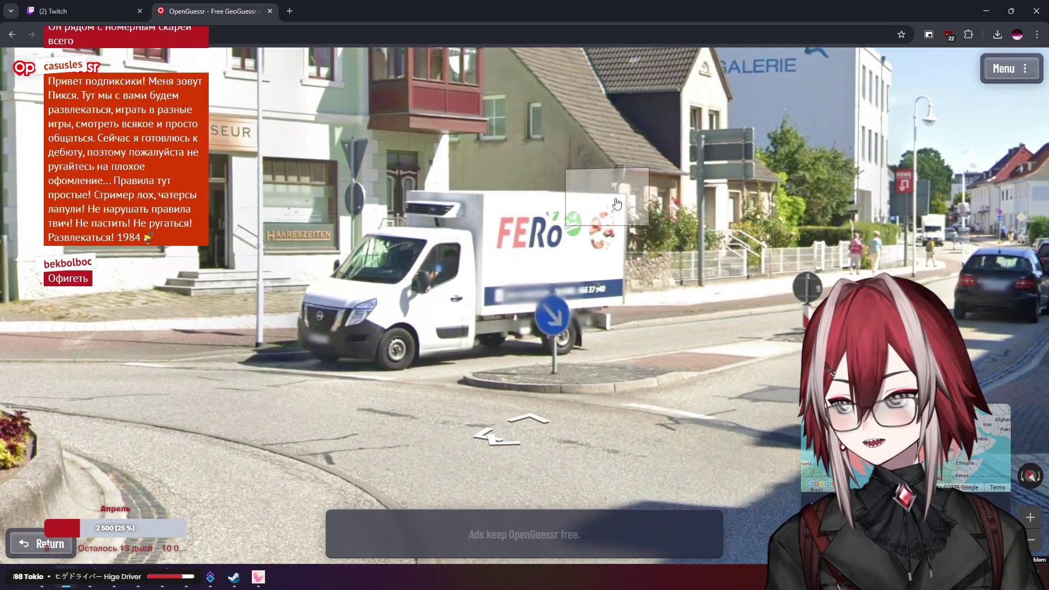
scroll(606, 175, up, 3)
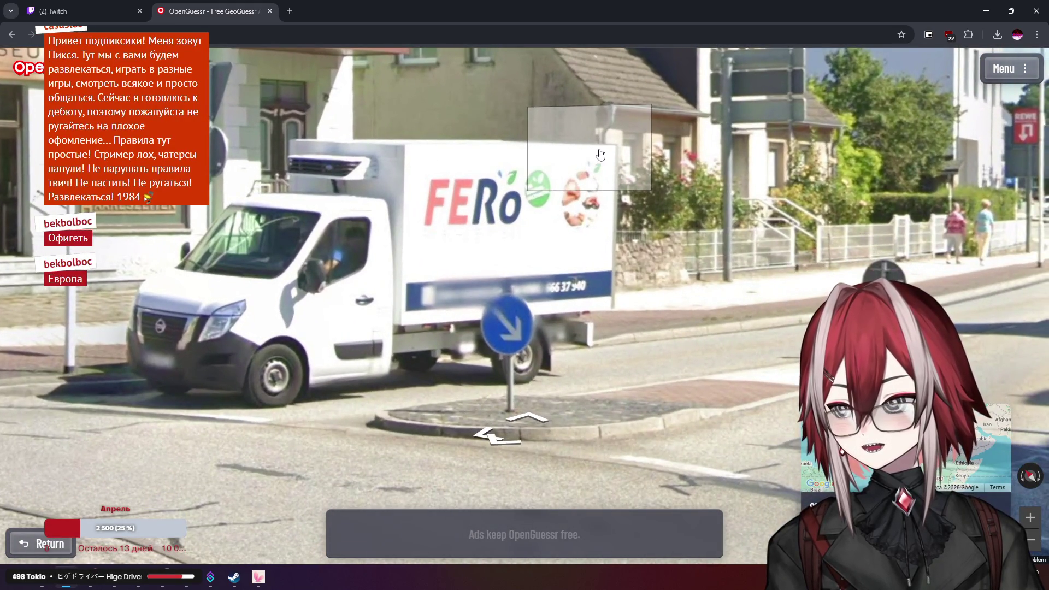
scroll(601, 155, down, 3)
key(Right)
key(Right)
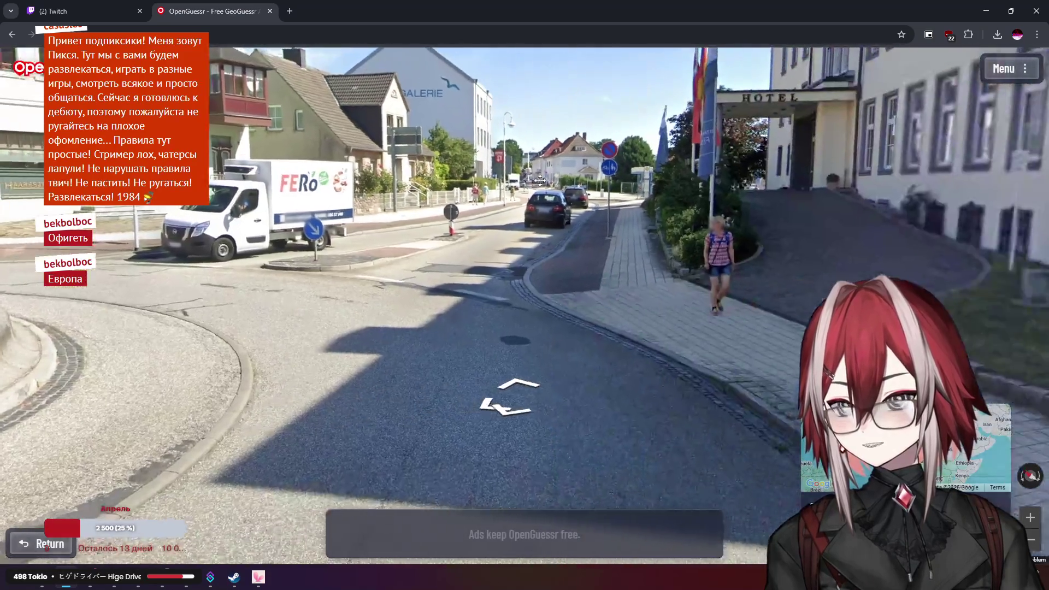
key(Right)
Tilt up to the hotel flags and zoom in to read the Gastronomie and Lübzer signs
scroll(653, 290, up, 3)
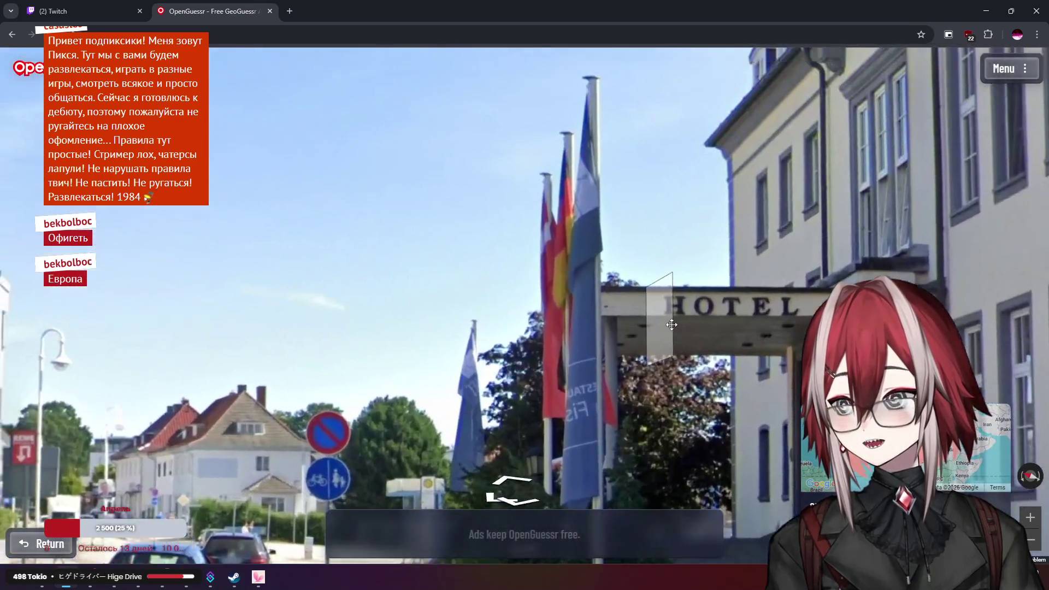
key(Up)
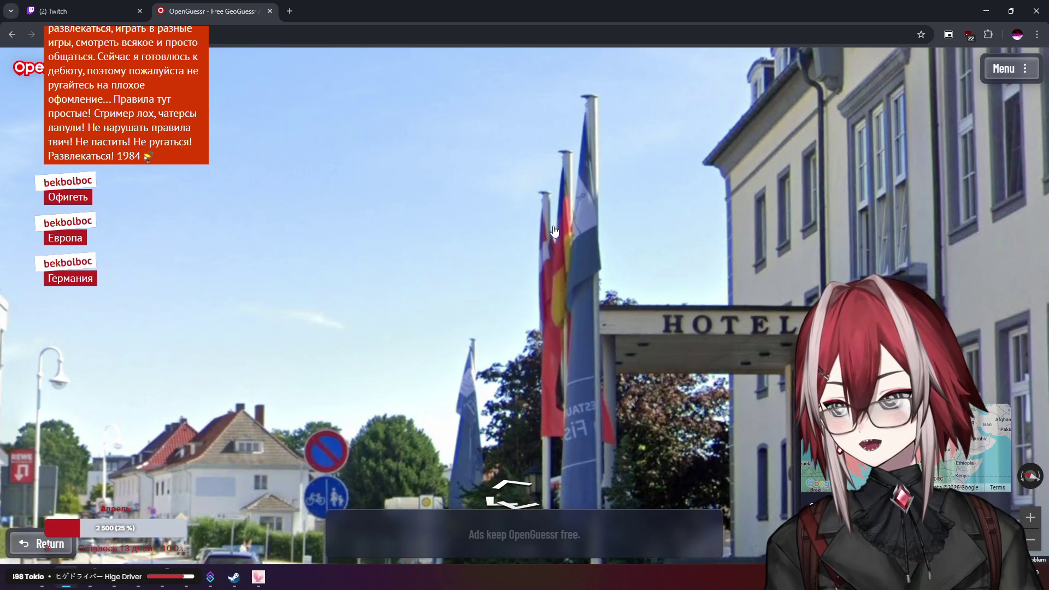
scroll(533, 241, down, 3)
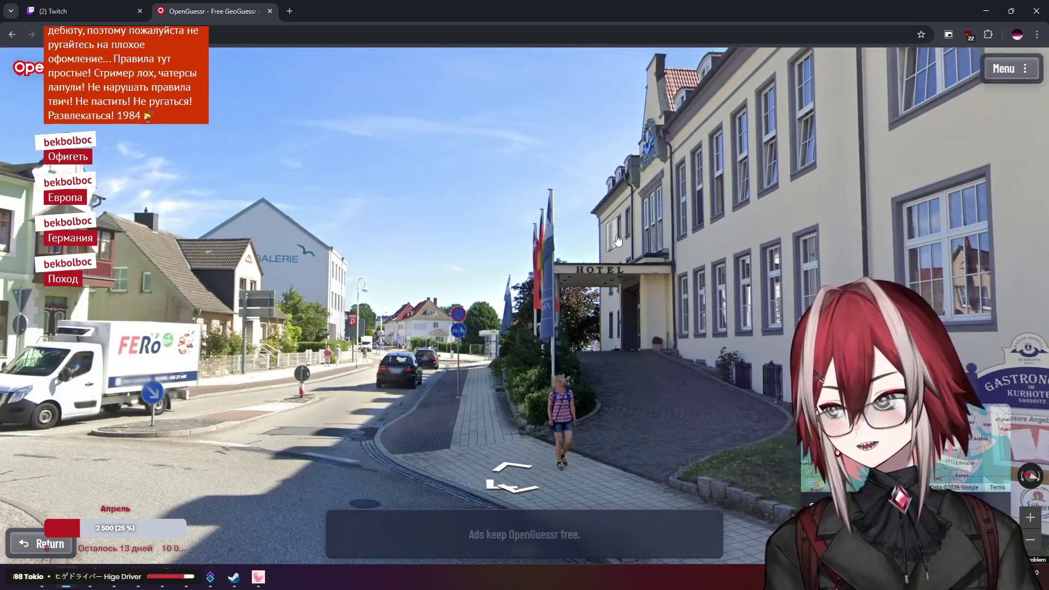
key(Right)
key(Right)
key(Right)
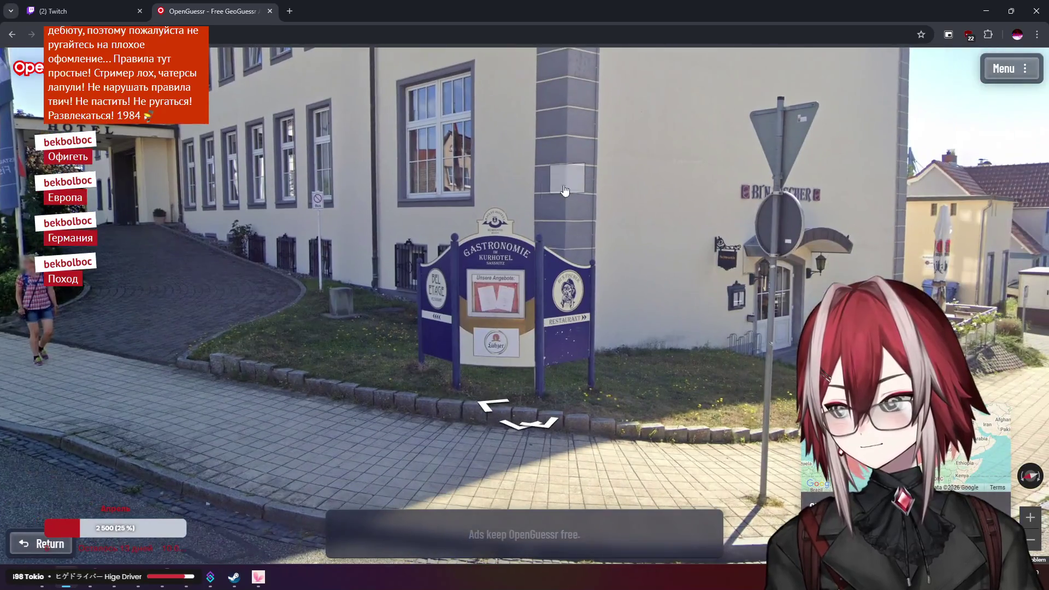
scroll(541, 217, up, 3)
drag(541, 218, 572, 131)
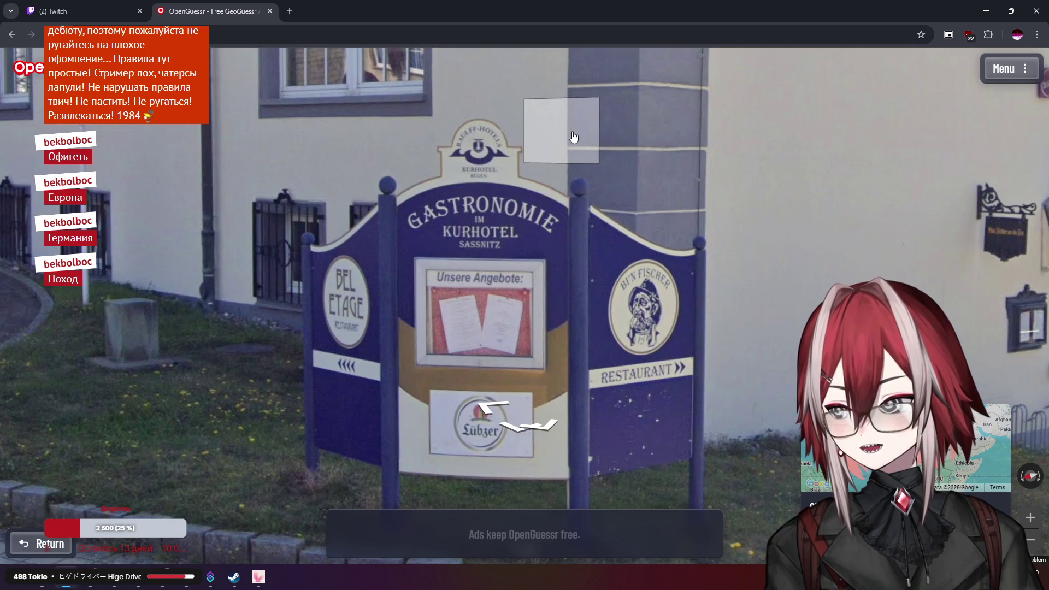
scroll(553, 136, down, 3)
scroll(569, 136, up, 3)
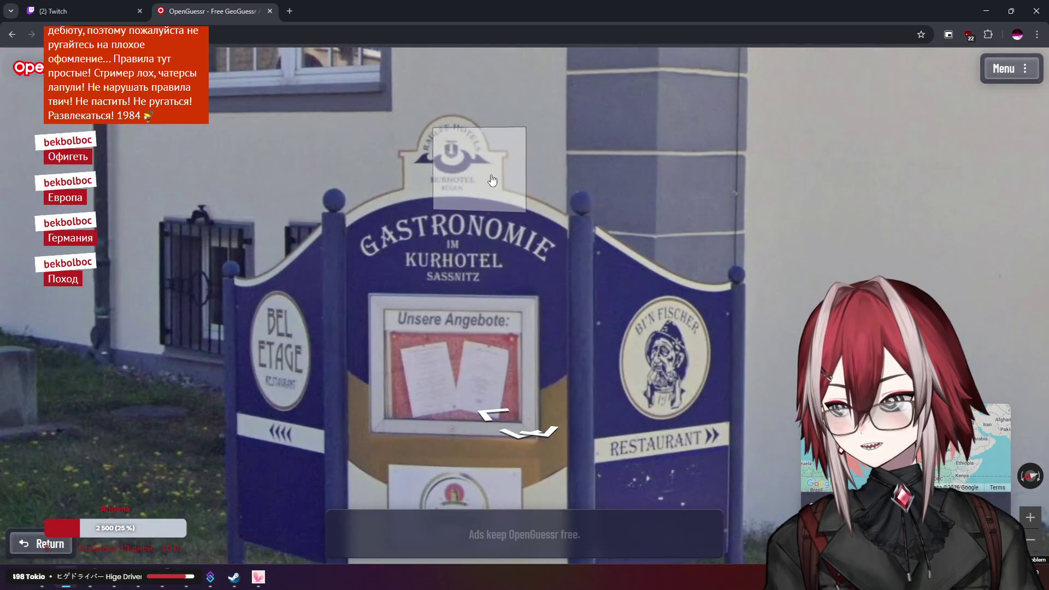
drag(680, 210, 704, 117)
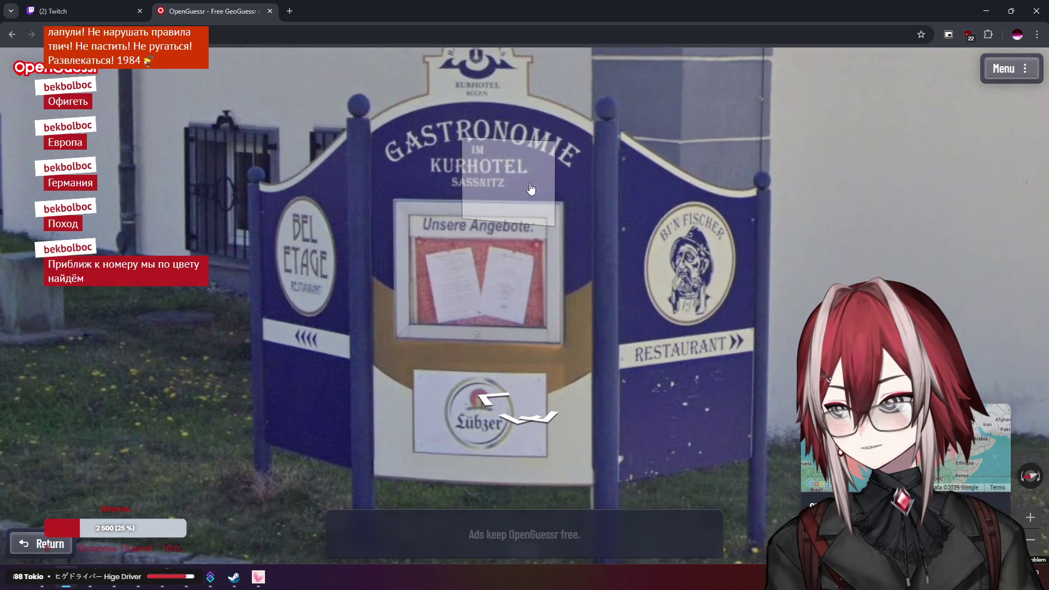
scroll(531, 189, down, 3)
Look down the street toward the sea, then face the REISEBUERO-Sassnitz shop
mouse_move(530, 189)
mouse_down()
mouse_move(382, 229)
mouse_move(567, 242)
mouse_move(402, 221)
mouse_move(350, 232)
mouse_up()
scroll(747, 225, up, 5)
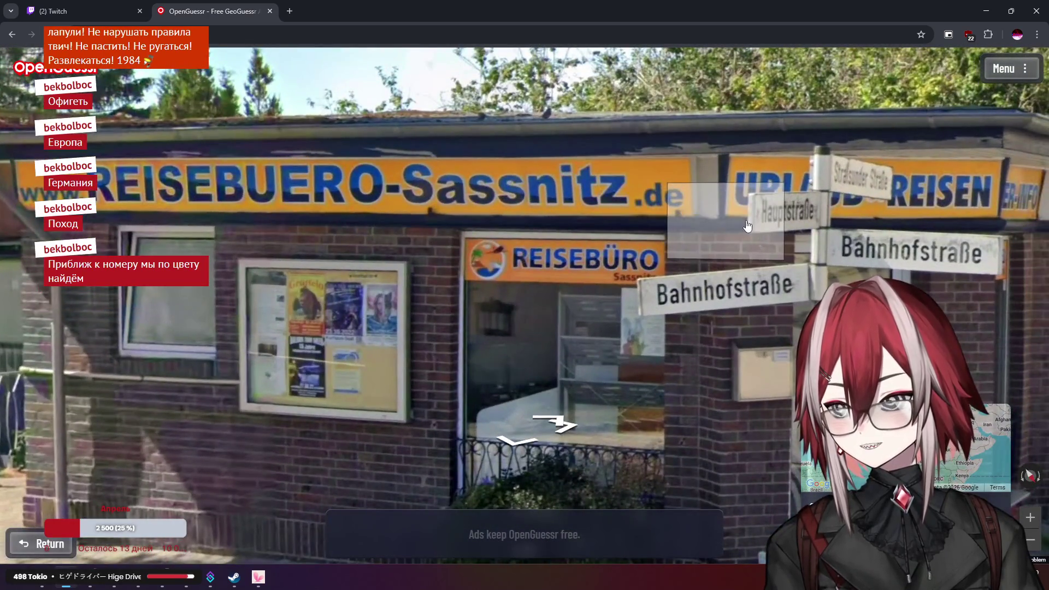
scroll(748, 226, down, 2)
scroll(748, 226, down, 3)
mouse_move(328, 228)
mouse_down()
mouse_move(643, 228)
mouse_move(494, 220)
mouse_move(234, 265)
mouse_up()
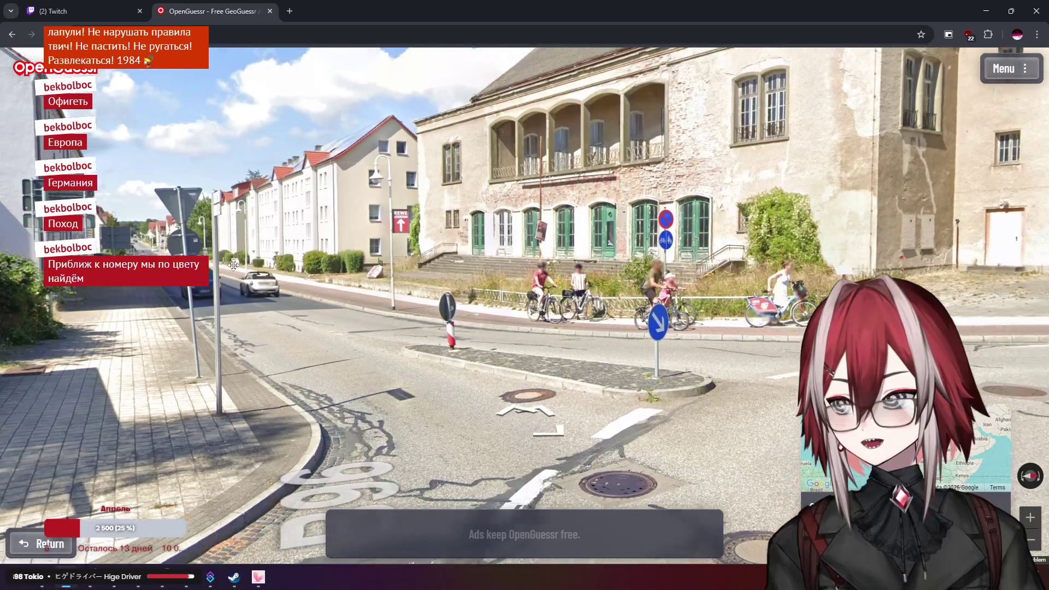
drag(228, 213, 497, 224)
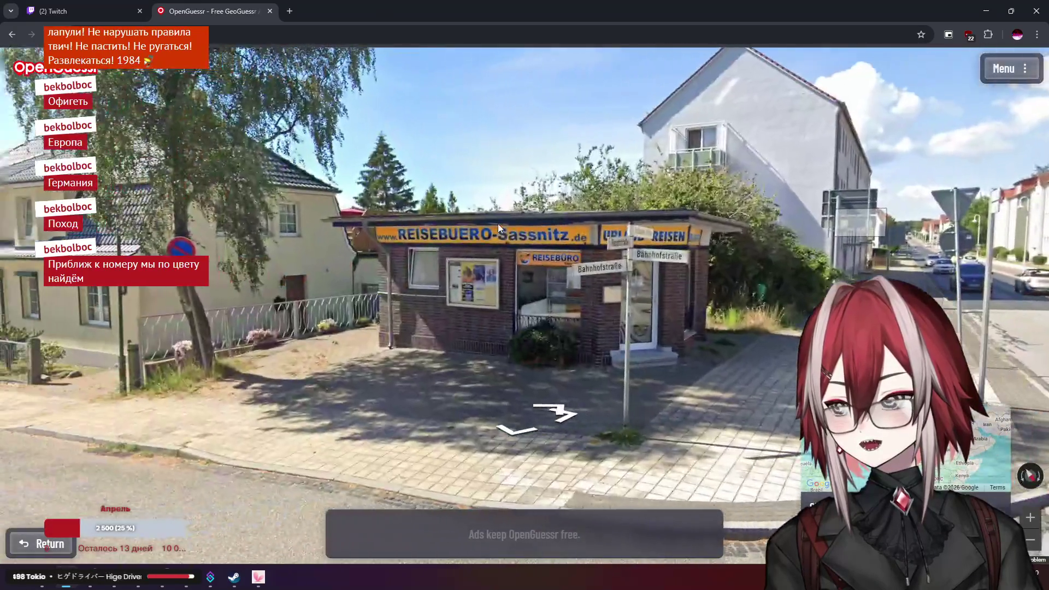
scroll(497, 224, up, 3)
Expand the guess map and pan the Baltic coast from Flensburg to Lübeck and Fehmarn
mouse_move(745, 295)
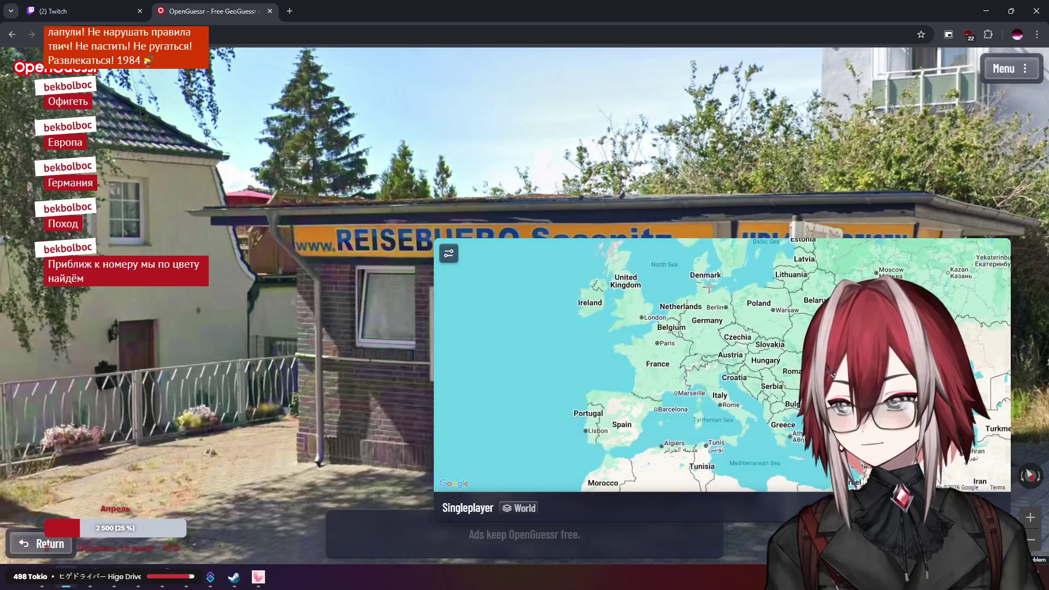
scroll(690, 300, up, 2)
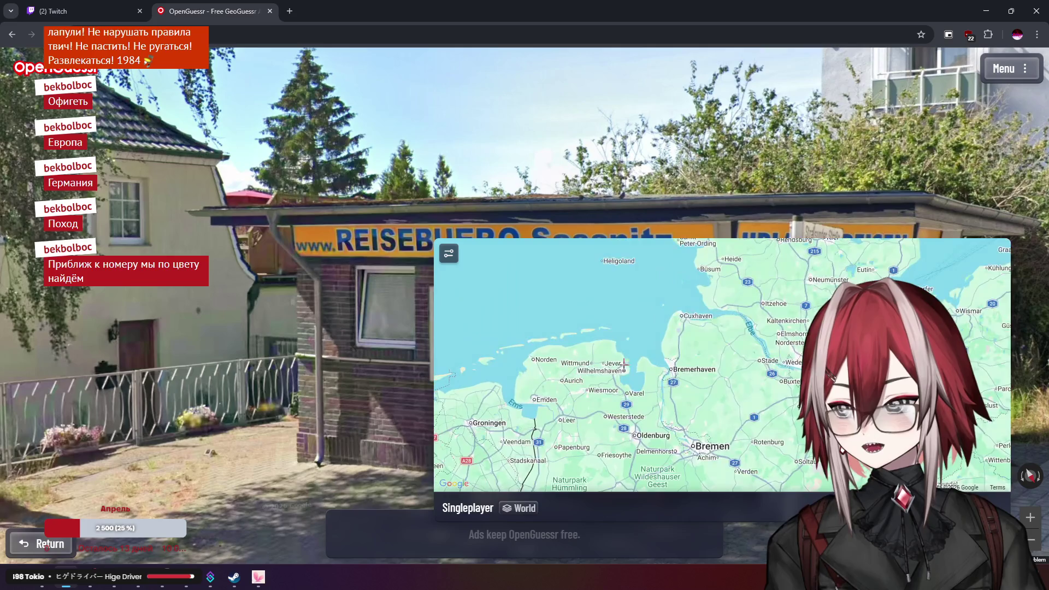
drag(654, 387, 607, 438)
drag(789, 323, 664, 299)
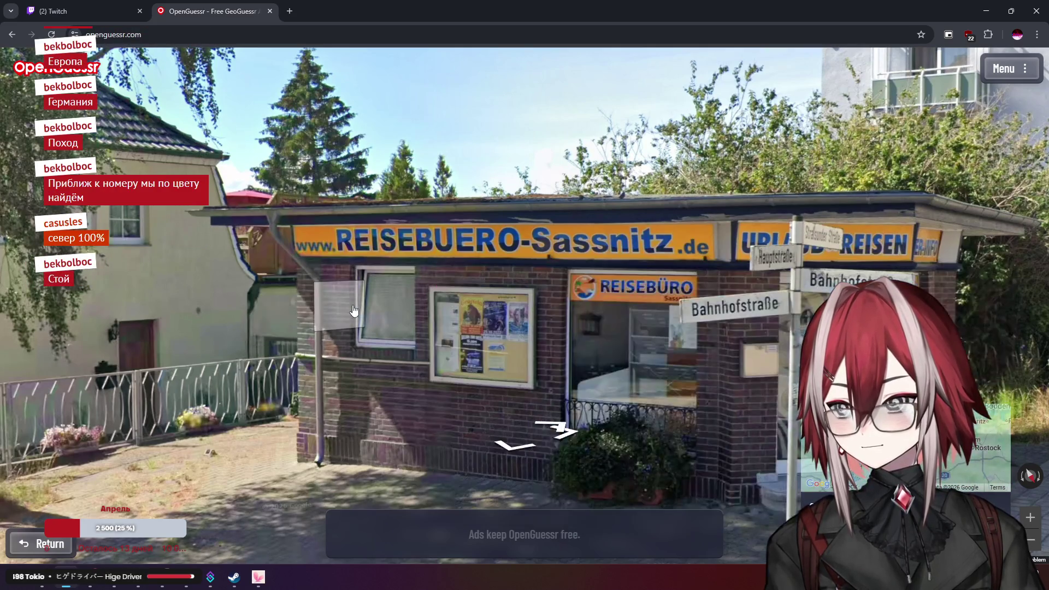
Move forward past the Kurhotel sign and hotel entrance to the flowered roundabout
click(353, 310)
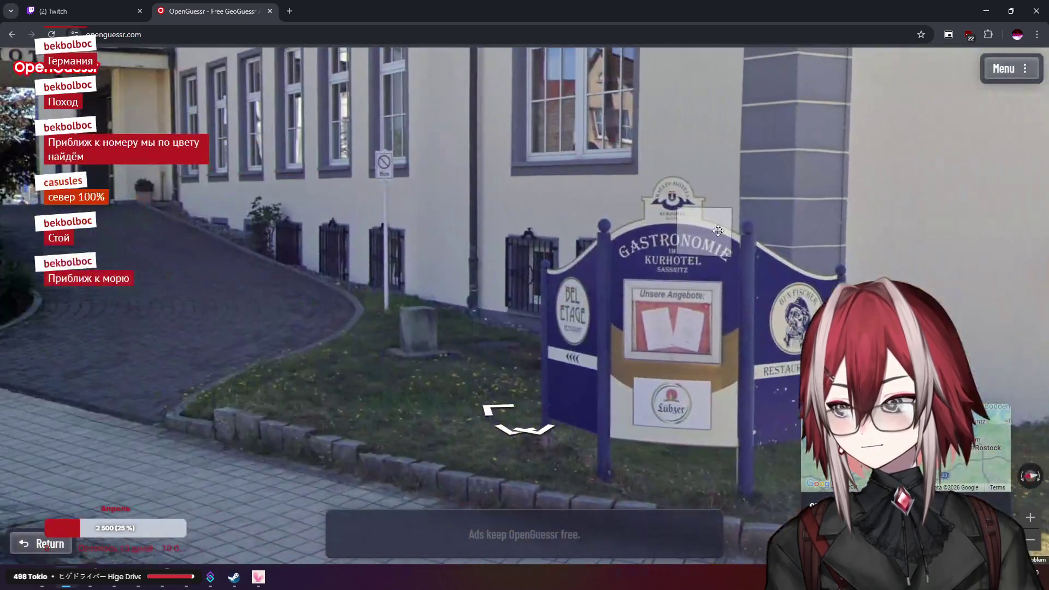
click(669, 222)
mouse_move(734, 332)
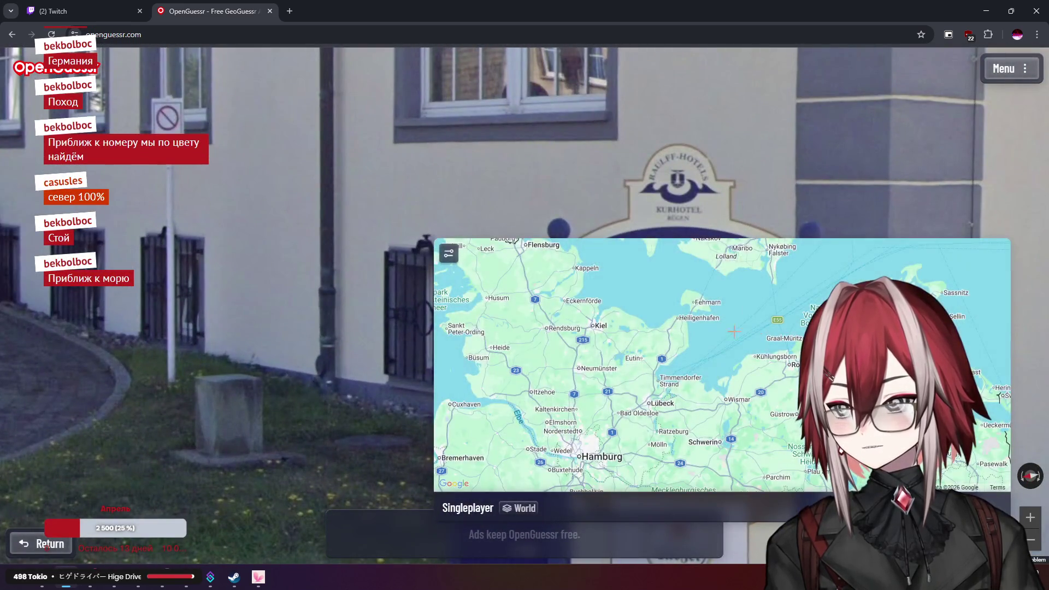
scroll(719, 341, up, 2)
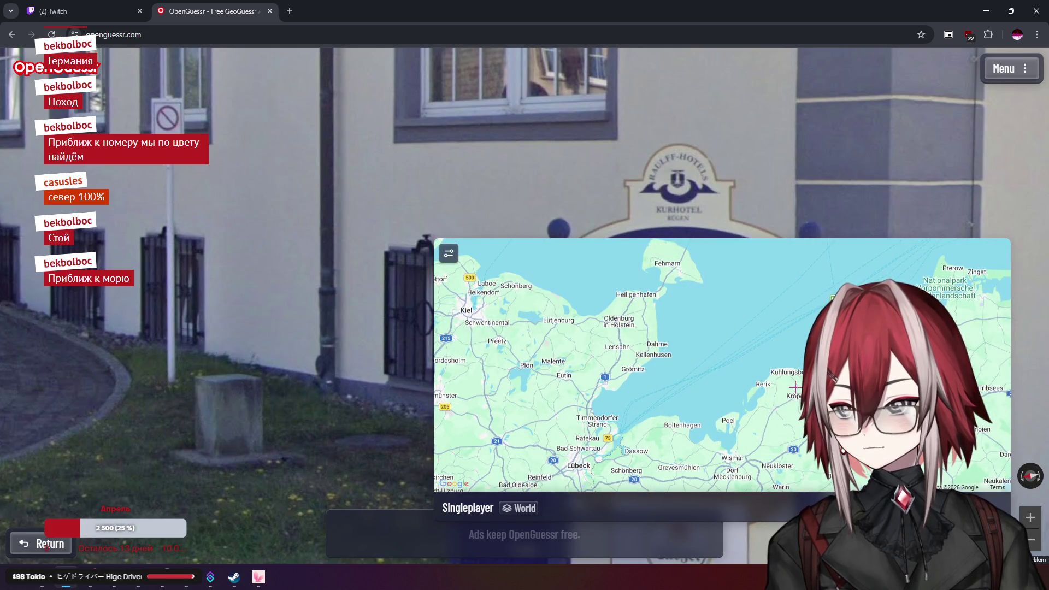
mouse_move(559, 417)
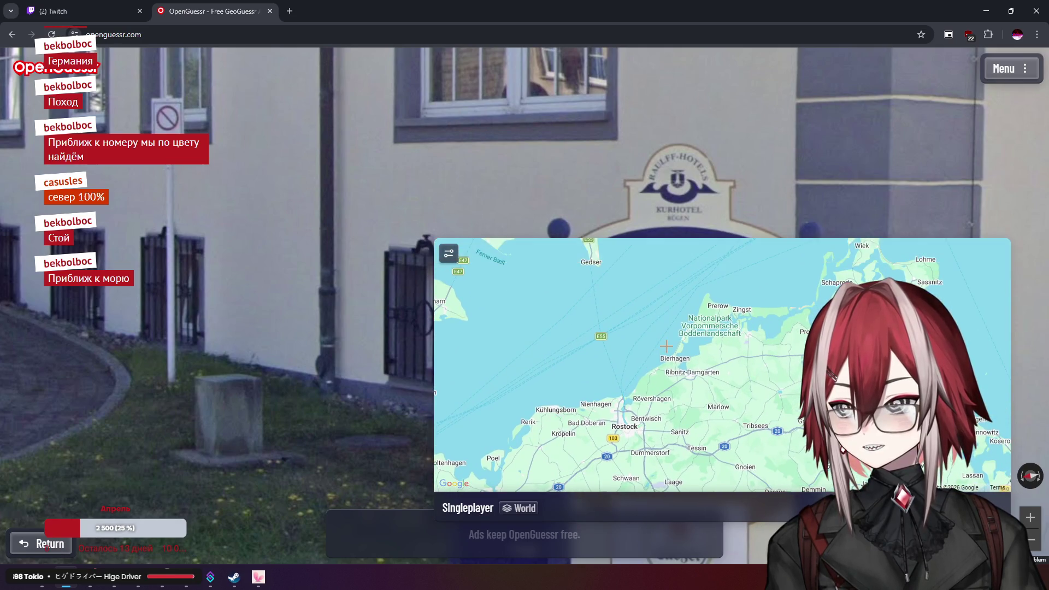
scroll(636, 315, down, 2)
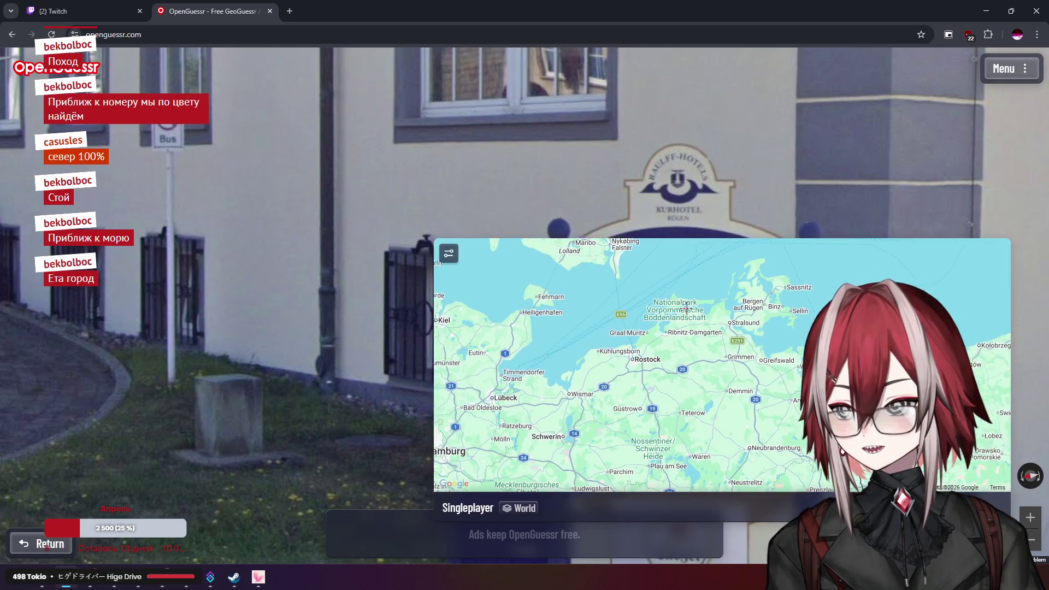
click(241, 227)
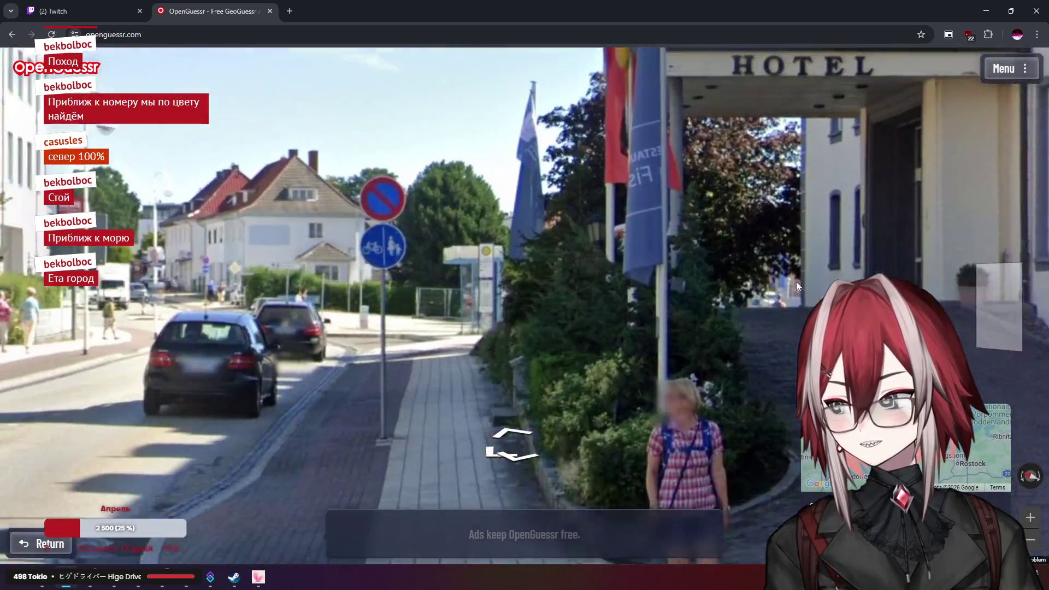
click(703, 274)
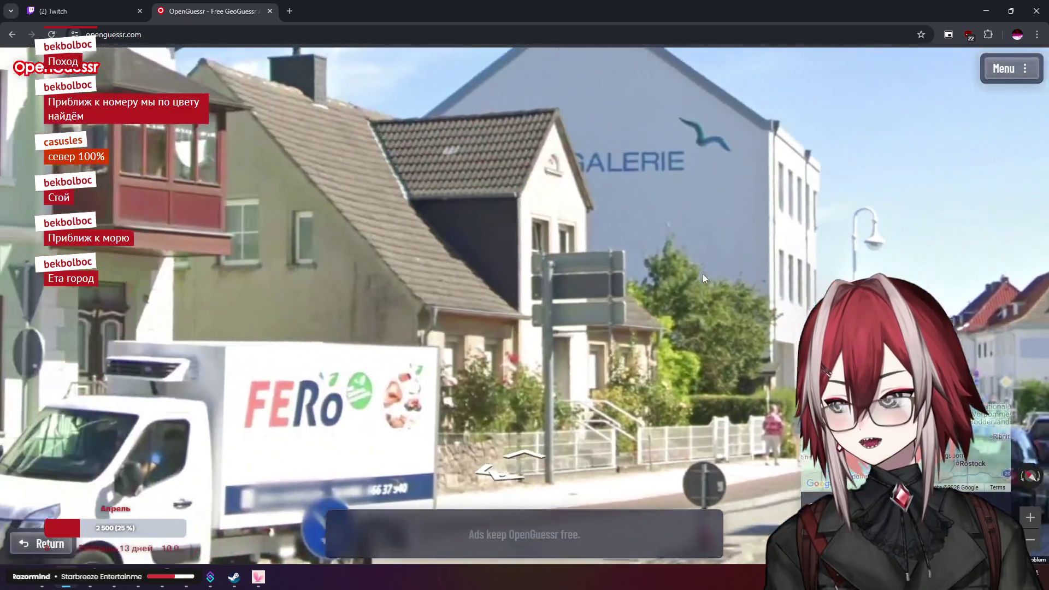
Move around the roundabout to a spot facing the Kurhotel and its Gastronomie sign
drag(703, 274, 844, 222)
click(688, 256)
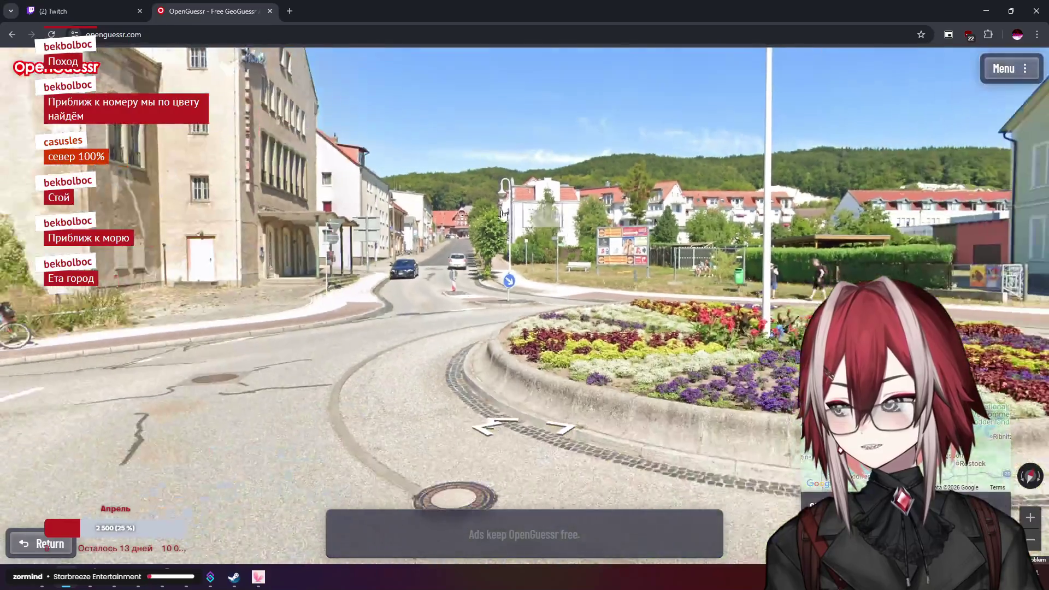
mouse_move(415, 258)
mouse_down()
mouse_move(730, 259)
mouse_move(284, 257)
mouse_up()
click(600, 218)
drag(631, 234, 476, 236)
Pan and zoom the guess map to the North Sea coast around Heide and Husum
mouse_move(676, 350)
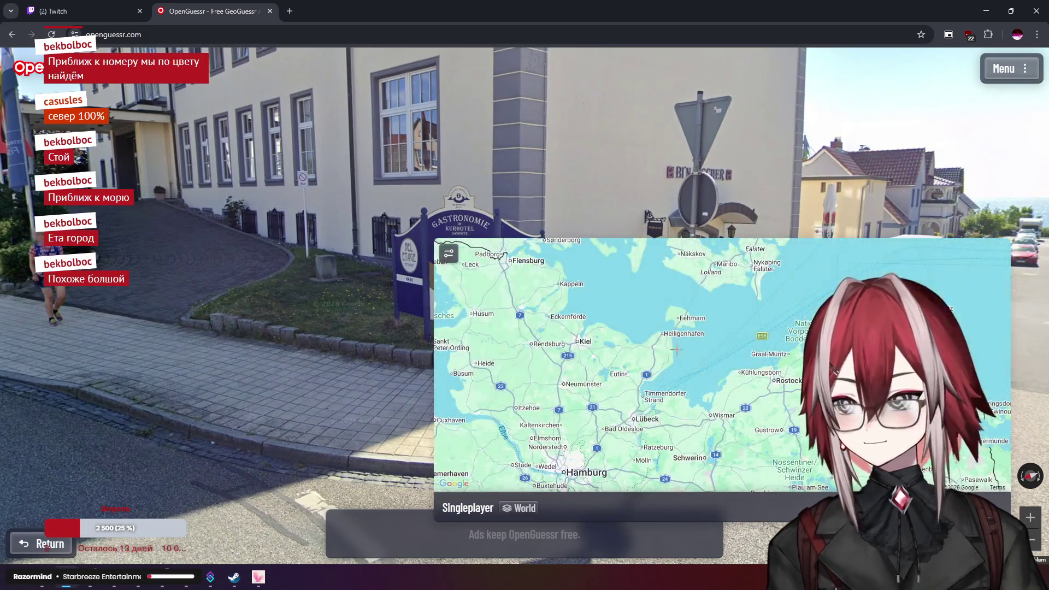
mouse_move(608, 342)
mouse_down()
mouse_move(784, 285)
mouse_move(765, 355)
mouse_move(779, 438)
mouse_move(790, 444)
mouse_up()
scroll(757, 299, up, 3)
mouse_move(510, 460)
mouse_down()
mouse_move(634, 395)
mouse_move(612, 371)
mouse_move(604, 287)
mouse_up()
Step forward along the road and turn past the Sassnitz shop and roundabout back to the hotel facade
click(334, 340)
drag(406, 277, 324, 303)
key(Right)
key(Right)
key(Right)
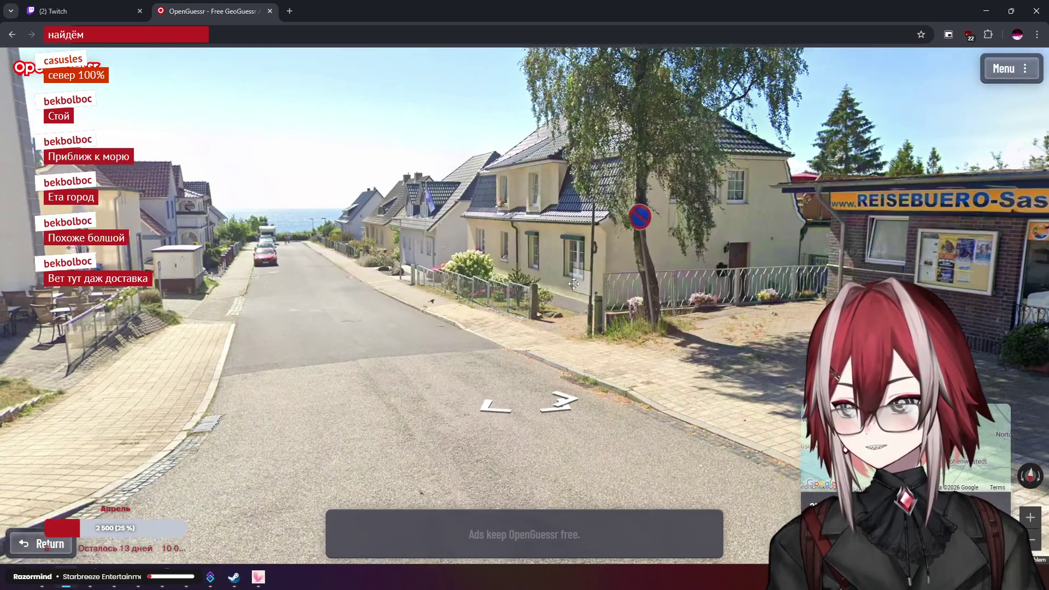
scroll(730, 236, up, 5)
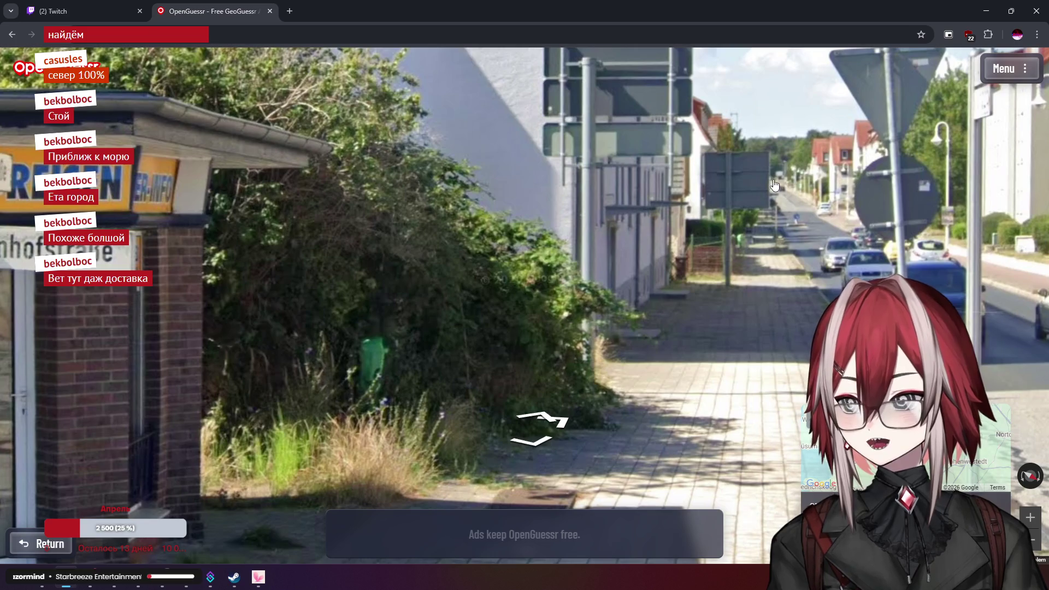
scroll(804, 189, down, 5)
key(Right)
key(Right)
key(Right)
scroll(526, 229, up, 3)
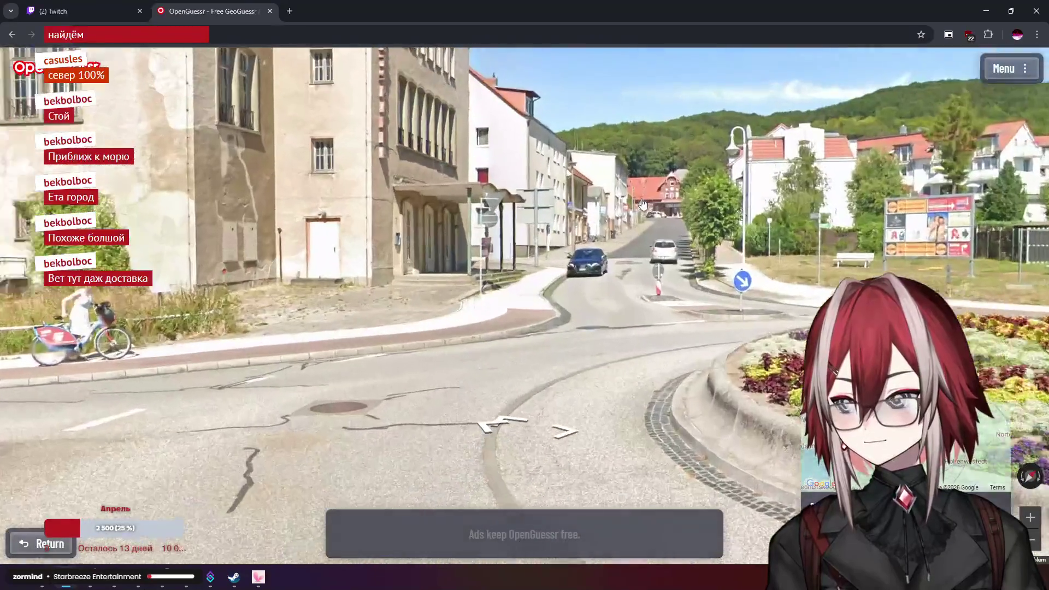
scroll(526, 230, down, 3)
key(Right)
key(Right)
key(Right)
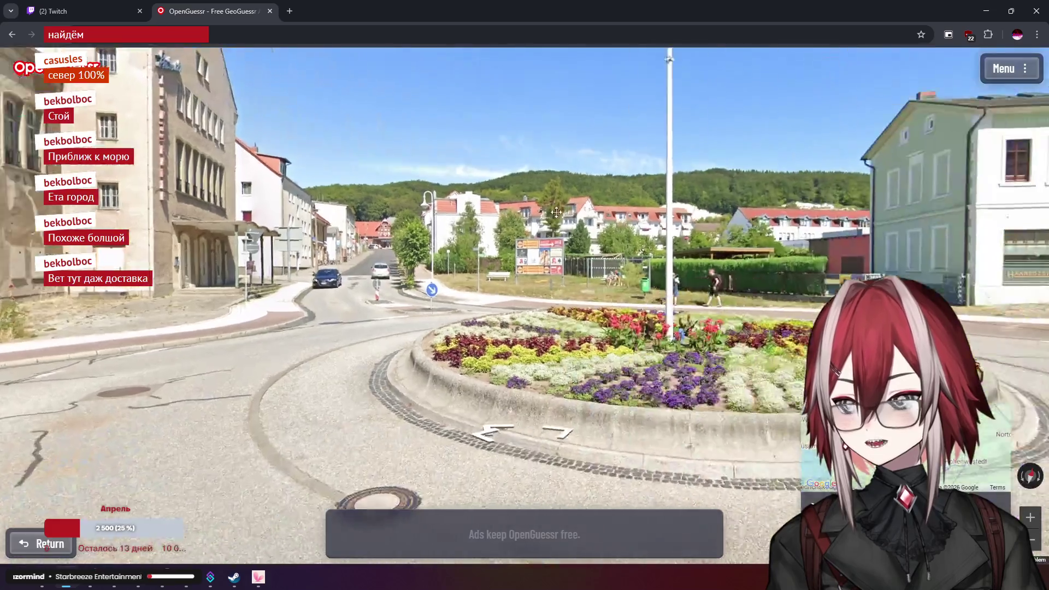
key(Right)
key(Right)
key(Right)
Zoom the guess map out and pan it so Bremen comes into view
mouse_move(587, 322)
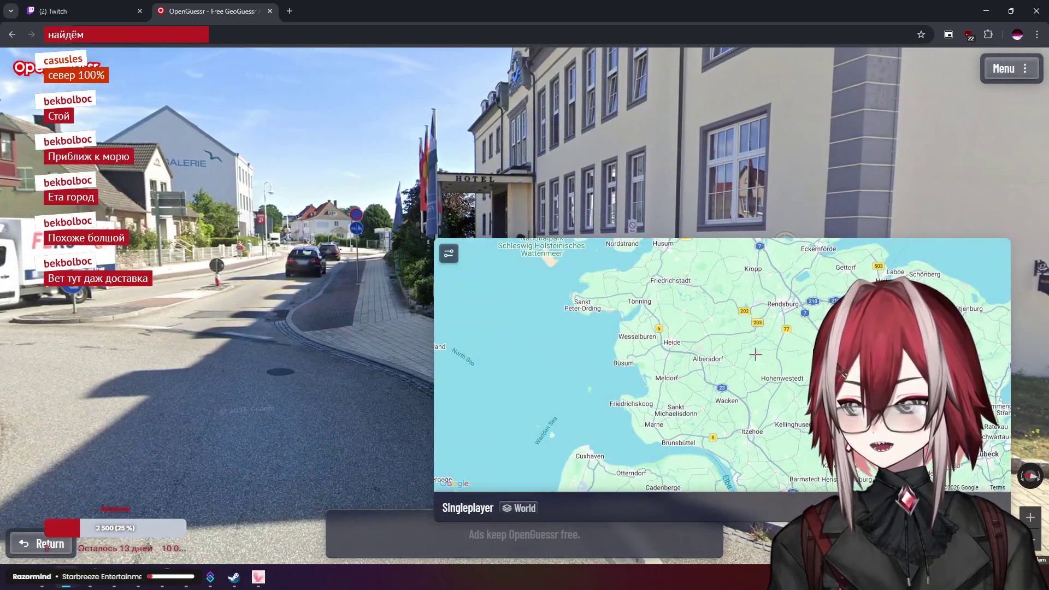
scroll(640, 329, down, 2)
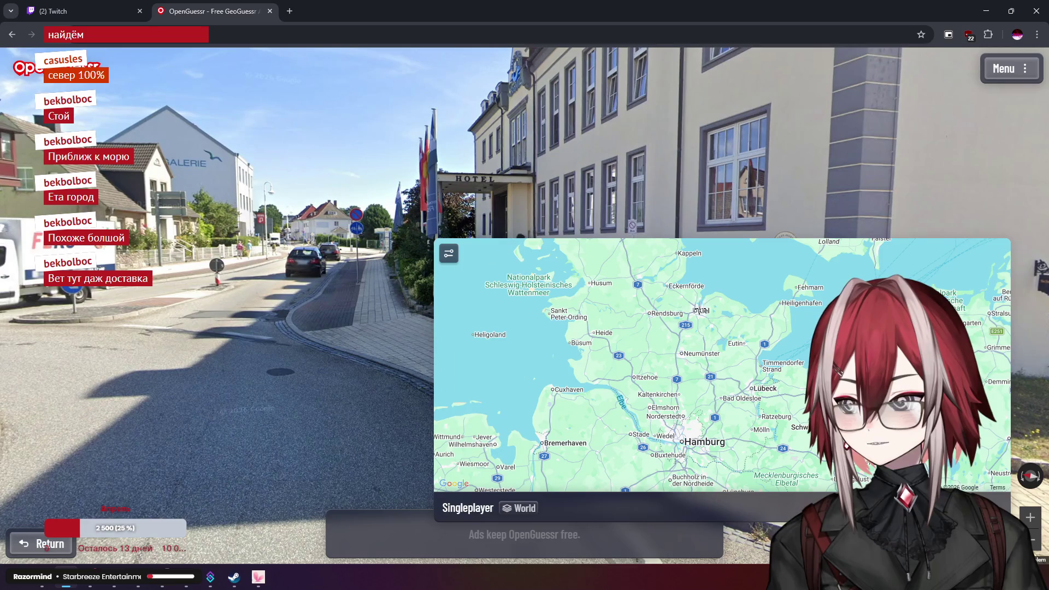
drag(745, 336, 833, 275)
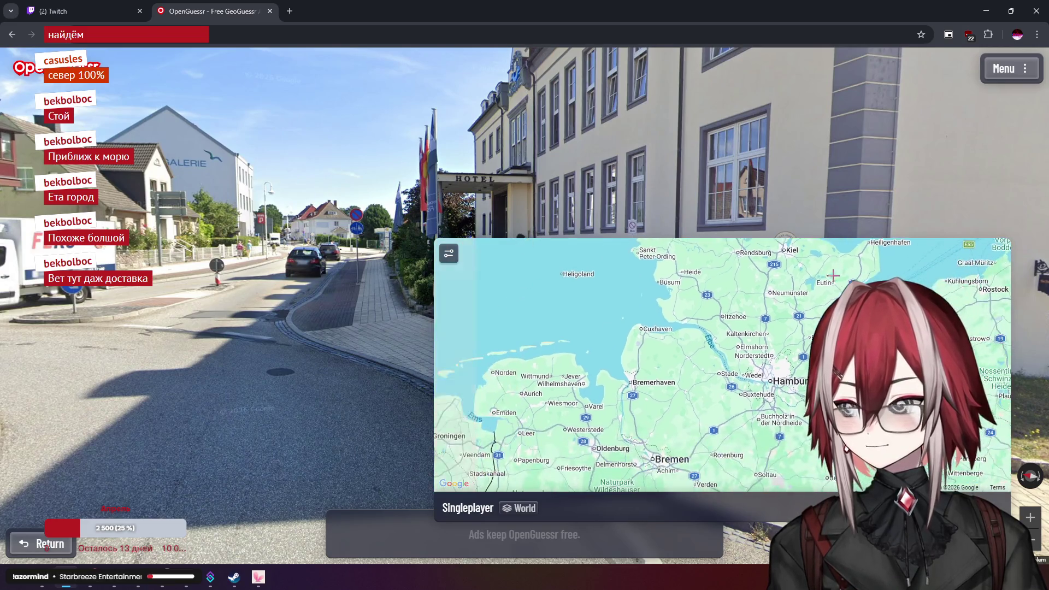
Walk along the street beside the Kurhotel and face the road sloping down to the sea
click(171, 236)
drag(479, 189, 307, 241)
click(284, 251)
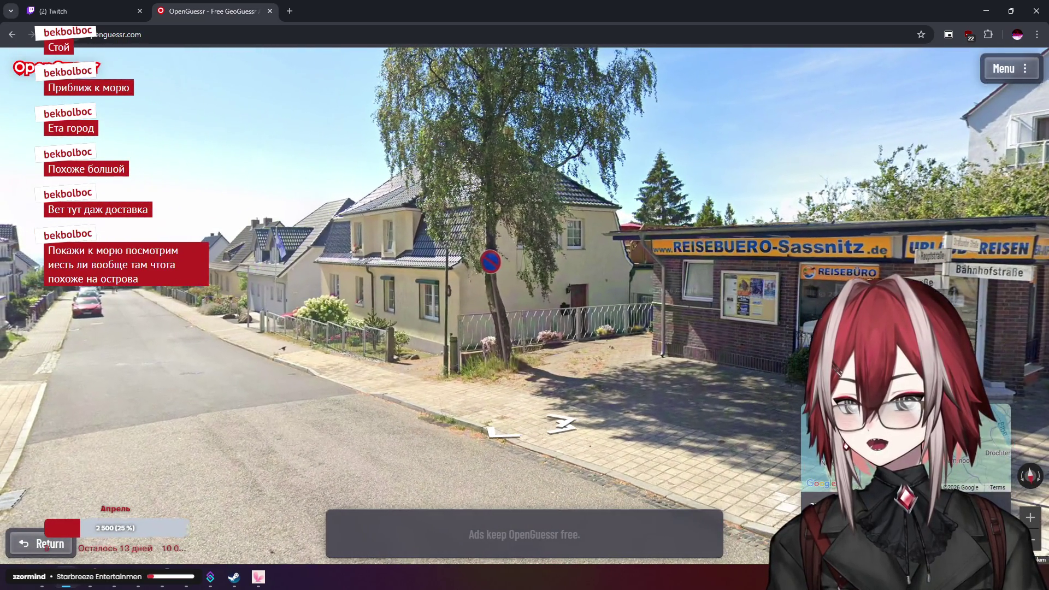
drag(283, 257, 586, 262)
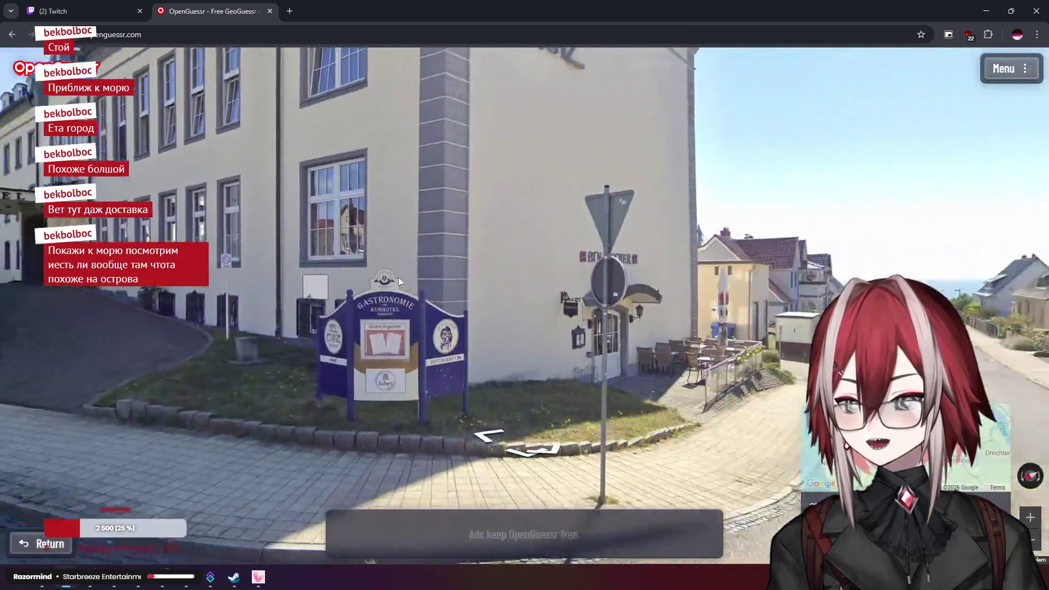
drag(874, 263, 509, 259)
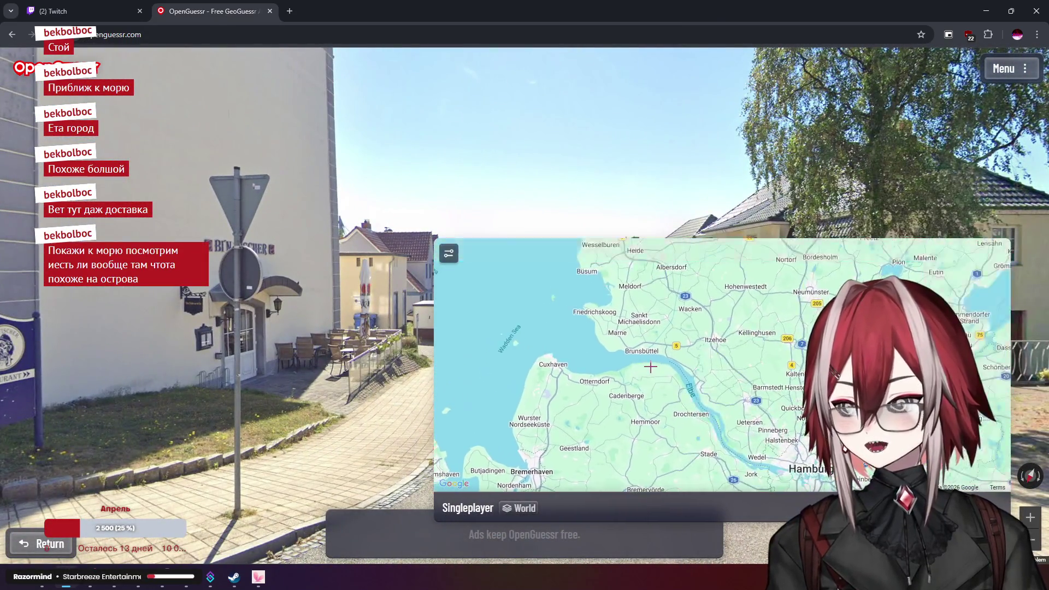
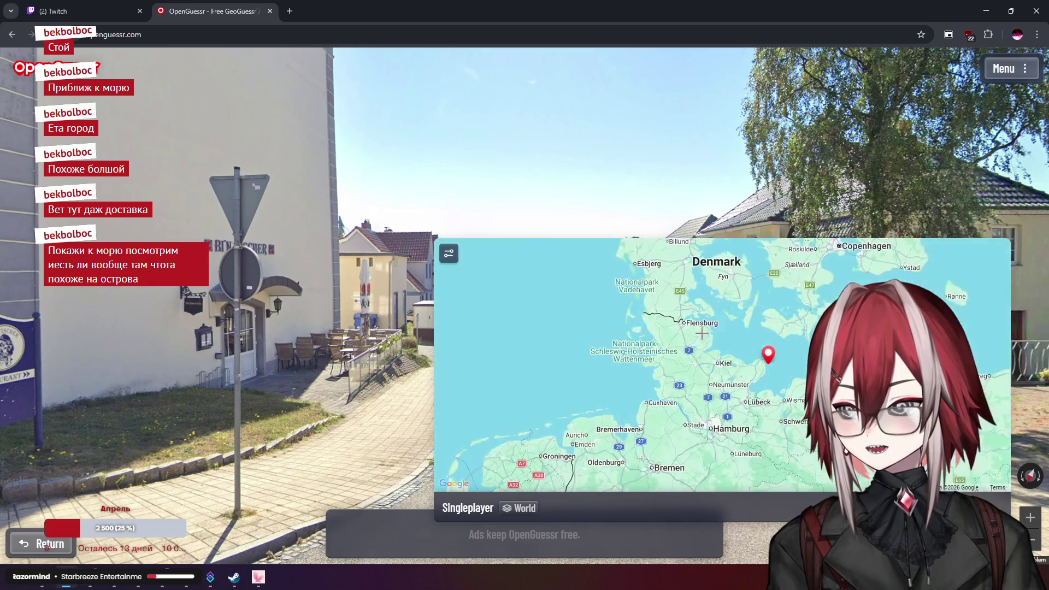
Turn toward the Reisebüro shop and zoom in and out on the Sassnitz street
mouse_move(445, 185)
mouse_down()
mouse_move(494, 143)
mouse_move(606, 179)
mouse_up()
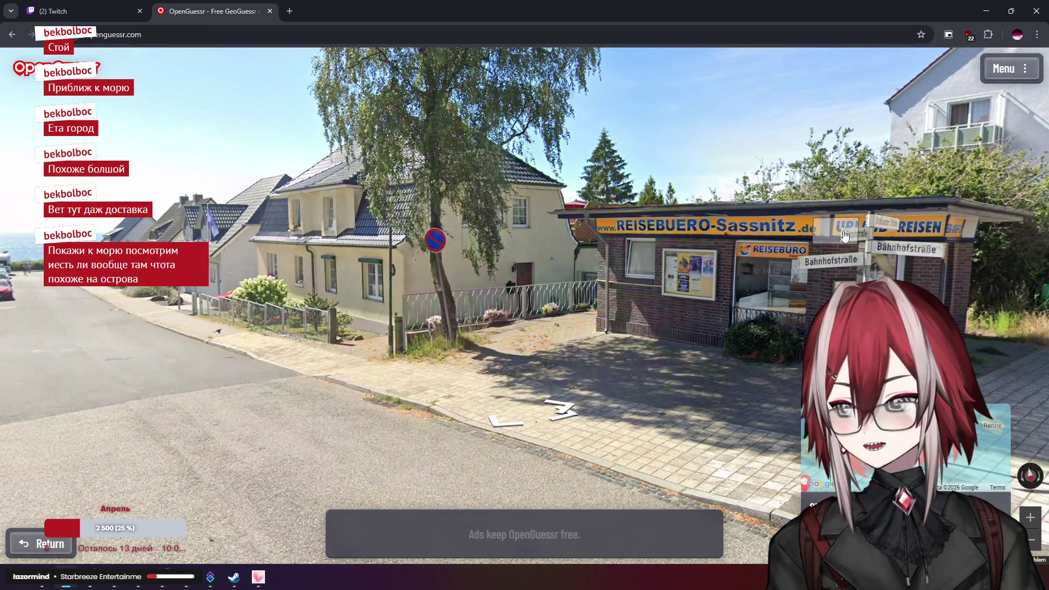
scroll(844, 236, up, 2)
scroll(819, 232, down, 3)
mouse_move(752, 362)
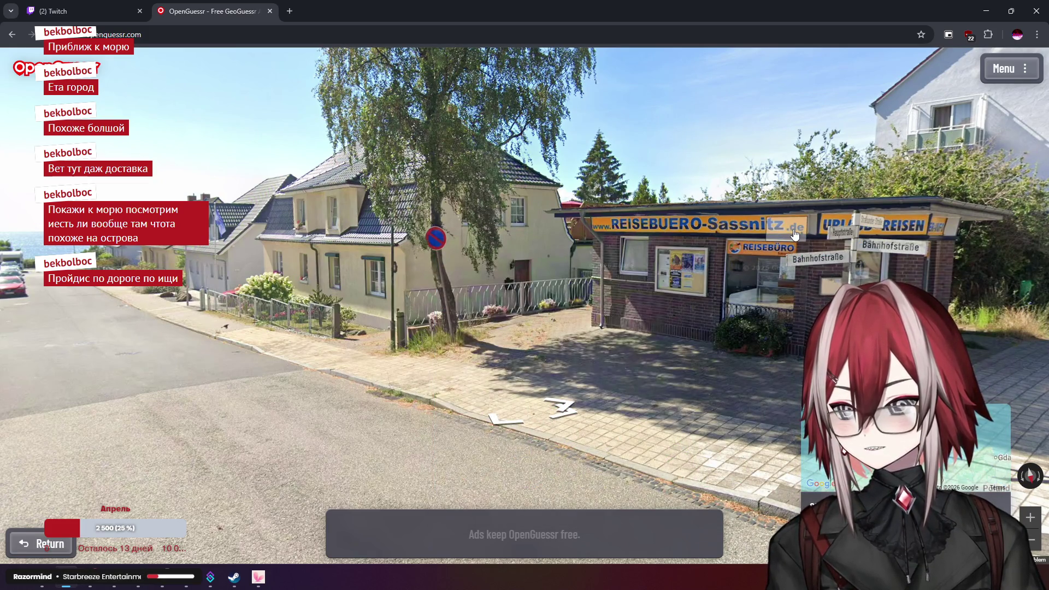
mouse_move(705, 421)
scroll(705, 420, up, 5)
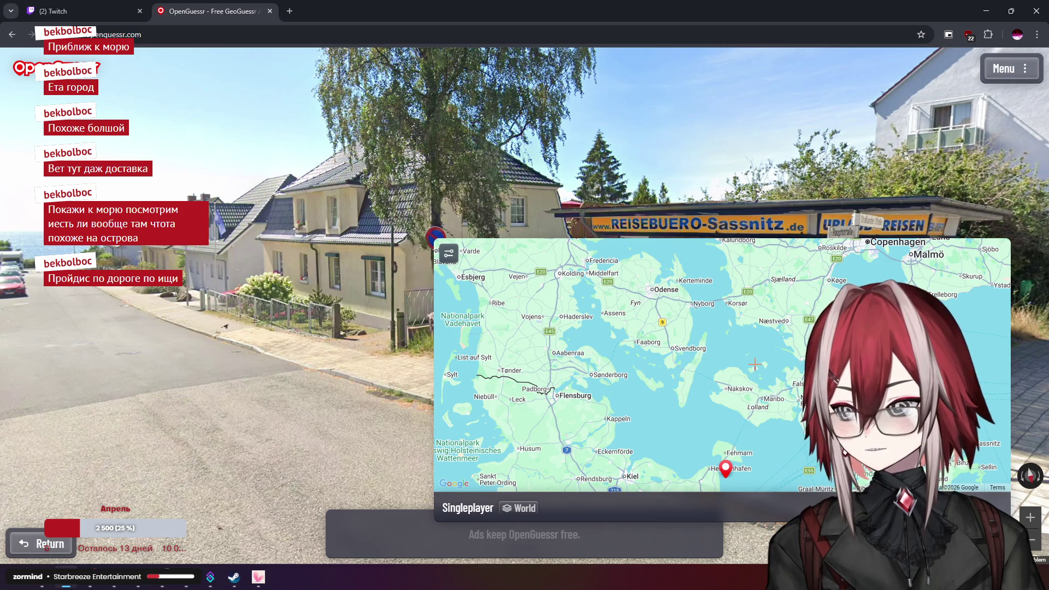
scroll(756, 364, down, 2)
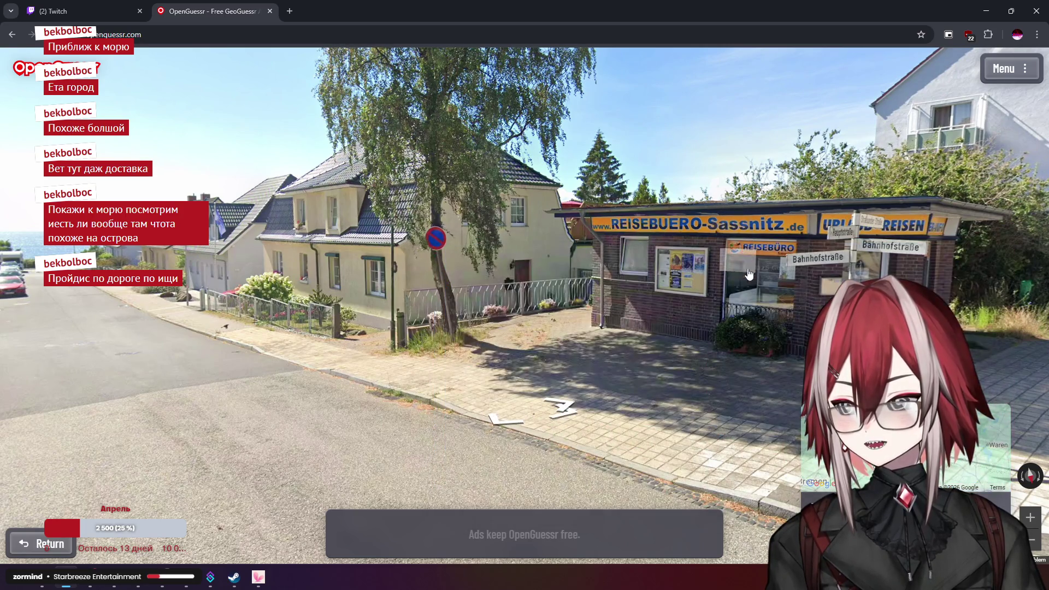
mouse_move(885, 448)
scroll(742, 349, down, 3)
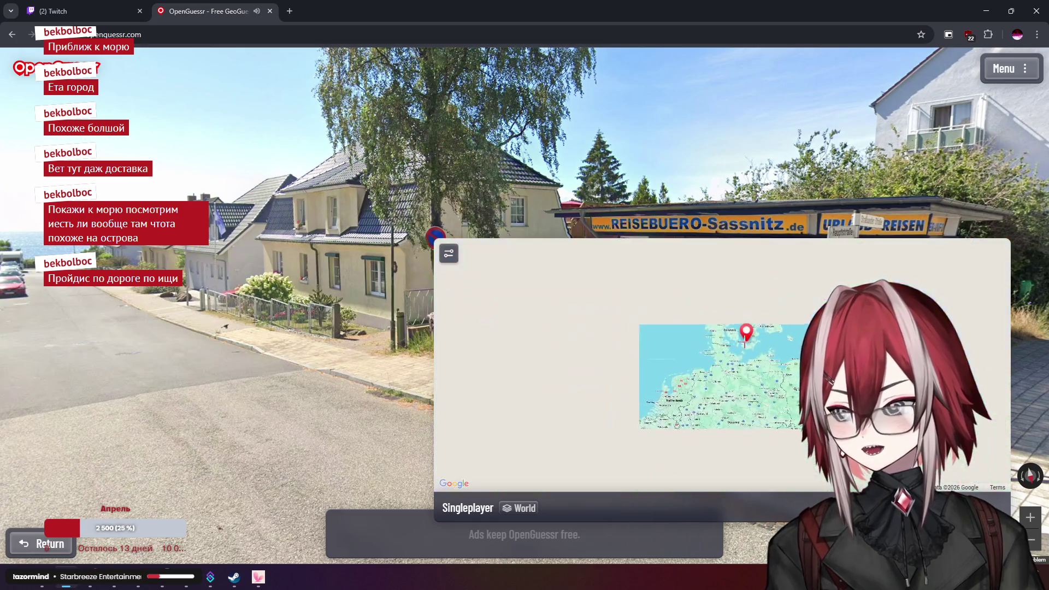
Move past the hotel and roundabout to the Kurhotel facing the sea, then submit the Rügen guess
drag(273, 251, 771, 249)
click(772, 249)
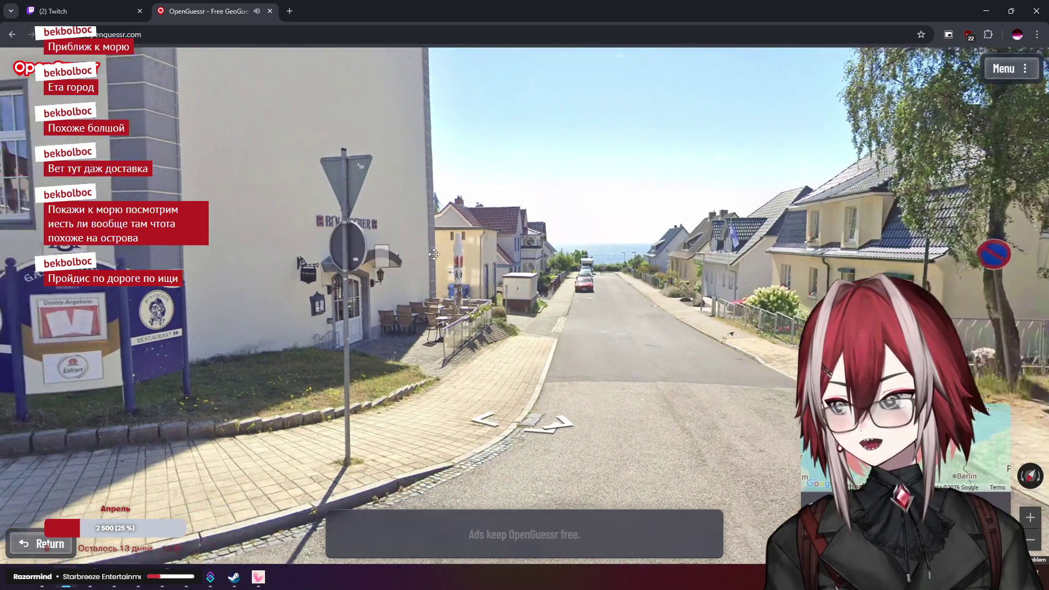
scroll(697, 222, up, 3)
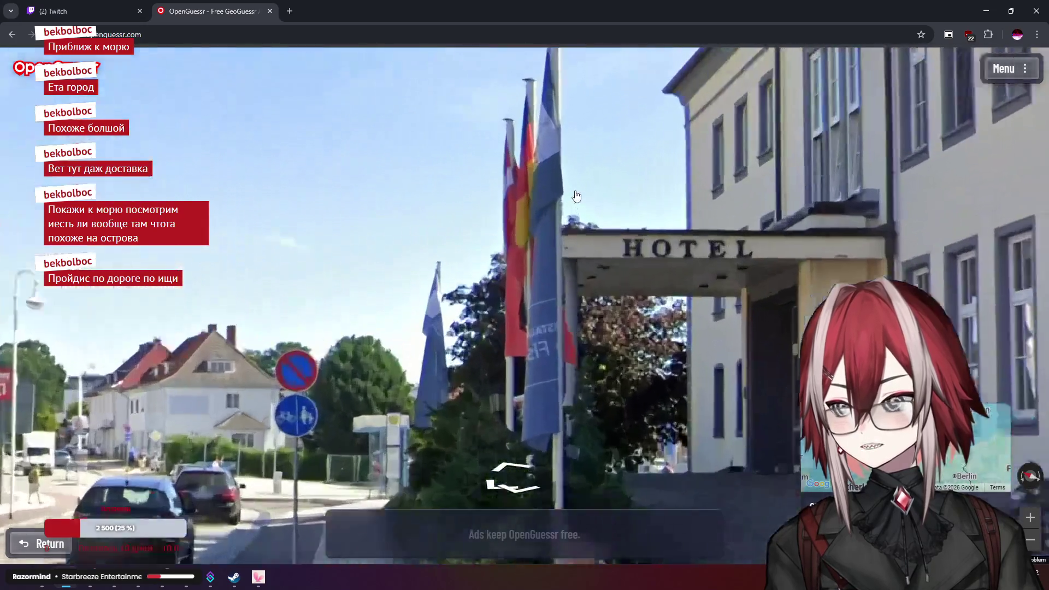
scroll(698, 222, down, 3)
drag(574, 221, 801, 221)
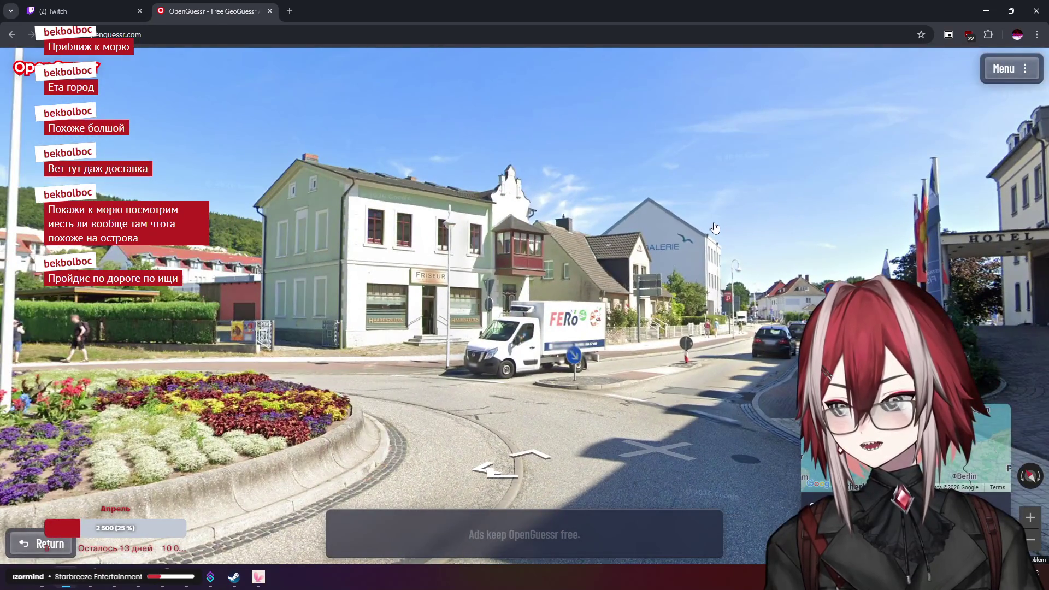
click(795, 268)
click(680, 229)
drag(680, 219, 421, 214)
mouse_move(814, 443)
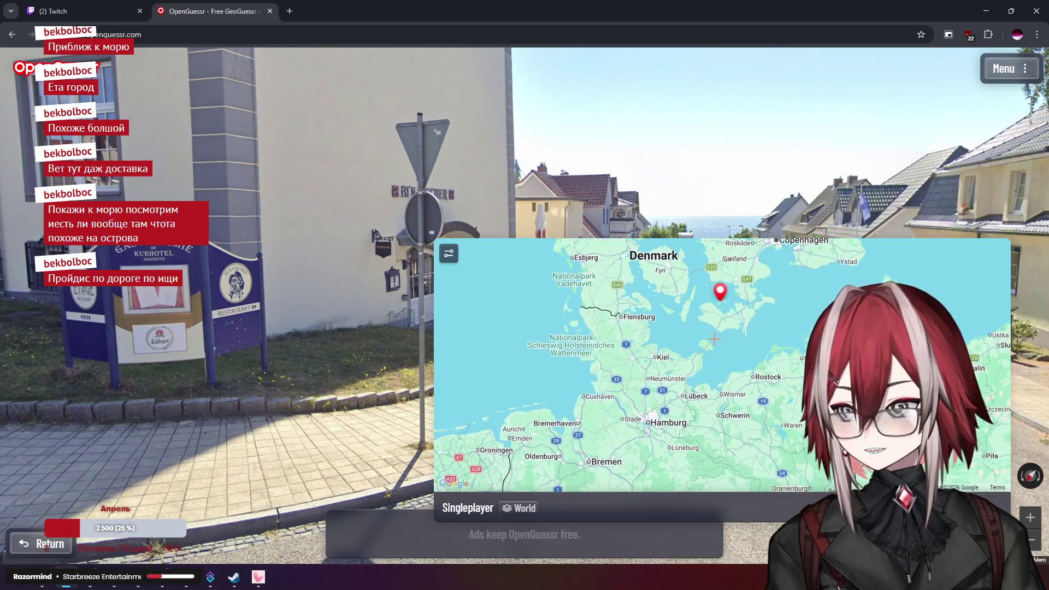
key(space)
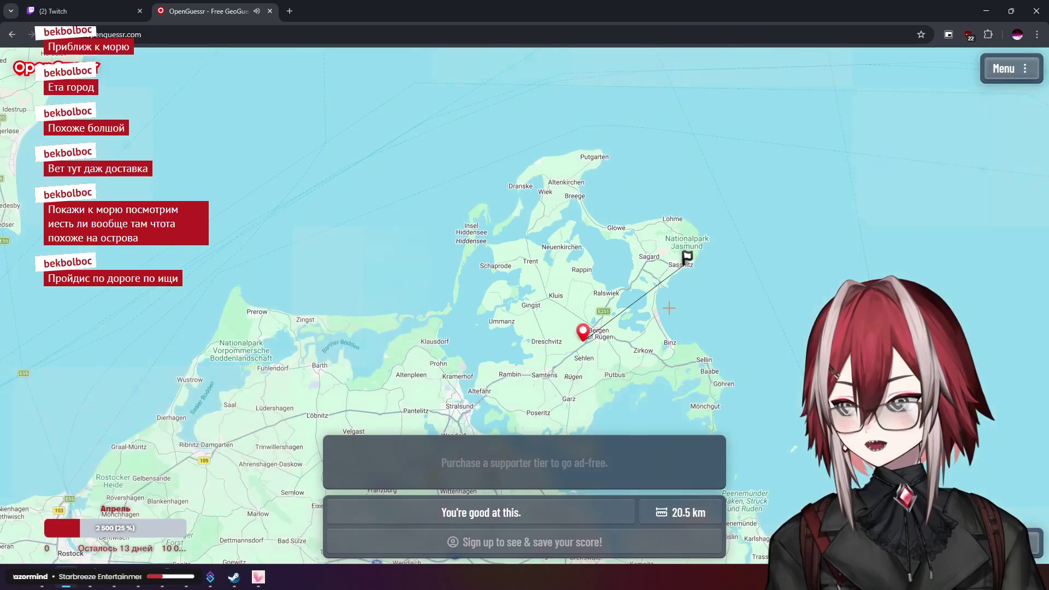
Zoom the 20.5 km Rügen result map in and out, then start the next round
scroll(670, 307, up, 5)
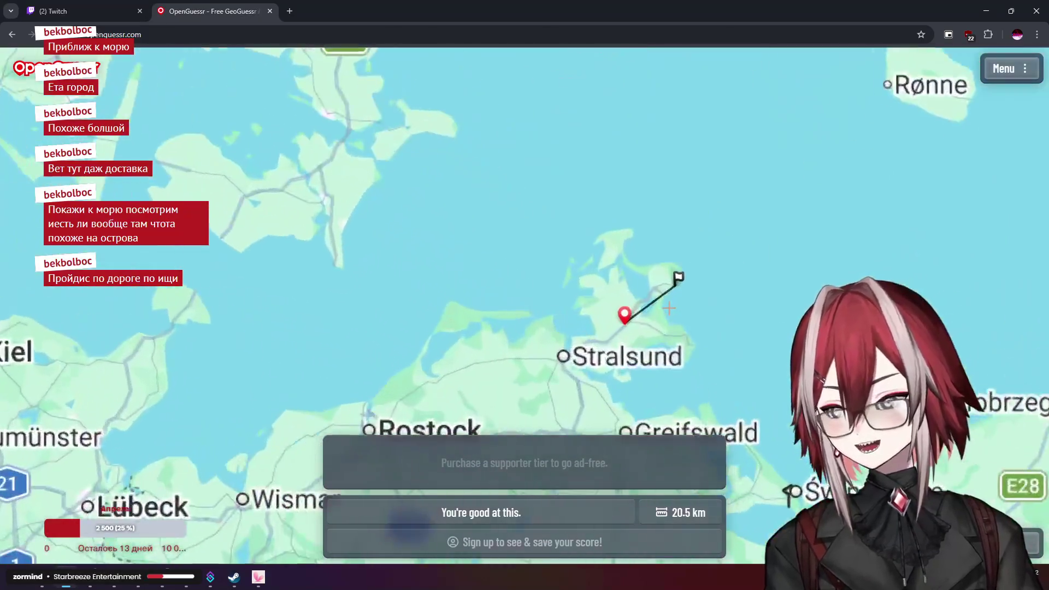
scroll(705, 190, down, 5)
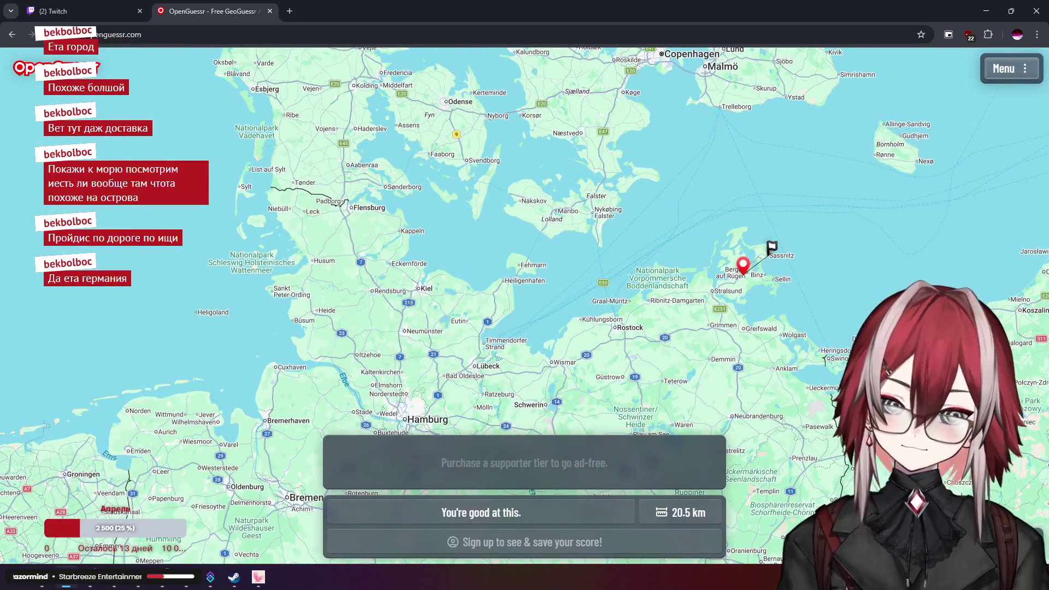
key(space)
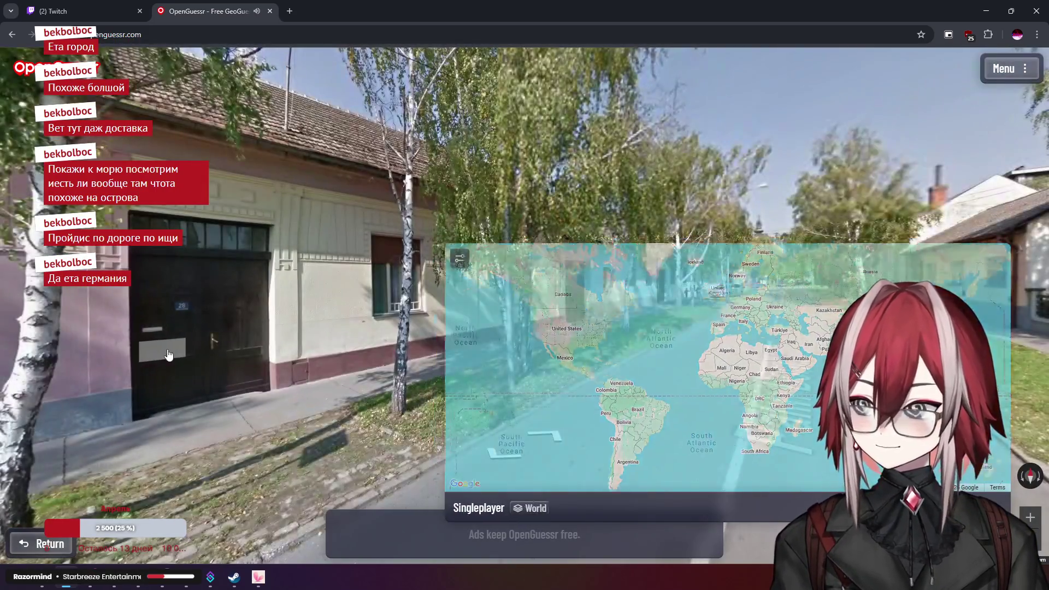
Advance along the tree-lined street past the pink house onto Palih Boraca street
drag(360, 295, 220, 267)
click(612, 248)
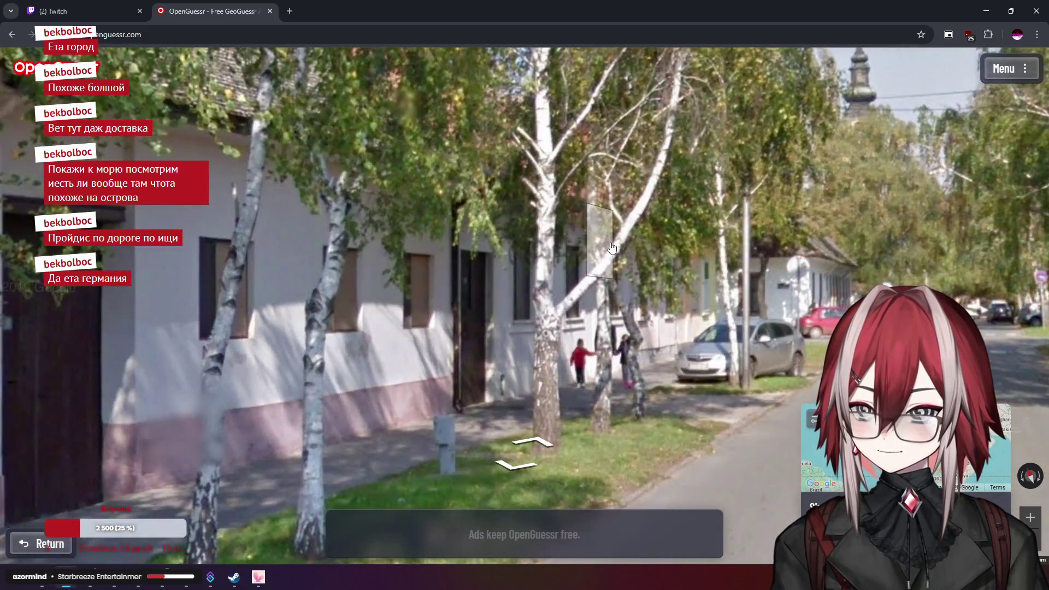
click(612, 249)
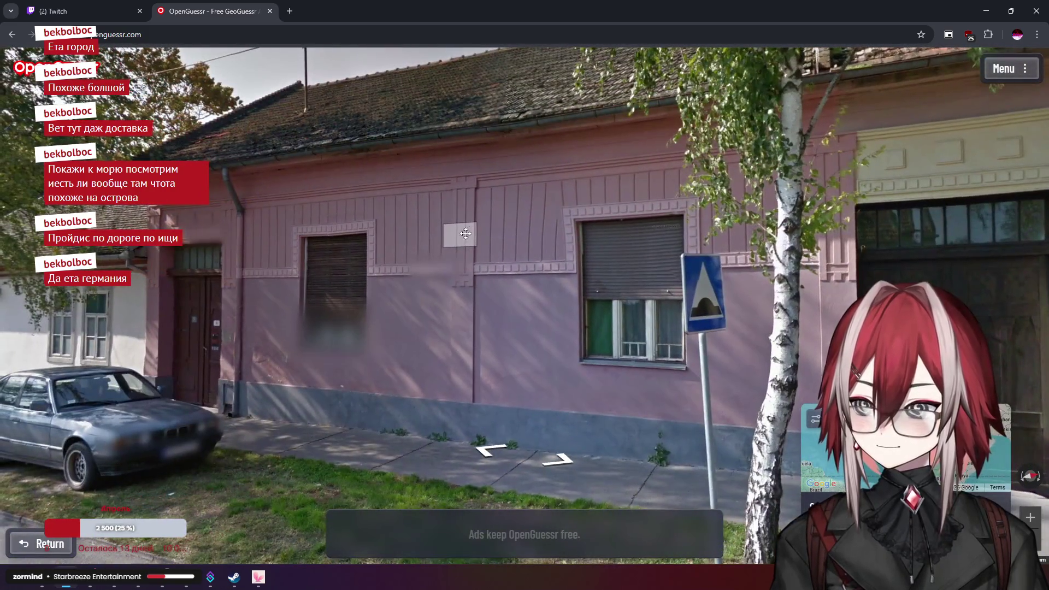
mouse_move(466, 234)
mouse_down()
mouse_move(686, 166)
mouse_move(557, 96)
mouse_up()
click(605, 218)
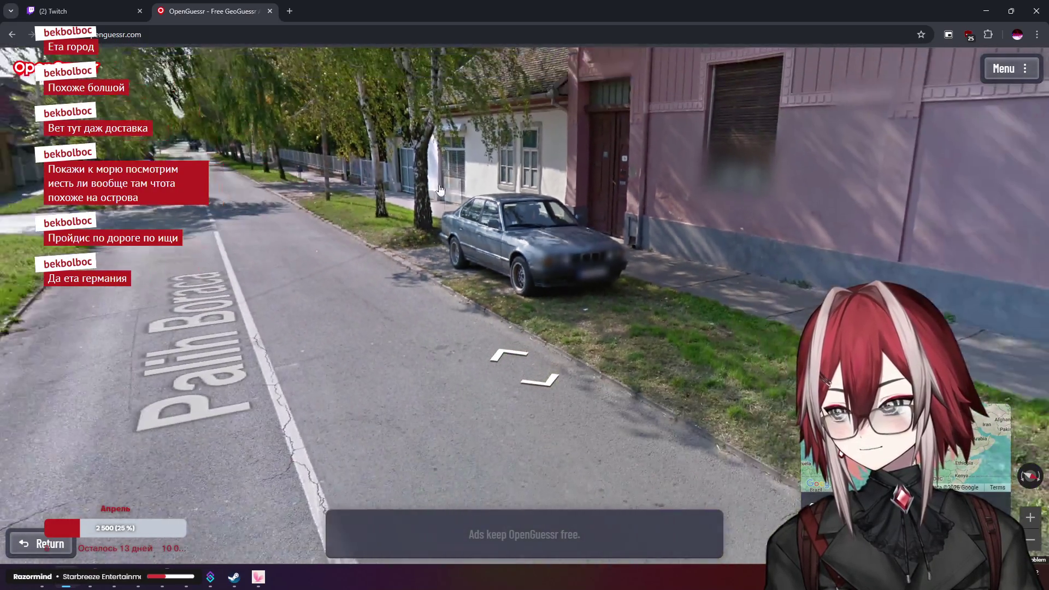
Approach the graffiti house, face the flower-painted wall, and reach the wheelbarrow man
drag(143, 218, 442, 210)
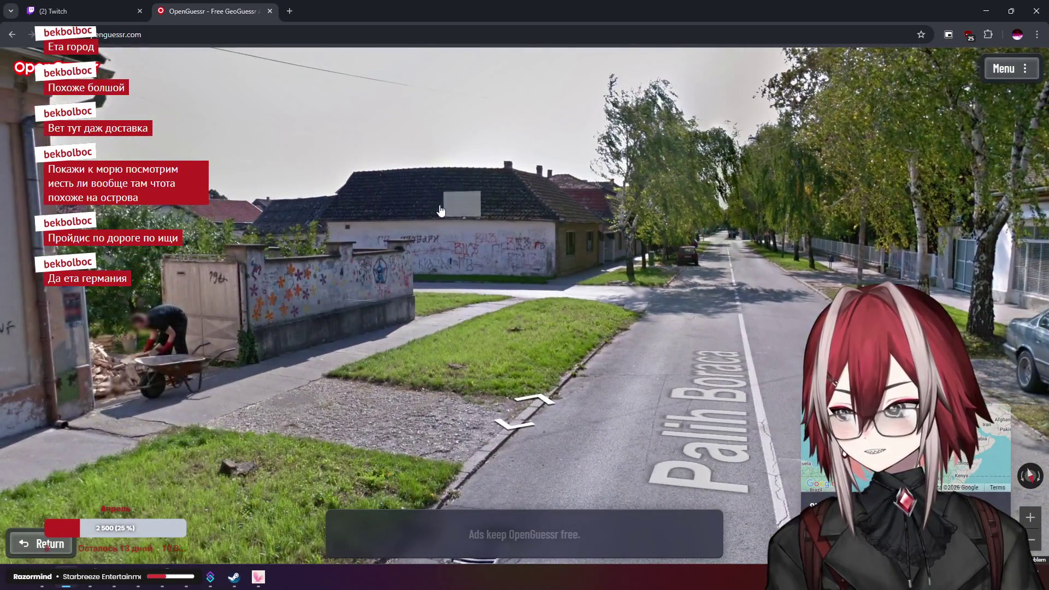
click(442, 211)
mouse_move(339, 215)
mouse_down()
mouse_move(587, 170)
mouse_move(399, 172)
mouse_up()
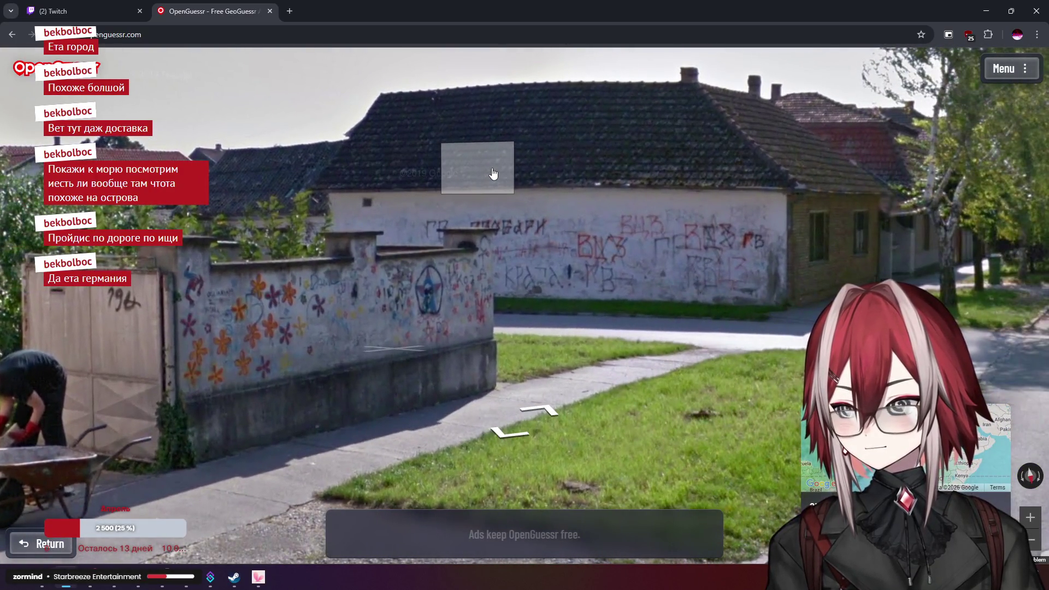
scroll(494, 173, up, 2)
key(Right)
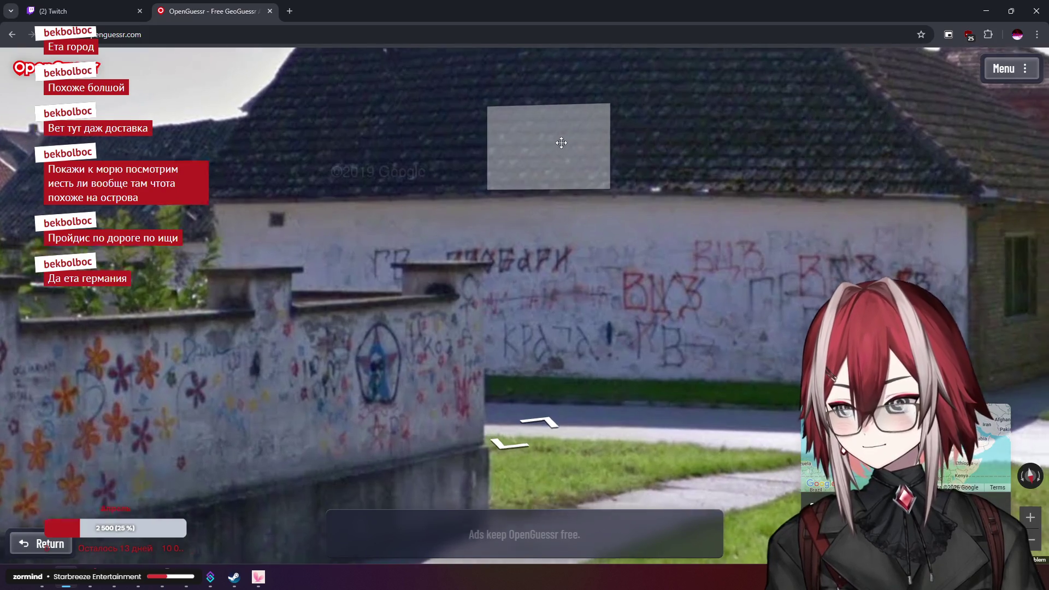
drag(467, 127, 570, 147)
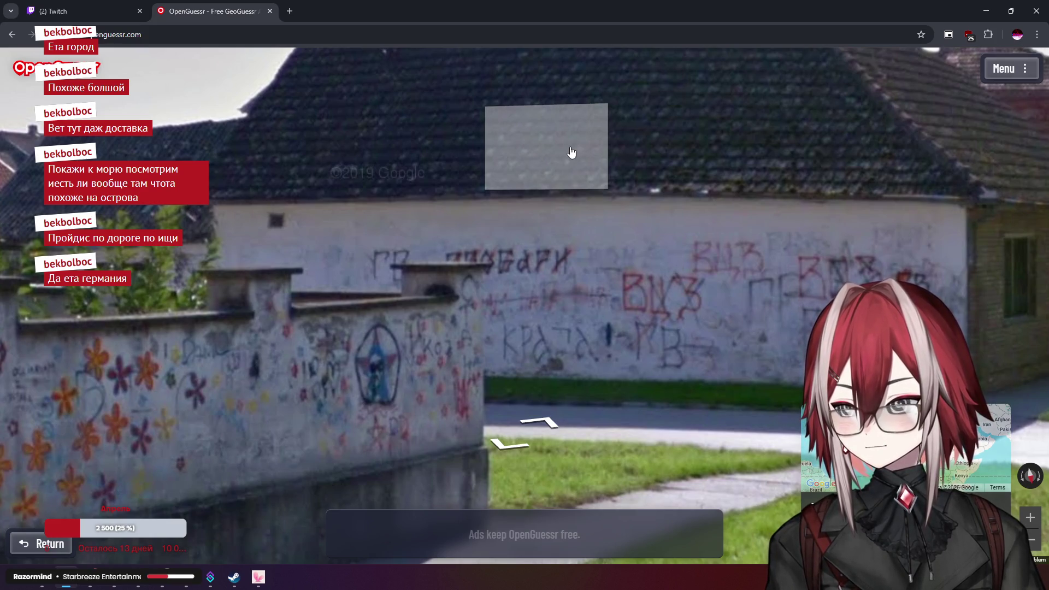
click(572, 152)
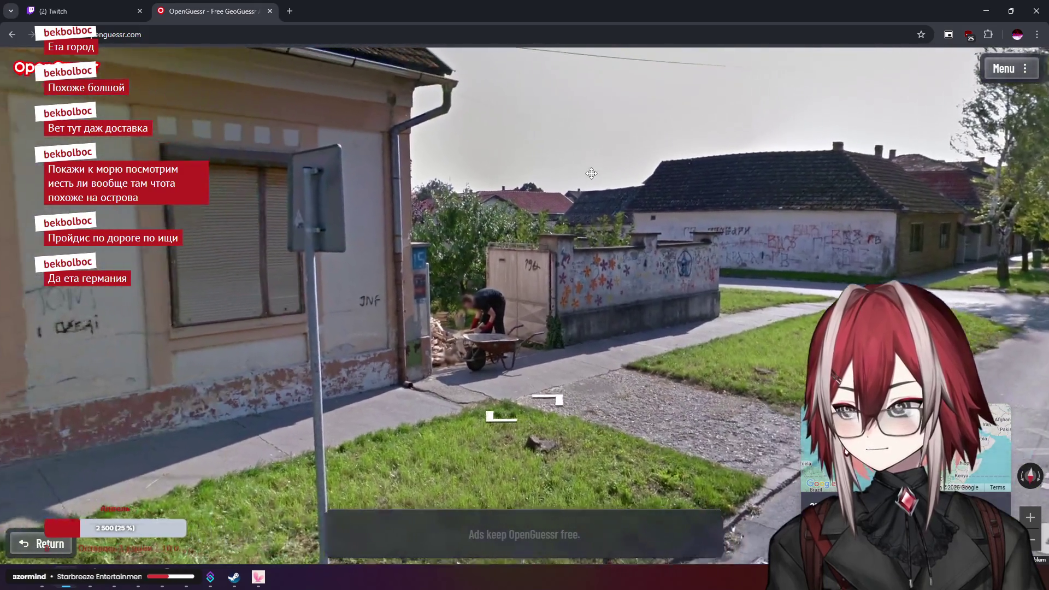
Turn around to the graffiti house corner, zoom in, then turn back onto Palih Boraca street
key(Left)
key(Left)
key(Left)
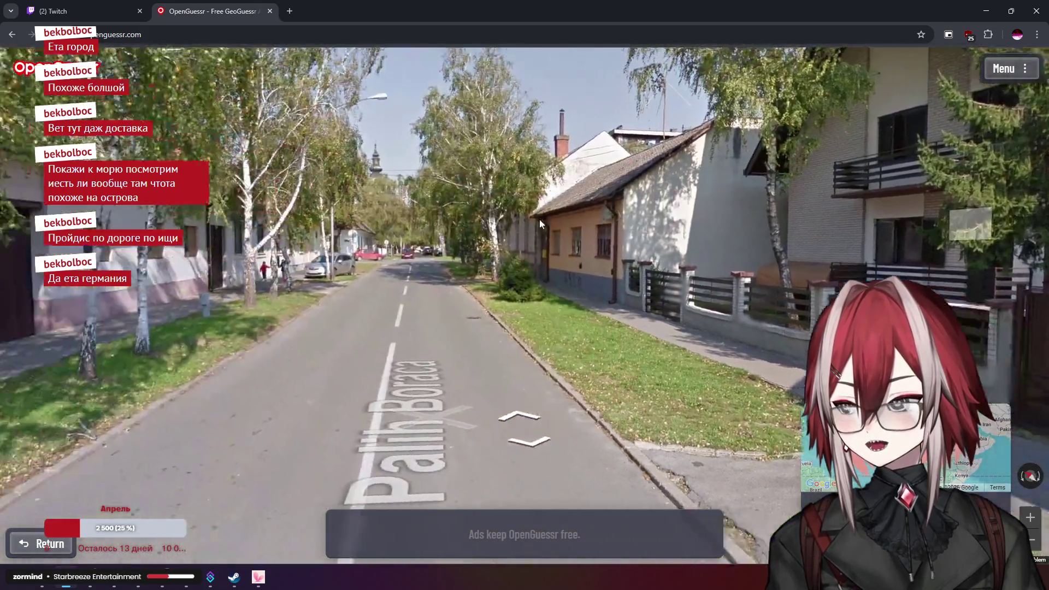
key(Left)
key(Left)
key(Left)
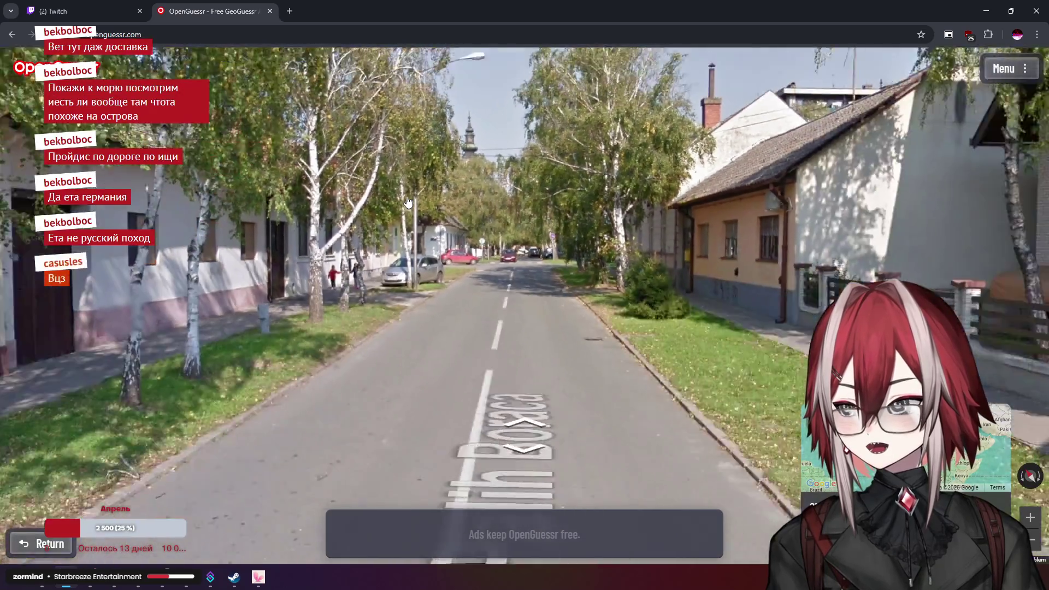
key(Left)
key(Left)
key(Left)
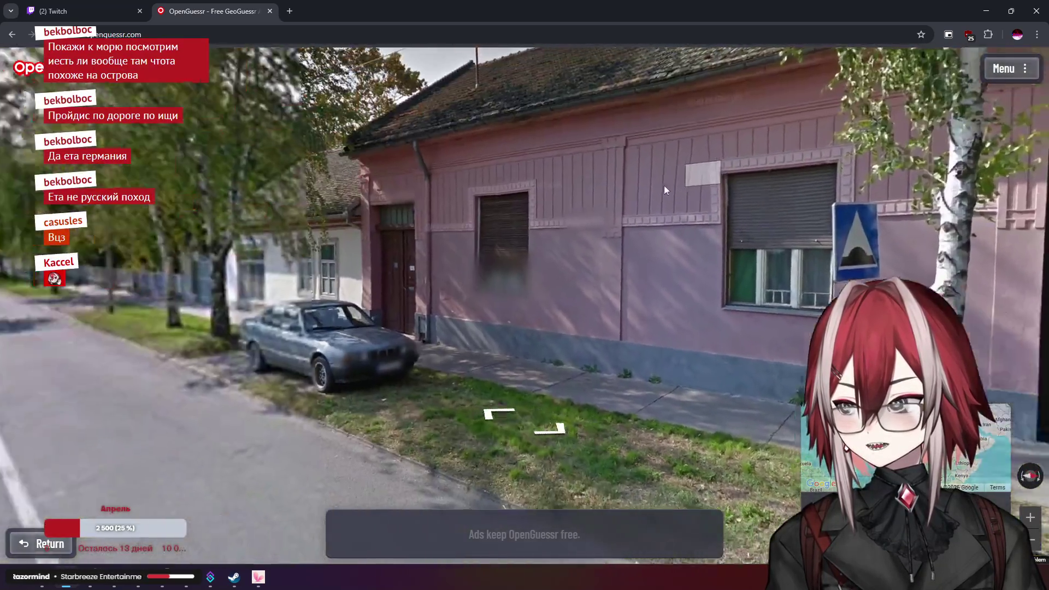
key(Left)
key(Left)
key(Left)
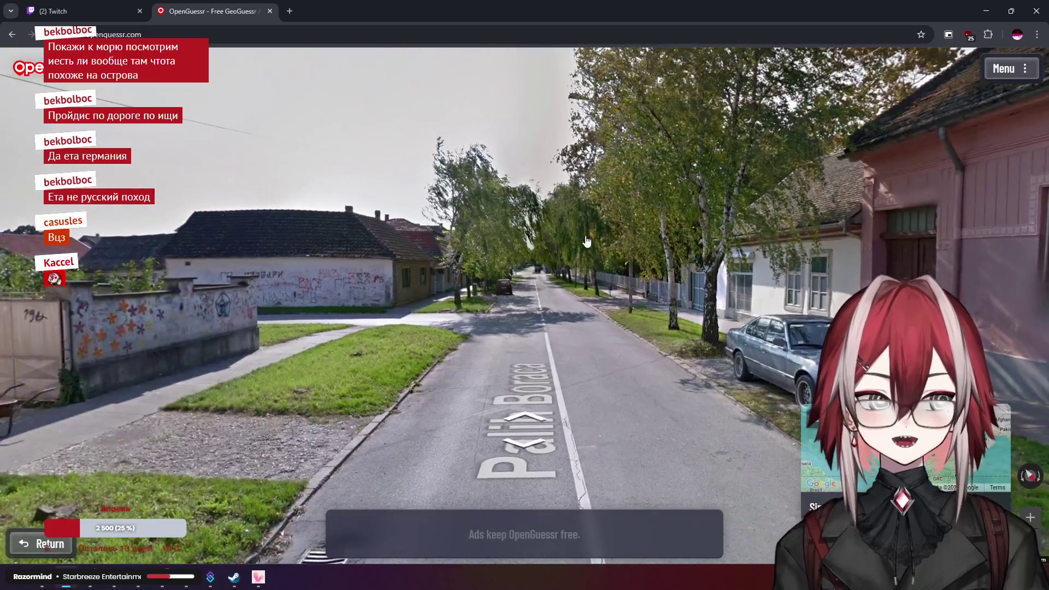
scroll(601, 251, up, 5)
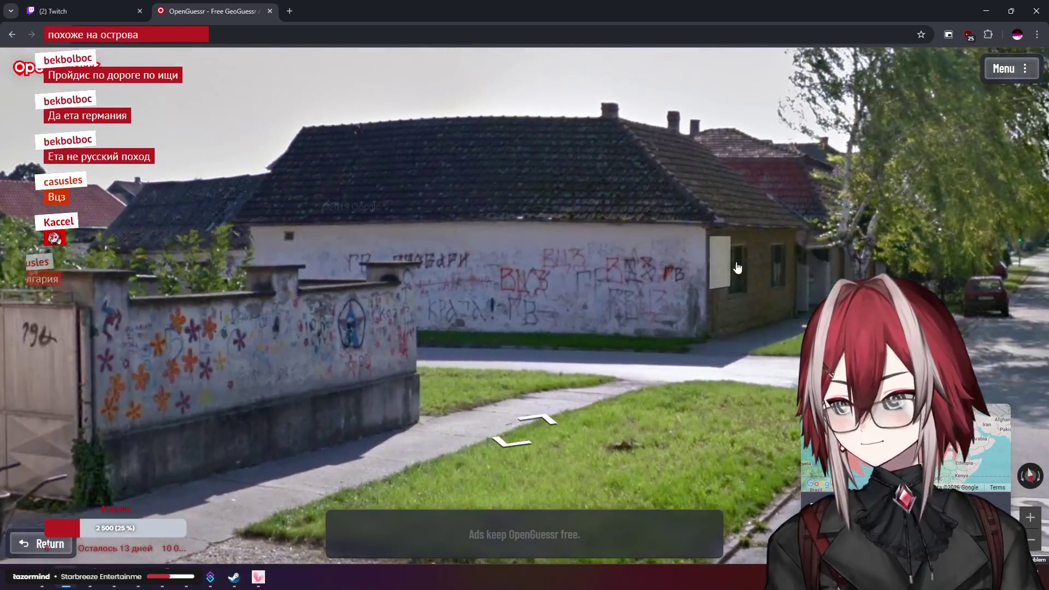
scroll(604, 182, down, 5)
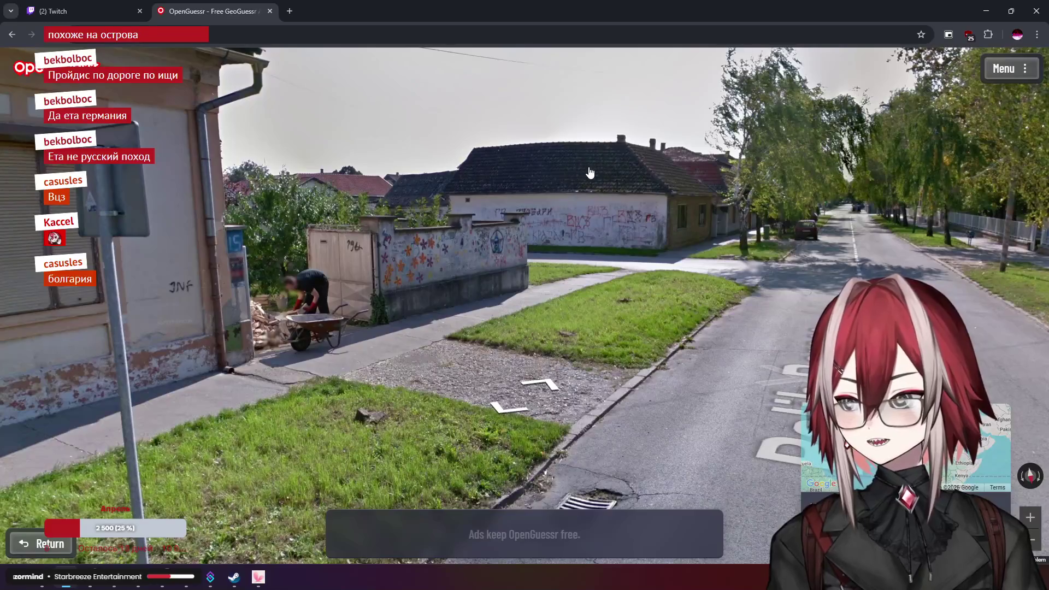
scroll(591, 173, up, 3)
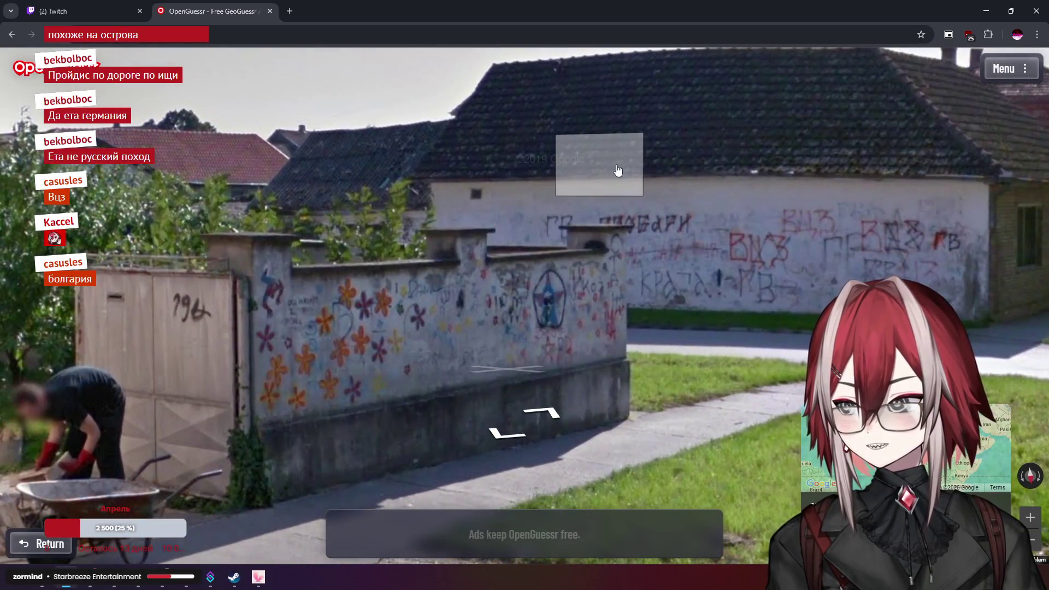
scroll(604, 176, up, 2)
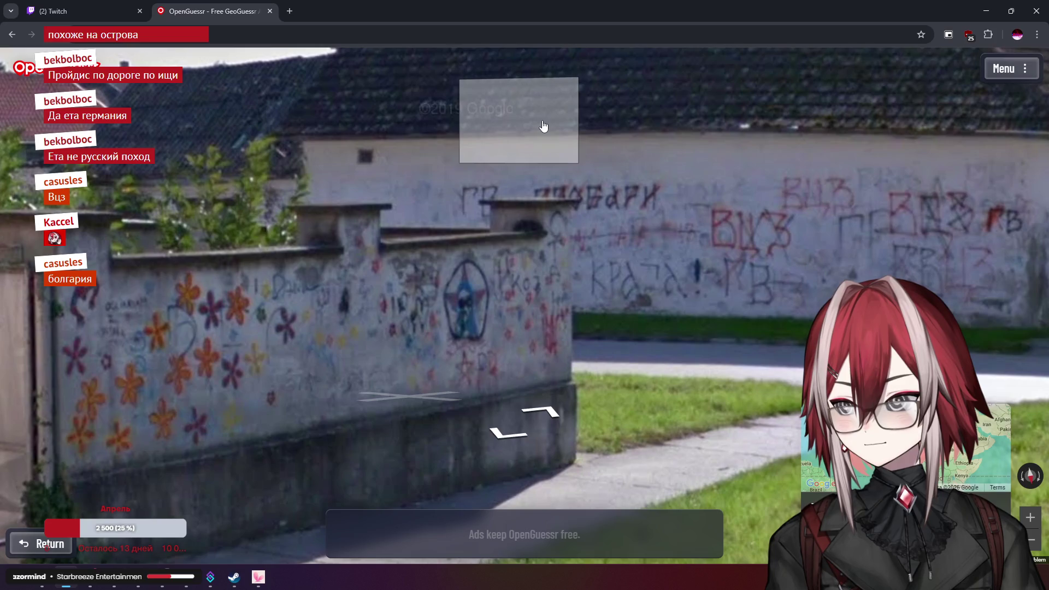
key(Right)
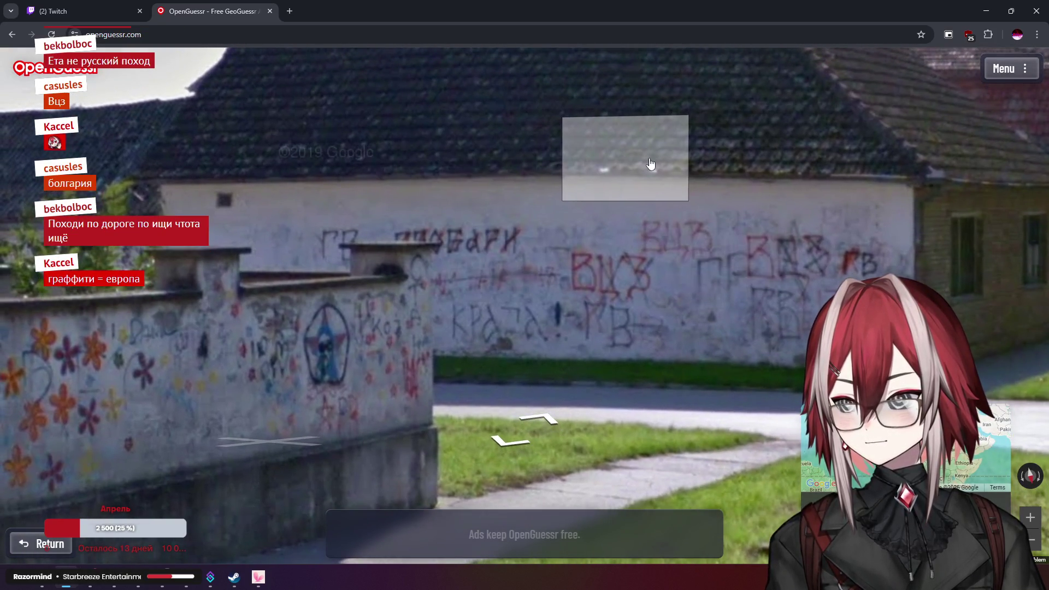
scroll(650, 164, down, 5)
drag(650, 164, 487, 217)
scroll(674, 269, up, 3)
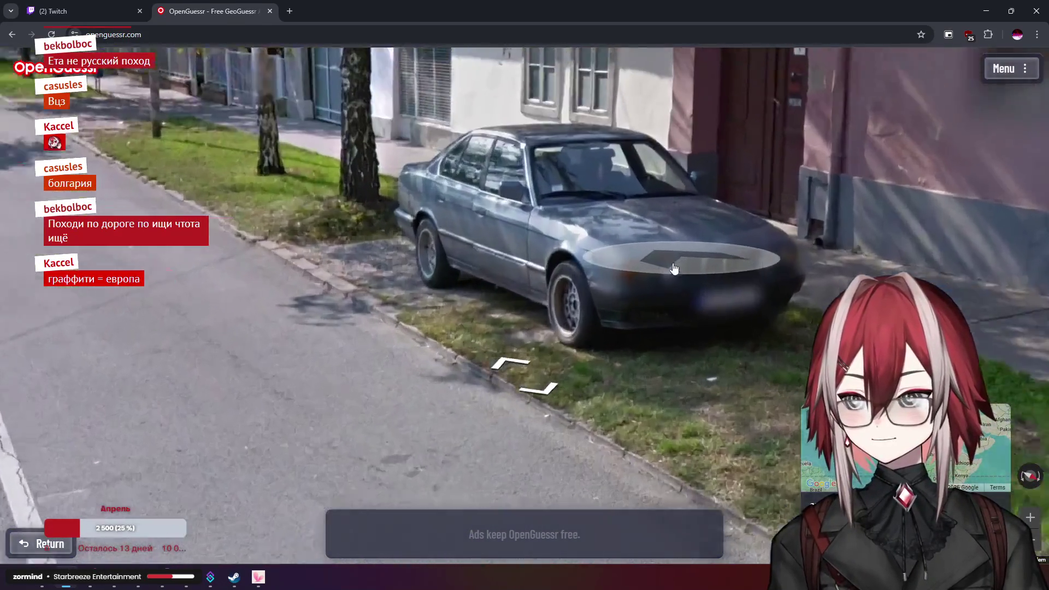
Move past the grey car toward the pink building and turn to face the graffiti house
click(674, 269)
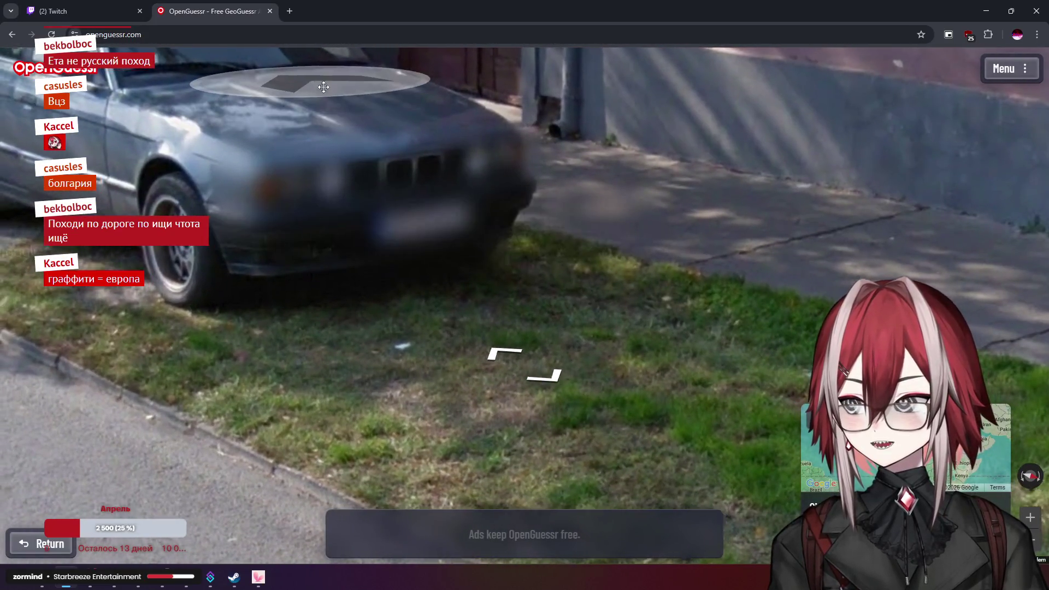
scroll(323, 86, down, 5)
scroll(340, 203, up, 4)
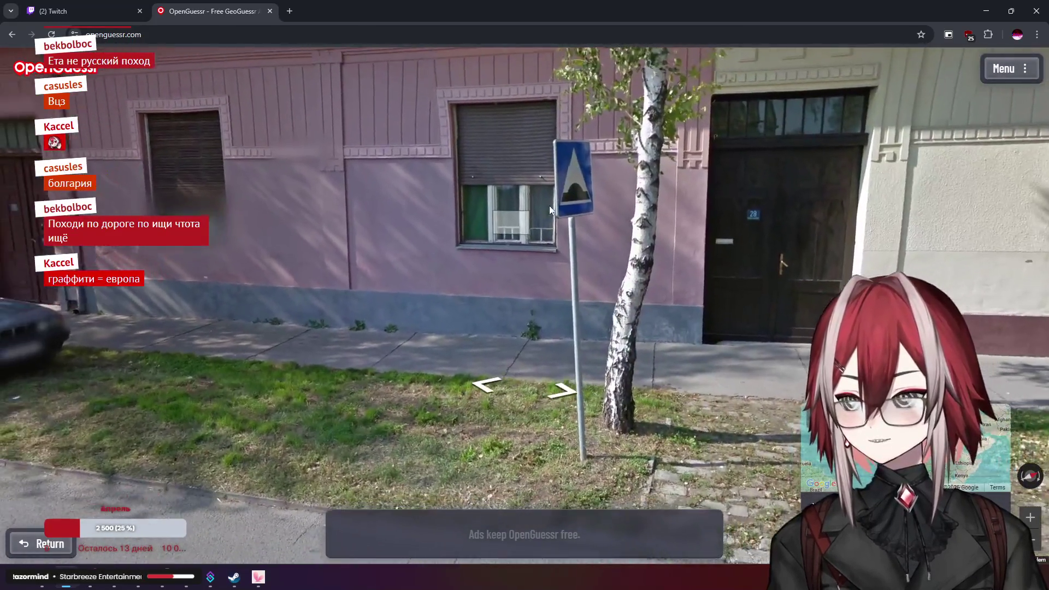
click(550, 208)
click(433, 257)
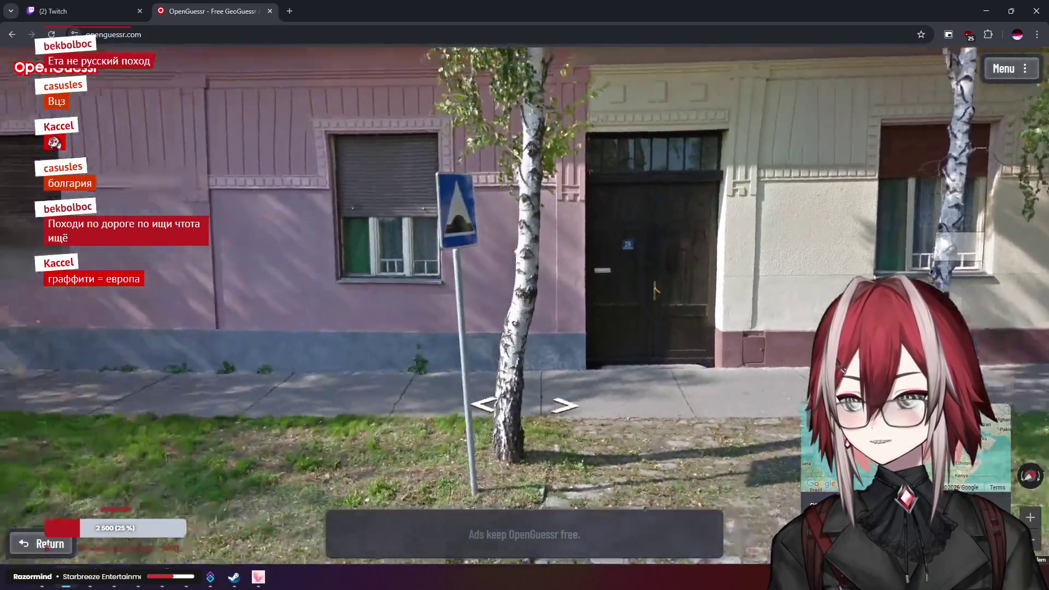
scroll(592, 276, up, 3)
scroll(616, 301, down, 3)
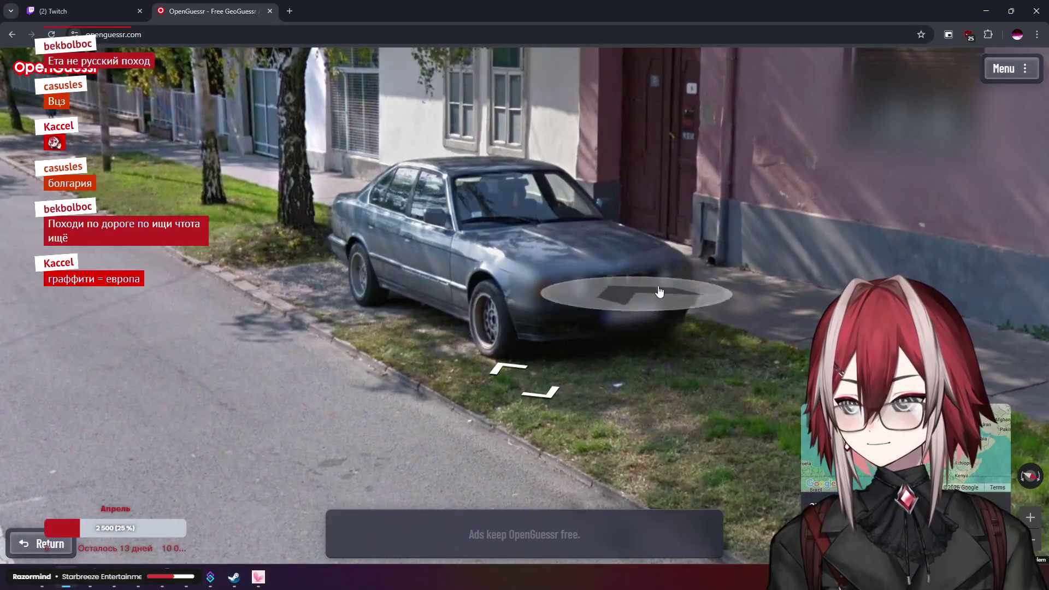
key(Left)
key(Left)
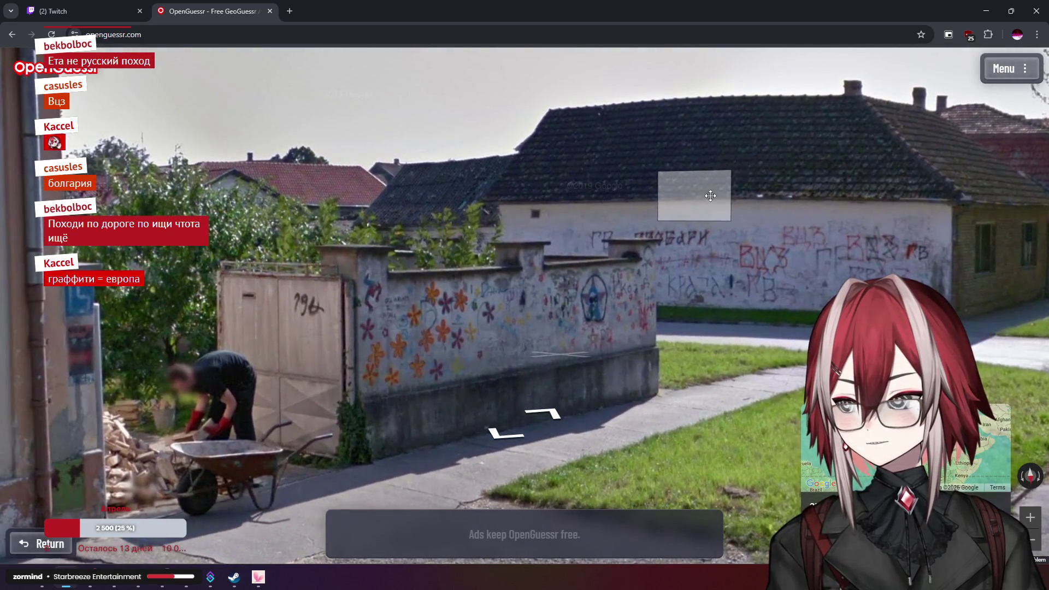
key(Right)
Pan the guess map to the Balkans and step three panoramas closer to the graffiti house
mouse_move(779, 350)
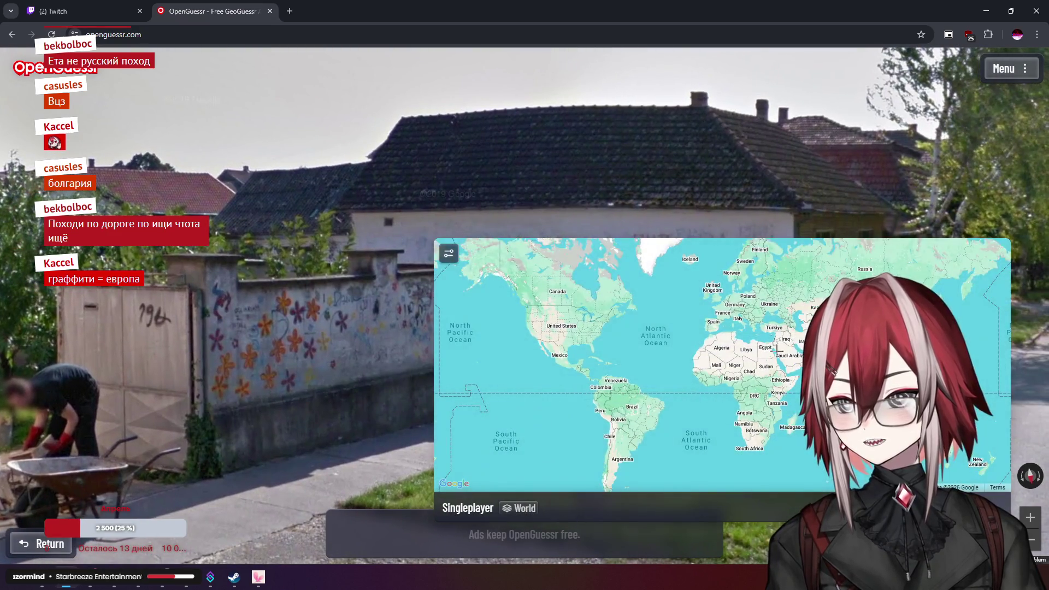
scroll(779, 350, up, 5)
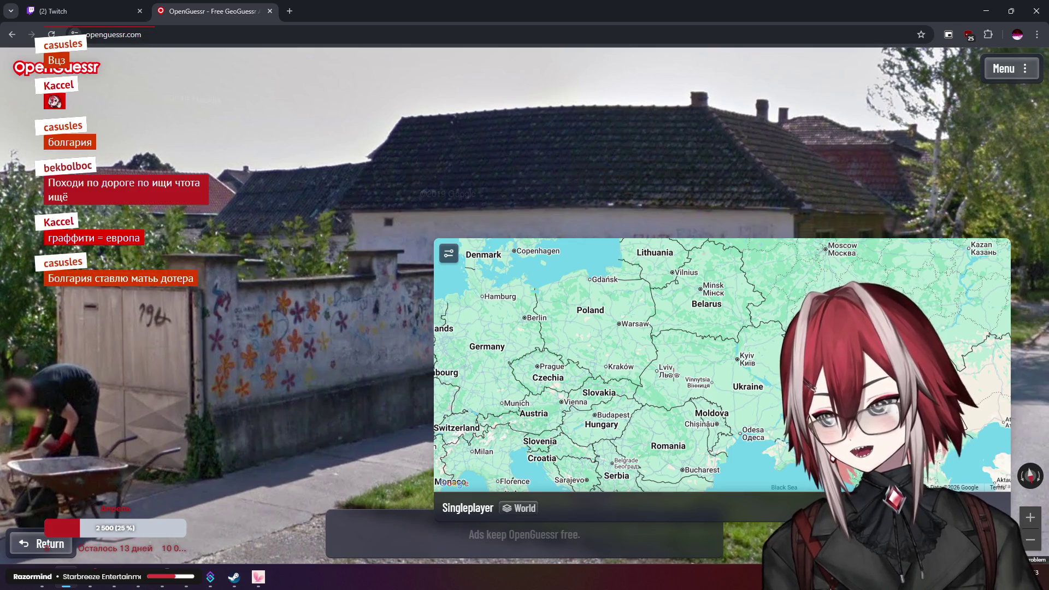
drag(636, 346, 685, 289)
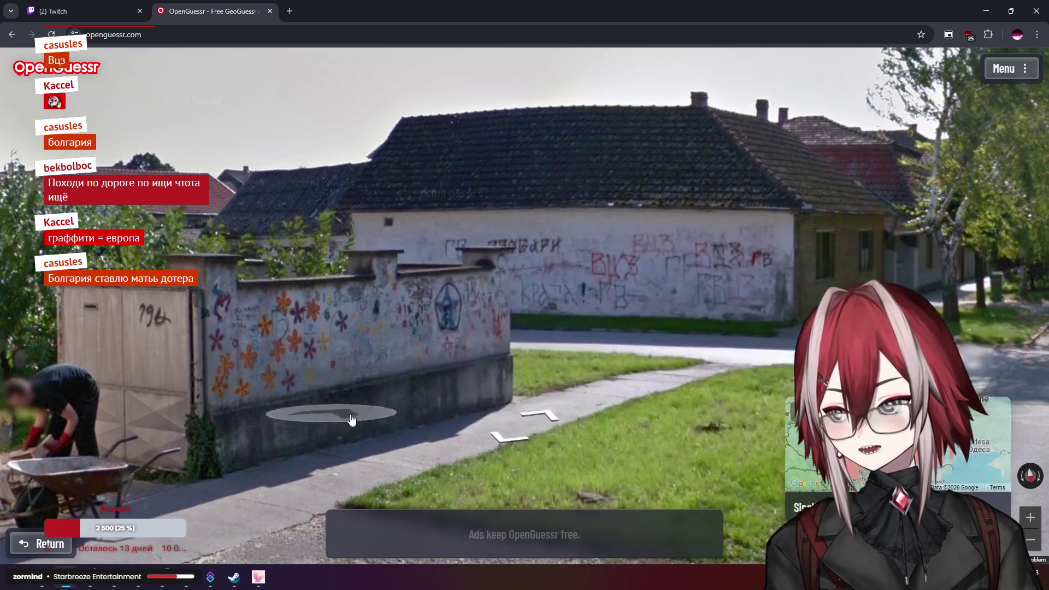
click(610, 347)
click(542, 316)
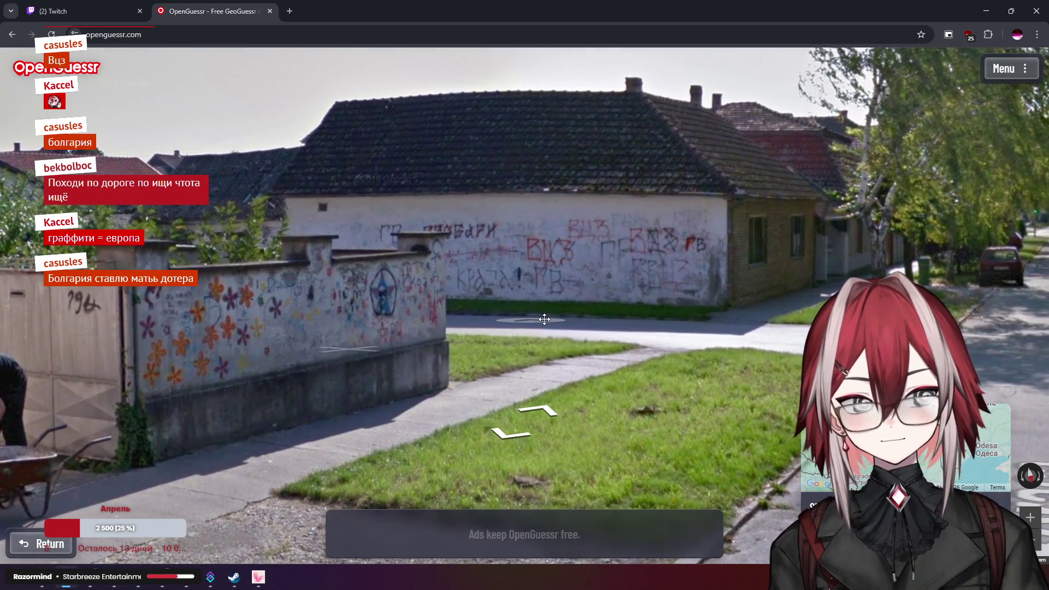
click(544, 319)
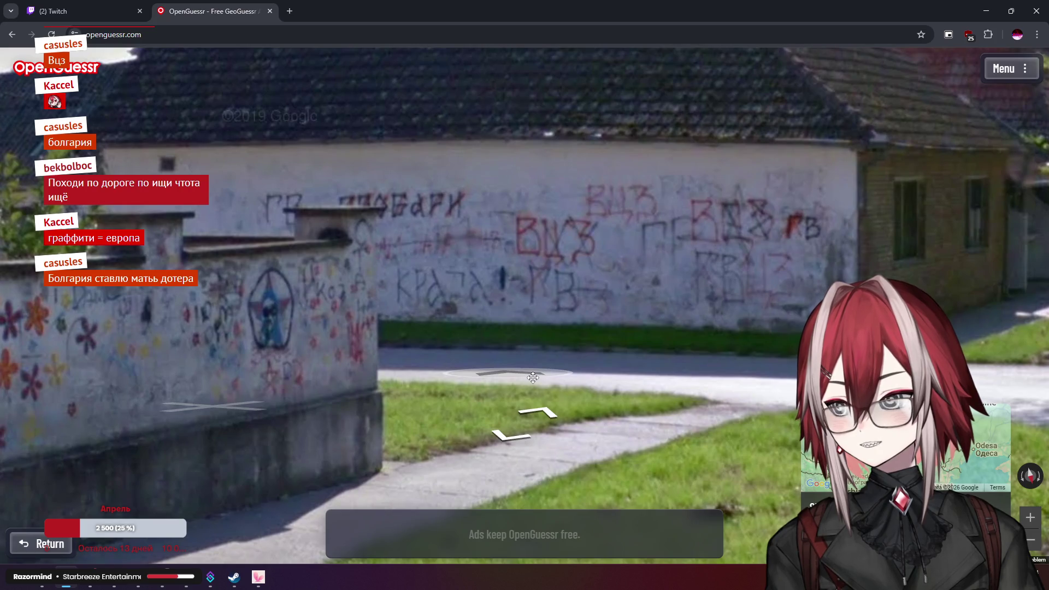
Zoom the map to central Bulgaria near Sliven and submit the guess there
mouse_move(730, 304)
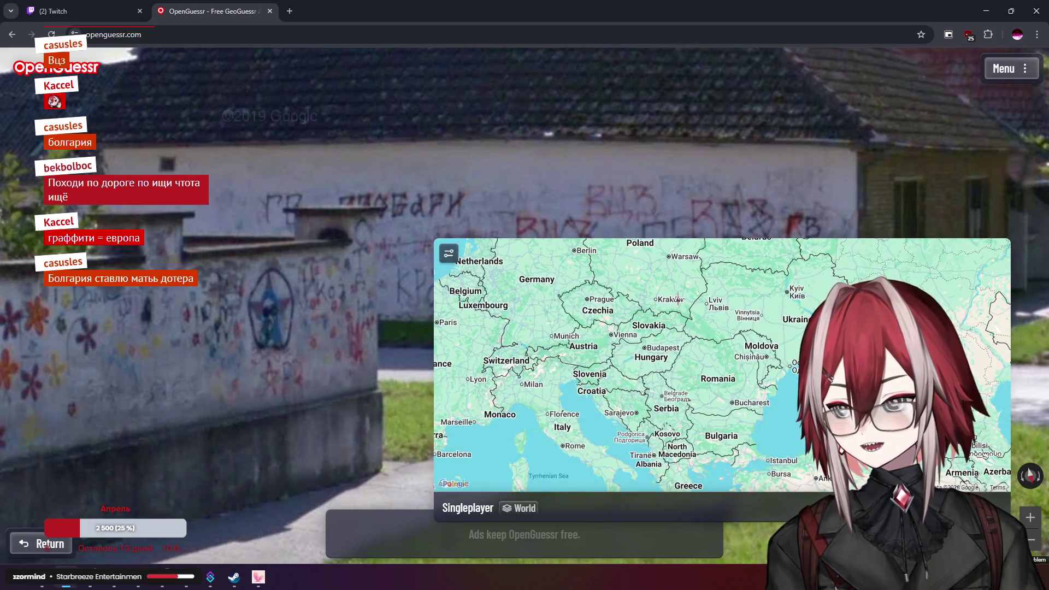
scroll(712, 402, up, 5)
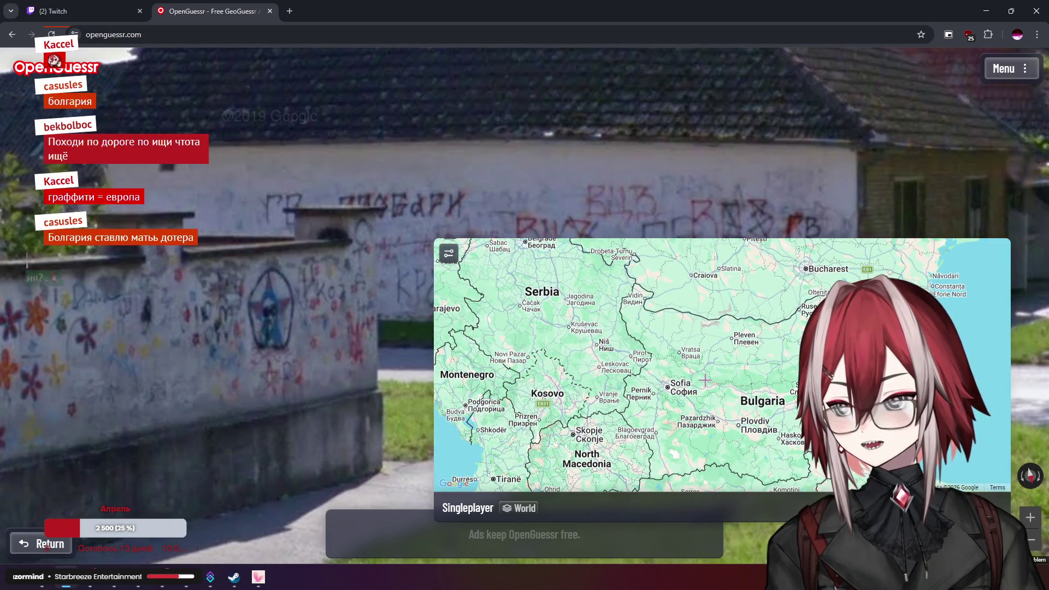
scroll(705, 380, down, 2)
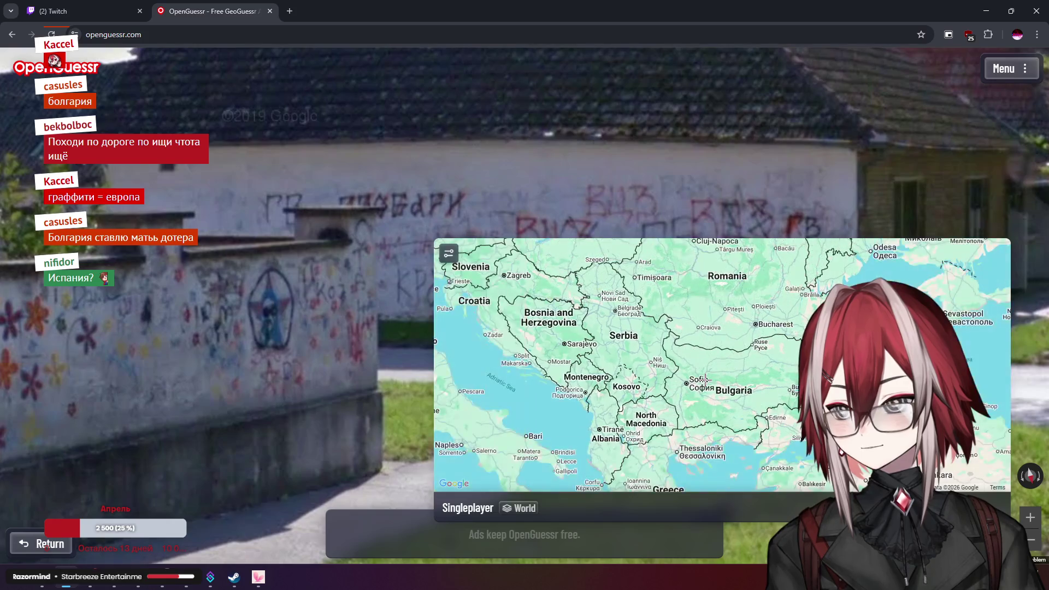
scroll(700, 382, up, 3)
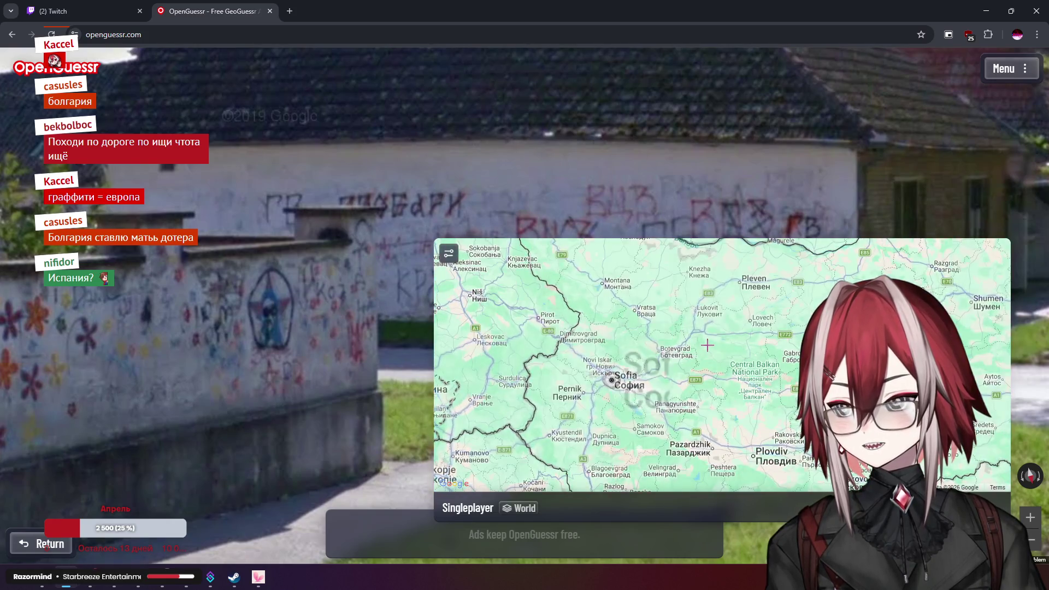
scroll(738, 342, down, 2)
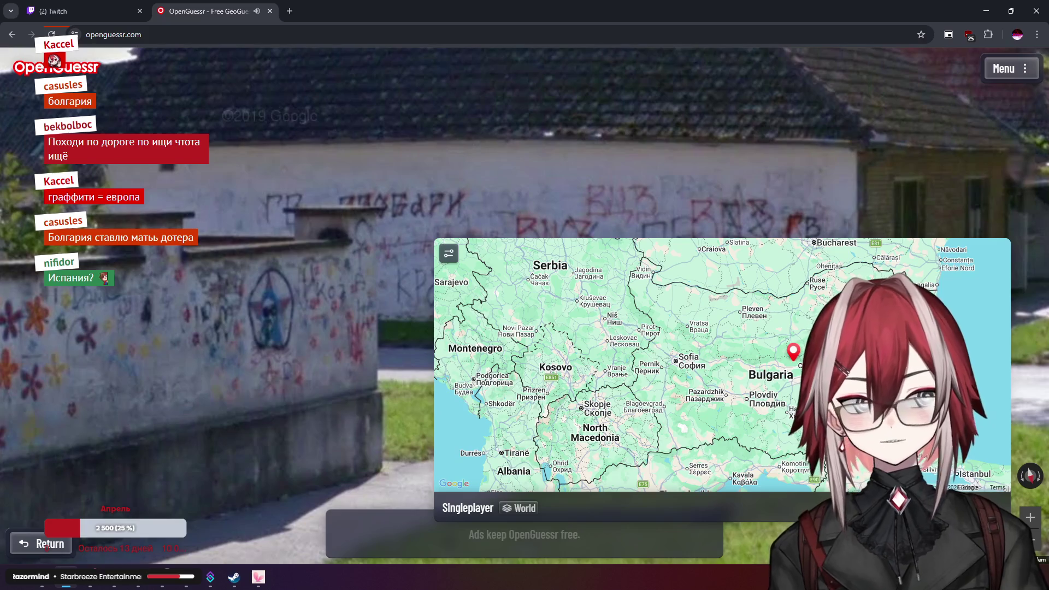
key(space)
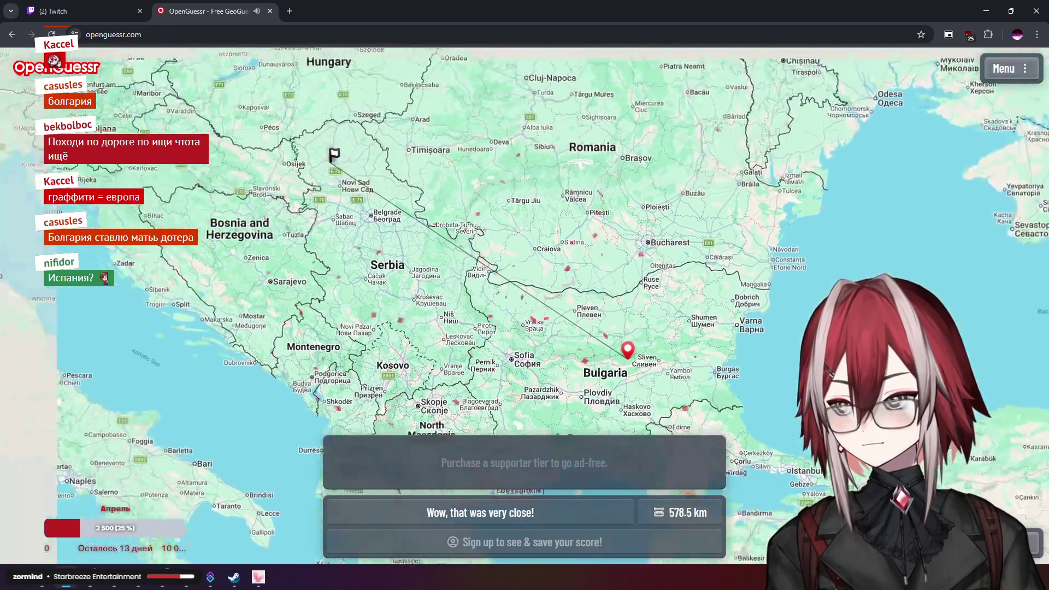
Zoom in on the Vrbas flag on the 578.5 km result map, back out, and start the next round
scroll(414, 232, up, 3)
scroll(414, 232, up, 4)
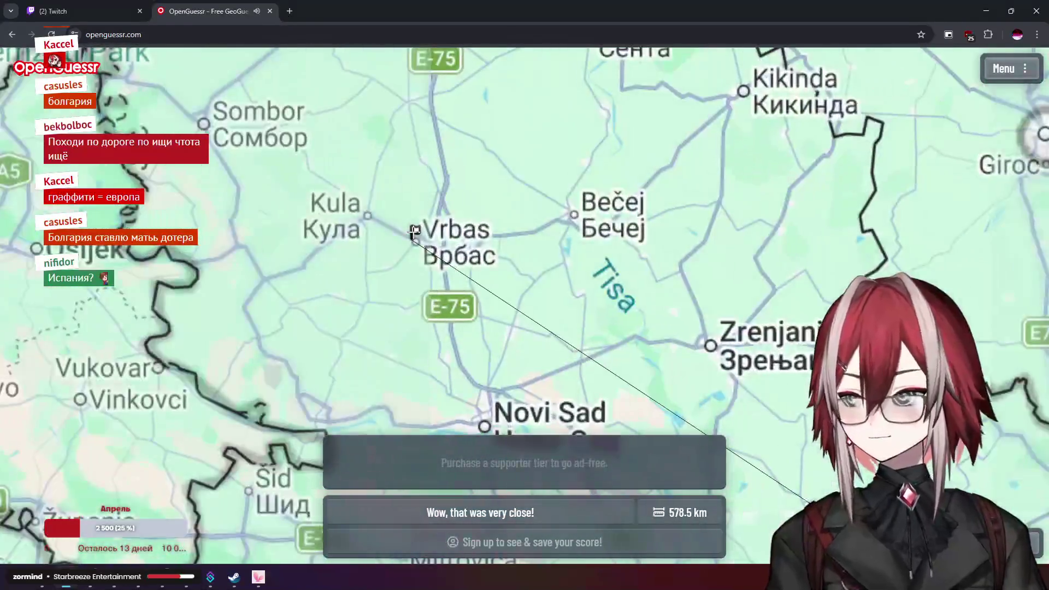
scroll(434, 236, up, 3)
scroll(438, 236, down, 5)
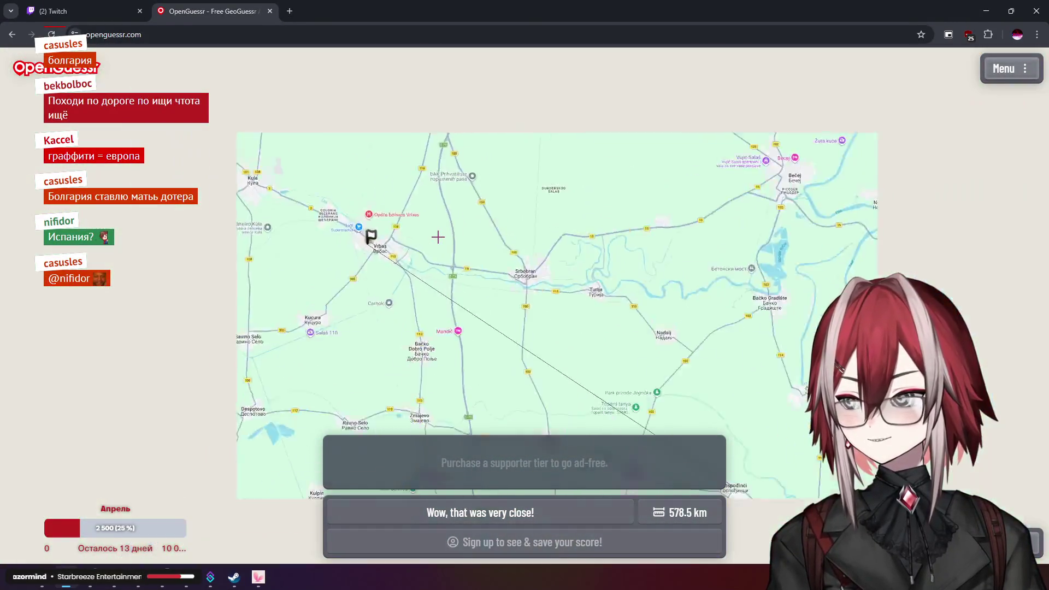
scroll(493, 246, down, 2)
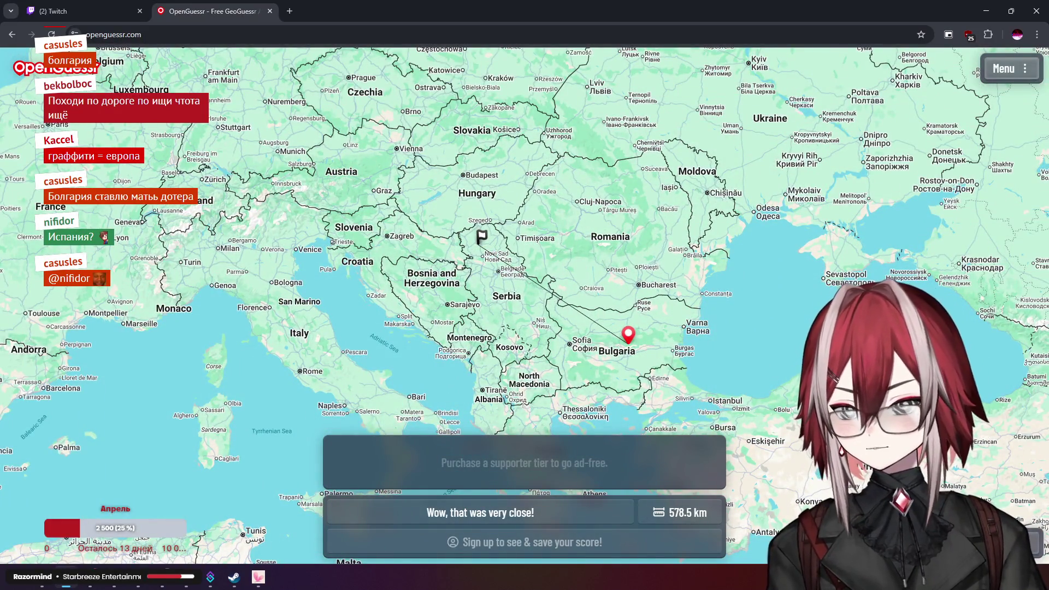
key(space)
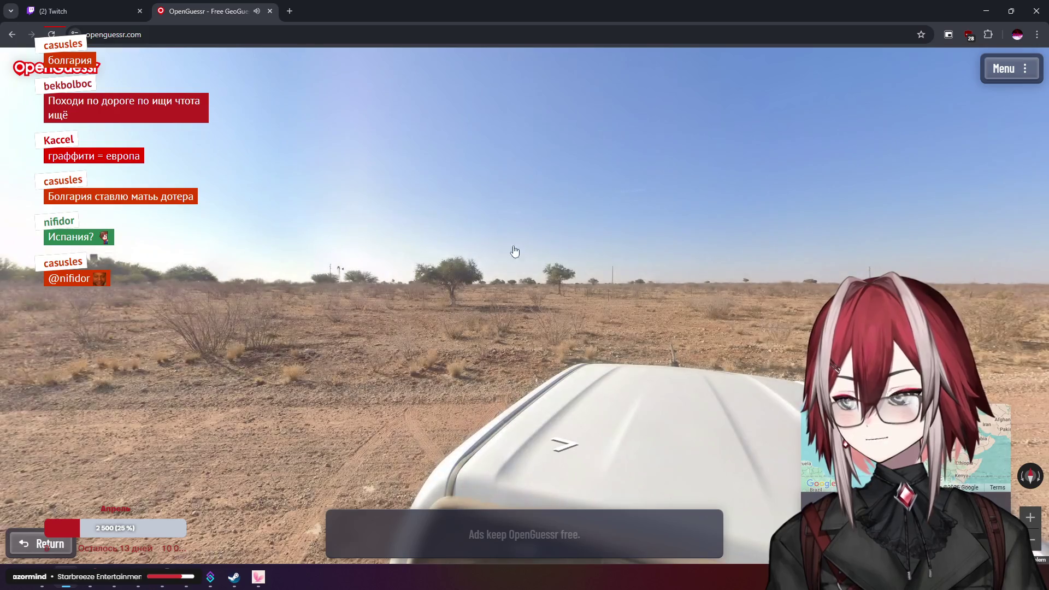
Face gravel road D1215 and advance two panoramas, looking over the acacia scrub
key(Right)
click(617, 202)
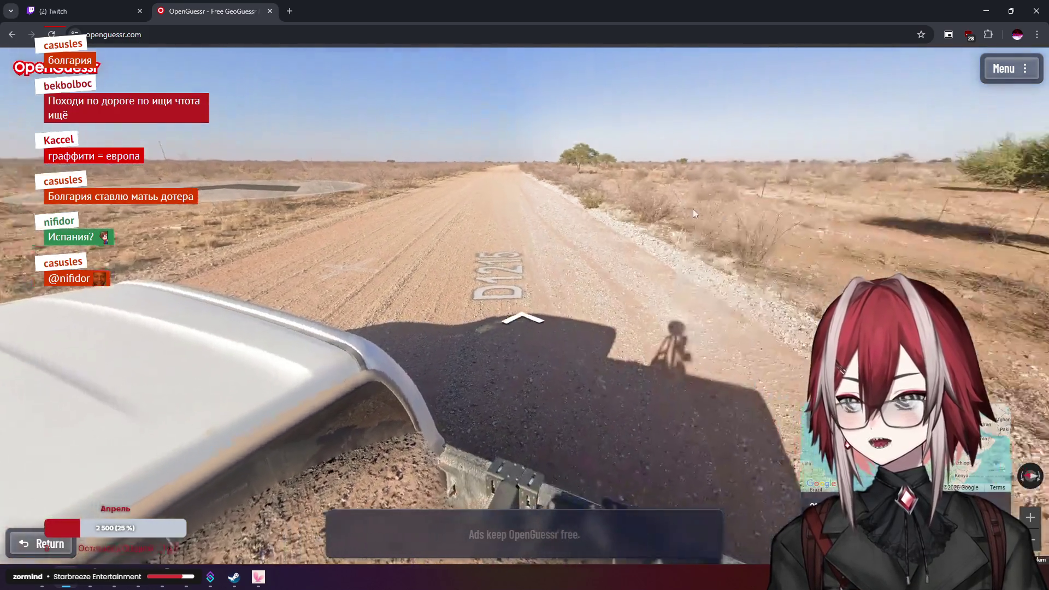
key(Left)
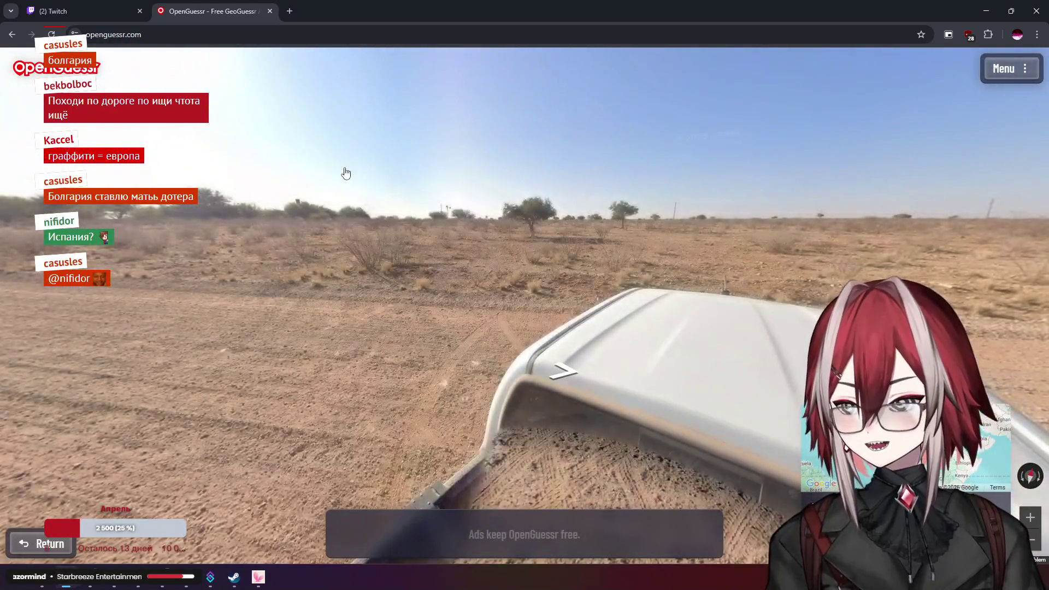
drag(345, 173, 593, 235)
key(Left)
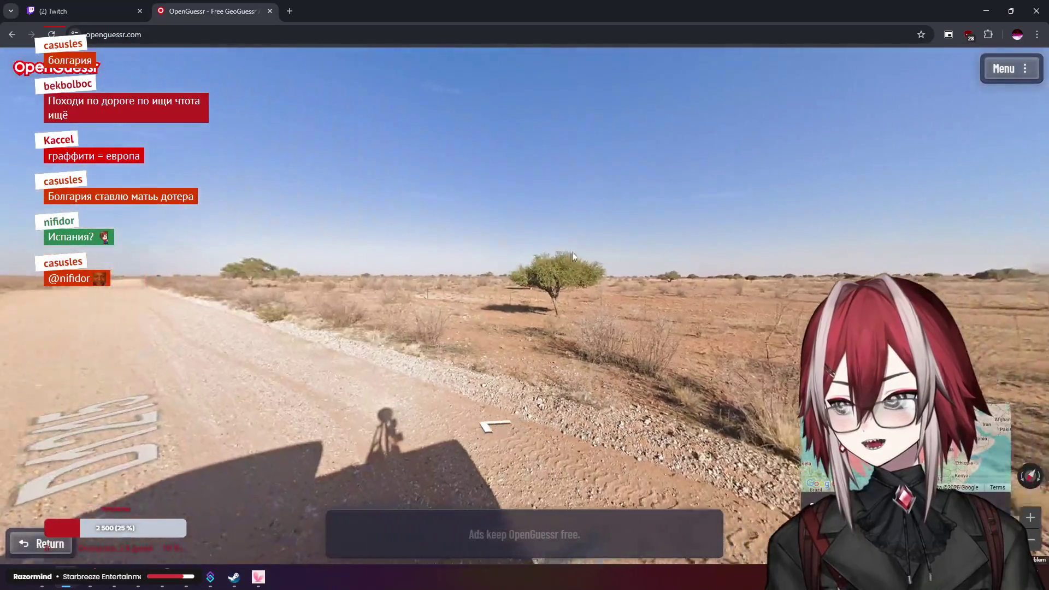
key(Up)
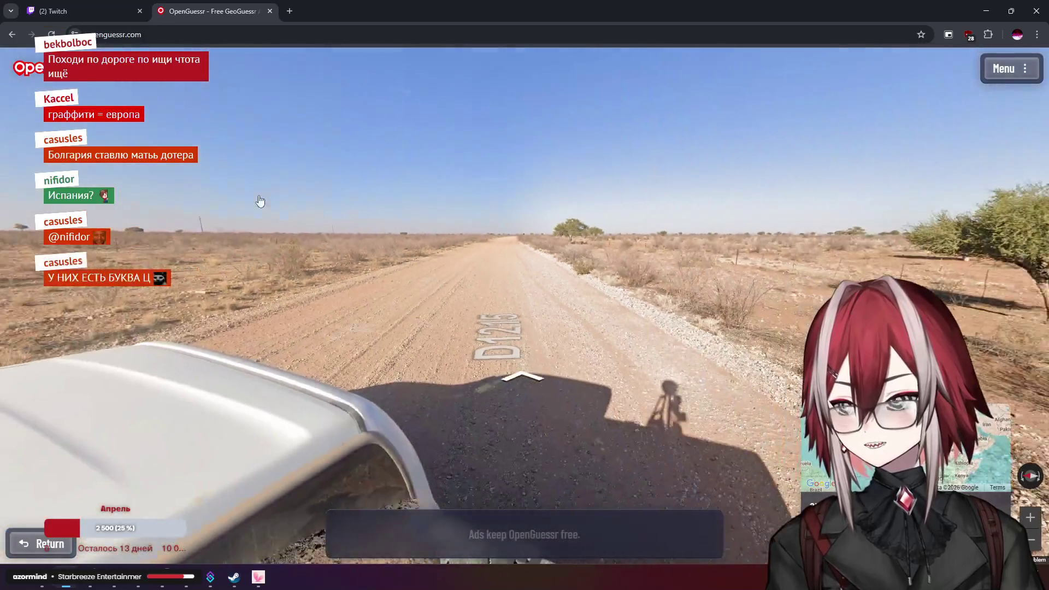
mouse_move(260, 201)
mouse_down()
mouse_move(507, 201)
mouse_move(523, 223)
mouse_up()
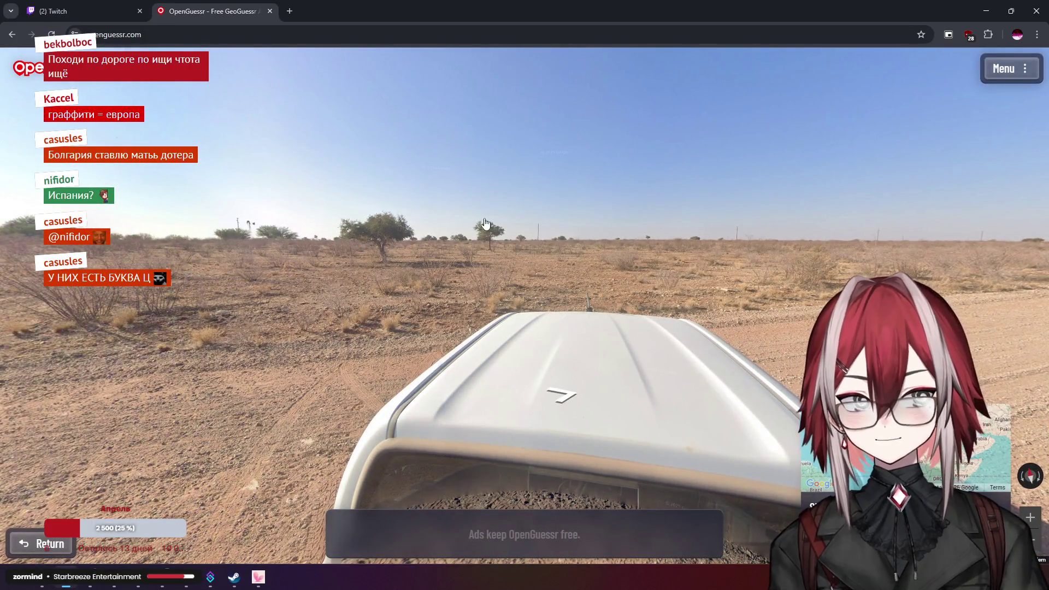
Scan the distant trees, then continue past the windmill further down D1215 toward the car hood
key(Right)
key(Right)
key(Right)
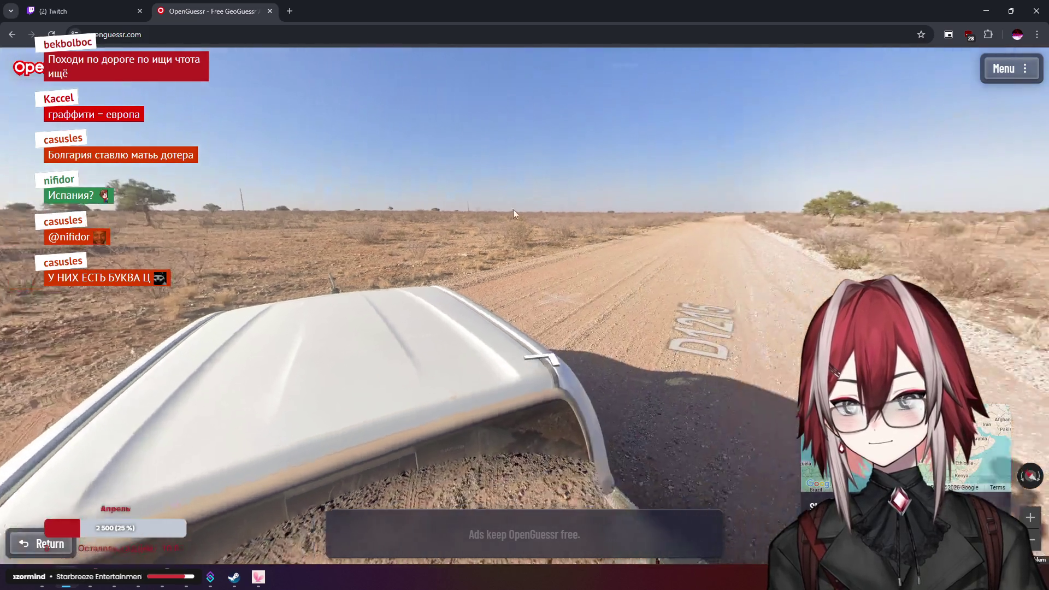
key(Right)
key(Right)
key(Right)
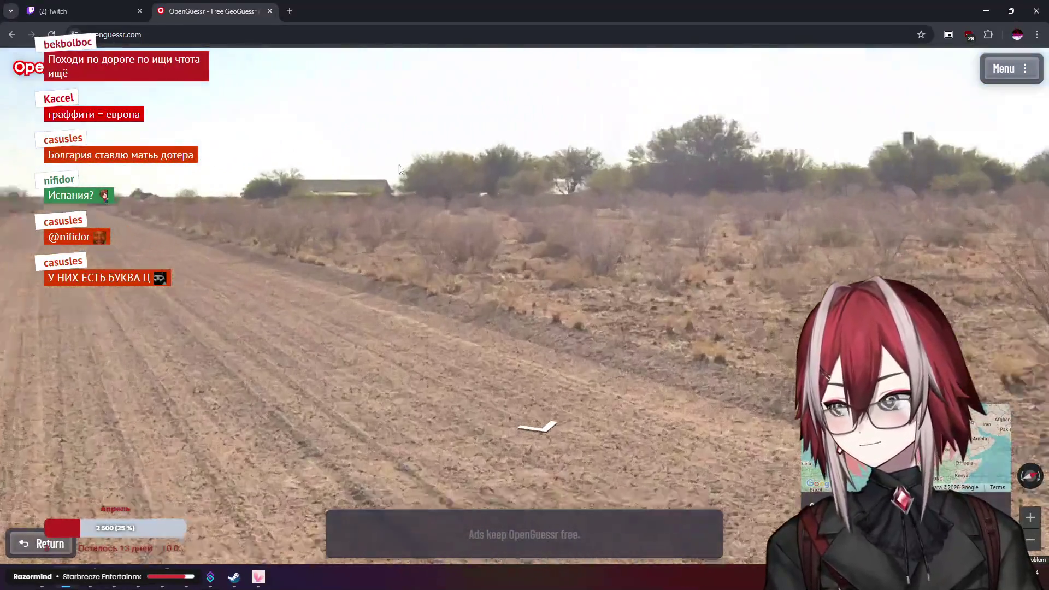
mouse_move(400, 169)
mouse_down()
mouse_move(503, 217)
mouse_move(730, 211)
mouse_move(552, 213)
mouse_move(611, 211)
mouse_up()
key(Up)
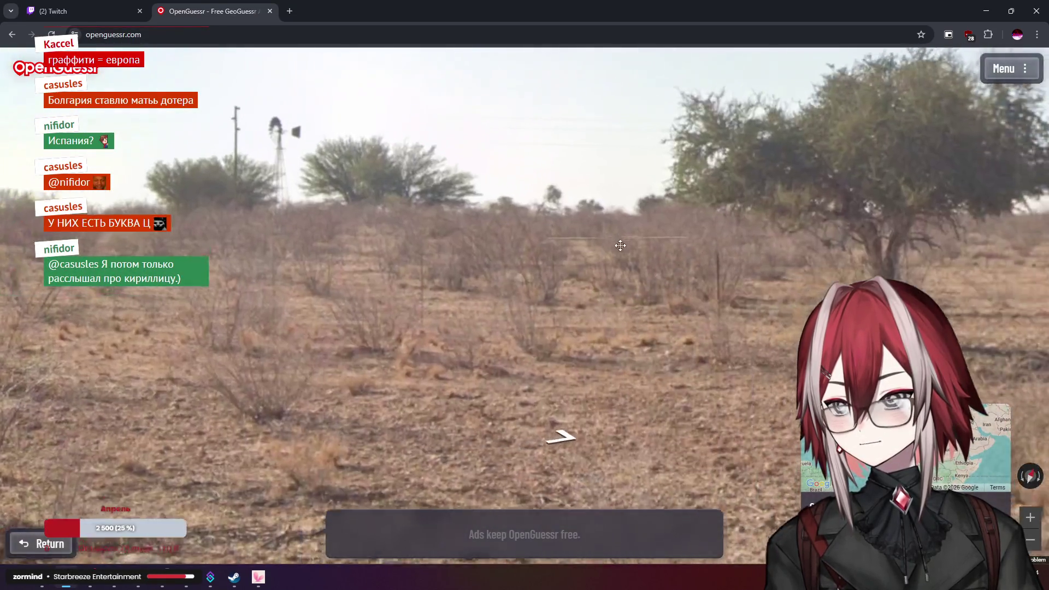
key(Right)
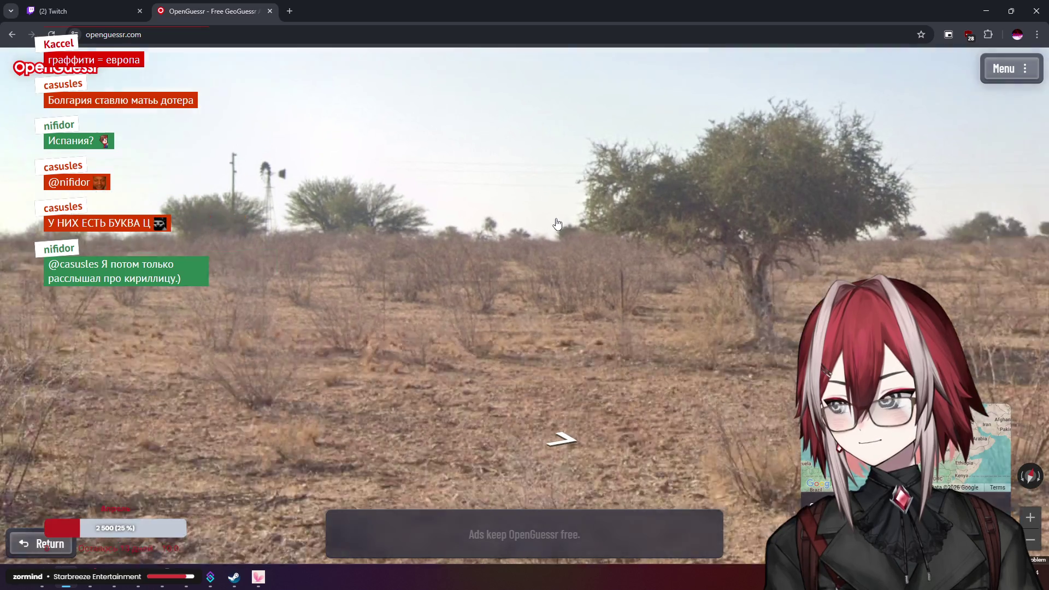
key(Right)
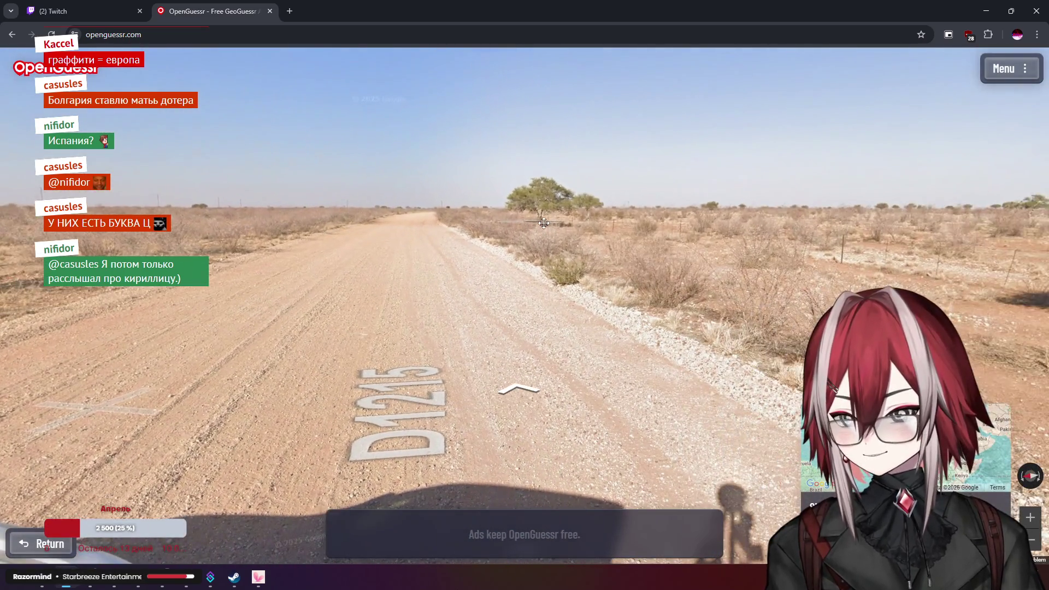
key(Up)
mouse_move(545, 228)
mouse_down()
mouse_move(574, 186)
mouse_move(667, 145)
mouse_move(438, 61)
mouse_move(334, 140)
mouse_move(362, 227)
mouse_up()
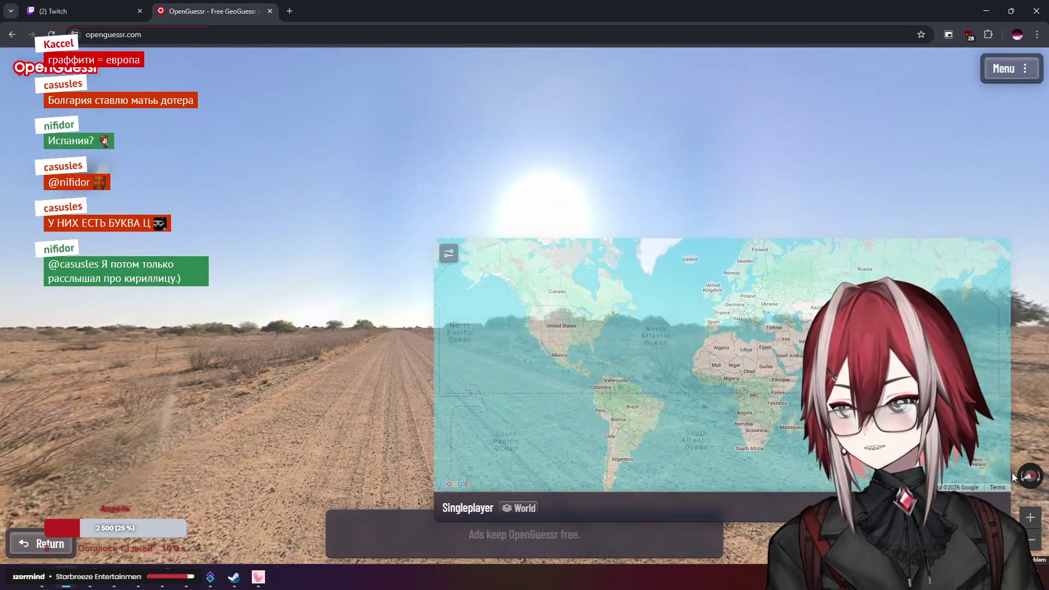
Pan the world map past Africa, zoom into Australia, and submit the guess, scored 9,957.5 km off
mouse_move(509, 301)
mouse_down()
mouse_move(418, 258)
mouse_move(218, 240)
mouse_up()
mouse_move(547, 383)
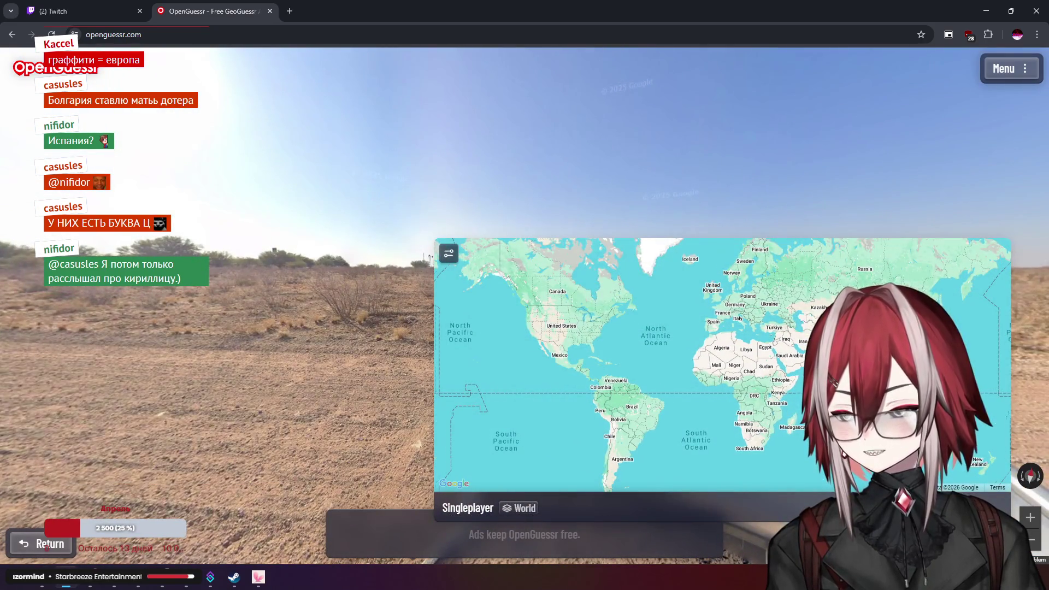
drag(842, 389, 698, 360)
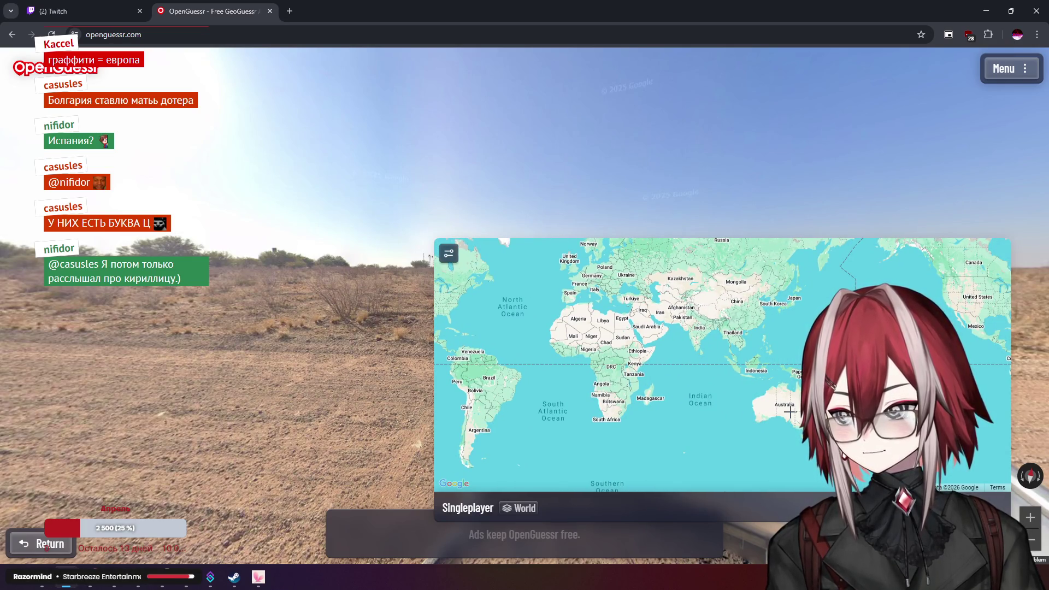
scroll(790, 412, up, 1)
scroll(790, 412, up, 2)
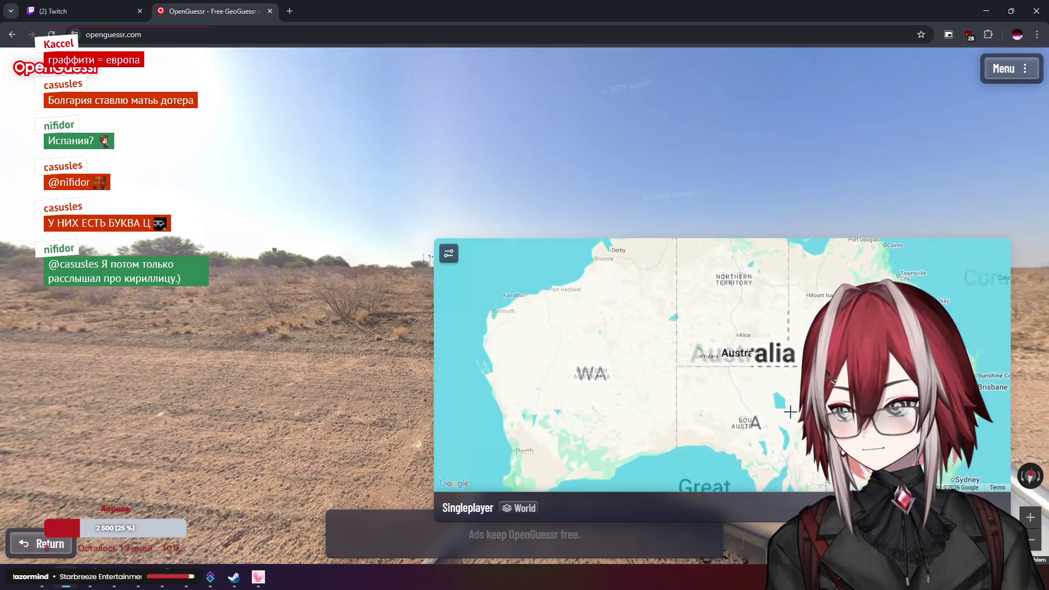
scroll(585, 344, up, 1)
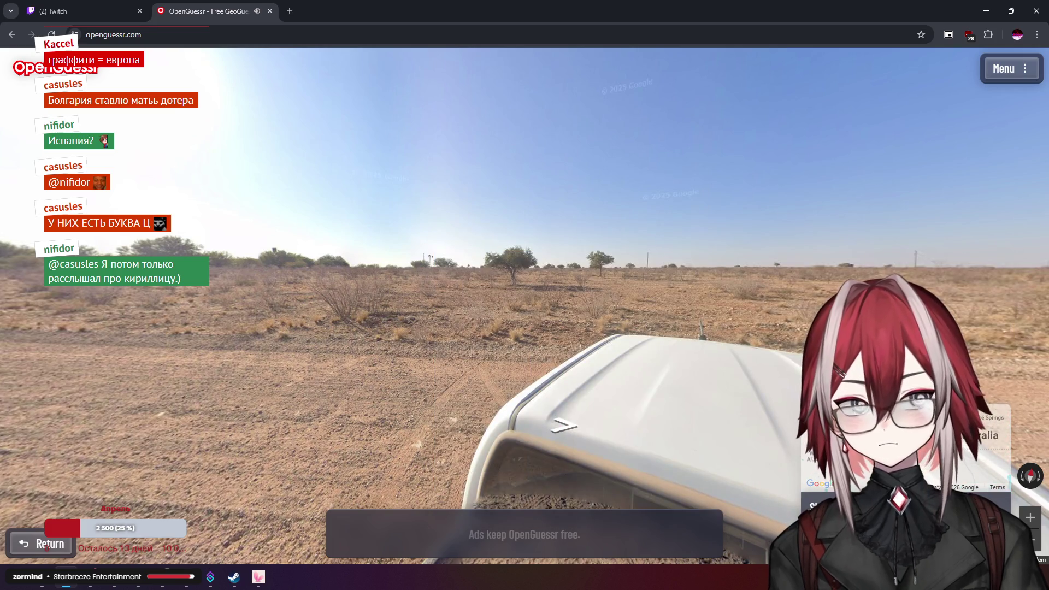
key(space)
scroll(310, 288, up, 2)
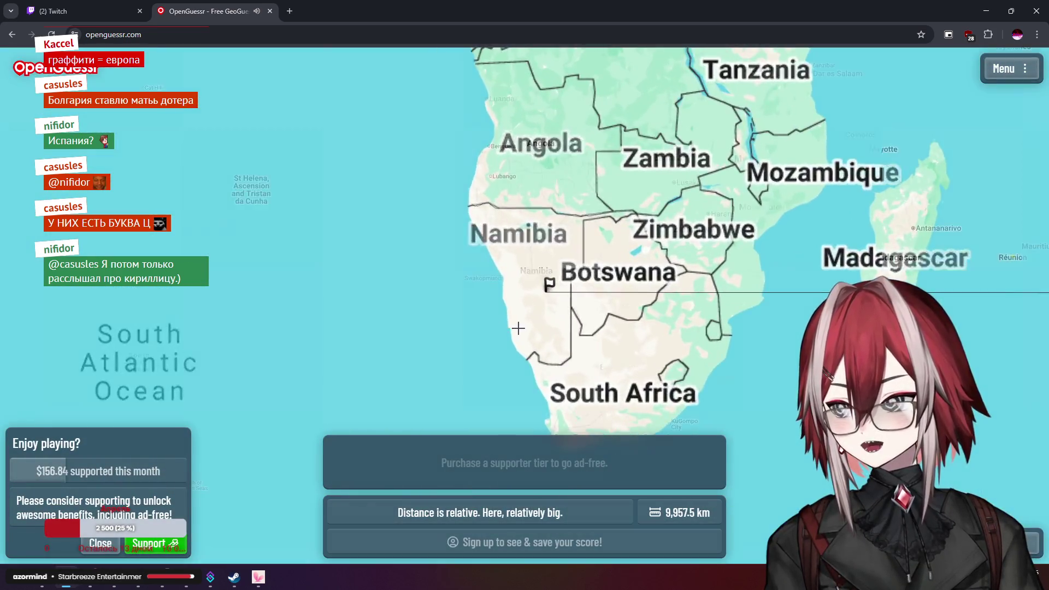
Zoom around the Namibia flag on the result map, then start the next round
scroll(538, 321, up, 2)
scroll(576, 342, down, 2)
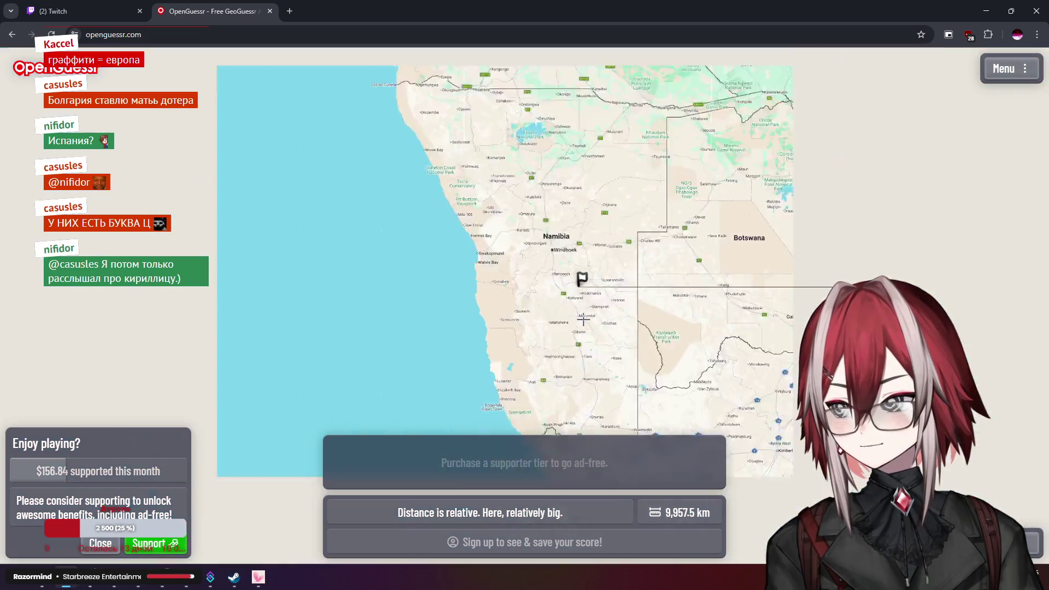
scroll(583, 320, up, 2)
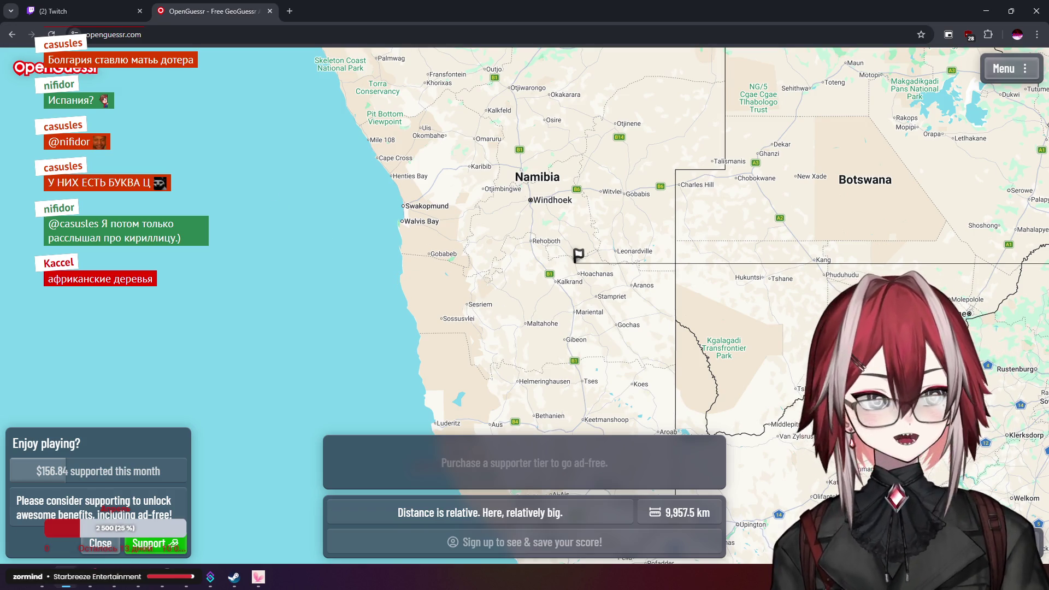
key(space)
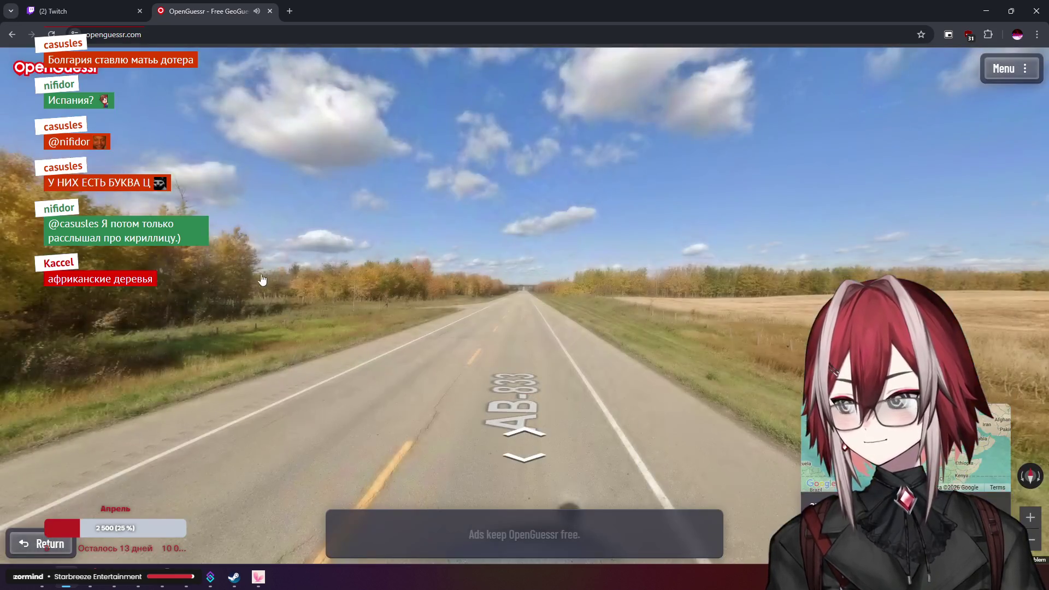
Look all around the first AB-833 panorama at the roadside trees, fields and farm building
drag(376, 250, 633, 210)
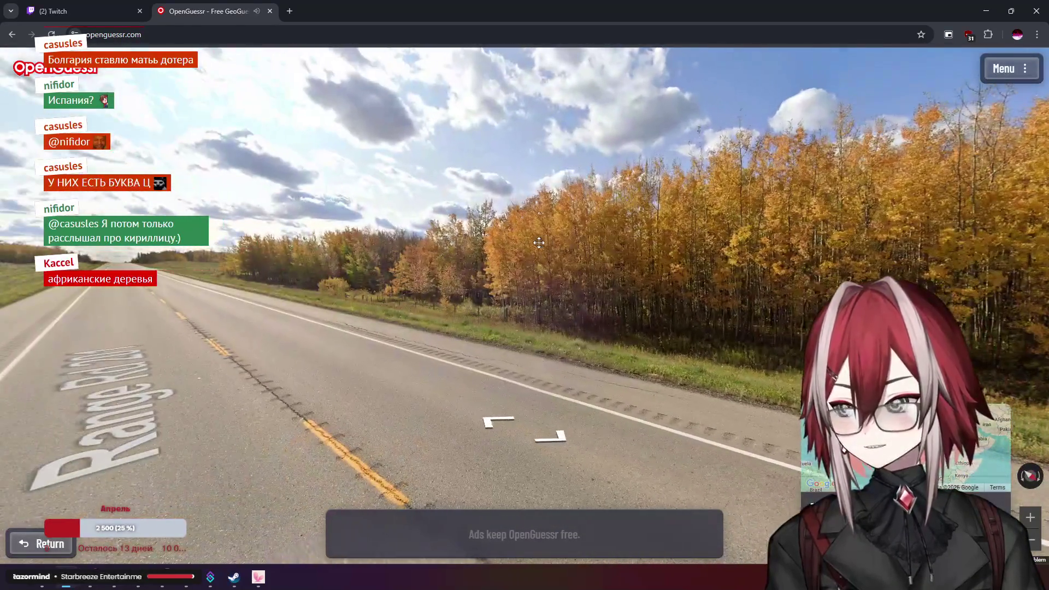
mouse_move(539, 243)
mouse_down()
mouse_move(601, 221)
mouse_move(624, 187)
mouse_up()
key(Left)
key(Left)
key(Left)
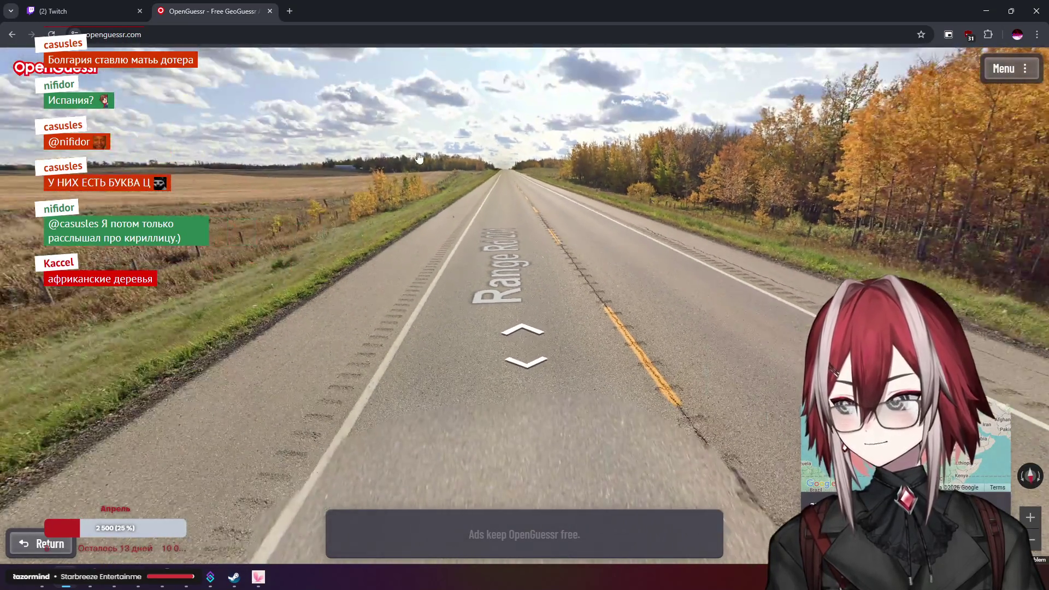
key(Right)
key(Right)
key(Right)
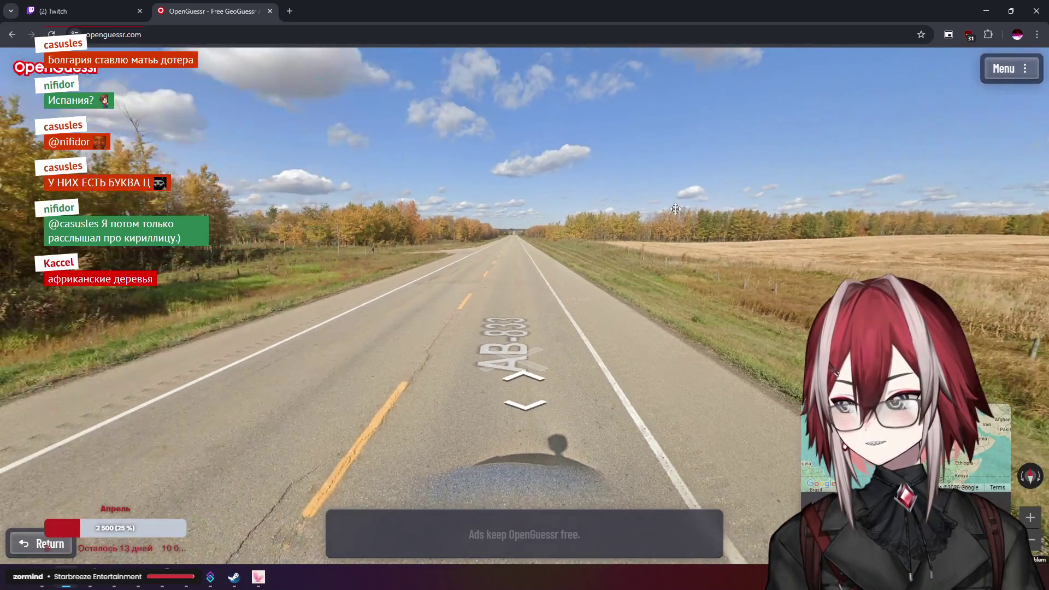
key(Right)
key(Right)
key(Right)
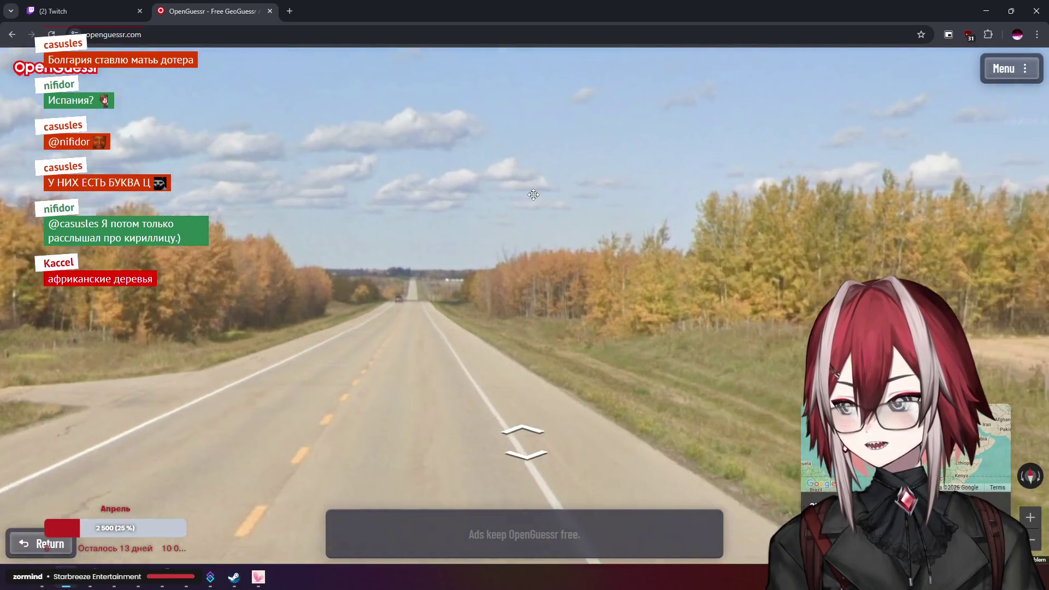
key(Right)
key(Right)
key(Right)
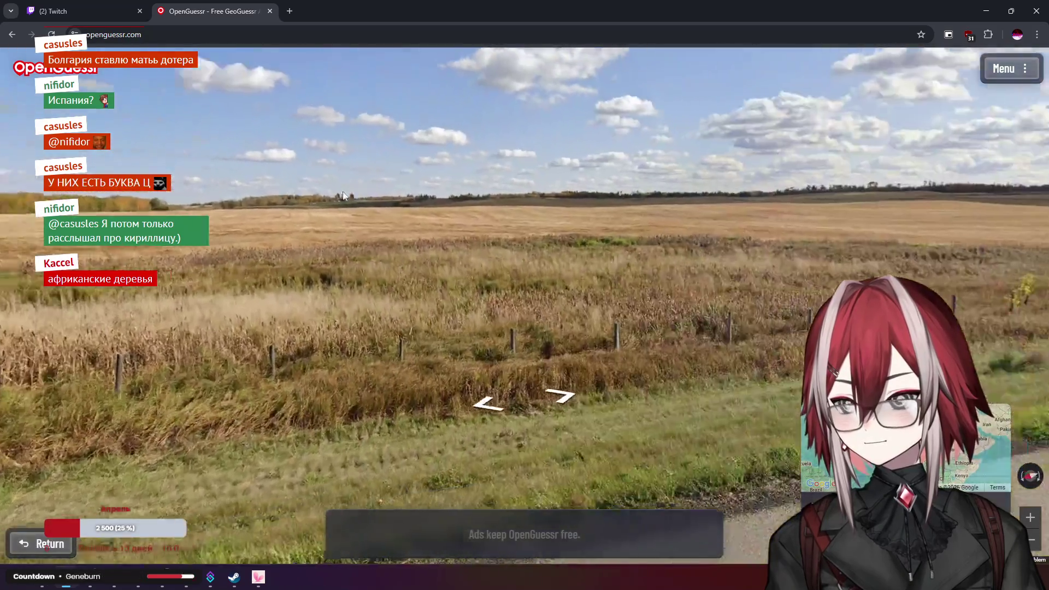
key(Right)
key(Right)
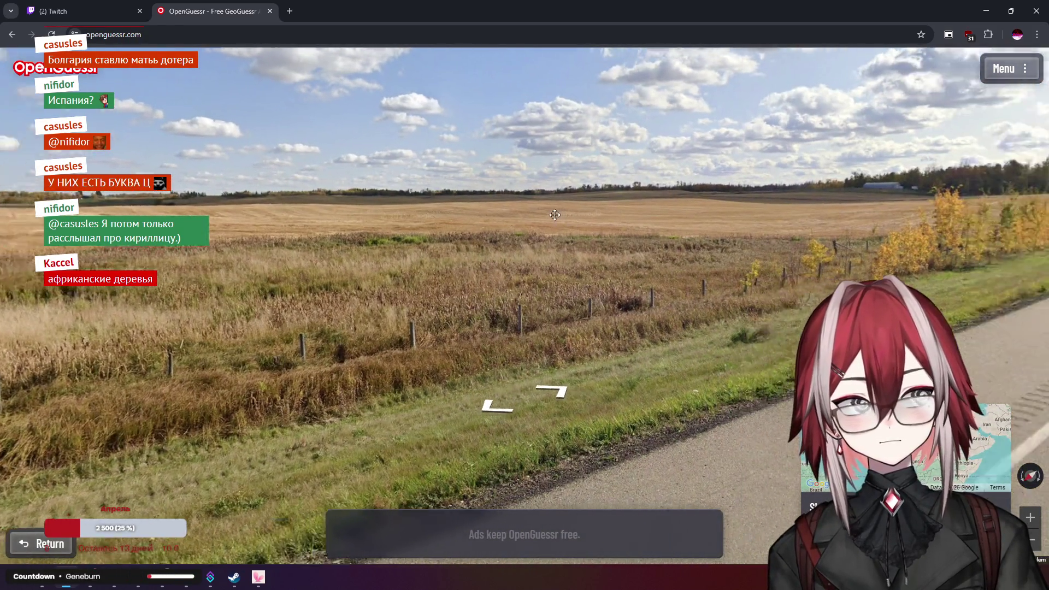
key(Right)
key(Right)
key(Right)
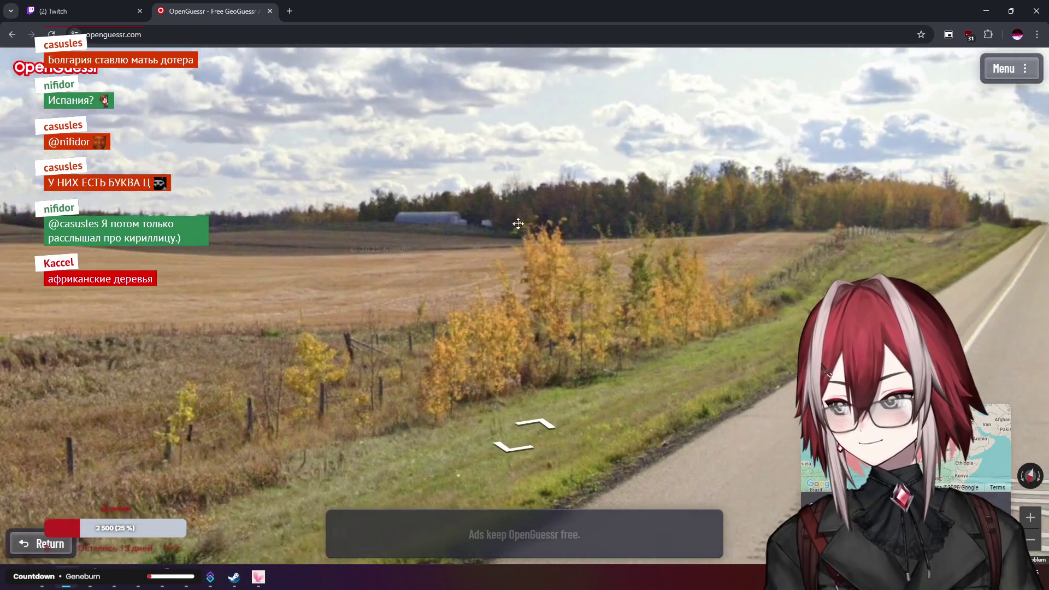
key(Right)
key(Right)
key(Right)
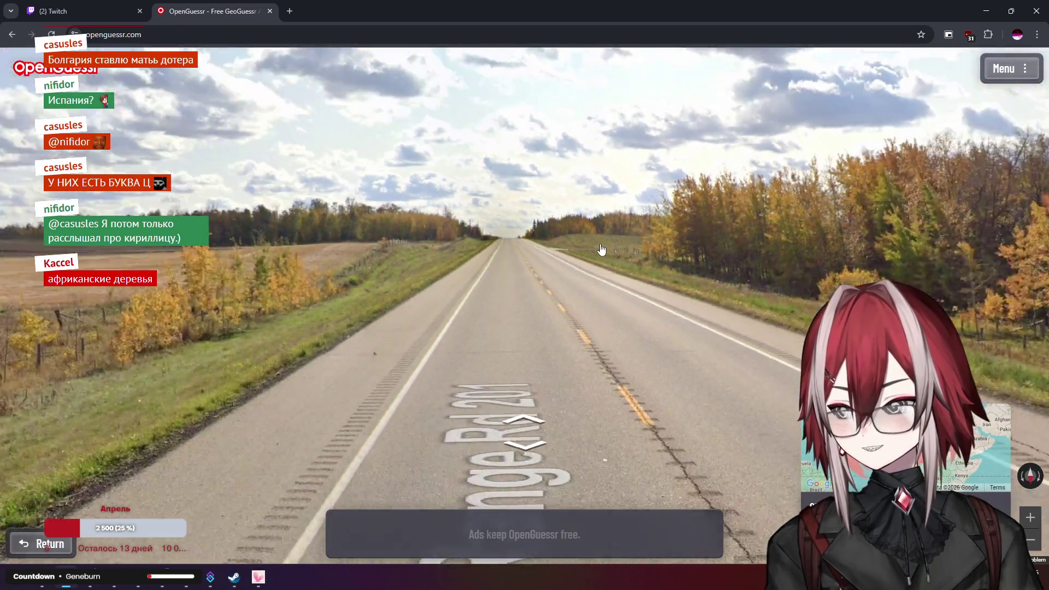
key(Right)
key(Right)
key(Right)
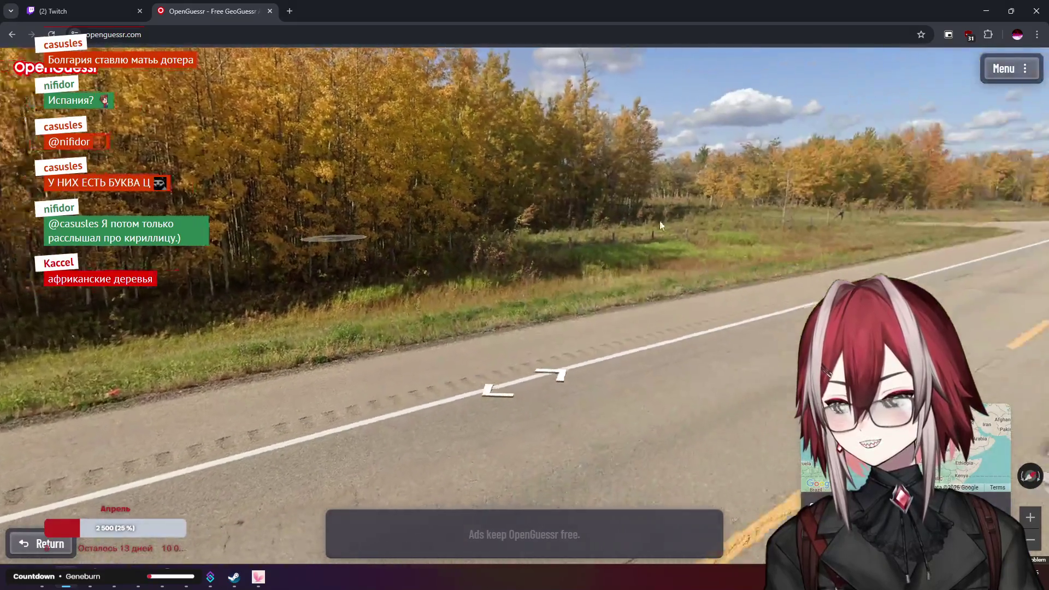
key(Left)
key(Left)
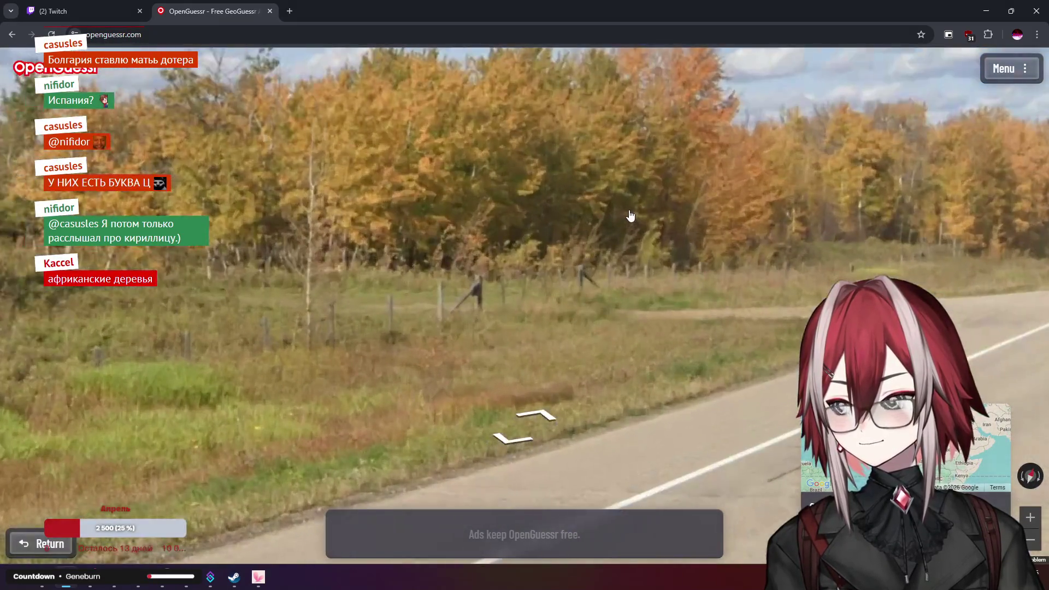
key(Right)
key(Right)
key(Right)
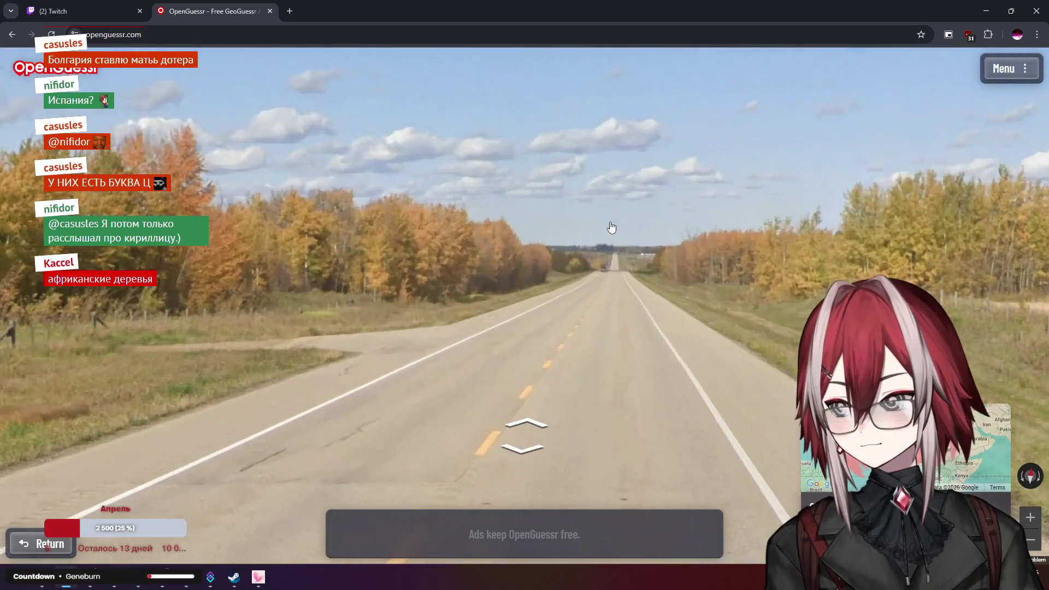
Advance twice down AB-833, inspect the field and distant barn, then move toward the barn
key(Up)
mouse_move(657, 228)
mouse_down()
mouse_move(506, 170)
mouse_move(497, 91)
mouse_move(496, 159)
mouse_up()
key(Up)
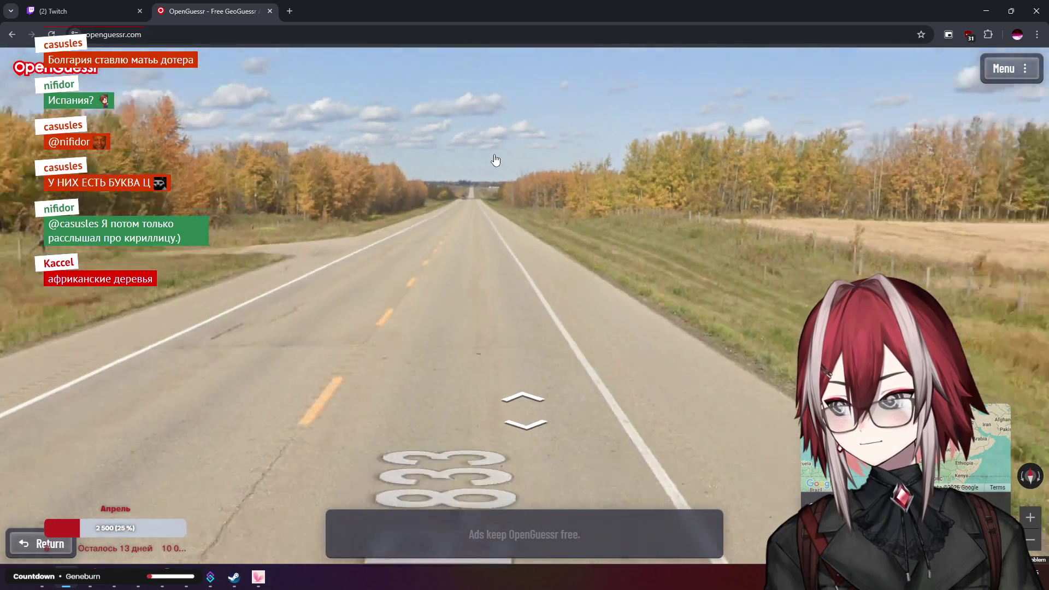
key(Right)
key(Right)
key(Right)
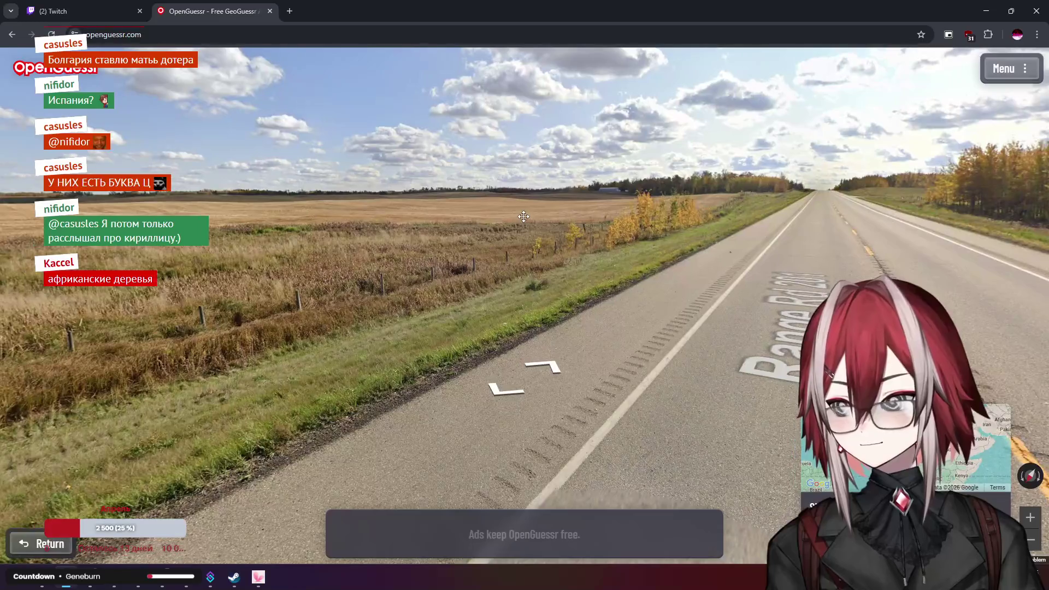
mouse_move(553, 213)
mouse_down()
mouse_move(584, 57)
mouse_move(531, 153)
mouse_up()
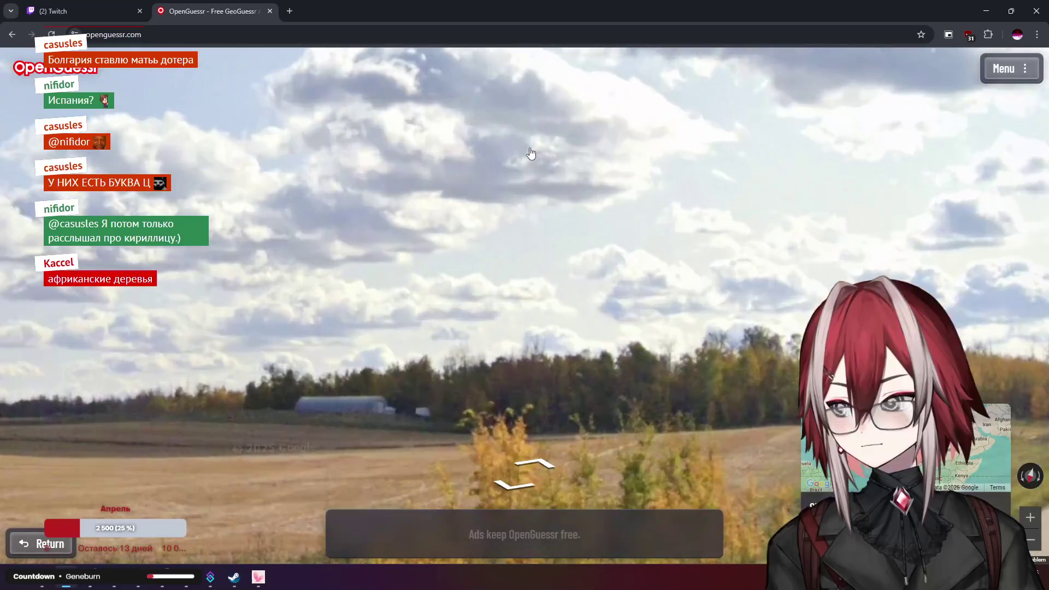
drag(562, 219, 543, 150)
mouse_move(531, 206)
mouse_down()
mouse_move(544, 105)
mouse_move(534, 140)
mouse_move(769, 203)
mouse_move(623, 218)
mouse_up()
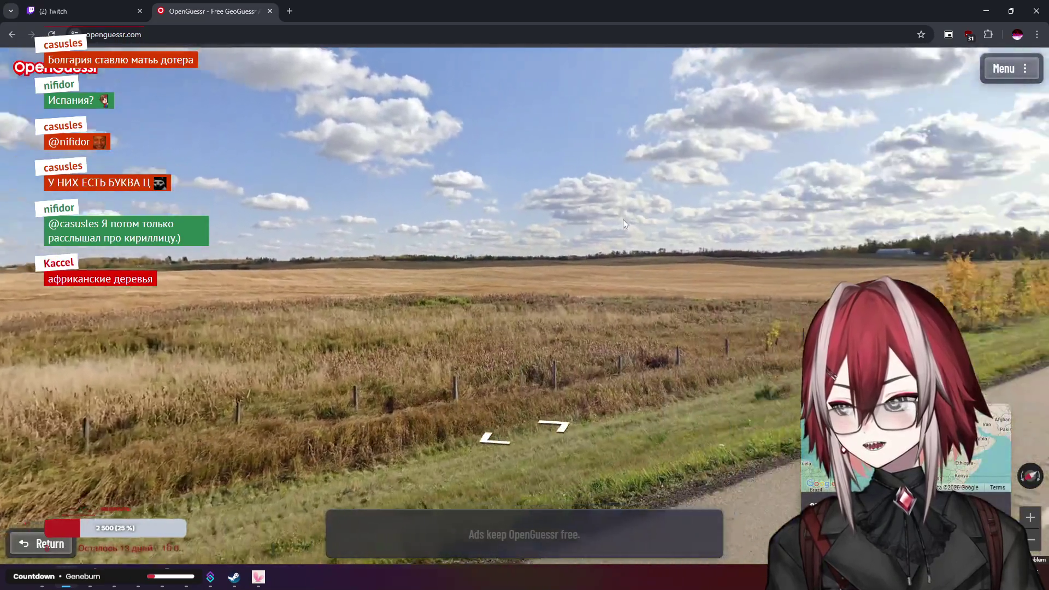
click(715, 260)
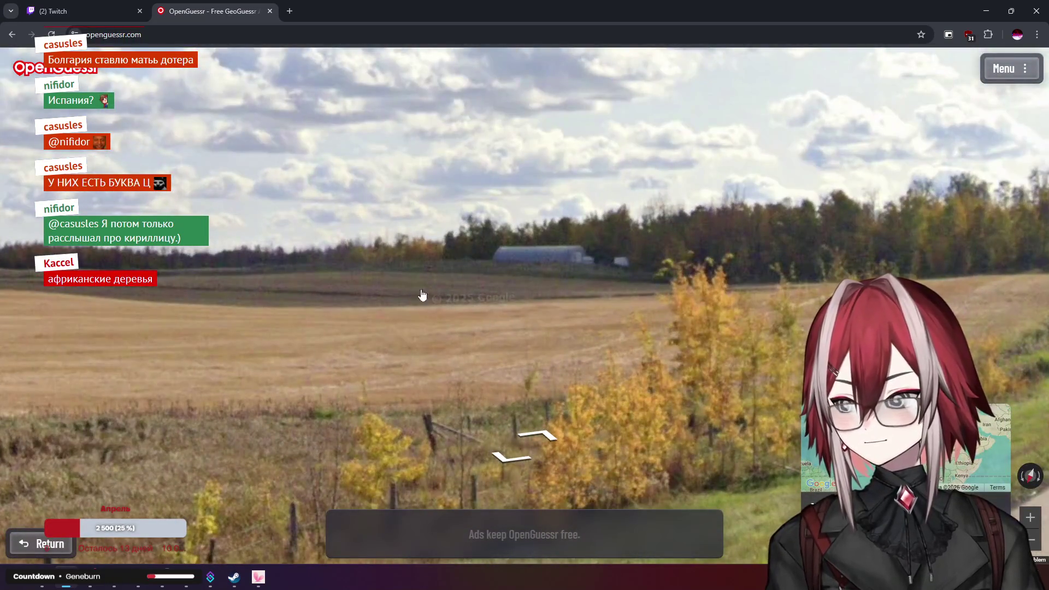
mouse_move(504, 312)
mouse_down()
mouse_move(687, 222)
mouse_move(375, 244)
mouse_up()
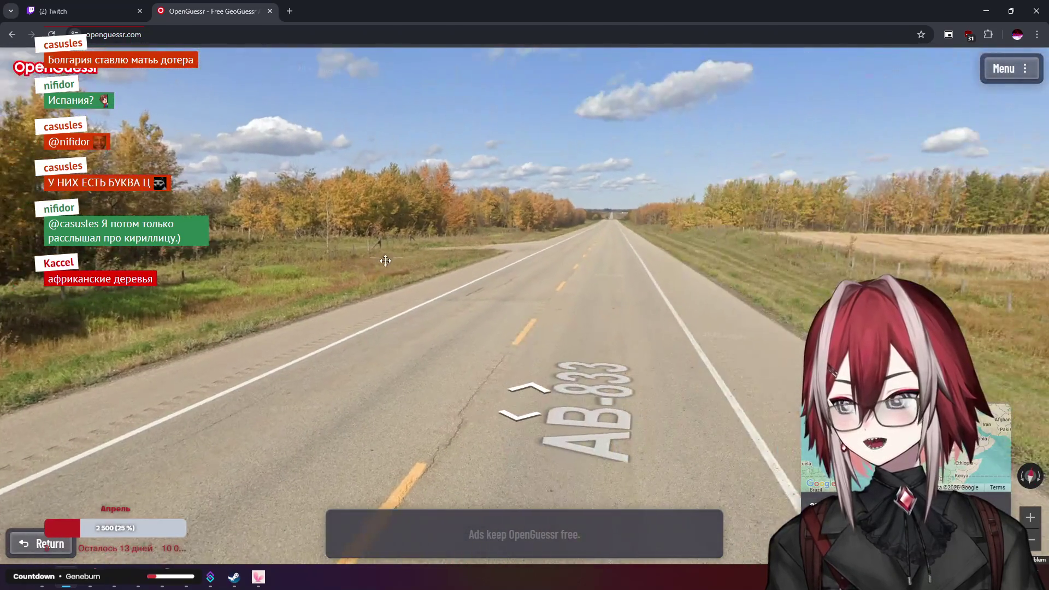
Pan the guess map west to North America and turn the street view toward the fields
mouse_move(602, 355)
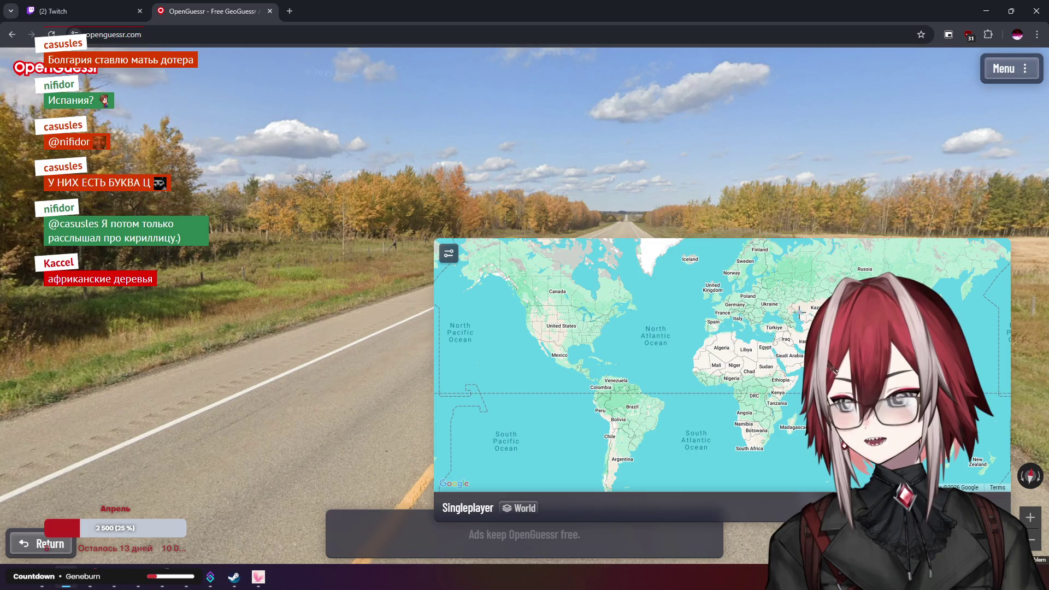
scroll(775, 306, up, 2)
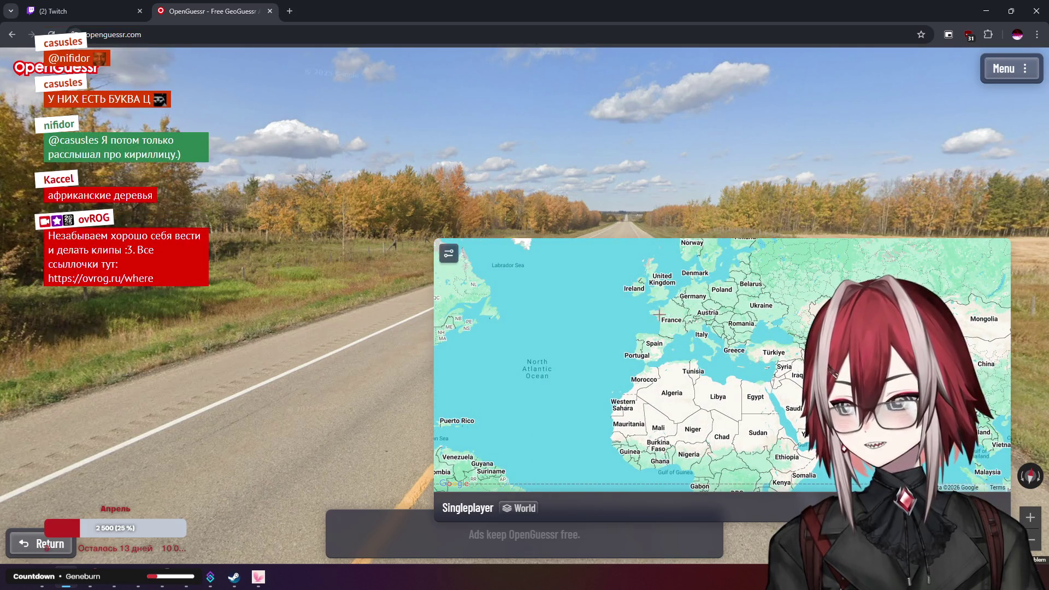
drag(491, 312, 776, 337)
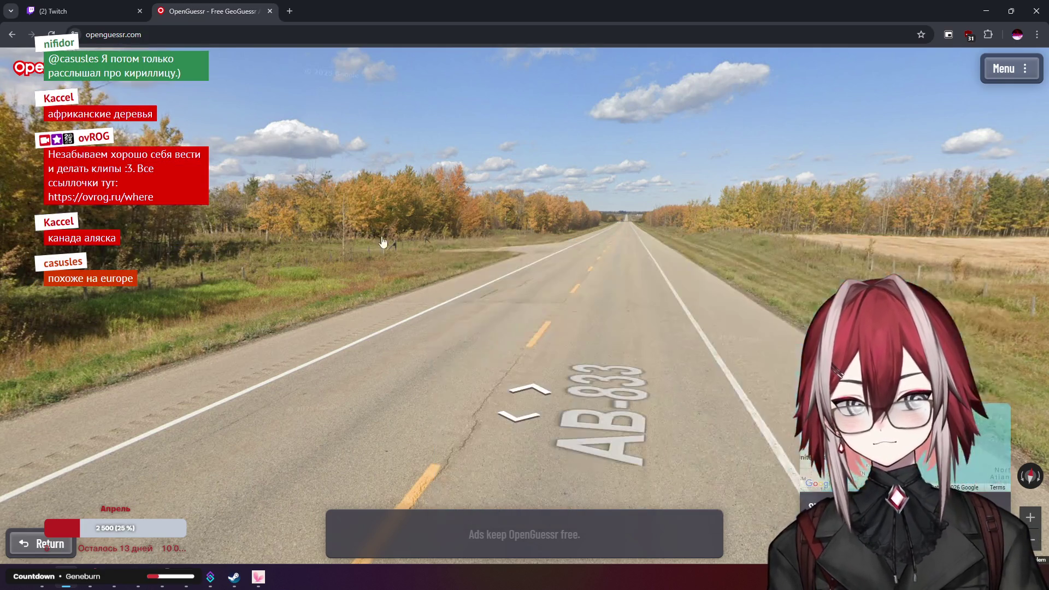
mouse_move(568, 252)
mouse_down()
mouse_move(542, 249)
mouse_move(542, 157)
mouse_move(532, 174)
mouse_move(721, 299)
mouse_up()
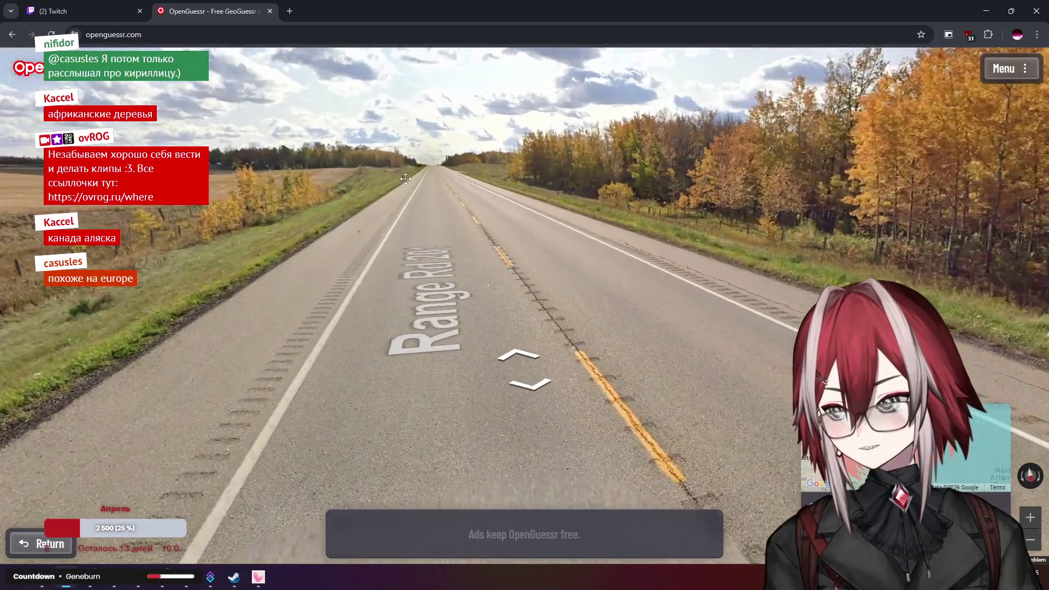
mouse_move(246, 235)
mouse_down()
mouse_move(504, 232)
mouse_move(663, 190)
mouse_move(454, 224)
mouse_move(732, 210)
mouse_move(643, 231)
mouse_move(662, 214)
mouse_up()
Zoom around Europe and North America, pin southern Canada north of North Dakota, and submit
scroll(454, 227, up, 3)
mouse_move(659, 334)
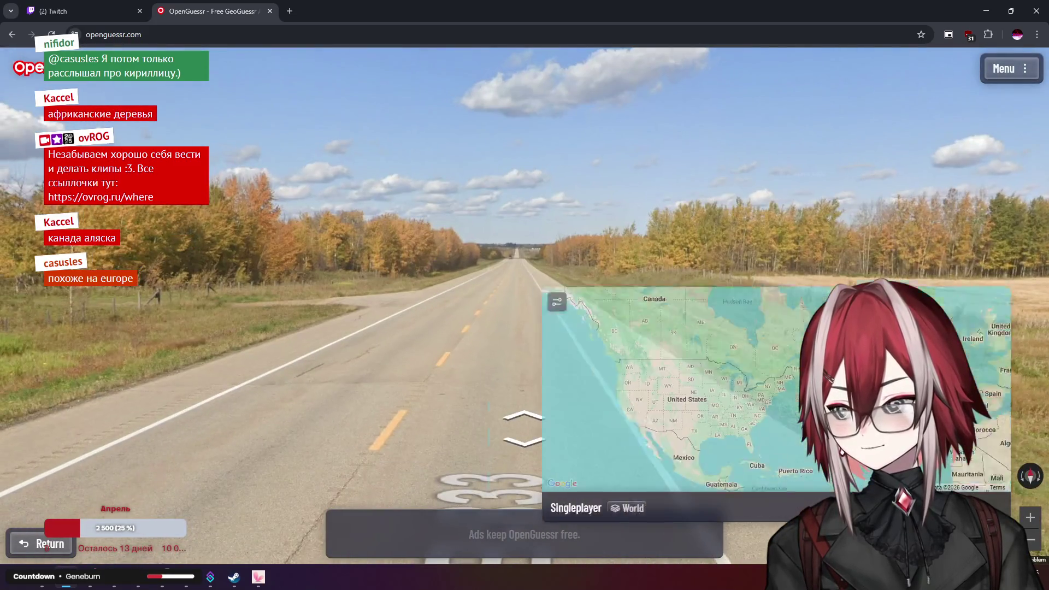
scroll(659, 334, down, 2)
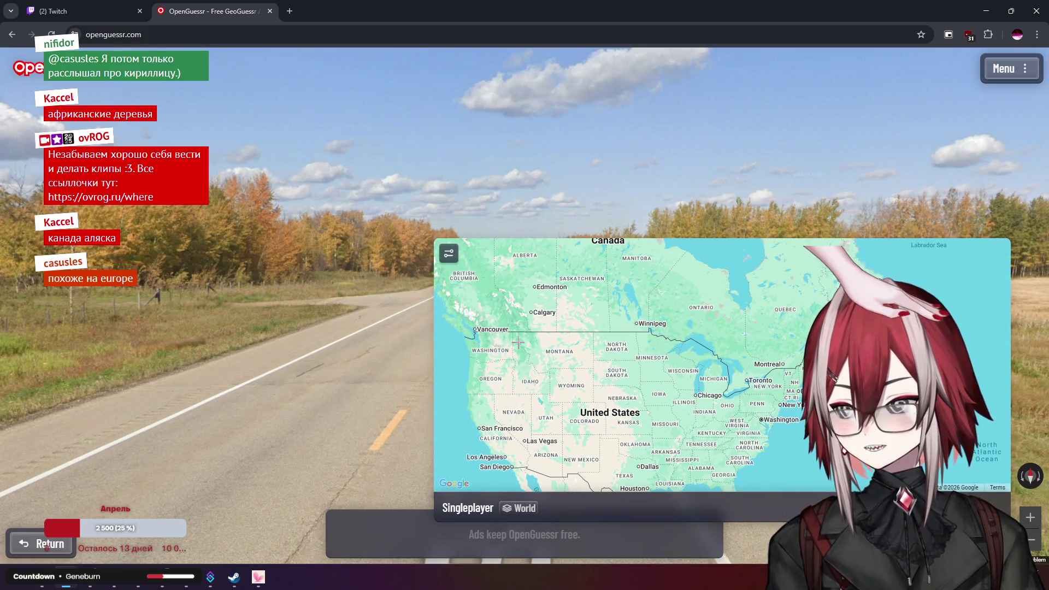
drag(738, 339, 481, 333)
scroll(679, 340, up, 4)
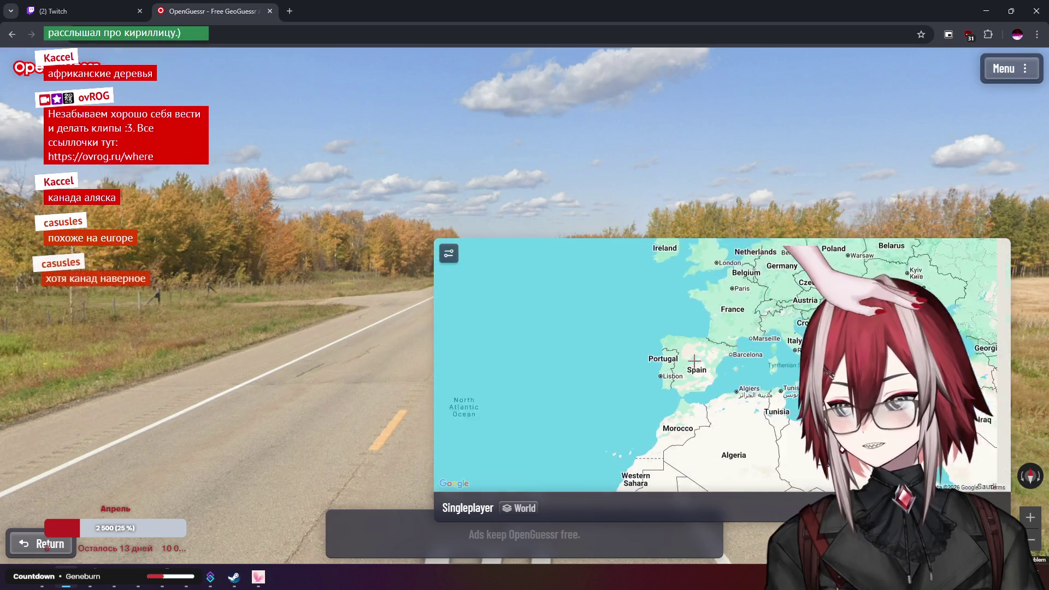
scroll(625, 386, down, 2)
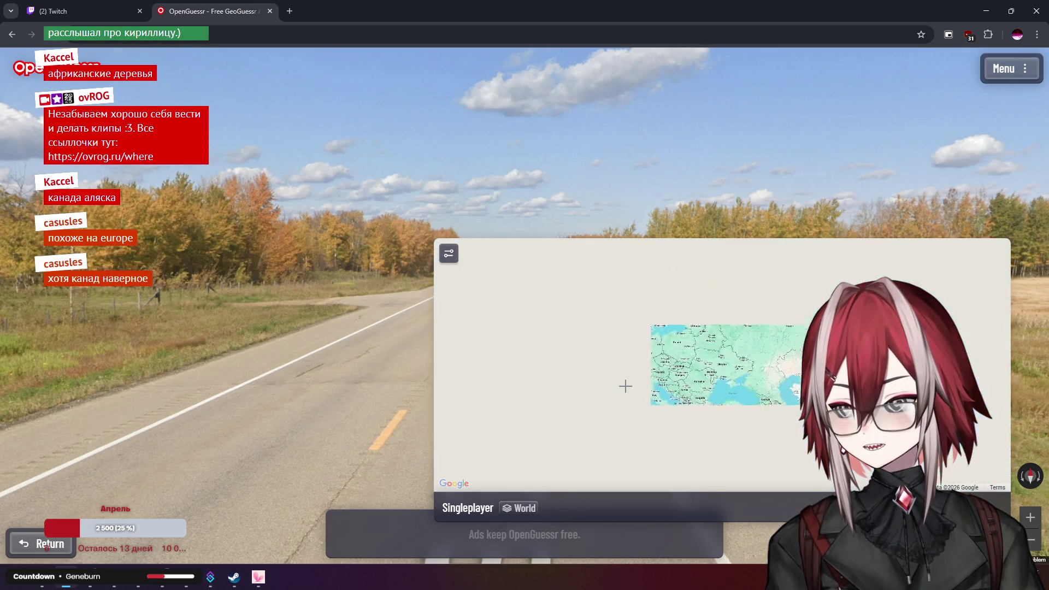
scroll(616, 372, up, 5)
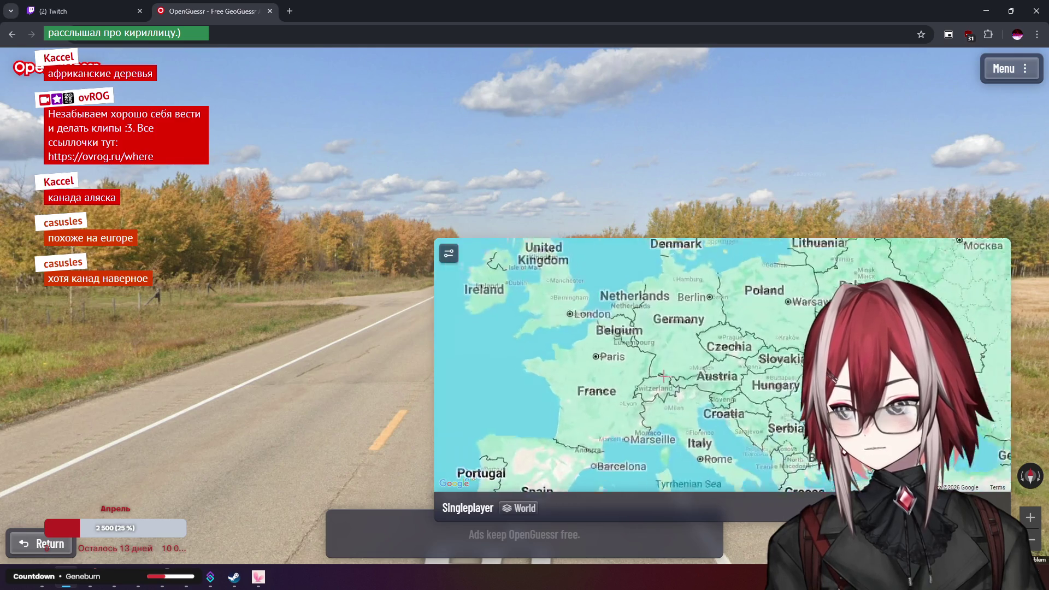
scroll(595, 357, down, 2)
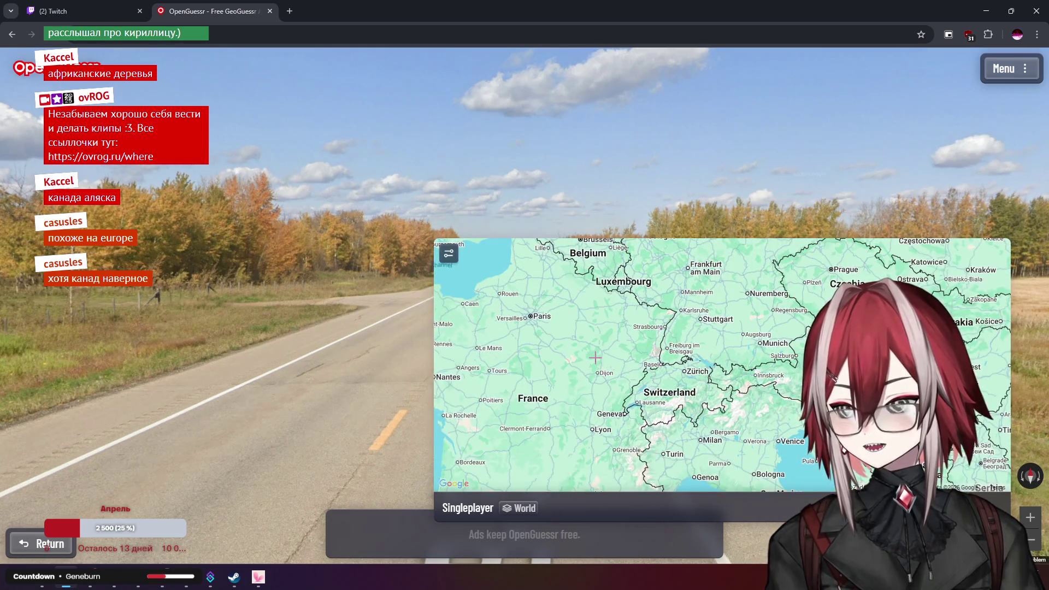
scroll(808, 370, down, 2)
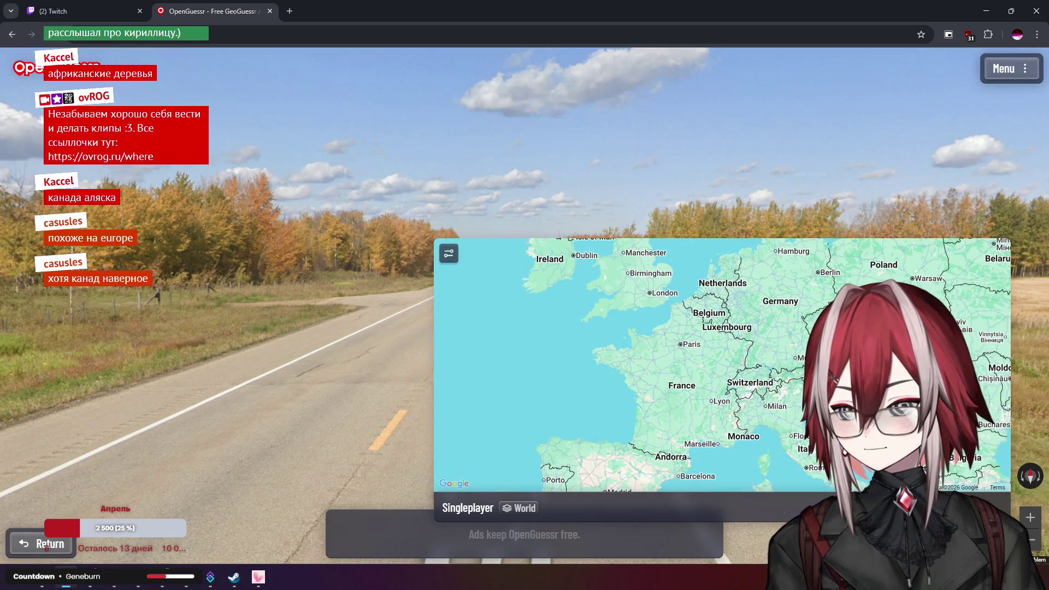
scroll(892, 376, up, 4)
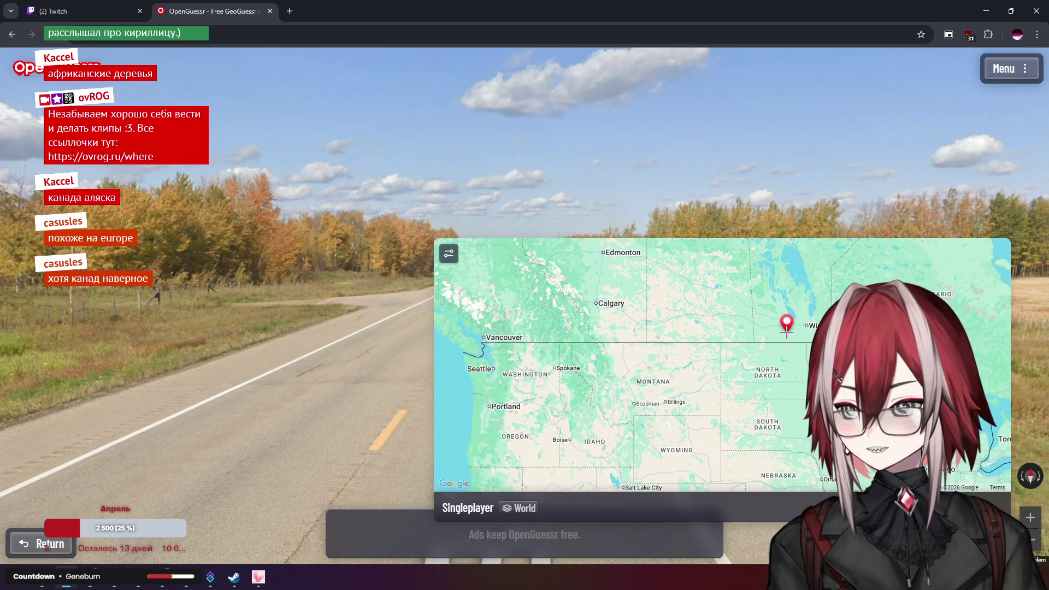
key(space)
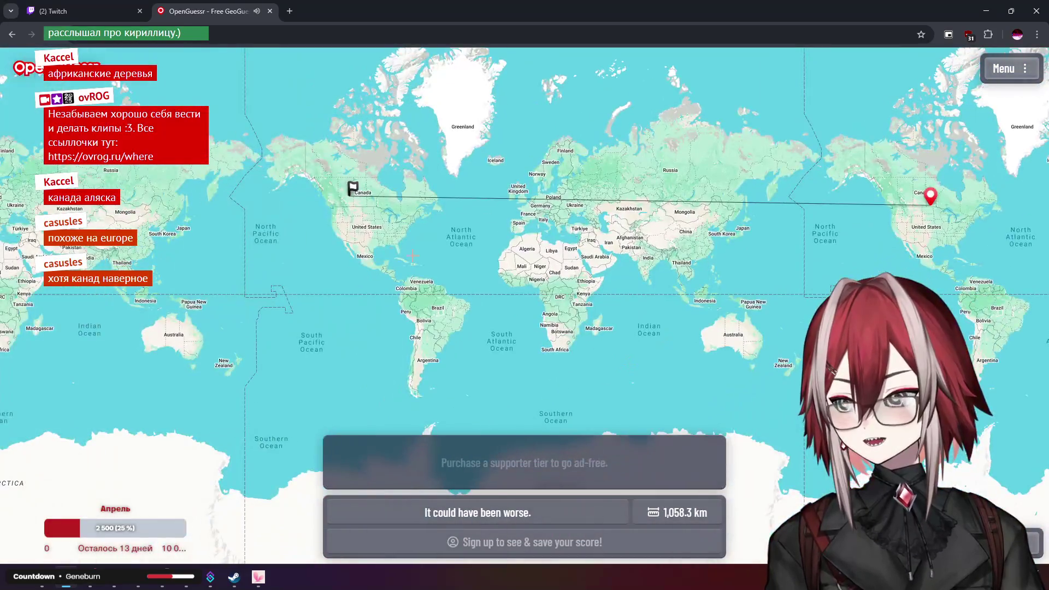
Inspect the 1,058.3 km result around Edmonton, Alberta on the result map, then start the next round
scroll(350, 205, up, 5)
scroll(393, 237, down, 3)
scroll(394, 236, down, 5)
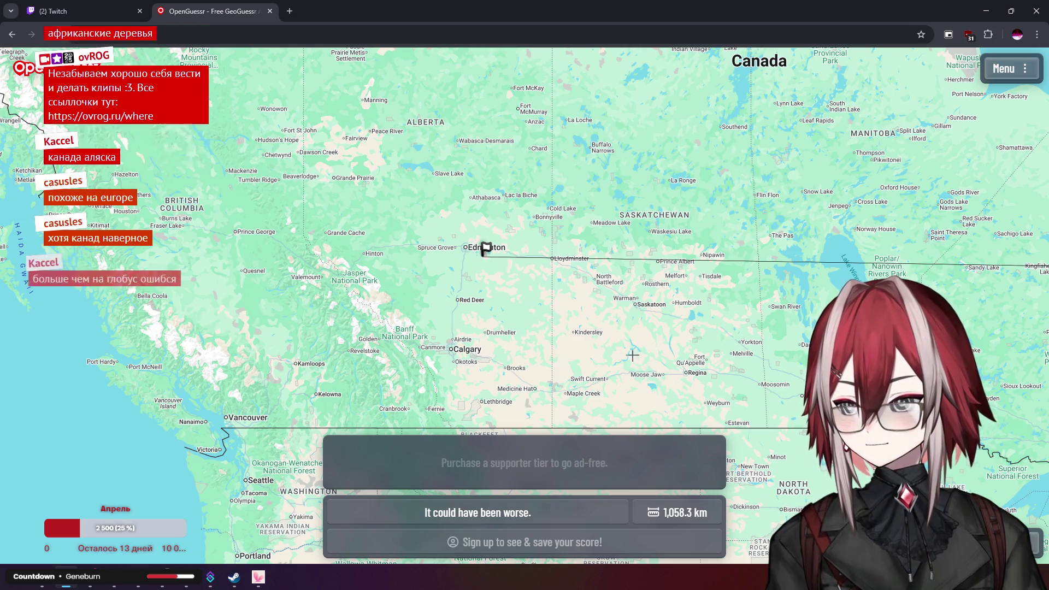
scroll(663, 380, down, 5)
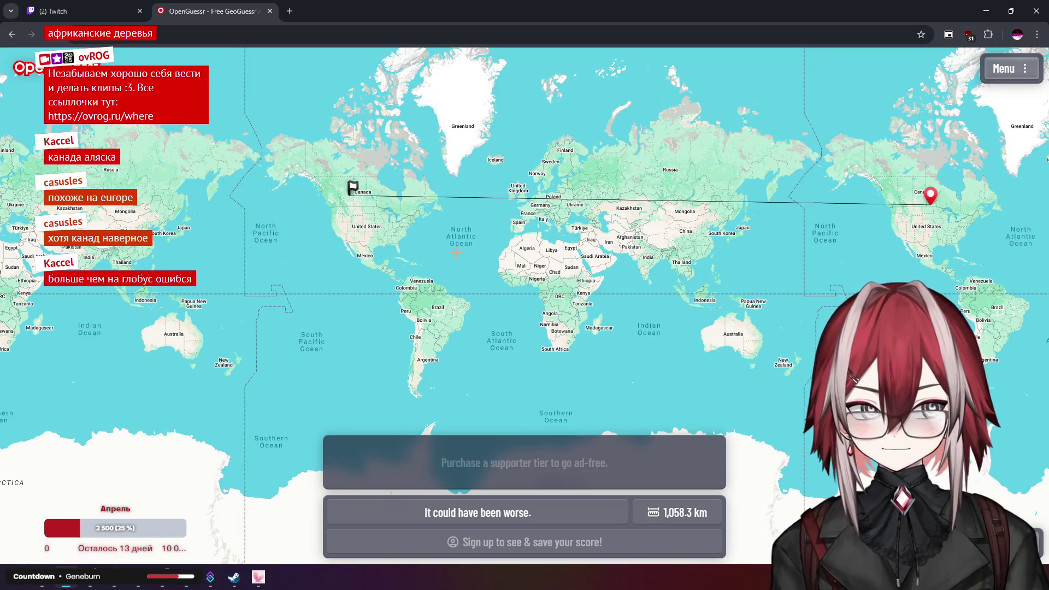
scroll(336, 169, up, 10)
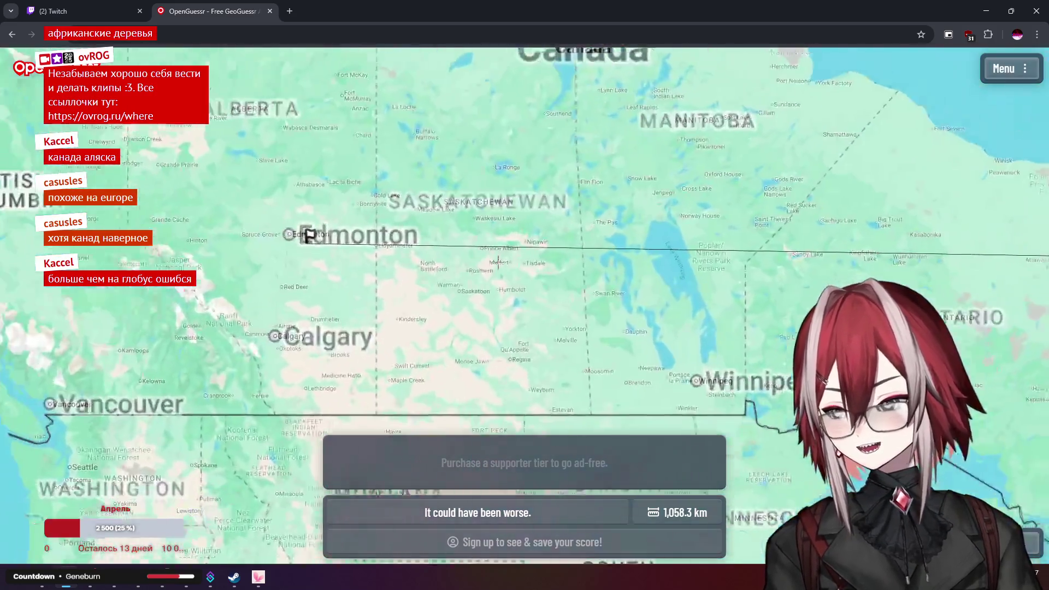
scroll(476, 221, down, 2)
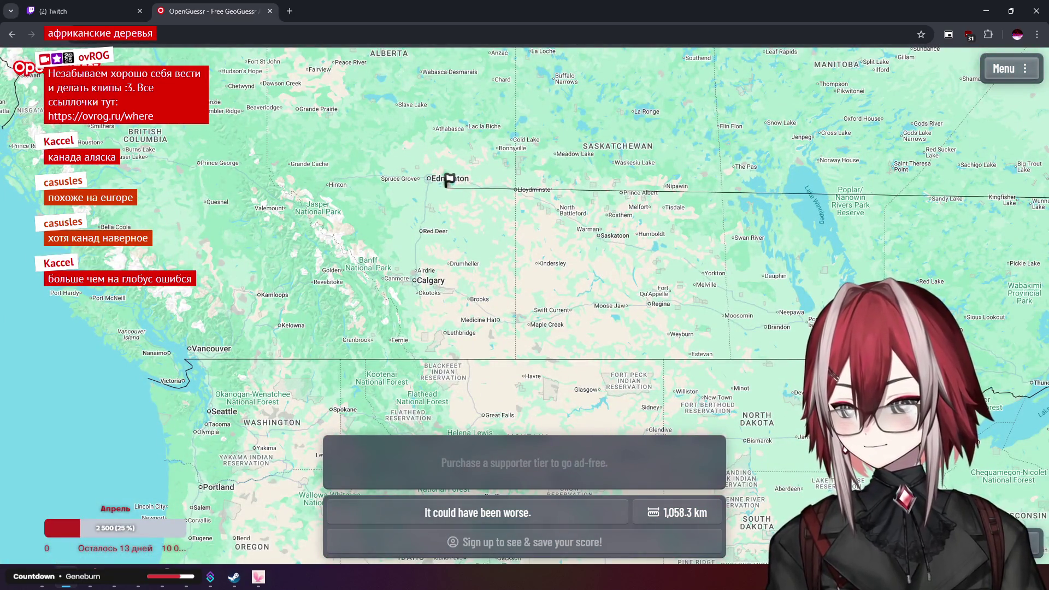
key(space)
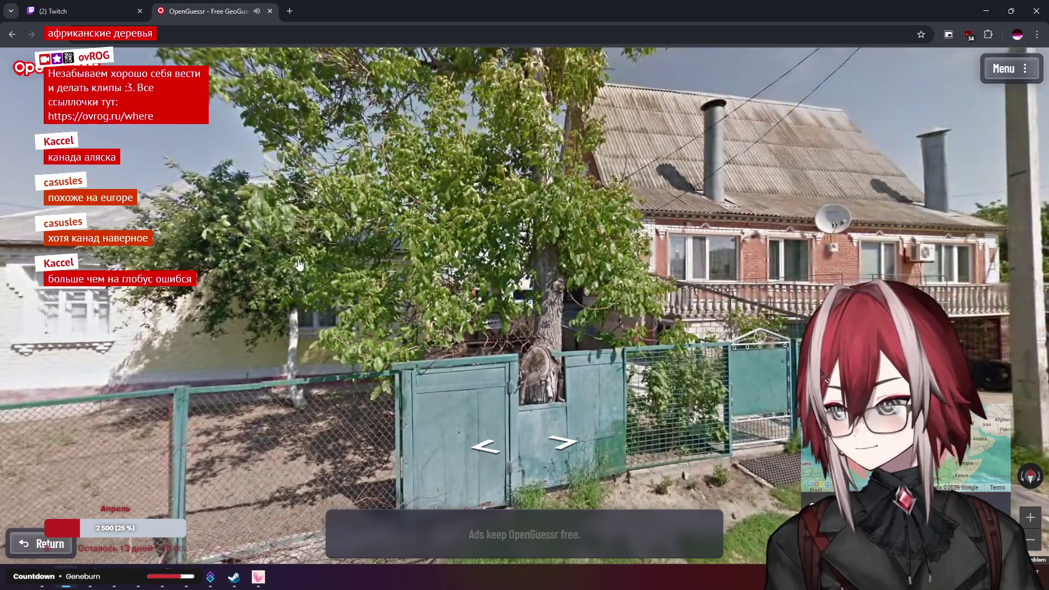
Turn around the starting spot to view the dirt road, truck, white house and teal gate
key(Right)
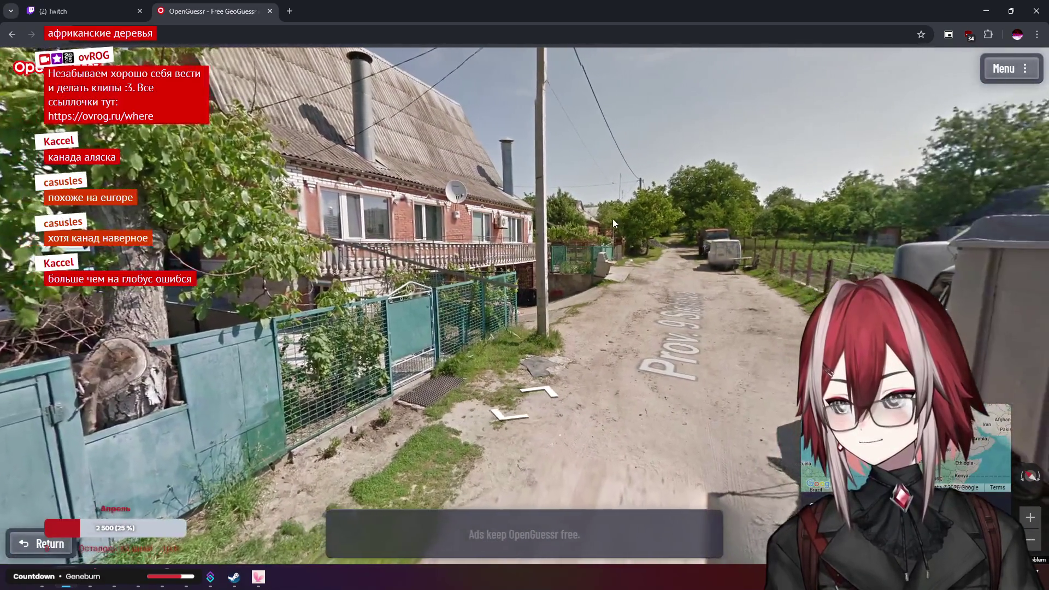
key(Up)
key(Up)
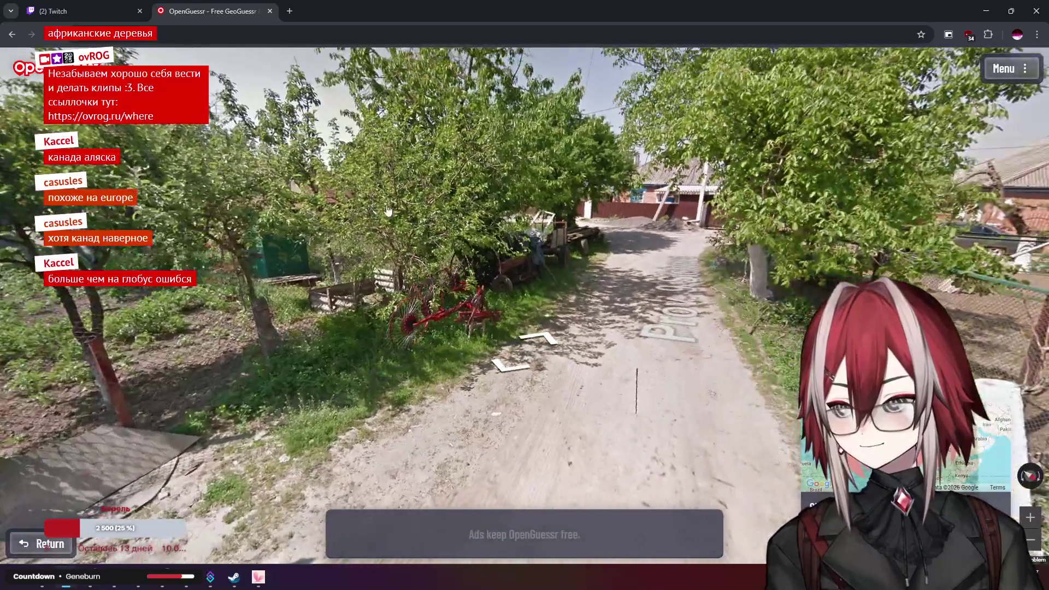
key(Right)
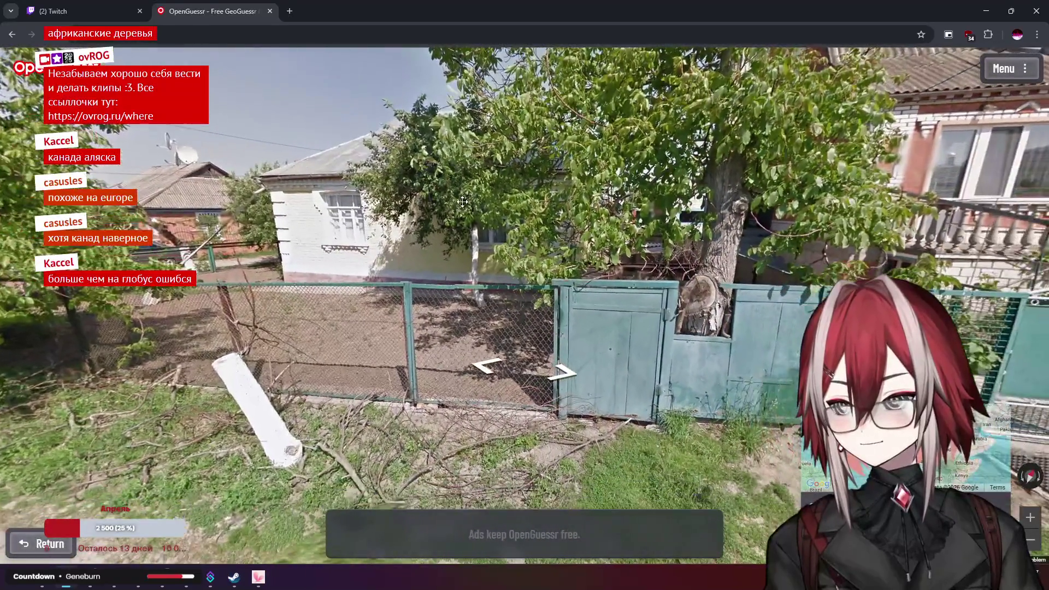
key(Right)
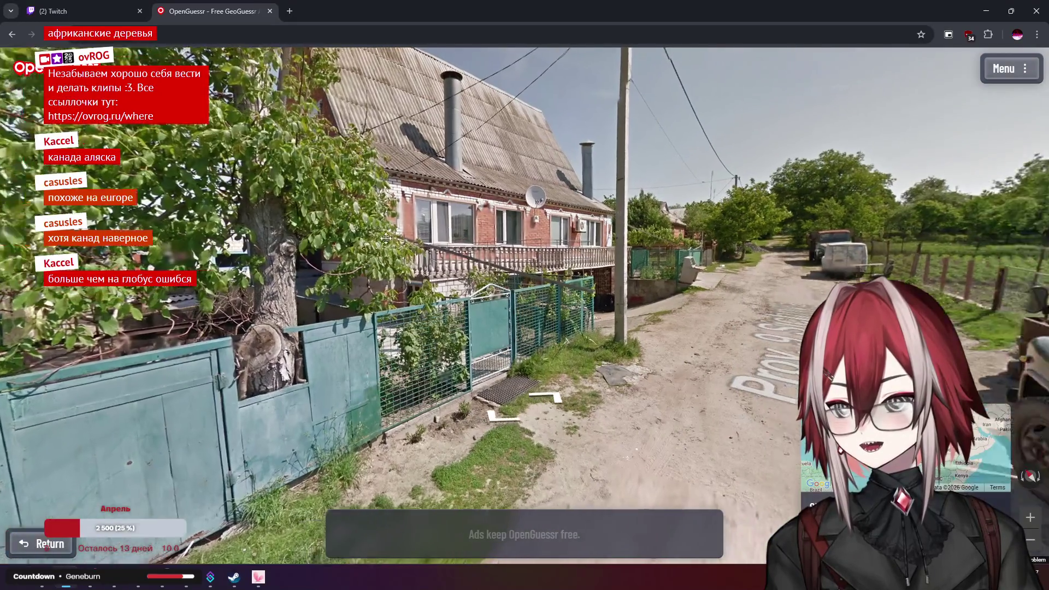
drag(386, 238, 156, 210)
mouse_move(530, 220)
mouse_down()
mouse_move(628, 191)
mouse_move(557, 185)
mouse_move(628, 155)
mouse_move(561, 104)
mouse_move(393, 168)
mouse_move(437, 230)
mouse_move(486, 183)
mouse_up()
scroll(440, 229, up, 5)
scroll(485, 183, down, 5)
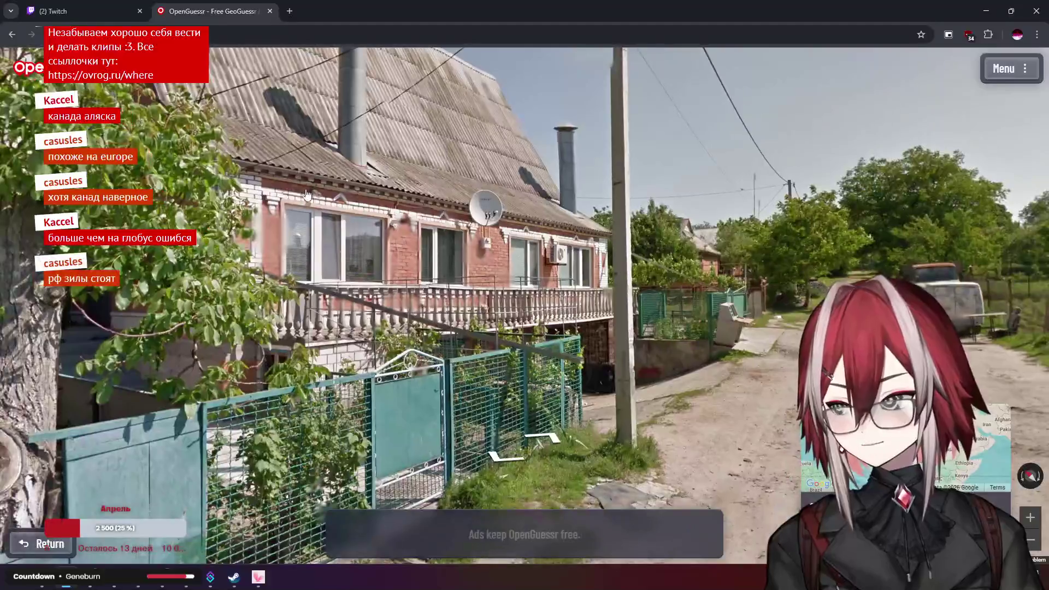
Walk from beside the tree onto the dirt road, viewing the brick house, cart and fence
click(542, 191)
drag(542, 191, 683, 200)
click(425, 202)
drag(425, 201, 448, 208)
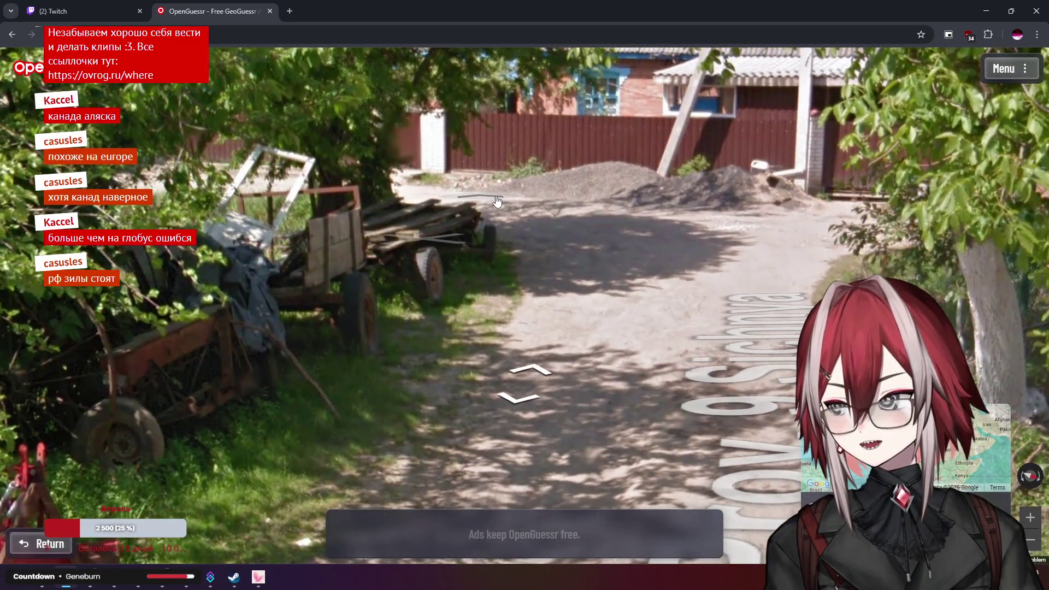
click(498, 202)
click(410, 147)
Advance along the road past the dump truck and look up over the garden behind it
click(269, 159)
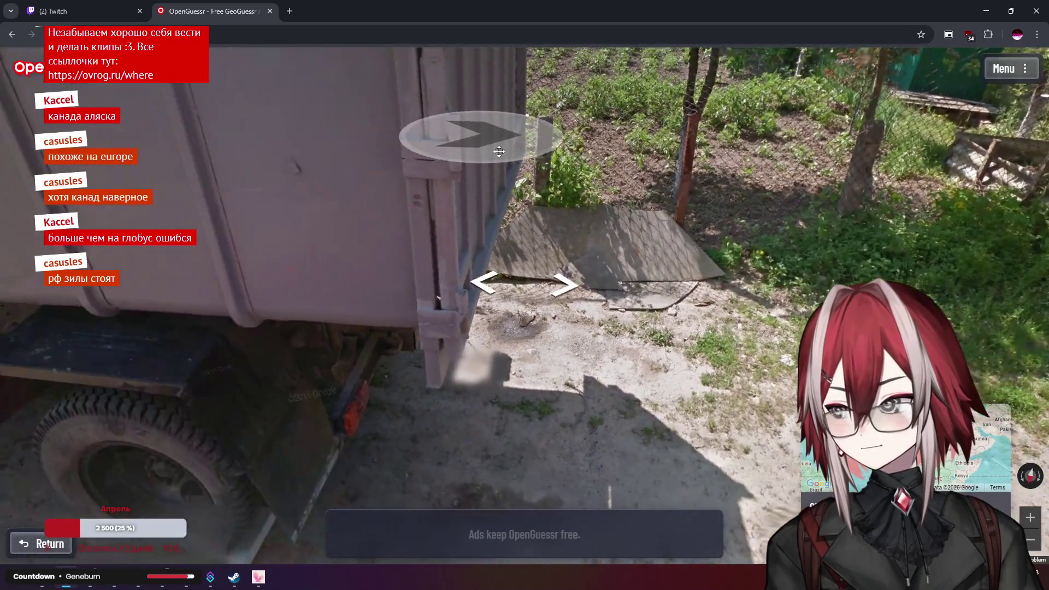
click(499, 151)
click(481, 176)
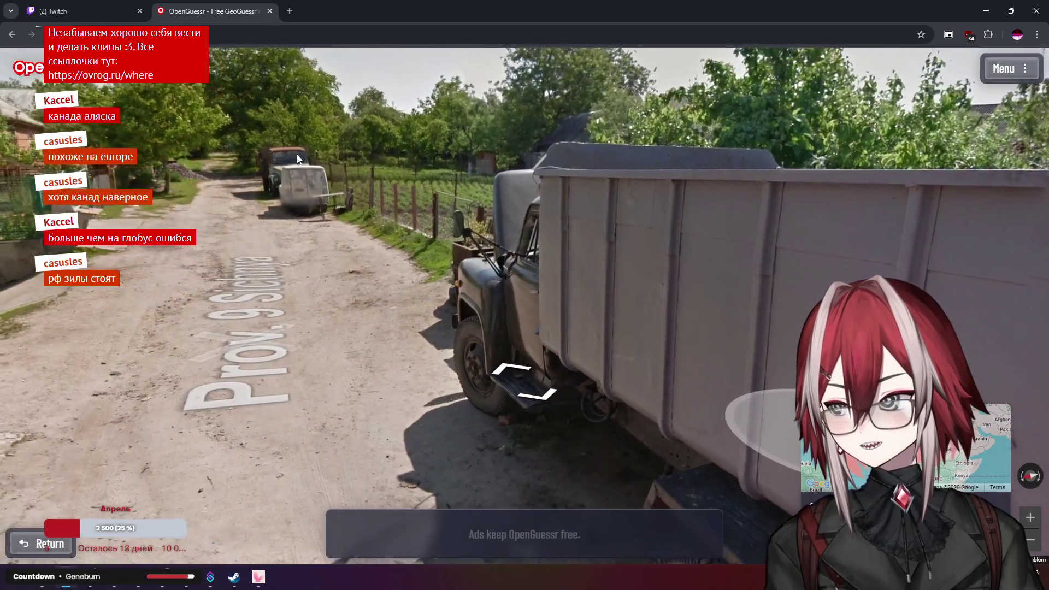
click(297, 159)
click(417, 164)
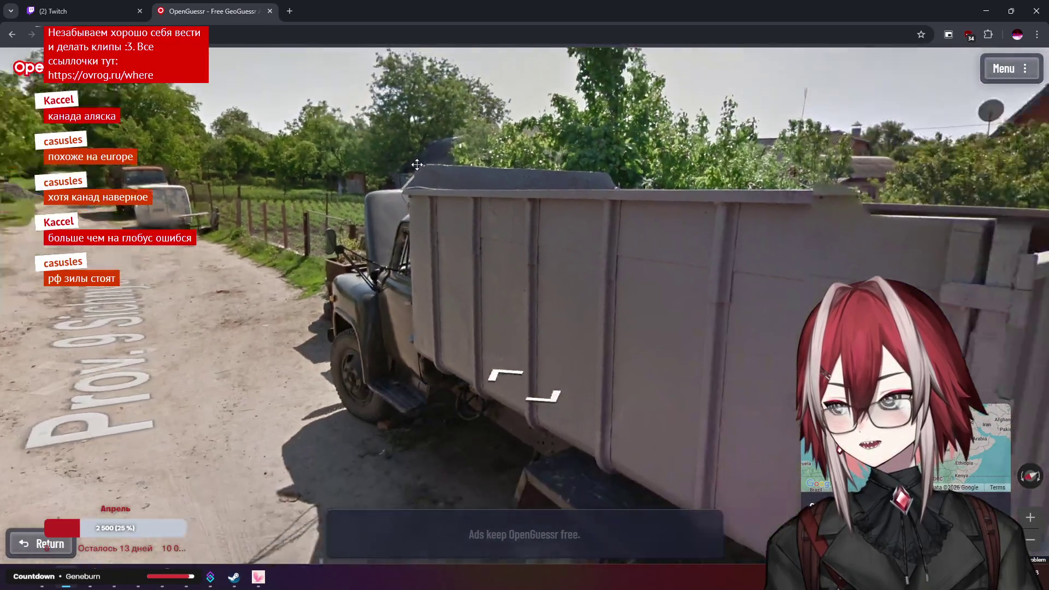
click(331, 159)
mouse_move(332, 159)
mouse_down()
mouse_move(331, 320)
mouse_move(547, 230)
mouse_move(628, 227)
mouse_move(587, 223)
mouse_move(529, 268)
mouse_move(437, 270)
mouse_up()
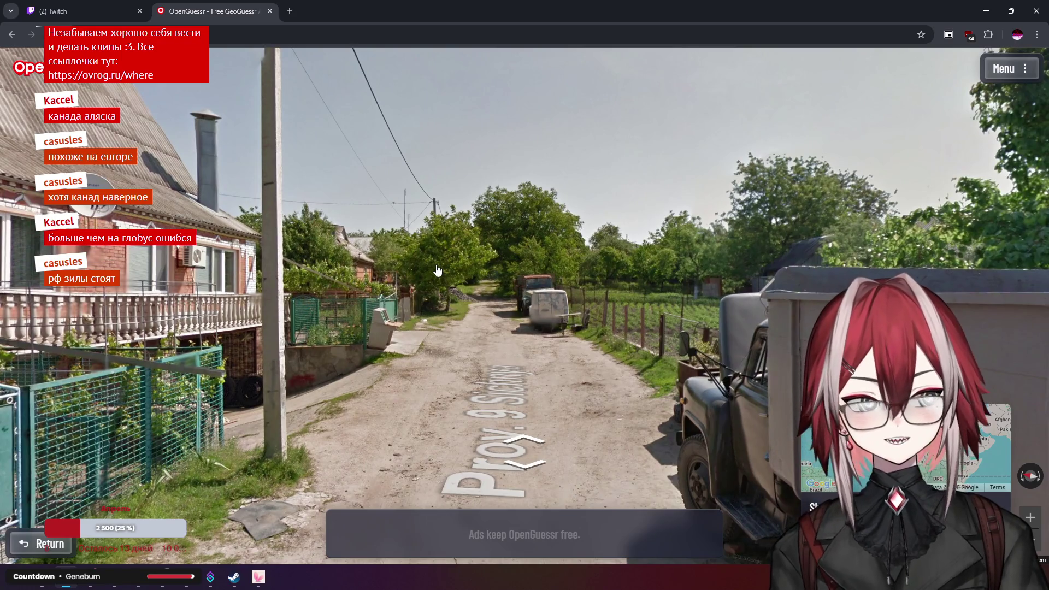
mouse_move(853, 448)
scroll(700, 373, up, 5)
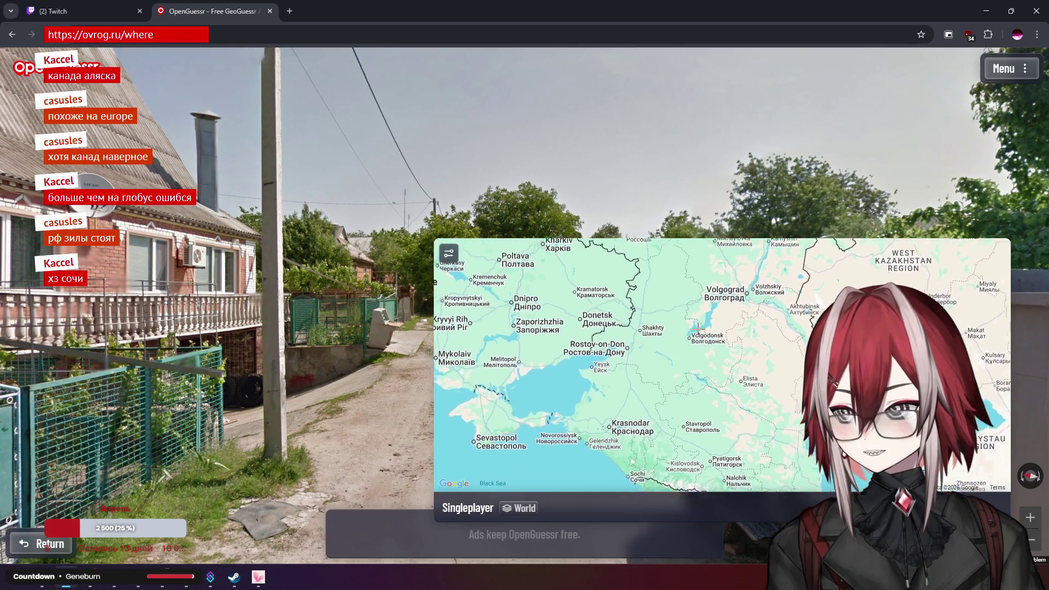
Pin the guess near Uryupinsk in western Russia and submit it
scroll(645, 328, down, 2)
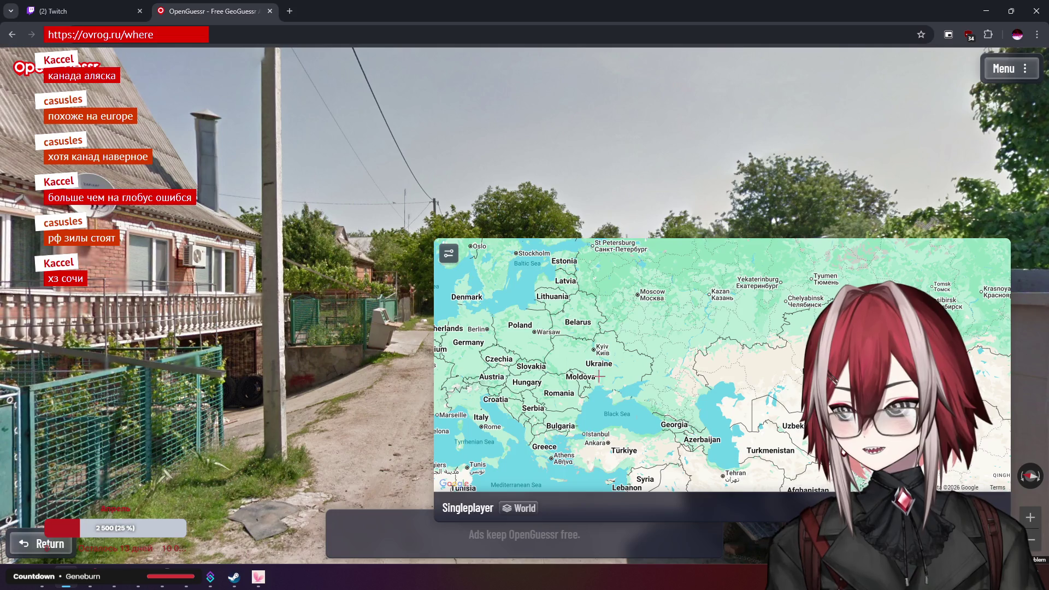
scroll(669, 359, up, 3)
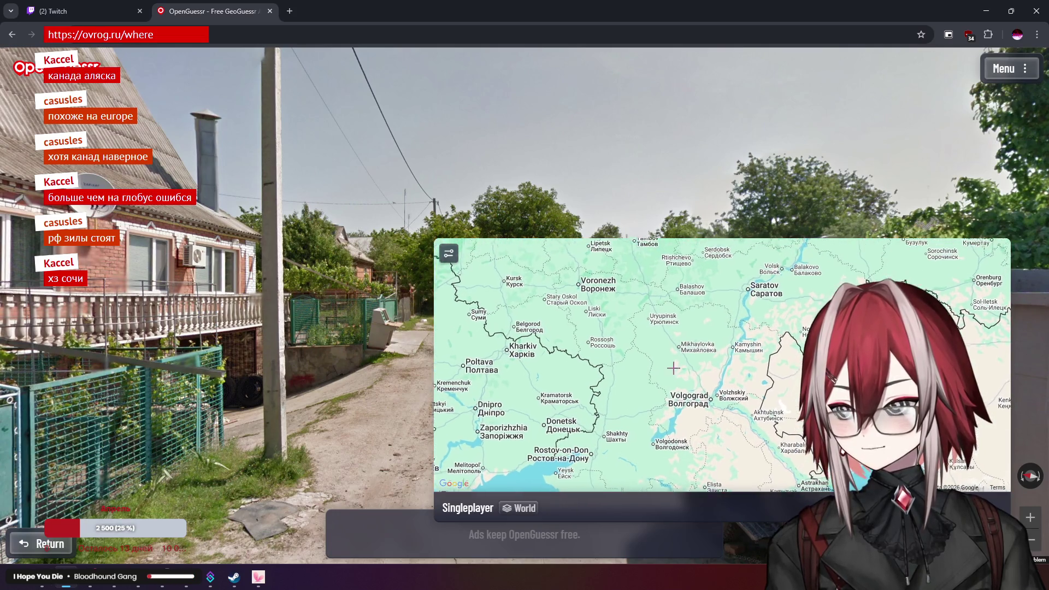
key(space)
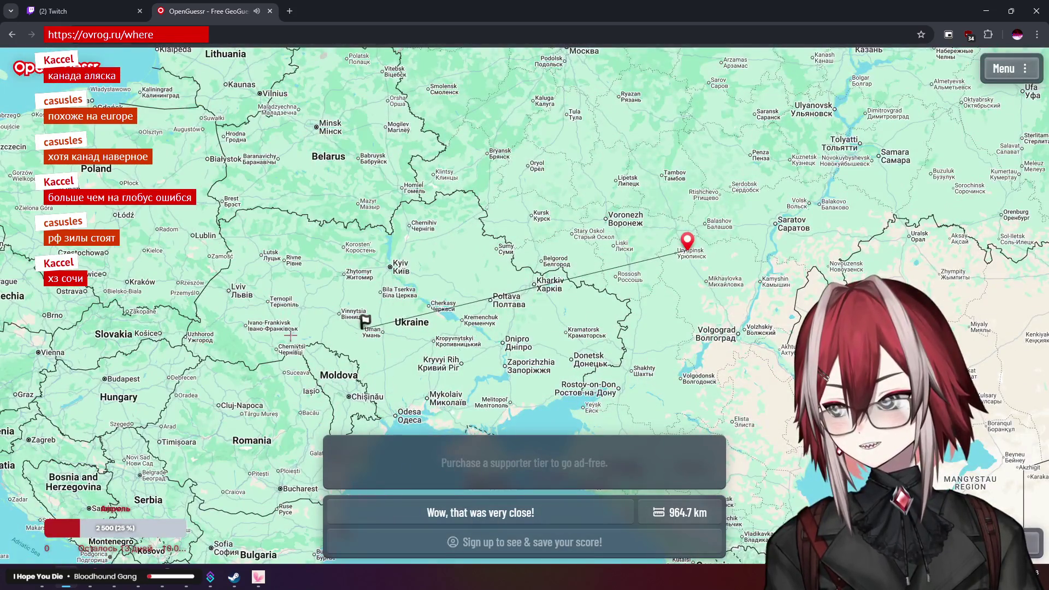
Review the 964.7 km miss near Haisyn, Ukraine, then begin the palm-lined Salina St round
scroll(290, 335, up, 5)
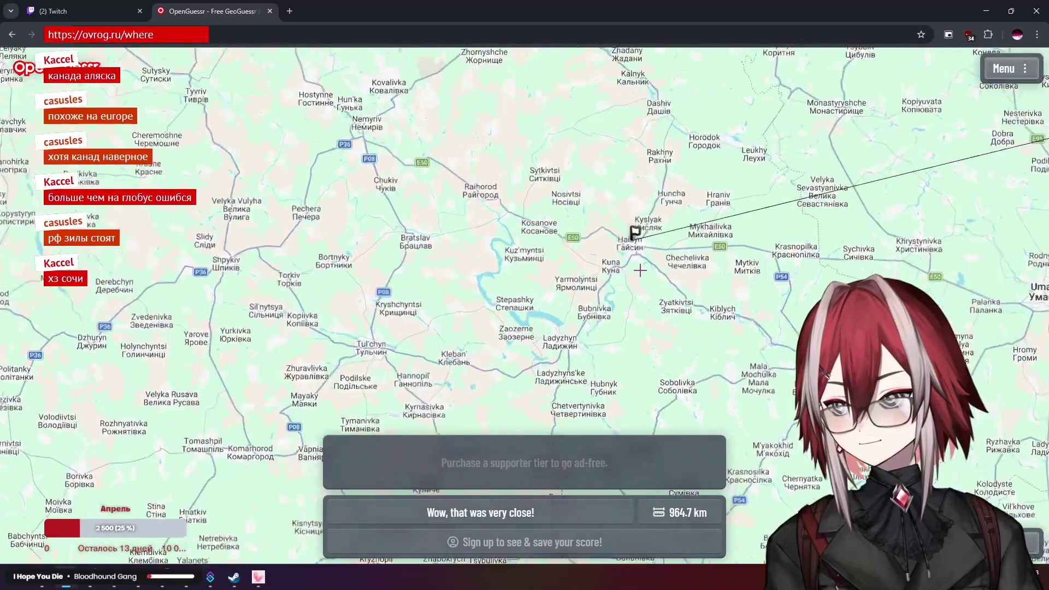
scroll(641, 270, down, 5)
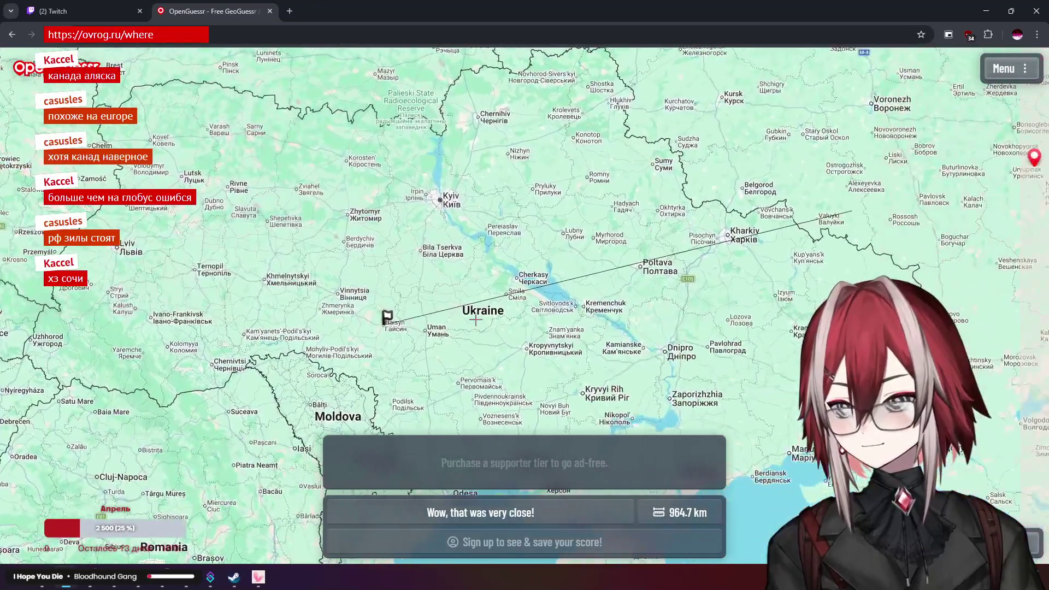
scroll(475, 321, down, 3)
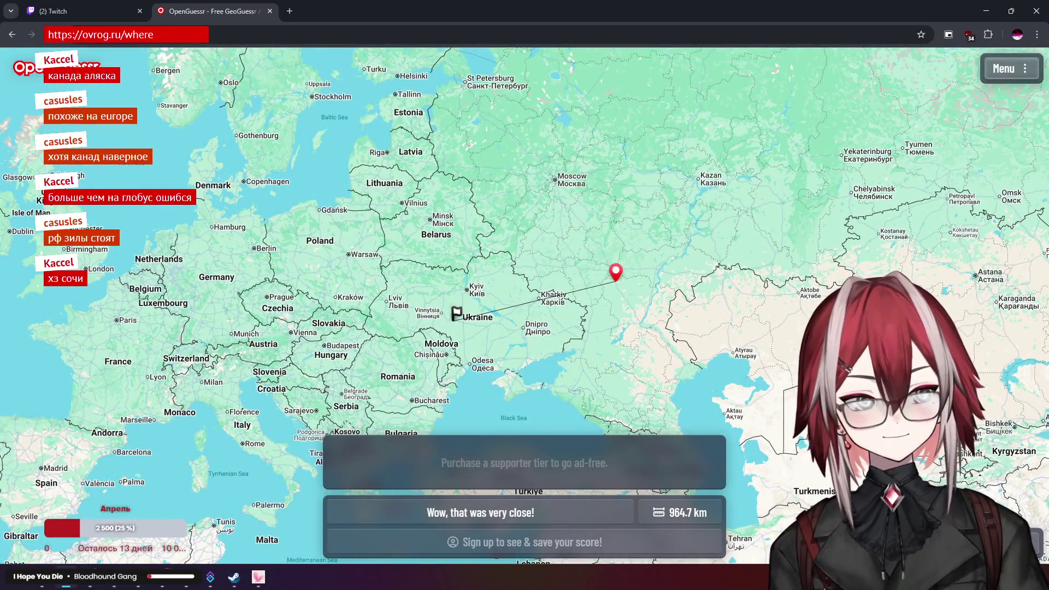
key(space)
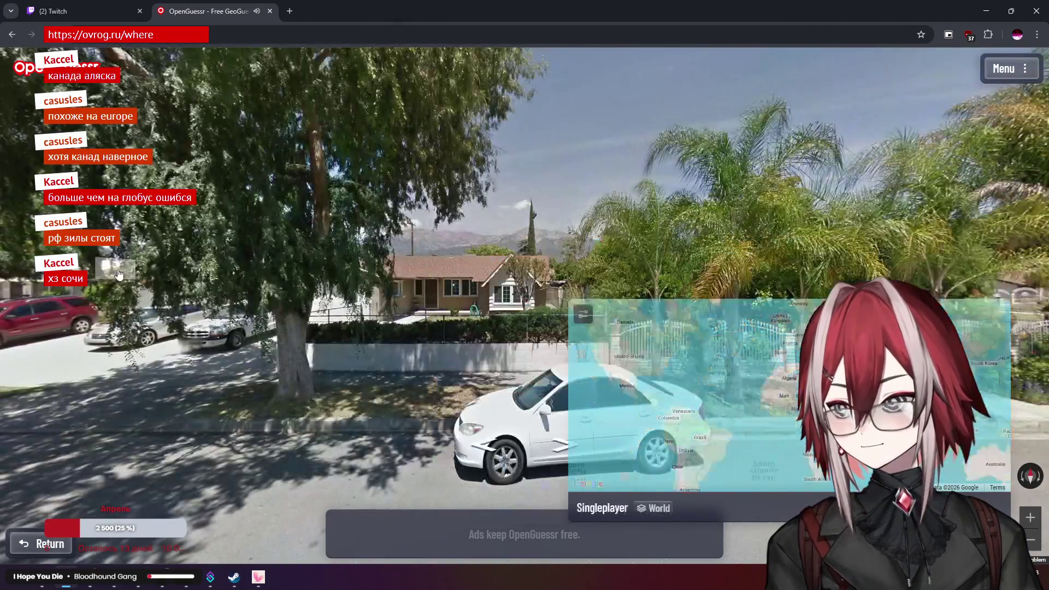
mouse_move(119, 273)
mouse_down()
mouse_move(496, 212)
mouse_move(633, 237)
mouse_up()
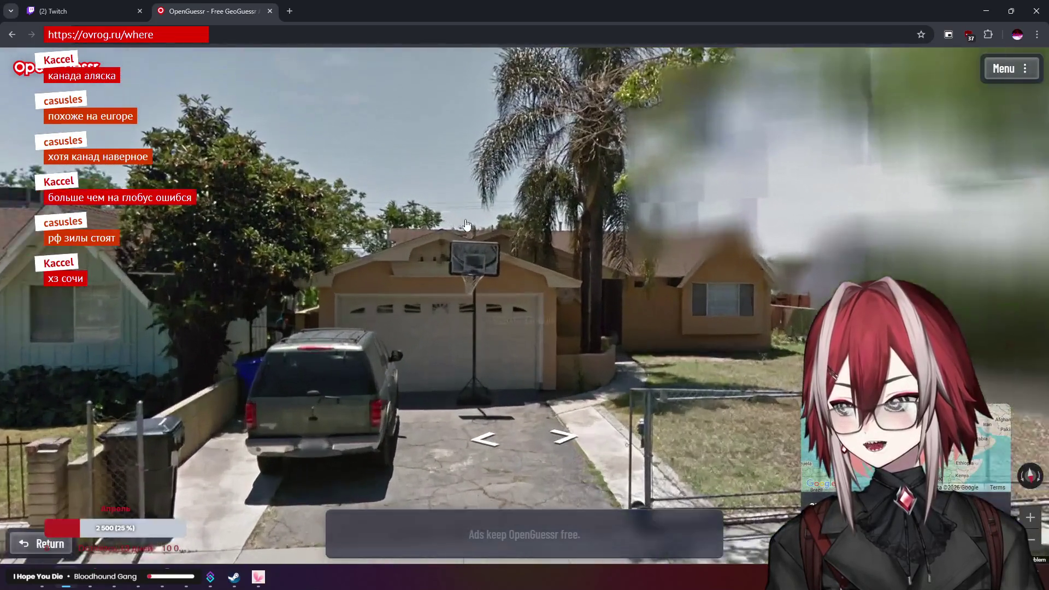
Look around Salina St and walk toward the fence, white car and house with mountains
drag(468, 223, 563, 209)
mouse_move(362, 231)
mouse_down()
mouse_move(412, 237)
mouse_move(621, 222)
mouse_move(629, 252)
mouse_up()
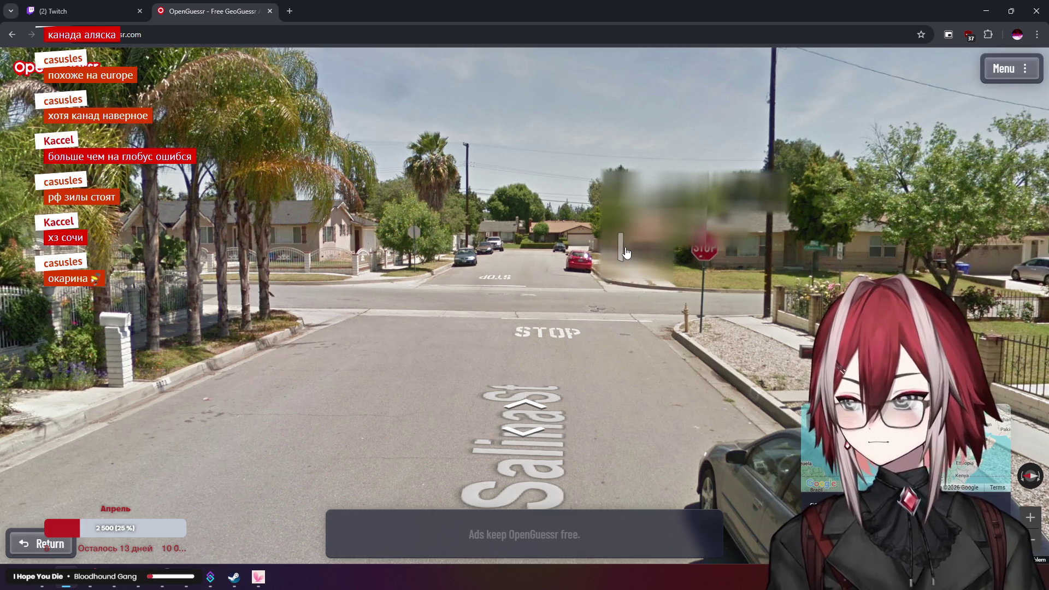
mouse_move(458, 192)
mouse_down()
mouse_move(520, 245)
mouse_move(765, 273)
mouse_up()
click(520, 245)
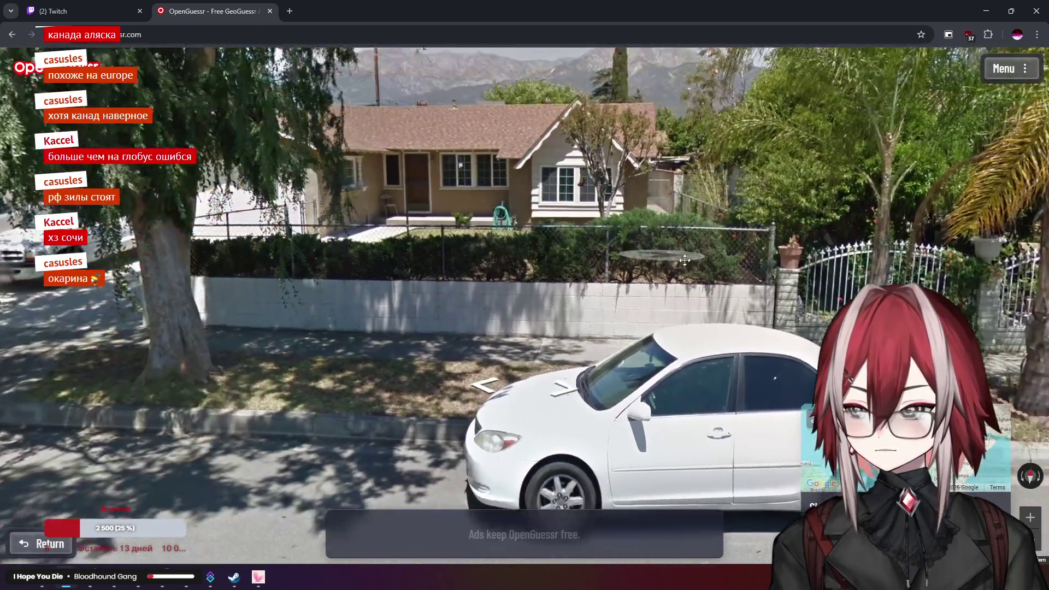
drag(394, 306, 557, 323)
click(502, 233)
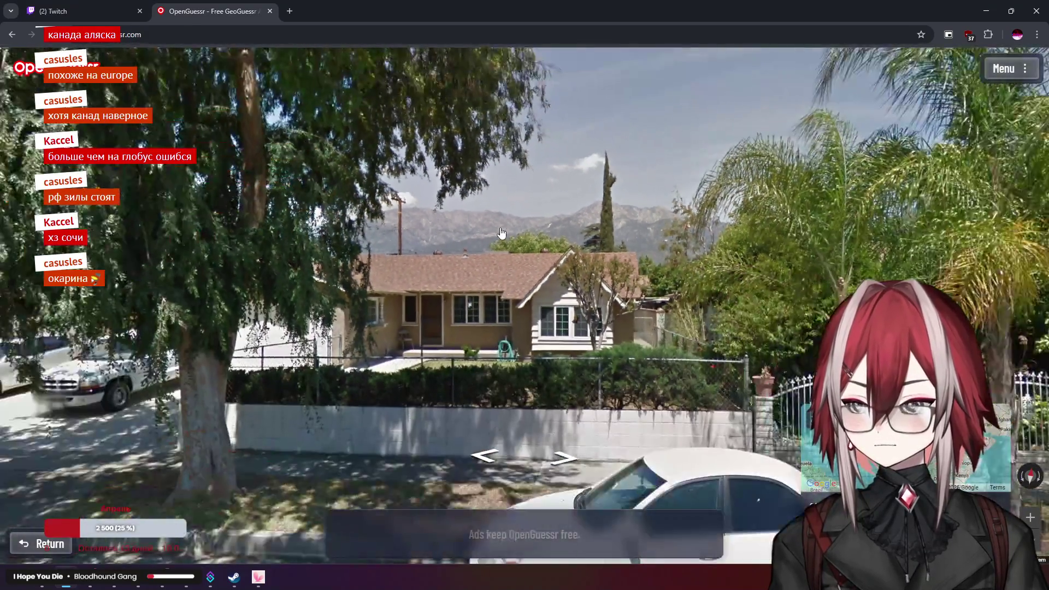
mouse_move(430, 231)
mouse_down()
mouse_move(565, 226)
mouse_move(929, 246)
mouse_up()
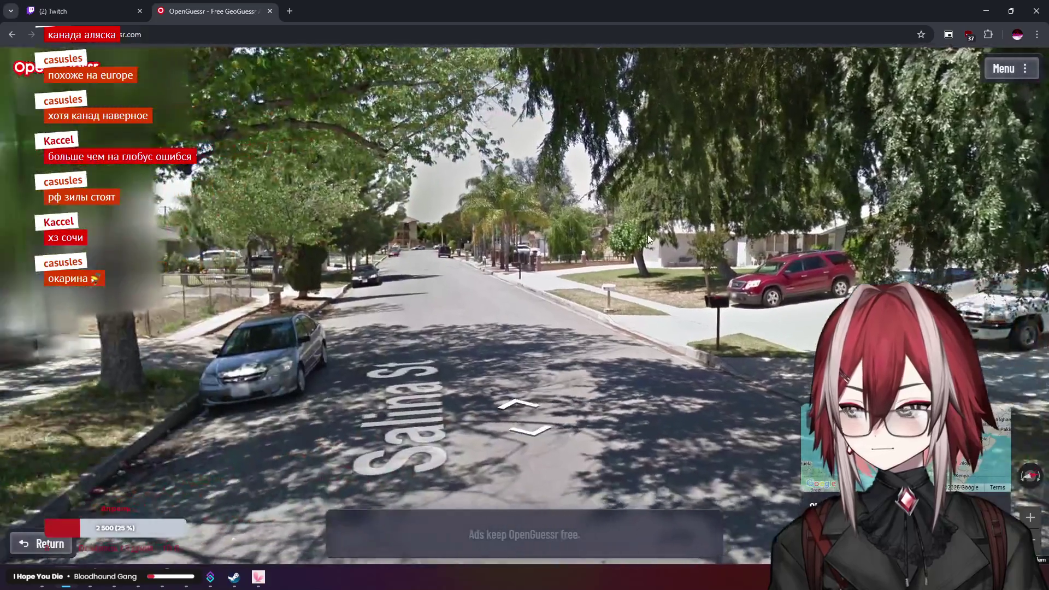
Zoom the guess map over Southern California and submit the guess, landing 103.9 km off
mouse_move(638, 386)
scroll(638, 385, up, 8)
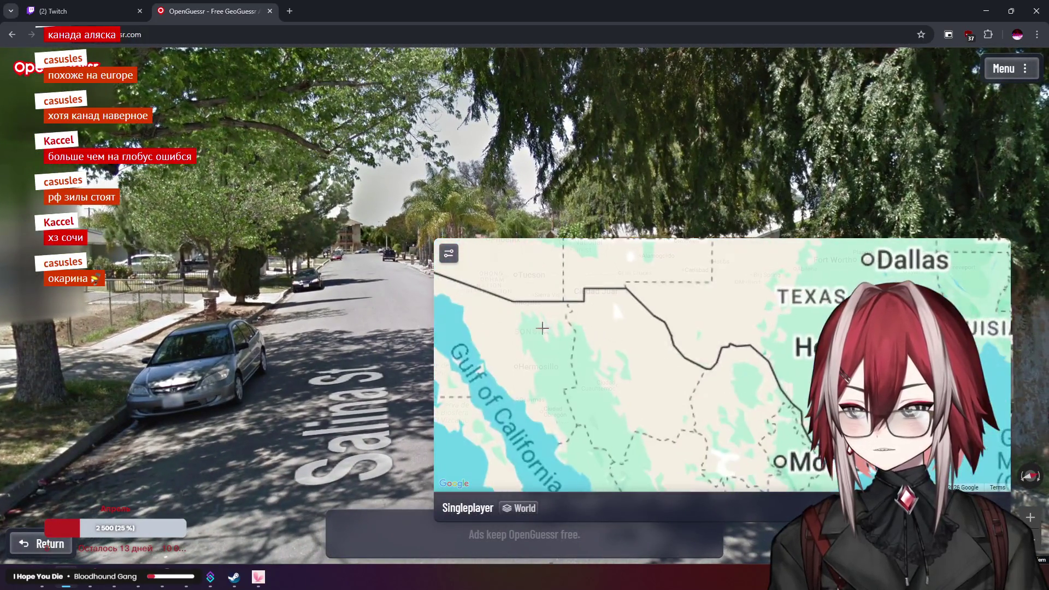
scroll(687, 349, up, 3)
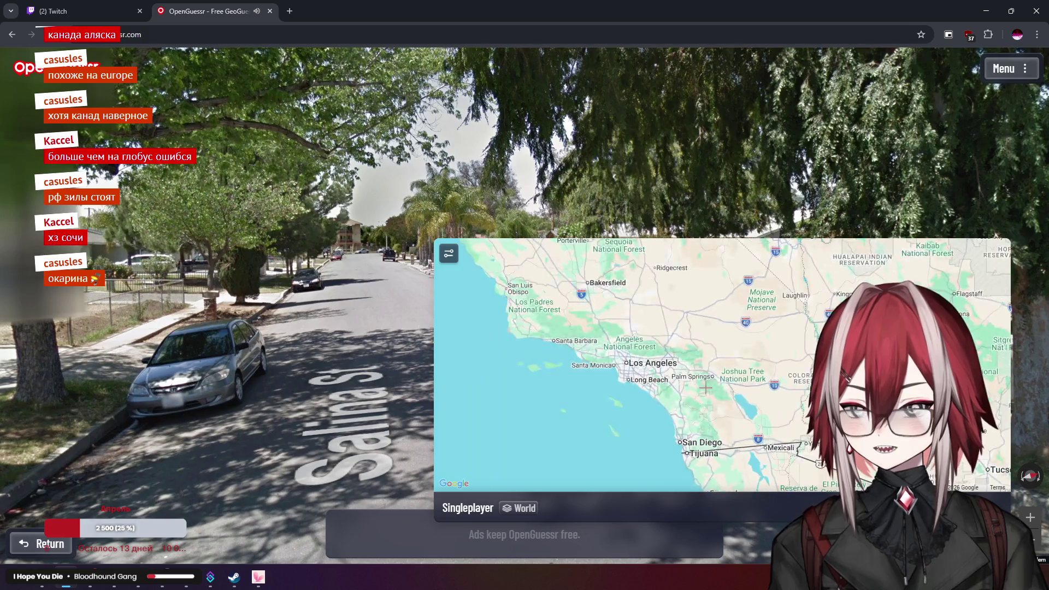
scroll(688, 349, down, 2)
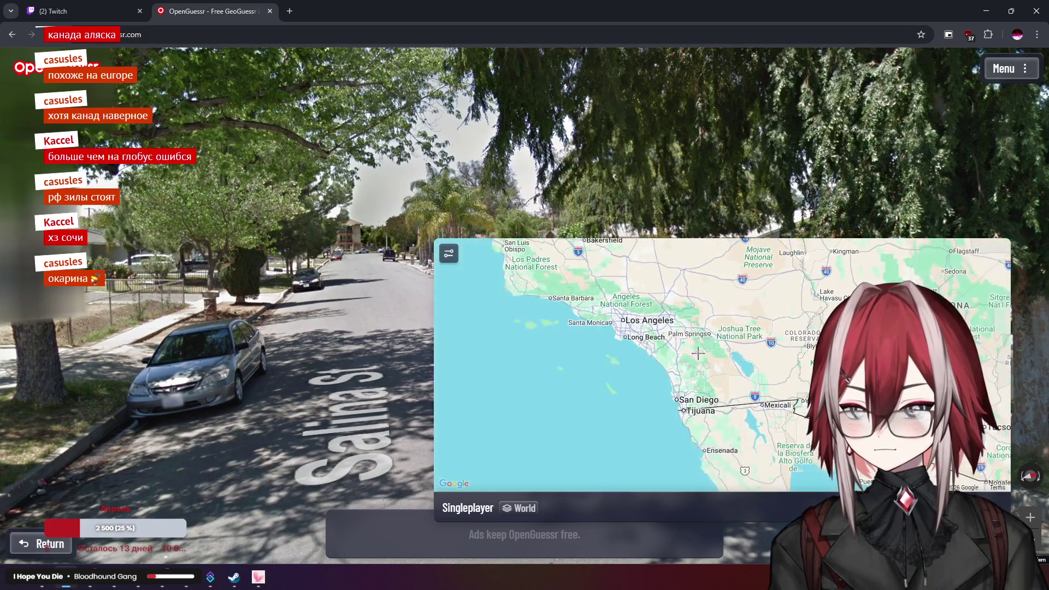
key(space)
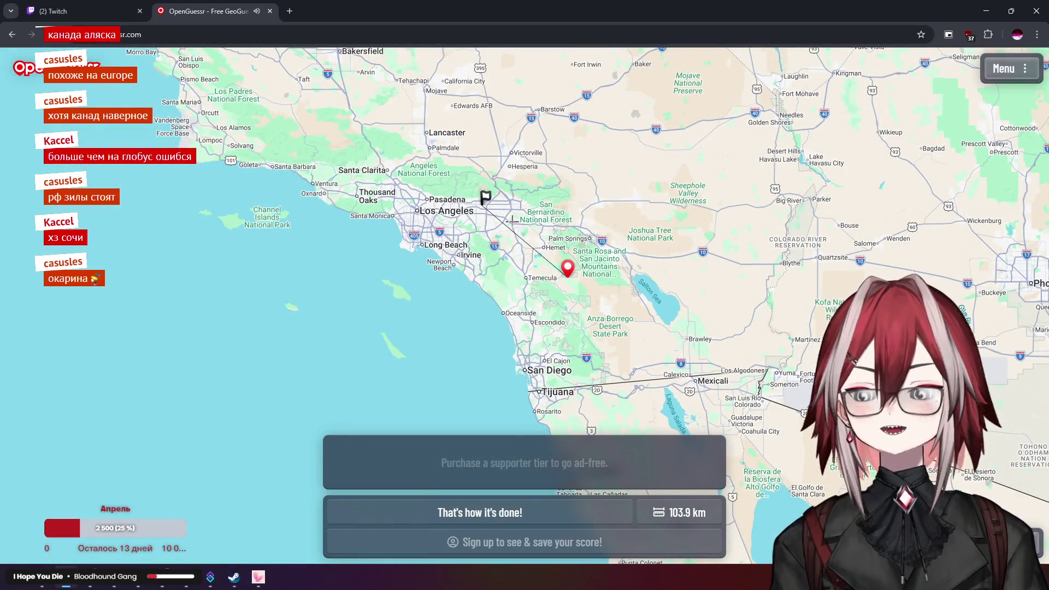
Zoom and shift the result map to show both locations near Temecula, then start the next round
scroll(509, 209, up, 2)
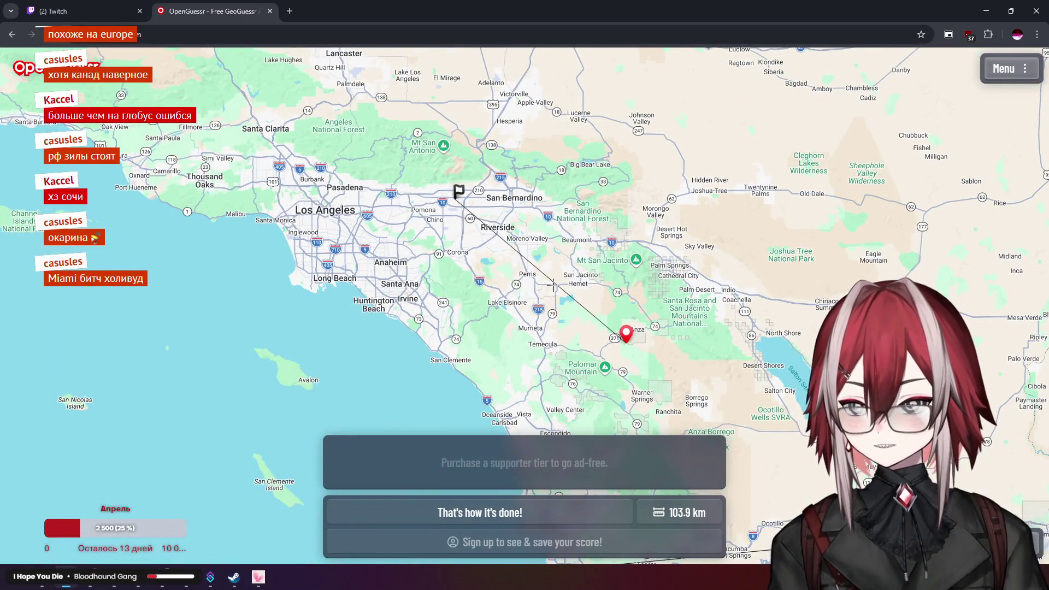
drag(553, 285, 591, 302)
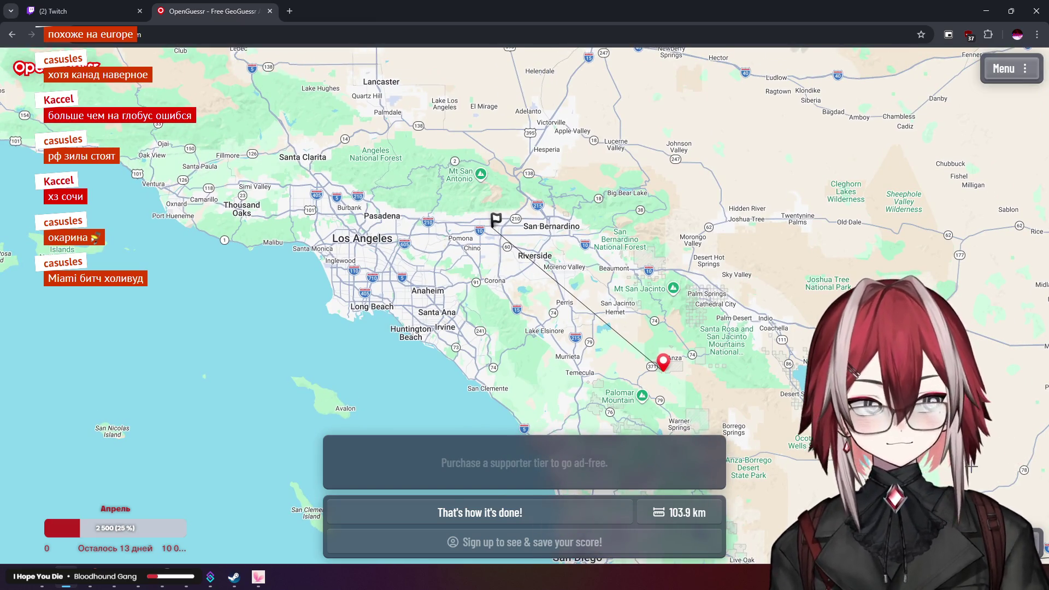
key(space)
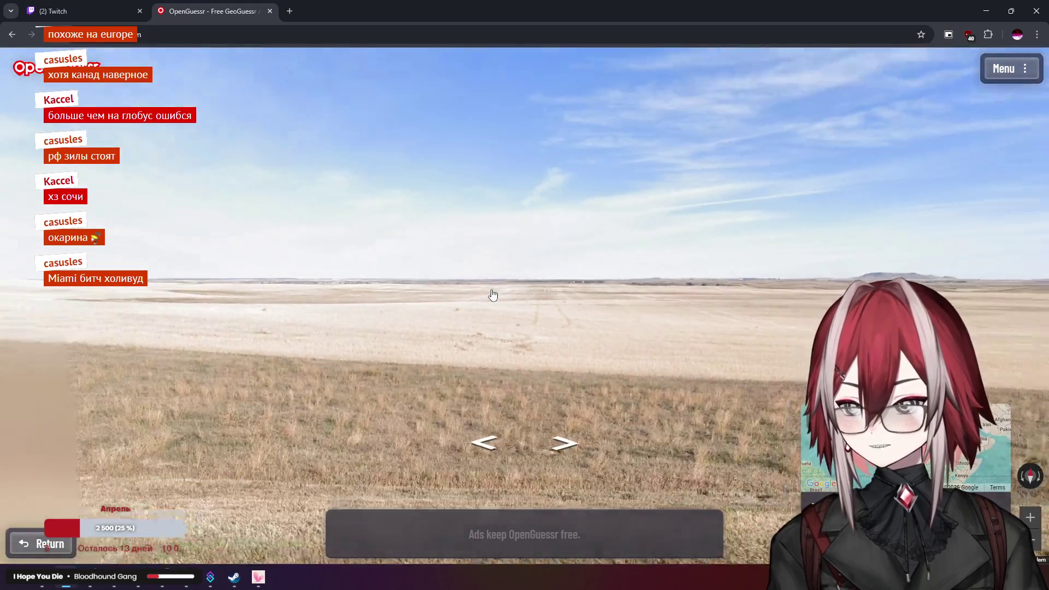
Walk forward along ND-21 toward the farm, looking across the fields to the silos
mouse_move(492, 293)
mouse_down()
mouse_move(633, 282)
mouse_move(590, 274)
mouse_move(618, 278)
mouse_move(671, 432)
mouse_move(705, 301)
mouse_move(763, 250)
mouse_move(607, 270)
mouse_move(434, 257)
mouse_move(525, 275)
mouse_up()
click(525, 274)
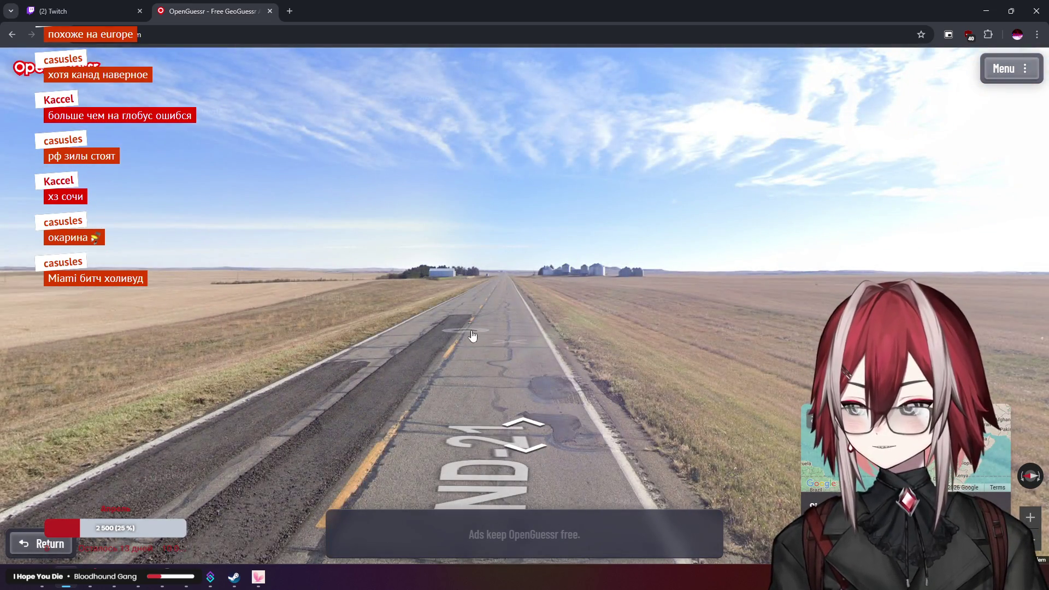
mouse_move(902, 448)
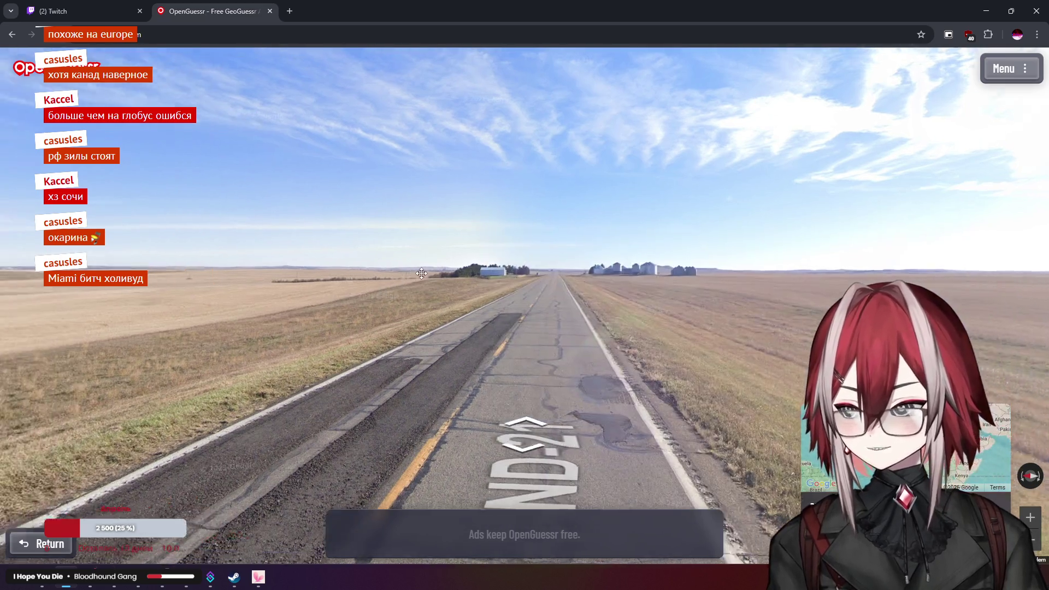
drag(426, 274, 578, 263)
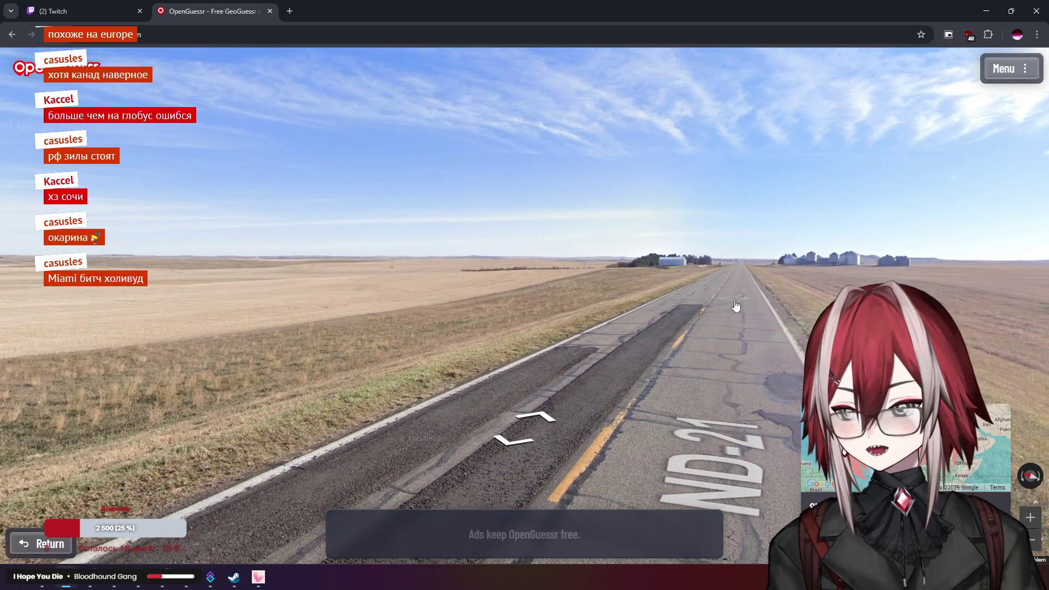
click(735, 306)
click(709, 277)
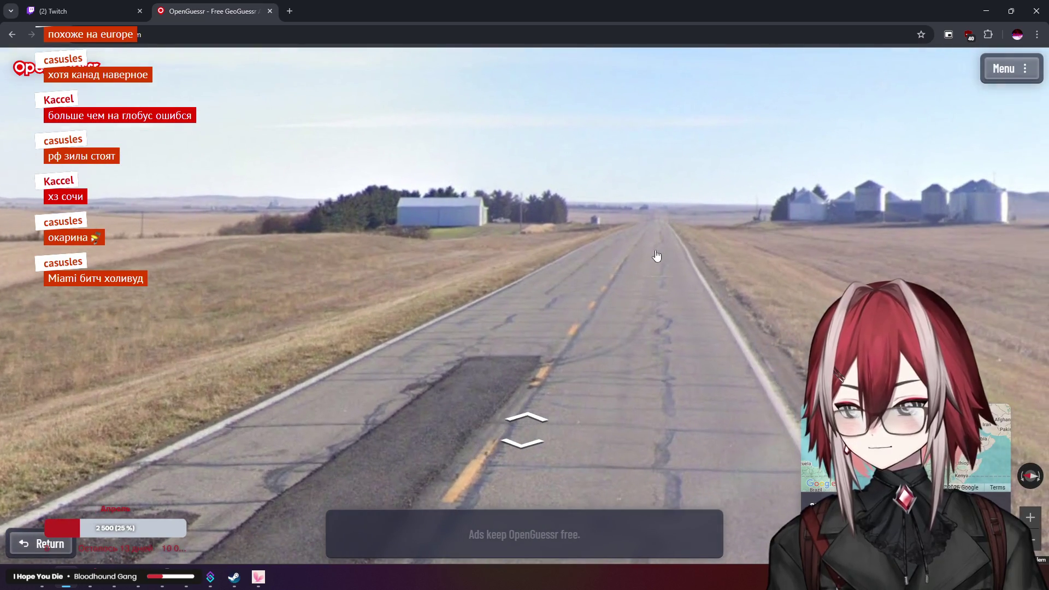
click(628, 256)
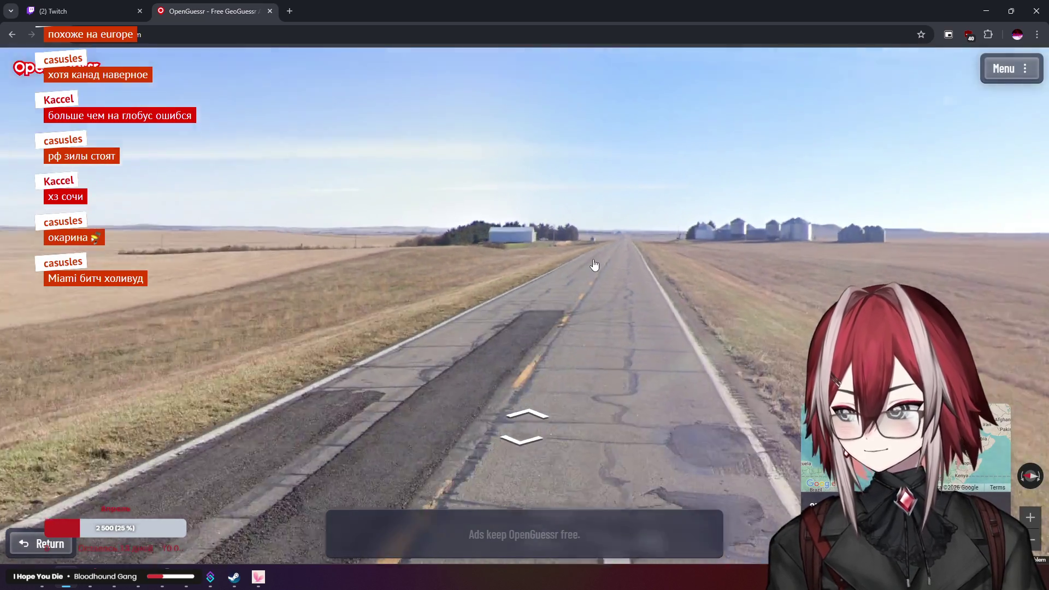
mouse_move(594, 267)
mouse_down()
mouse_move(496, 241)
mouse_move(573, 260)
mouse_move(368, 258)
mouse_move(545, 235)
mouse_move(471, 240)
mouse_move(583, 276)
mouse_move(481, 196)
mouse_up()
mouse_move(444, 226)
mouse_down()
mouse_move(628, 230)
mouse_move(328, 219)
mouse_move(530, 220)
mouse_move(627, 288)
mouse_up()
Survey the prairie, centre the flat butte, and glance at the grass and road
mouse_move(688, 333)
scroll(543, 300, up, 3)
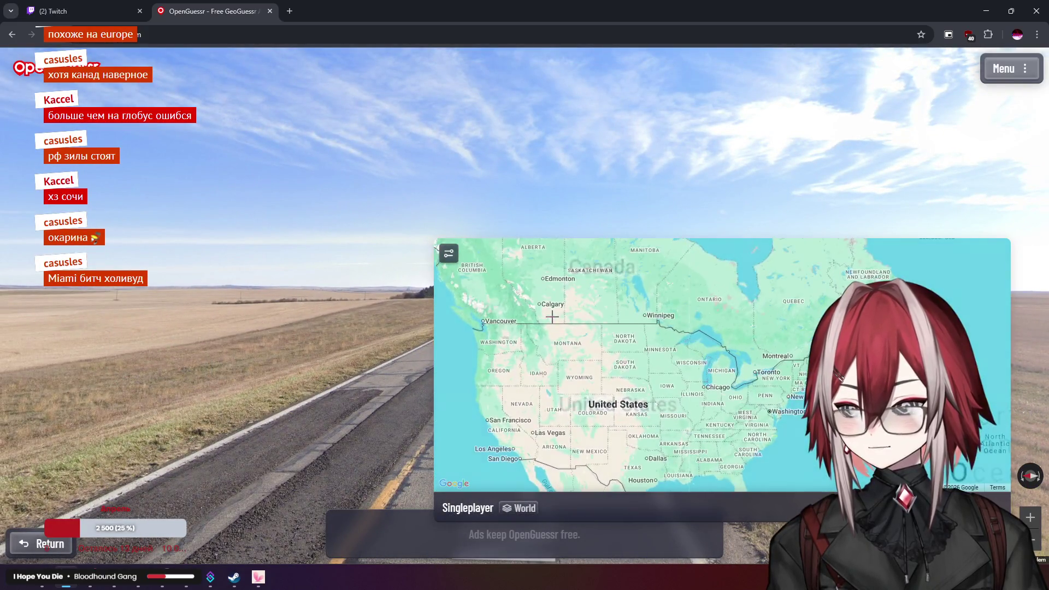
drag(319, 251, 705, 234)
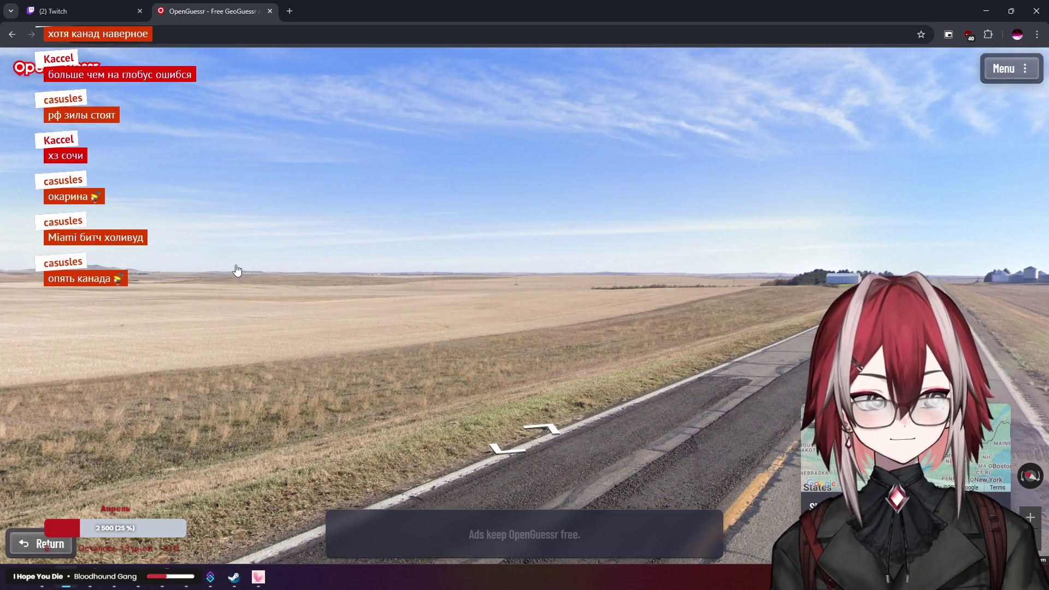
drag(237, 270, 393, 265)
mouse_move(326, 257)
mouse_down()
mouse_move(539, 246)
mouse_move(564, 234)
mouse_up()
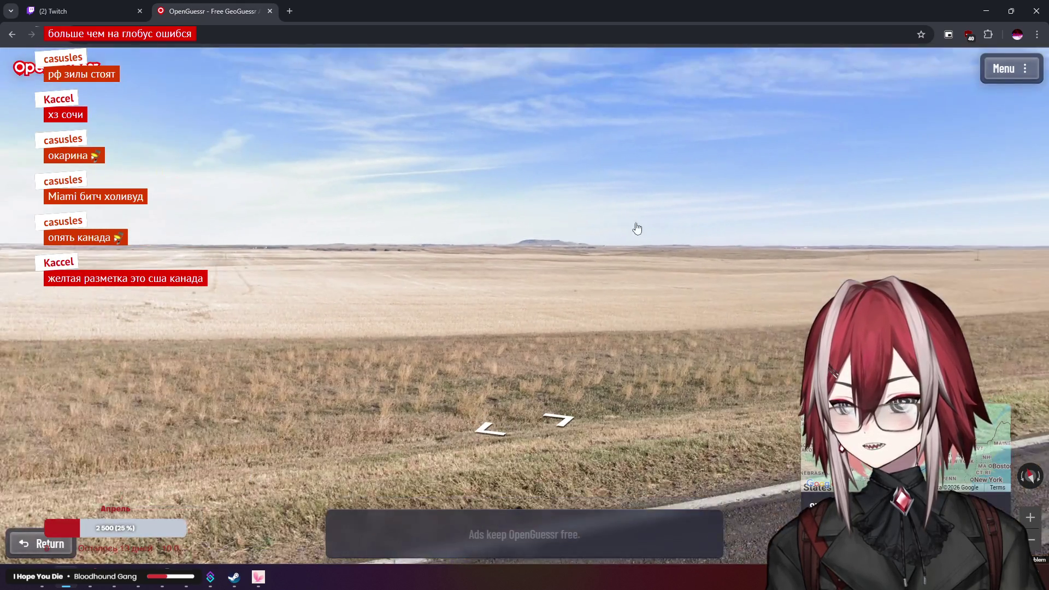
drag(635, 228, 531, 234)
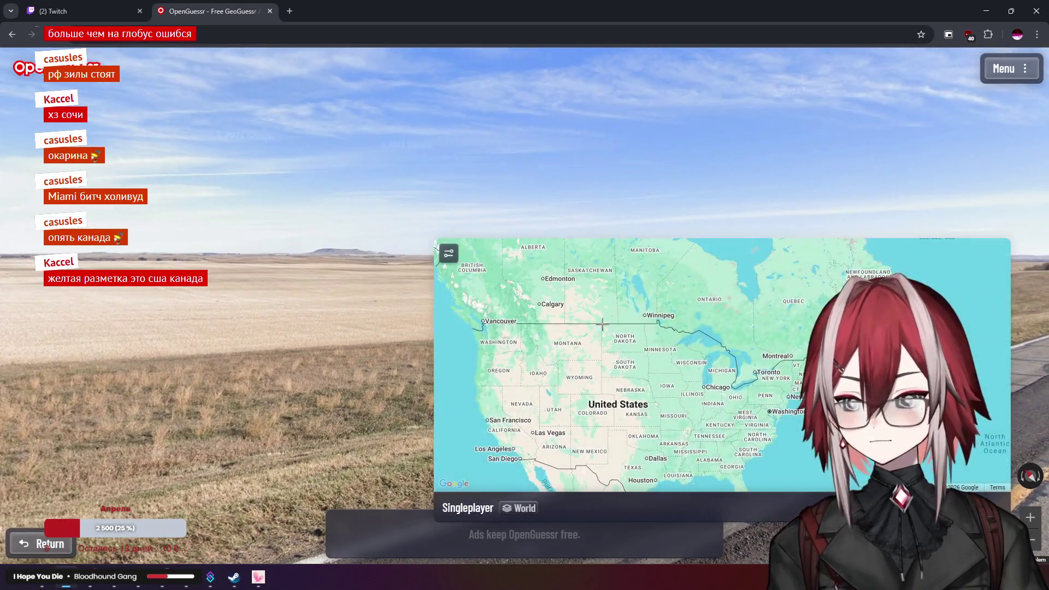
mouse_move(393, 282)
mouse_down()
mouse_move(246, 295)
mouse_move(465, 291)
mouse_up()
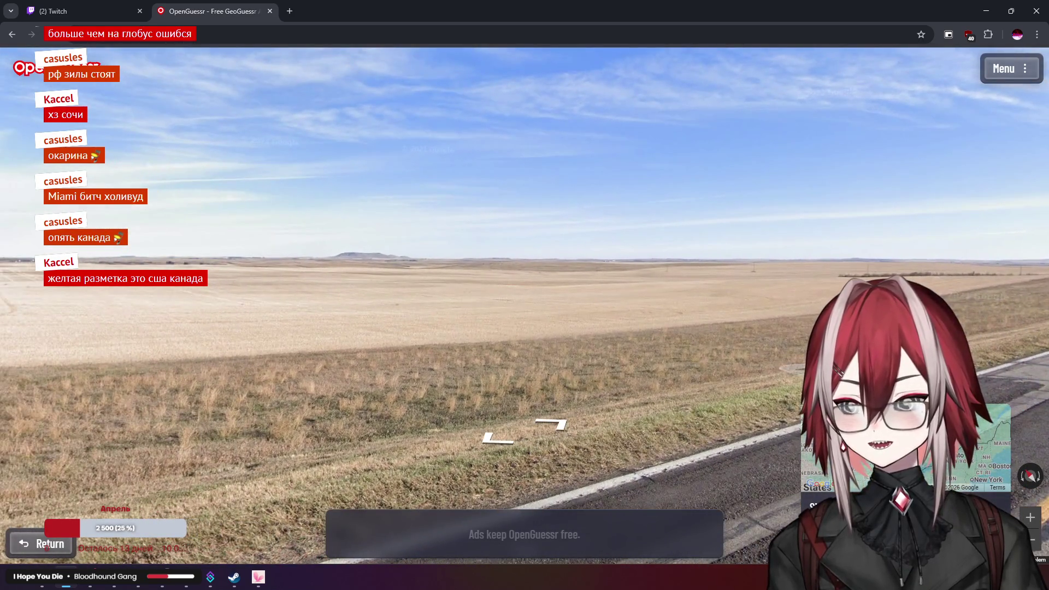
Bring up the guess map over Montana and the northern plains, then look back at the road
mouse_move(645, 326)
scroll(546, 348, up, 2)
drag(548, 346, 637, 368)
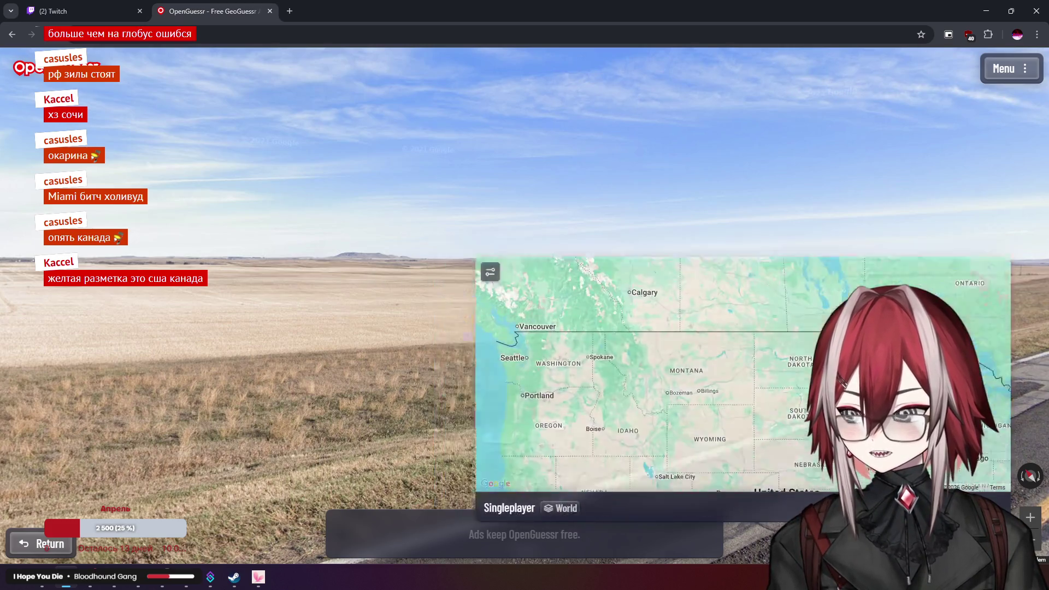
mouse_move(742, 381)
mouse_down()
mouse_move(740, 369)
mouse_move(688, 360)
mouse_up()
mouse_move(676, 398)
mouse_down()
mouse_move(678, 362)
mouse_move(696, 465)
mouse_up()
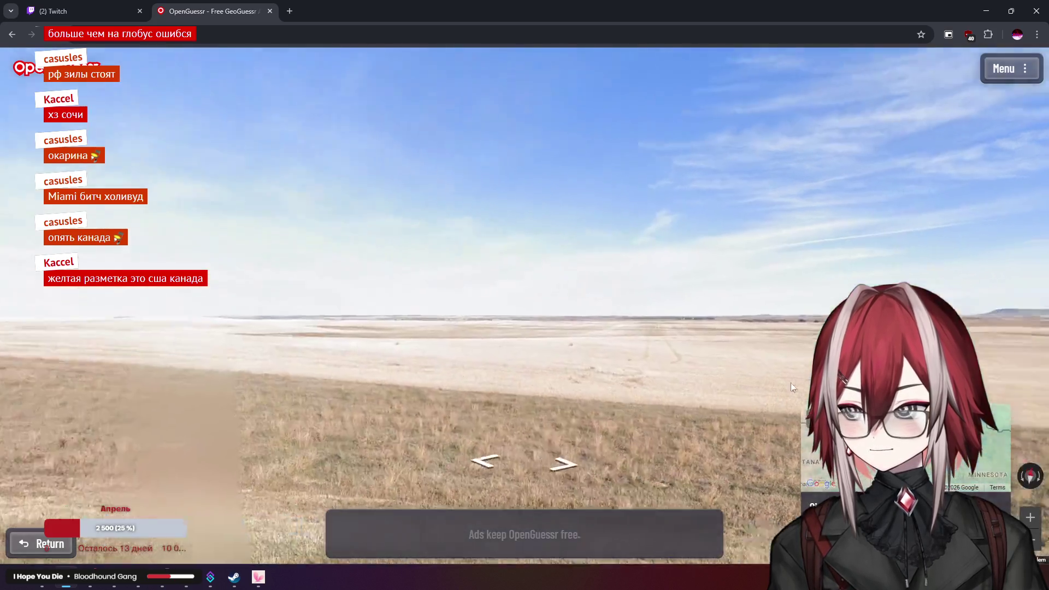
mouse_move(791, 382)
mouse_down()
mouse_move(722, 297)
mouse_move(752, 295)
mouse_move(748, 270)
mouse_move(739, 287)
mouse_move(602, 293)
mouse_move(778, 284)
mouse_move(816, 268)
mouse_move(757, 279)
mouse_up()
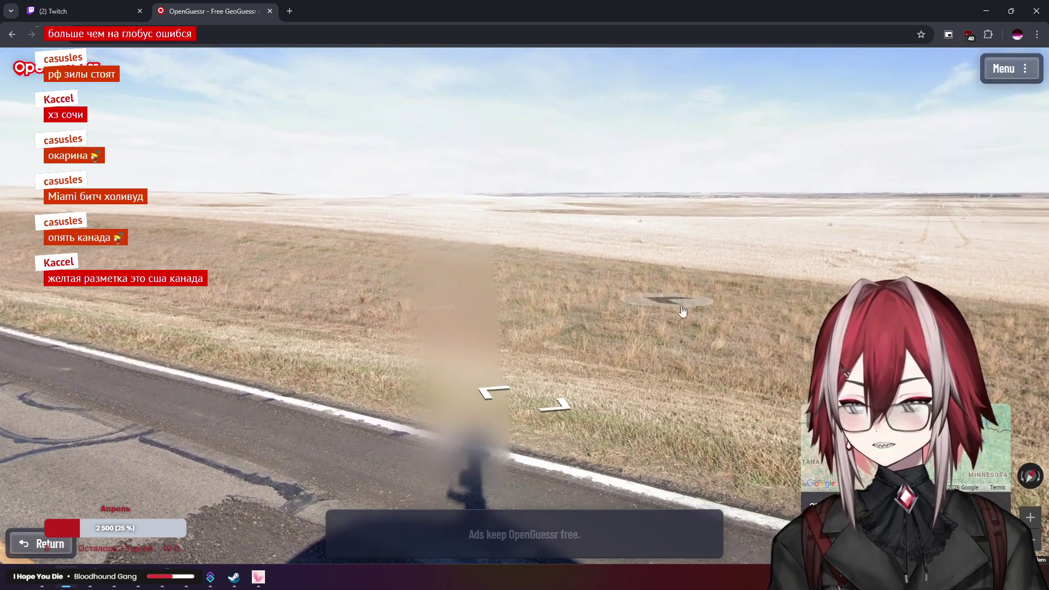
Zoom the guess map to Nebraska, submit the guess (673.9 km off), and start the next round
mouse_move(853, 438)
drag(576, 445, 662, 328)
scroll(677, 340, up, 2)
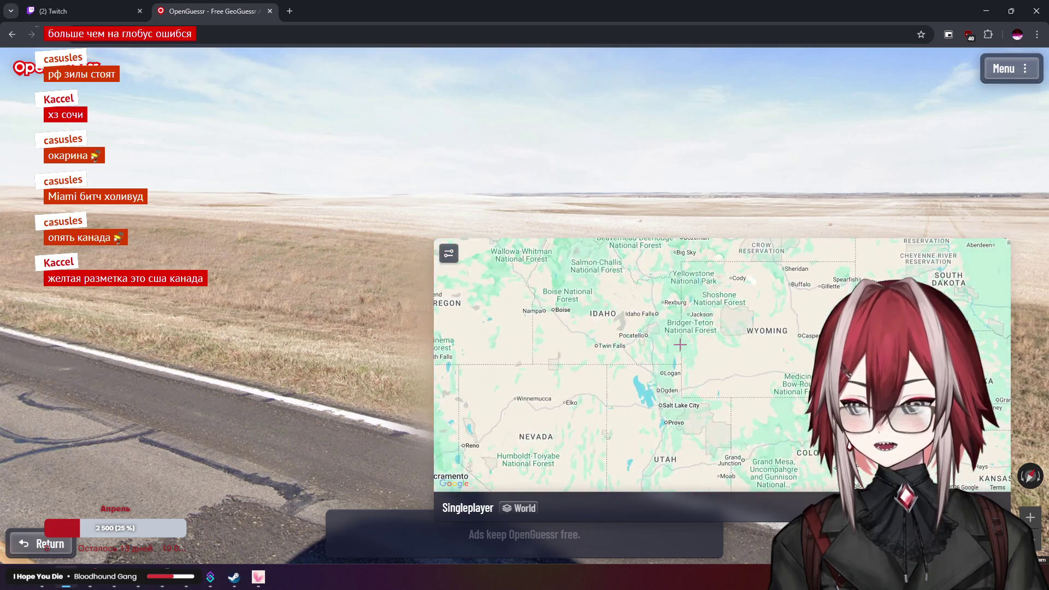
scroll(680, 346, down, 2)
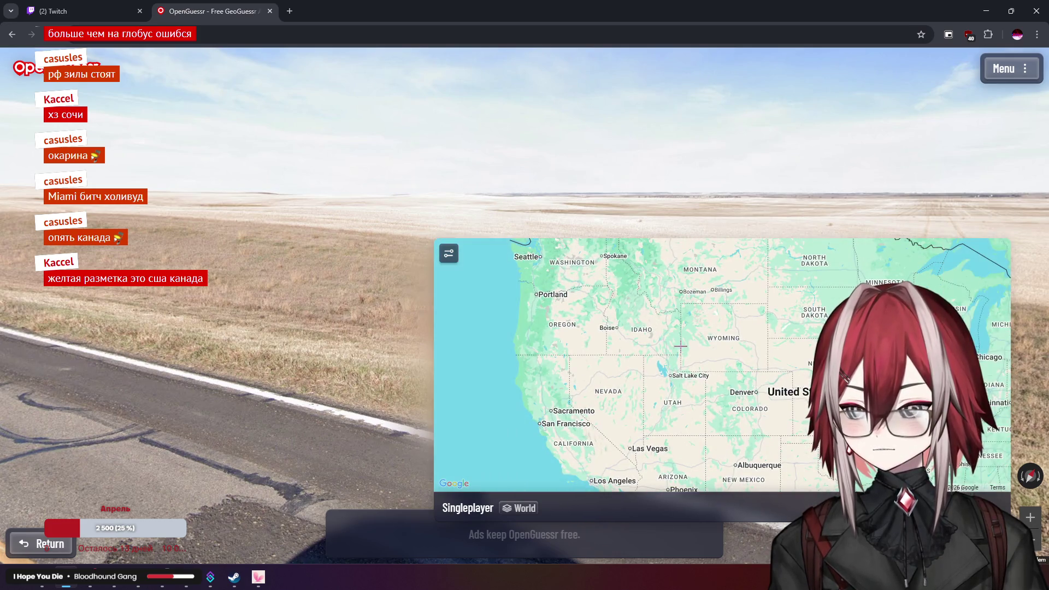
drag(680, 346, 644, 341)
scroll(623, 295, down, 3)
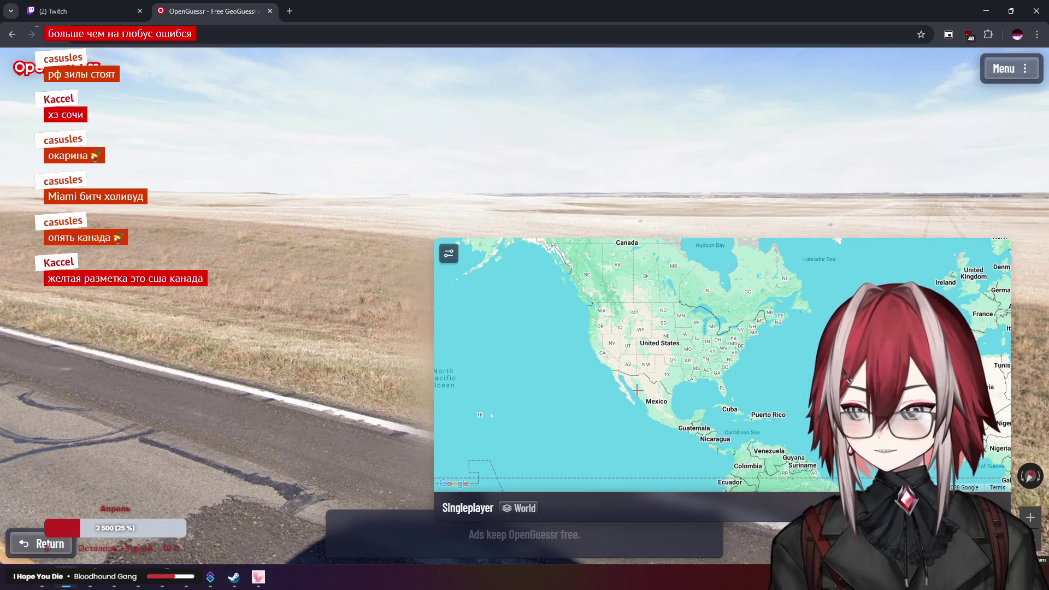
scroll(666, 387, up, 5)
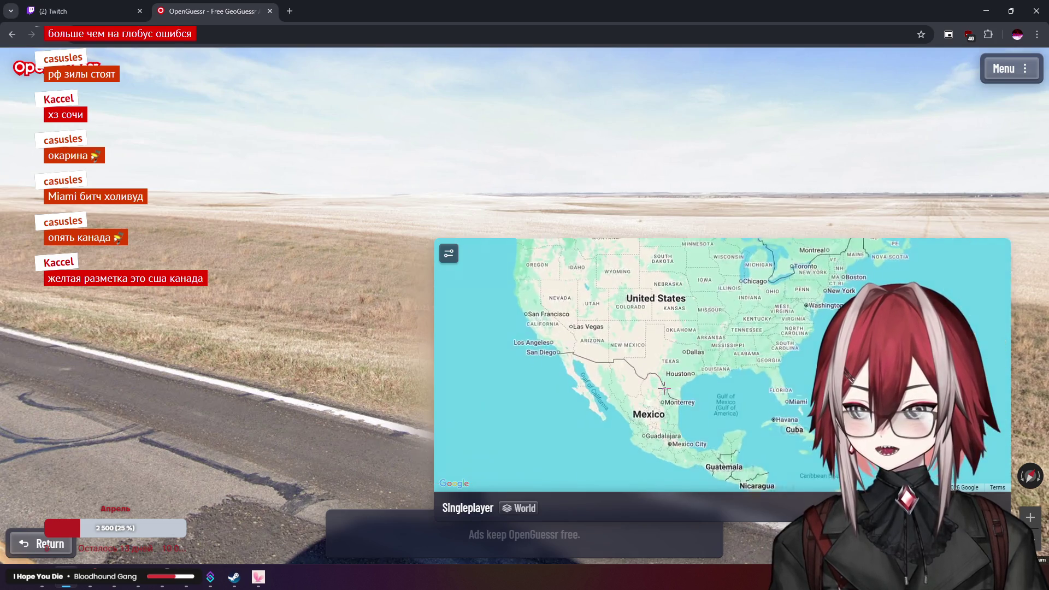
scroll(668, 335, up, 2)
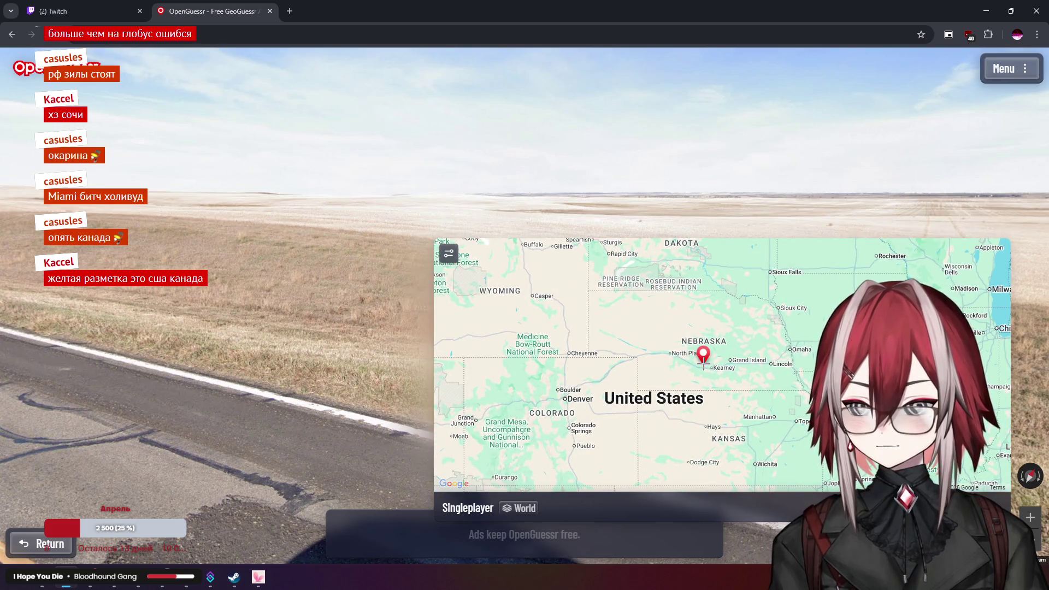
key(space)
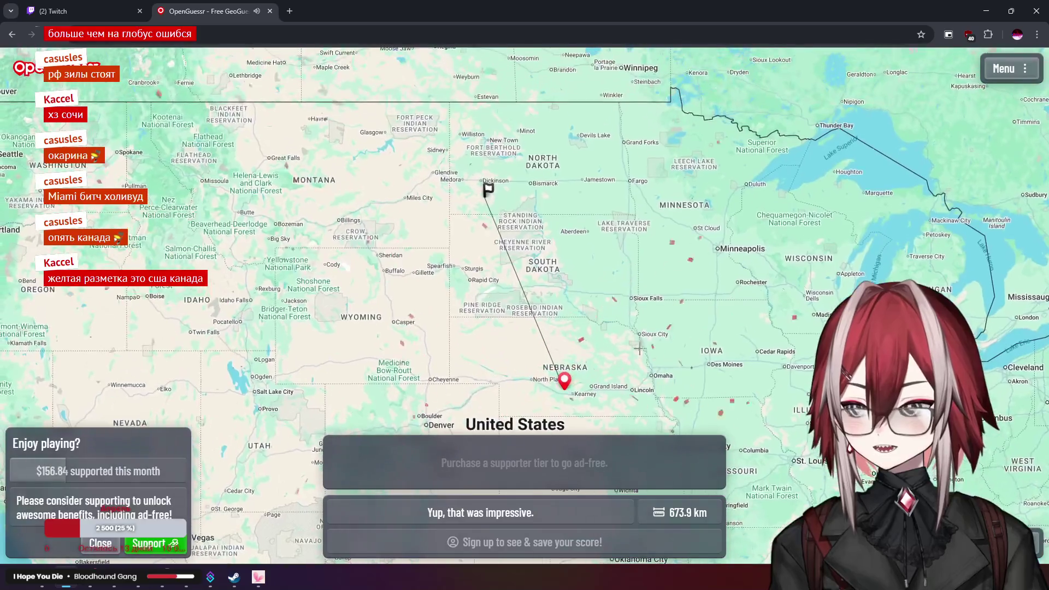
scroll(492, 198, up, 2)
key(space)
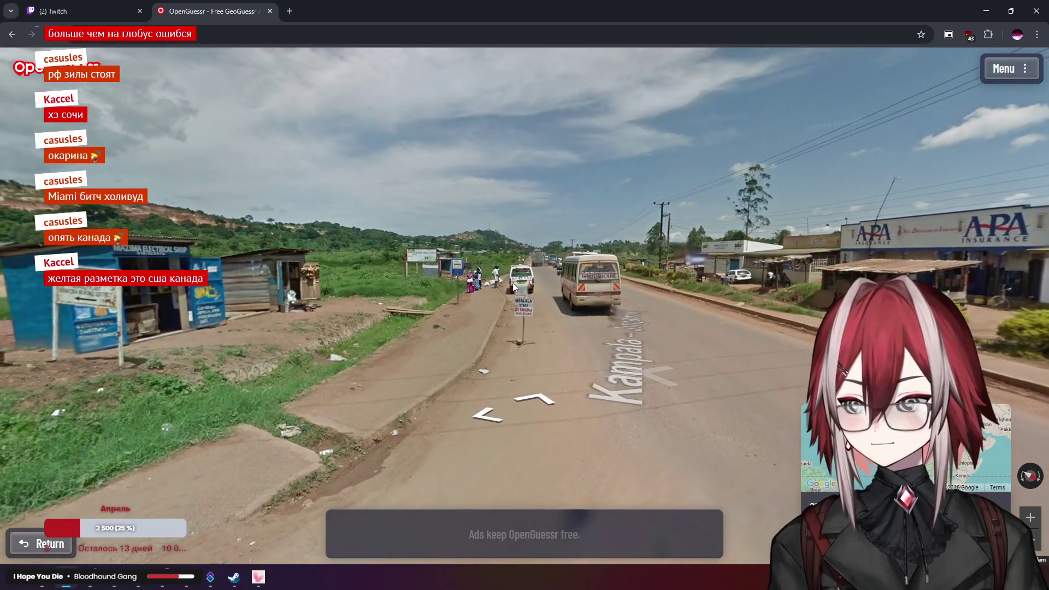
Walk toward the MBALALA sign and blue electrical shop, then turn to the school sign and Mazima Electrical
click(511, 290)
click(511, 290)
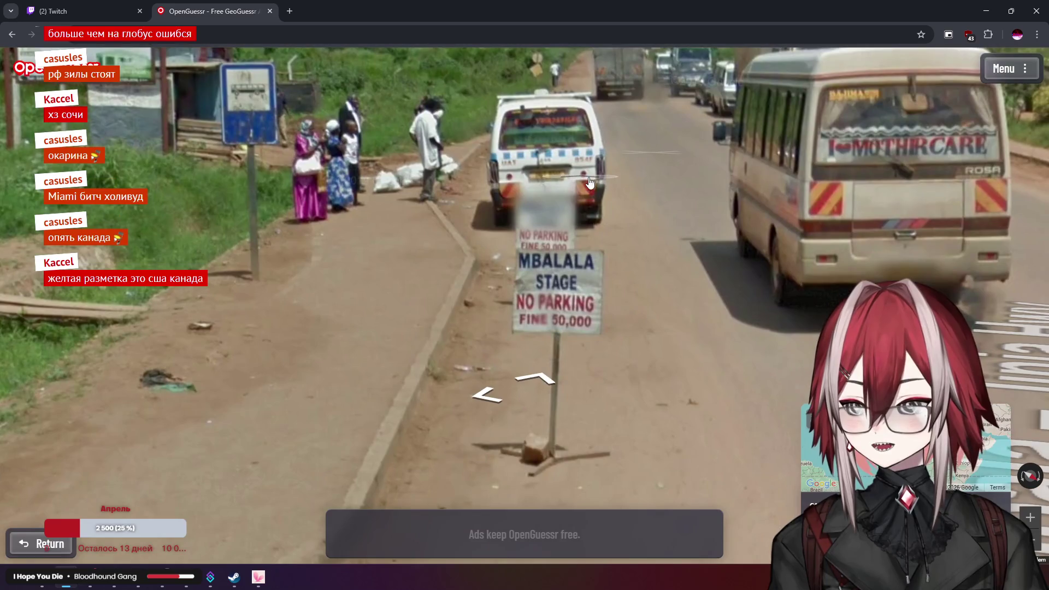
mouse_move(600, 175)
mouse_down()
mouse_move(496, 210)
mouse_move(588, 248)
mouse_move(641, 215)
mouse_move(586, 202)
mouse_up()
click(583, 251)
click(446, 219)
mouse_move(445, 218)
mouse_down()
mouse_move(480, 176)
mouse_move(634, 246)
mouse_up()
mouse_move(406, 202)
mouse_down()
mouse_move(486, 174)
mouse_move(735, 178)
mouse_move(194, 87)
mouse_move(233, 64)
mouse_up()
drag(497, 117, 335, 106)
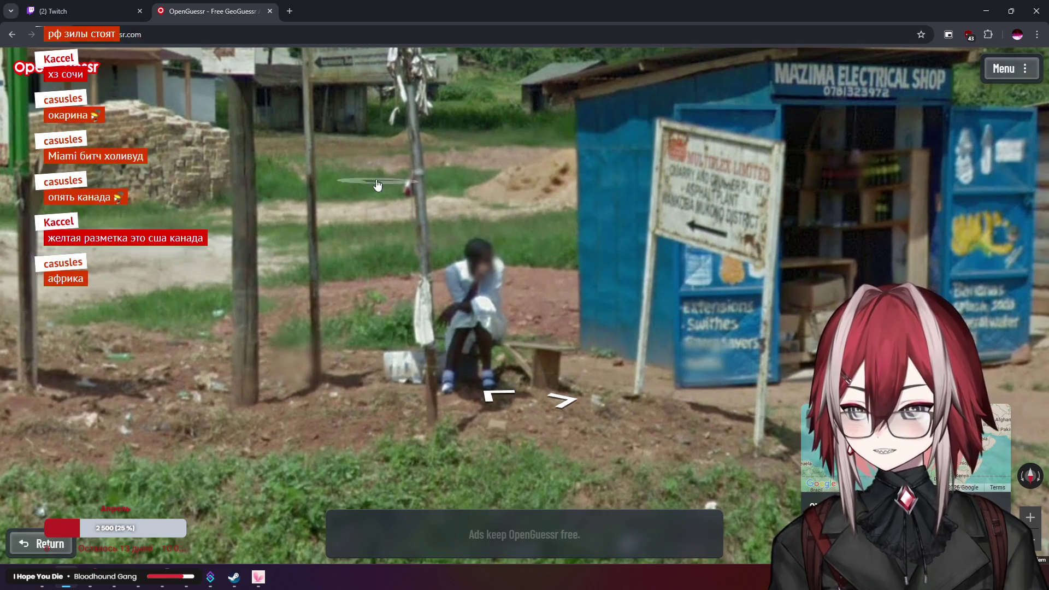
click(379, 180)
Move to the town intersection and centre the Victorious sign and storefront signs
scroll(726, 222, up, 5)
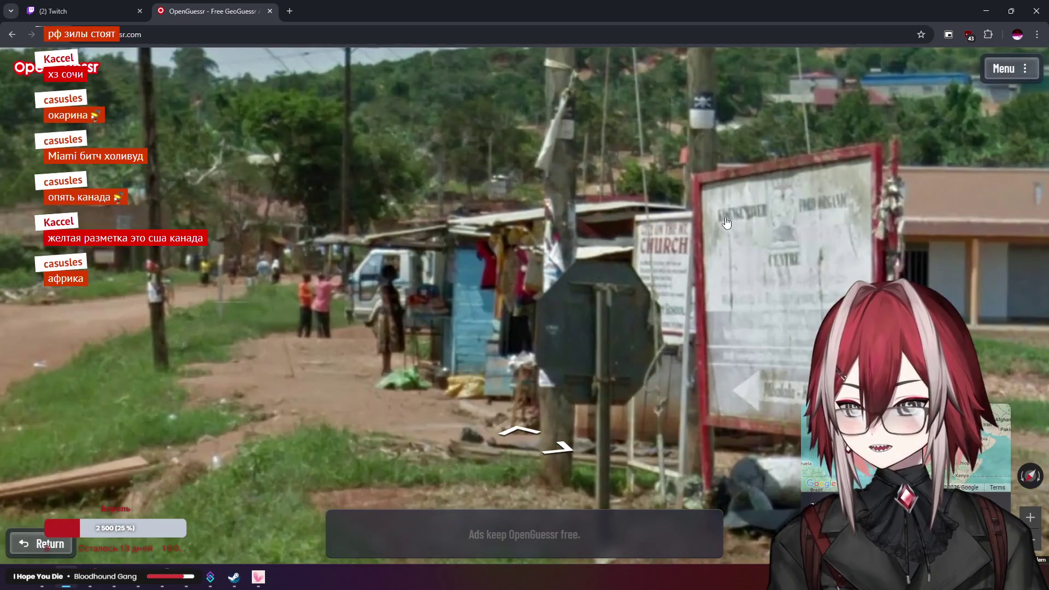
scroll(725, 222, down, 5)
click(498, 219)
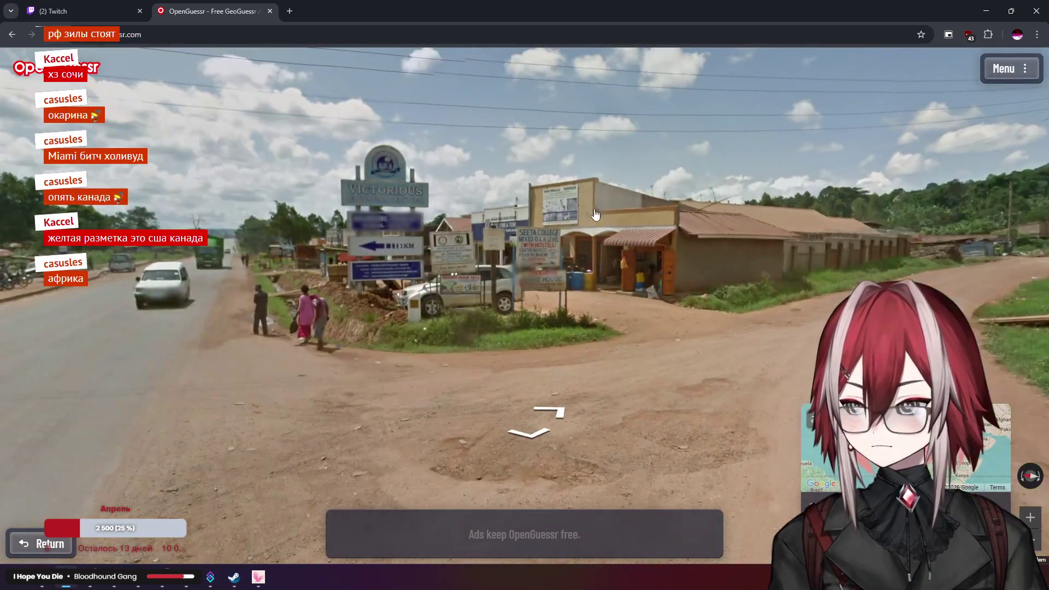
scroll(497, 212, up, 5)
mouse_move(495, 211)
mouse_down()
mouse_move(728, 214)
mouse_move(831, 197)
mouse_move(746, 158)
mouse_move(545, 142)
mouse_up()
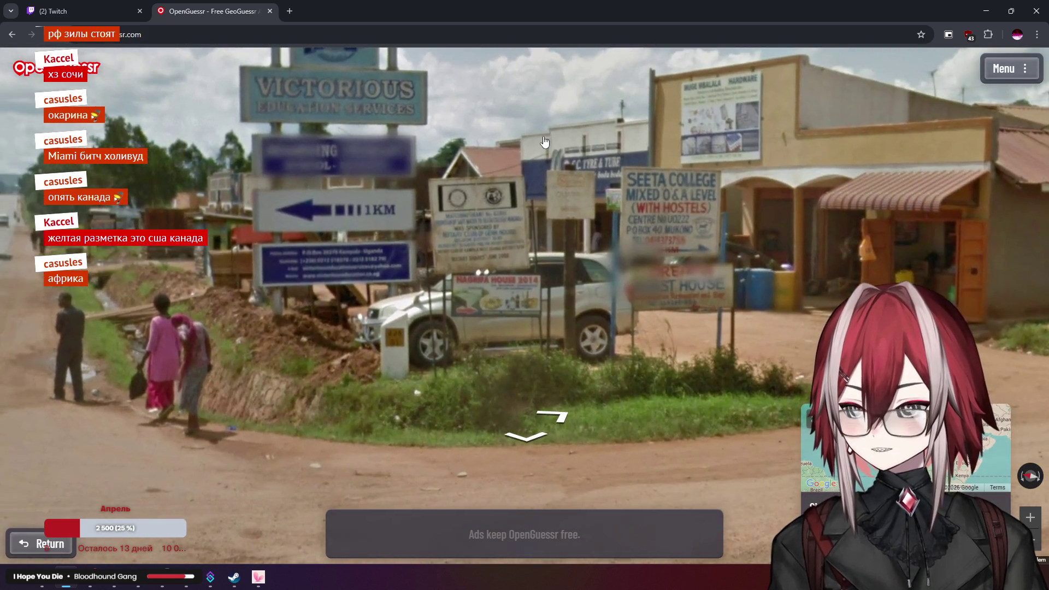
scroll(657, 172, up, 2)
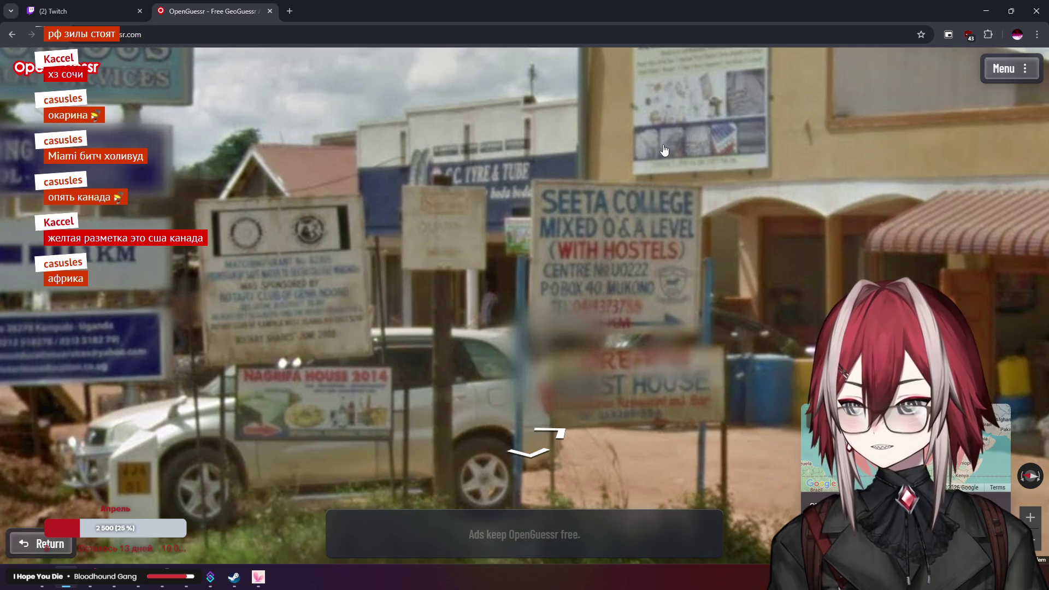
drag(661, 150, 680, 113)
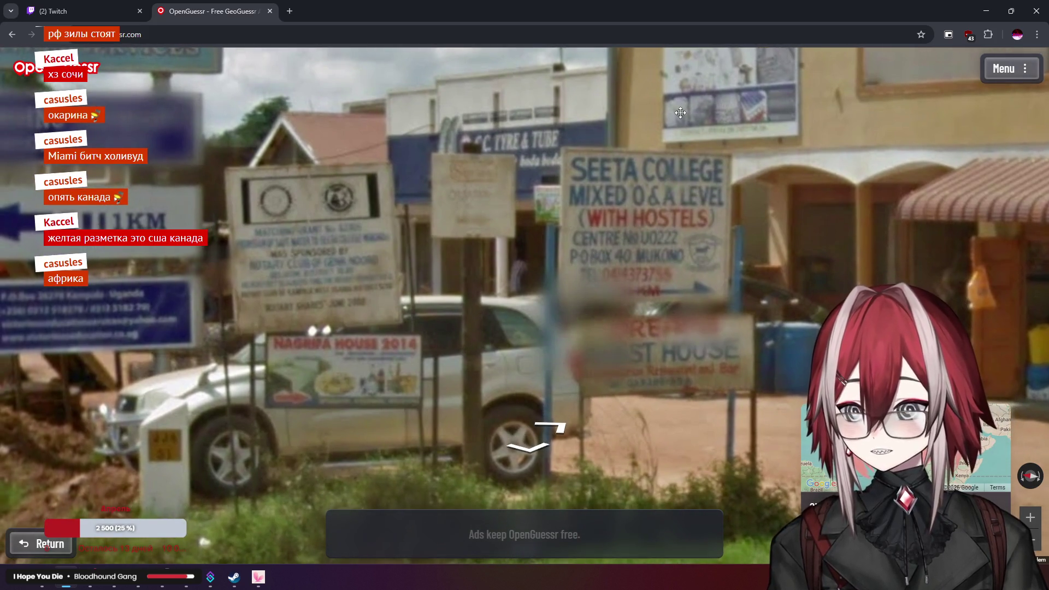
Turn left past the roadside market and school sign to face the airtel building
key(Left)
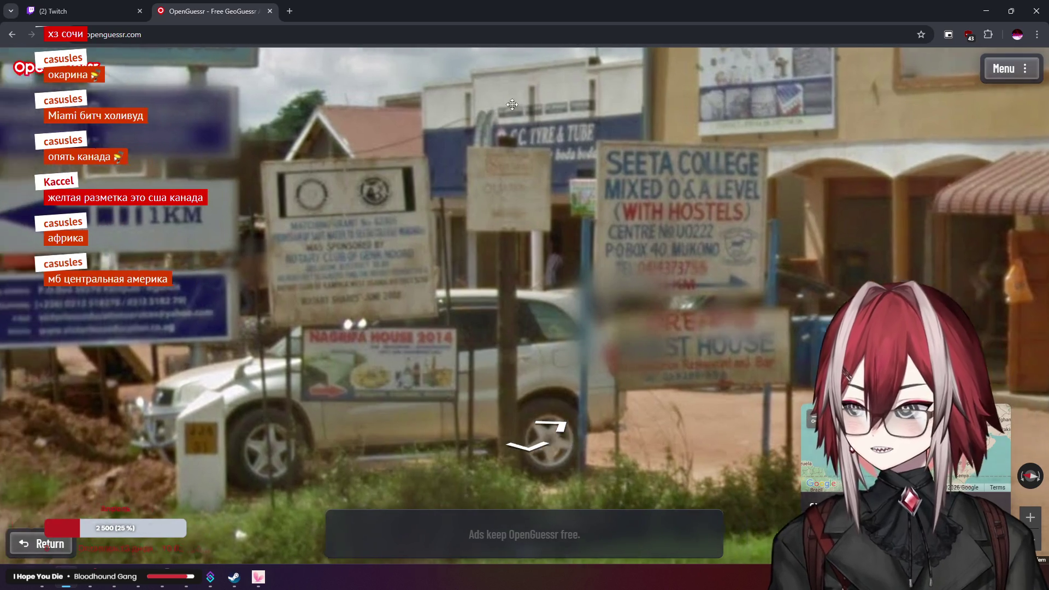
scroll(584, 111, down, 2)
scroll(632, 155, up, 2)
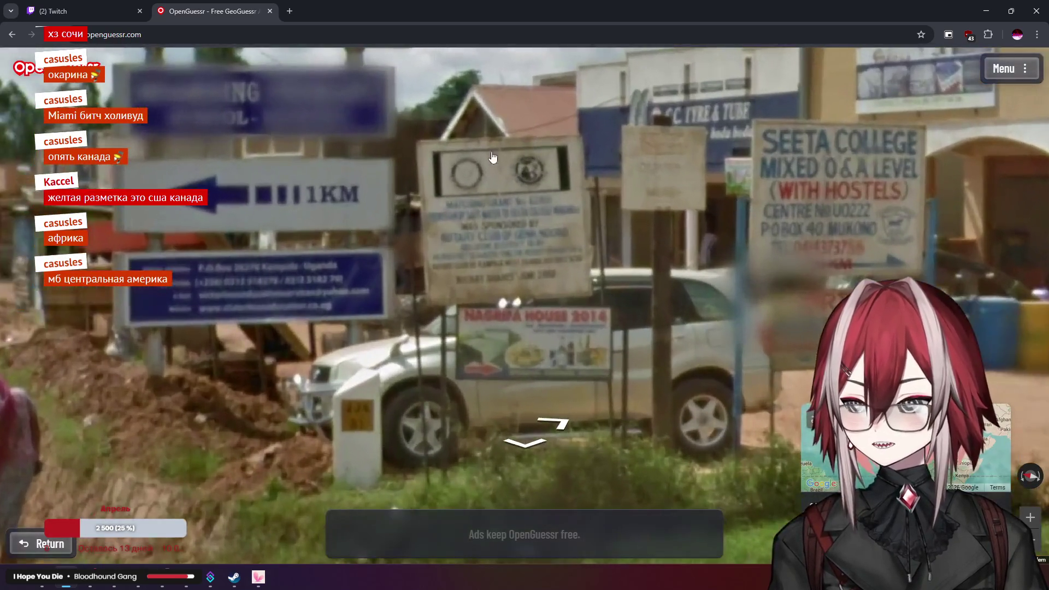
scroll(633, 161, down, 2)
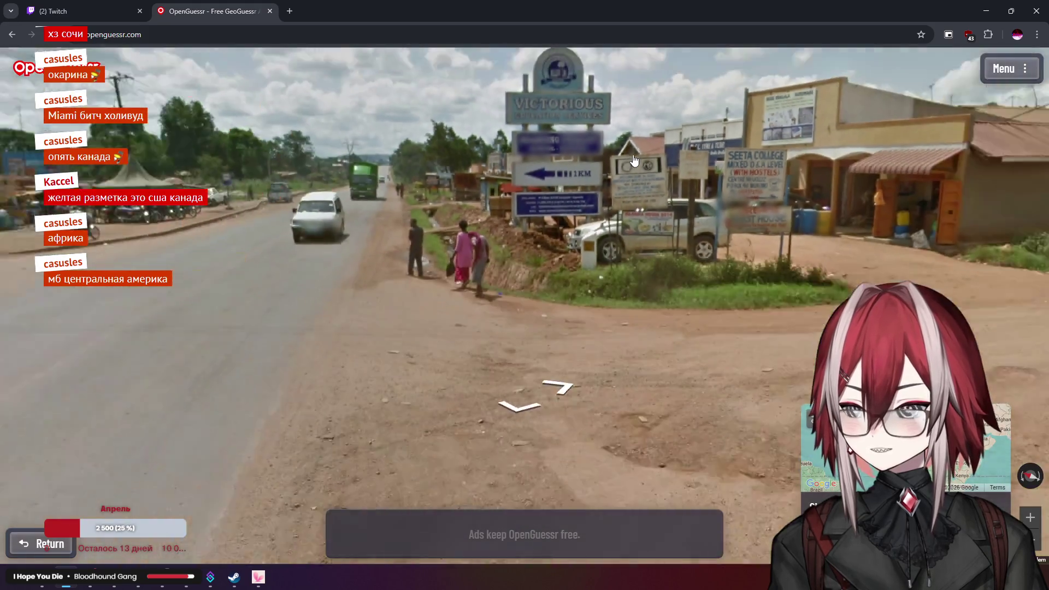
key(Left)
scroll(355, 163, up, 2)
key(Left)
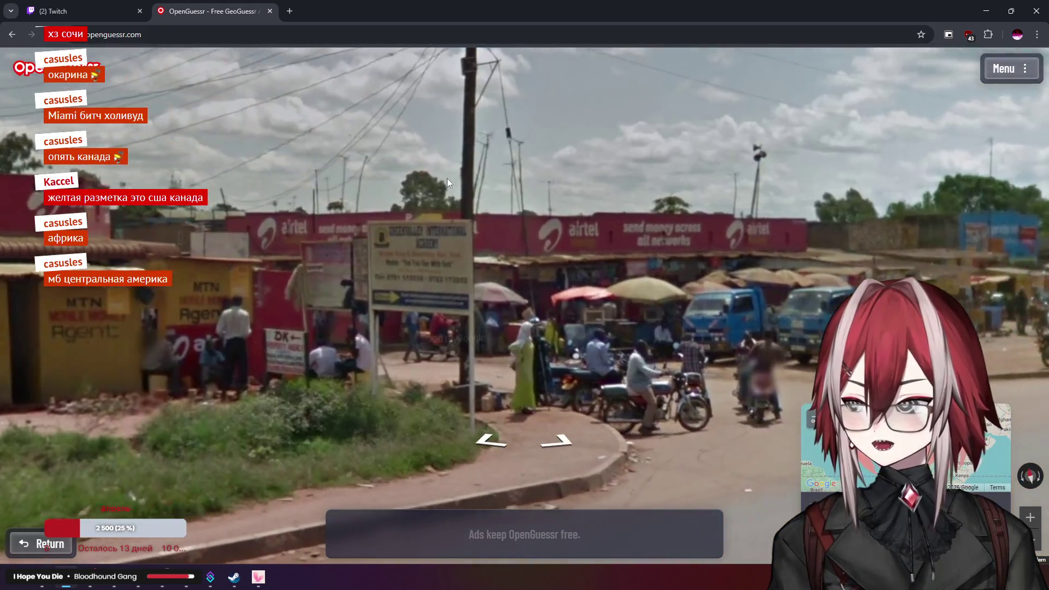
scroll(475, 192, up, 2)
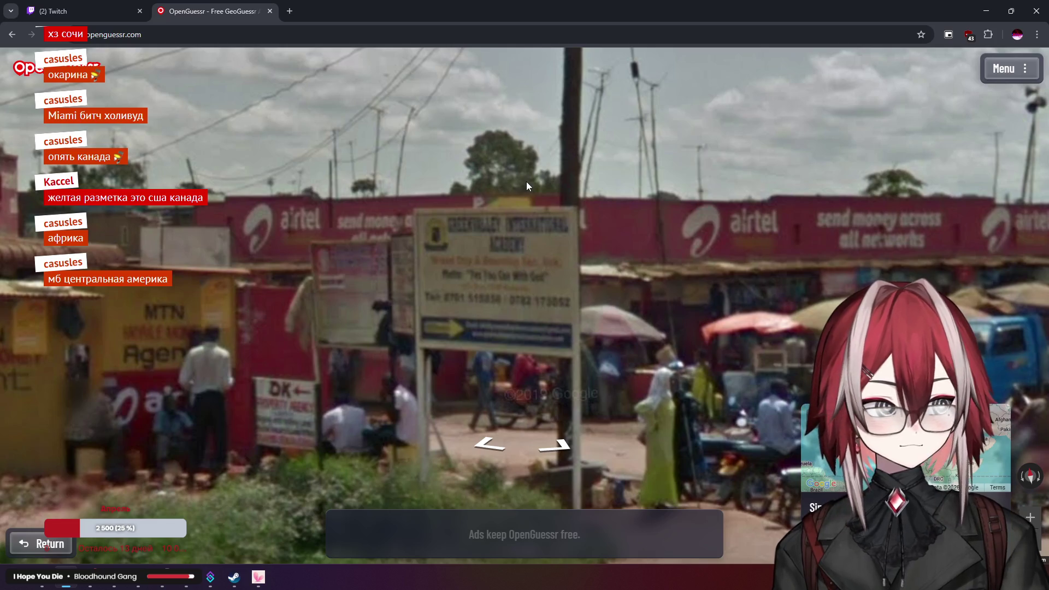
key(Left)
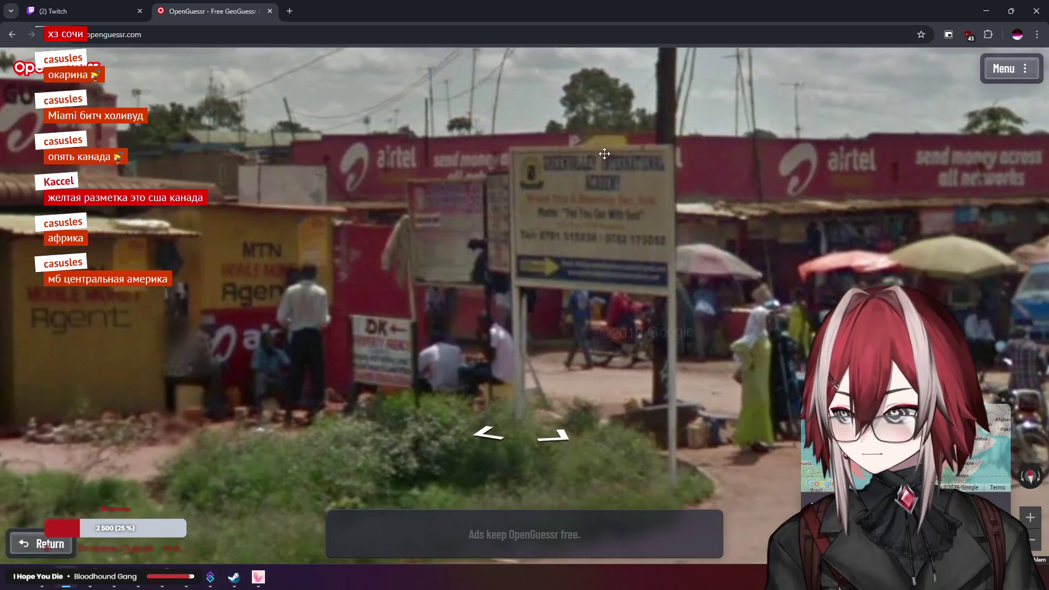
key(Left)
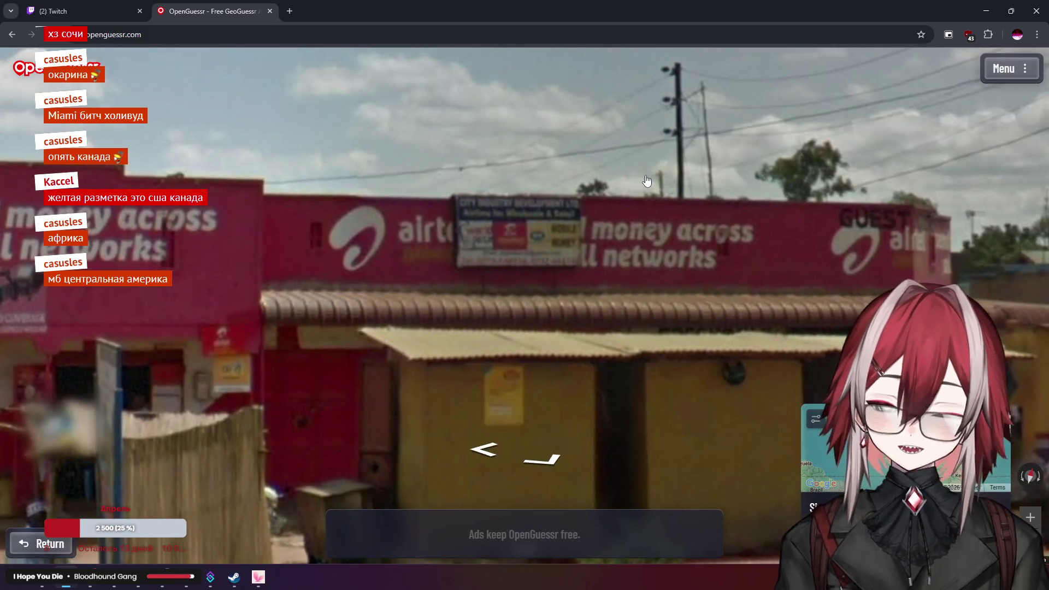
Pan across the airtel shops, junction, market tent and Victorious Education Services signs
drag(643, 180, 798, 209)
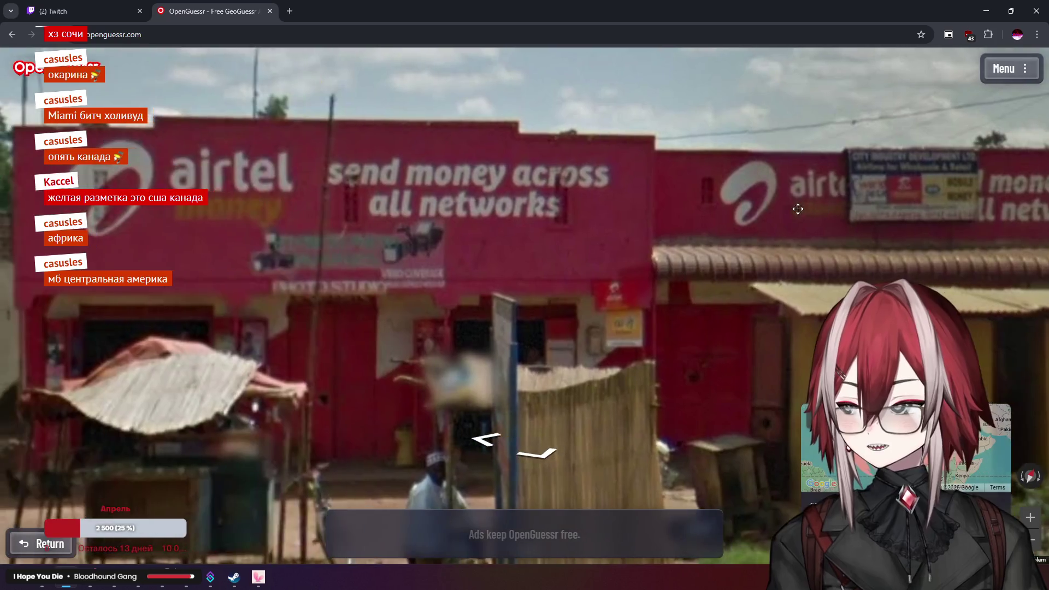
mouse_move(569, 202)
mouse_down()
mouse_move(693, 157)
mouse_move(710, 131)
mouse_up()
scroll(710, 131, down, 3)
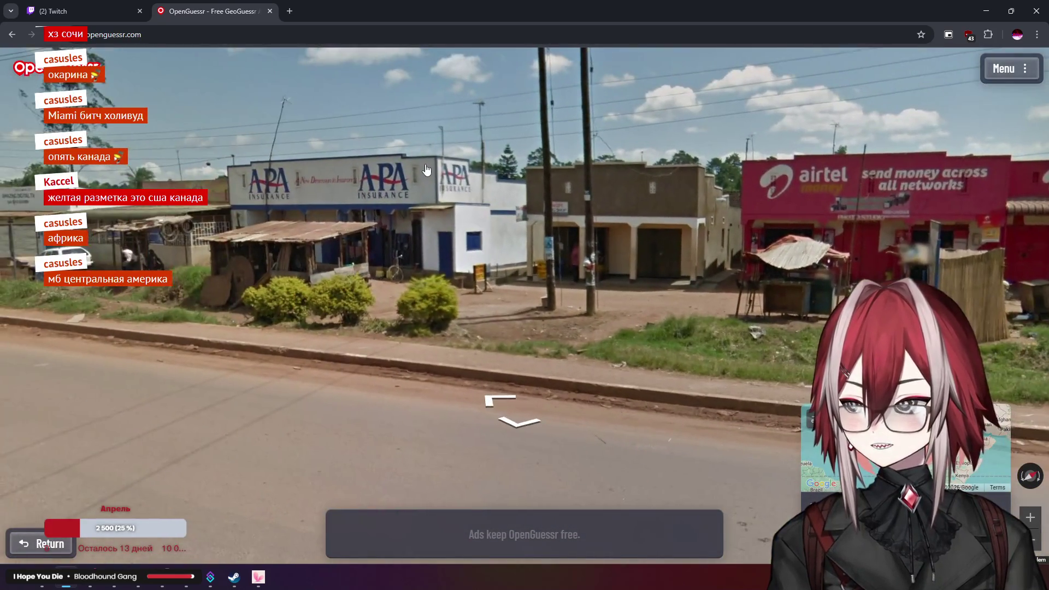
scroll(427, 170, up, 5)
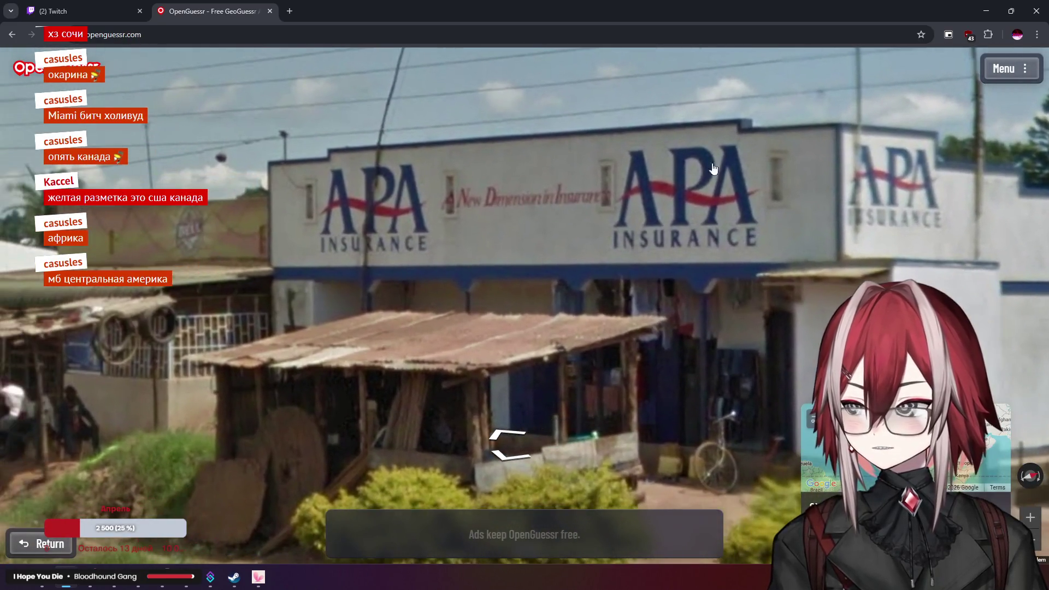
scroll(713, 169, down, 5)
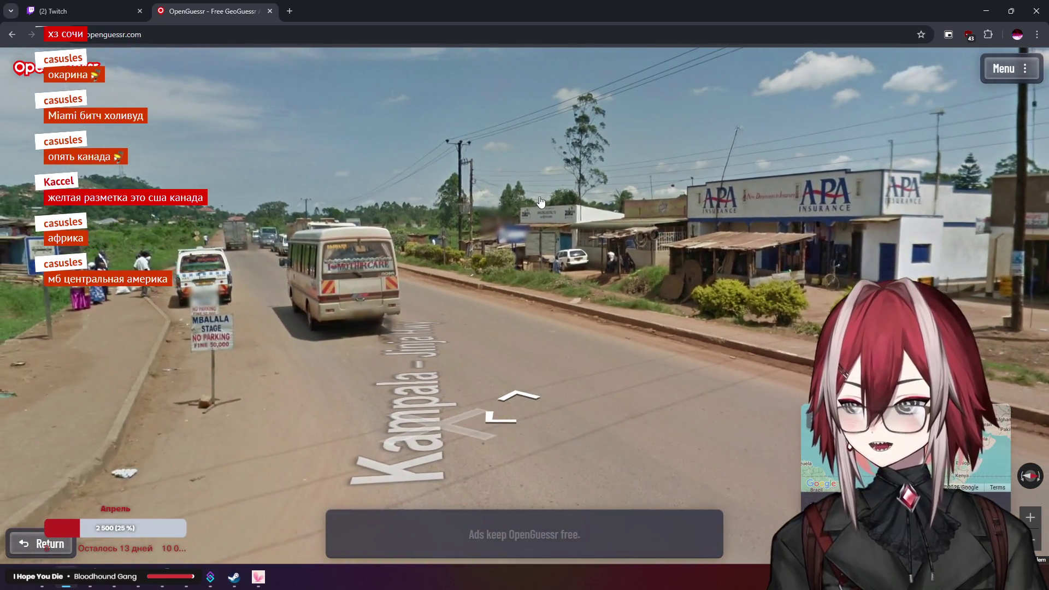
scroll(541, 202, up, 5)
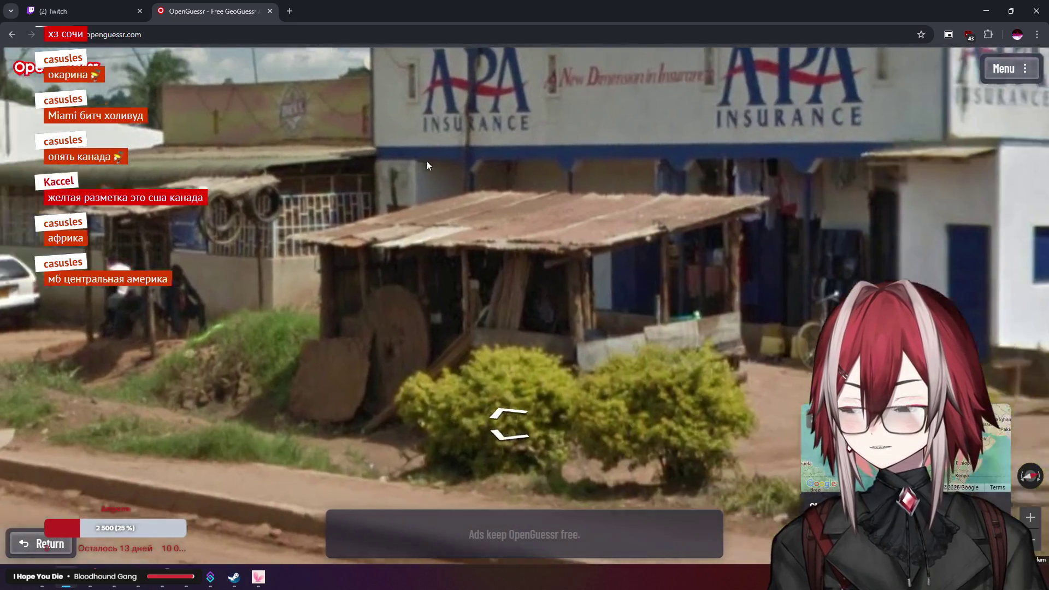
scroll(607, 197, down, 5)
drag(957, 207, 546, 202)
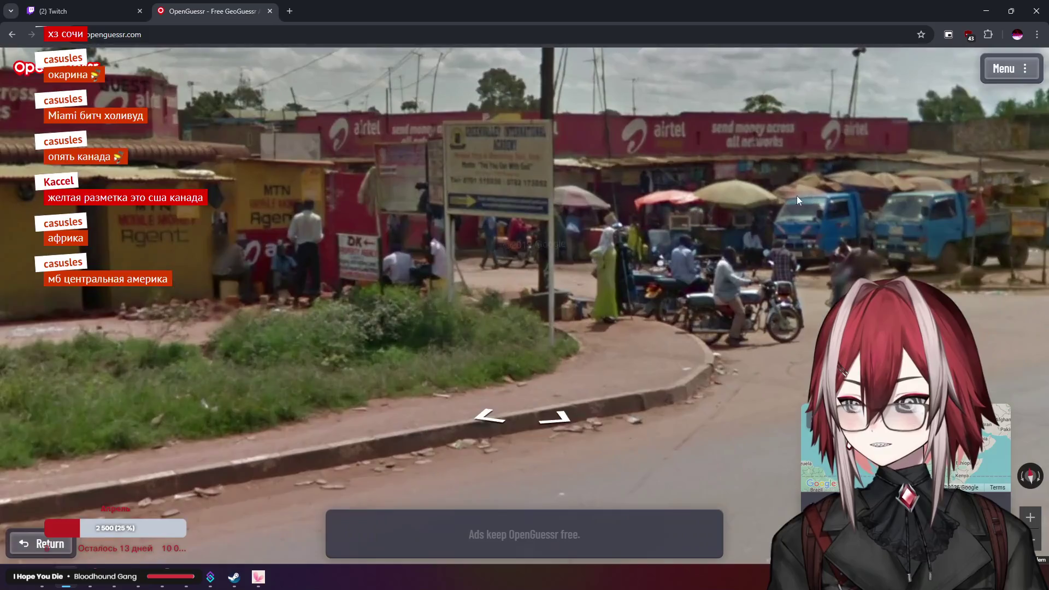
drag(797, 195, 522, 222)
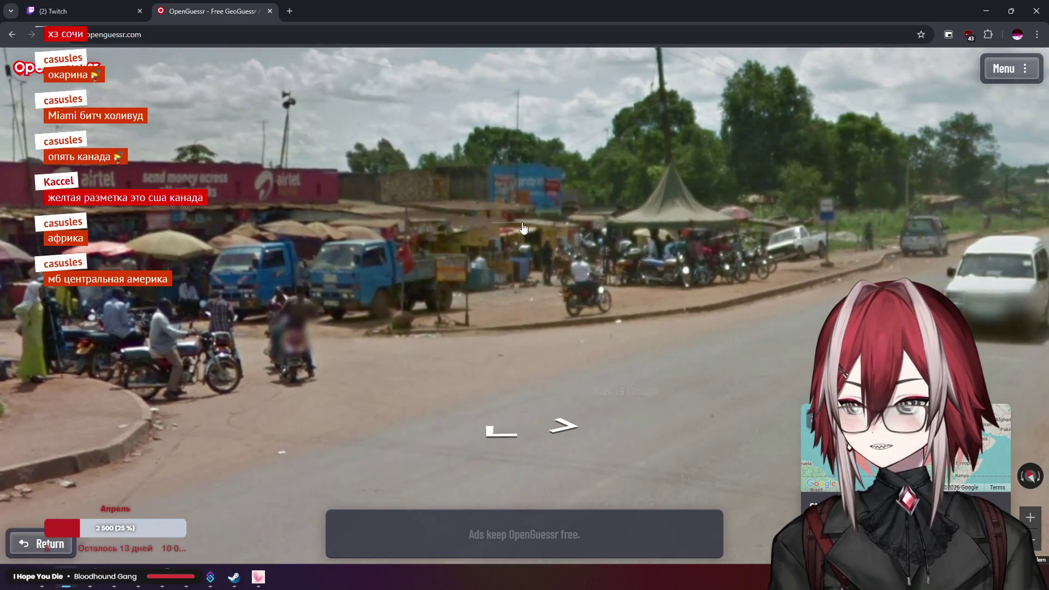
mouse_move(629, 235)
mouse_down()
mouse_move(408, 239)
mouse_move(434, 194)
mouse_move(422, 193)
mouse_up()
Look down the dirt road toward the school sign, then expand the world guess map
scroll(608, 188, down, 2)
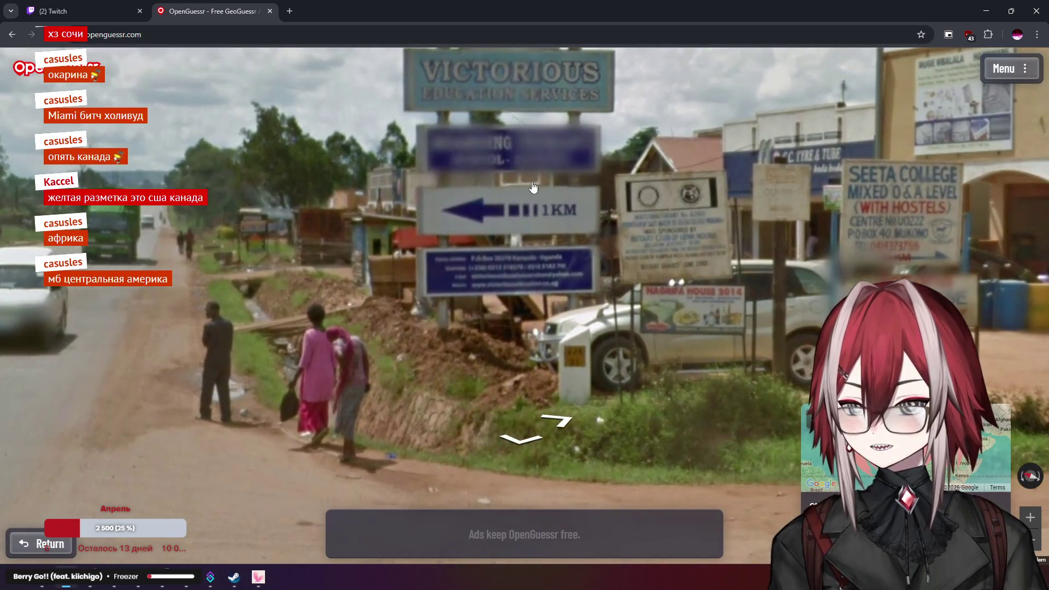
drag(608, 188, 459, 209)
scroll(534, 202, up, 2)
scroll(596, 203, down, 2)
mouse_move(596, 202)
mouse_down()
mouse_move(541, 158)
mouse_move(328, 164)
mouse_up()
scroll(541, 157, up, 2)
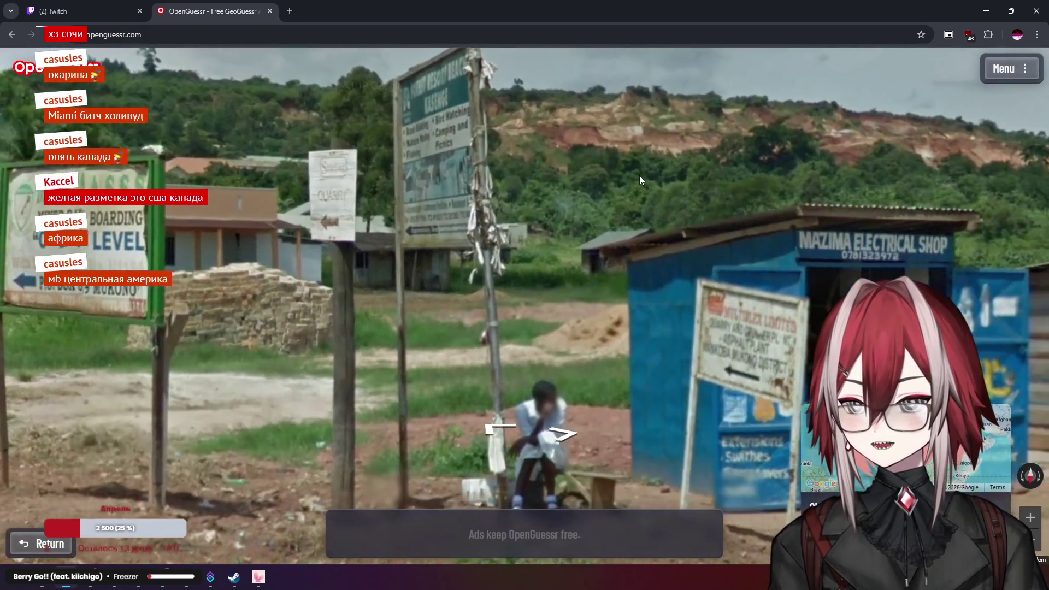
scroll(328, 163, down, 2)
mouse_move(820, 438)
scroll(910, 344, up, 4)
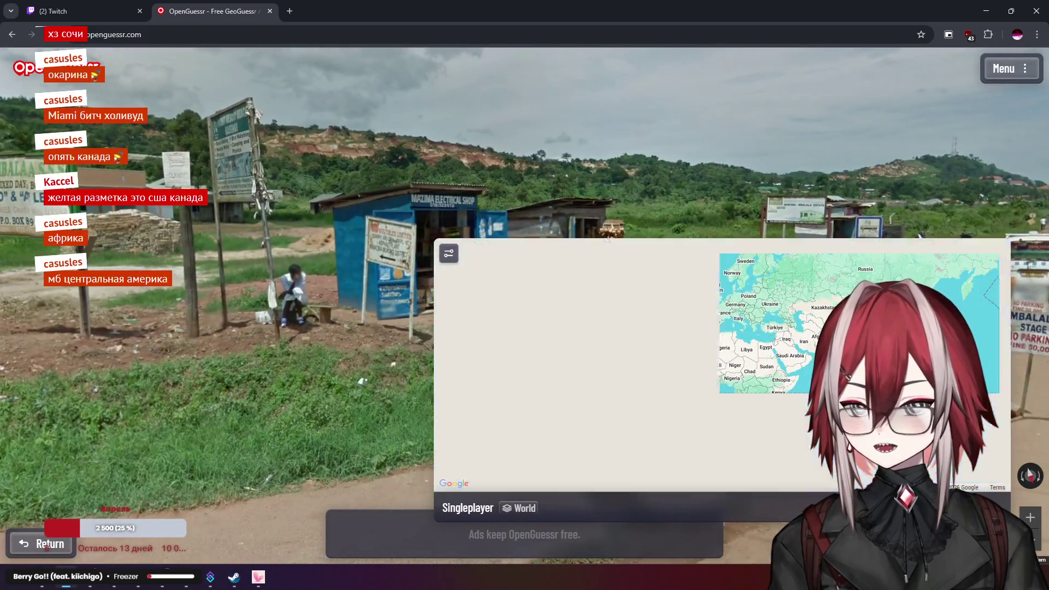
Look toward the MUKONO - MBALALA ESTATE sign and tilt the view down to the ground
drag(655, 204, 480, 194)
scroll(592, 203, up, 3)
drag(615, 208, 609, 162)
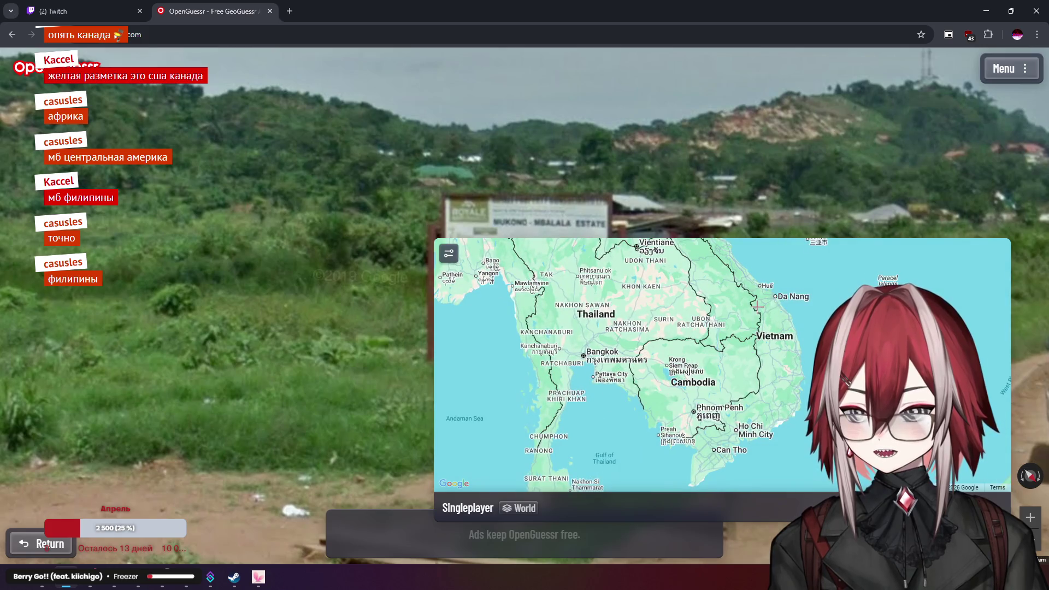
Pan the guess map across Indochina, from Hanoi and northern Laos down to the Mekong Delta
drag(778, 370, 775, 424)
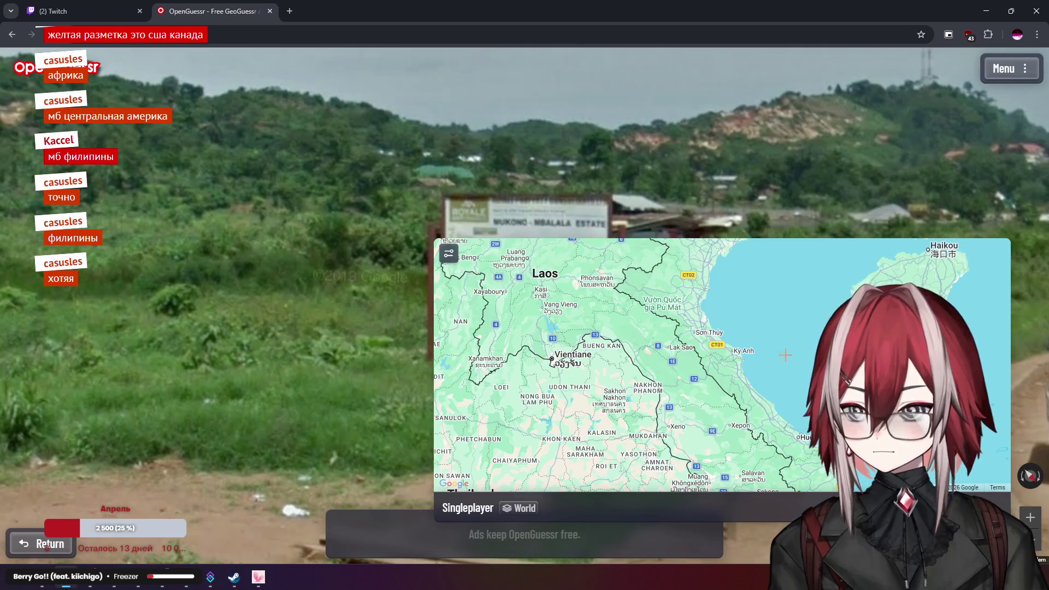
scroll(693, 324, down, 3)
scroll(774, 353, up, 5)
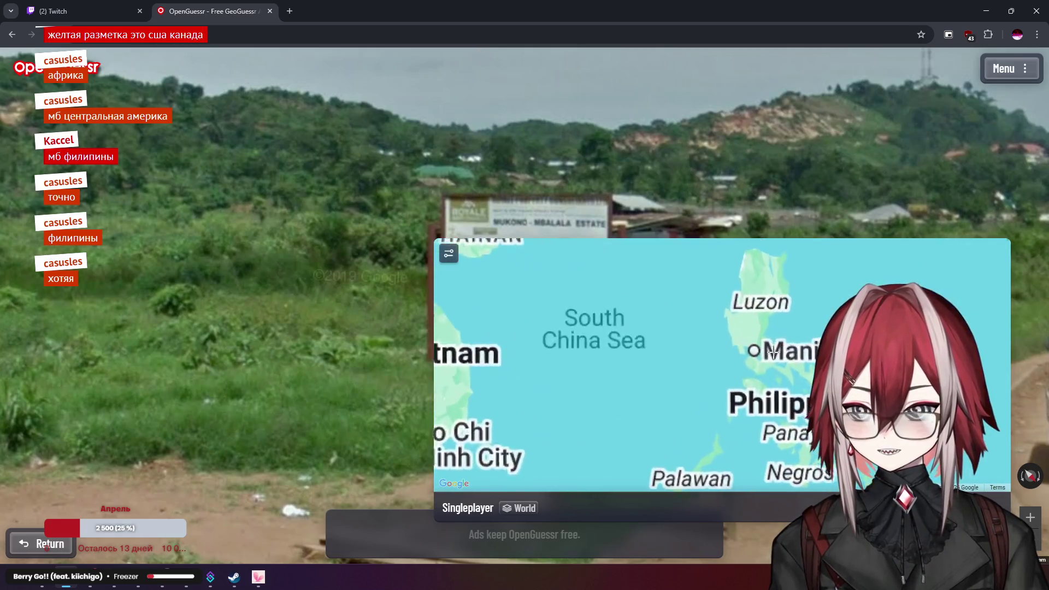
drag(772, 385, 902, 475)
mouse_move(604, 382)
mouse_down()
mouse_move(657, 321)
mouse_move(698, 298)
mouse_up()
mouse_move(720, 349)
mouse_down()
mouse_move(727, 380)
mouse_move(715, 422)
mouse_move(699, 262)
mouse_up()
drag(710, 470, 678, 284)
mouse_move(685, 241)
mouse_down()
mouse_move(717, 302)
mouse_move(664, 191)
mouse_up()
mouse_move(711, 438)
mouse_down()
mouse_move(716, 370)
mouse_move(730, 366)
mouse_up()
mouse_move(725, 246)
mouse_down()
mouse_move(757, 290)
mouse_move(820, 306)
mouse_up()
scroll(820, 306, down, 2)
Step along the road to the dirt crossroads and a new roadside spot
click(686, 237)
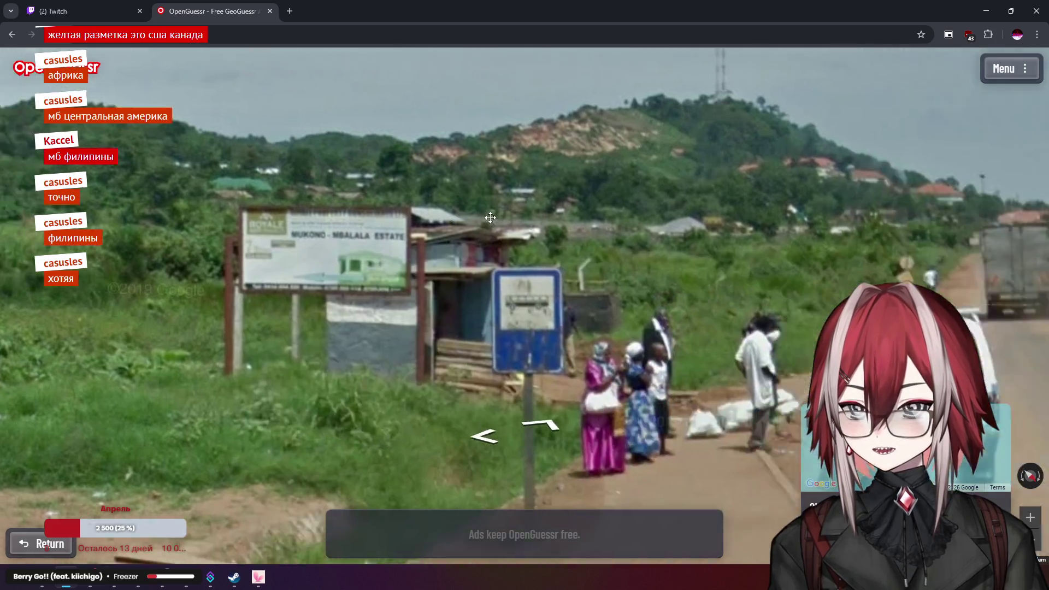
click(687, 238)
click(629, 230)
click(566, 219)
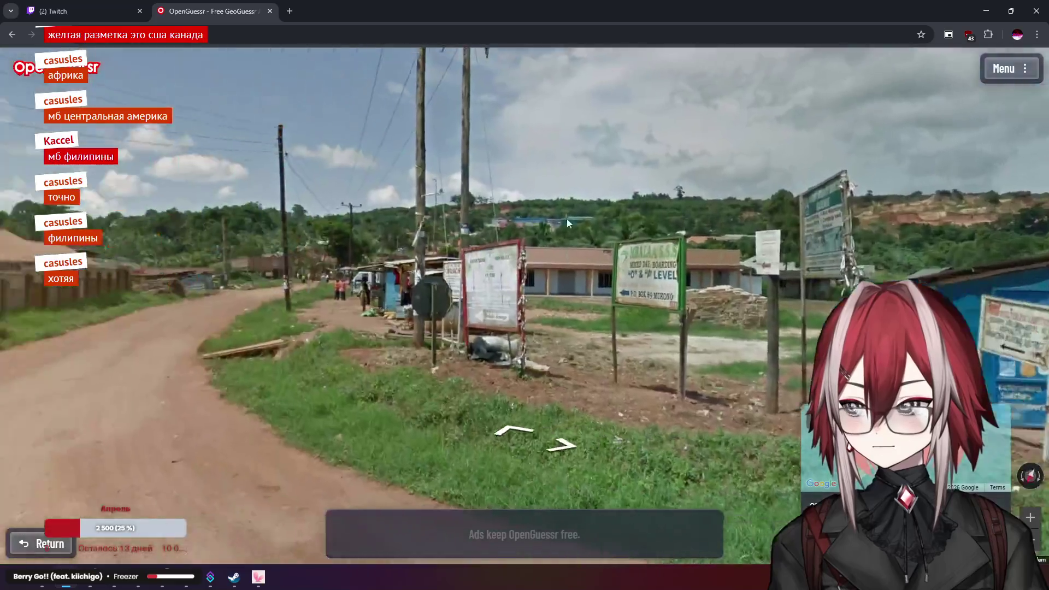
click(641, 226)
click(640, 226)
Bring Hanoi into the guess map and submit the guess near Hanoi
mouse_move(766, 426)
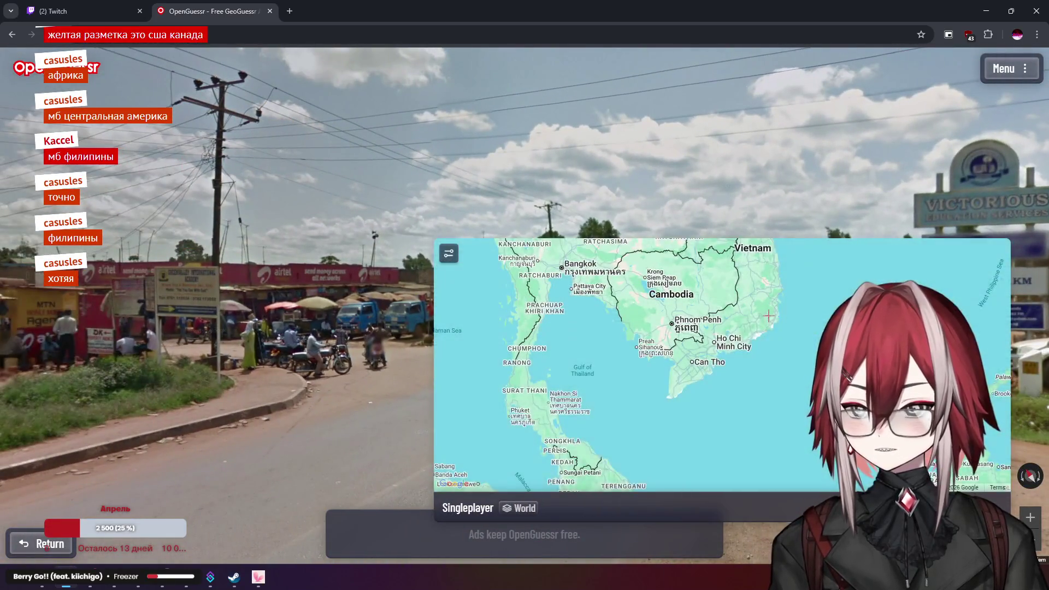
drag(727, 284, 732, 350)
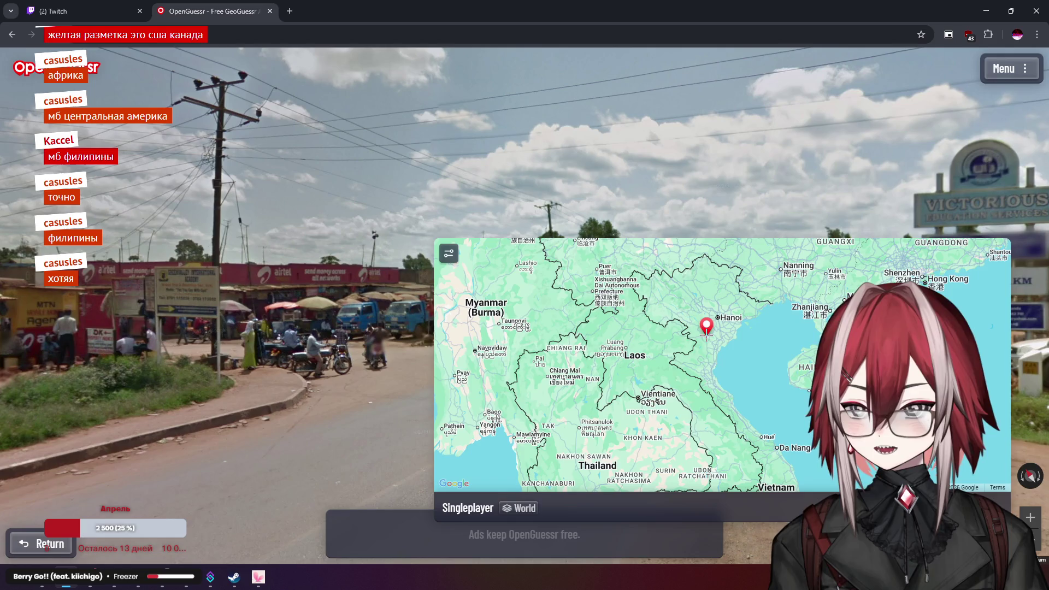
key(space)
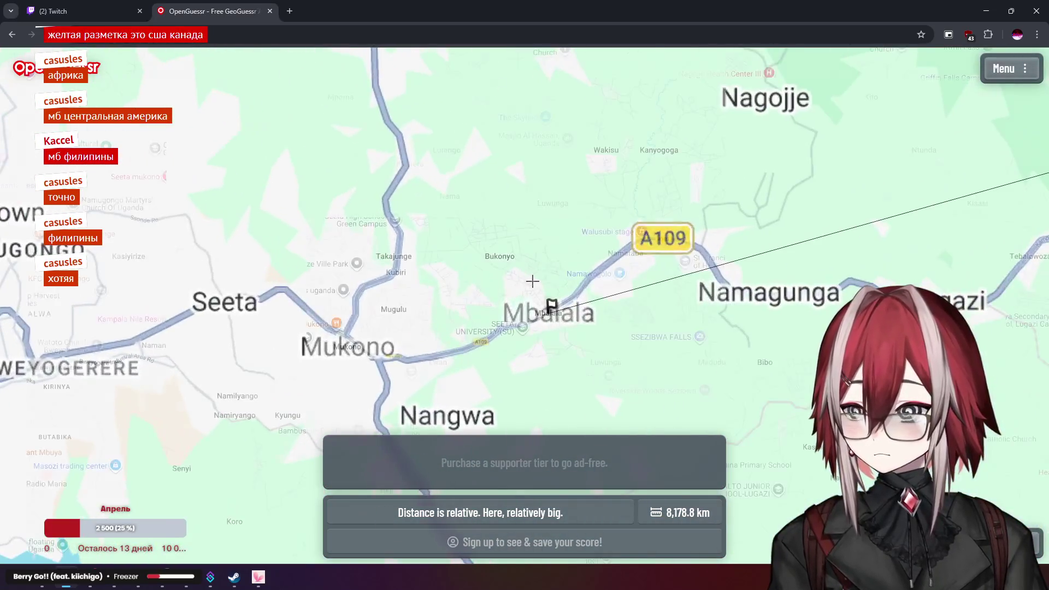
Zoom out the results map to see the 8,178.8 km line from Hanoi to Uganda
scroll(537, 299, down, 5)
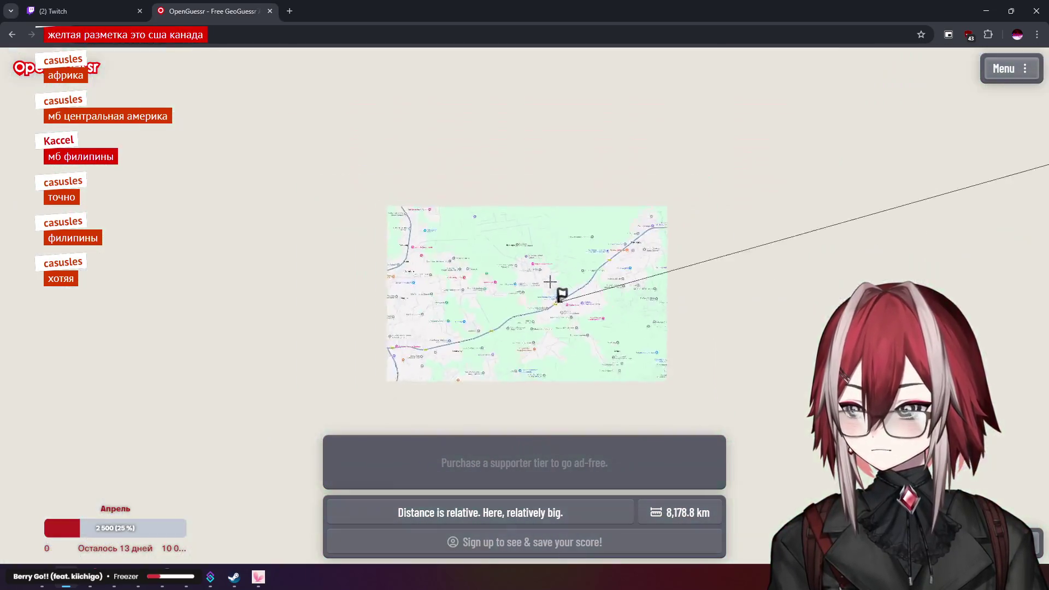
scroll(563, 257, down, 5)
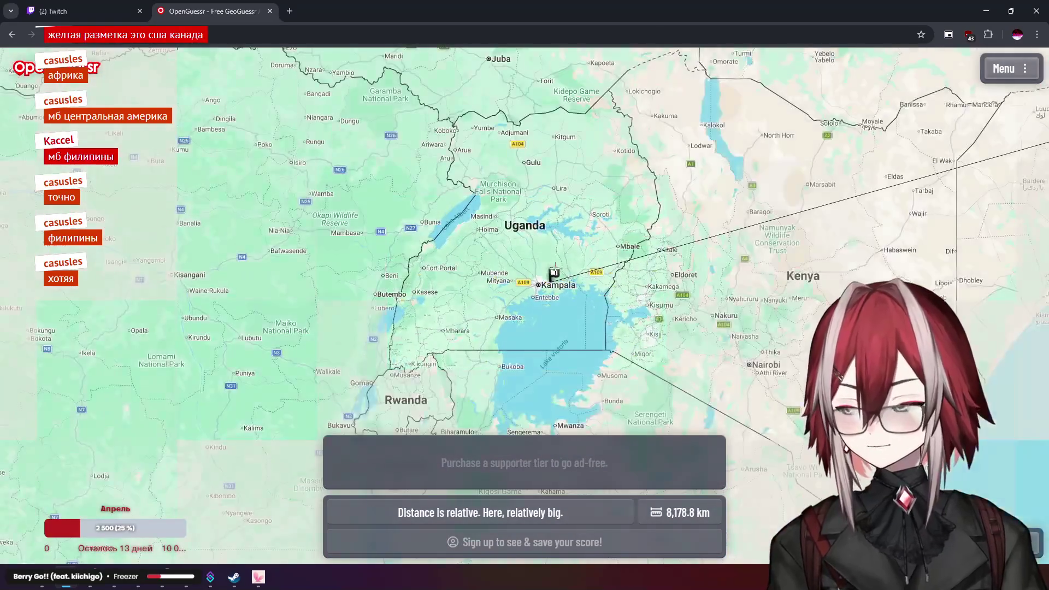
scroll(562, 257, down, 3)
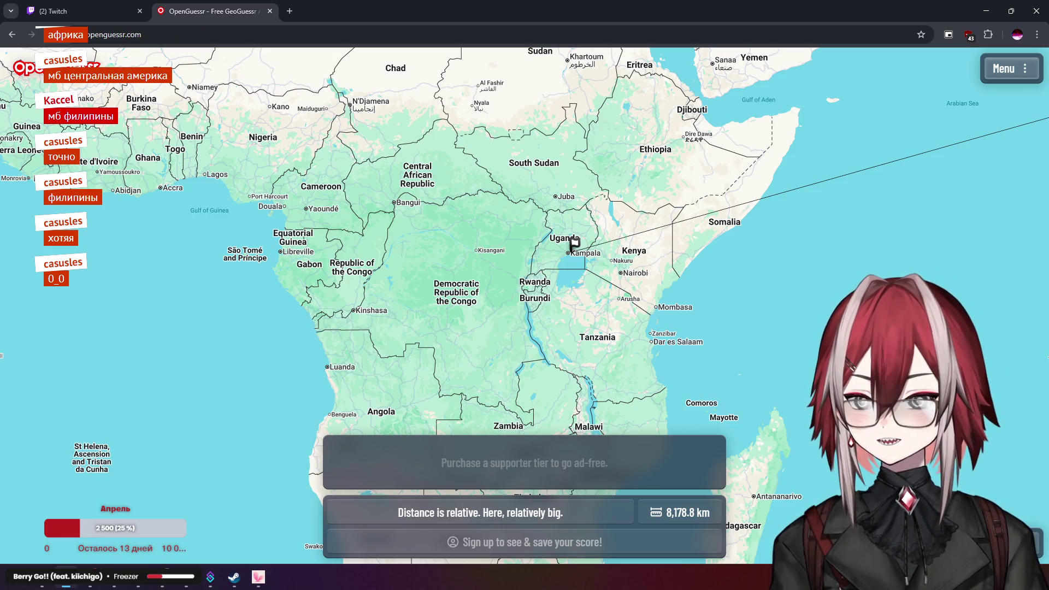
Start the next round and move along the road to centre the hillside roadside sign
key(space)
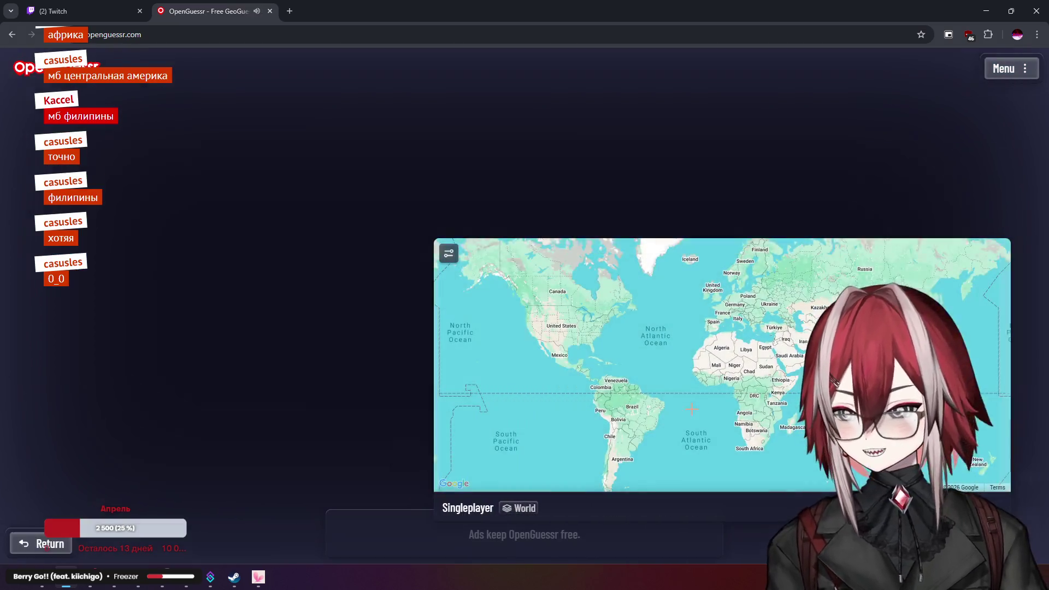
key(Up)
key(Up)
key(Up)
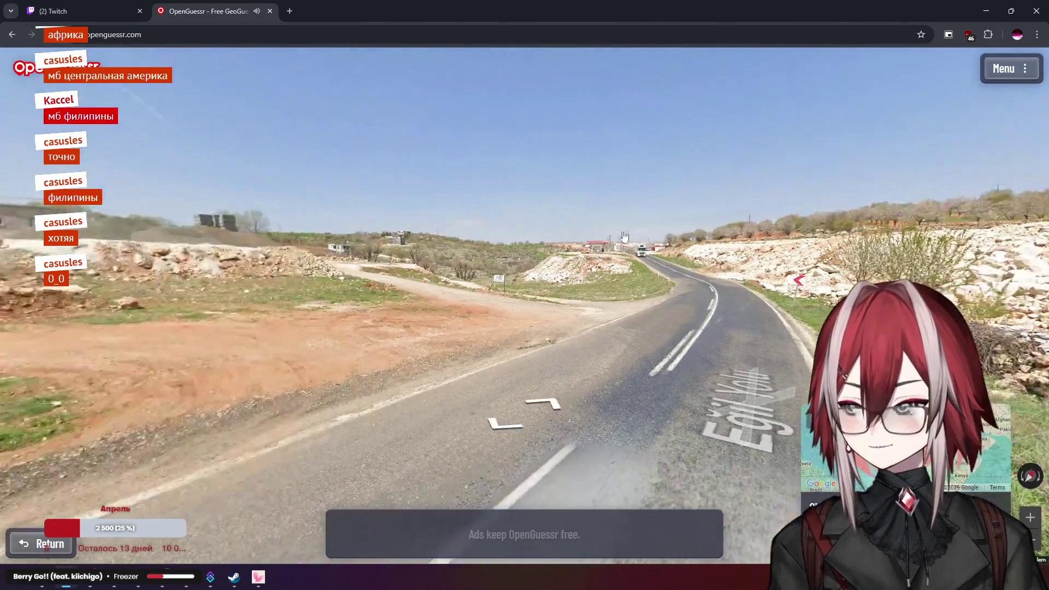
key(Left)
key(Left)
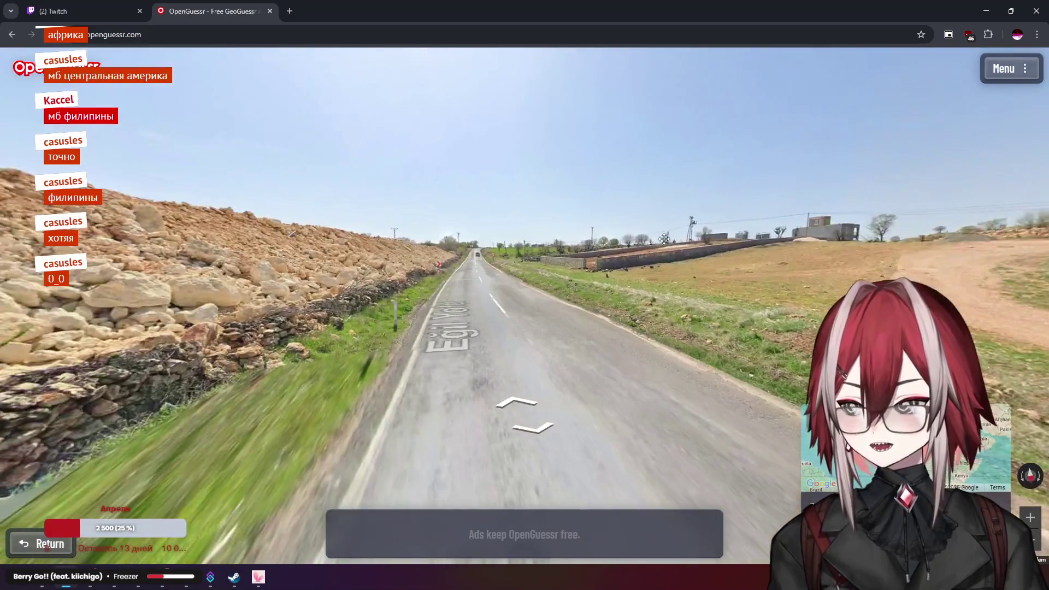
key(Up)
key(Up)
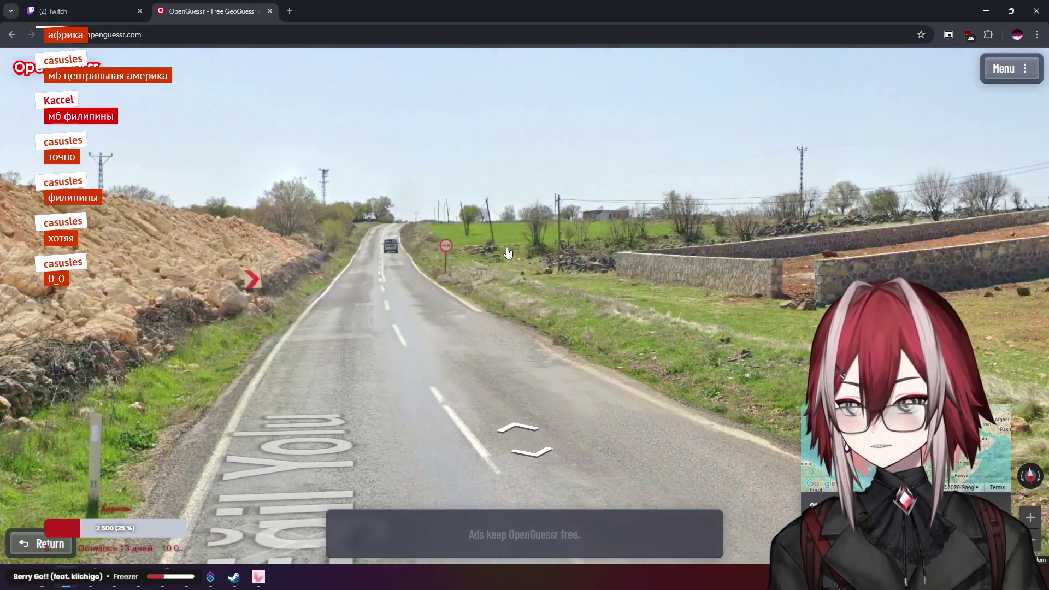
drag(750, 241, 386, 216)
key(Up)
key(Right)
key(Right)
key(Right)
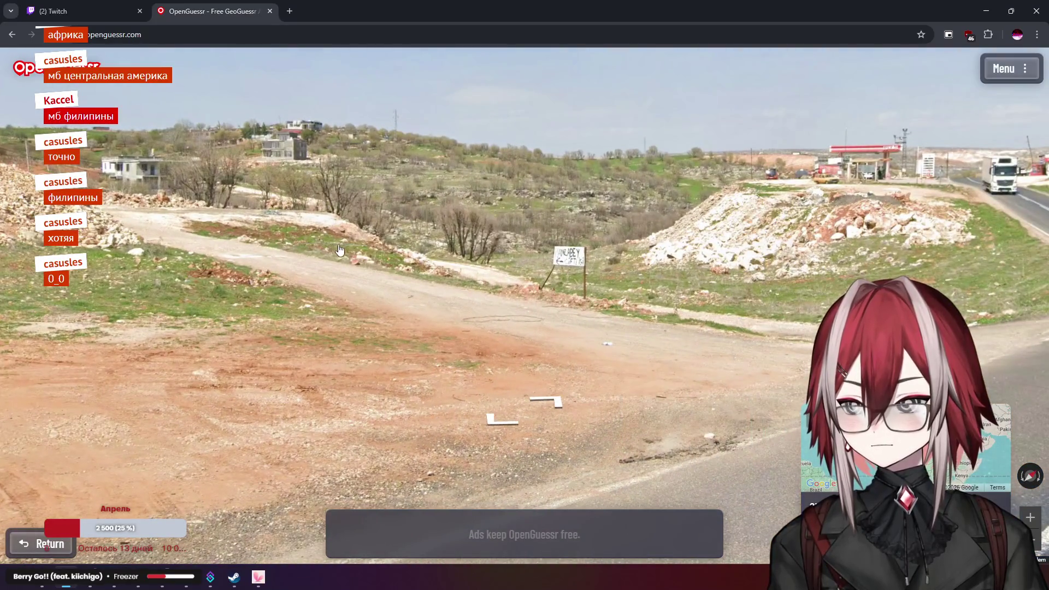
key(Up)
drag(698, 222, 610, 205)
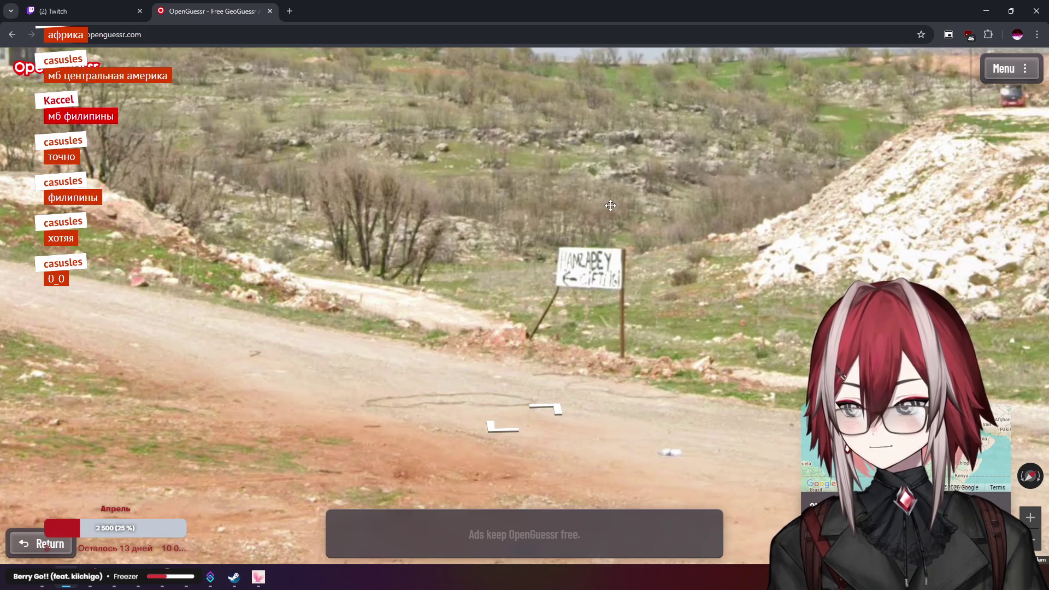
Approach the Lukoil petrol station, look around it, then swing back to the sign
key(Down)
key(Right)
key(Right)
key(Right)
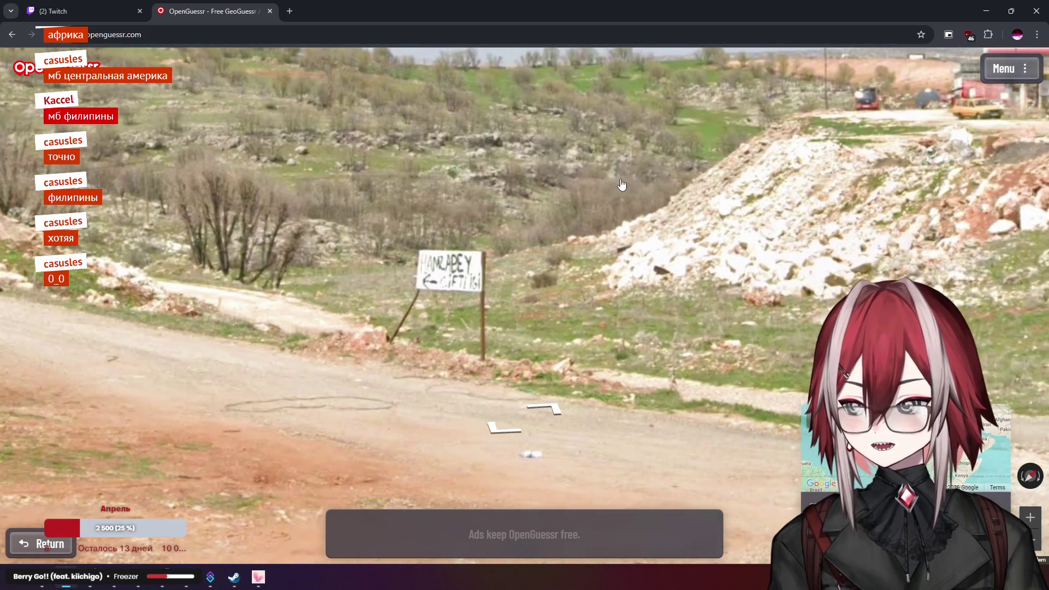
key(Up)
key(Up)
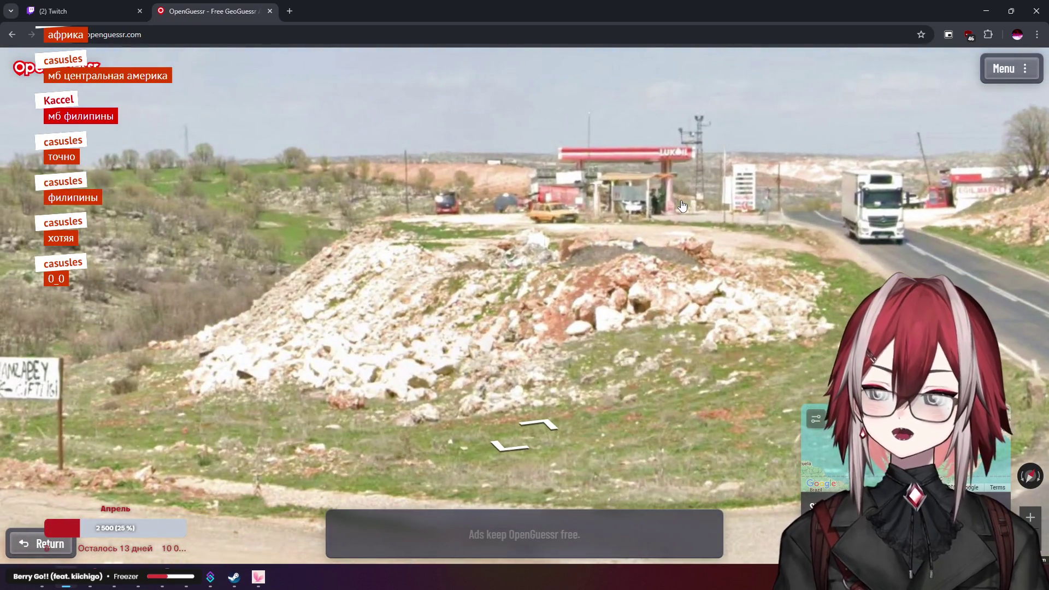
mouse_move(525, 234)
mouse_down()
mouse_move(601, 192)
mouse_move(457, 213)
mouse_up()
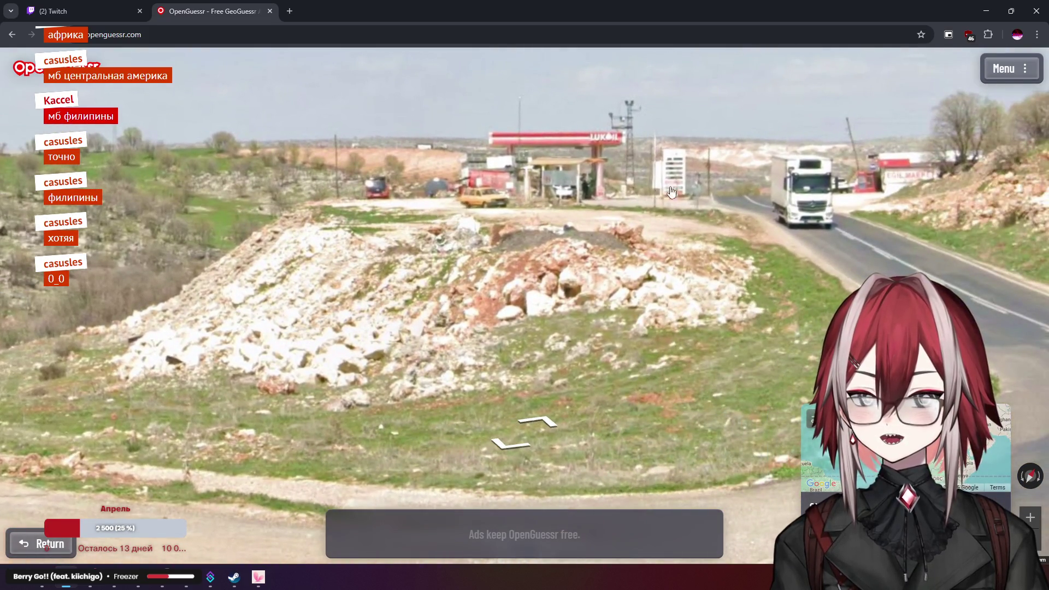
key(Right)
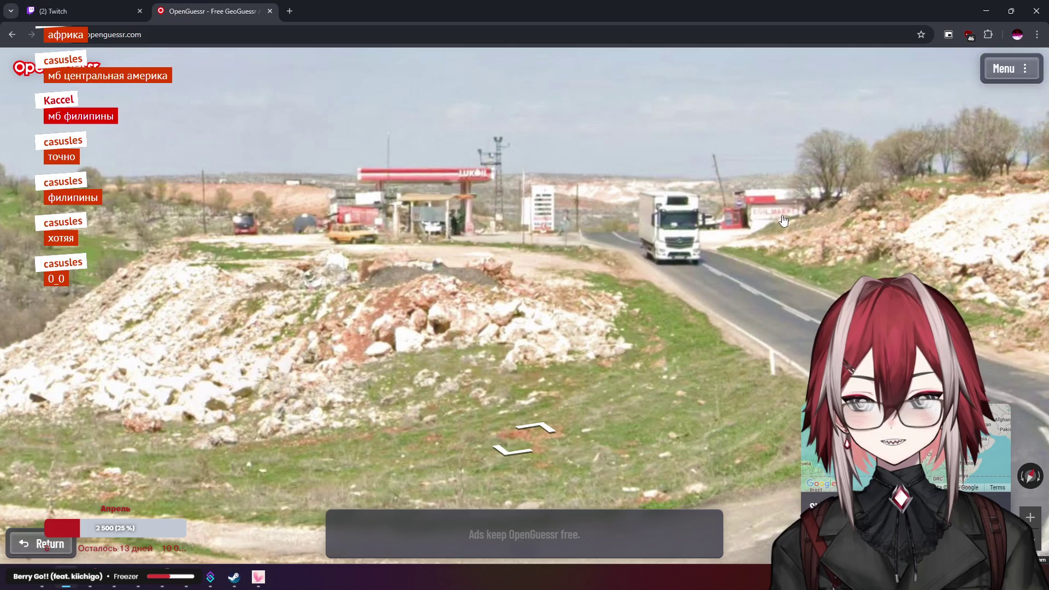
mouse_move(514, 234)
mouse_down()
mouse_move(628, 197)
mouse_move(721, 148)
mouse_up()
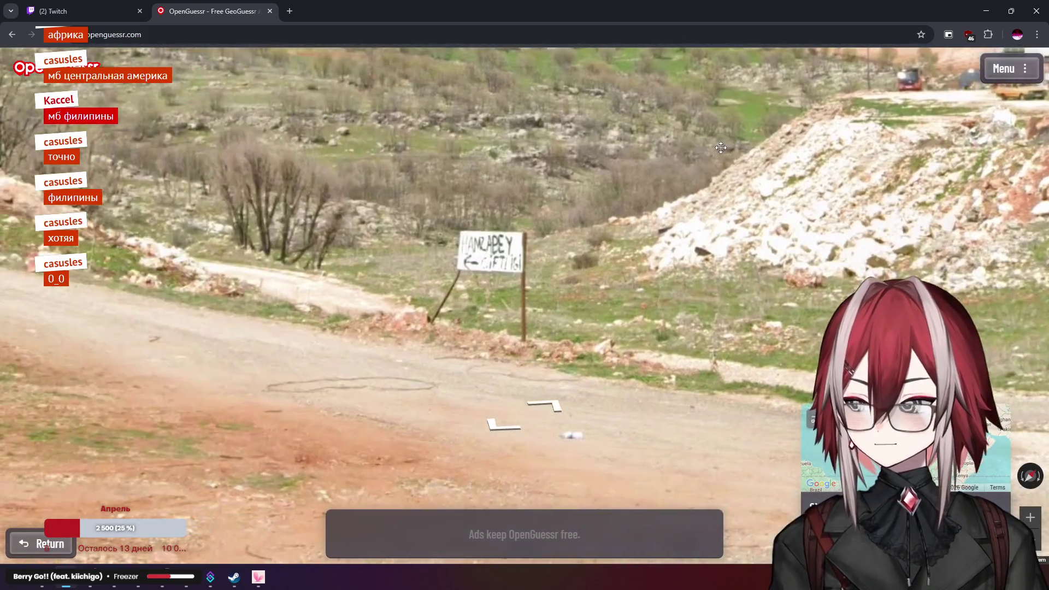
scroll(513, 263, down, 3)
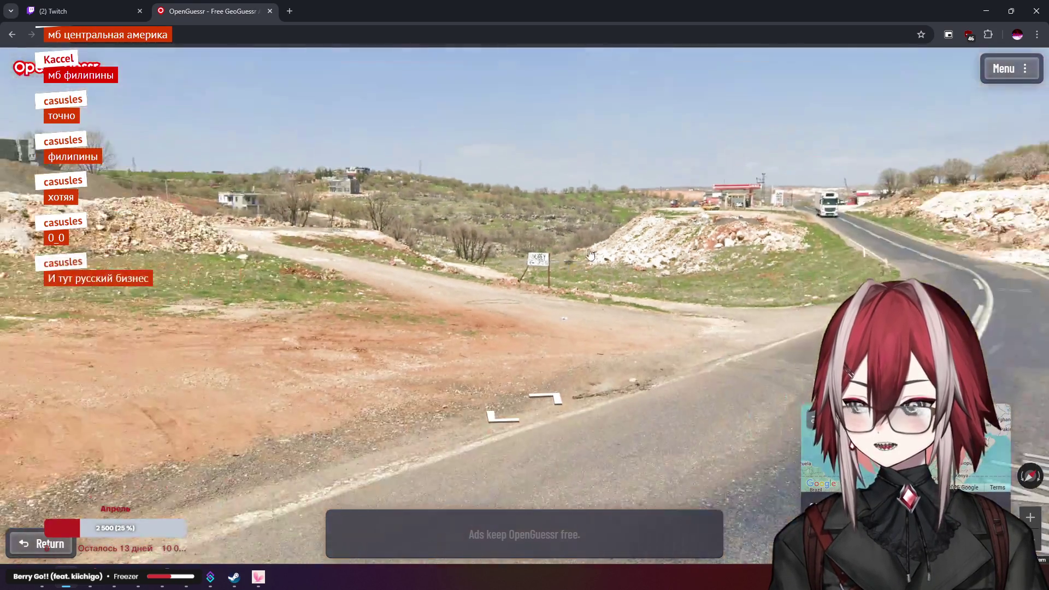
scroll(640, 307, up, 5)
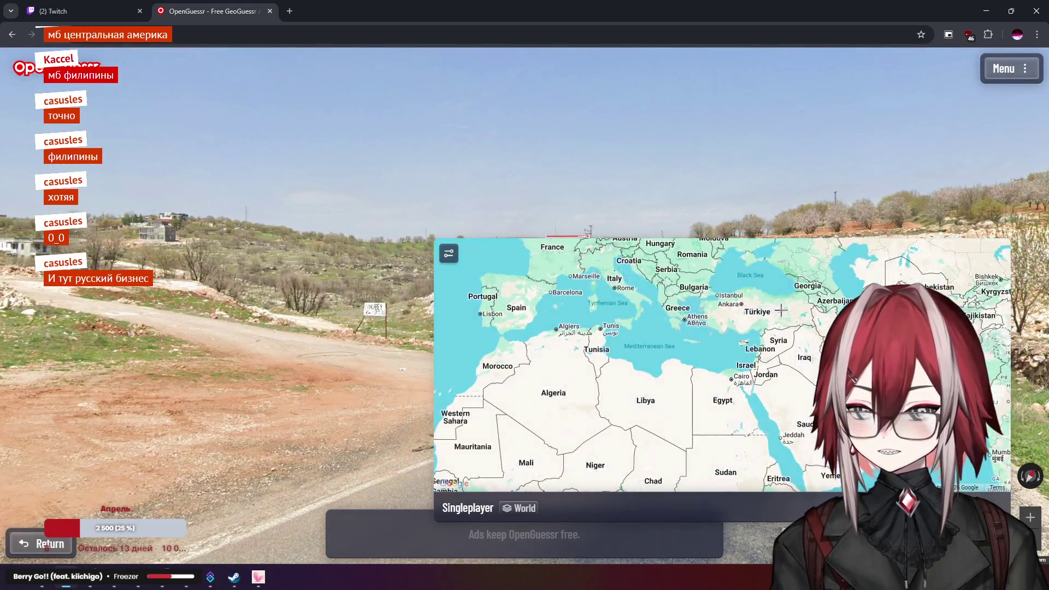
Move along the rural road and look toward the roadside rocks and hillside village
drag(657, 280, 685, 292)
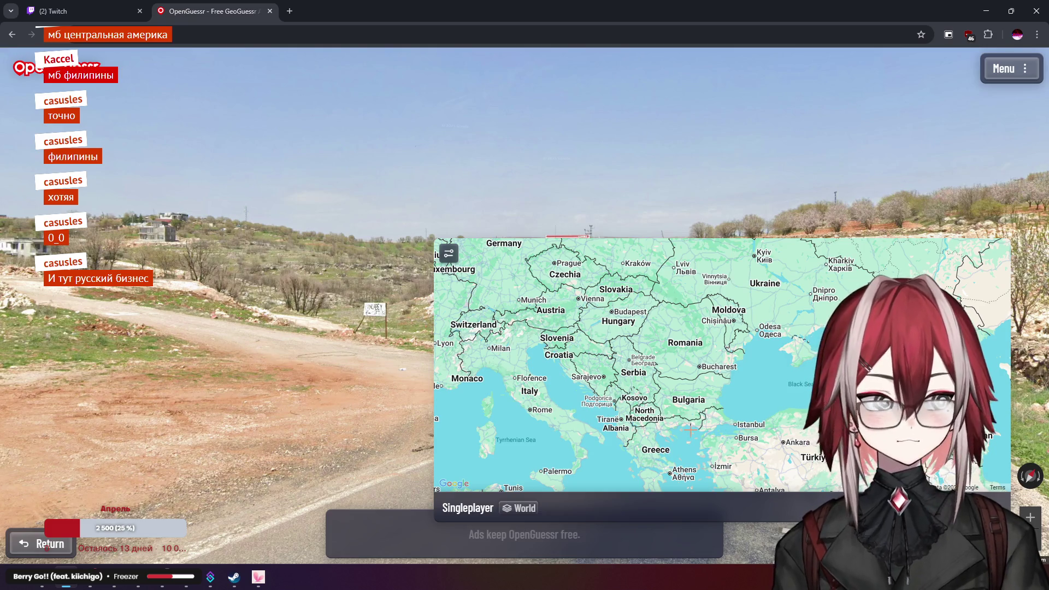
mouse_move(874, 246)
mouse_down()
mouse_move(746, 238)
mouse_move(373, 316)
mouse_move(476, 216)
mouse_up()
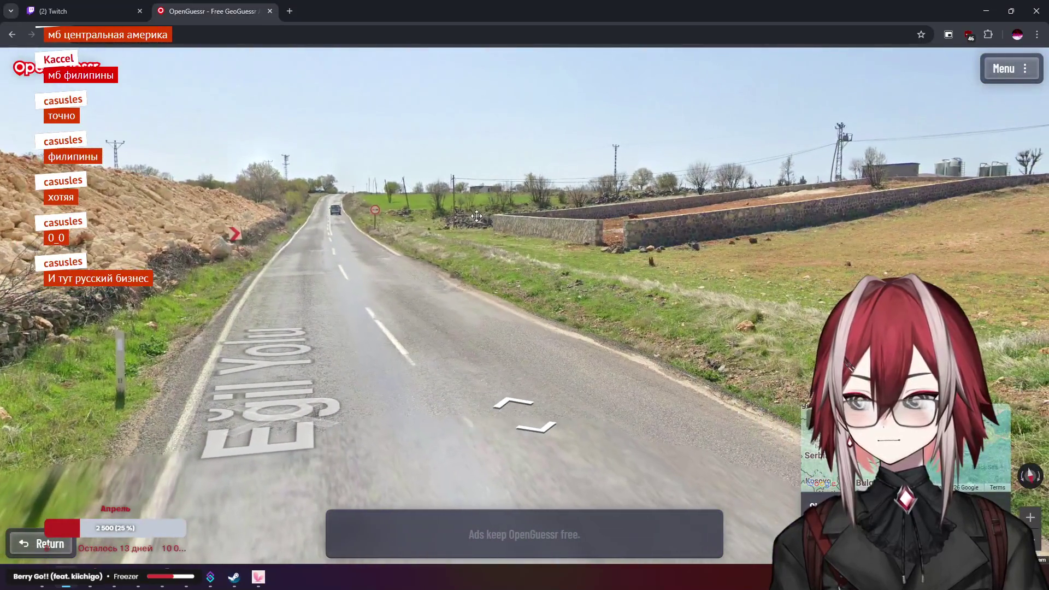
click(476, 219)
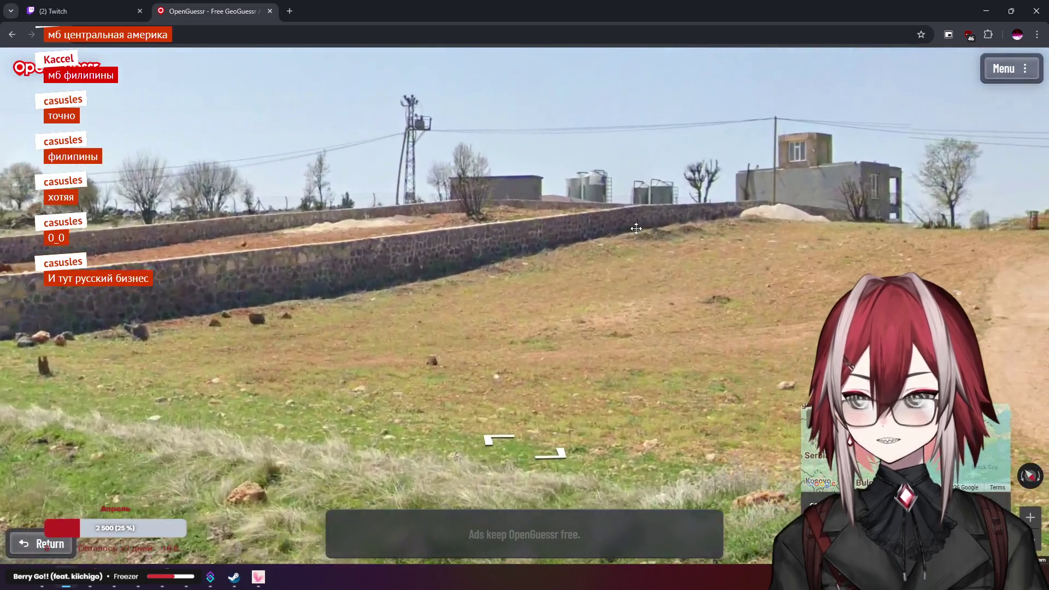
drag(636, 228, 443, 169)
drag(589, 196, 273, 258)
Zoom the guess map into eastern Romania and submit the guess there
mouse_move(875, 448)
scroll(639, 353, up, 2)
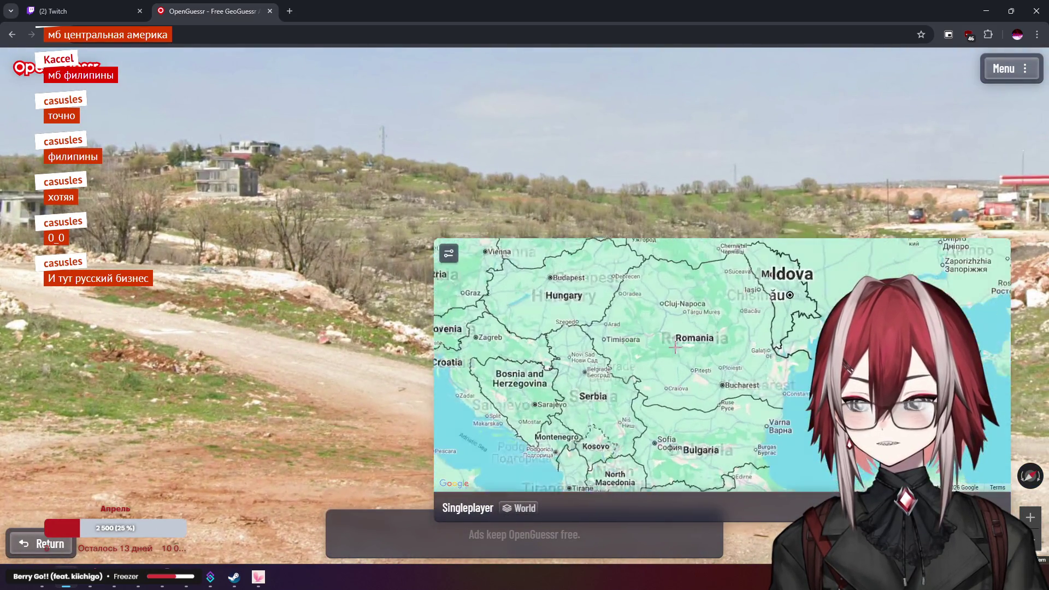
drag(565, 357, 665, 335)
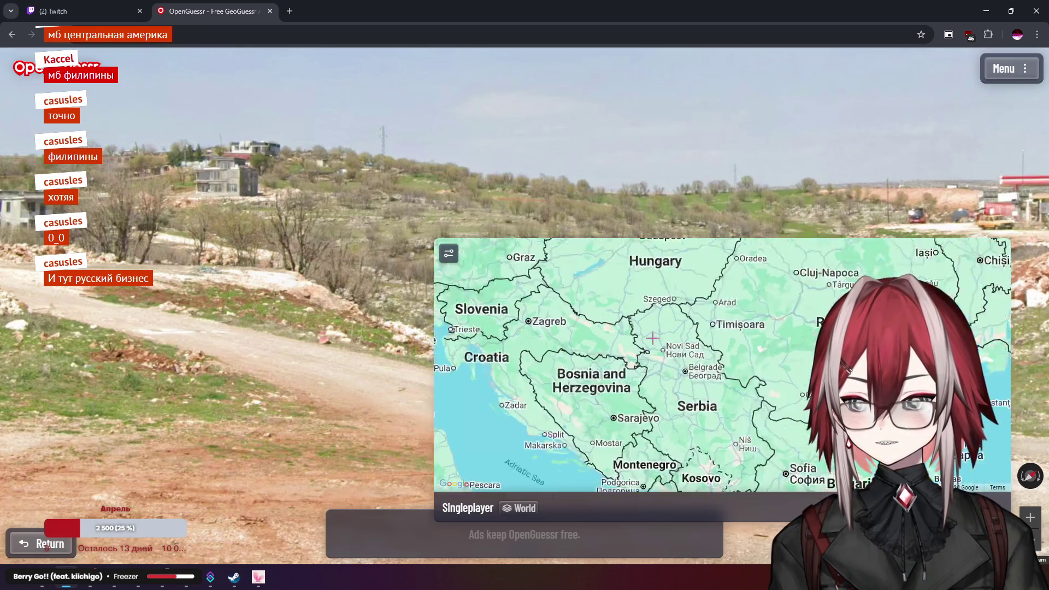
scroll(664, 335, down, 5)
scroll(707, 350, up, 5)
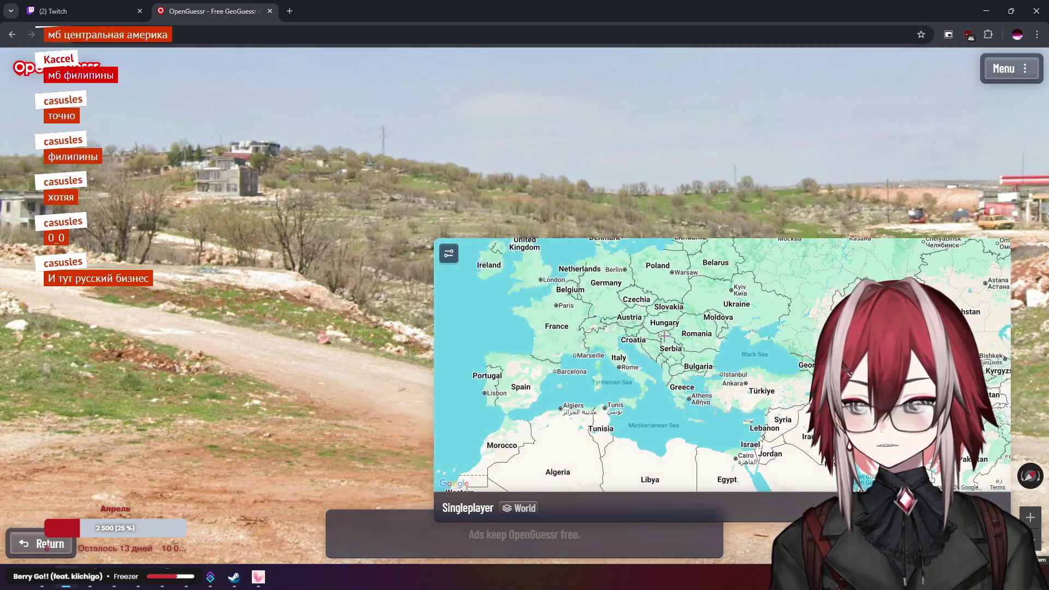
scroll(723, 296, up, 3)
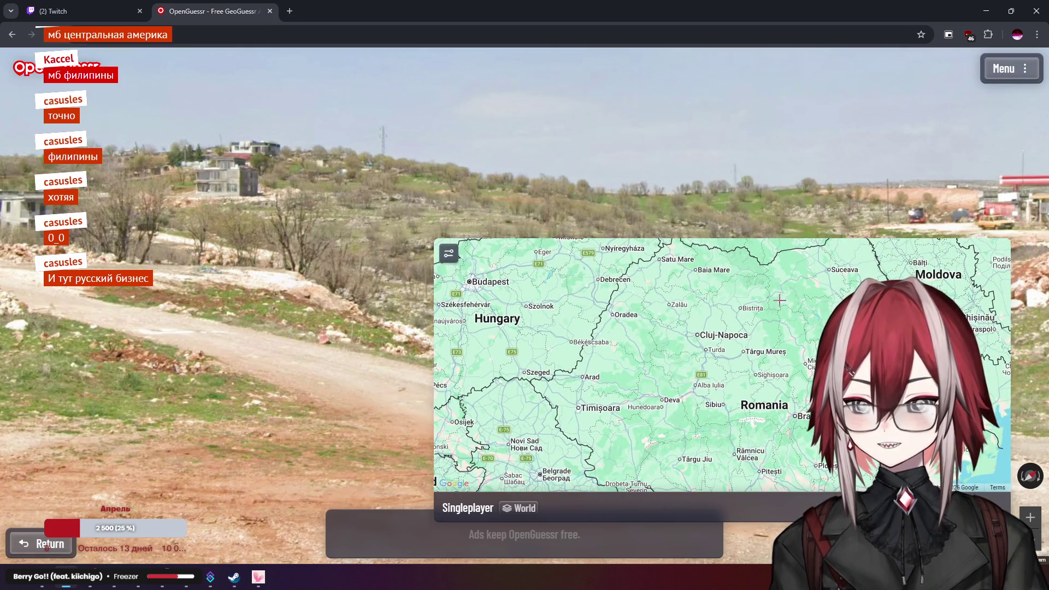
key(space)
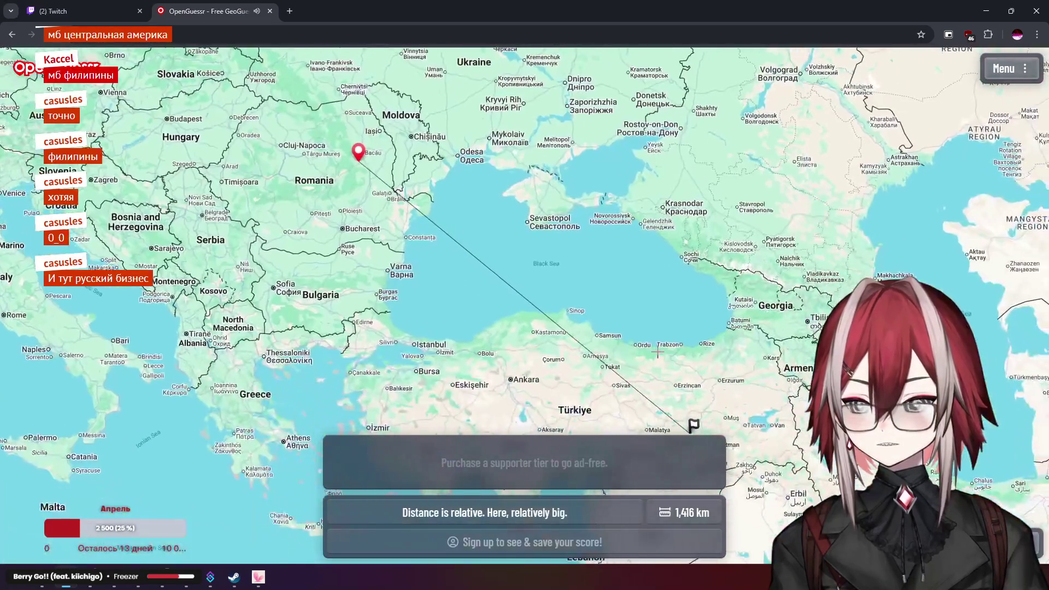
Compare the Romania pin with the Türkiye flag on the results map, then start the next round
scroll(610, 318, up, 3)
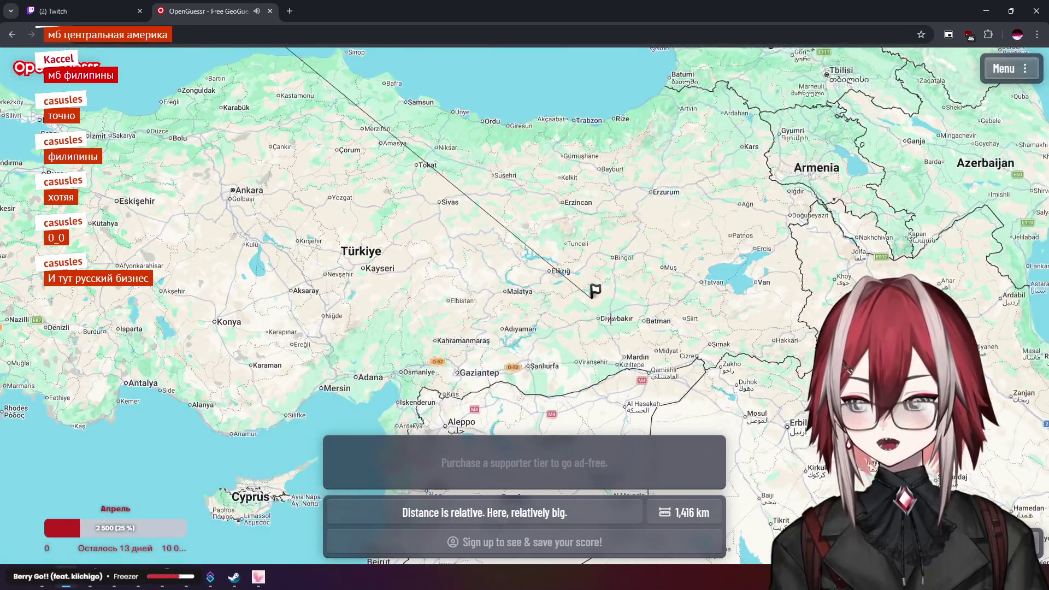
scroll(575, 288, up, 4)
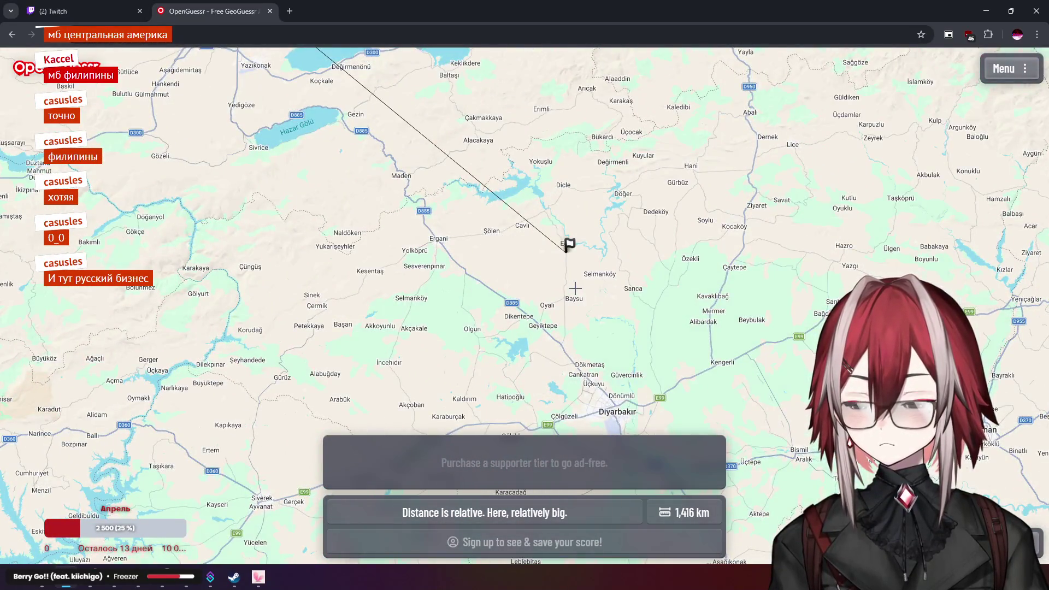
scroll(575, 288, down, 5)
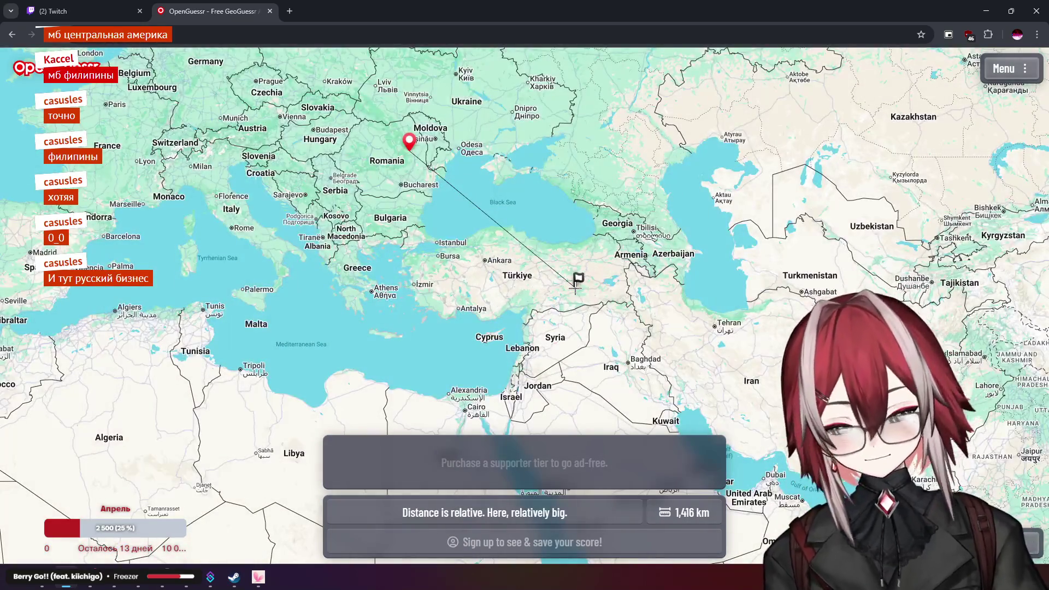
scroll(554, 281, up, 5)
scroll(553, 279, down, 5)
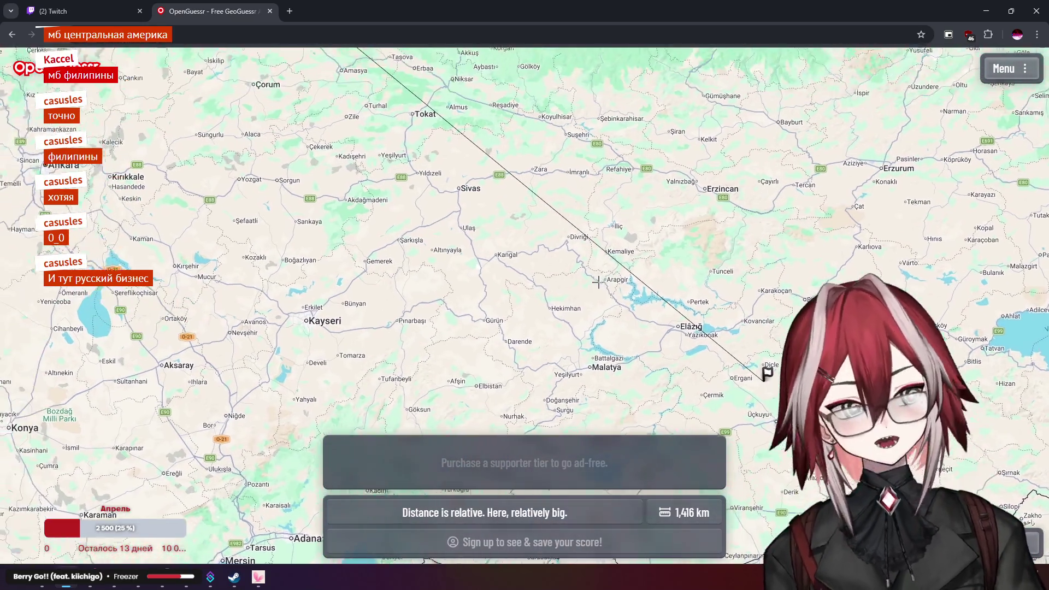
key(space)
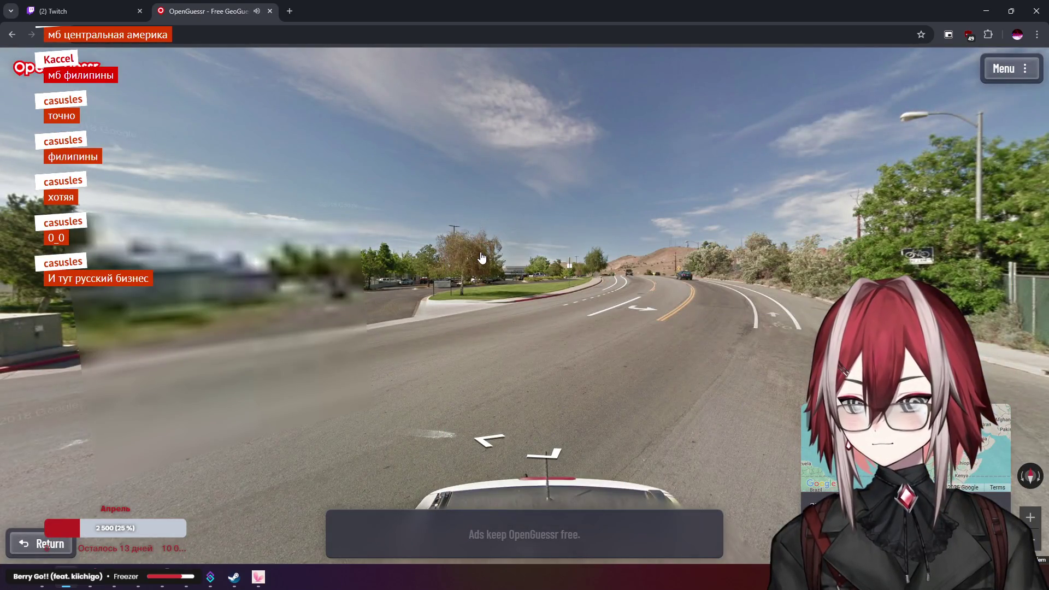
Face the Sunbelt Rentals building, move to the street-sign corner and view the green street sign
mouse_move(486, 255)
mouse_down()
mouse_move(808, 208)
mouse_move(762, 222)
mouse_up()
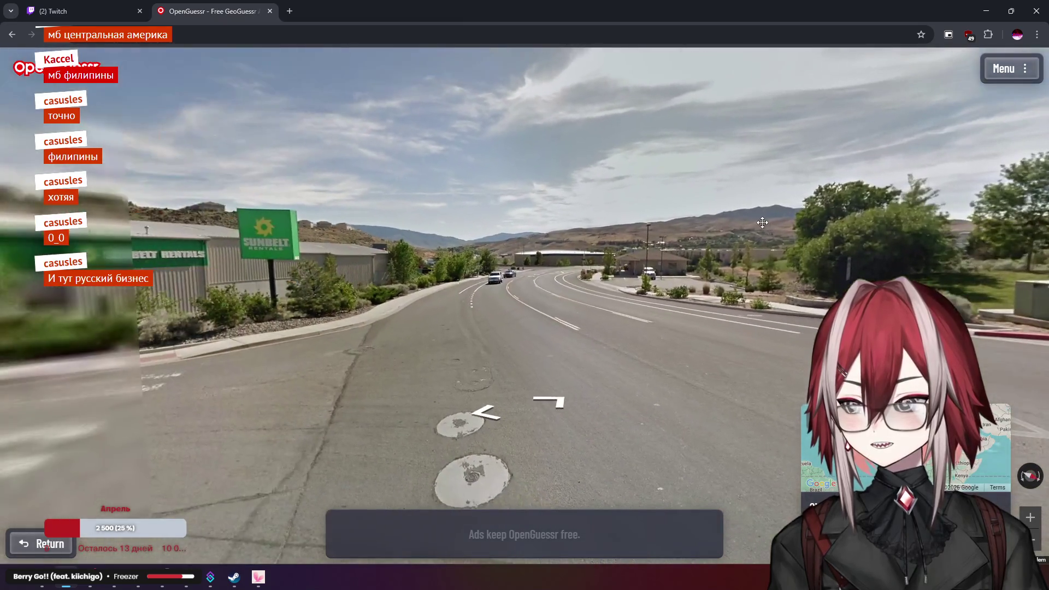
mouse_move(462, 227)
mouse_down()
mouse_move(540, 238)
mouse_move(412, 227)
mouse_move(624, 230)
mouse_move(783, 264)
mouse_up()
click(684, 254)
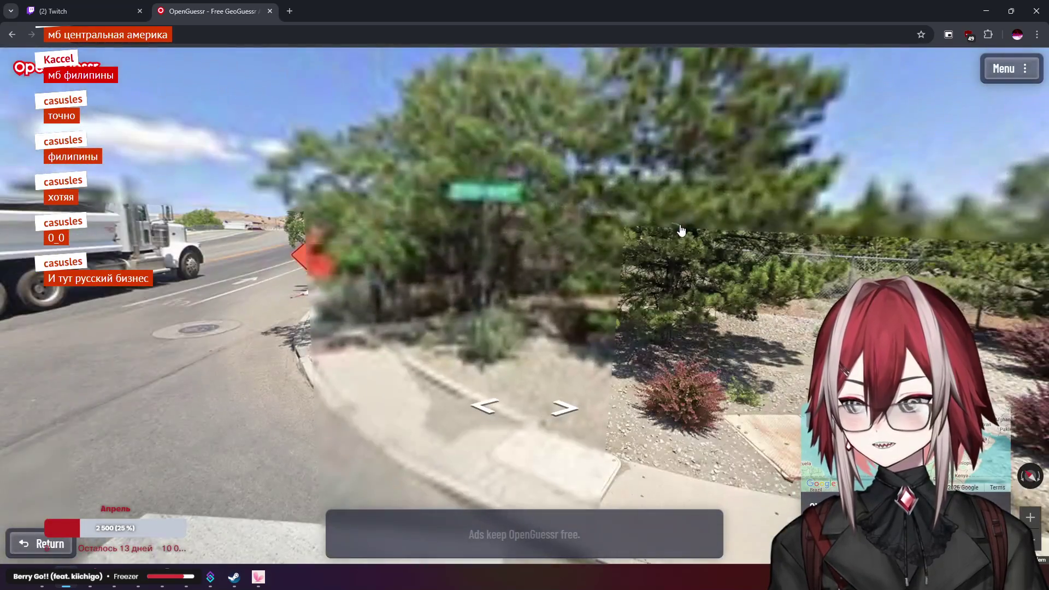
drag(531, 284, 637, 280)
click(557, 391)
drag(820, 235, 615, 230)
scroll(596, 216, up, 4)
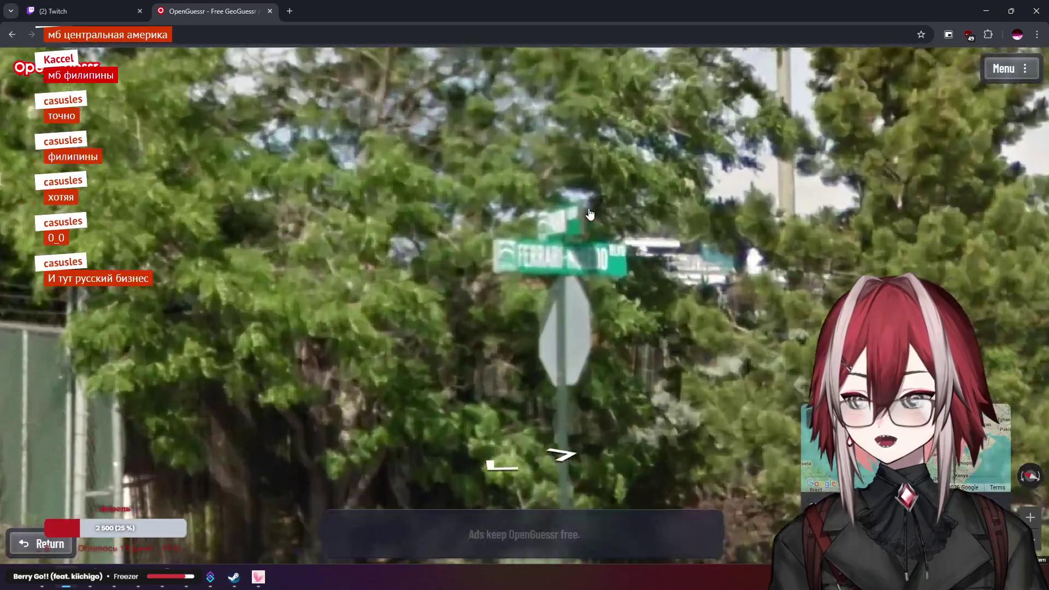
scroll(655, 198, down, 5)
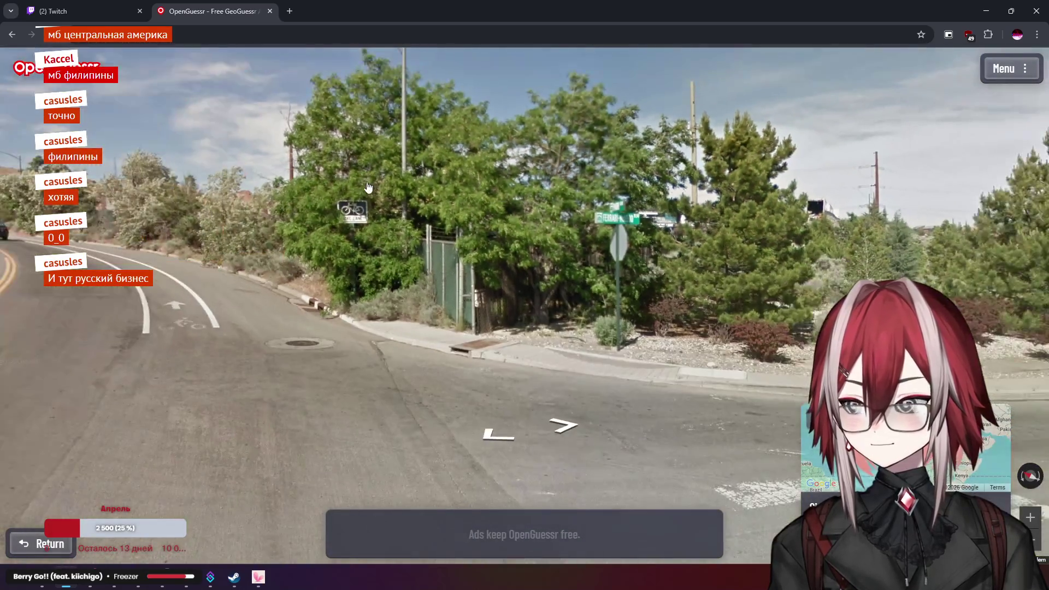
scroll(338, 189, up, 3)
scroll(339, 188, down, 4)
Move past the crosswalk up beside the blue-roofed building
click(611, 200)
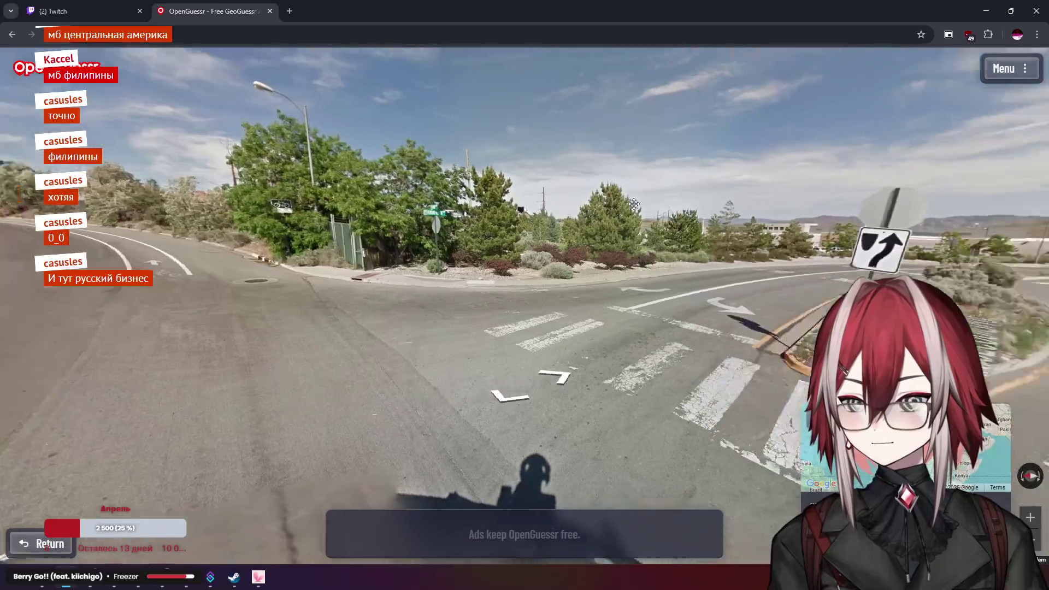
click(611, 200)
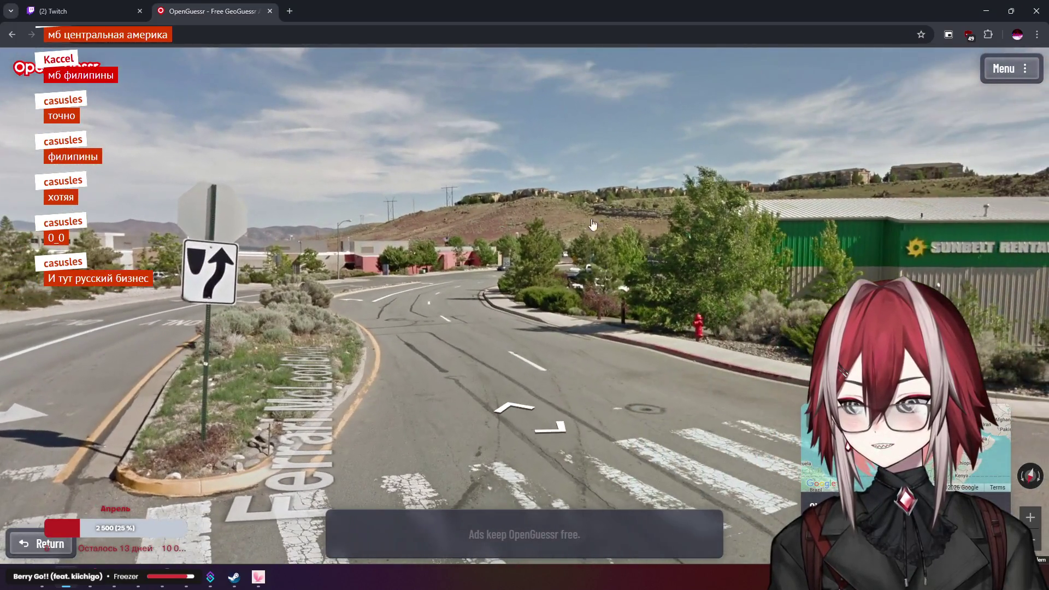
drag(593, 224, 360, 215)
click(631, 241)
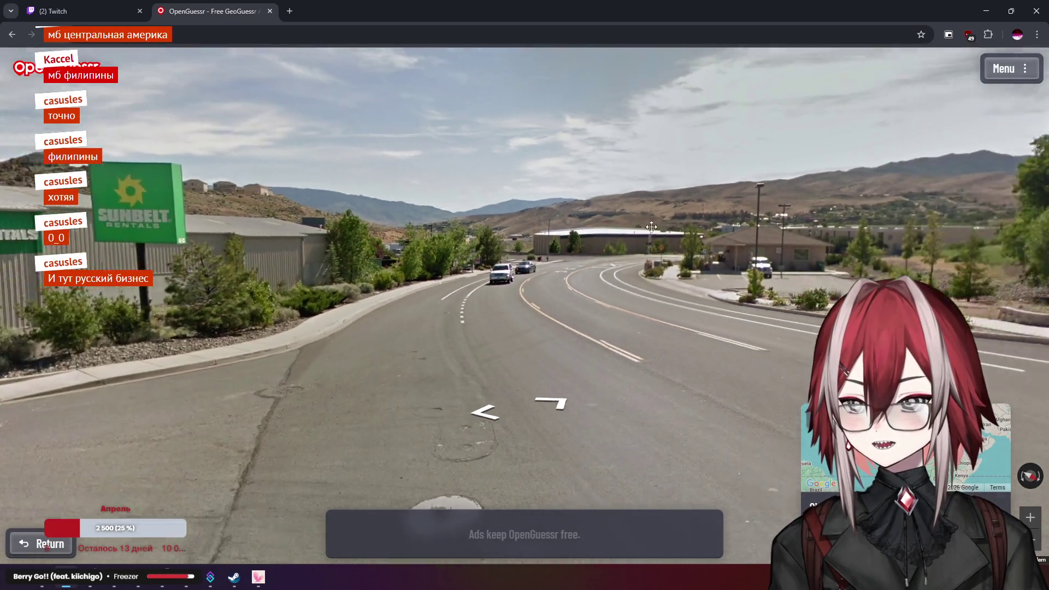
drag(683, 229, 422, 227)
drag(620, 223, 214, 212)
drag(853, 221, 546, 224)
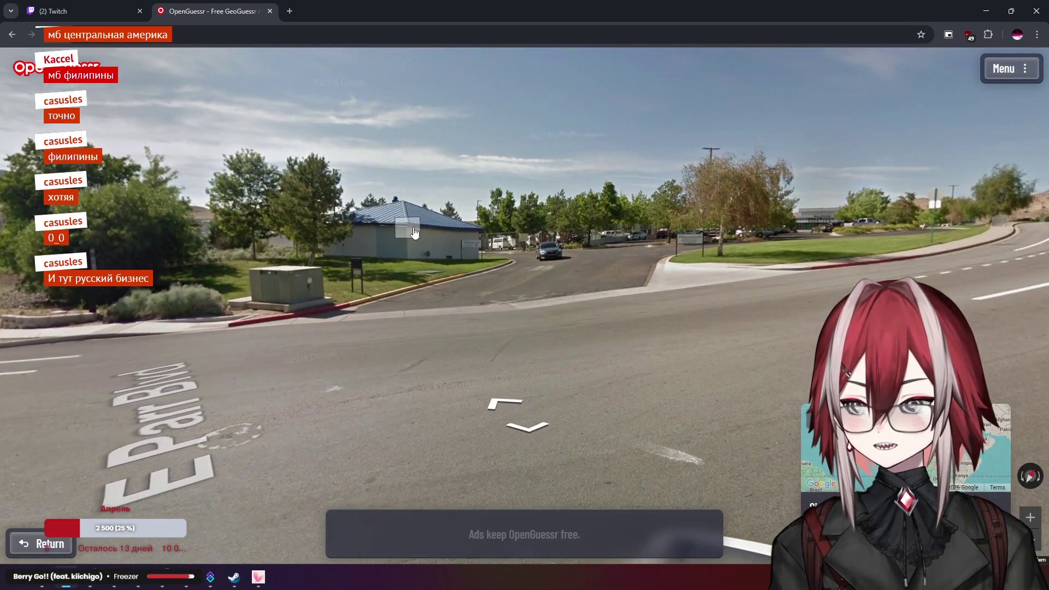
click(550, 225)
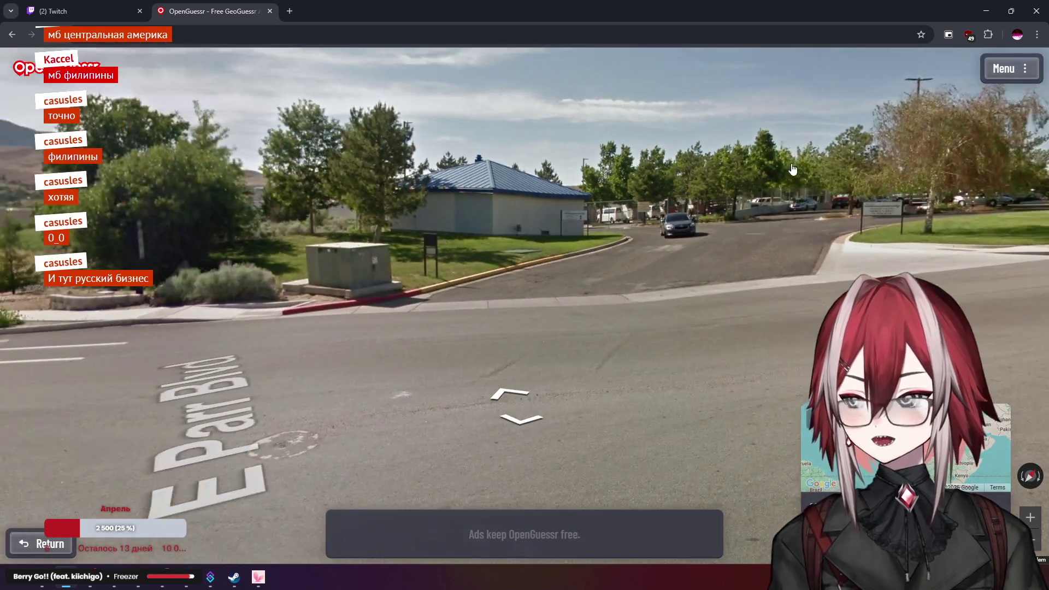
Look along the curving road toward the median keep-right sign, then zoom the guess map
mouse_move(612, 184)
mouse_down()
mouse_move(472, 184)
mouse_move(304, 158)
mouse_up()
drag(548, 167, 549, 185)
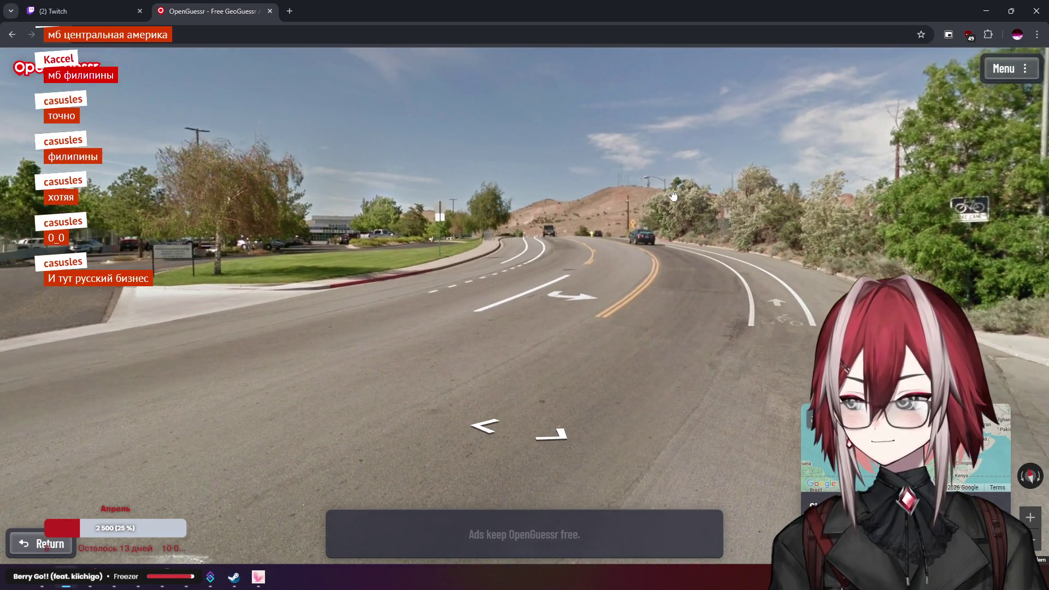
mouse_move(191, 181)
mouse_down()
mouse_move(311, 183)
mouse_move(468, 229)
mouse_move(501, 147)
mouse_up()
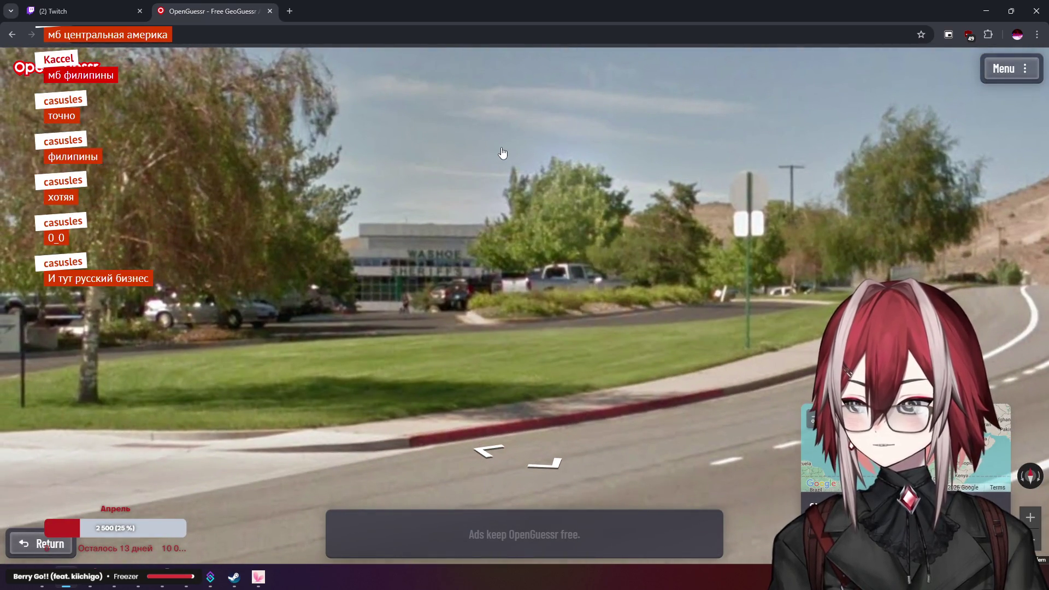
key(Right)
key(Right)
key(Right)
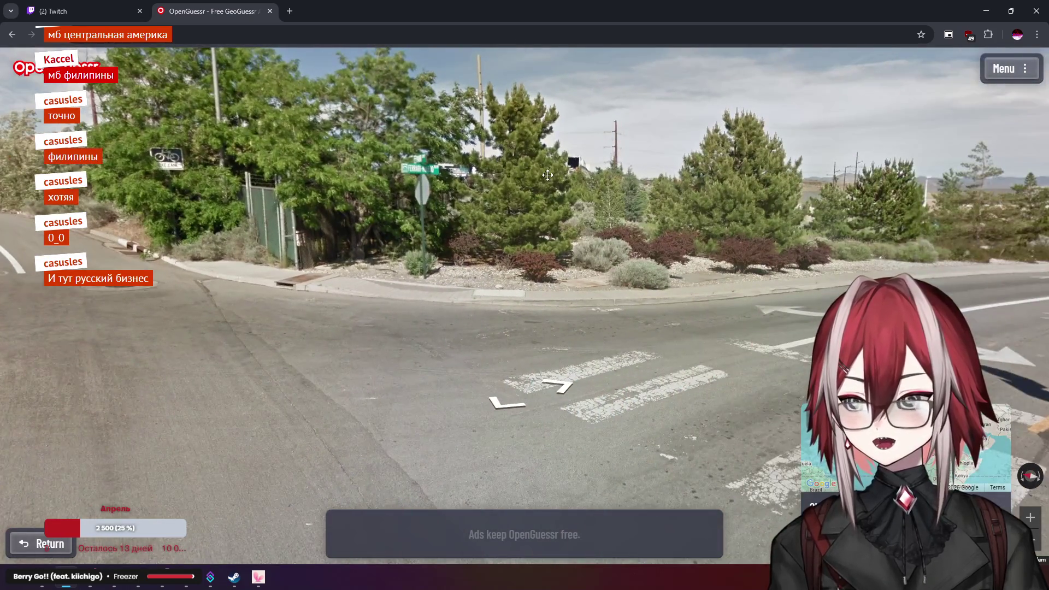
key(Right)
key(Right)
key(Right)
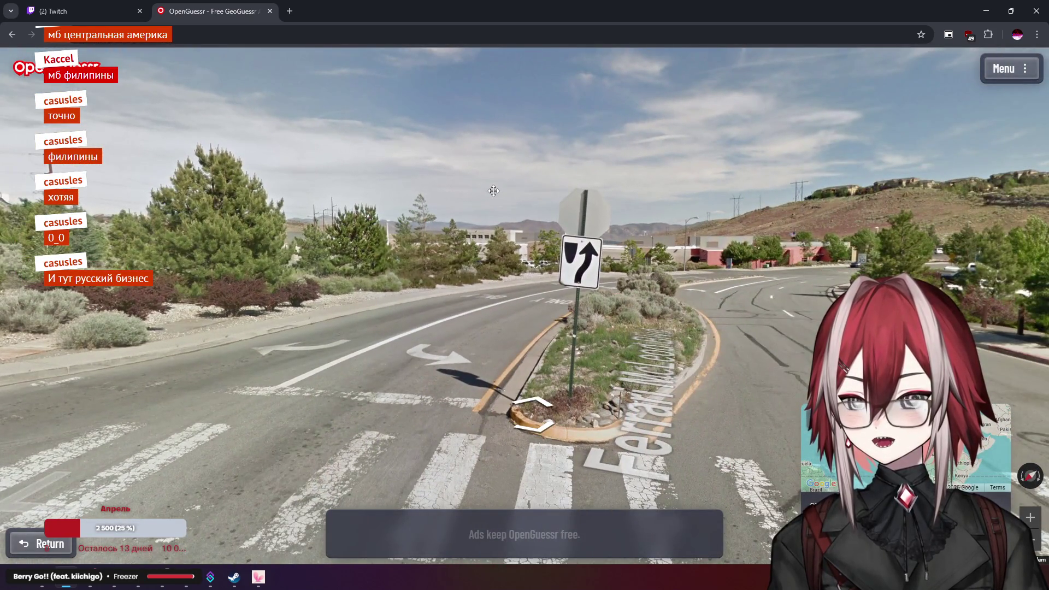
drag(493, 191, 358, 187)
mouse_move(552, 322)
scroll(552, 321, up, 6)
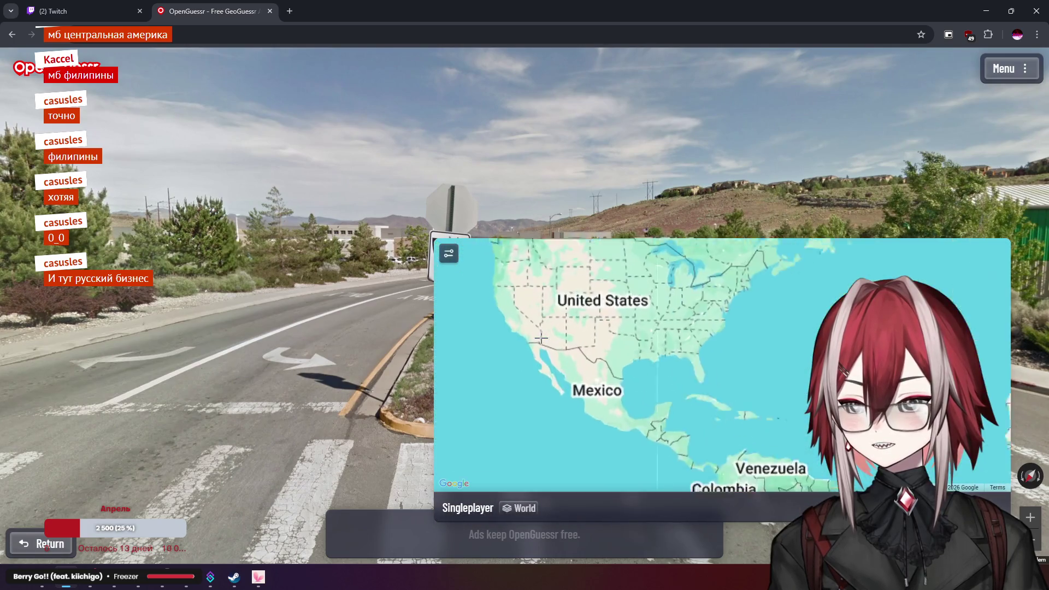
Pin a guess in southern Utah and submit it
drag(552, 321, 566, 337)
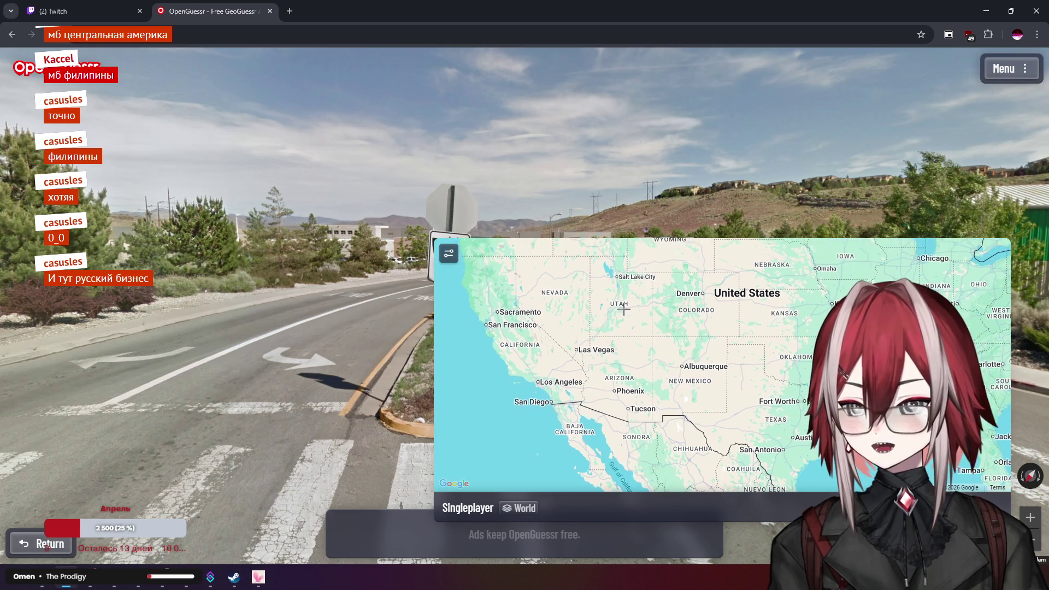
scroll(638, 375, up, 2)
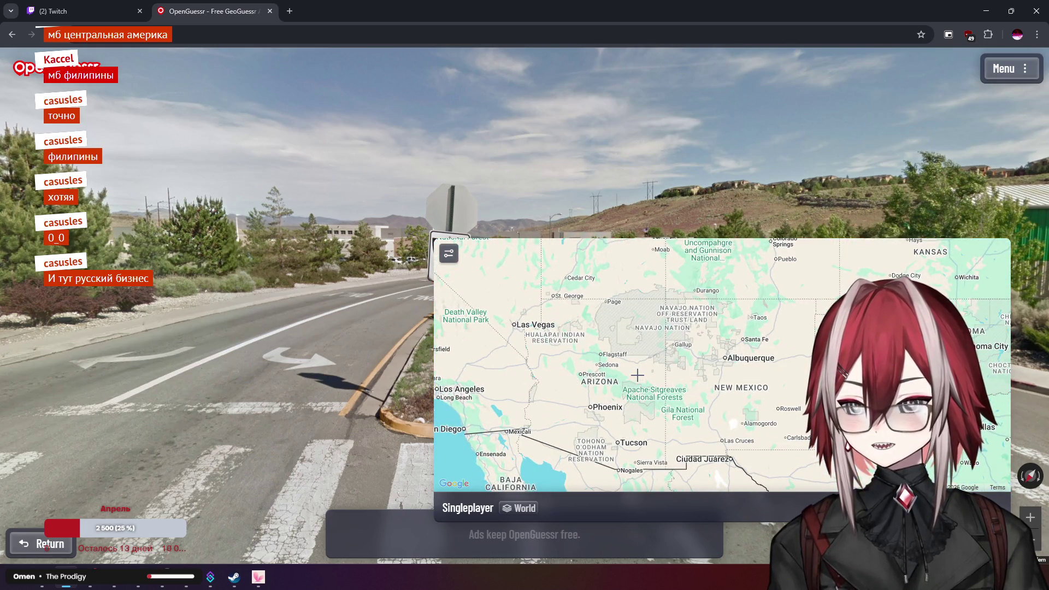
drag(638, 372, 655, 390)
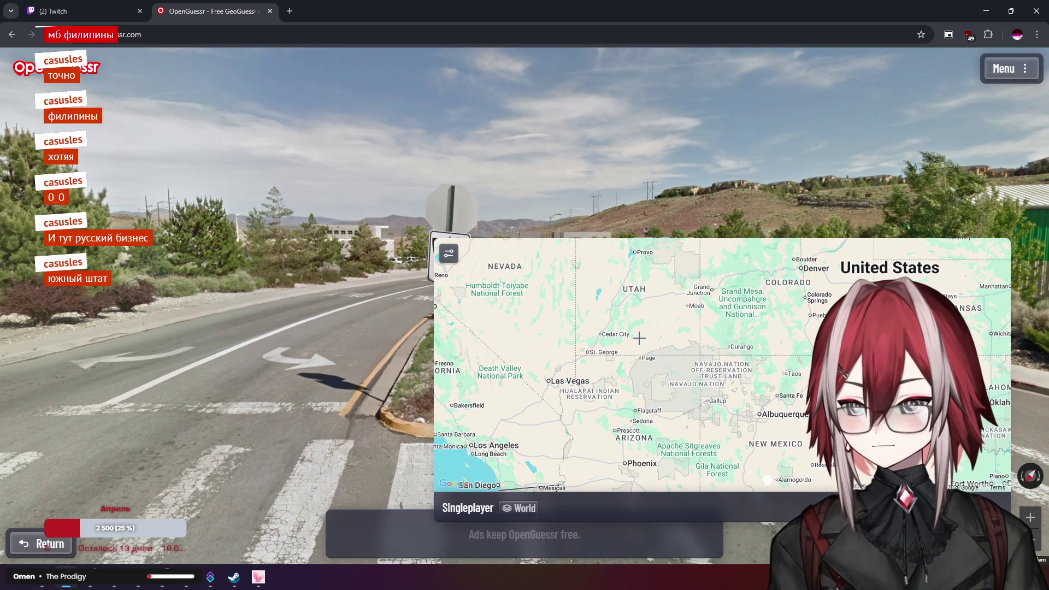
click(639, 339)
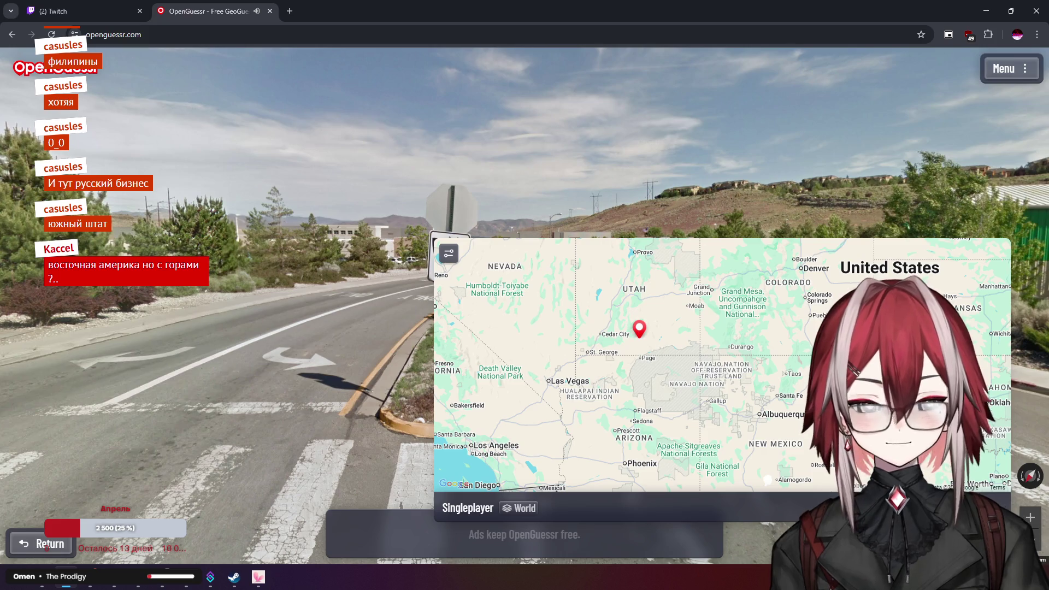
key(space)
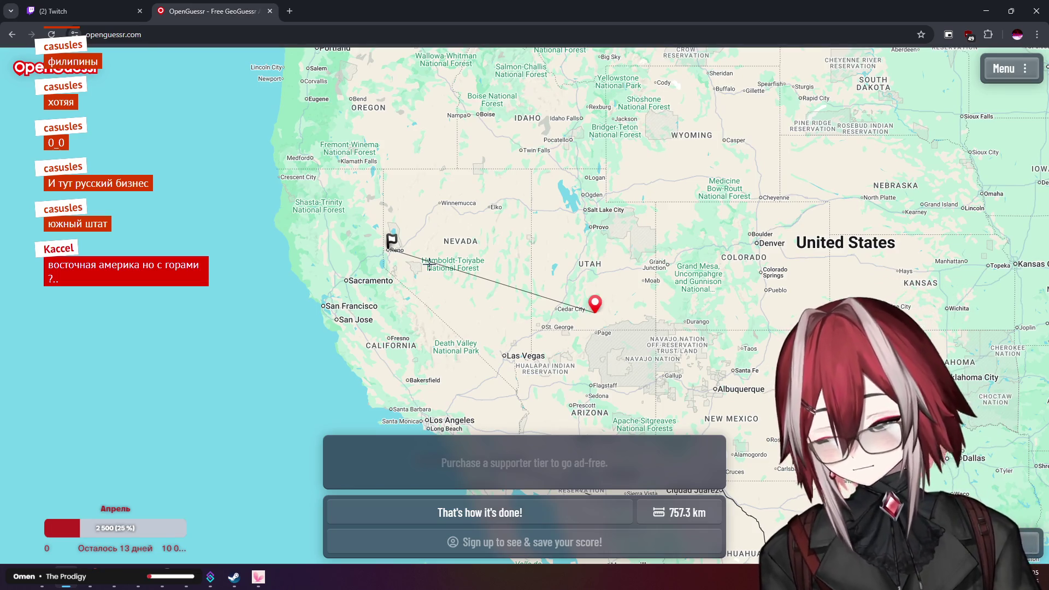
Review the 757.3 km result near Reno on the map, then start the next round
scroll(396, 254, up, 4)
scroll(405, 255, down, 3)
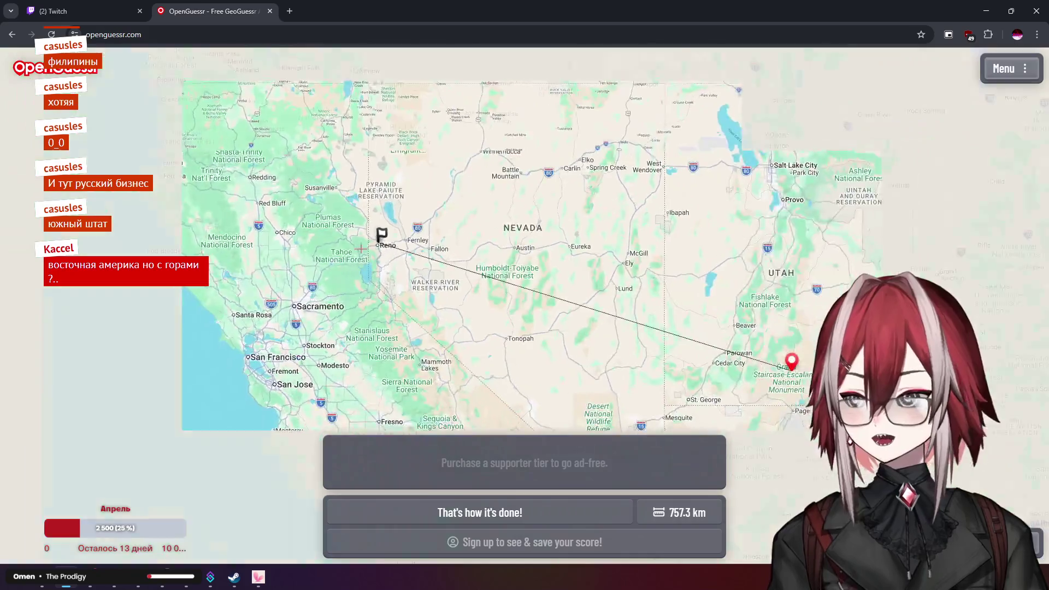
scroll(418, 256, up, 5)
scroll(418, 255, down, 4)
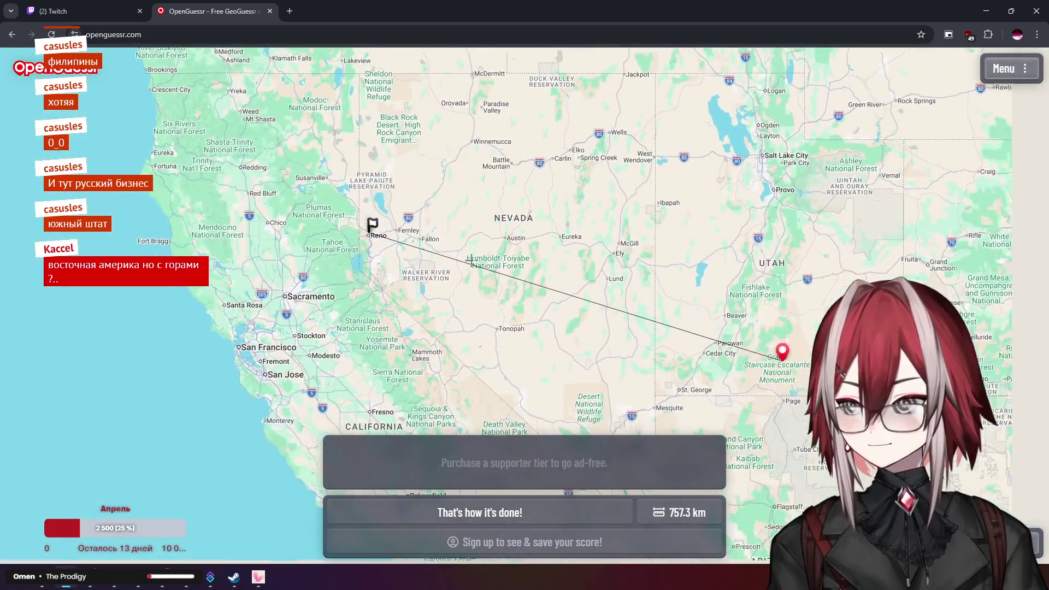
key(space)
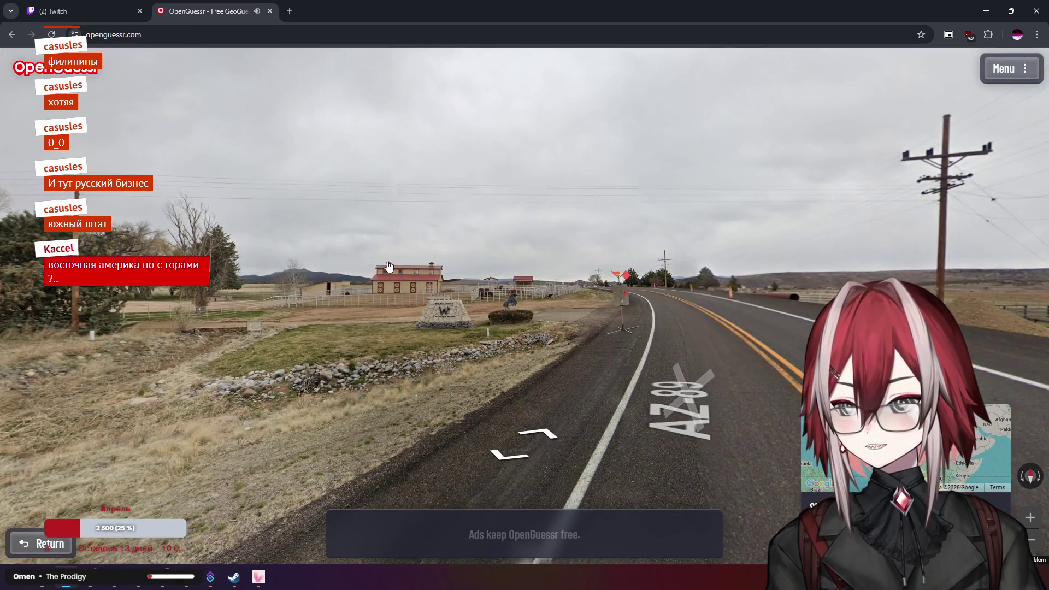
Move along AZ-89 toward the W sign and look over the ranch fence and corrals
mouse_move(388, 267)
mouse_down()
mouse_move(568, 245)
mouse_move(357, 241)
mouse_up()
click(596, 266)
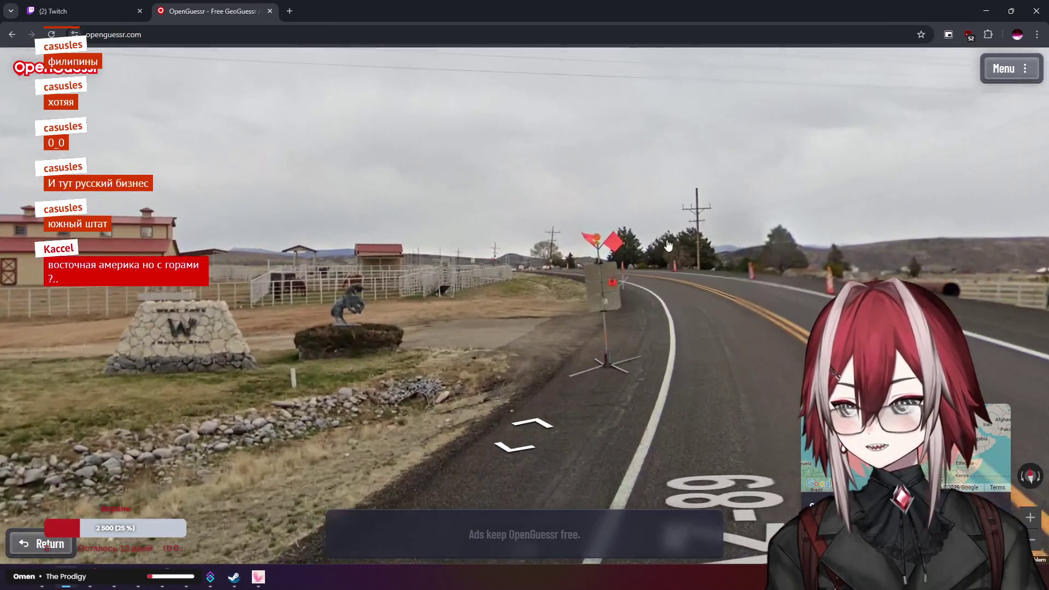
scroll(202, 284, up, 3)
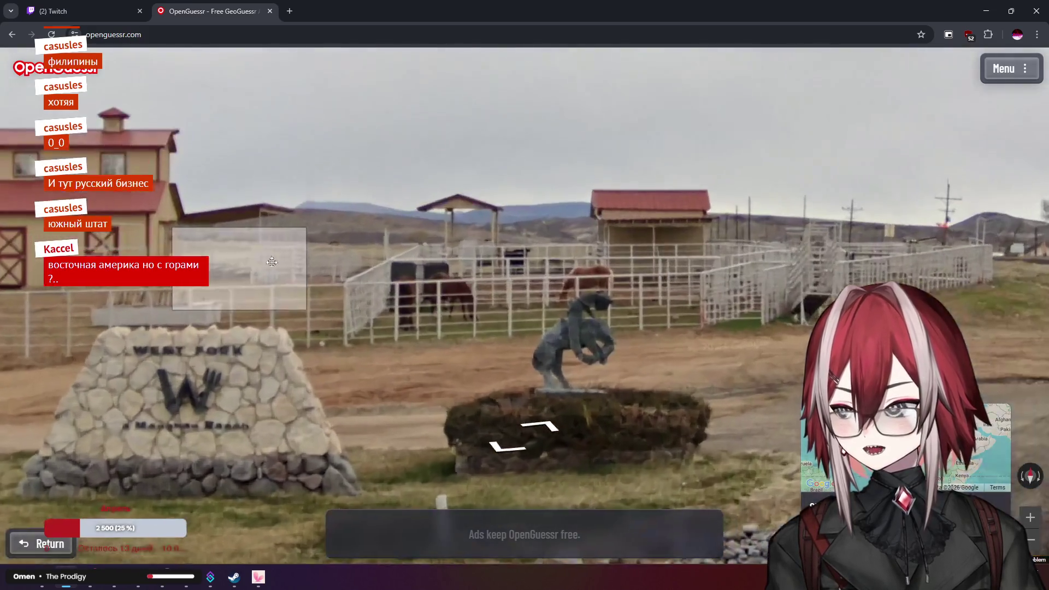
scroll(474, 173, down, 3)
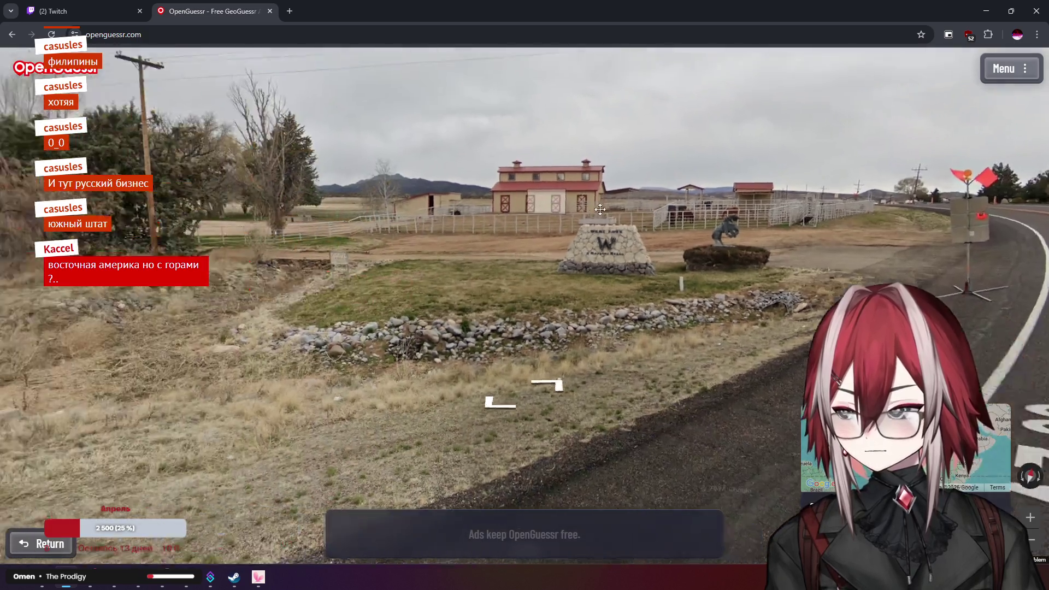
mouse_move(600, 210)
mouse_down()
mouse_move(929, 240)
mouse_move(497, 247)
mouse_up()
mouse_move(301, 236)
mouse_down()
mouse_move(573, 219)
mouse_move(474, 247)
mouse_move(414, 235)
mouse_move(684, 223)
mouse_up()
scroll(453, 244, up, 2)
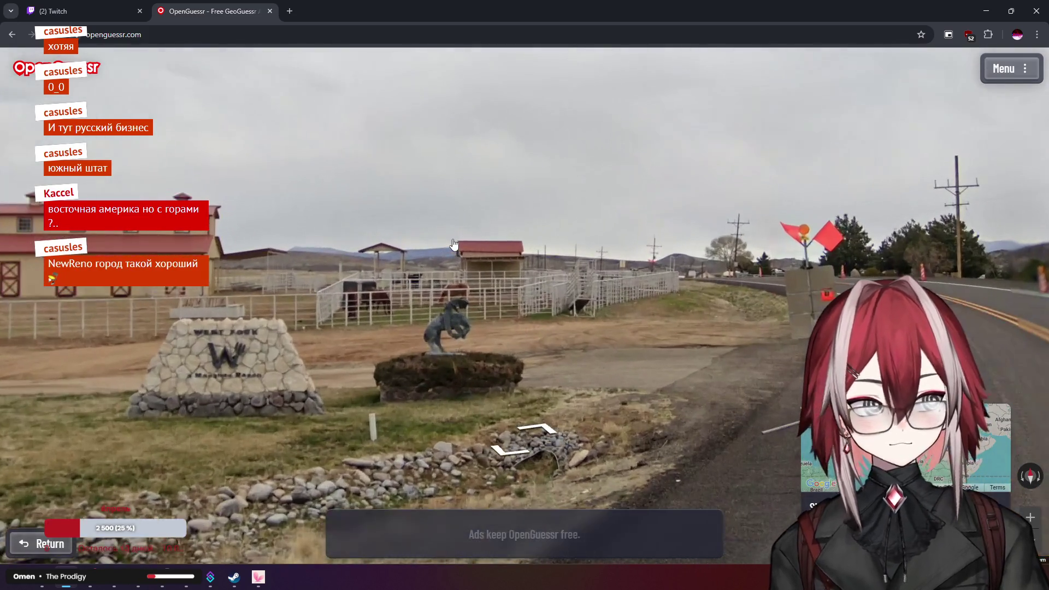
drag(453, 243, 518, 204)
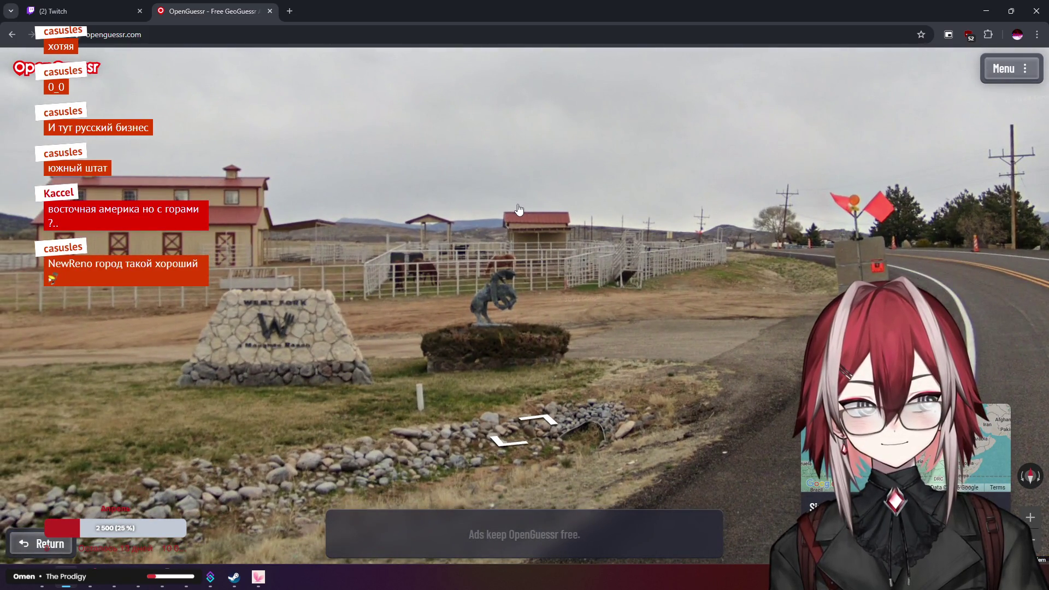
scroll(518, 210, down, 2)
scroll(487, 219, up, 2)
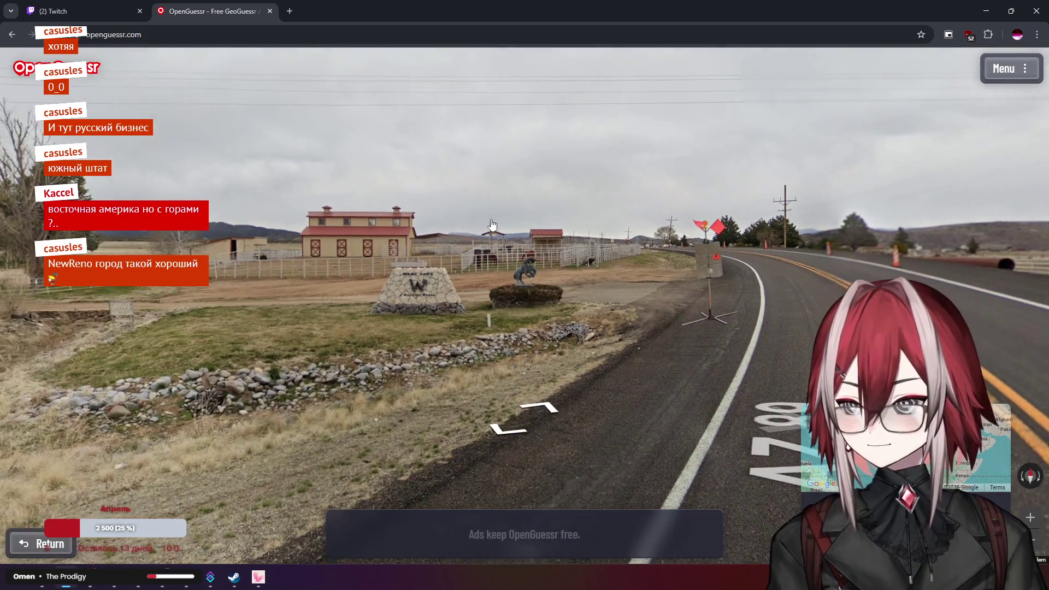
Look back at the horse statue and corrals, turning so the barn is on the right
mouse_move(874, 449)
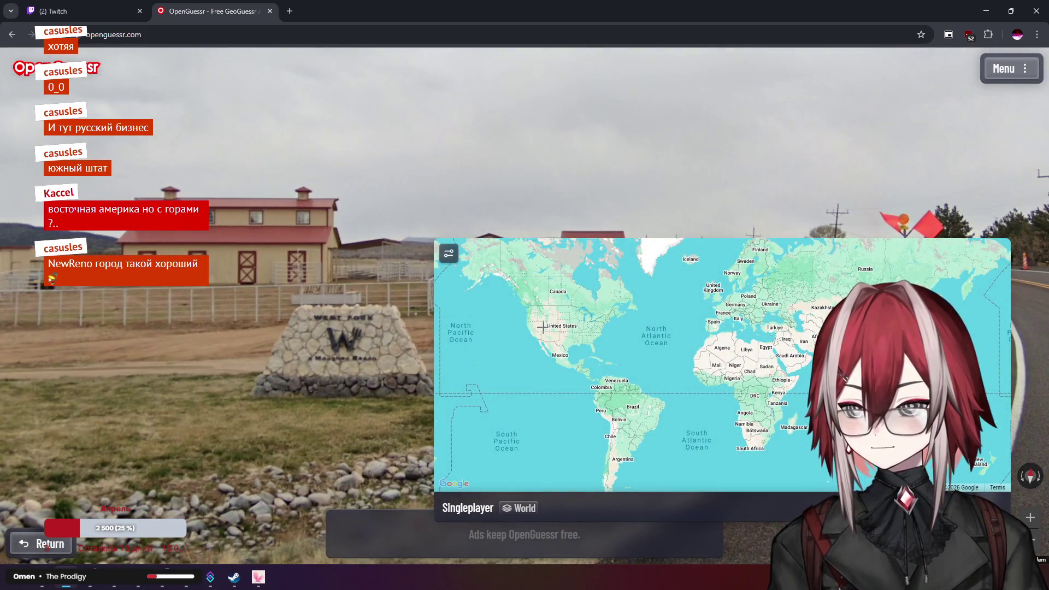
scroll(543, 327, up, 5)
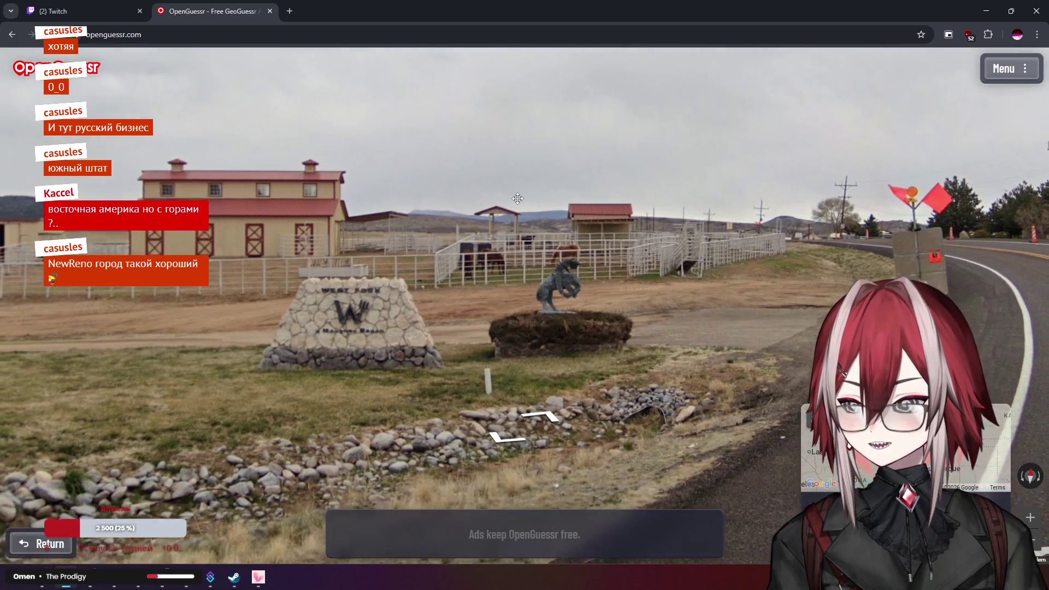
drag(517, 221, 454, 182)
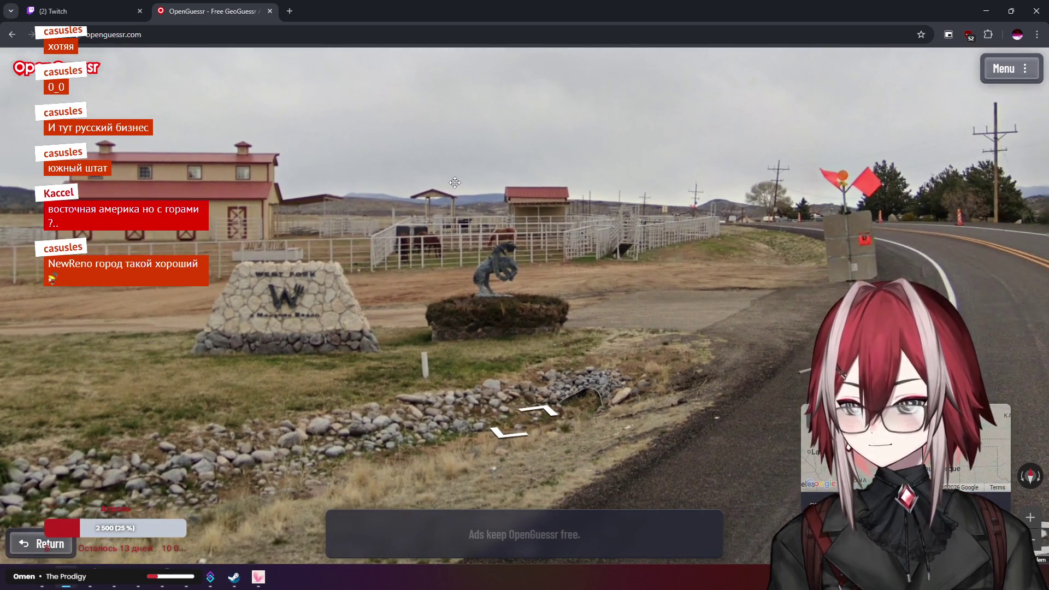
mouse_move(874, 448)
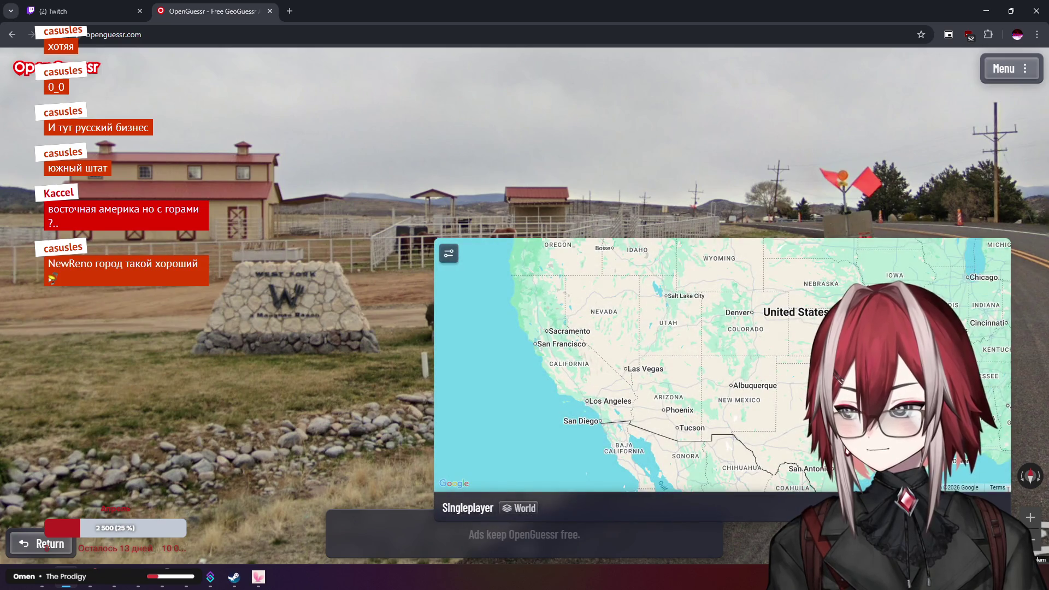
mouse_move(306, 213)
mouse_down()
mouse_move(547, 202)
mouse_move(392, 187)
mouse_move(137, 197)
mouse_up()
Zoom and pan the guess map to the Washington coast near Forks and Seattle
mouse_move(820, 437)
scroll(603, 312, up, 2)
scroll(602, 312, up, 5)
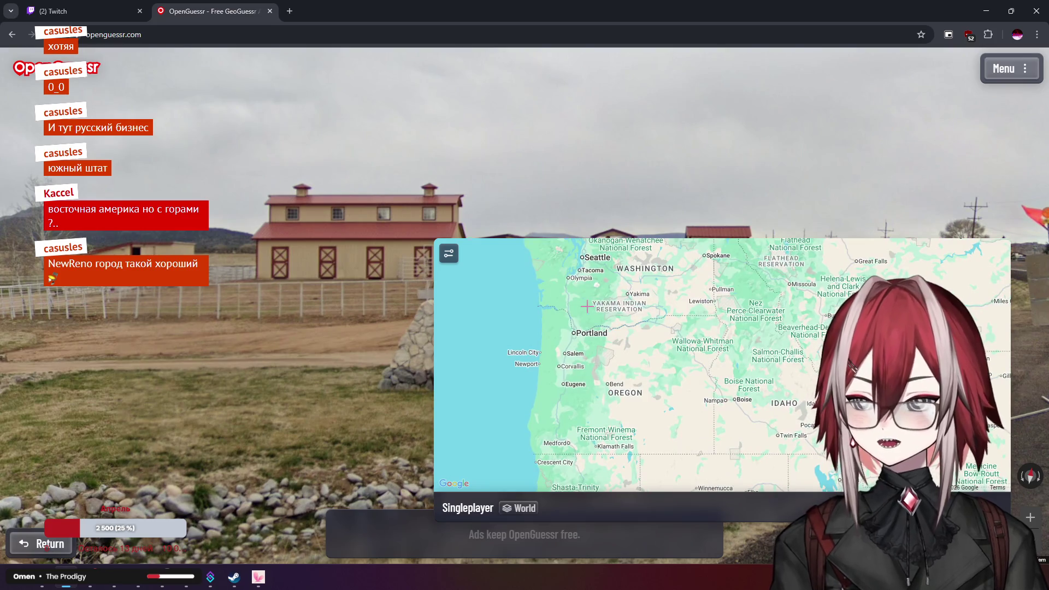
drag(574, 306, 614, 278)
drag(656, 349, 613, 413)
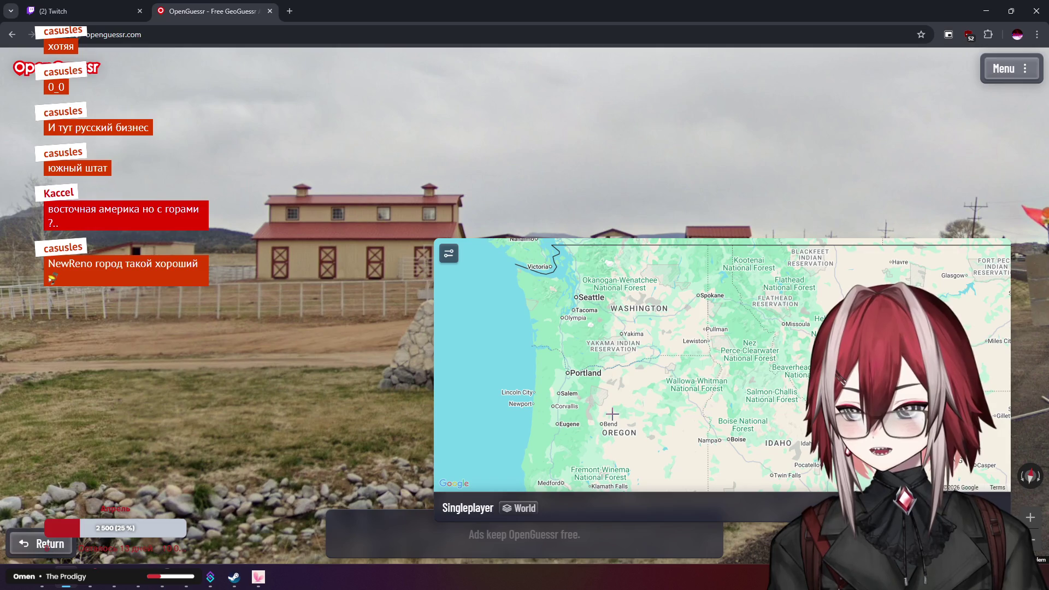
scroll(620, 358, up, 1)
mouse_move(586, 336)
mouse_down()
mouse_move(645, 406)
mouse_move(688, 420)
mouse_up()
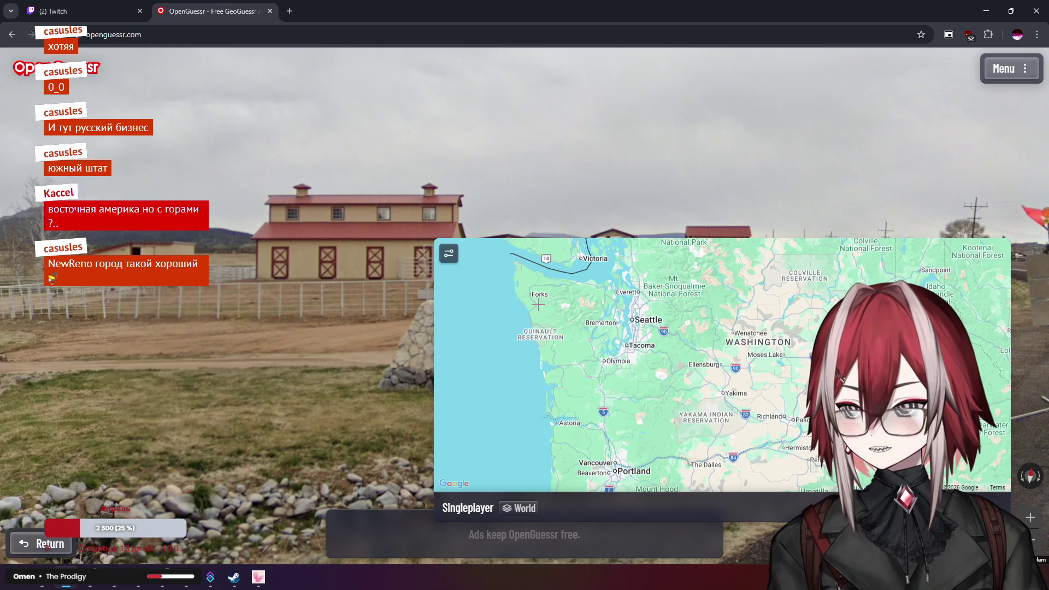
scroll(538, 302, up, 1)
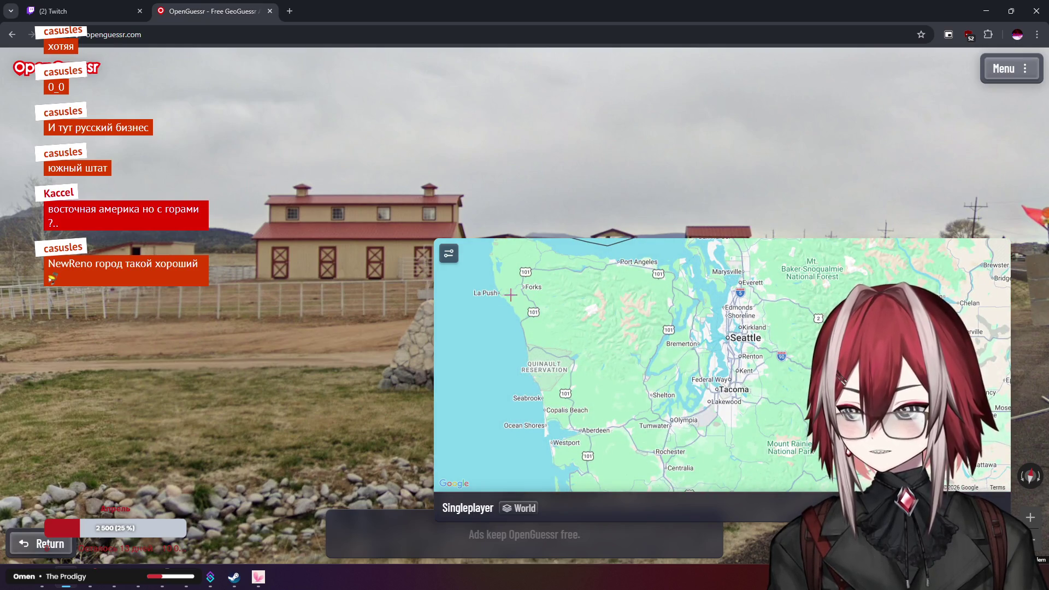
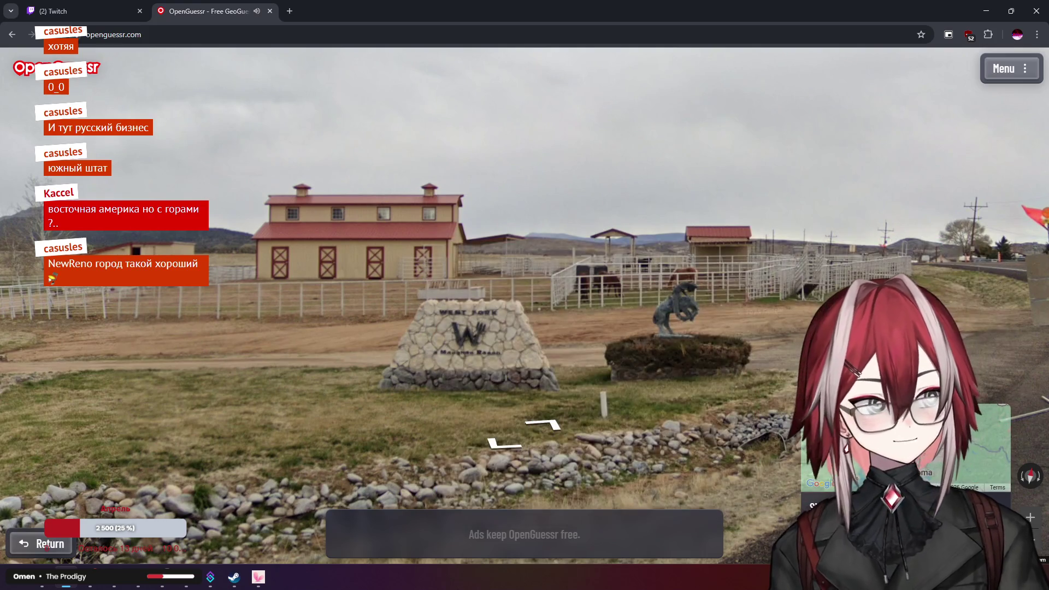
Submit the Washington guess and zoom the result map around the Arizona flag, 1,790.1 km away
key(space)
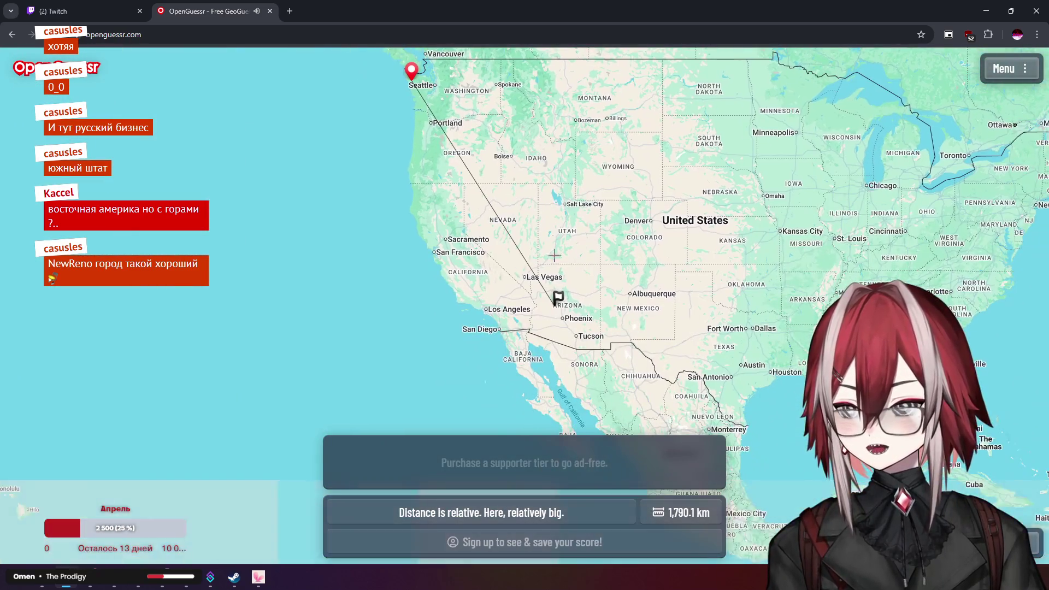
scroll(566, 302, up, 8)
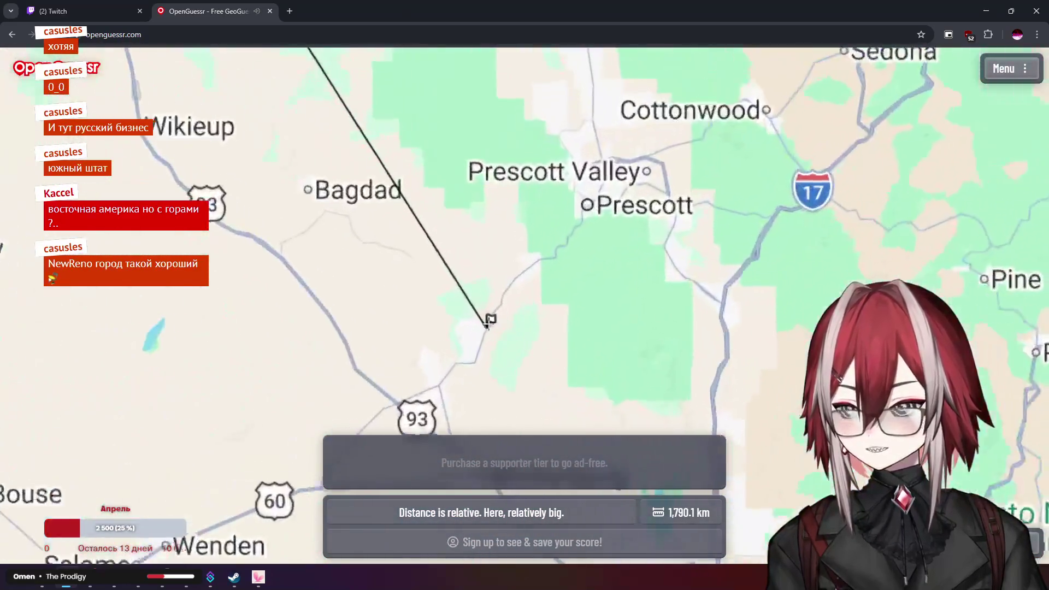
scroll(488, 351, up, 3)
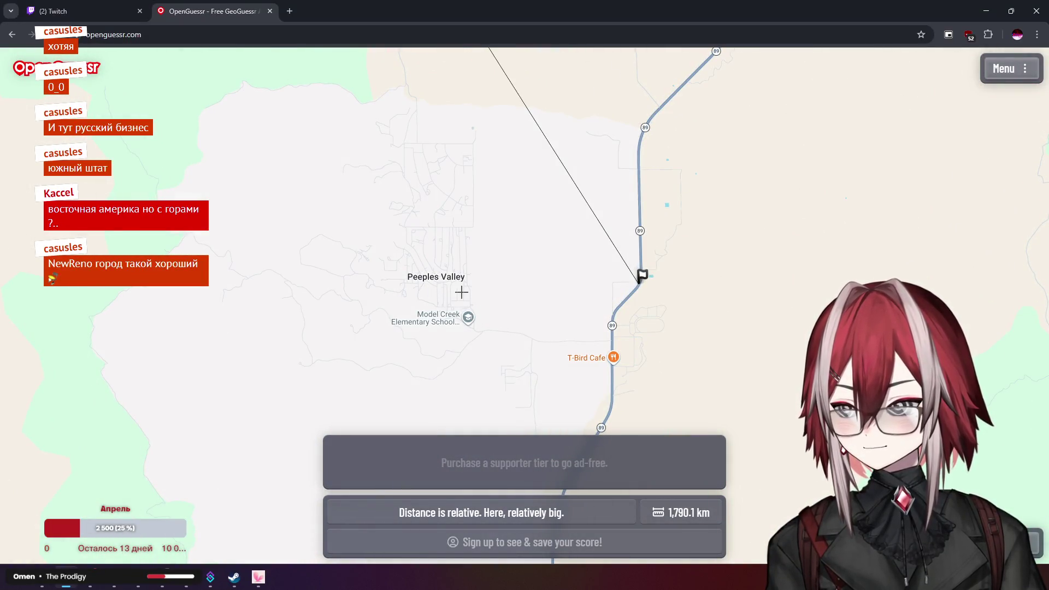
scroll(618, 298, up, 4)
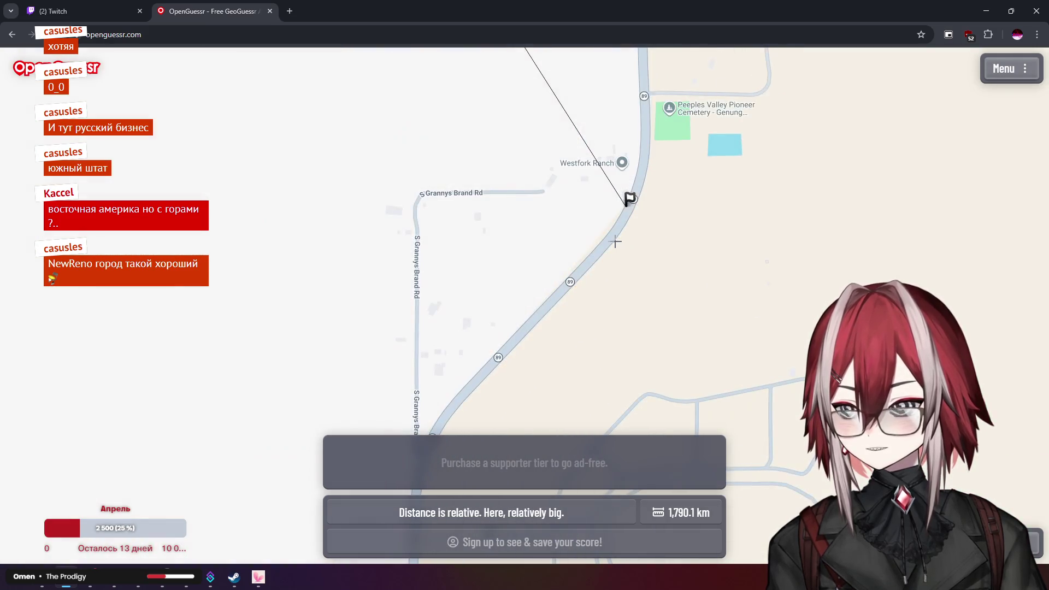
scroll(549, 226, up, 2)
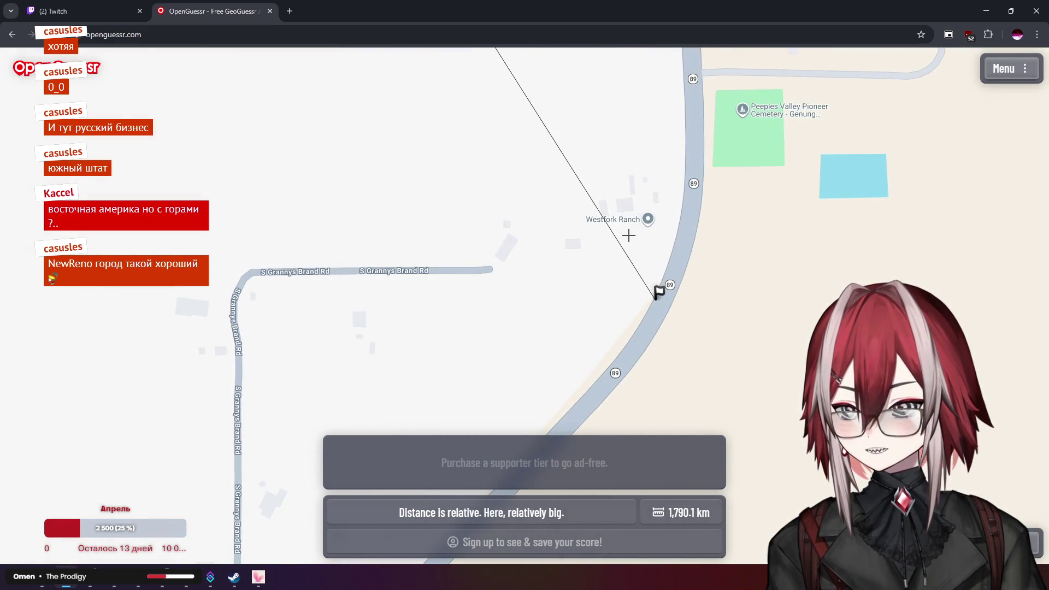
scroll(629, 236, down, 4)
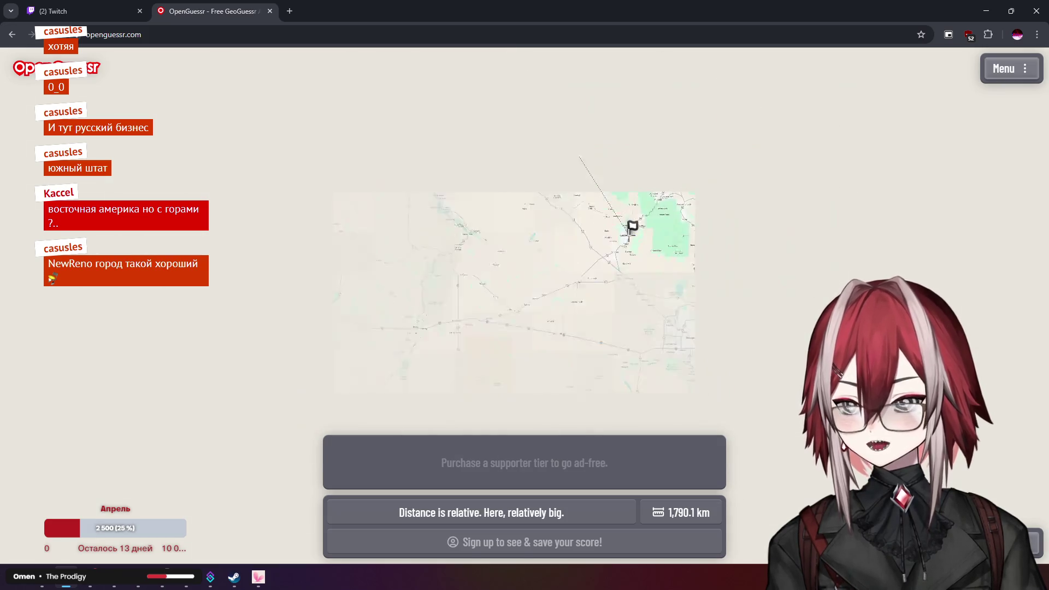
scroll(629, 232, down, 5)
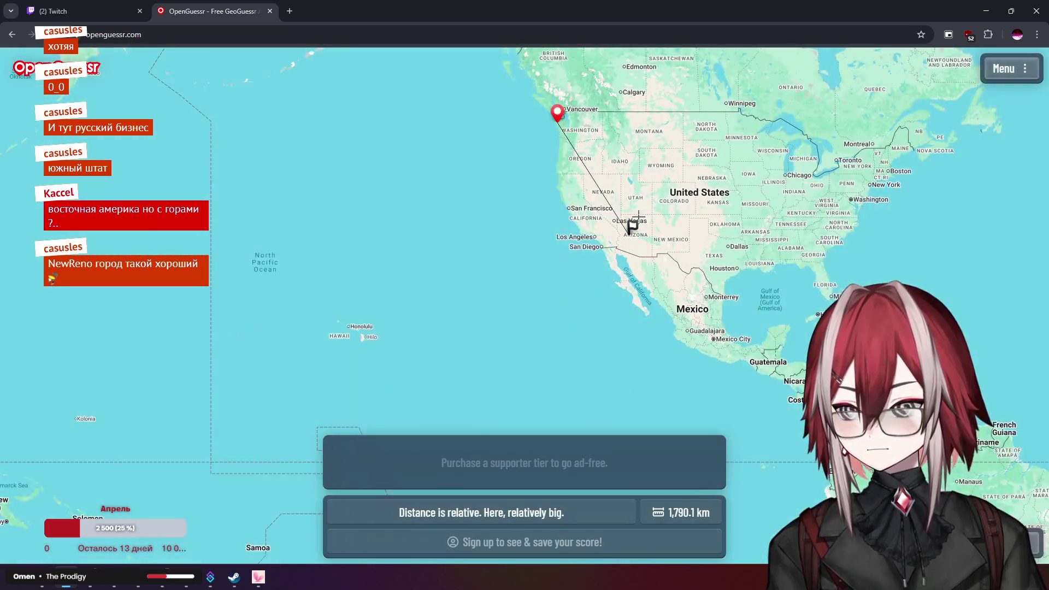
drag(633, 216, 577, 255)
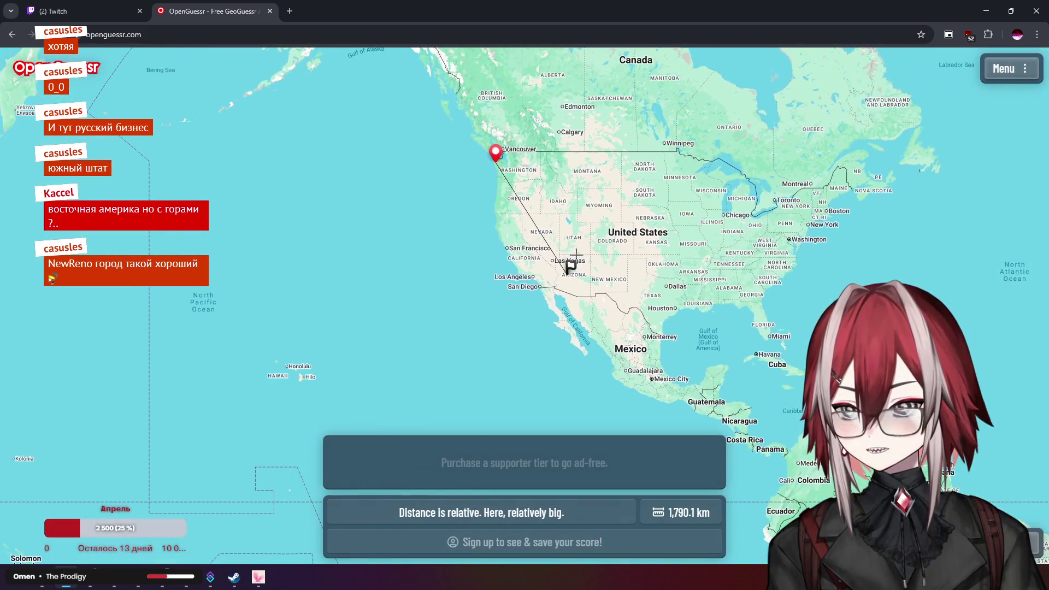
scroll(574, 284, up, 4)
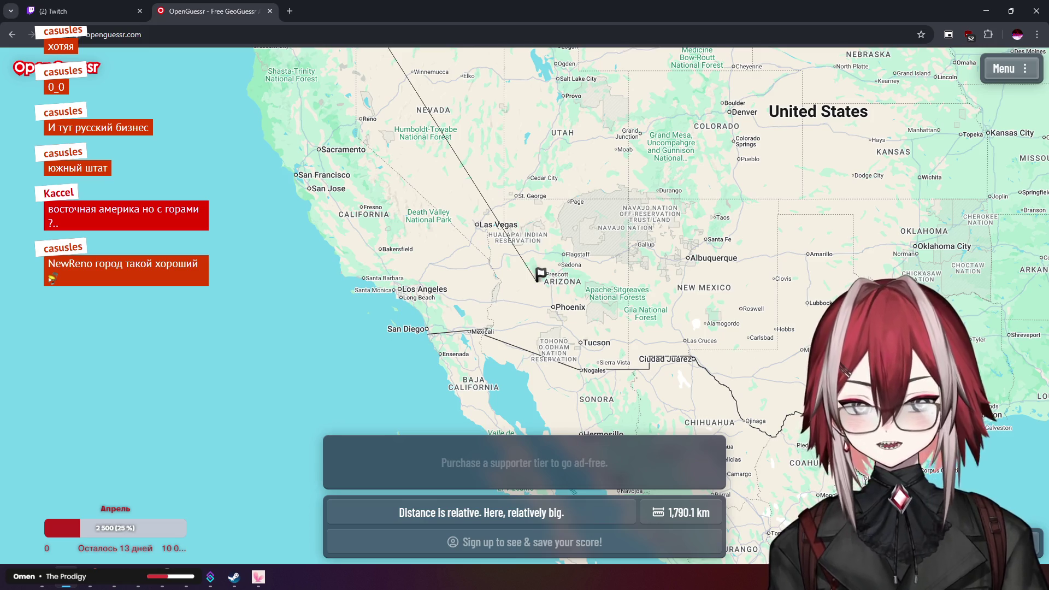
Start the next round, look around the farm, and move along to the paved River Rd
key(space)
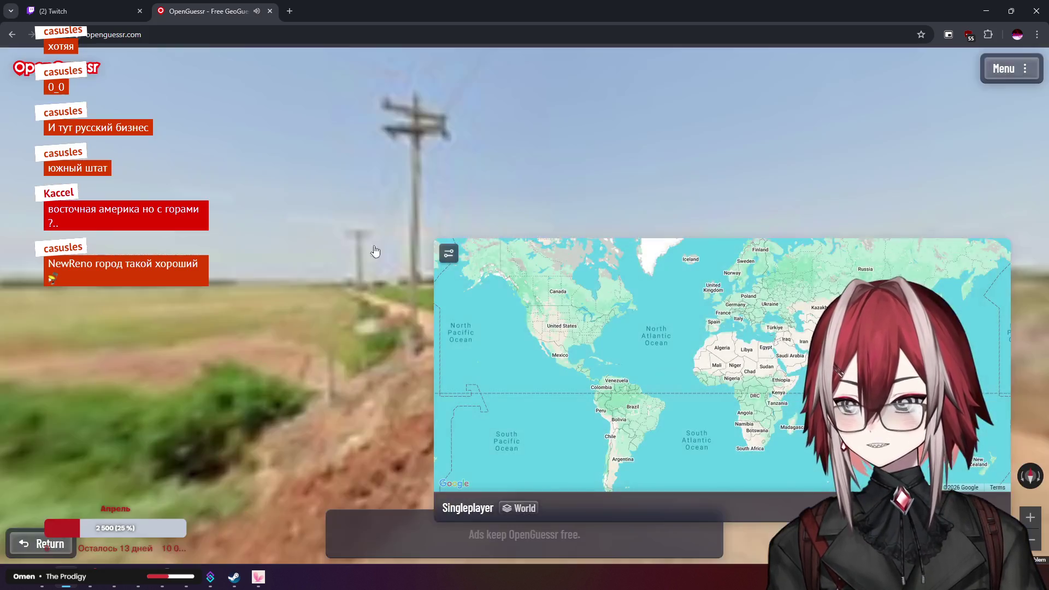
mouse_move(463, 241)
mouse_down()
mouse_move(533, 179)
mouse_move(568, 186)
mouse_move(369, 200)
mouse_up()
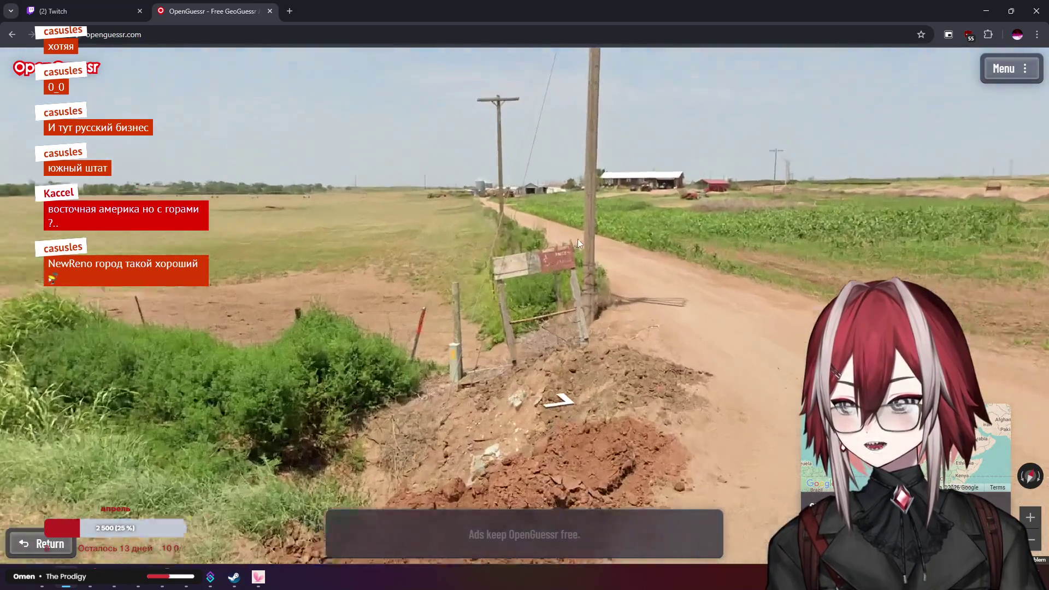
scroll(578, 238, up, 3)
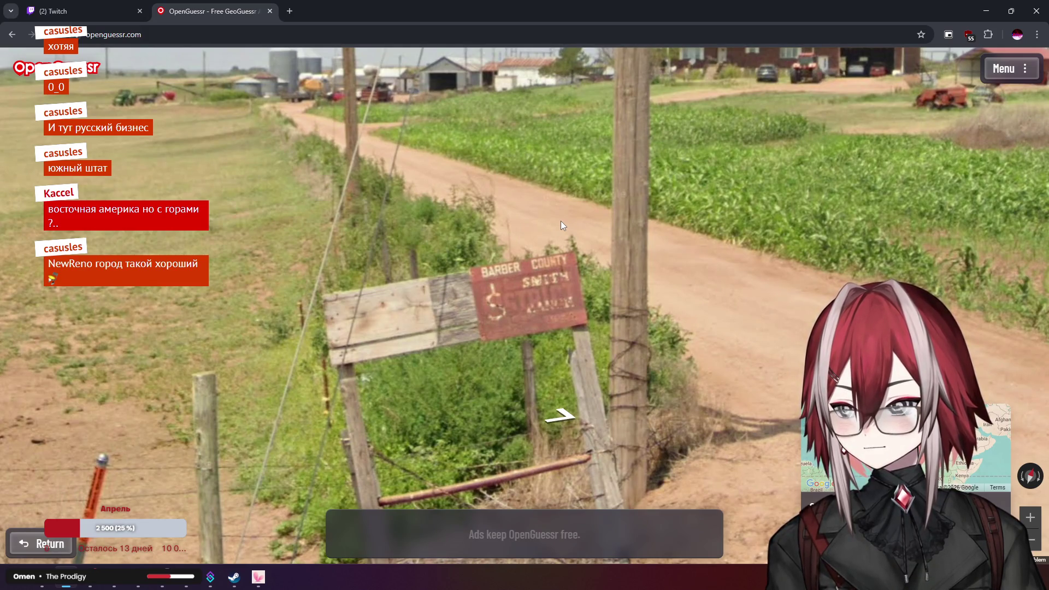
scroll(541, 293, down, 3)
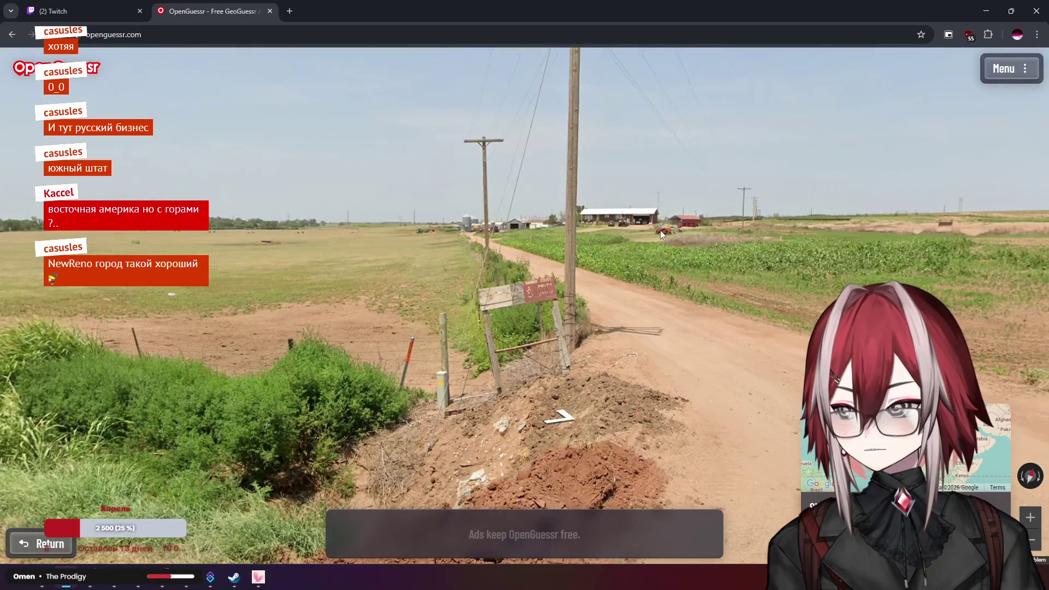
key(Right)
key(Right)
key(Right)
Look past the fence and roadside grass to the Barber County sign, then expand the guess map
key(Right)
scroll(656, 213, up, 2)
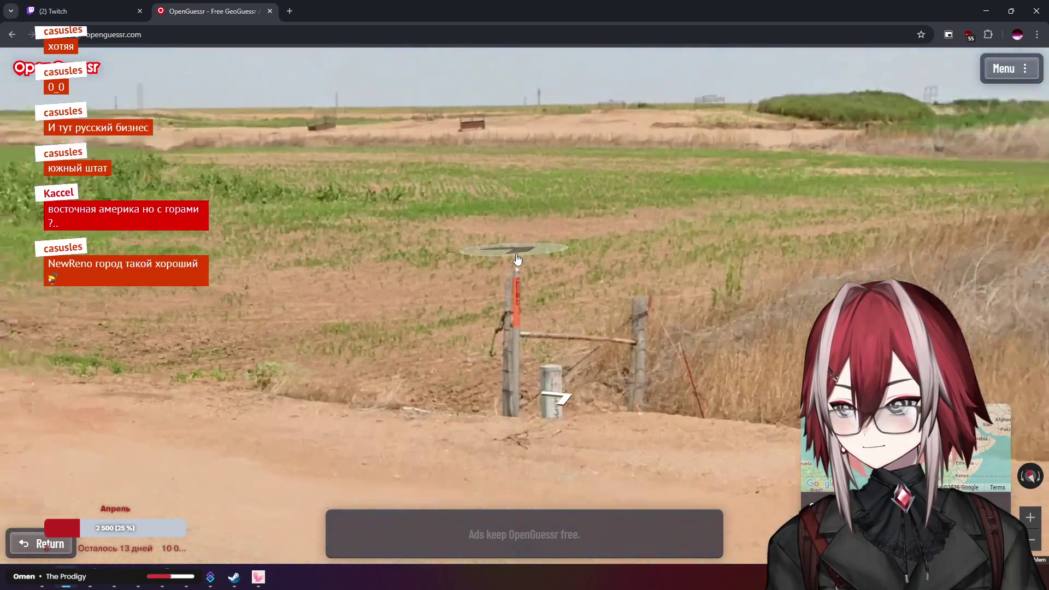
scroll(654, 202, down, 2)
key(Up)
key(Right)
key(Right)
key(Right)
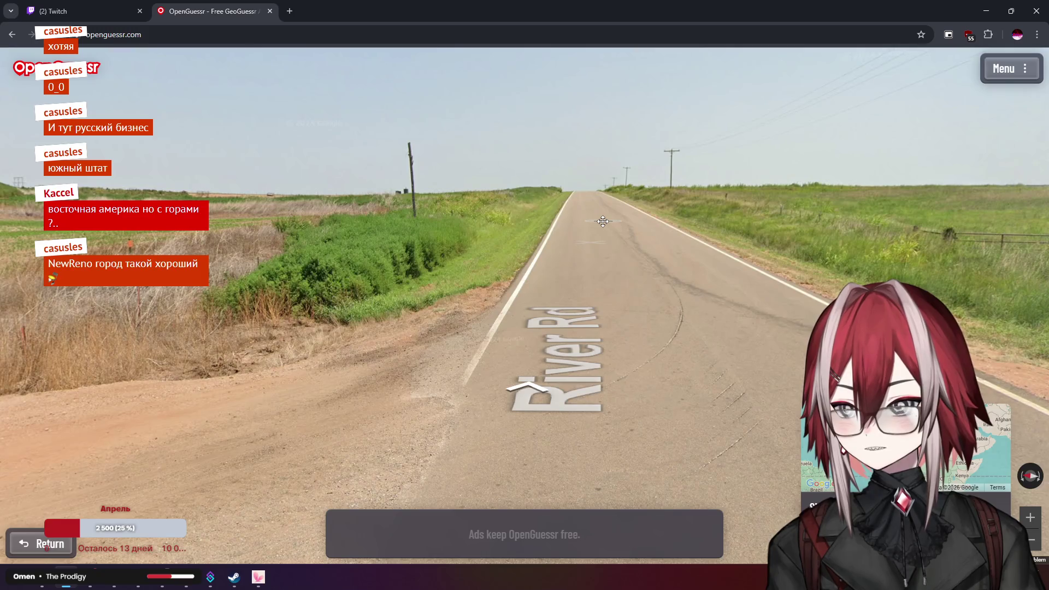
scroll(542, 236, up, 2)
scroll(542, 236, down, 2)
key(Right)
key(Right)
key(Right)
key(Right)
key(Right)
key(Right)
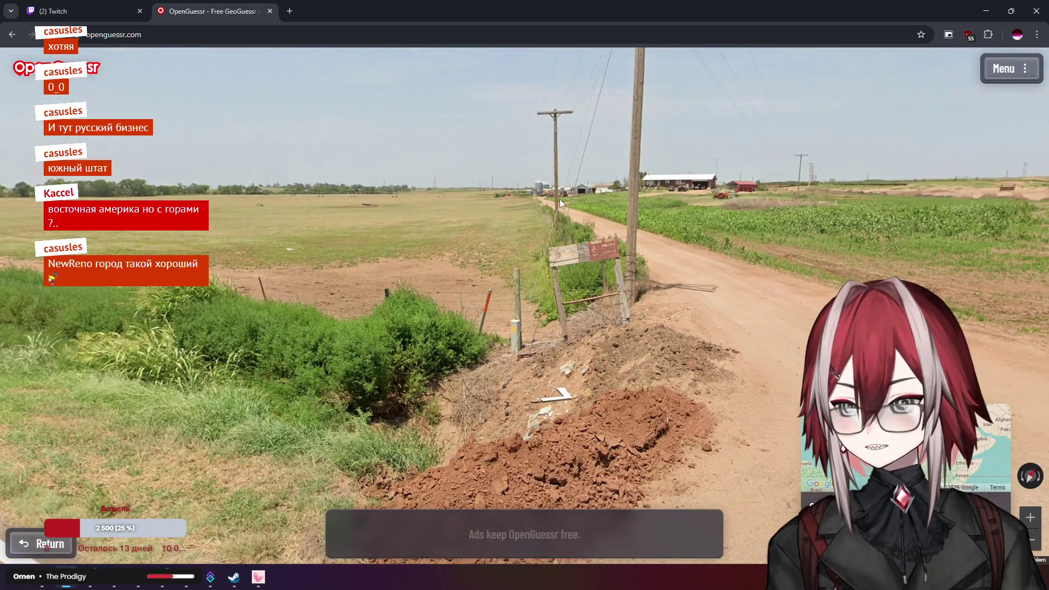
scroll(375, 245, up, 3)
mouse_move(375, 245)
mouse_down()
mouse_move(296, 262)
mouse_move(527, 261)
mouse_move(352, 236)
mouse_move(592, 248)
mouse_move(380, 203)
mouse_up()
scroll(527, 261, down, 2)
scroll(588, 248, up, 2)
scroll(552, 250, down, 2)
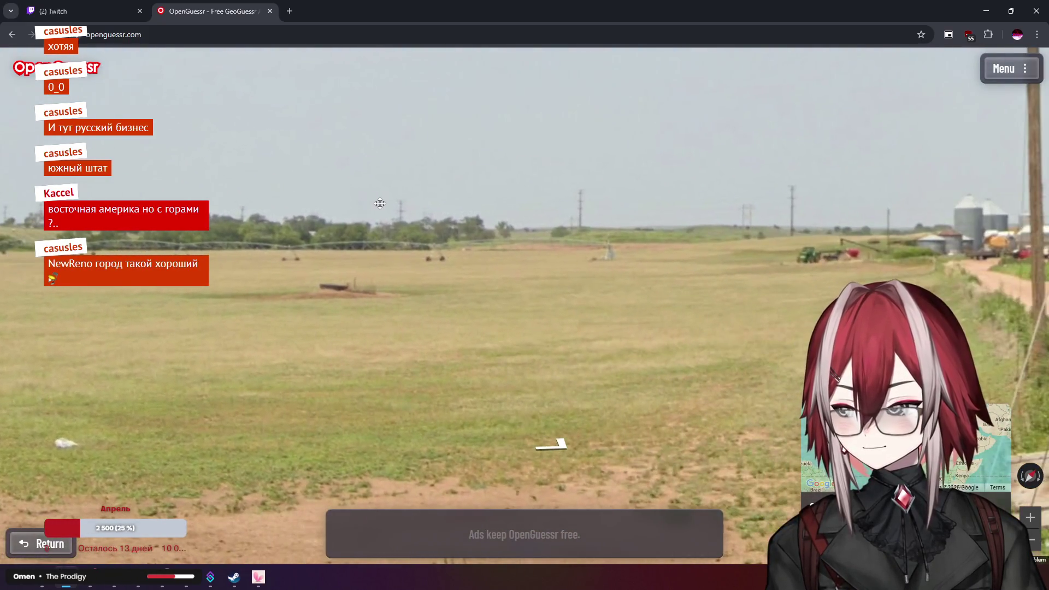
mouse_move(901, 448)
scroll(536, 328, up, 3)
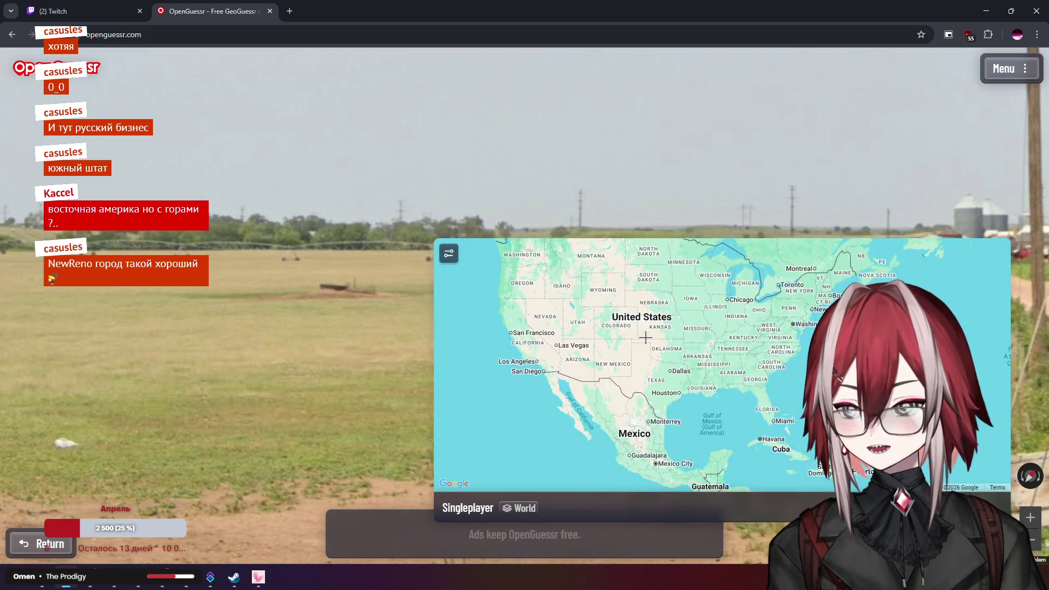
Zoom and pan the guess map over the central US until Nebraska and South Dakota are visible
scroll(646, 337, up, 2)
scroll(666, 375, up, 2)
mouse_move(666, 375)
mouse_down()
mouse_move(669, 347)
mouse_move(674, 392)
mouse_move(680, 274)
mouse_up()
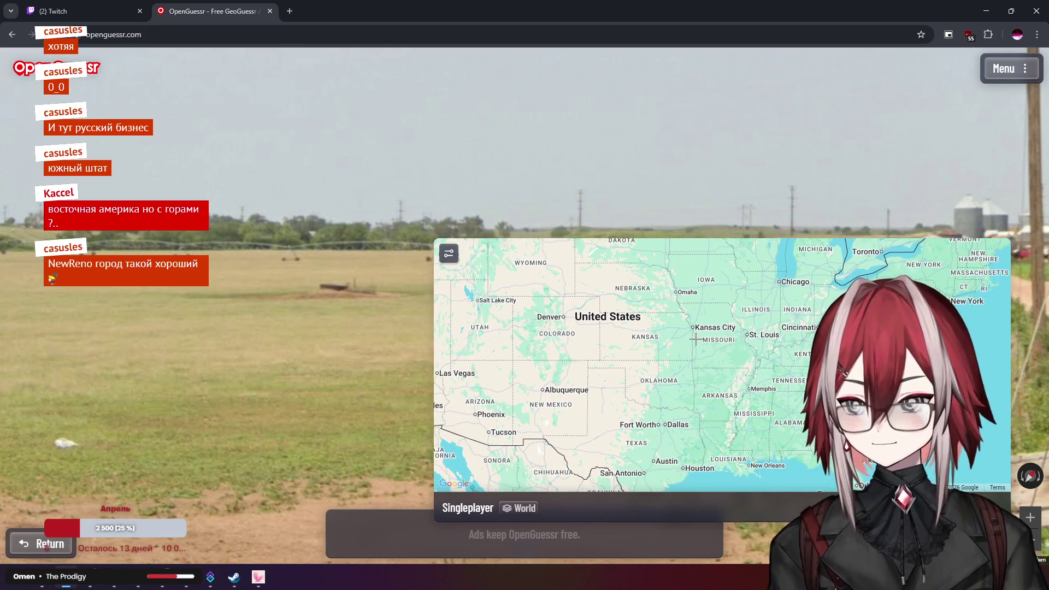
scroll(683, 354, up, 1)
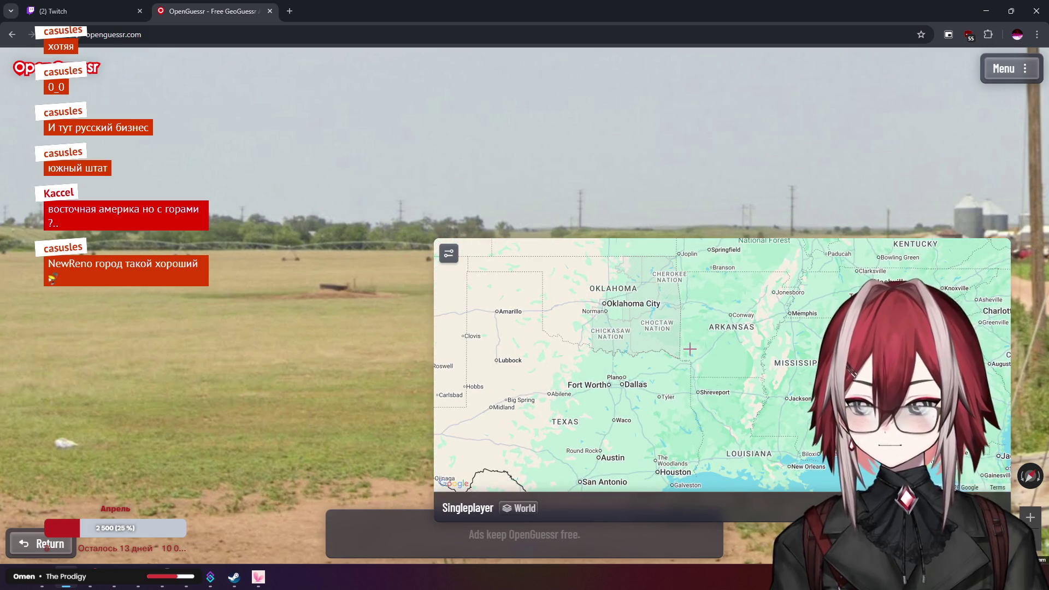
scroll(699, 361, up, 1)
mouse_move(708, 356)
mouse_down()
mouse_move(713, 446)
mouse_move(718, 334)
mouse_up()
scroll(721, 434, down, 1)
scroll(736, 363, down, 2)
scroll(738, 366, up, 1)
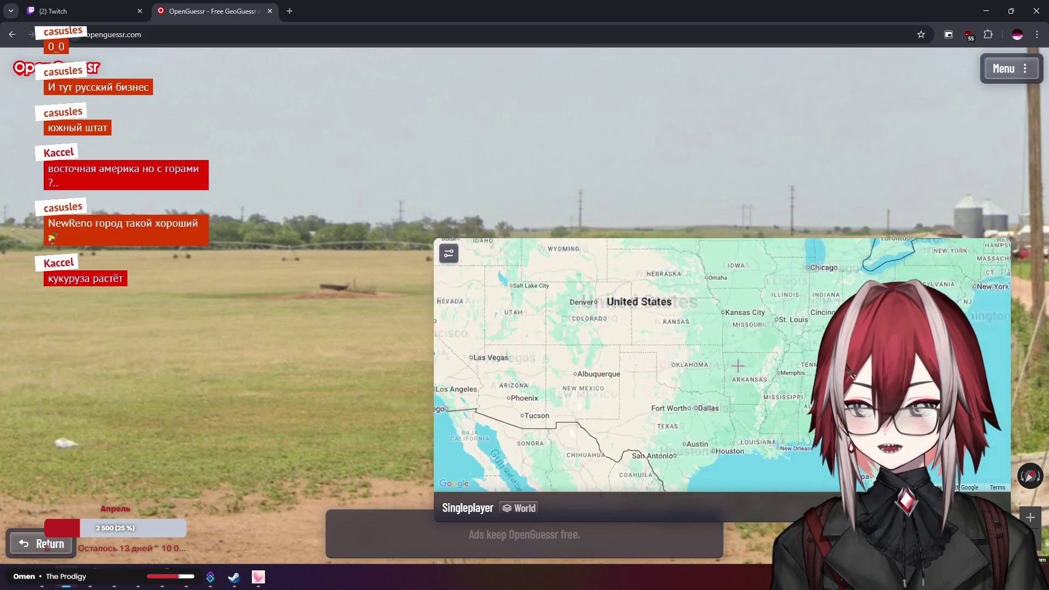
scroll(739, 362, up, 1)
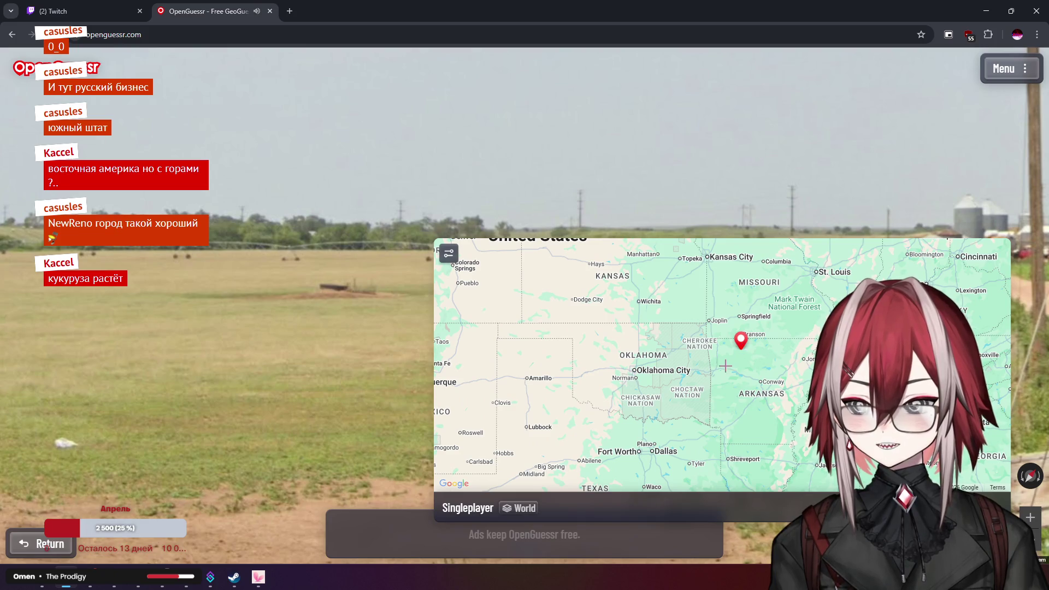
drag(725, 366, 694, 435)
Look down the straight road, then drop the guess pin in southern Missouri
mouse_move(394, 252)
mouse_down()
mouse_move(294, 245)
mouse_move(442, 239)
mouse_move(398, 233)
mouse_up()
mouse_move(690, 348)
scroll(690, 348, up, 3)
drag(758, 407, 682, 330)
scroll(682, 330, up, 2)
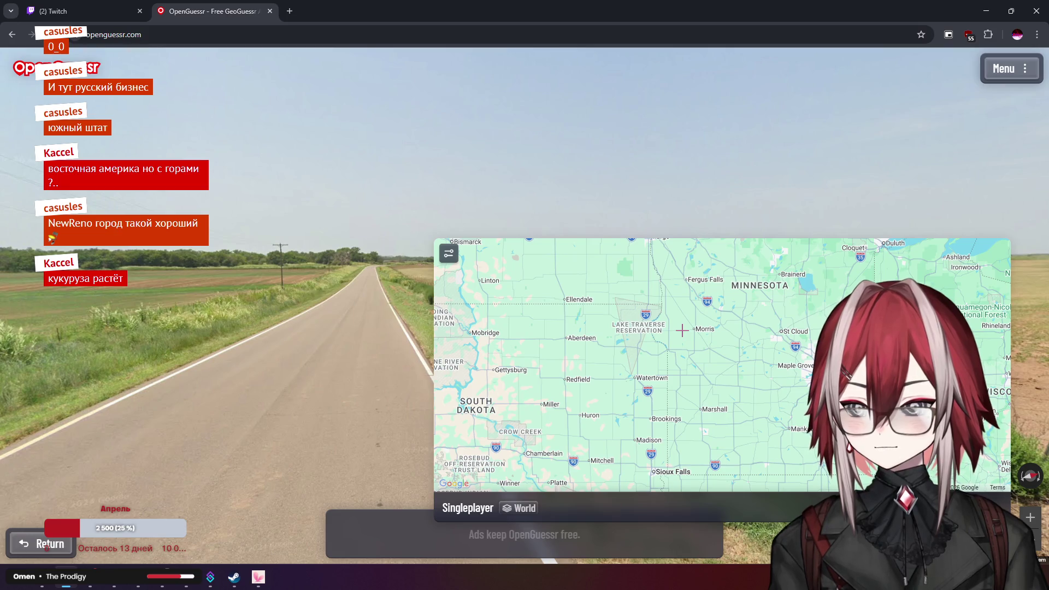
scroll(682, 330, down, 3)
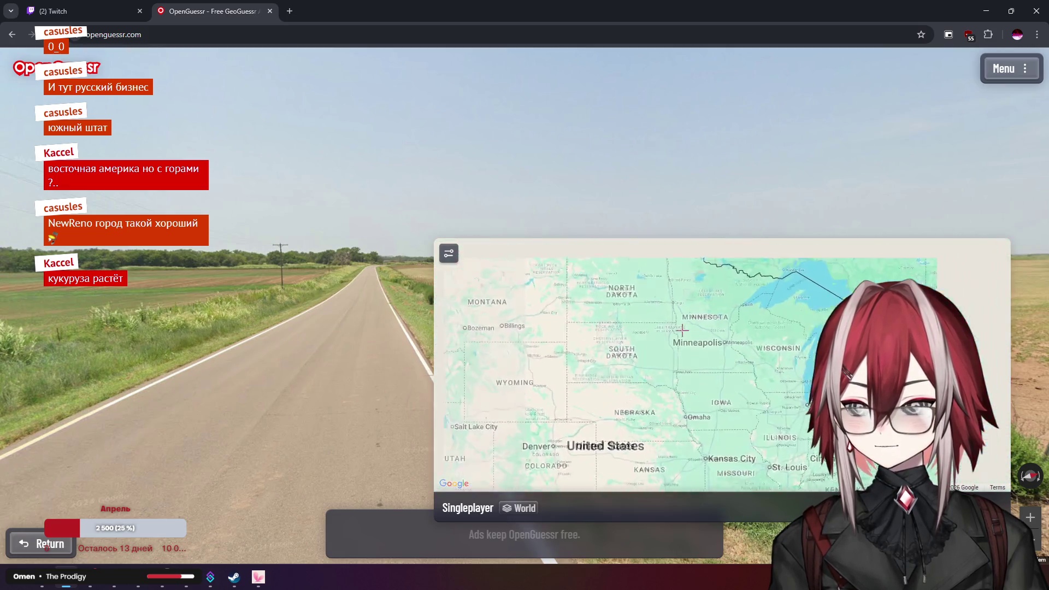
click(721, 445)
Check the roadside fields and submit the guess, landing 519 km from the Kansas flag
drag(688, 359, 692, 332)
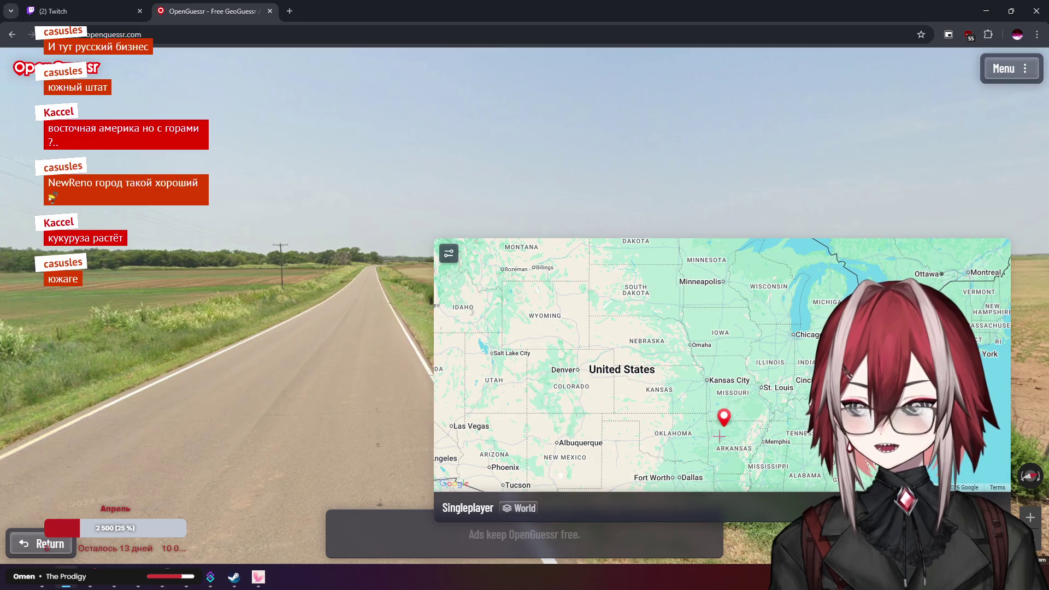
mouse_move(320, 293)
mouse_down()
mouse_move(409, 264)
mouse_move(674, 294)
mouse_move(411, 251)
mouse_move(439, 256)
mouse_move(544, 235)
mouse_move(536, 256)
mouse_move(448, 260)
mouse_move(388, 247)
mouse_move(449, 244)
mouse_move(532, 205)
mouse_move(874, 213)
mouse_up()
mouse_move(901, 449)
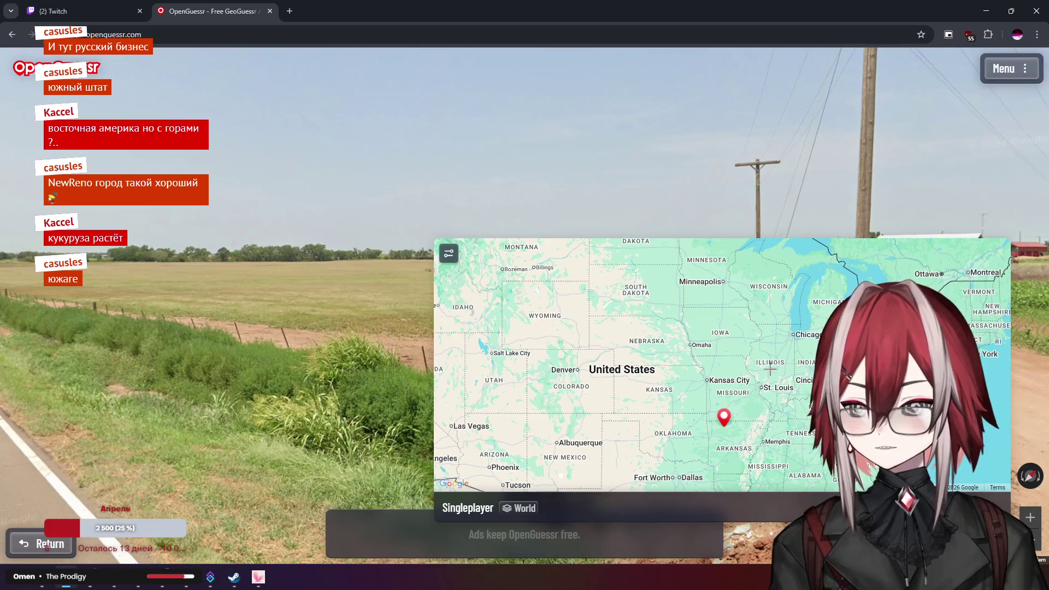
key(space)
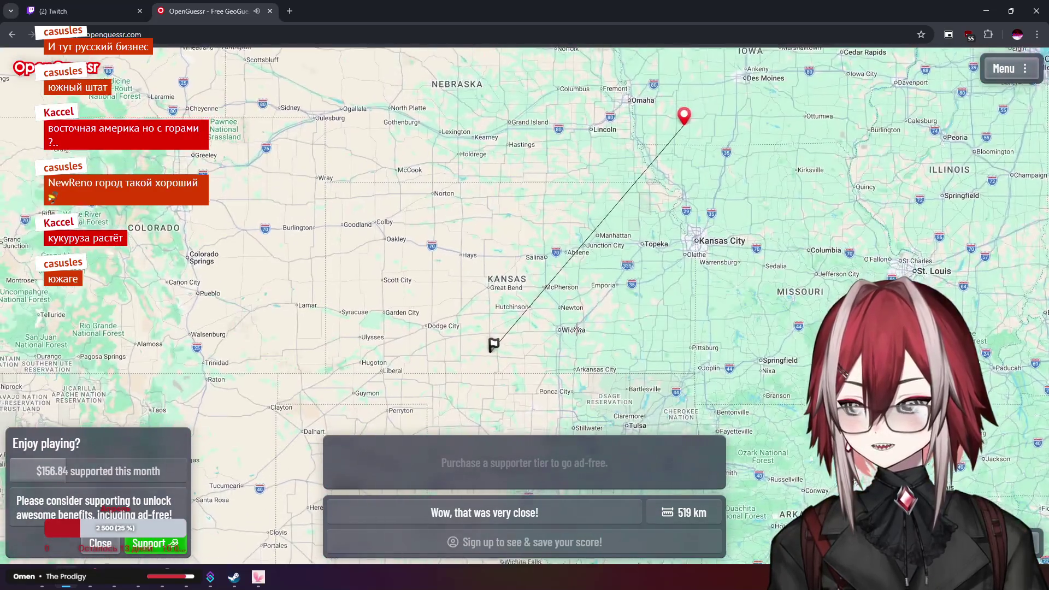
scroll(509, 333, up, 5)
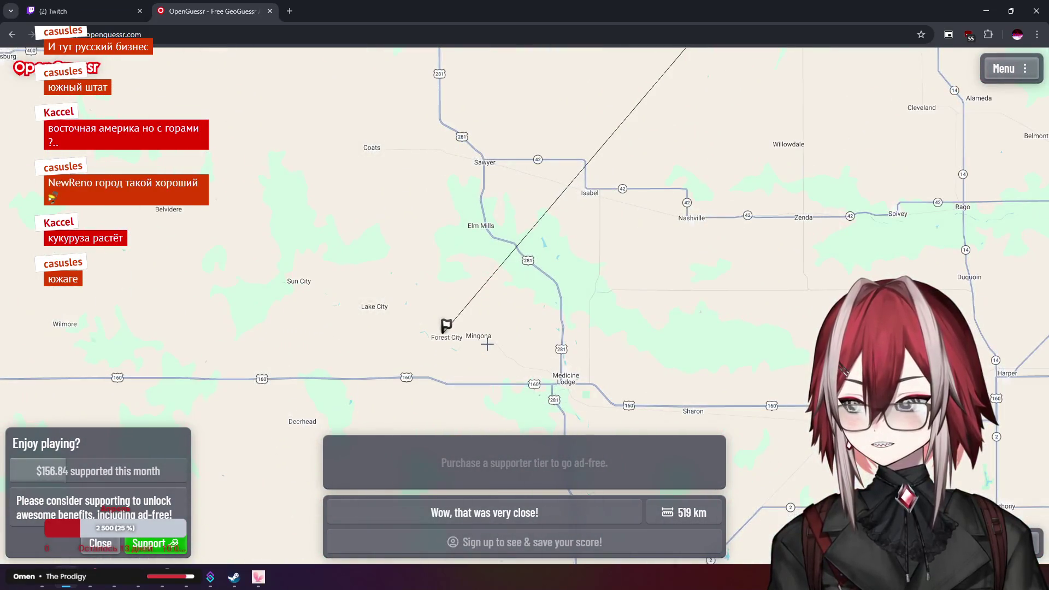
scroll(487, 345, down, 5)
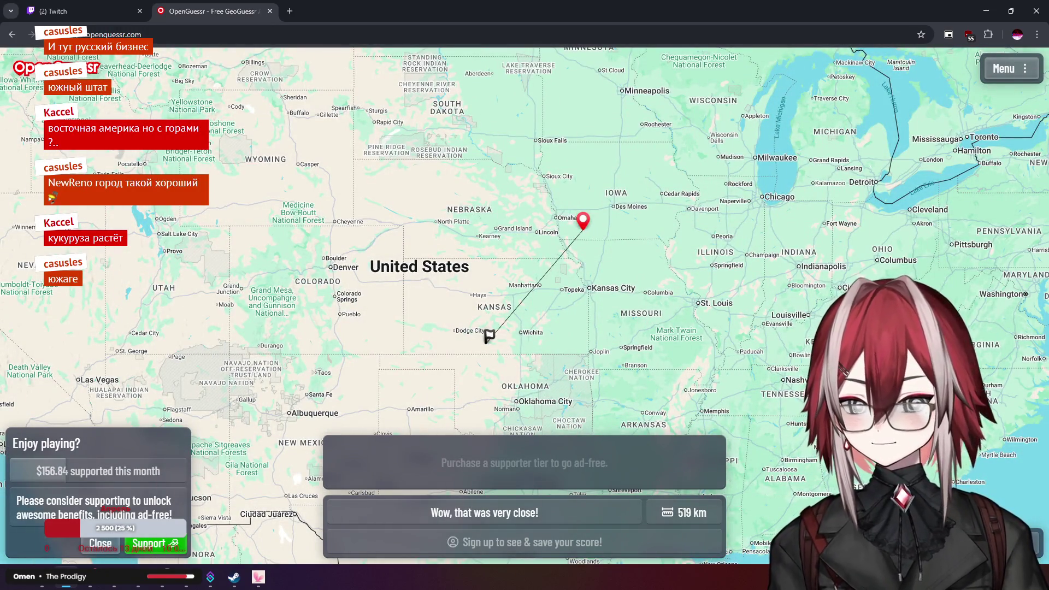
key(space)
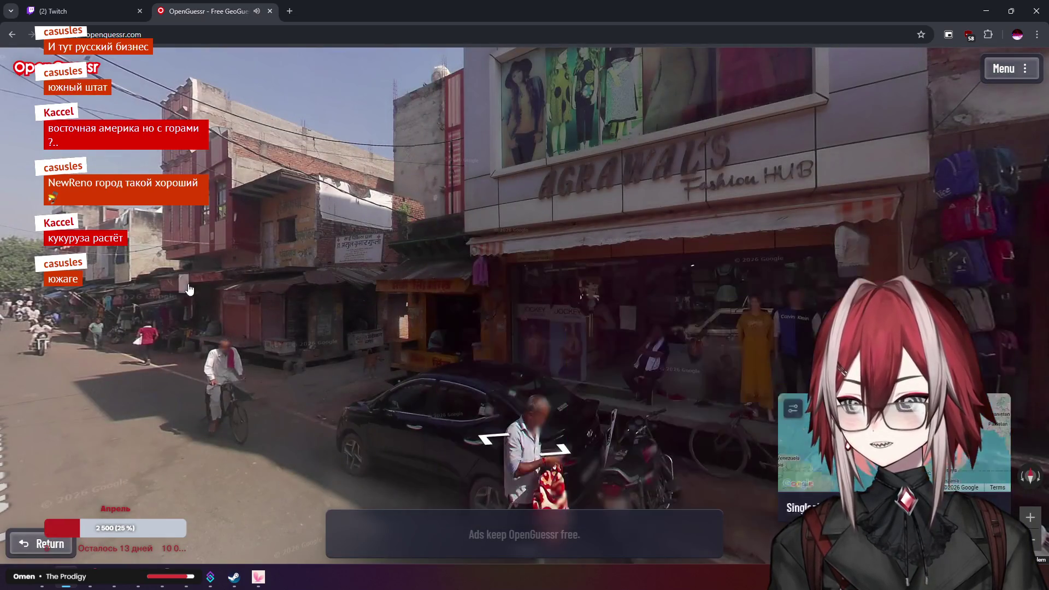
Move toward the AGRAWAL'S shop and zoom in on the Hindi signboard building
click(483, 227)
click(481, 293)
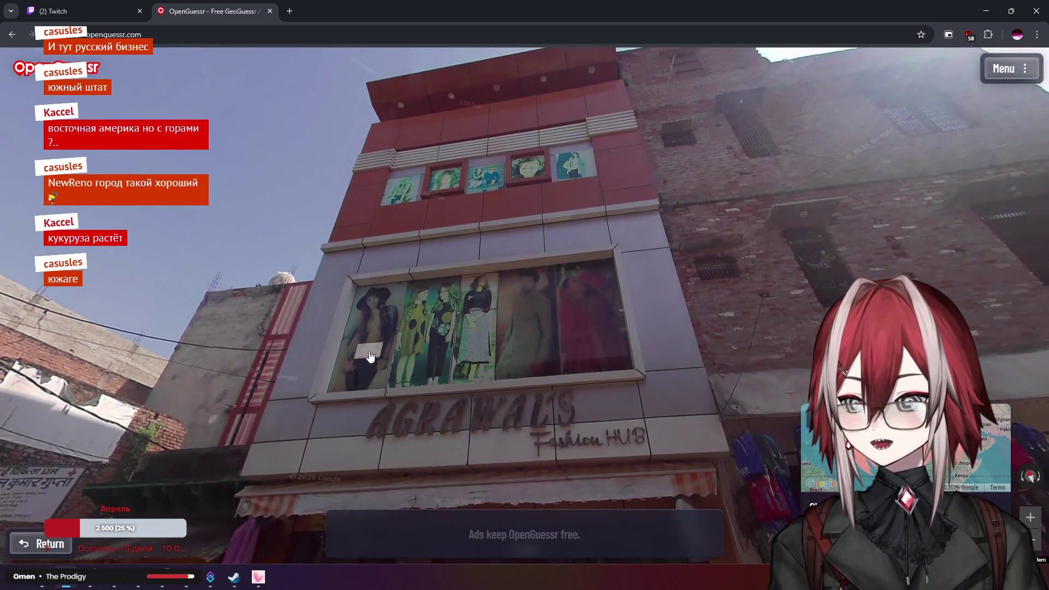
drag(369, 356, 595, 233)
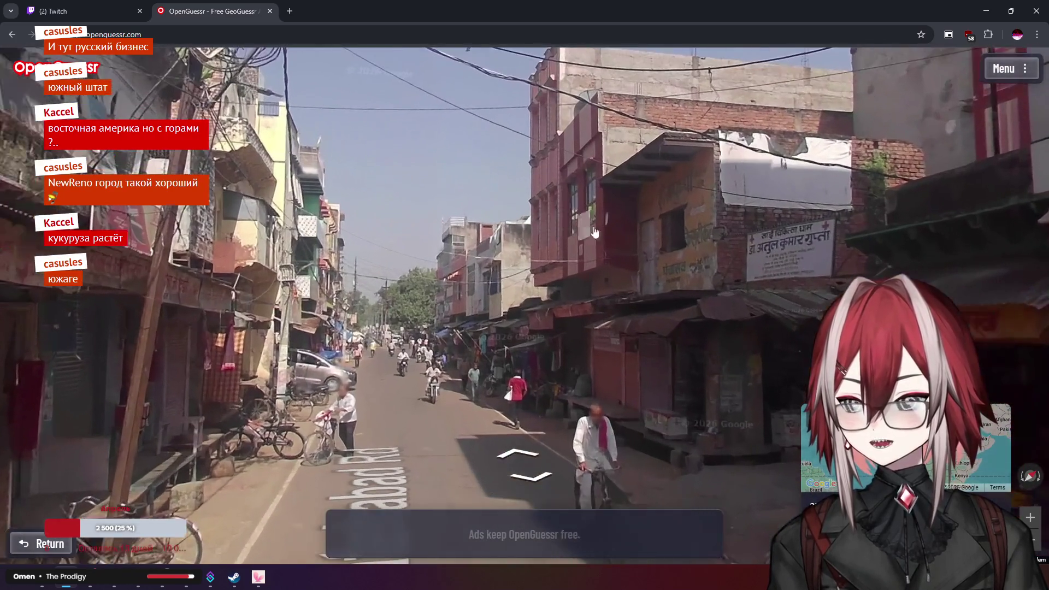
click(595, 233)
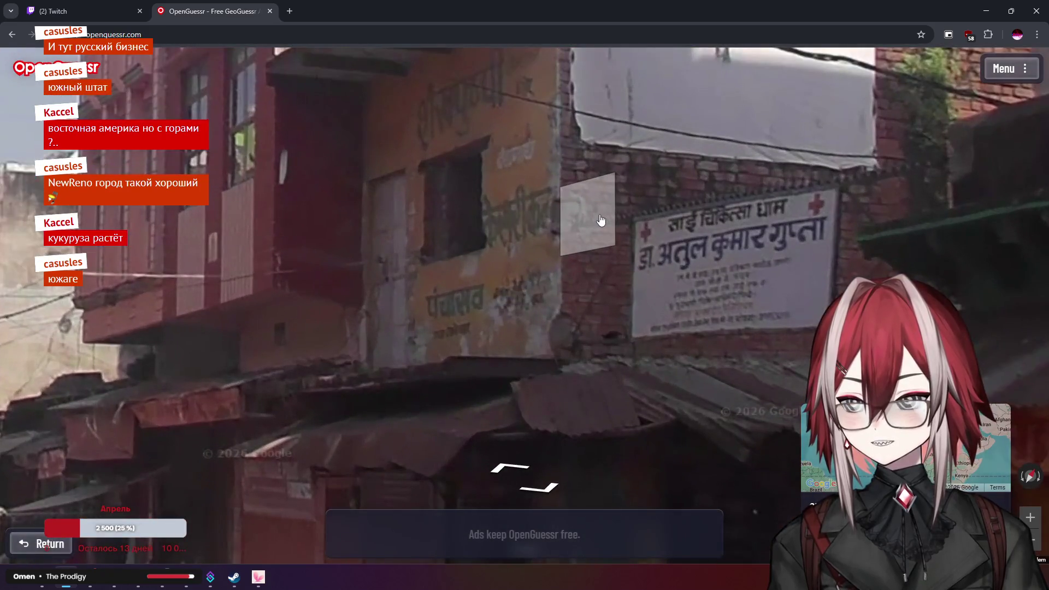
mouse_move(983, 453)
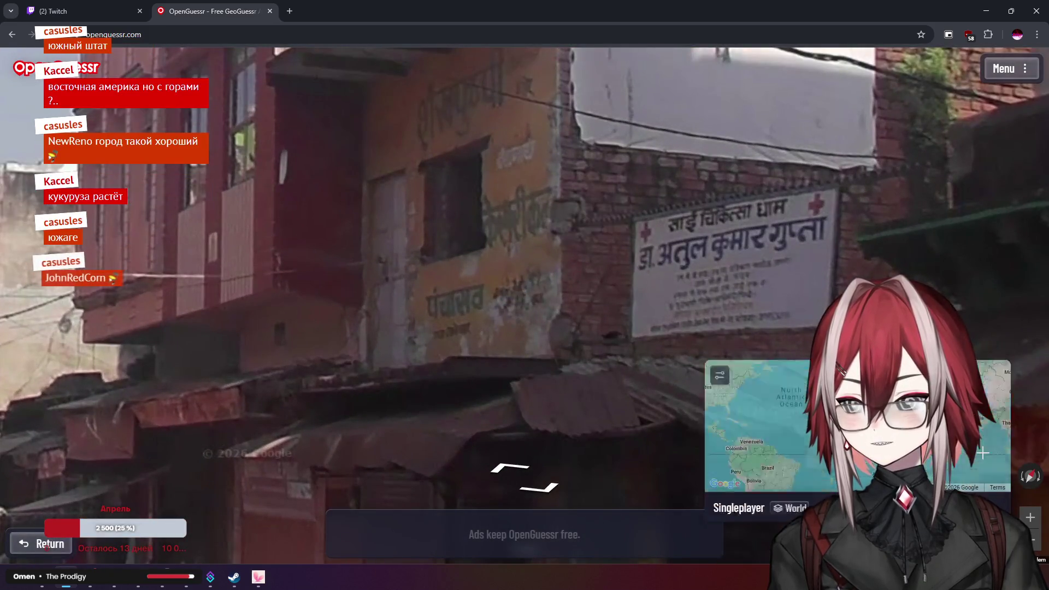
scroll(729, 321, up, 3)
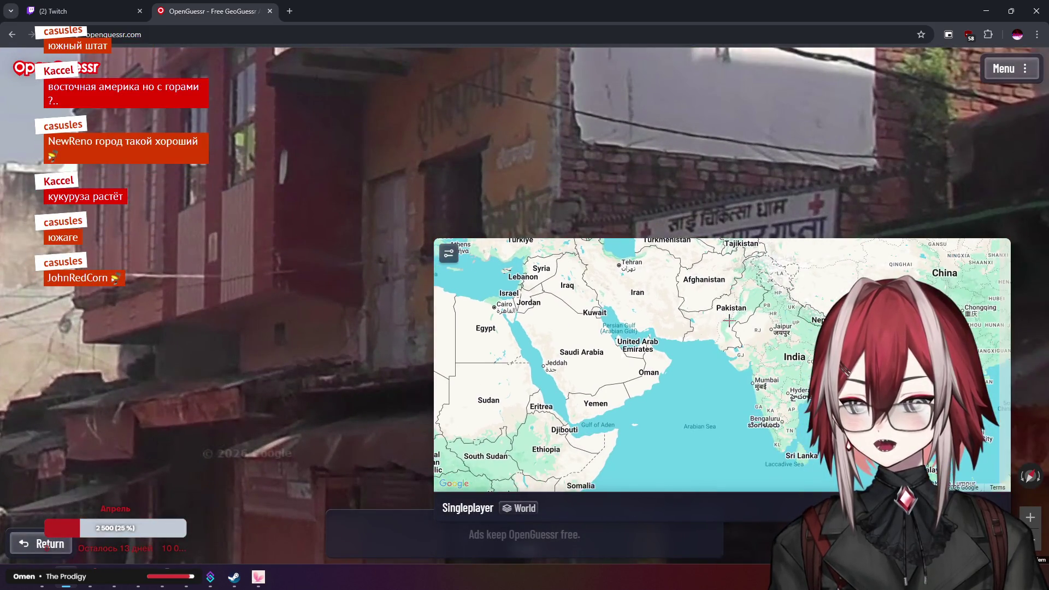
scroll(564, 208, down, 3)
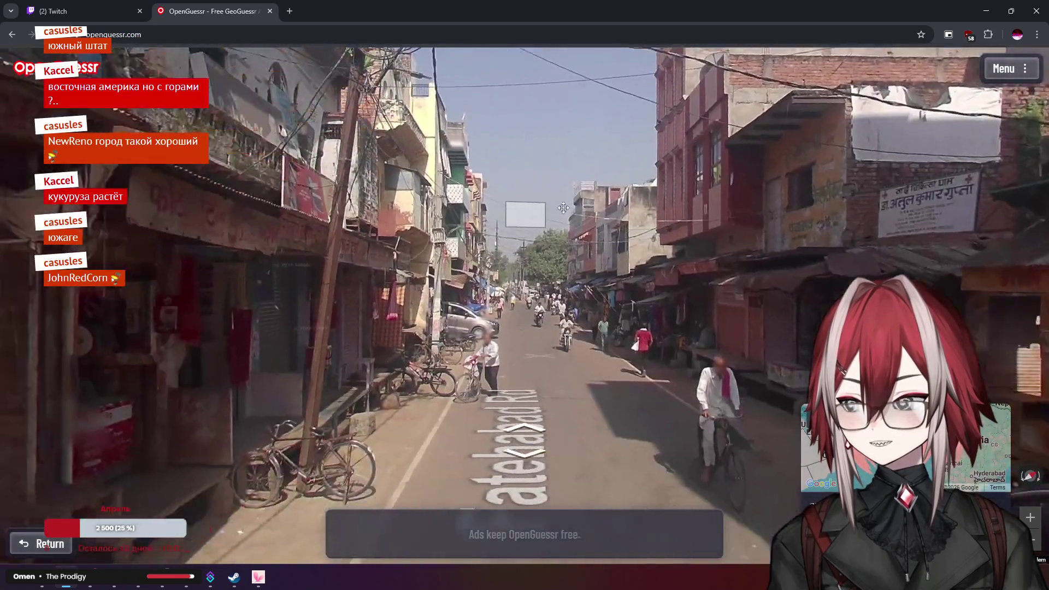
drag(564, 208, 588, 262)
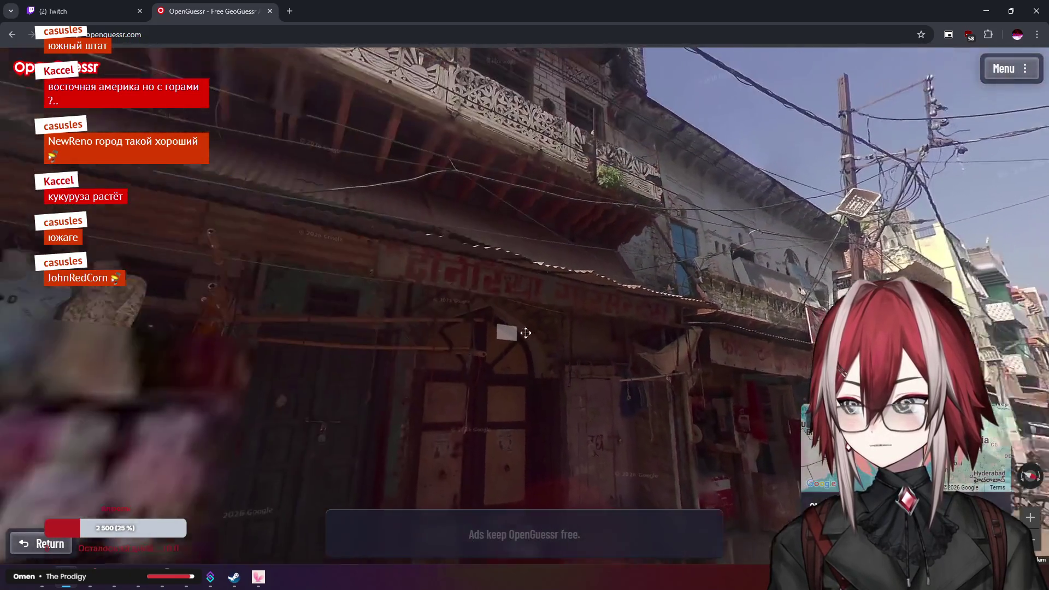
Look back down the busy street and move forward to the clothing storefront
mouse_move(526, 332)
mouse_down()
mouse_move(633, 253)
mouse_move(853, 257)
mouse_up()
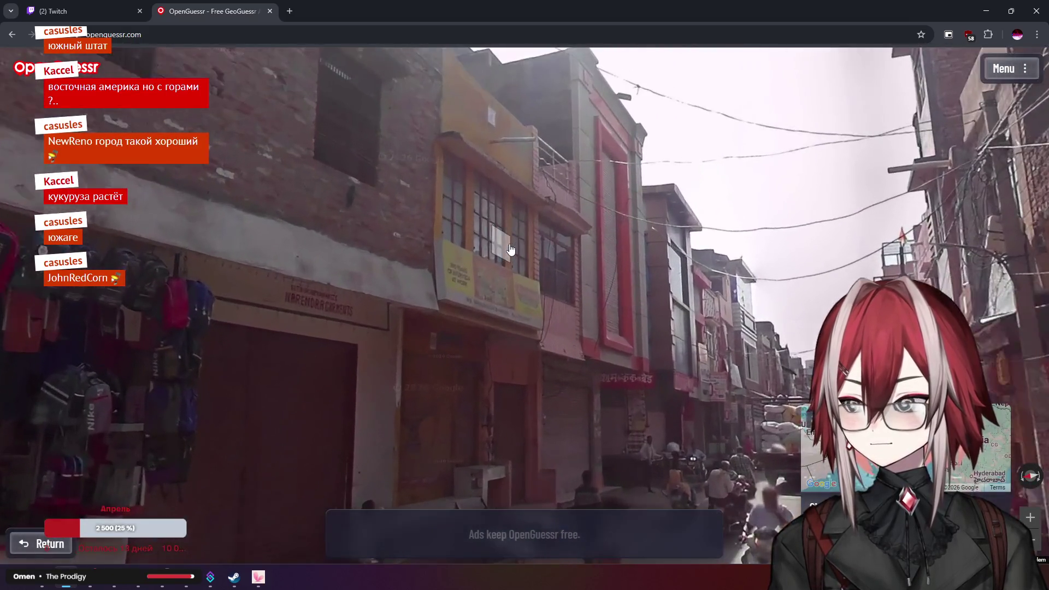
scroll(511, 250, up, 3)
drag(527, 223, 674, 160)
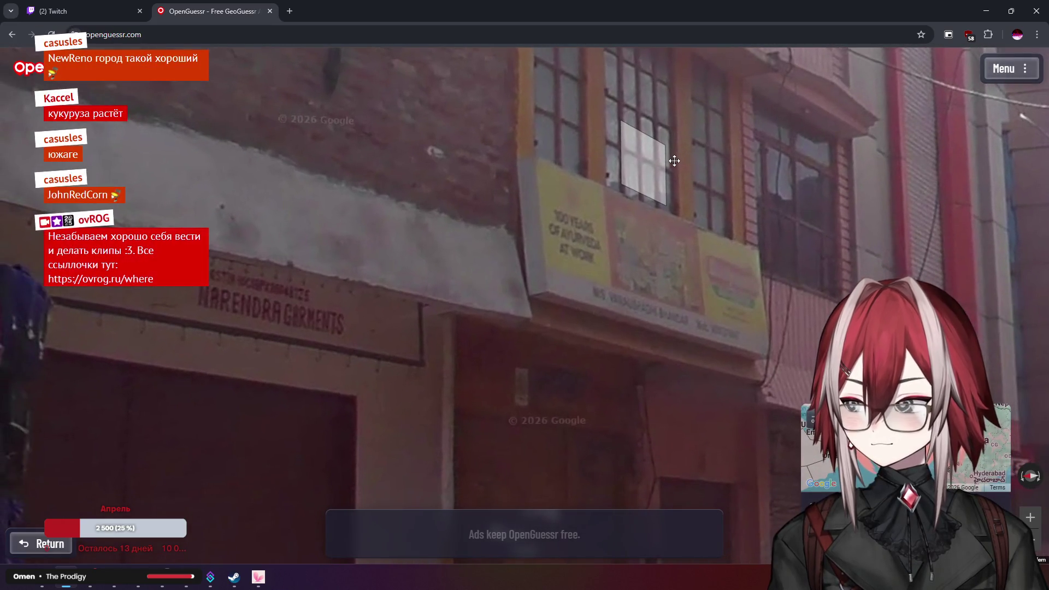
scroll(634, 186, down, 3)
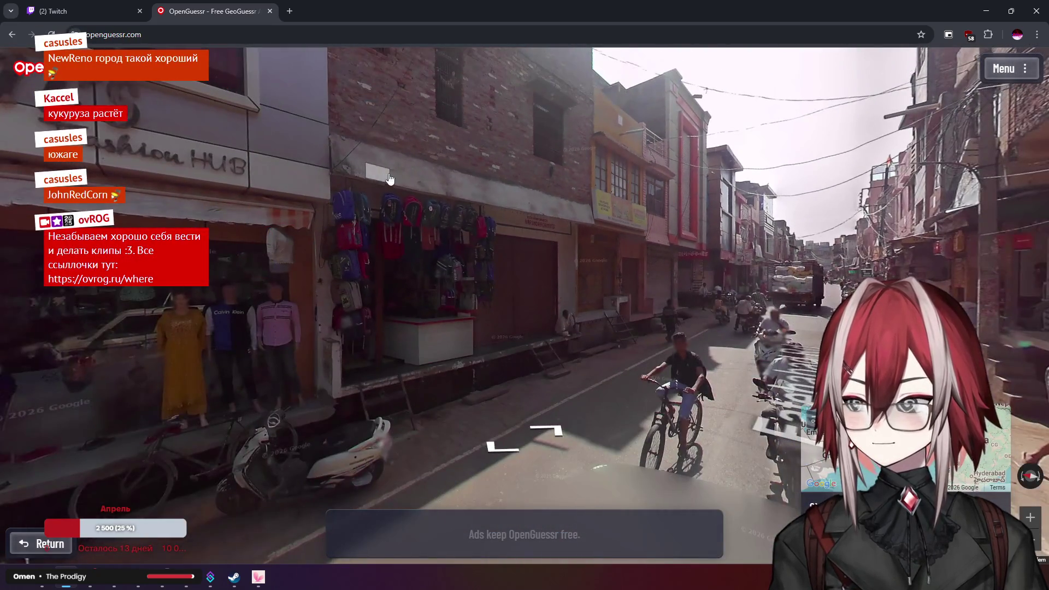
click(390, 179)
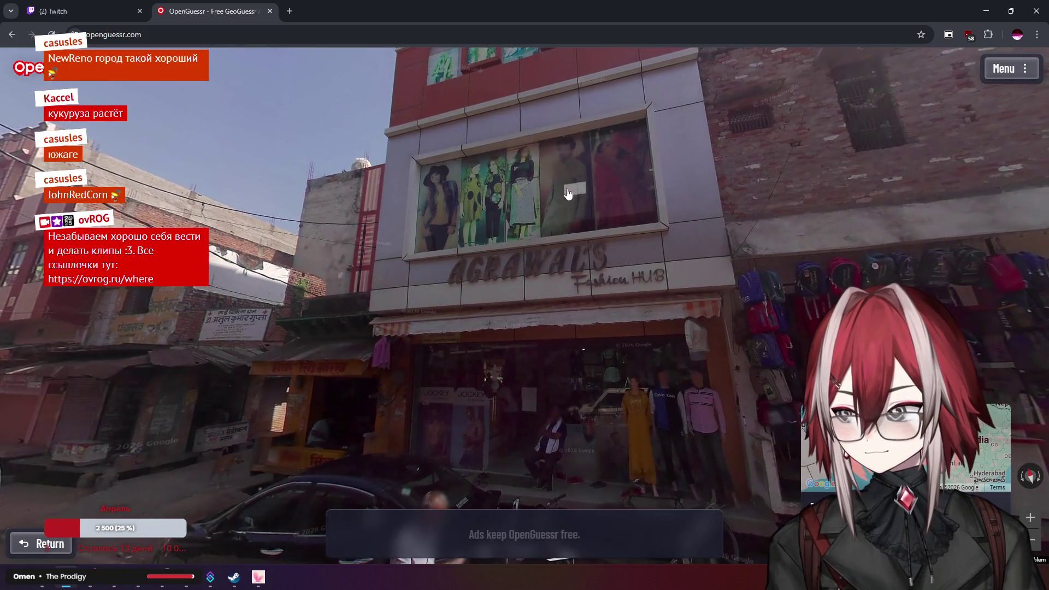
mouse_move(568, 192)
mouse_down()
mouse_move(765, 246)
mouse_move(930, 273)
mouse_up()
scroll(552, 297, up, 3)
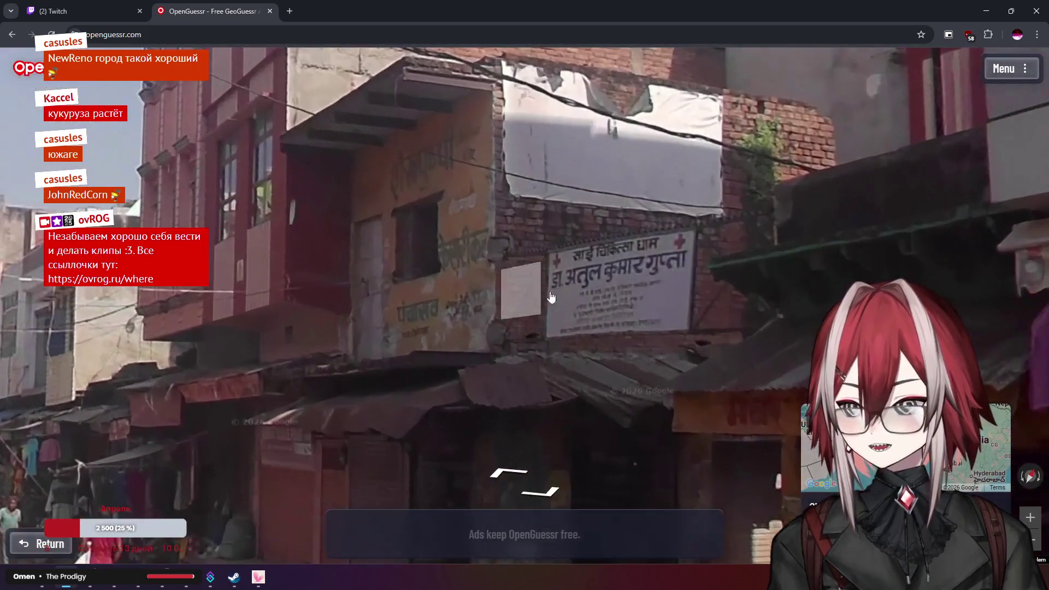
scroll(565, 268, down, 3)
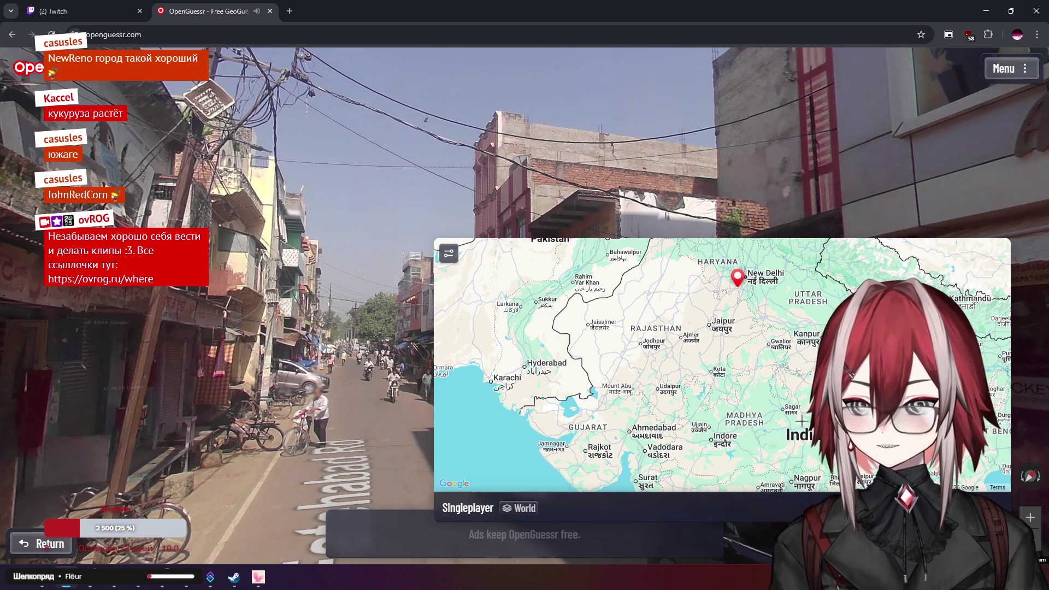
Submit the guess near New Delhi, 193.6 km from the flag near Agra
key(space)
scroll(598, 322, down, 5)
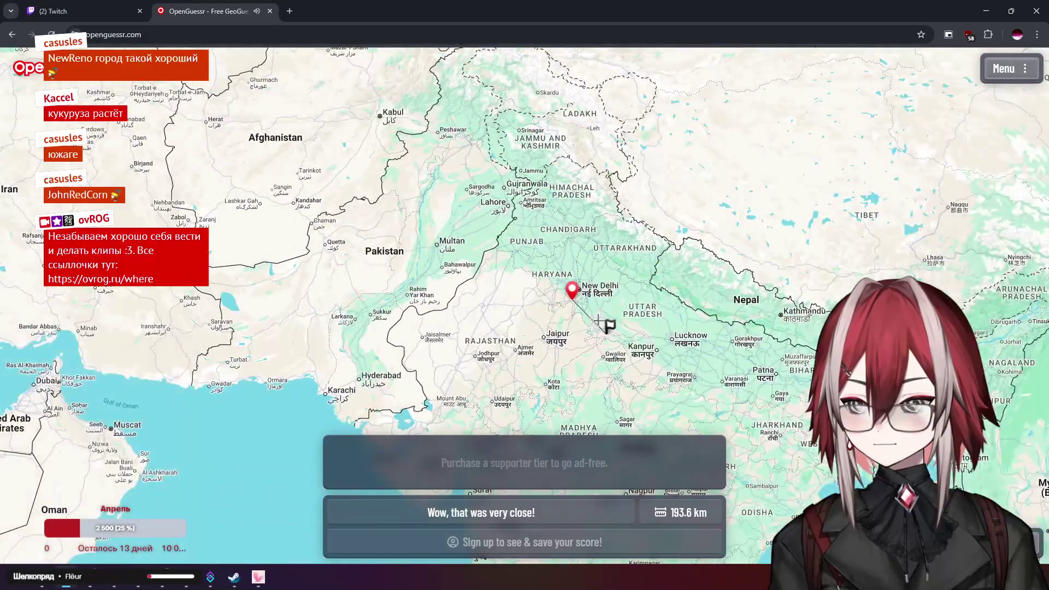
scroll(597, 321, up, 3)
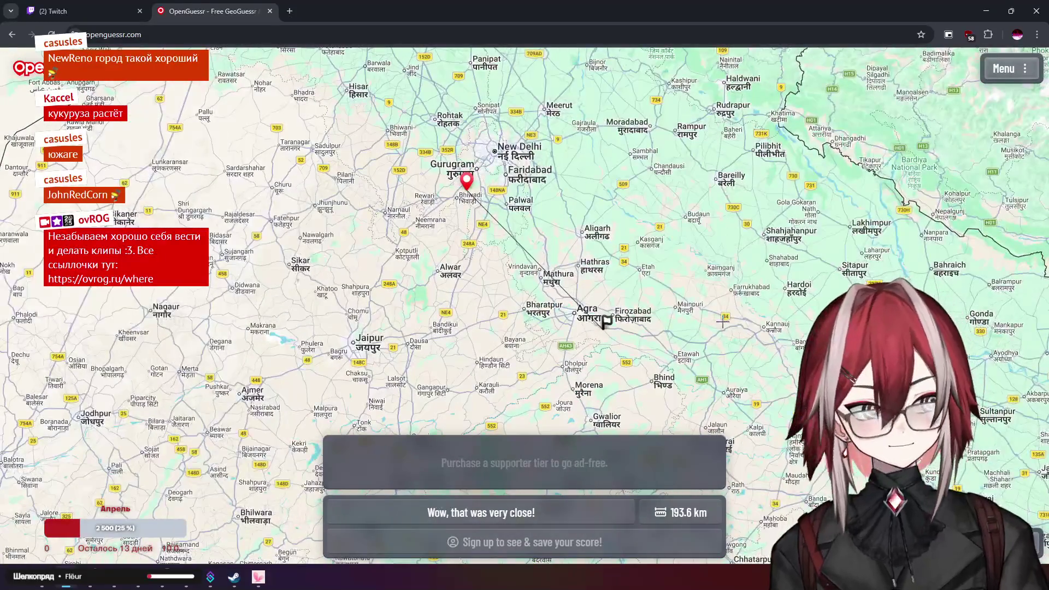
scroll(722, 322, down, 5)
key(space)
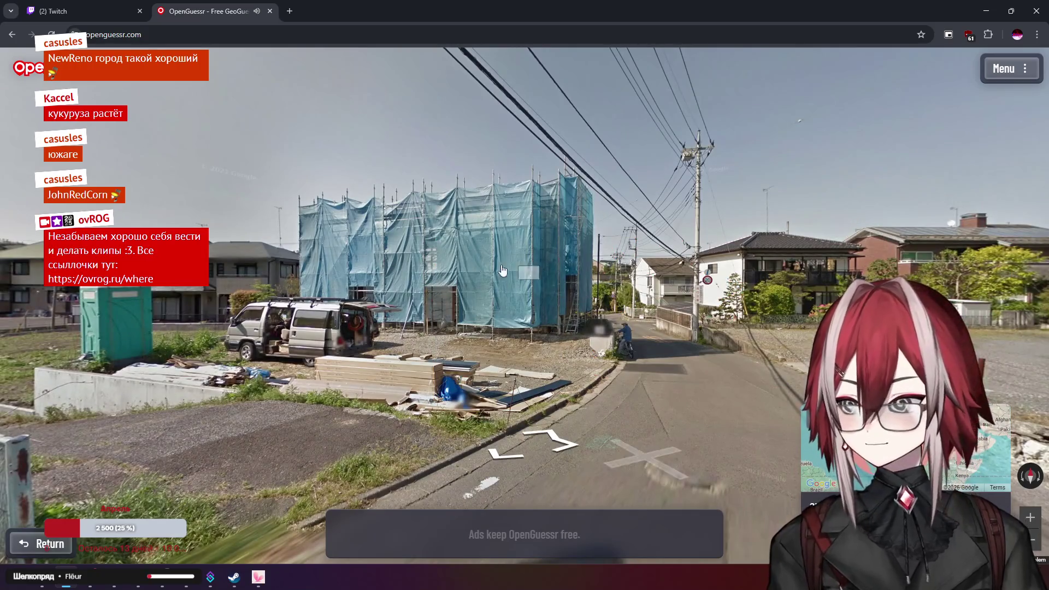
Inspect the mirror, river sign and guardrail, then approach the hillside house
drag(503, 270, 722, 207)
scroll(405, 179, up, 3)
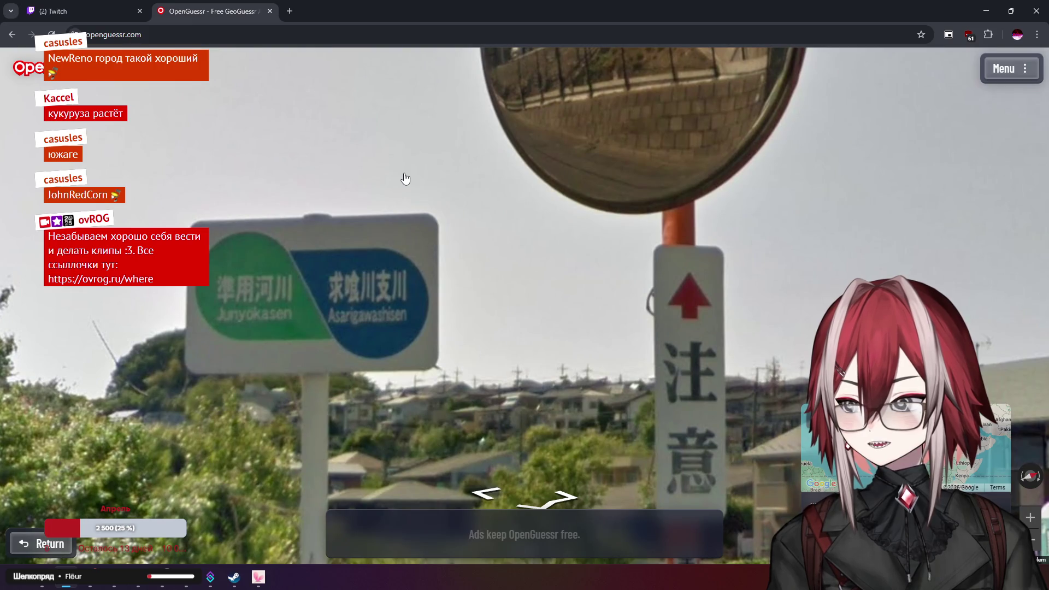
scroll(405, 180, down, 3)
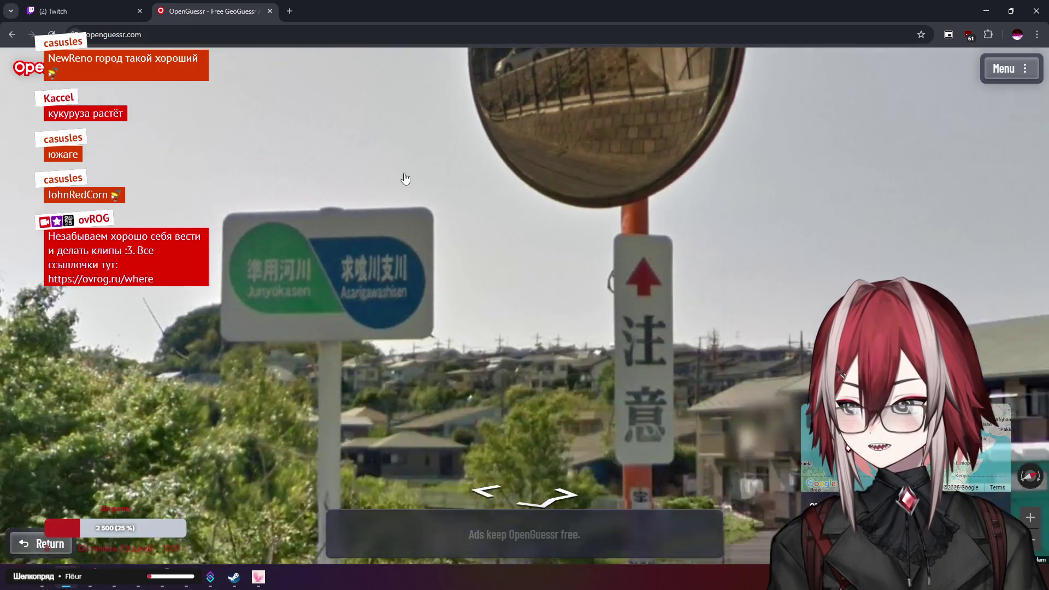
drag(405, 180, 425, 126)
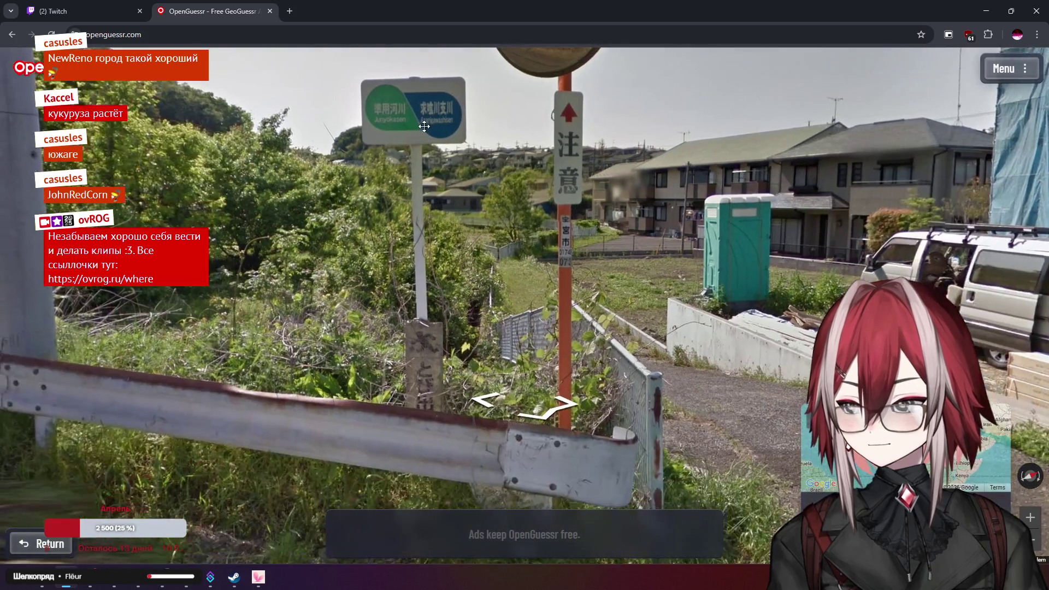
key(Right)
key(Right)
key(Right)
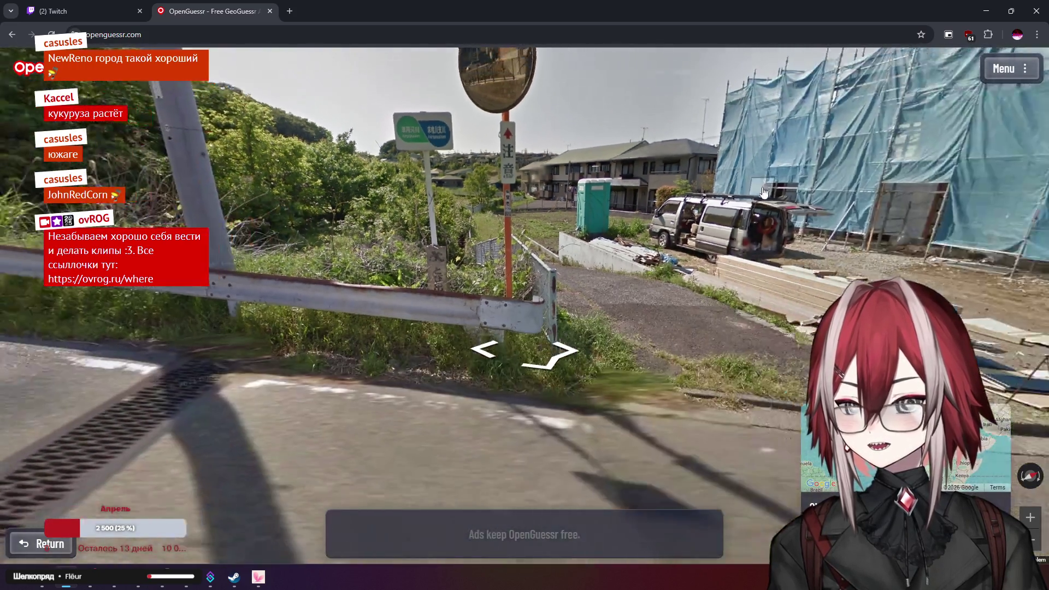
key(Right)
key(Right)
key(Right)
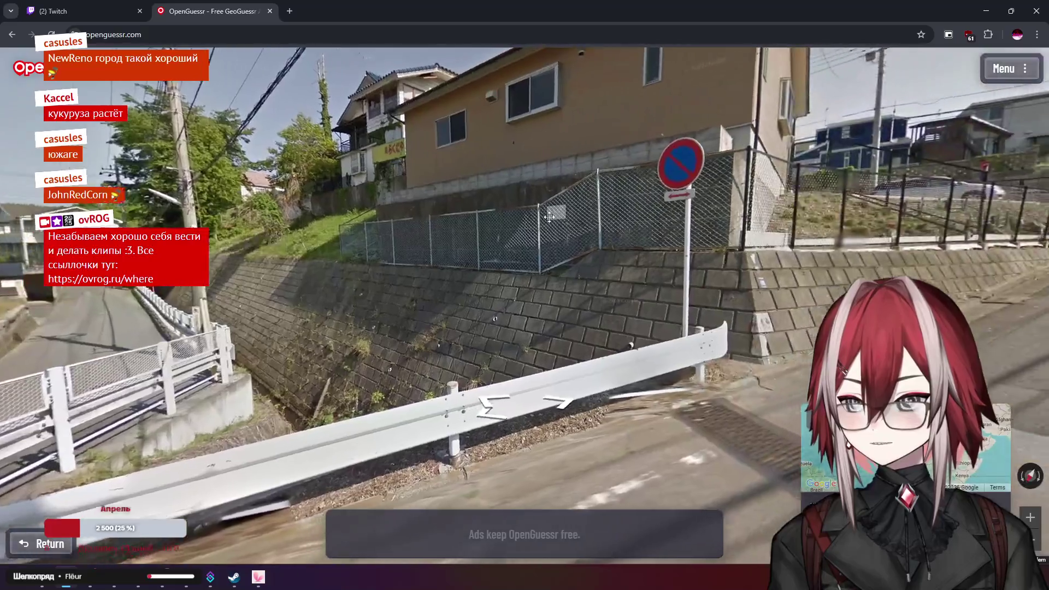
click(401, 235)
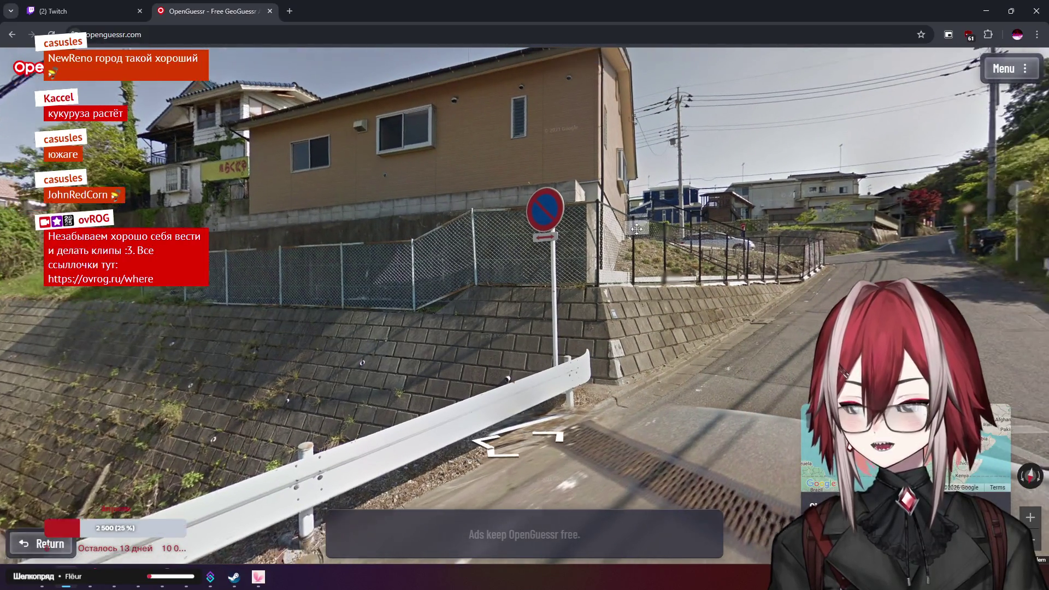
Rotate toward the construction site and zoom in on the parked white car
key(Right)
key(Right)
key(Right)
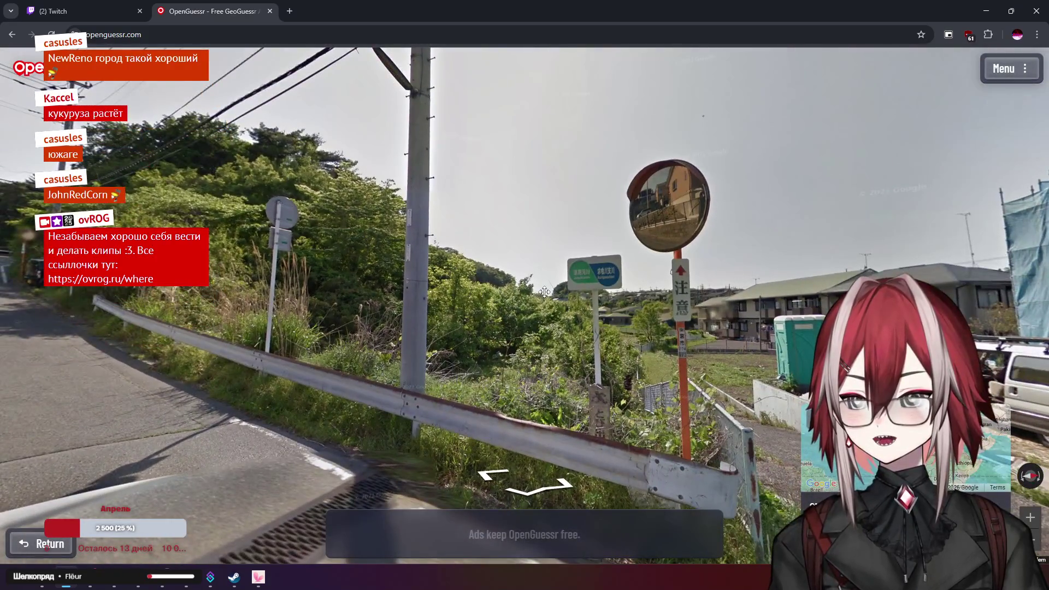
key(Right)
key(Right)
key(Right)
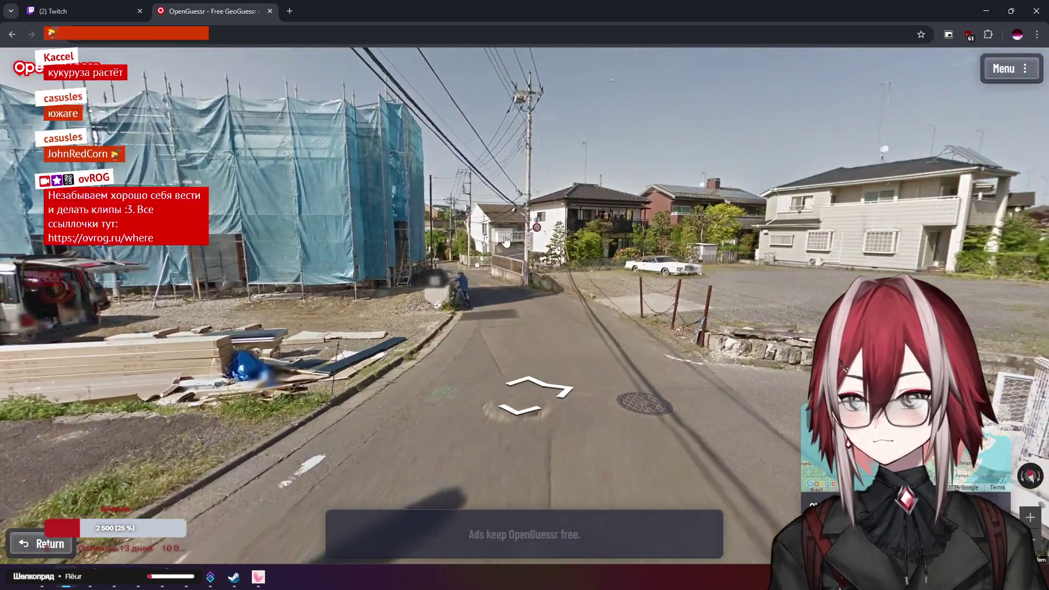
click(670, 258)
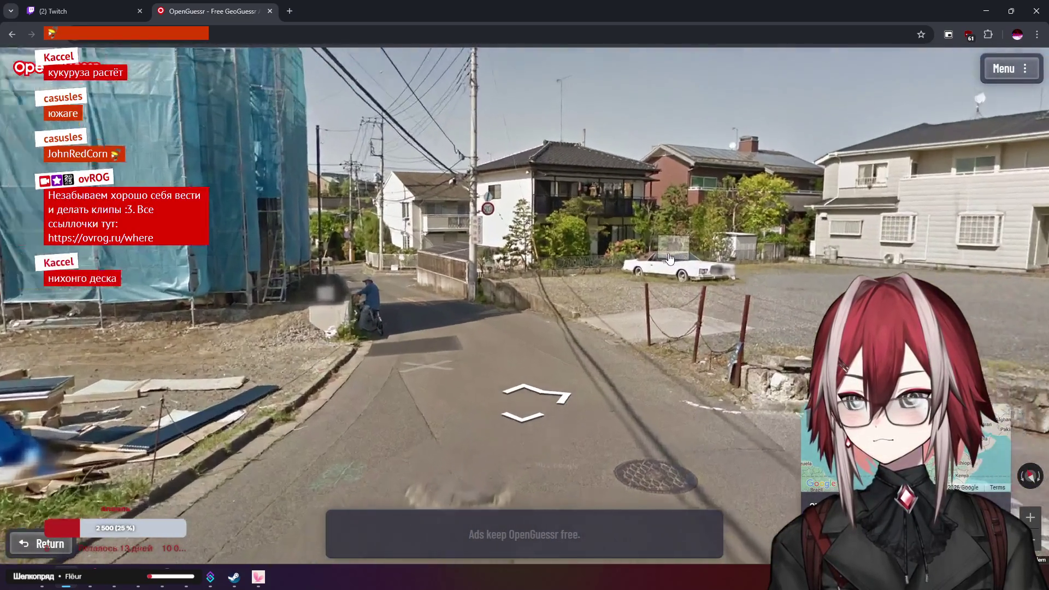
click(670, 258)
scroll(580, 223, down, 3)
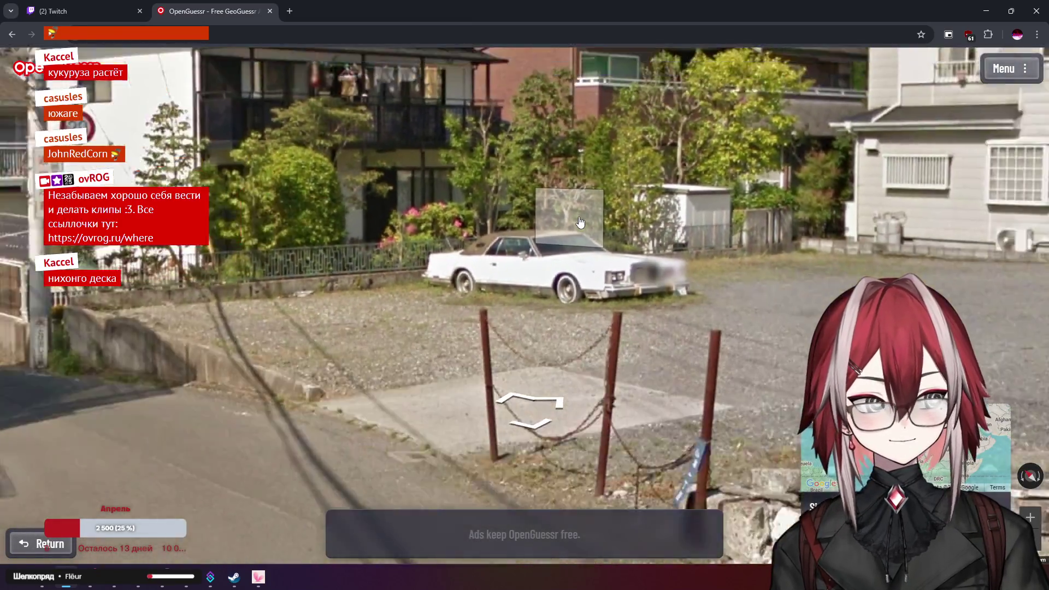
Scan the houses, bridge and guardrail mirror, then expand the guess map over Japan
key(Down)
key(Right)
key(Right)
key(Right)
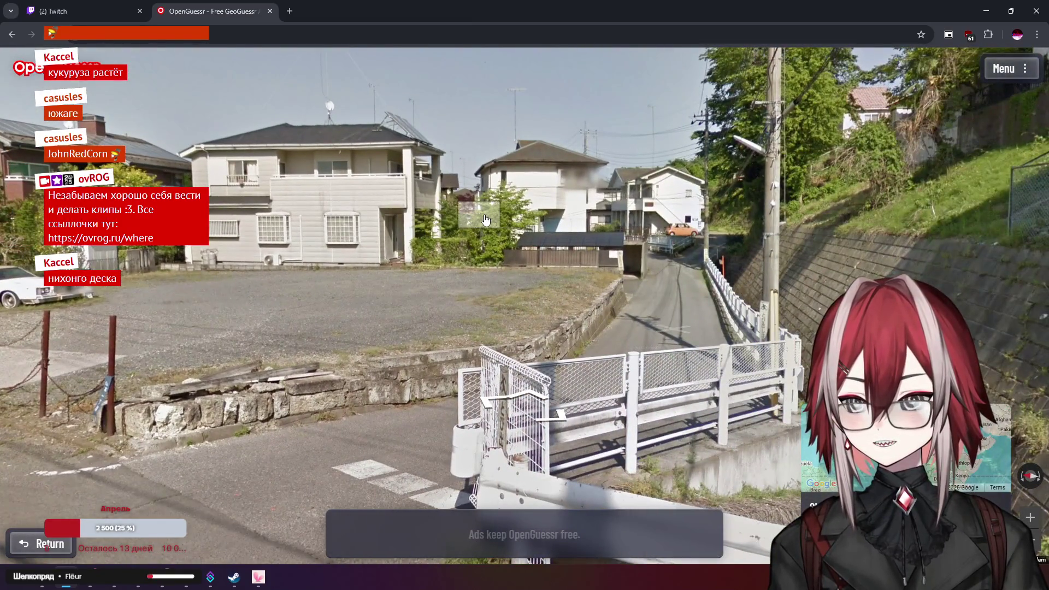
key(Left)
key(Left)
key(Left)
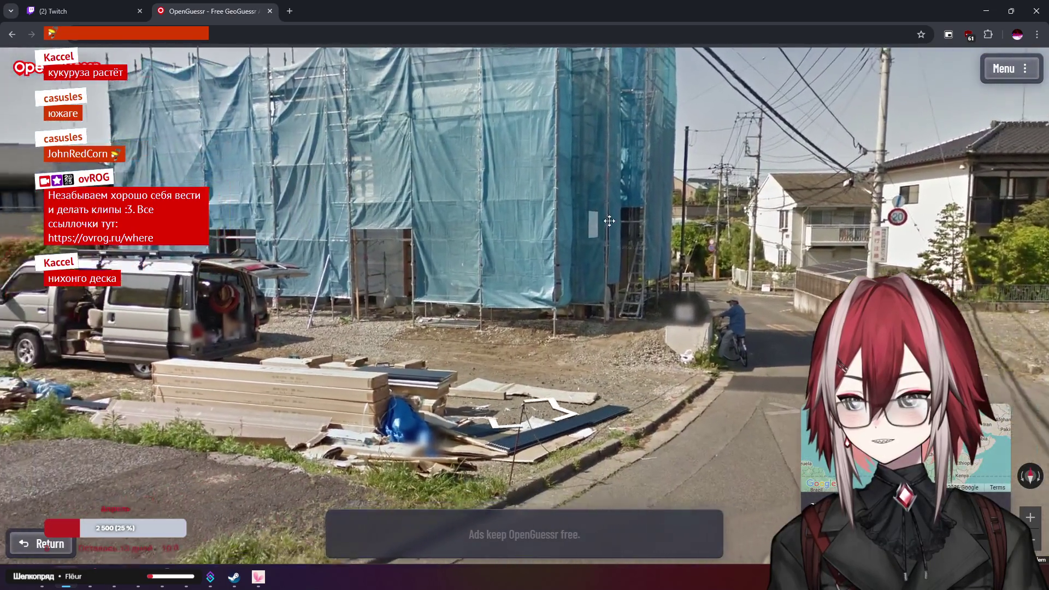
key(Left)
key(Left)
key(Left)
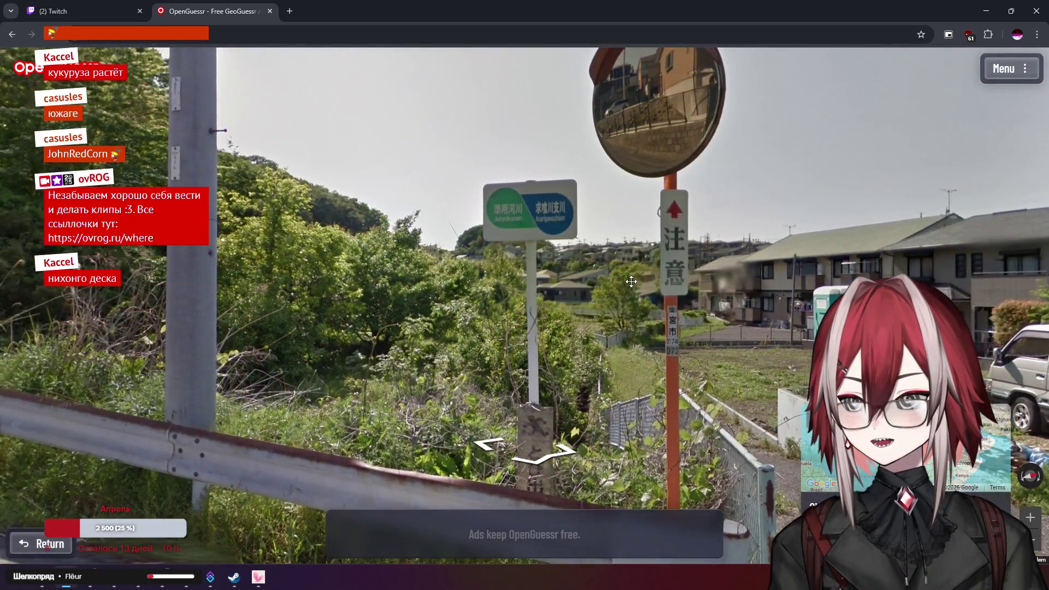
scroll(474, 219, up, 2)
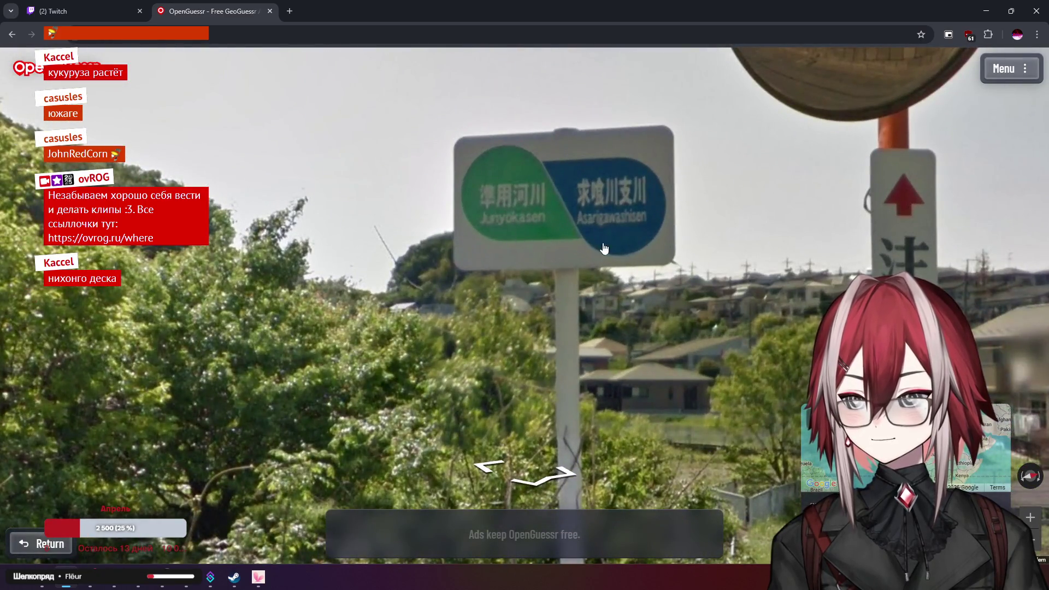
scroll(604, 249, down, 2)
key(Left)
key(Left)
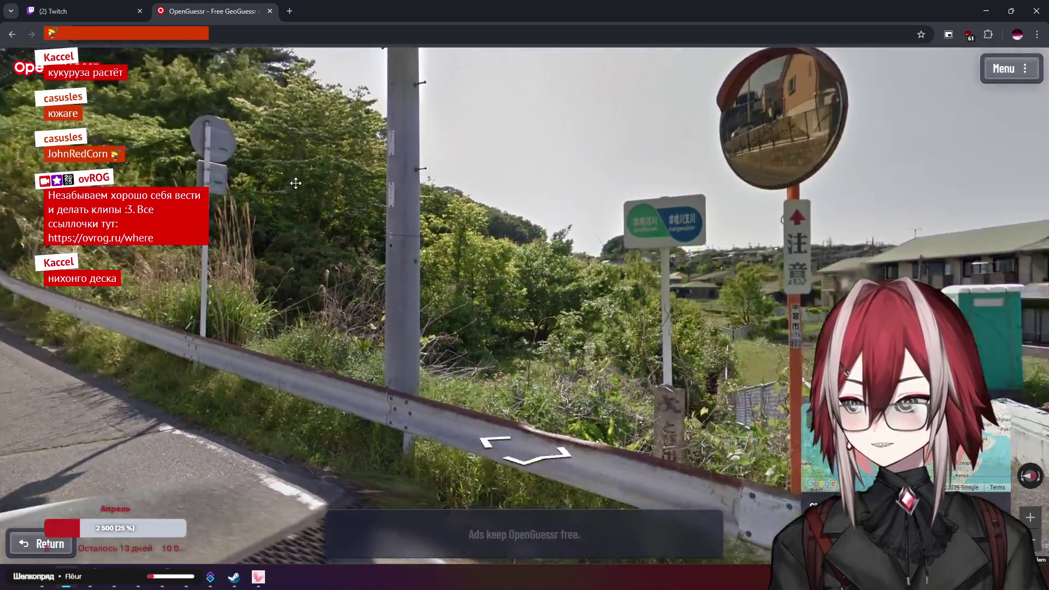
mouse_move(803, 341)
scroll(804, 341, up, 5)
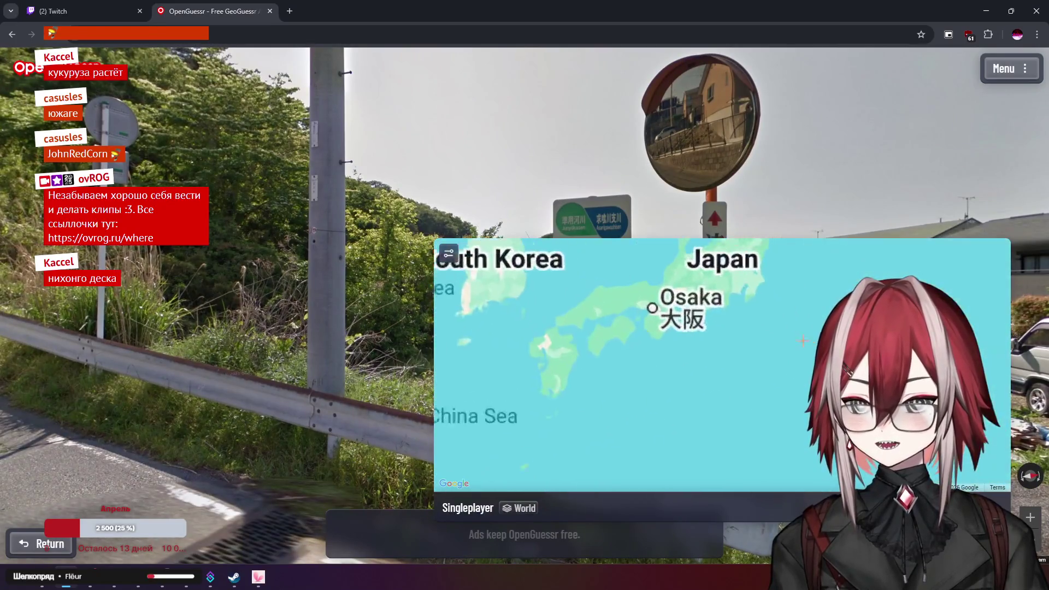
Pan the guess map across western Japan, then submit the Kyoto pin, landing 385.8 km off
scroll(522, 156, up, 3)
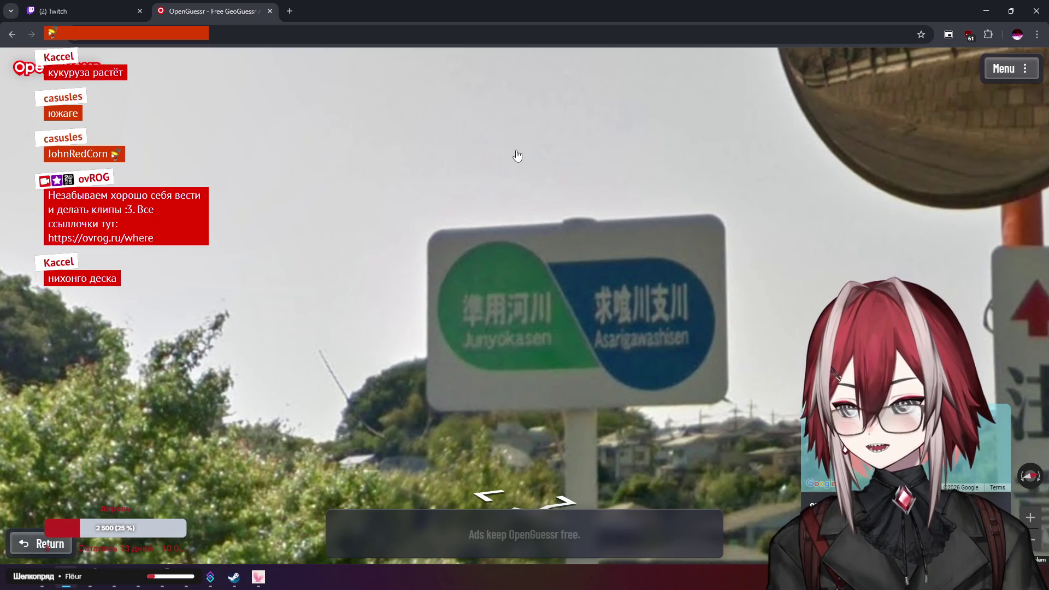
mouse_move(683, 292)
scroll(683, 292, up, 3)
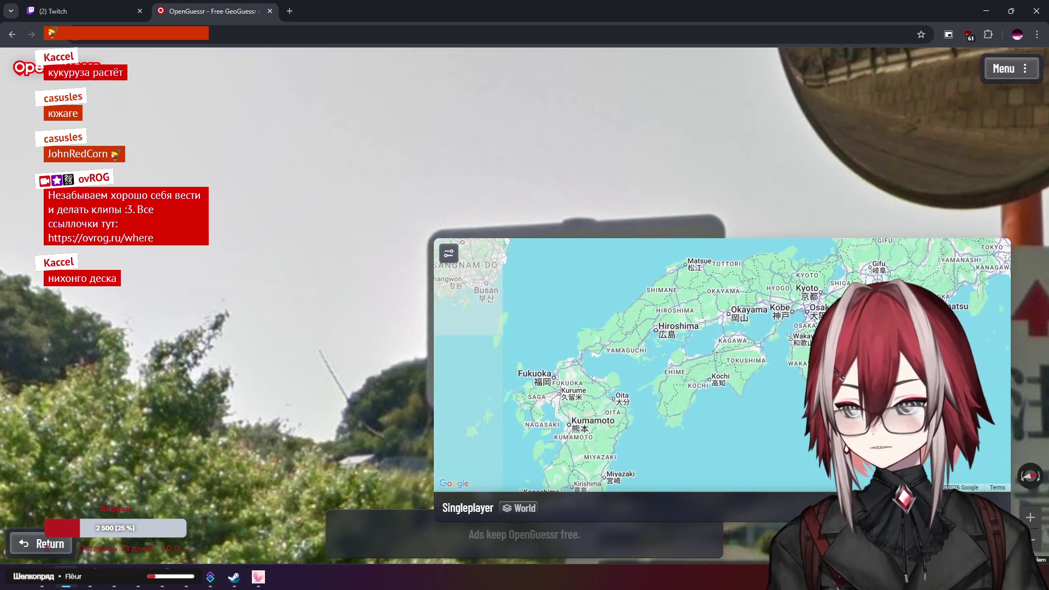
mouse_move(693, 349)
mouse_down()
mouse_move(767, 277)
mouse_move(700, 419)
mouse_move(617, 436)
mouse_up()
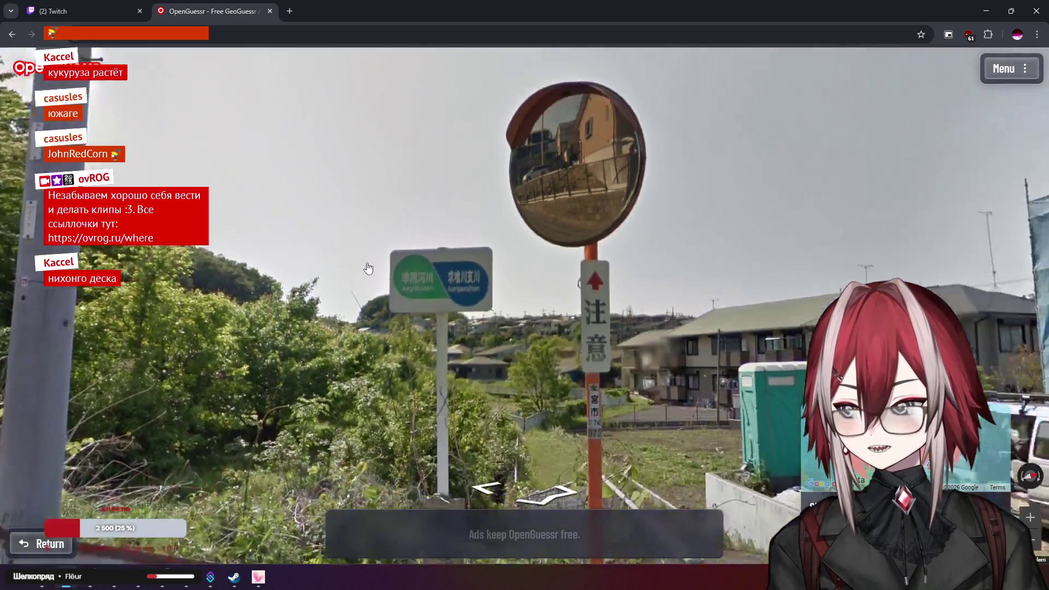
scroll(363, 264, down, 3)
mouse_move(363, 265)
mouse_down()
mouse_move(492, 234)
mouse_move(645, 360)
mouse_up()
scroll(645, 361, down, 2)
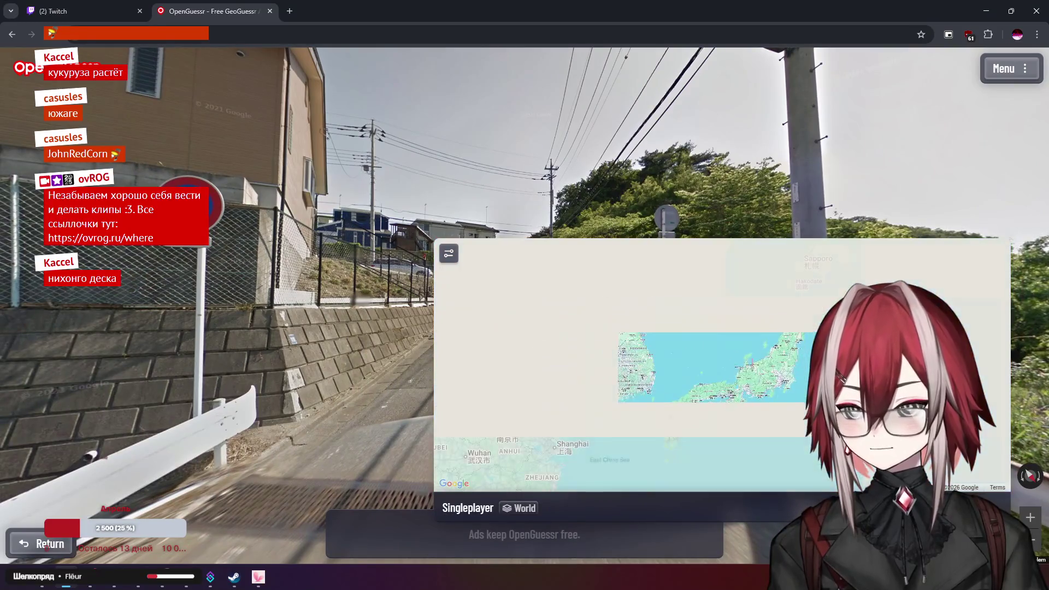
scroll(657, 385, up, 3)
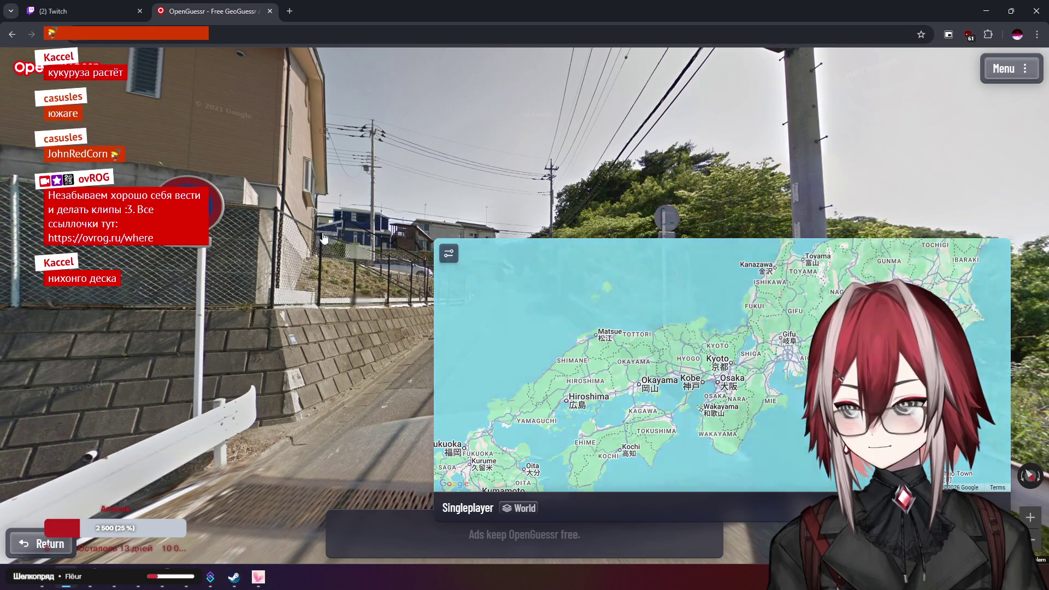
drag(382, 328, 262, 328)
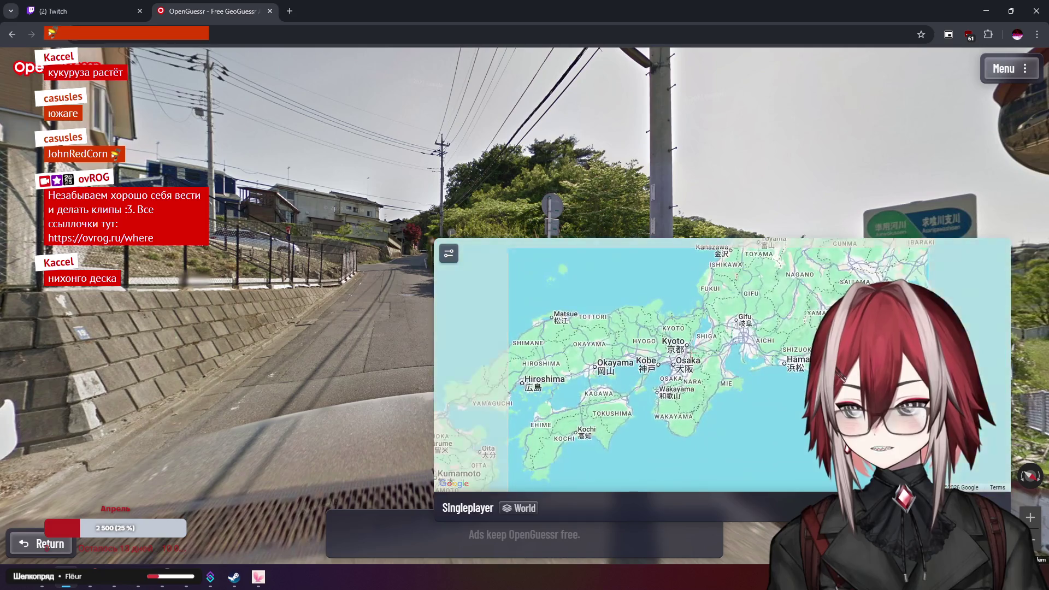
key(space)
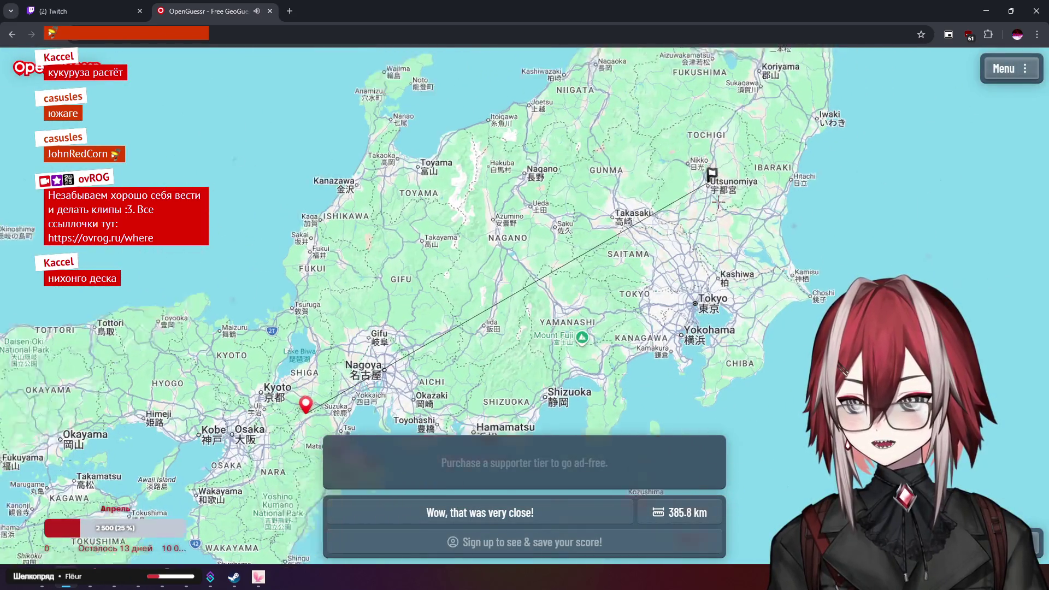
Zoom the result map in on the Utsunomiya flag 385.8 km away, then start the next round
scroll(715, 218, down, 5)
scroll(716, 214, up, 10)
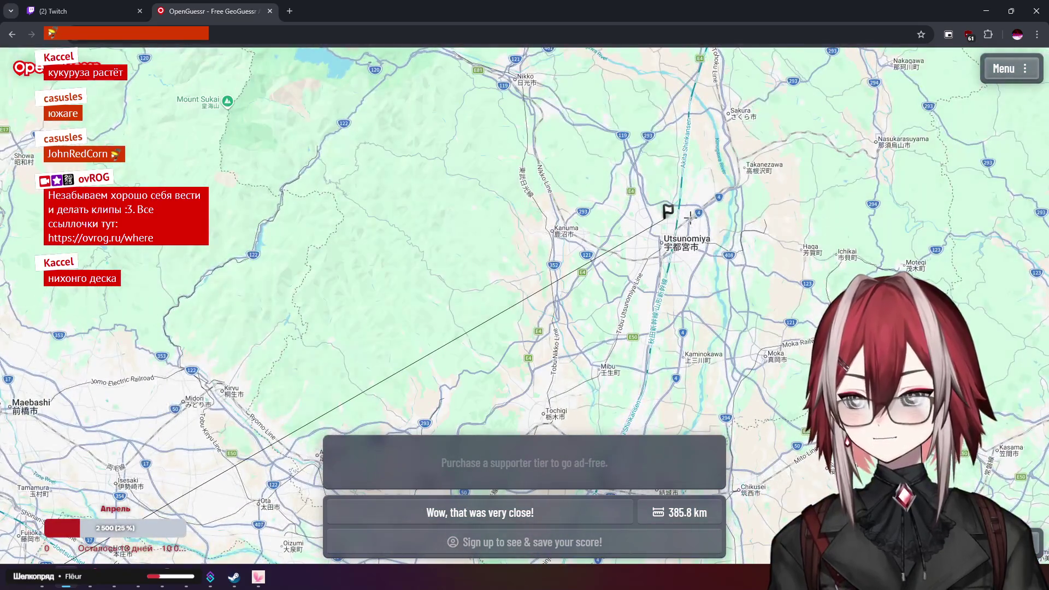
scroll(690, 217, down, 2)
scroll(671, 224, up, 4)
scroll(670, 224, up, 3)
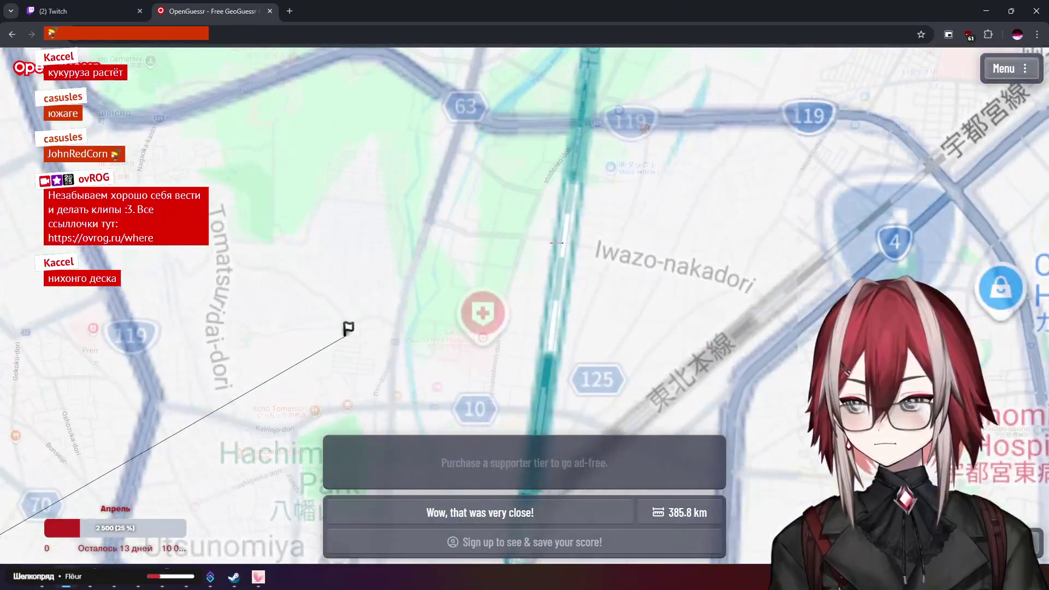
scroll(552, 218, up, 3)
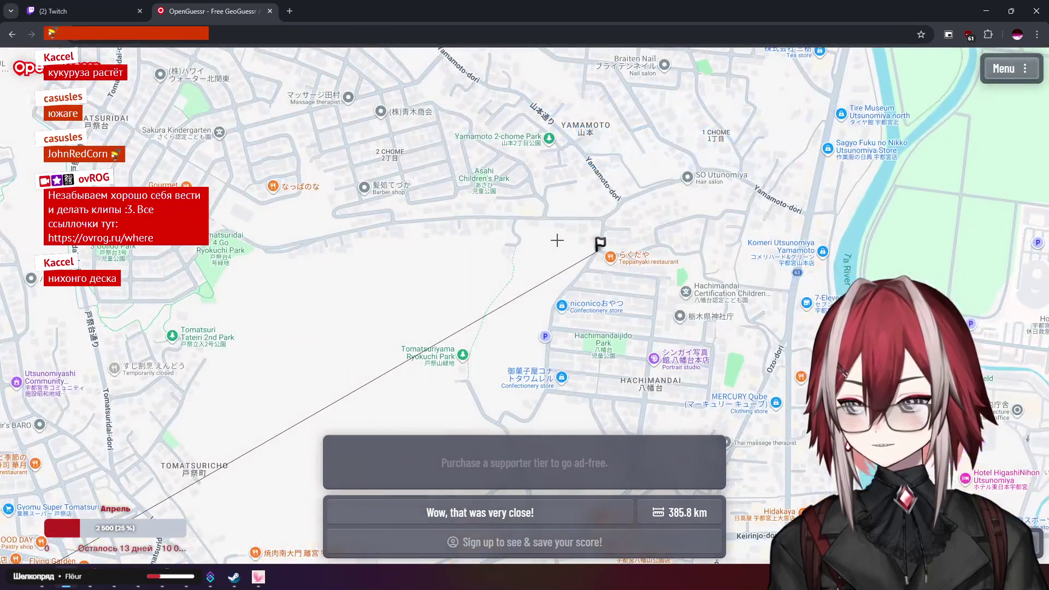
scroll(557, 240, down, 5)
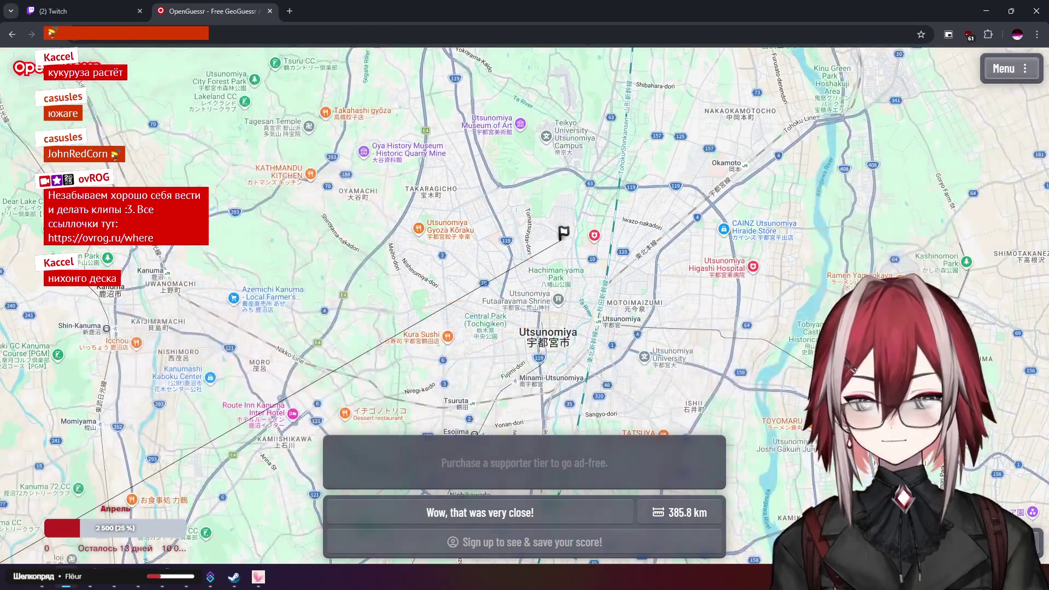
key(space)
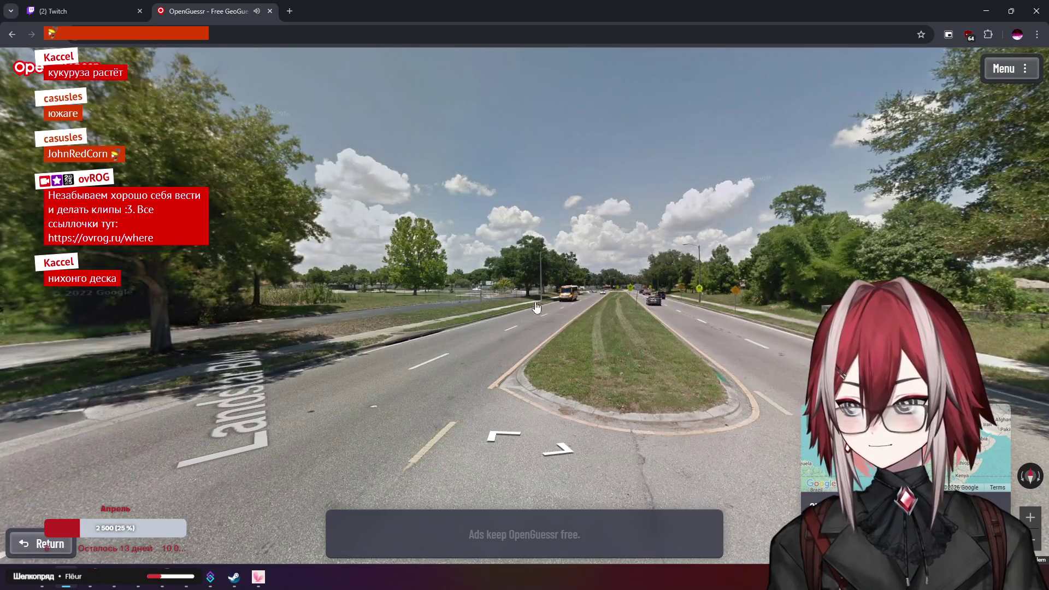
Turn around toward the Landstar Blvd corner and the median road with the school bus
drag(536, 308, 678, 290)
drag(529, 299, 653, 277)
drag(474, 240, 611, 234)
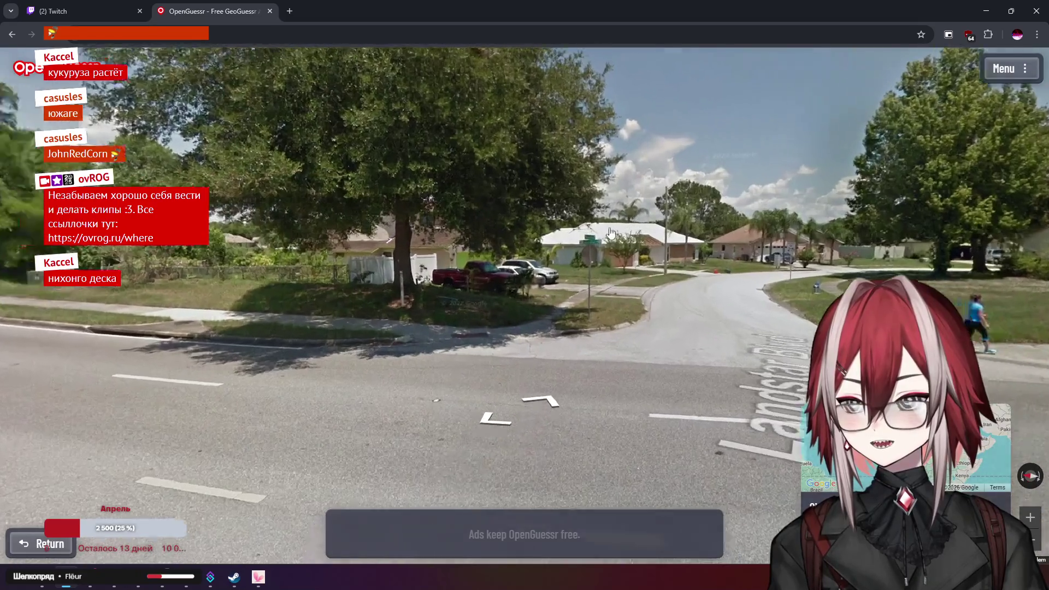
scroll(611, 234, up, 3)
scroll(558, 180, down, 3)
drag(558, 181, 615, 186)
scroll(605, 236, up, 1)
Face the fenced pond, move forward down the road, and expand the guess map
drag(597, 261, 493, 194)
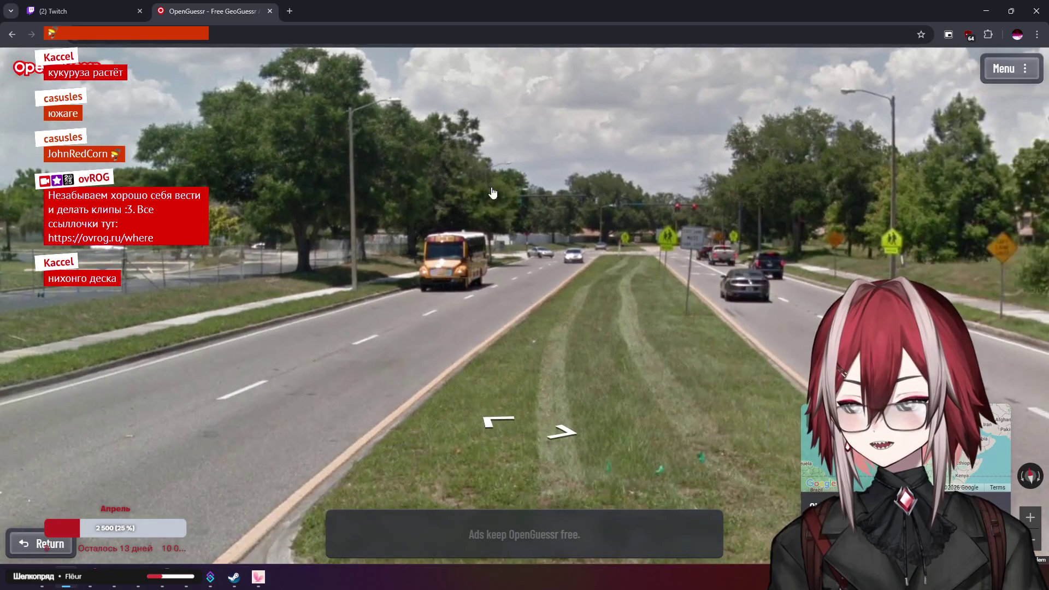
scroll(430, 215, up, 2)
scroll(431, 215, down, 3)
drag(430, 215, 672, 212)
mouse_move(356, 208)
mouse_down()
mouse_move(442, 203)
mouse_move(562, 218)
mouse_move(406, 204)
mouse_up()
click(563, 219)
scroll(407, 203, up, 3)
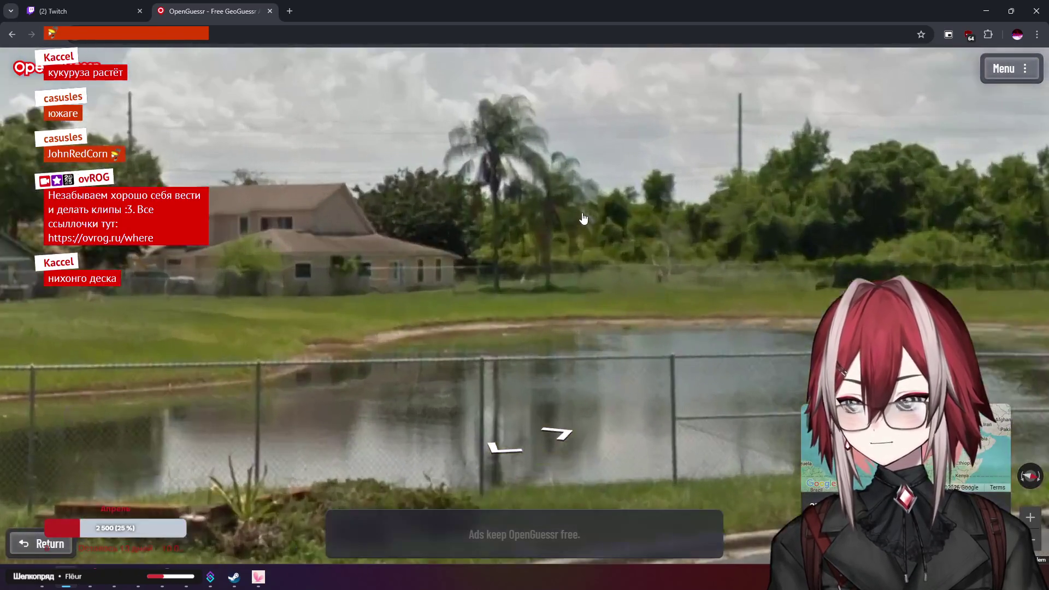
mouse_move(902, 448)
scroll(558, 350, up, 4)
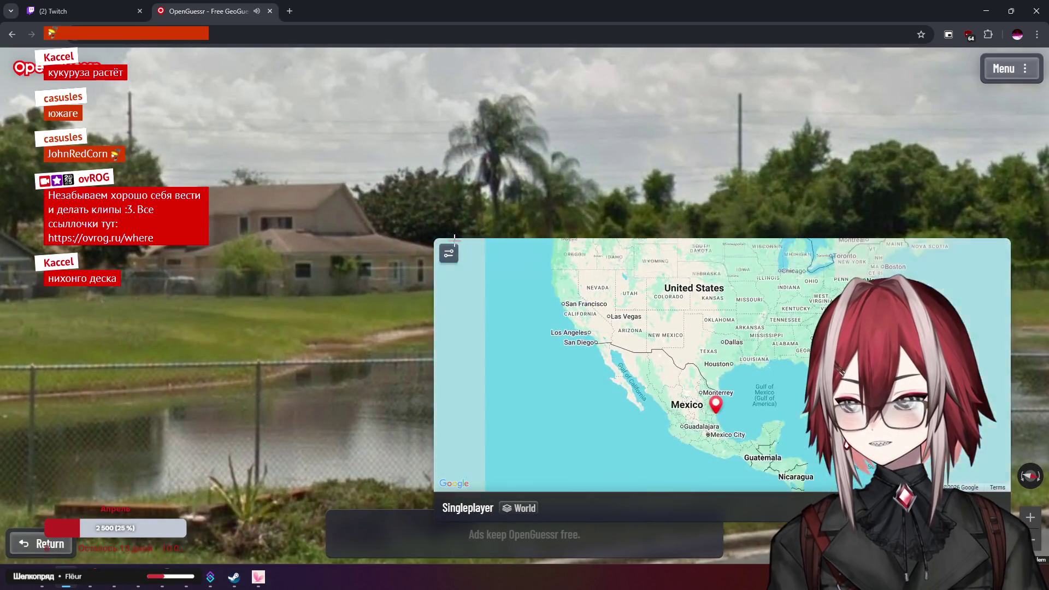
Look around from the pond to the road, the school bus and the Landstar Blvd side street
scroll(455, 238, down, 2)
drag(459, 238, 584, 226)
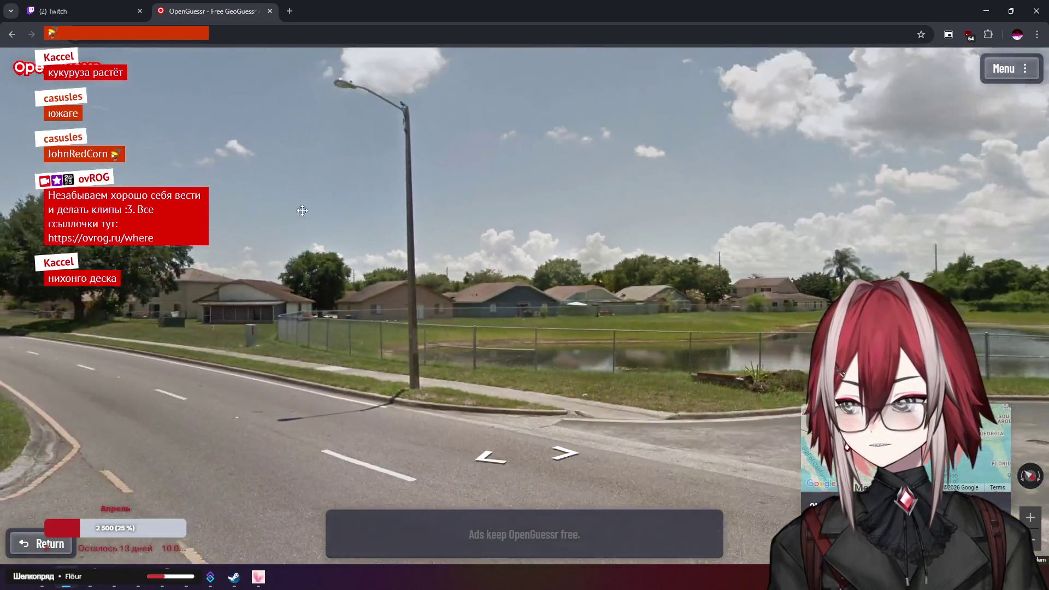
drag(302, 211, 459, 219)
mouse_move(796, 334)
scroll(796, 335, up, 3)
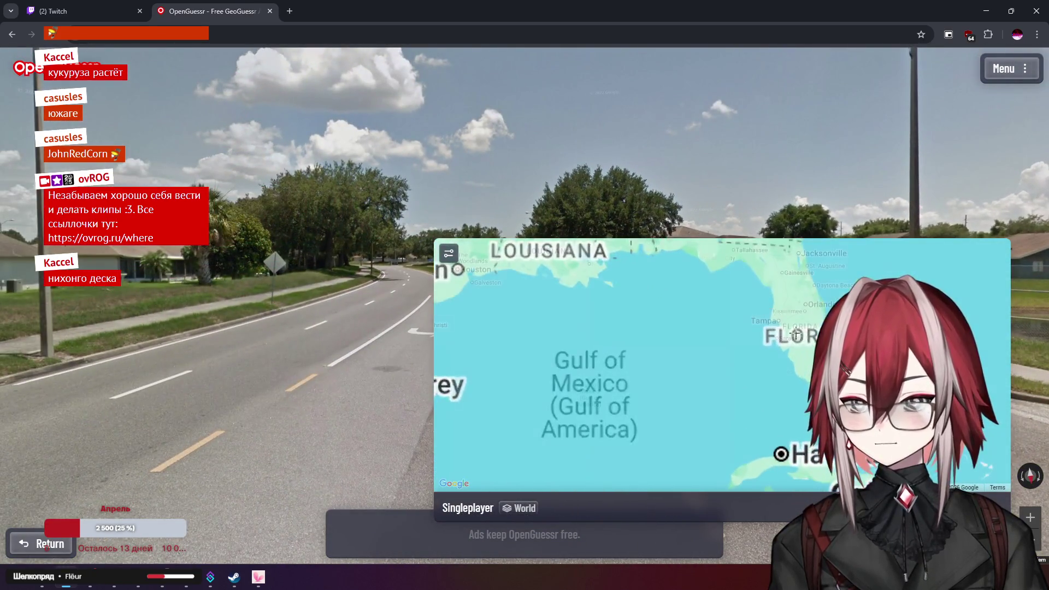
drag(520, 236, 693, 207)
key(Left)
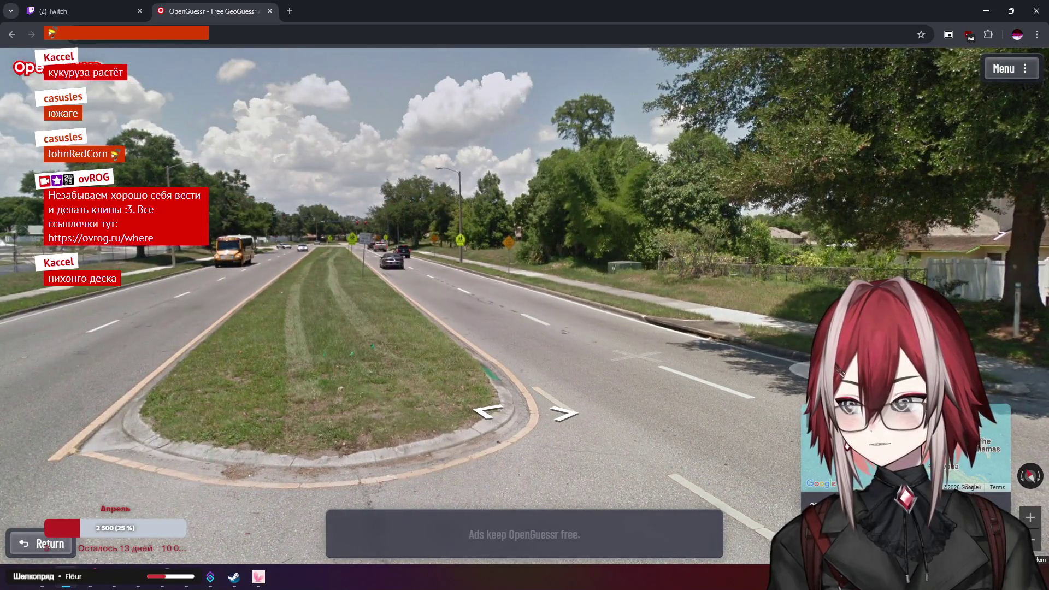
mouse_move(902, 448)
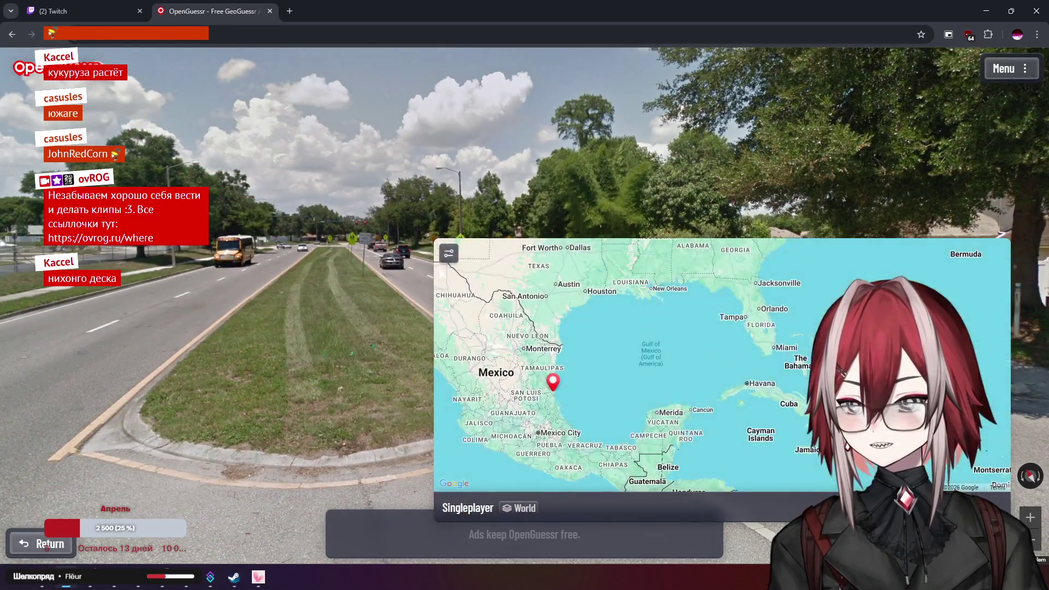
scroll(760, 305, up, 1)
key(Left)
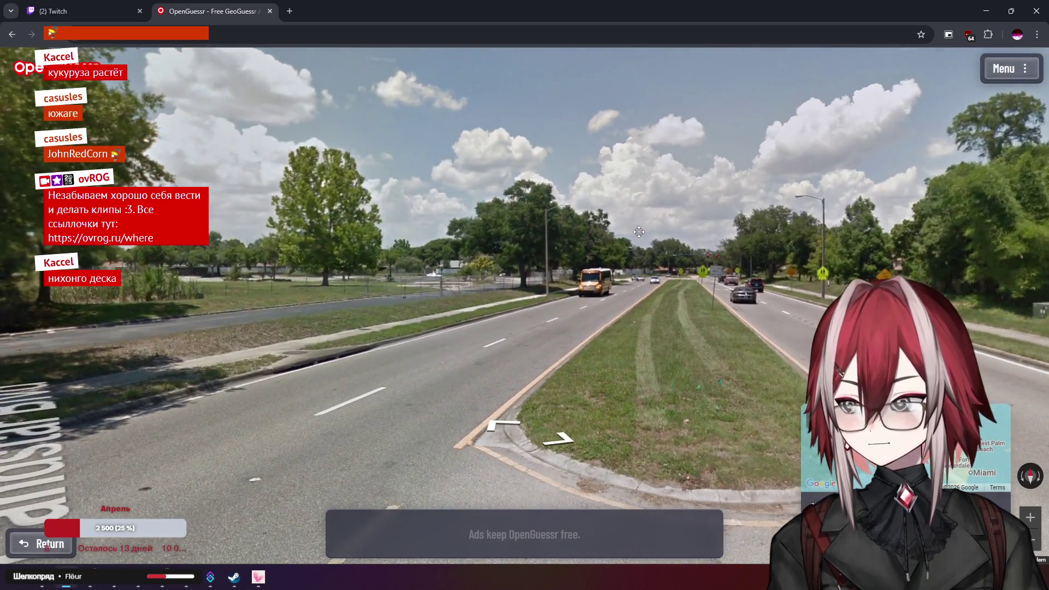
mouse_move(639, 232)
mouse_down()
mouse_move(681, 221)
mouse_move(185, 266)
mouse_move(428, 278)
mouse_move(336, 237)
mouse_move(320, 252)
mouse_move(250, 237)
mouse_up()
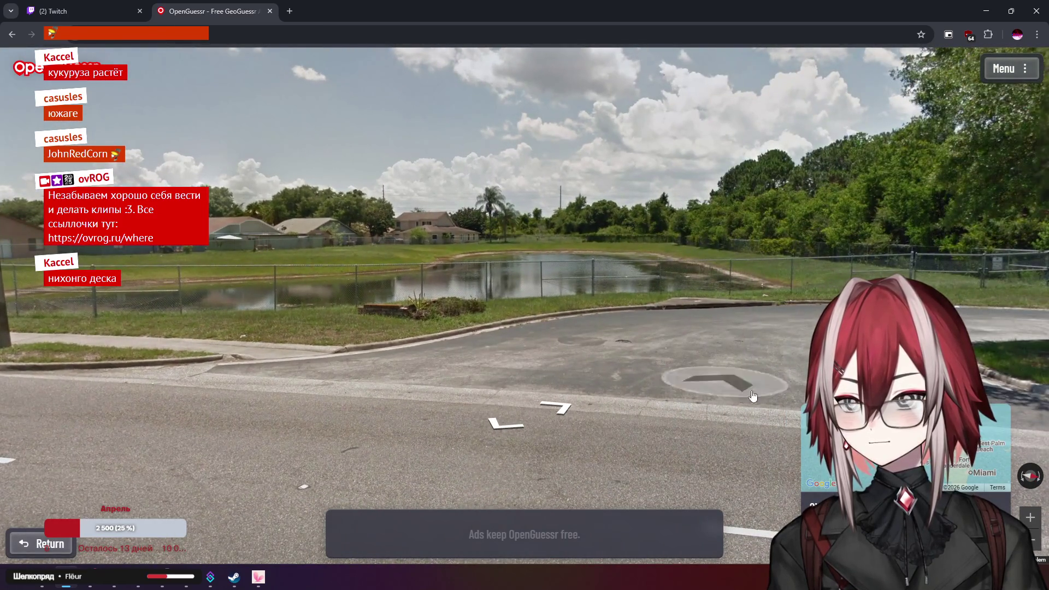
Move the guess pin to north Florida near Valdosta and submit it, landing 290.5 km off
mouse_move(756, 385)
scroll(688, 352, down, 3)
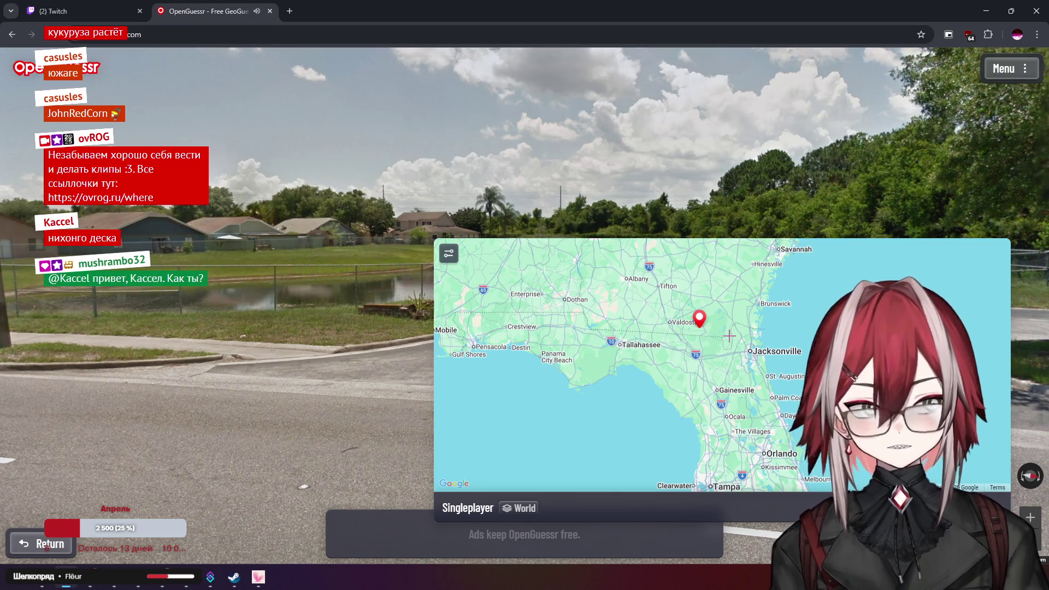
scroll(723, 335, down, 2)
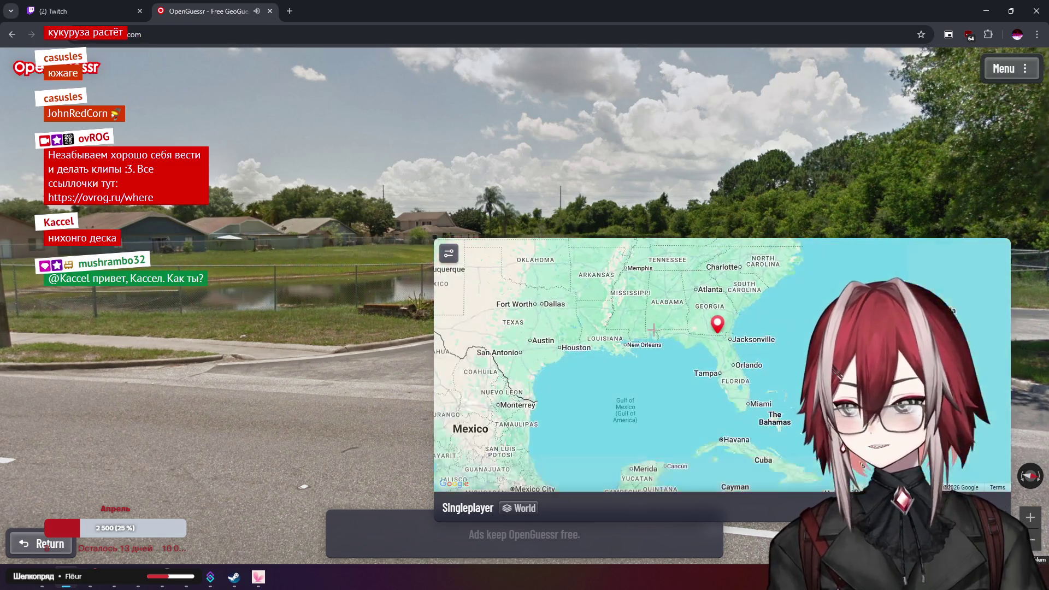
drag(601, 339, 721, 328)
scroll(724, 326, up, 1)
scroll(507, 275, down, 1)
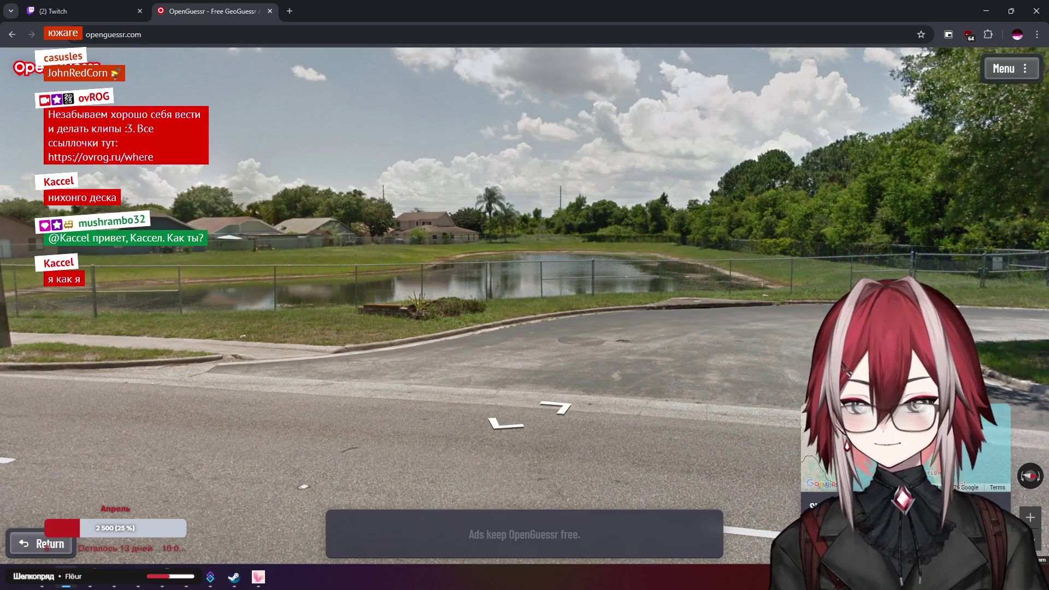
key(space)
scroll(623, 260, down, 2)
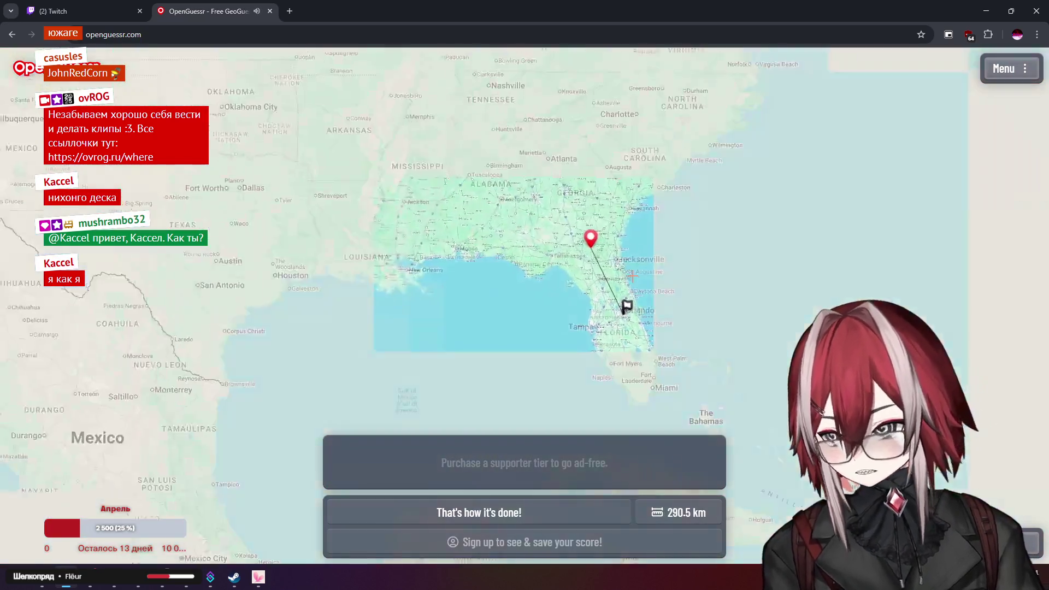
Zoom the Florida result map in and out, then continue to the next round
scroll(632, 285, up, 1)
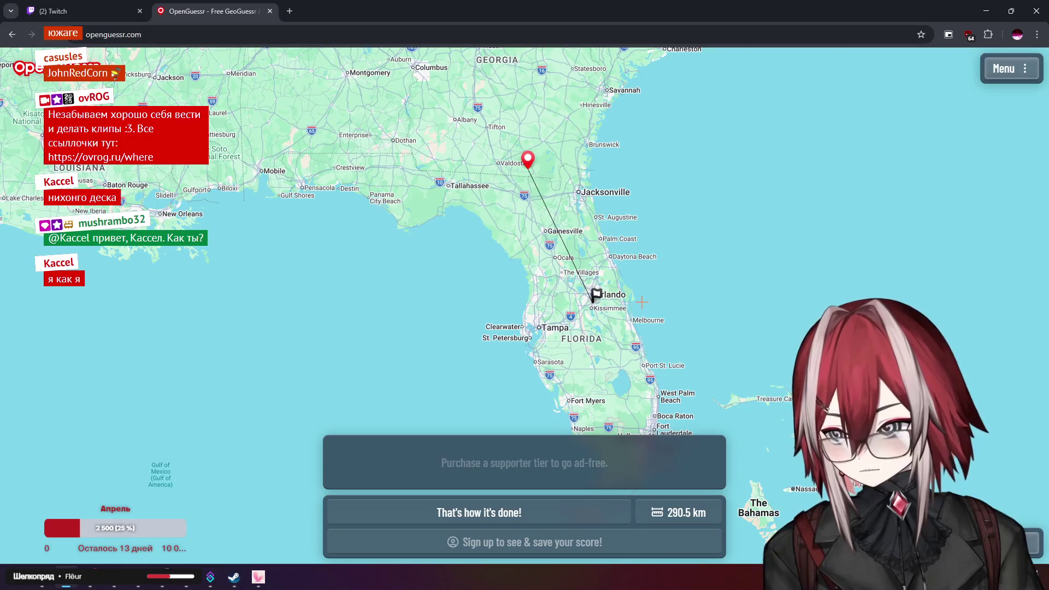
scroll(640, 298, up, 1)
scroll(628, 295, down, 1)
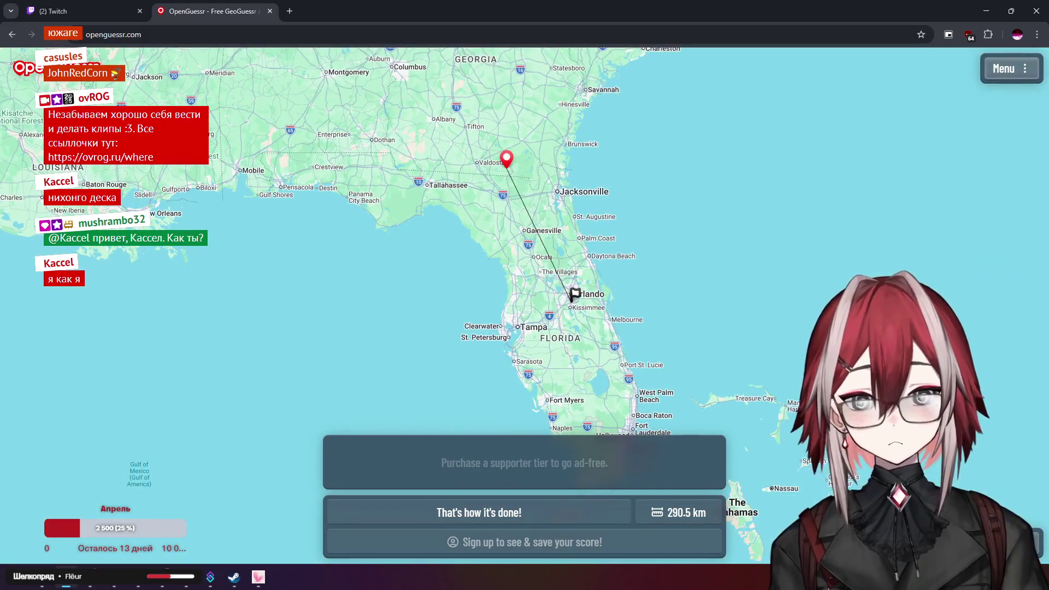
key(space)
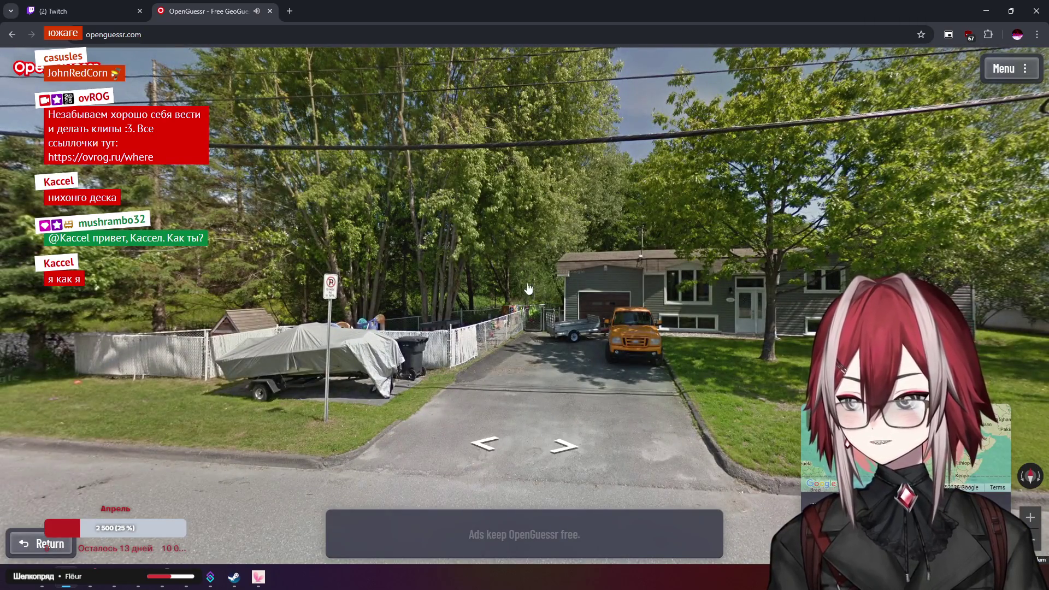
Look up and down Rue Henri-Bourassa from the start, toward the fence and covered boat
key(Right)
key(Right)
key(Right)
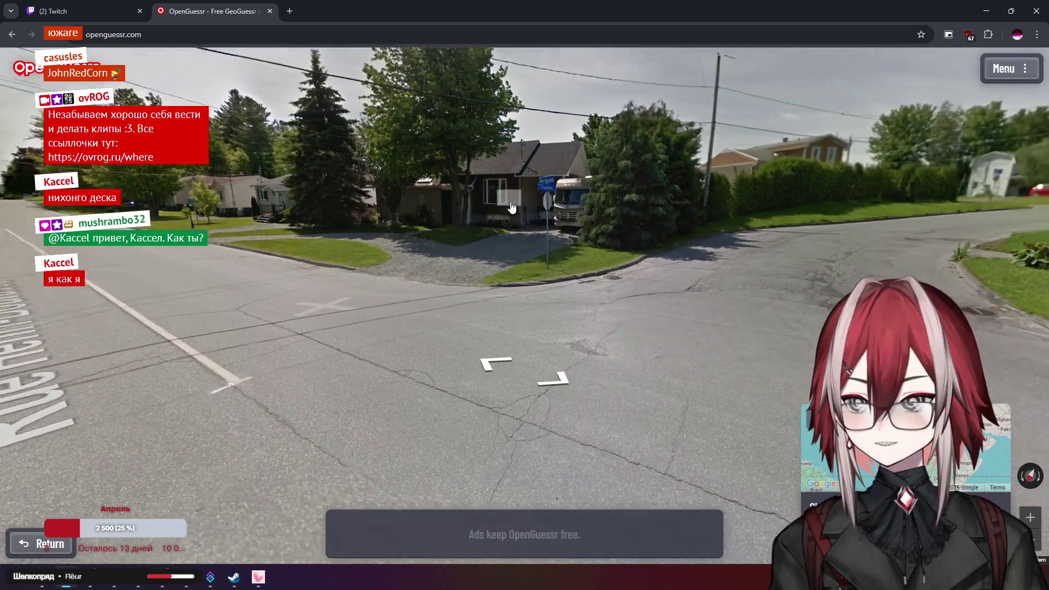
scroll(512, 207, up, 3)
drag(492, 182, 364, 267)
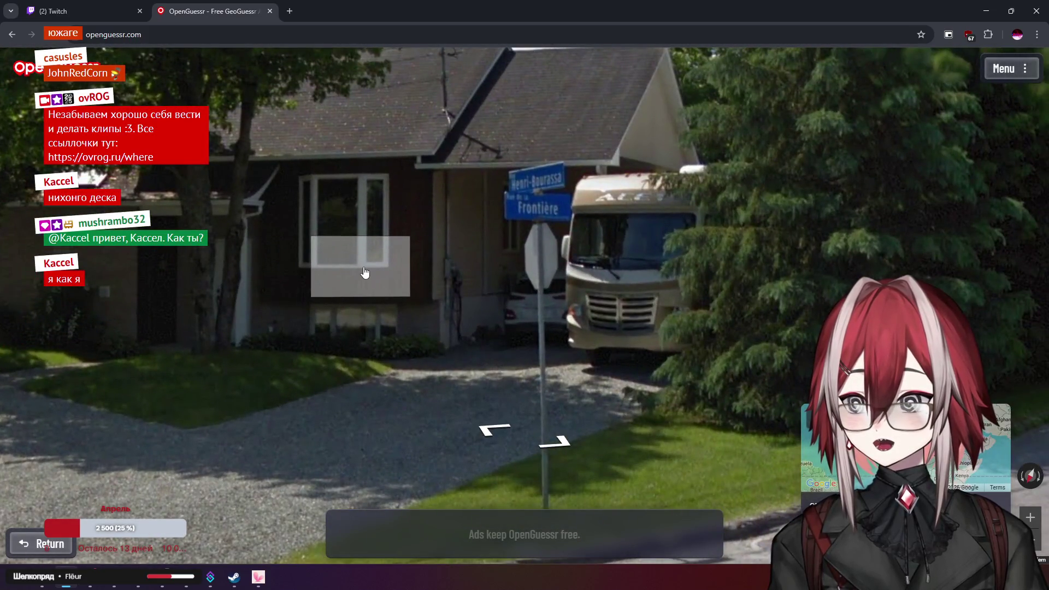
scroll(365, 272, up, 1)
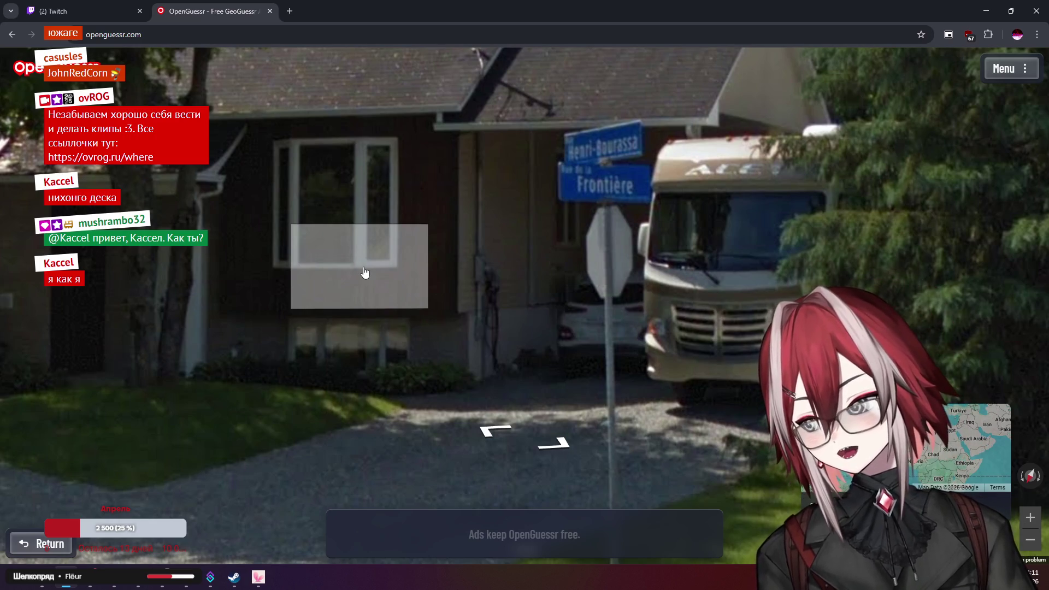
scroll(366, 272, down, 4)
key(Right)
key(Right)
key(Right)
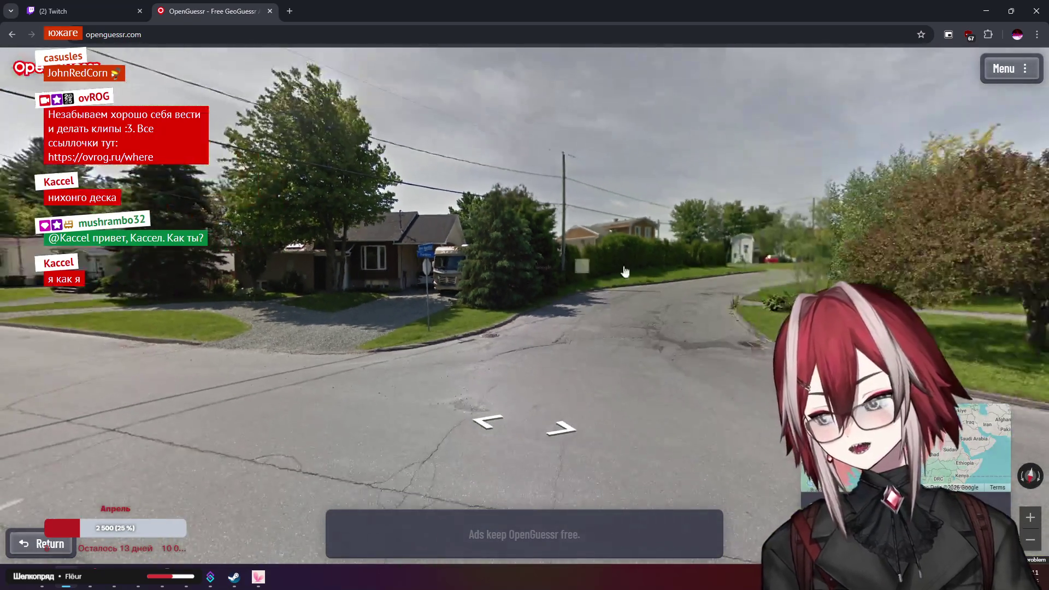
key(Right)
key(Right)
key(Right)
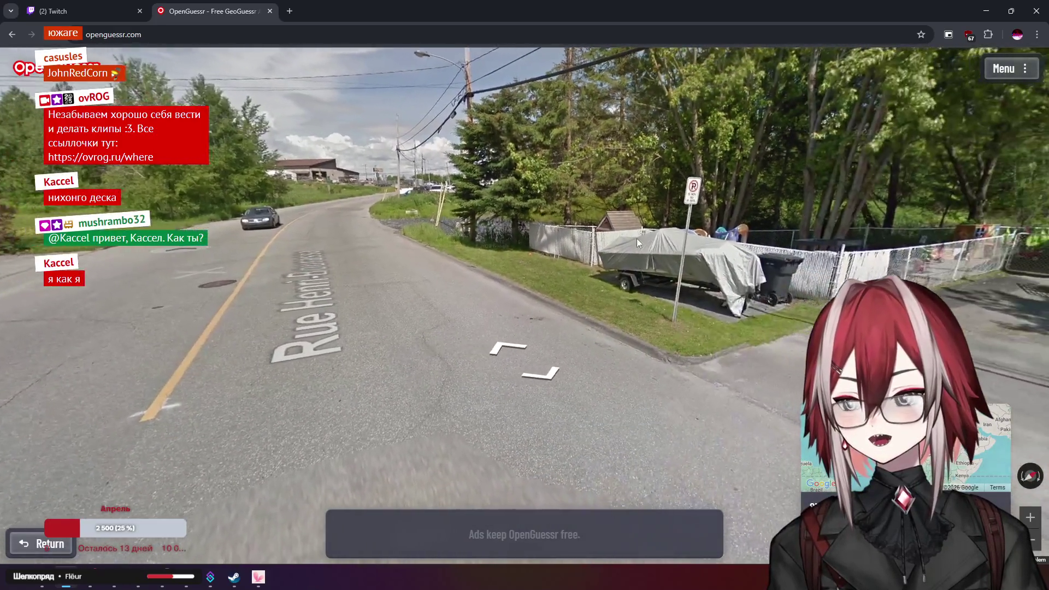
scroll(719, 225, up, 2)
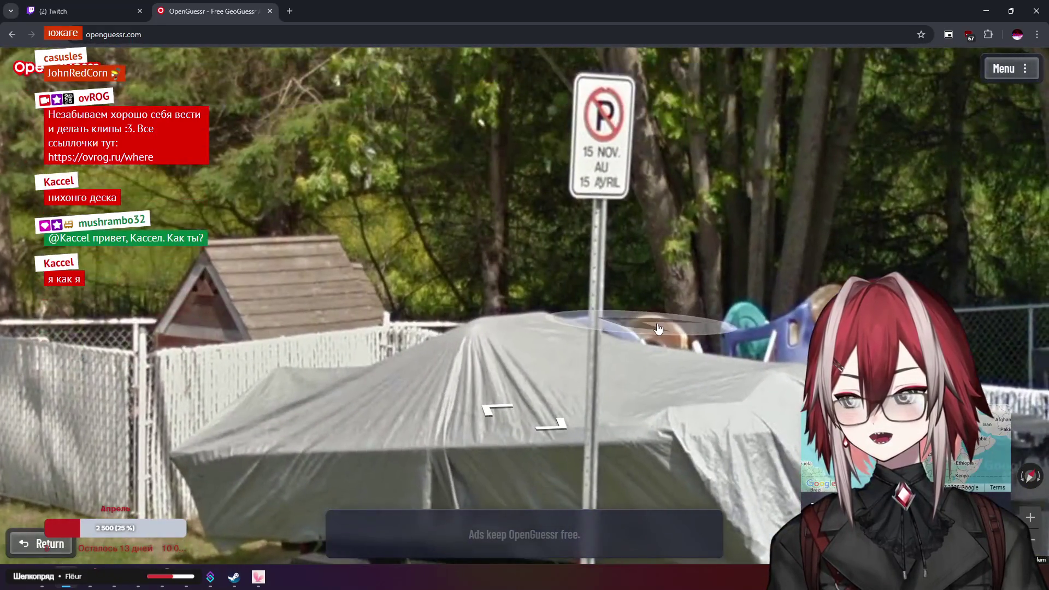
key(Up)
key(Up)
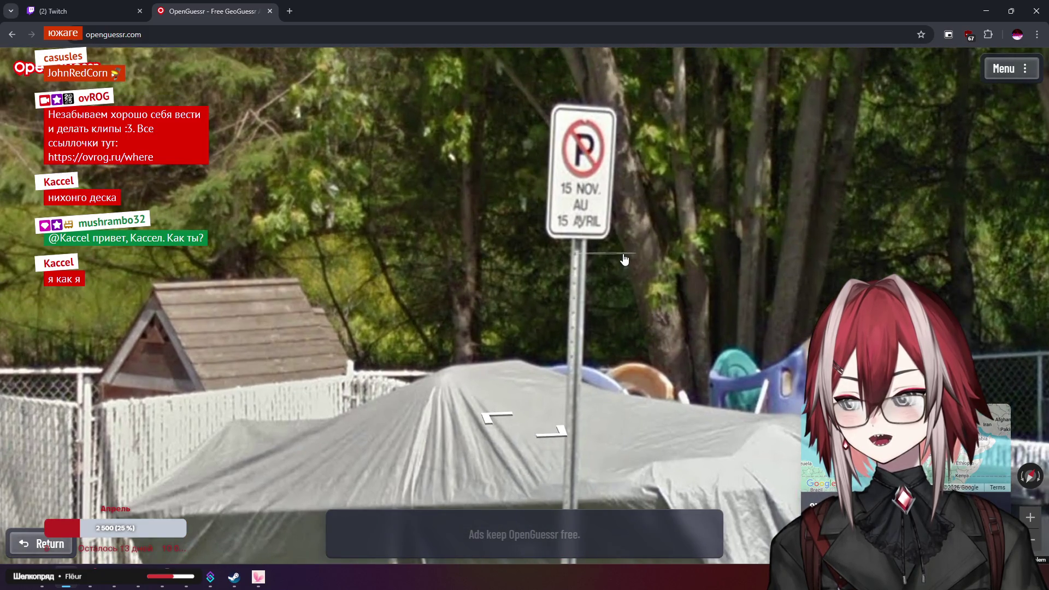
scroll(625, 259, down, 2)
key(Left)
key(Left)
key(Left)
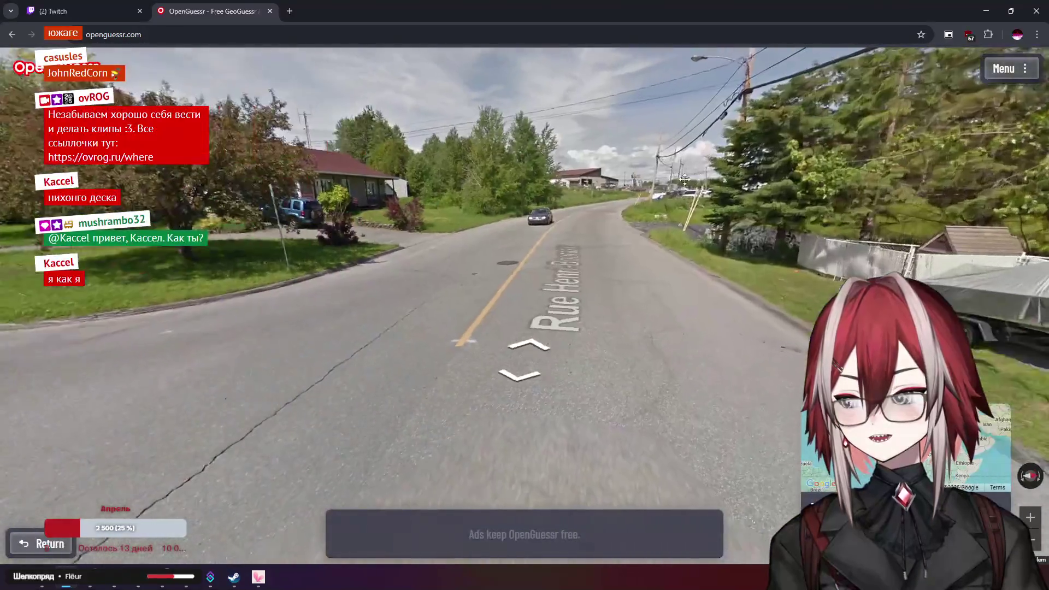
Turn past the grey house and RV intersection, move toward the blue jeep and industrial lot, then return
key(Right)
key(Right)
key(Right)
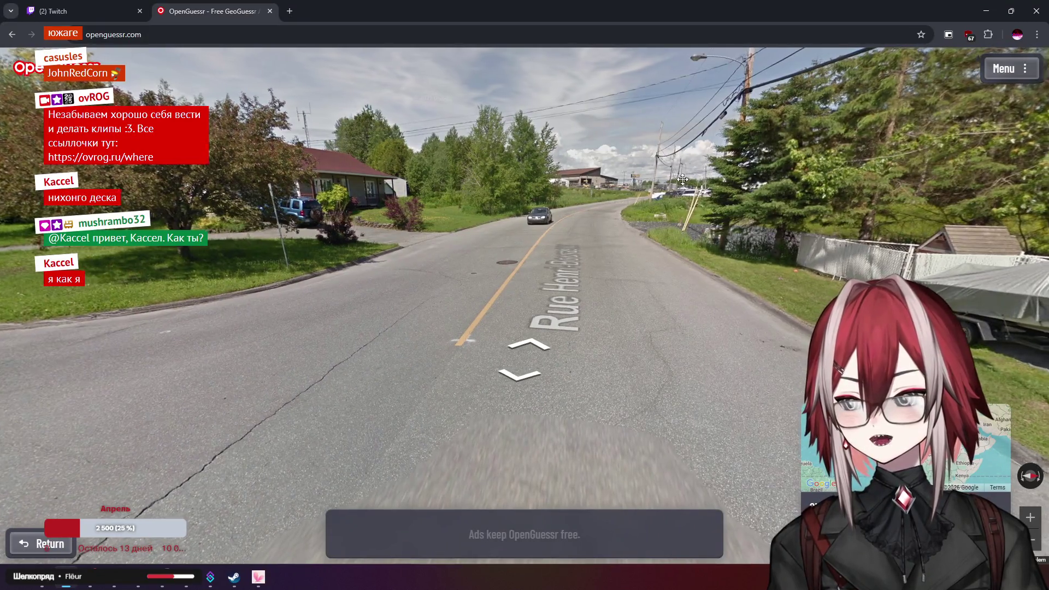
key(Right)
key(Right)
key(Right)
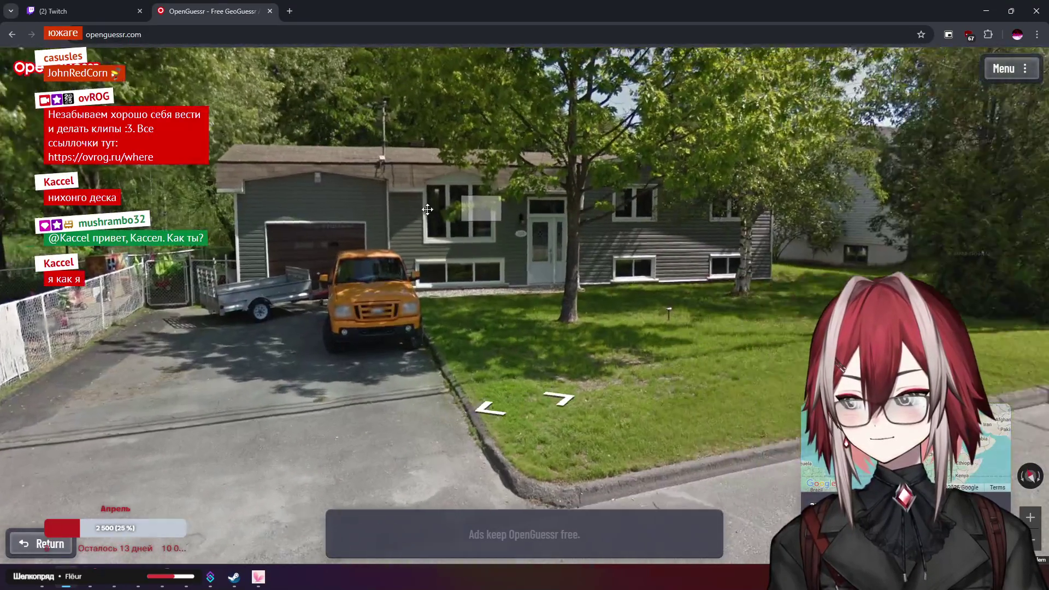
key(Right)
key(Right)
key(Right)
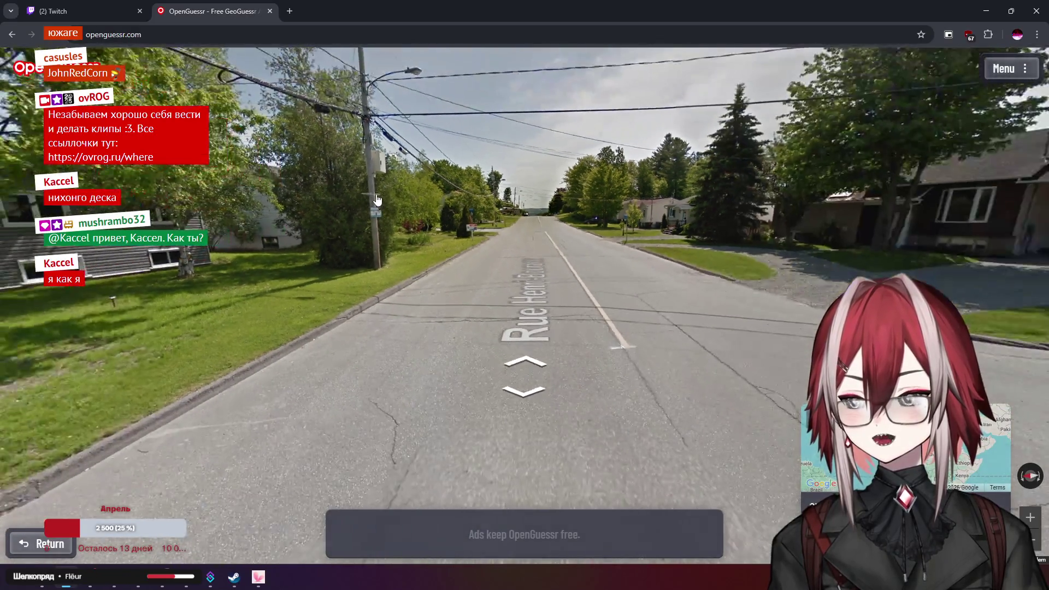
key(Right)
key(Right)
key(Right)
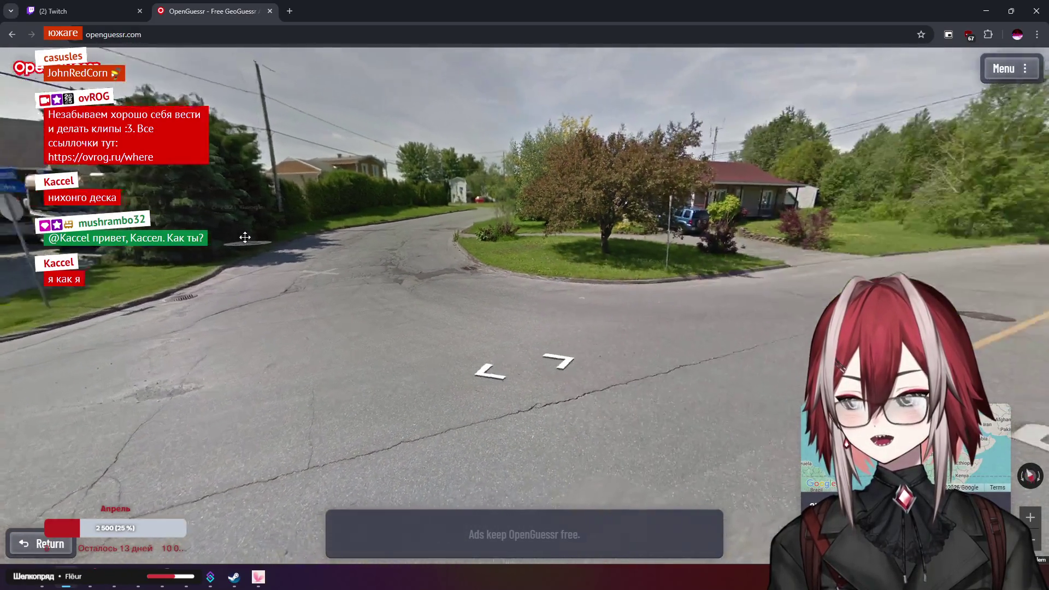
click(634, 256)
key(Right)
key(Right)
key(Right)
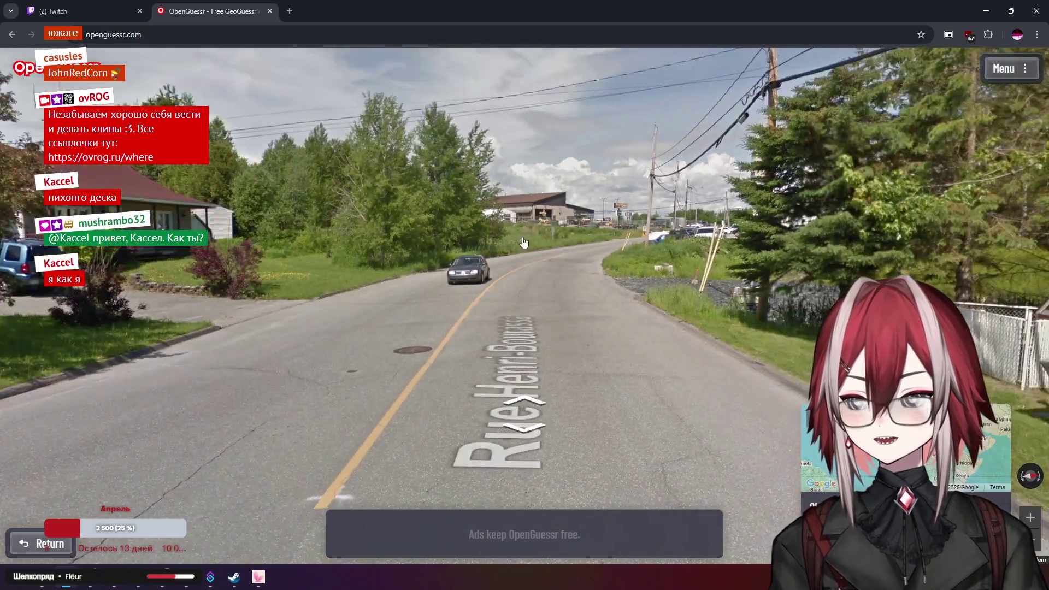
click(523, 242)
key(Right)
key(Right)
key(Right)
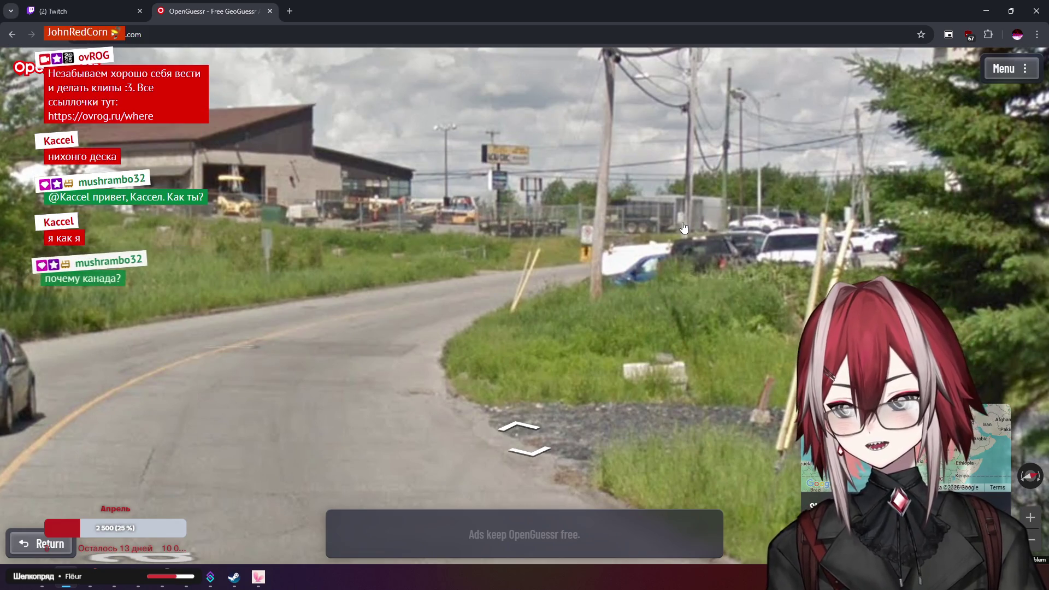
key(Down)
Check the corner house street sign, then step one position down Rue Henri-Bourassa
drag(594, 218, 626, 195)
scroll(626, 196, up, 3)
scroll(626, 196, down, 3)
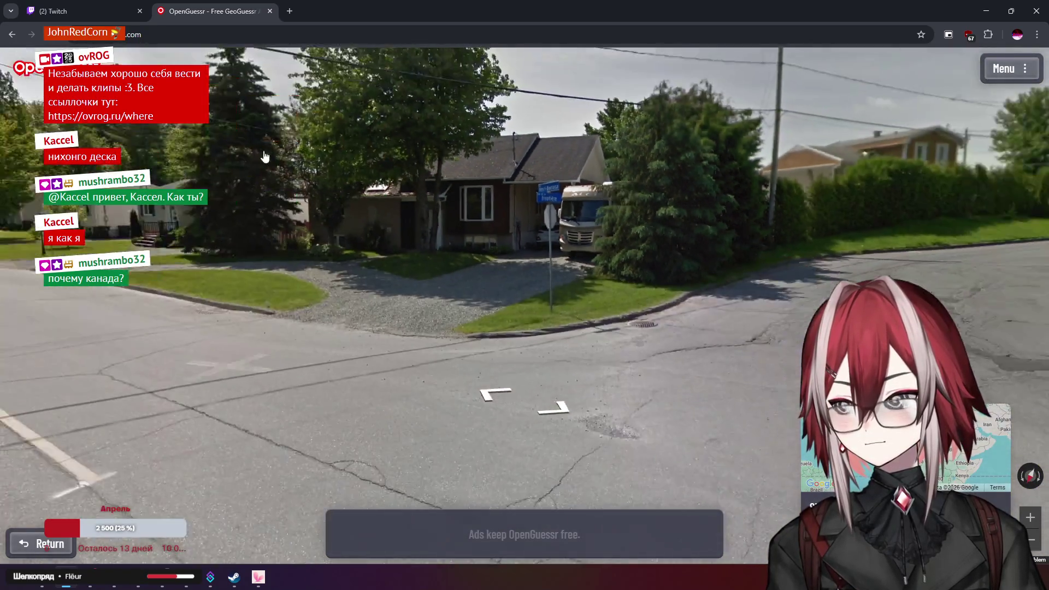
key(Left)
key(Left)
key(Left)
key(Left)
key(Left)
key(Left)
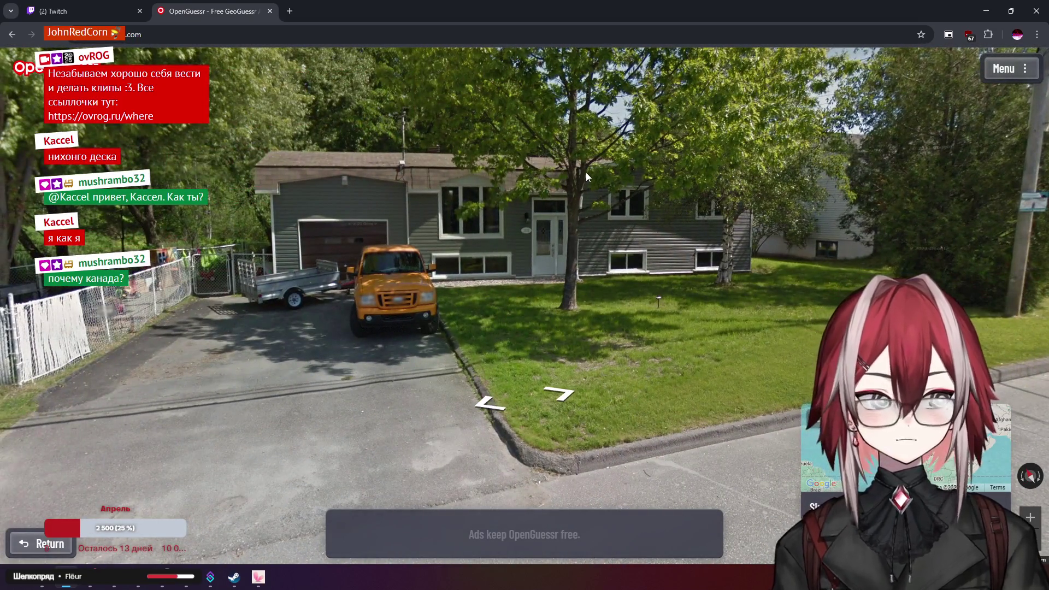
key(Right)
key(Right)
key(Right)
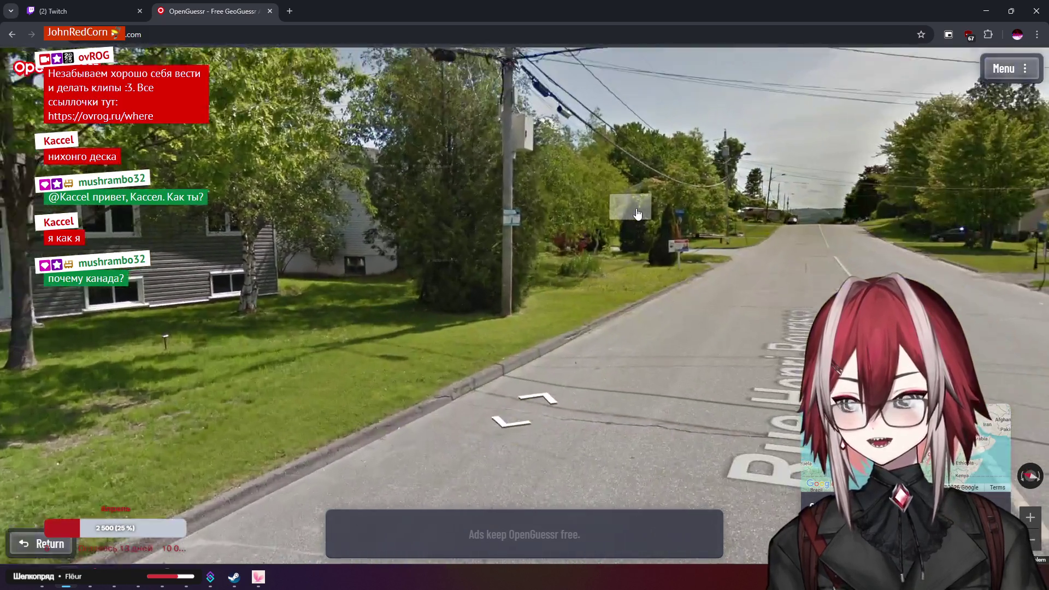
click(638, 213)
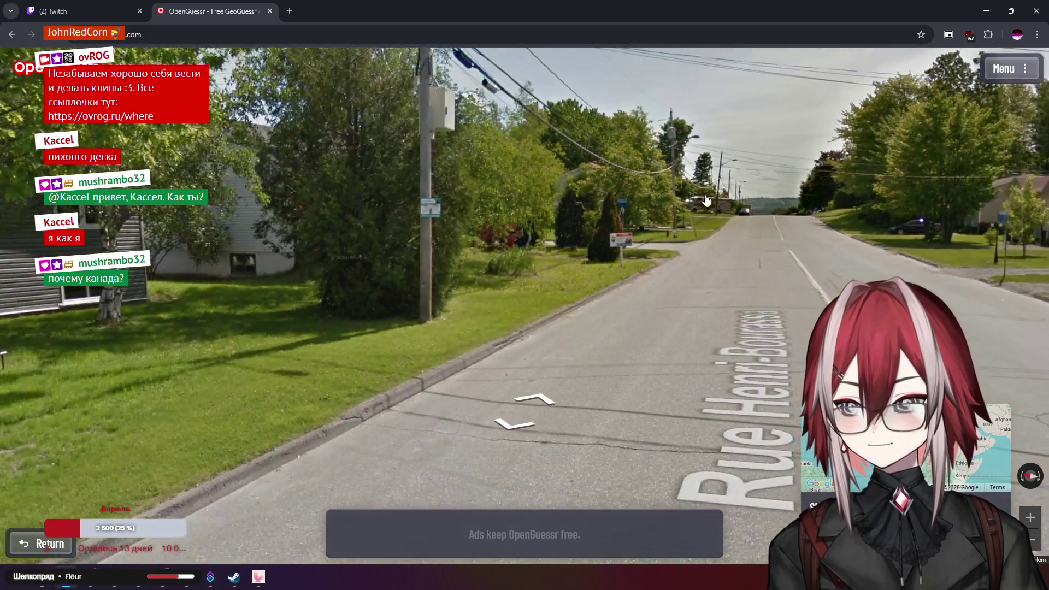
Look straight down Rue Henri-Bourassa and toward the fenced yard with the boat
mouse_move(707, 201)
mouse_down()
mouse_move(287, 182)
mouse_move(765, 208)
mouse_up()
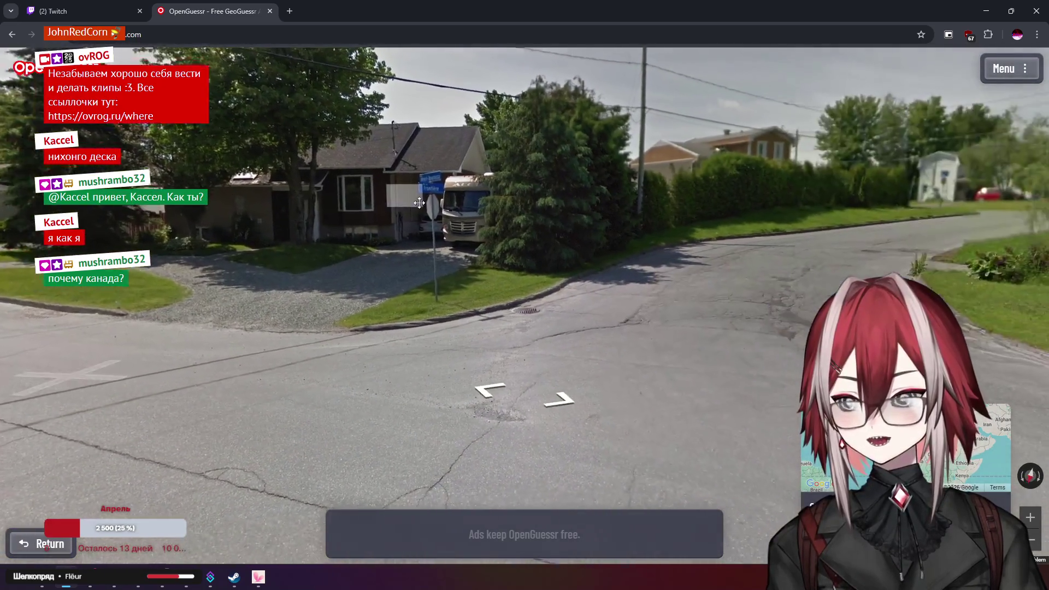
scroll(437, 227, up, 3)
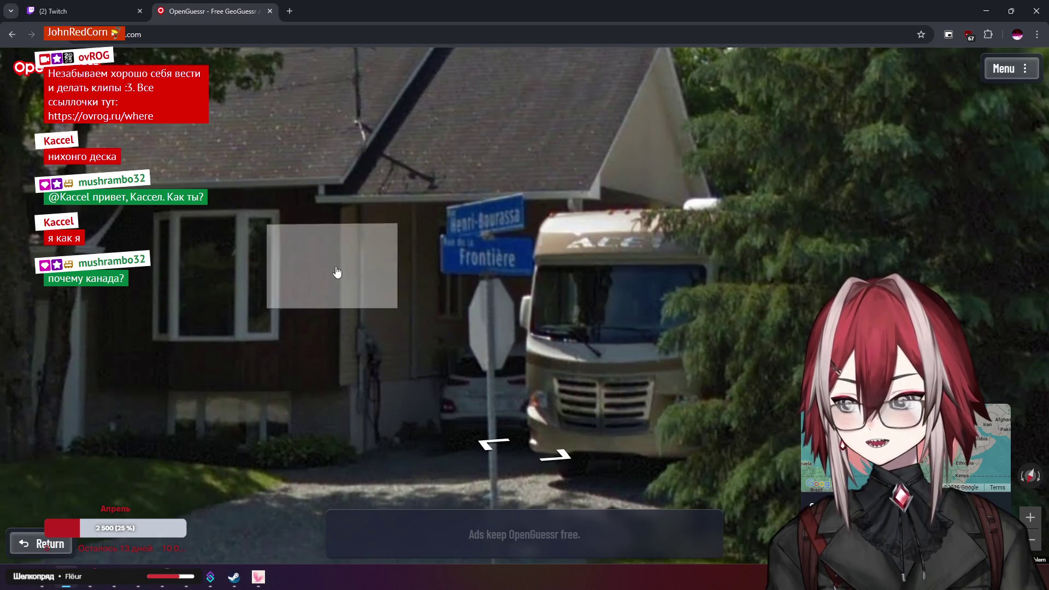
scroll(337, 272, down, 3)
drag(336, 272, 465, 212)
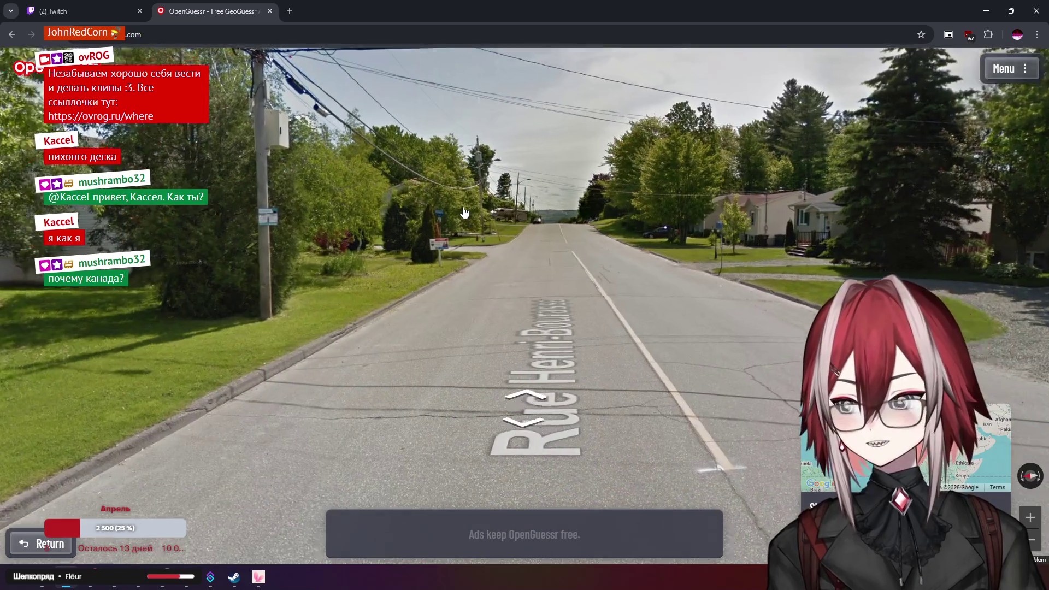
scroll(465, 212, up, 2)
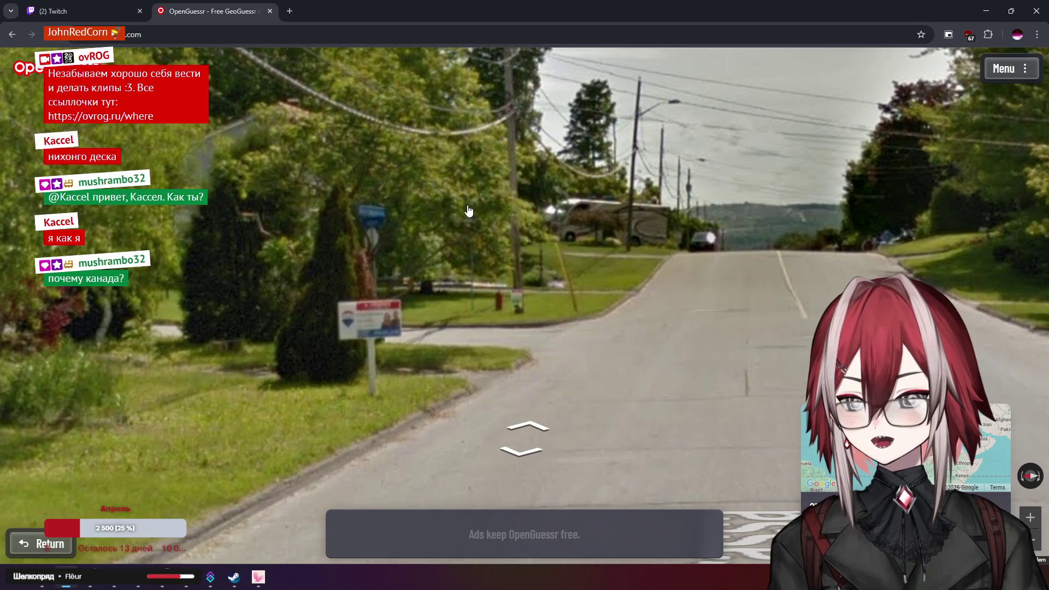
scroll(470, 209, down, 2)
mouse_move(470, 209)
mouse_down()
mouse_move(410, 213)
mouse_move(514, 197)
mouse_up()
scroll(453, 206, up, 1)
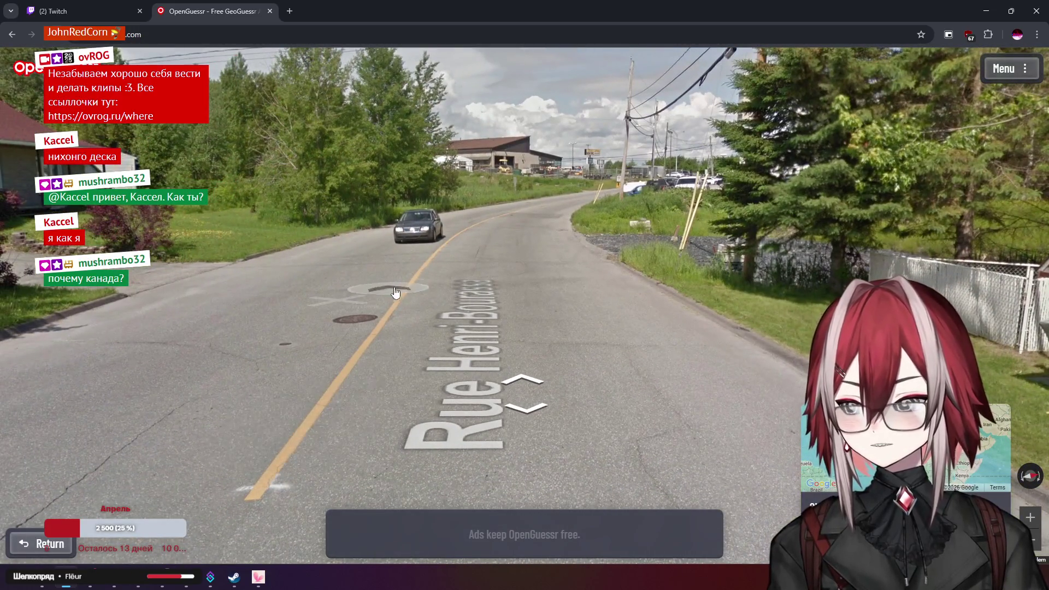
Move to the intersection and look at the white porch house and the RV
click(626, 196)
mouse_move(492, 164)
mouse_down()
mouse_move(383, 137)
mouse_move(395, 129)
mouse_up()
mouse_move(591, 277)
mouse_down()
mouse_move(398, 225)
mouse_move(754, 254)
mouse_up()
scroll(507, 156, up, 3)
scroll(507, 155, down, 3)
mouse_move(507, 155)
mouse_down()
mouse_move(386, 176)
mouse_move(335, 201)
mouse_up()
Turn toward the industrial building, step twice along the road, and face down Rue Henri-Bourassa
key(Right)
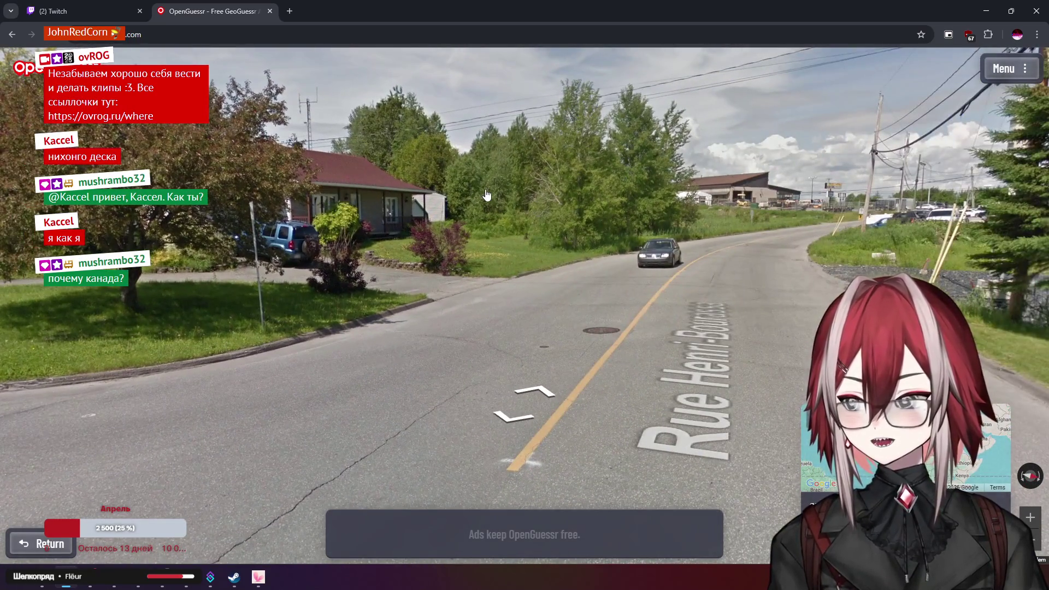
key(Right)
scroll(648, 213, up, 2)
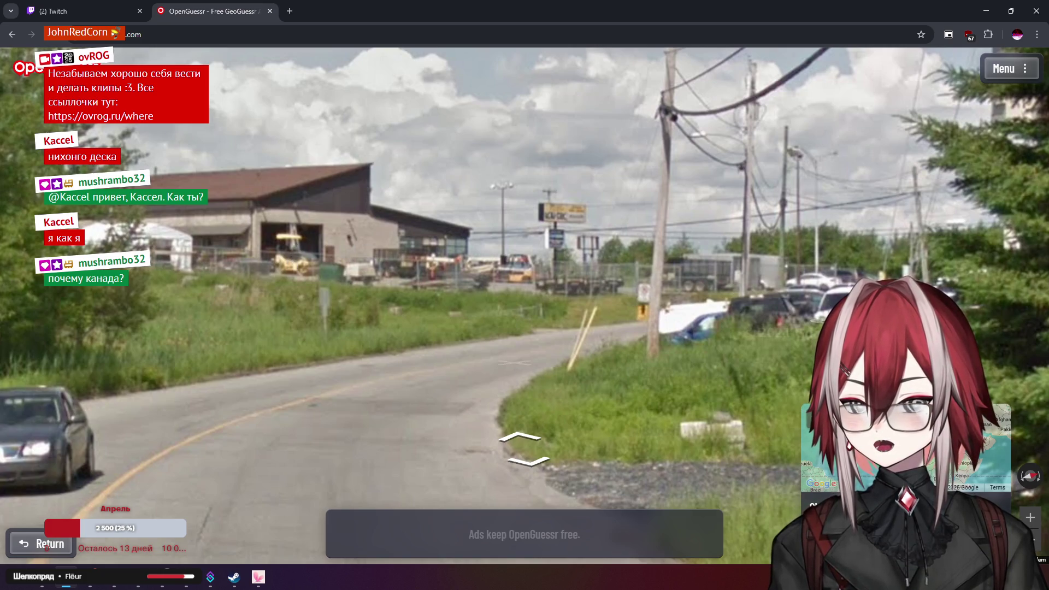
key(Up)
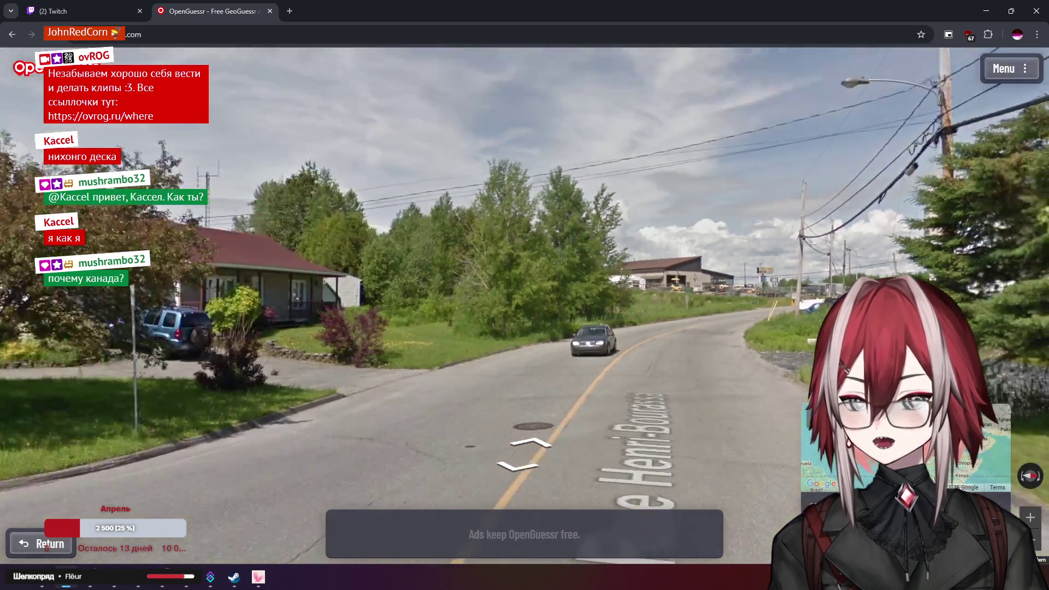
key(Up)
key(Right)
key(Right)
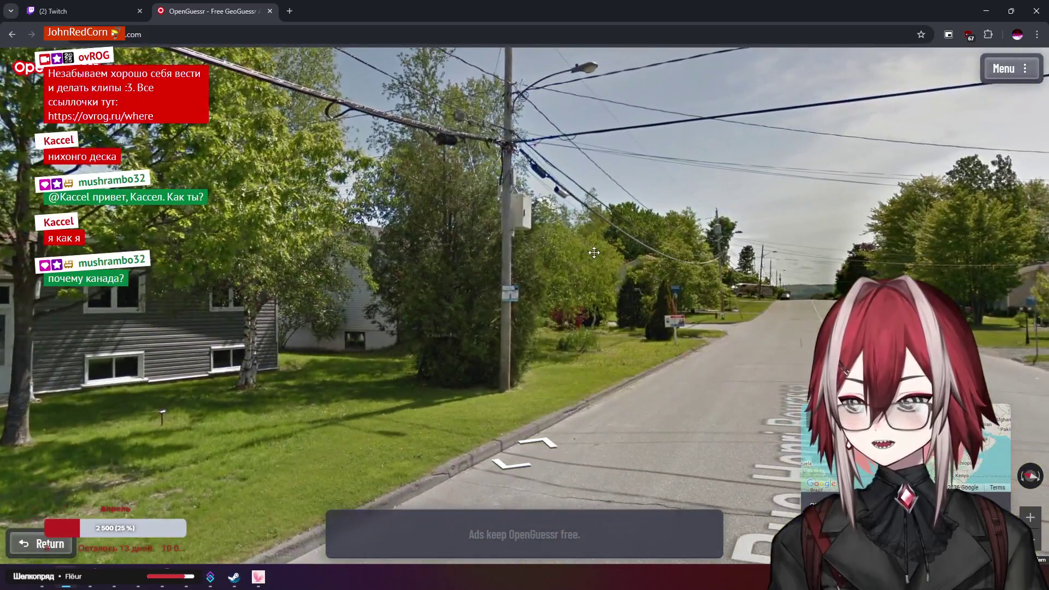
drag(594, 252, 386, 240)
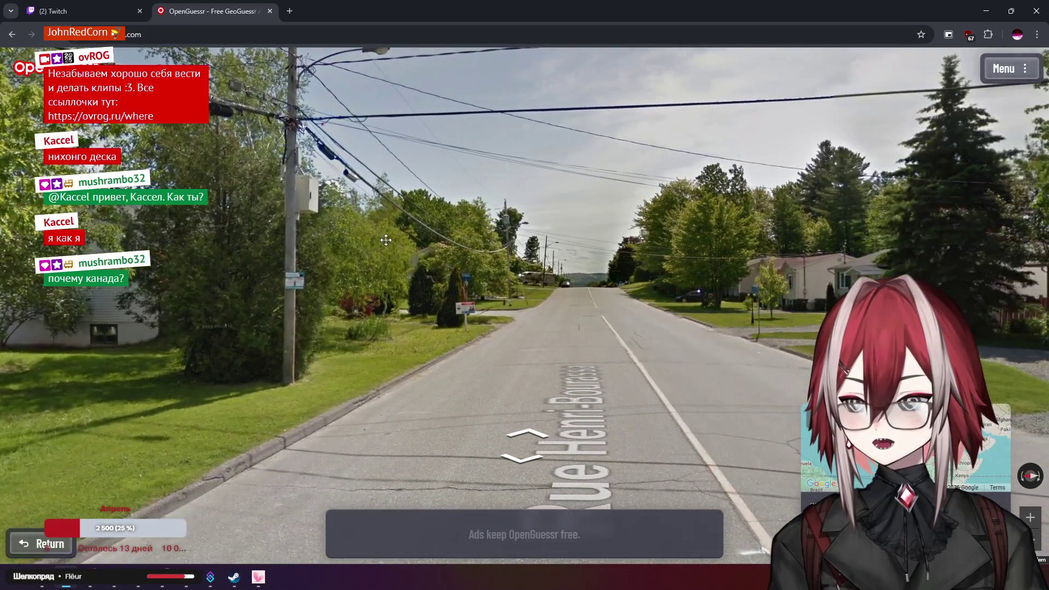
drag(602, 233, 350, 260)
Zoom the guess map into Quebec and center it on the Montreal area
mouse_move(902, 448)
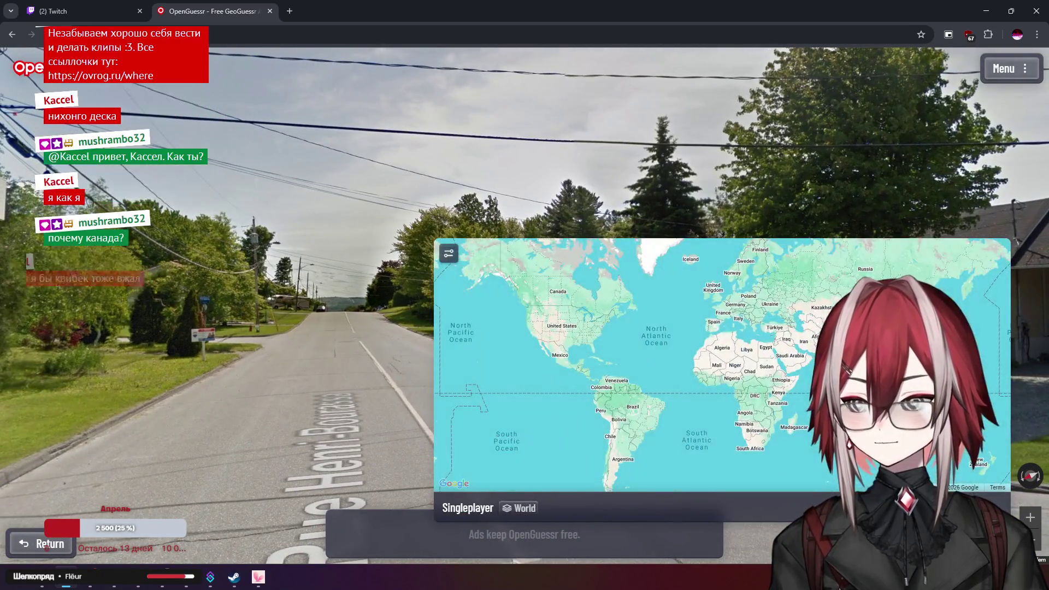
scroll(617, 290, up, 5)
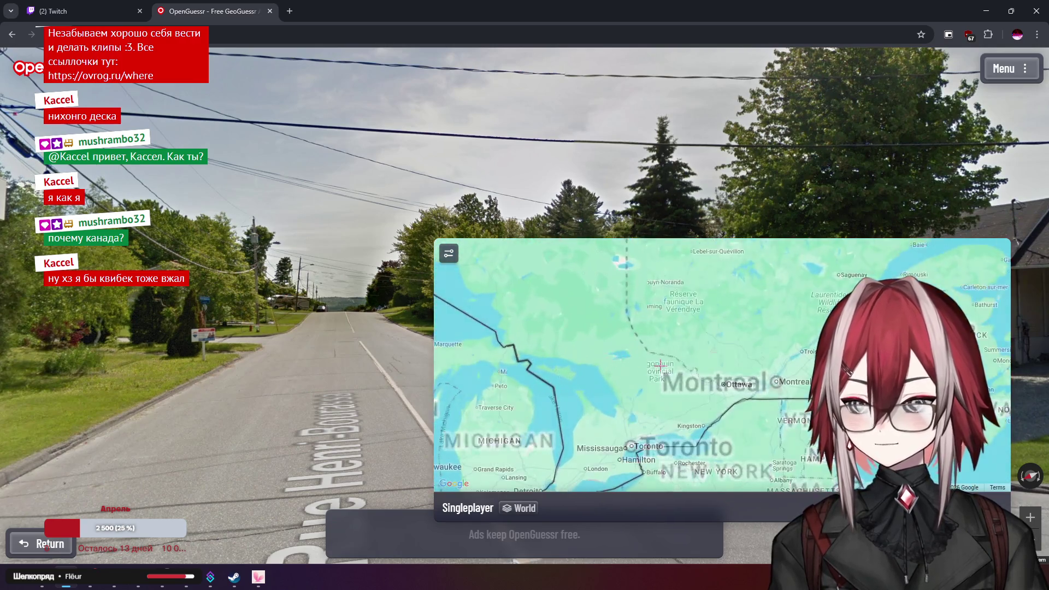
scroll(743, 340, up, 2)
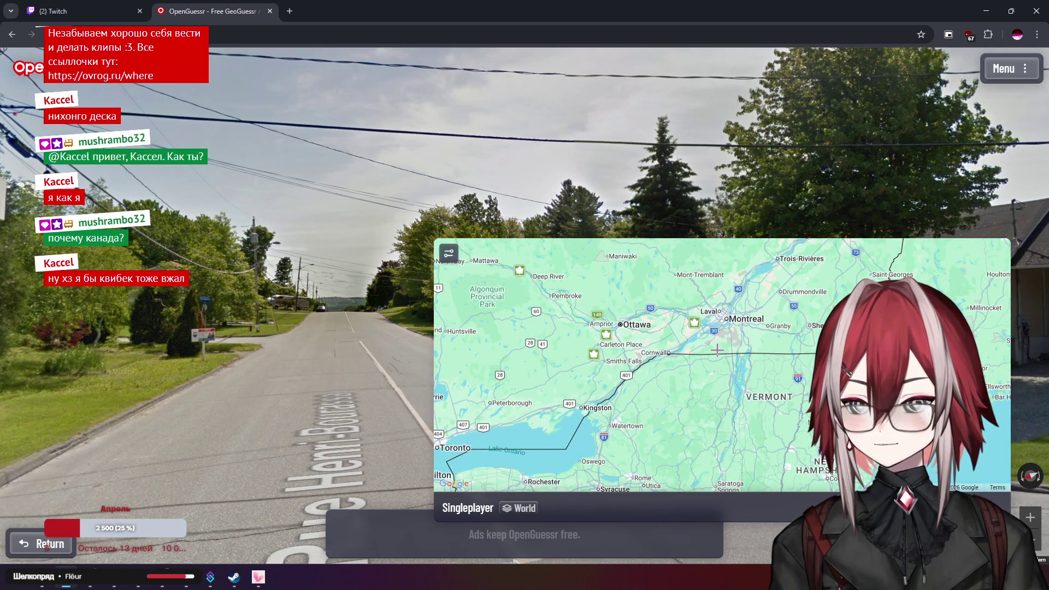
scroll(717, 351, down, 3)
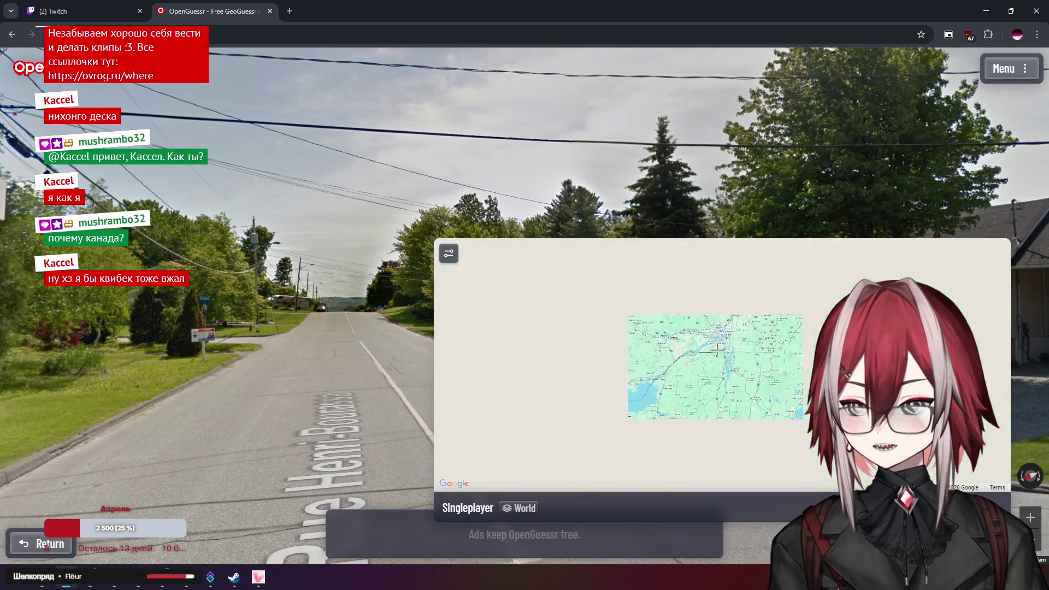
scroll(717, 350, up, 2)
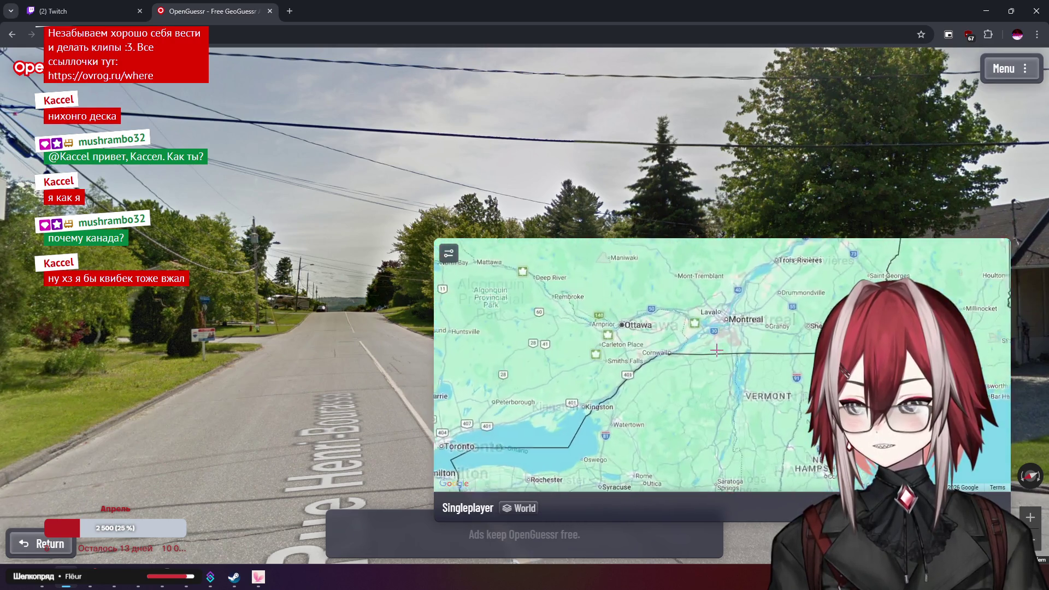
drag(717, 350, 727, 353)
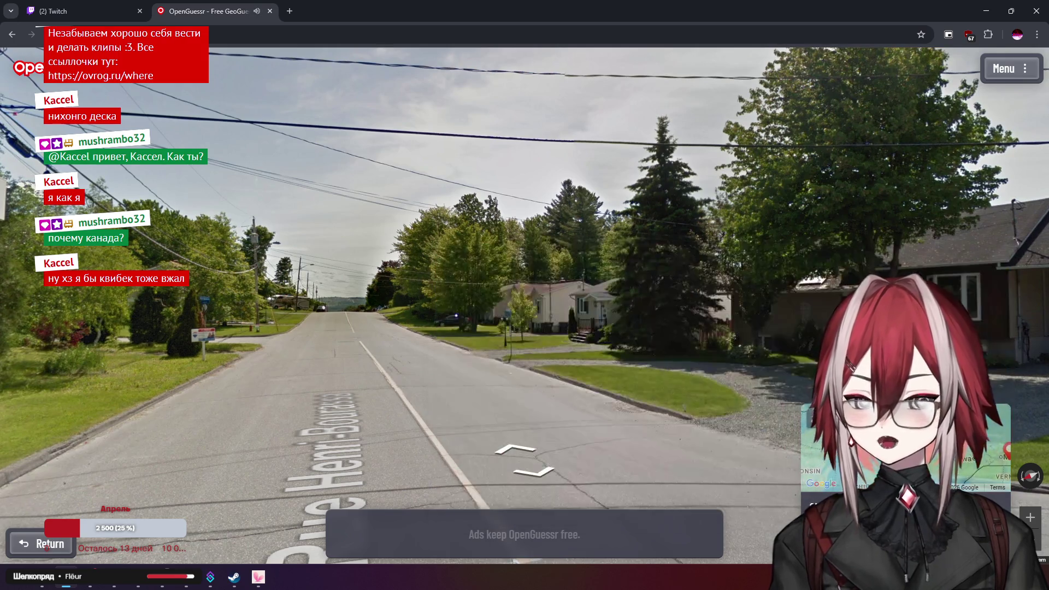
Submit the guess near Montreal, 67.1 km off, and start the next round on road P239
mouse_move(819, 448)
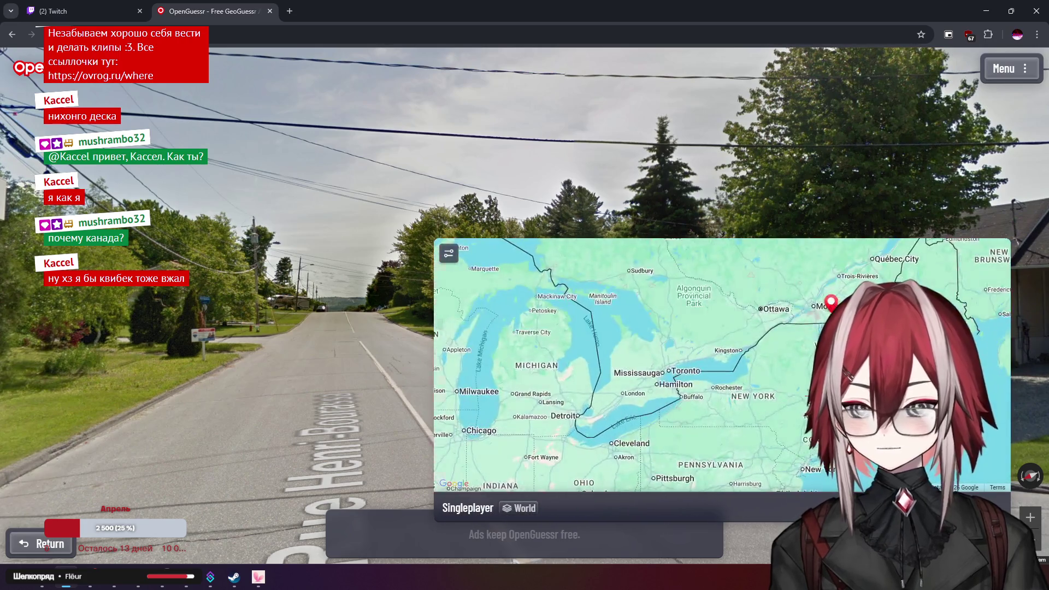
scroll(786, 371, down, 2)
scroll(794, 361, up, 3)
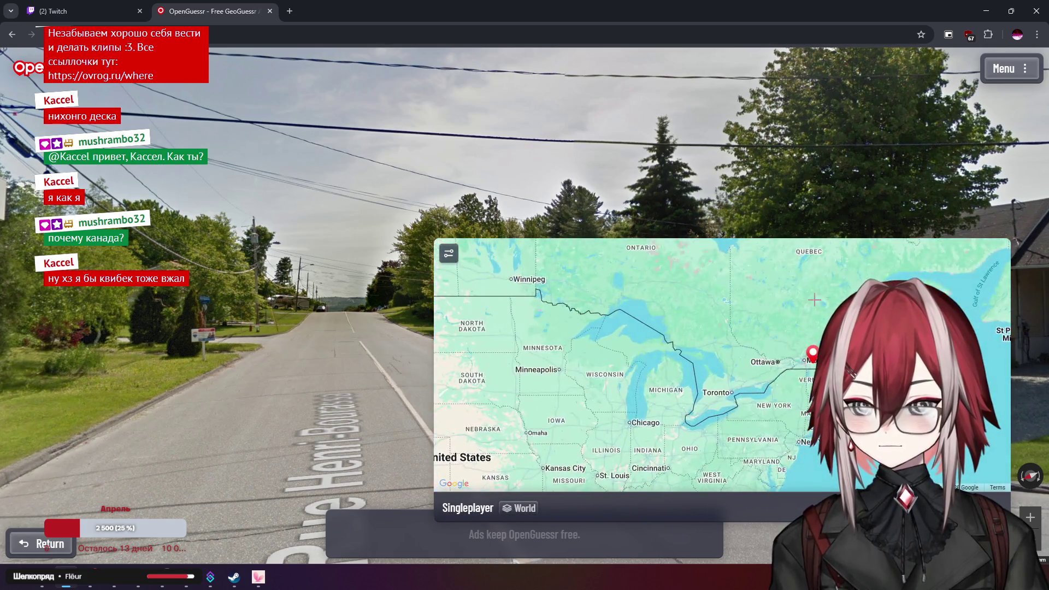
key(space)
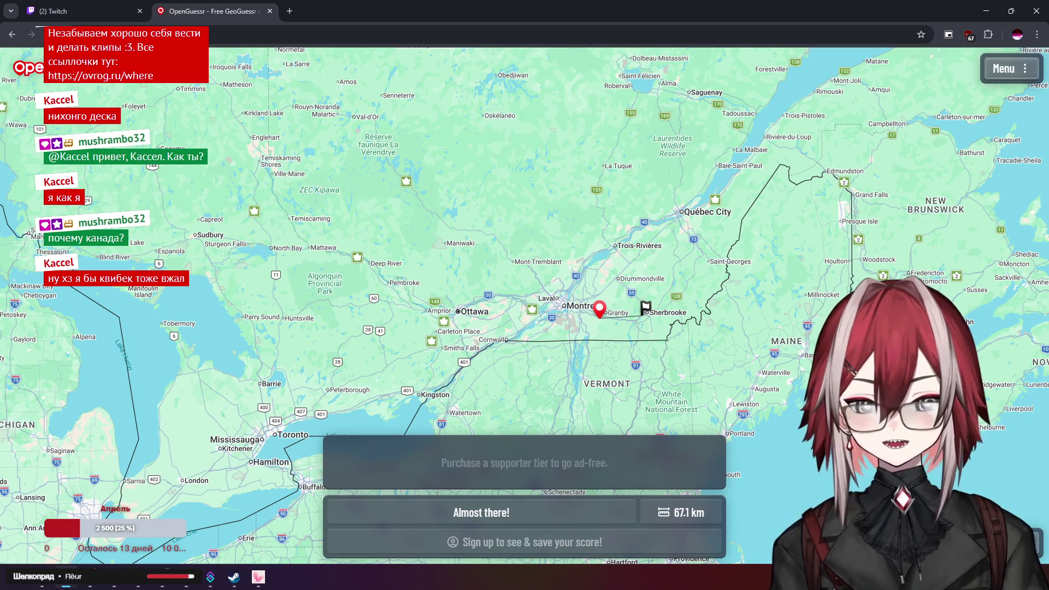
key(space)
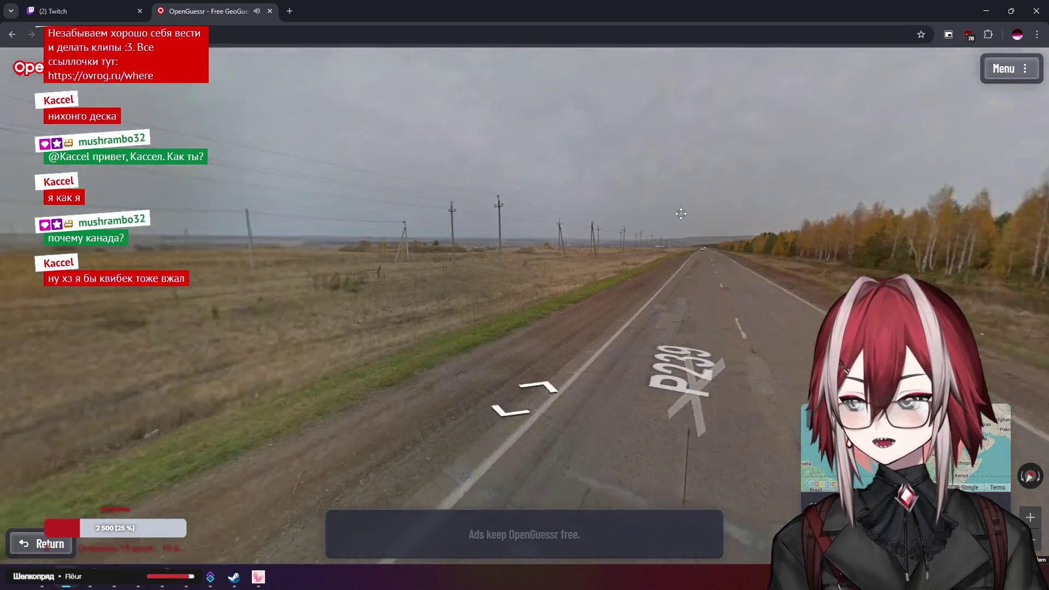
mouse_move(681, 214)
mouse_down()
mouse_move(929, 235)
mouse_move(687, 269)
mouse_up()
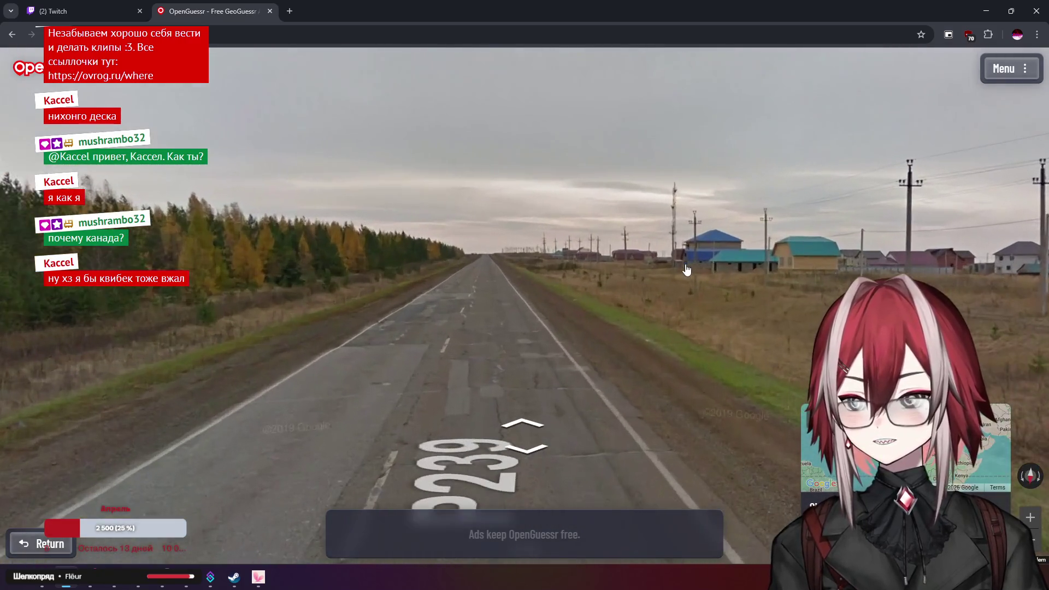
Survey the P239 road, the blue- and teal-roofed village houses, and the fields with power poles
double_click(561, 250)
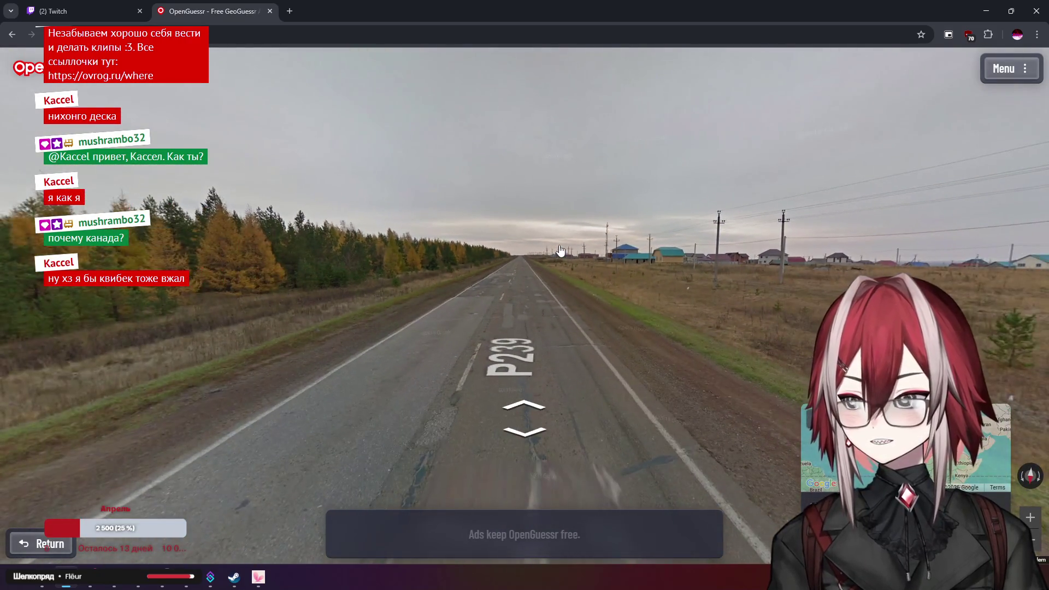
mouse_move(352, 244)
mouse_down()
mouse_move(459, 222)
mouse_move(482, 236)
mouse_move(706, 219)
mouse_move(562, 223)
mouse_move(375, 203)
mouse_up()
mouse_move(820, 186)
mouse_down()
mouse_move(637, 173)
mouse_move(601, 193)
mouse_move(506, 188)
mouse_move(703, 206)
mouse_move(494, 206)
mouse_move(632, 210)
mouse_up()
mouse_move(408, 206)
mouse_down()
mouse_move(660, 235)
mouse_move(628, 224)
mouse_up()
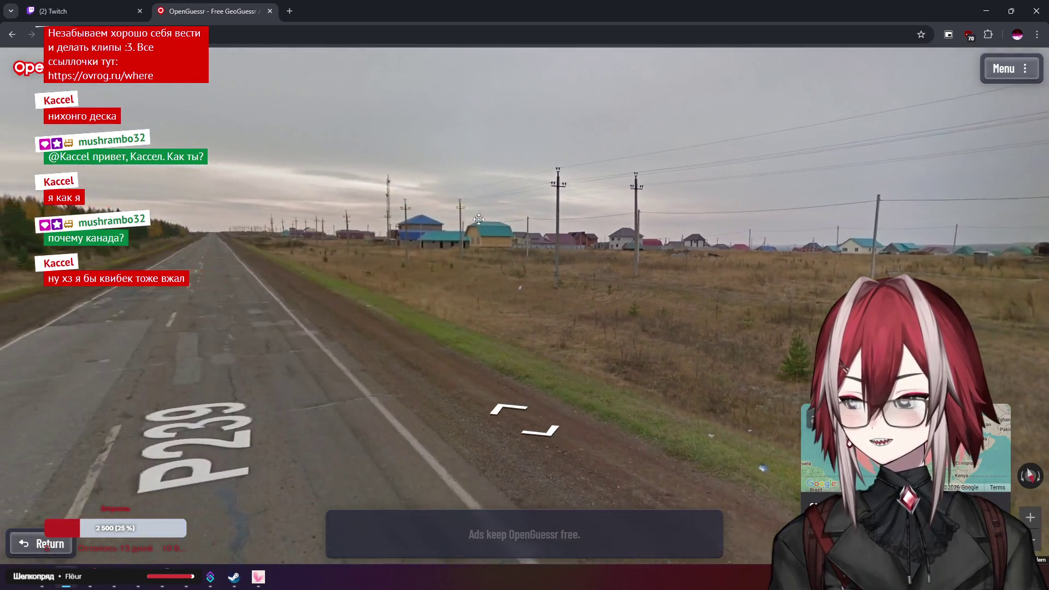
drag(428, 225, 572, 218)
scroll(431, 224, up, 3)
drag(650, 229, 477, 221)
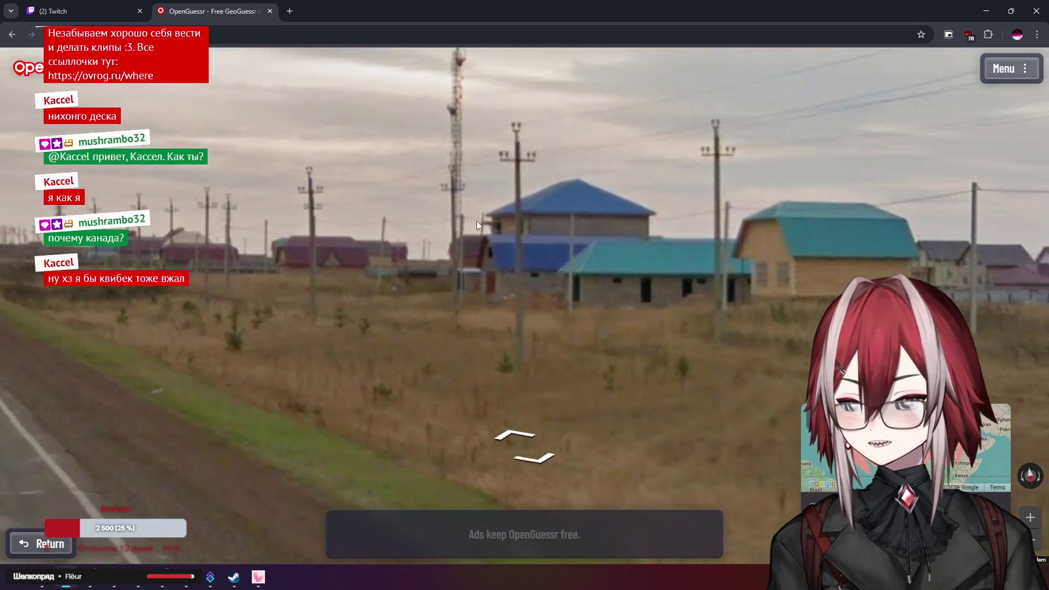
scroll(477, 221, down, 3)
drag(738, 213, 390, 212)
mouse_move(972, 230)
mouse_down()
mouse_move(572, 232)
mouse_move(785, 234)
mouse_move(618, 217)
mouse_move(453, 218)
mouse_move(618, 222)
mouse_up()
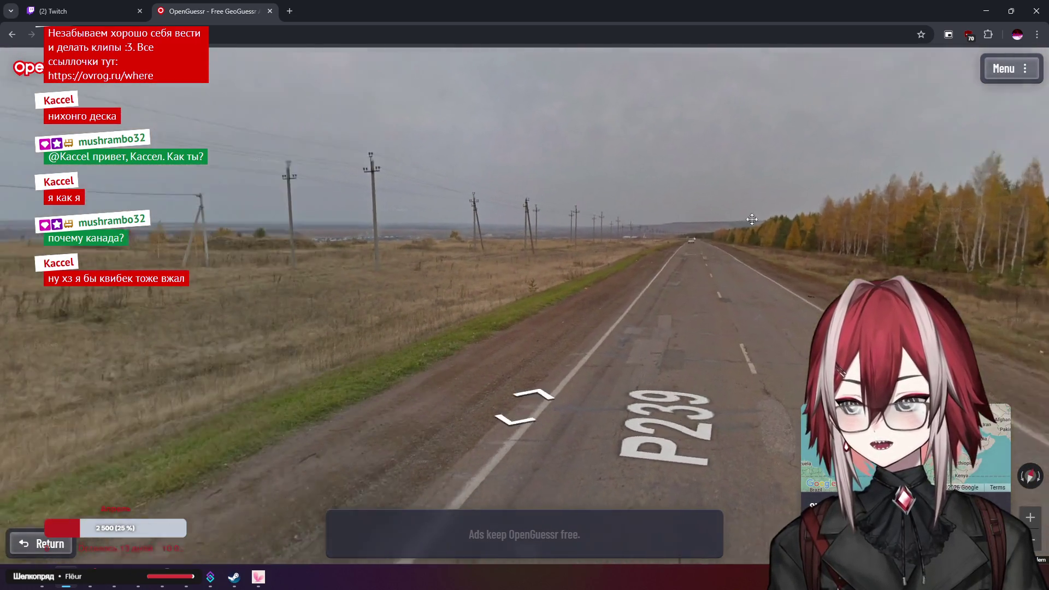
drag(306, 226, 623, 231)
Zoom the guess map to Rostov-on-Don, pin near Shakhty, and submit the guess
mouse_move(764, 269)
scroll(764, 269, up, 5)
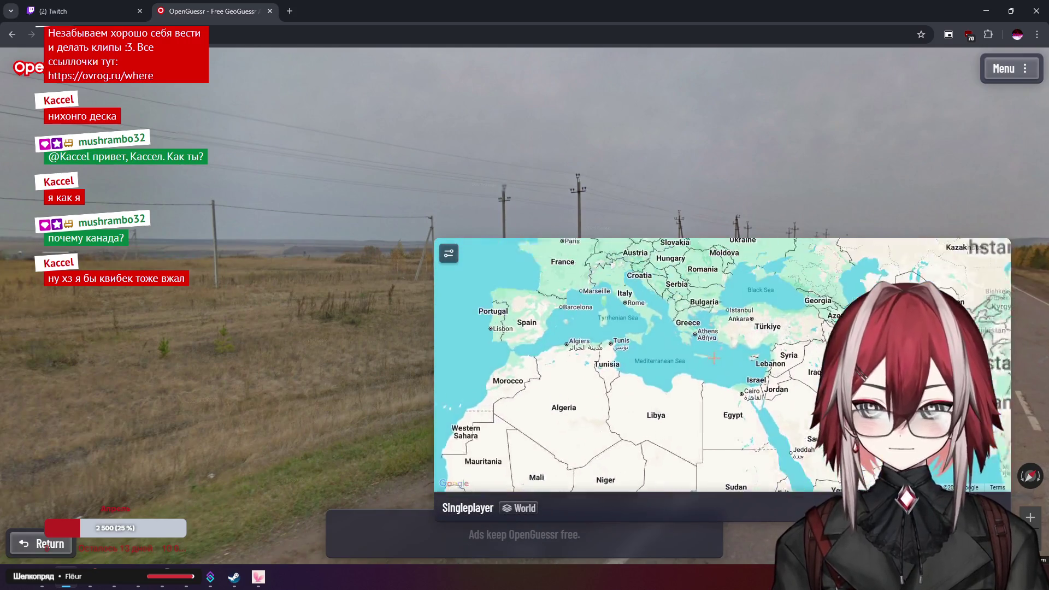
scroll(658, 348, up, 3)
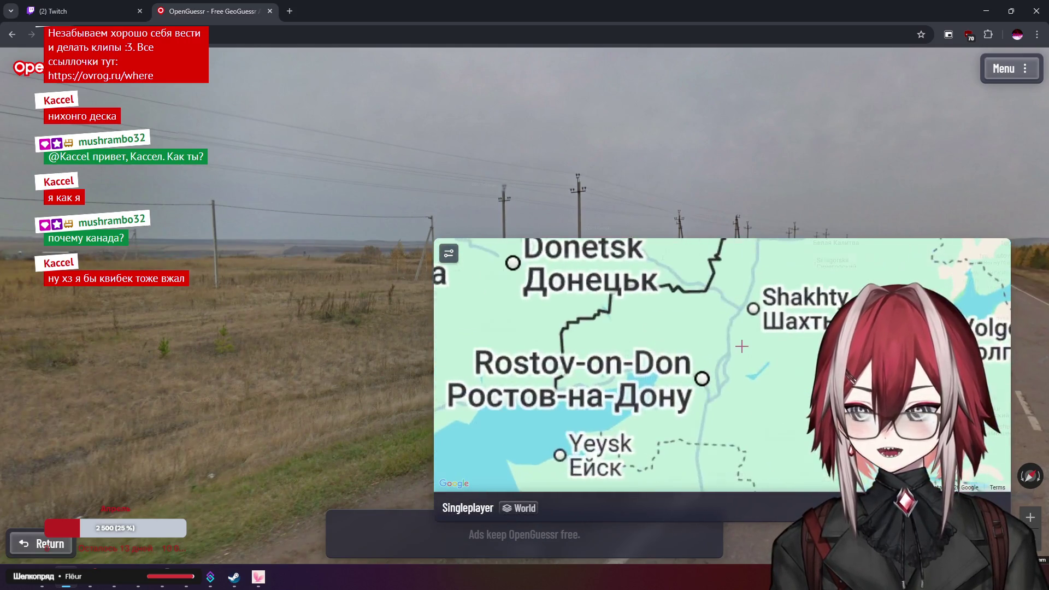
click(678, 330)
key(space)
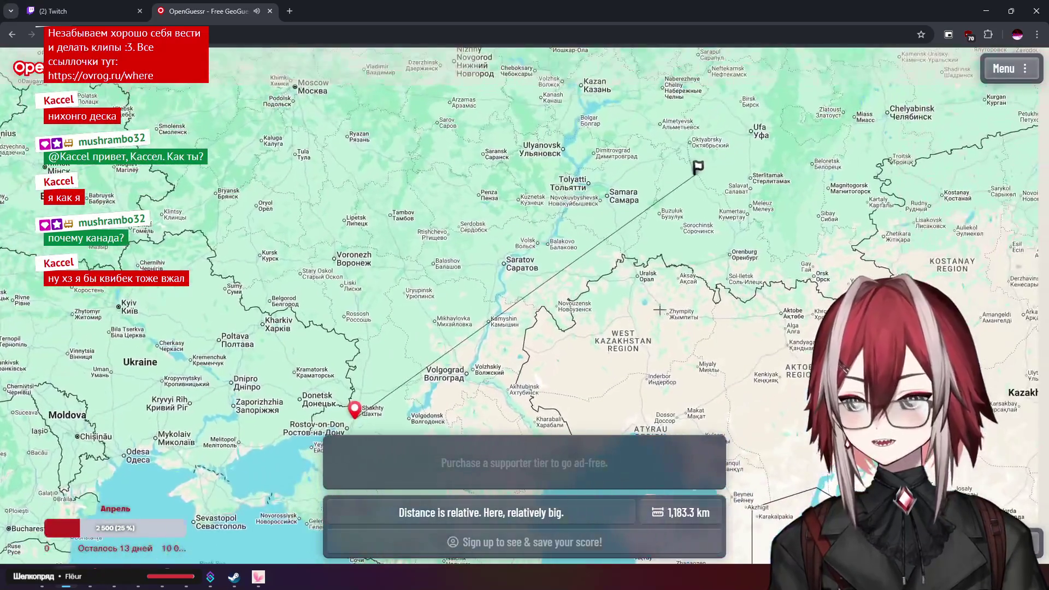
Compare the Shakhty pin with the flag between Samara and Ufa (1,183.3 km), then continue
scroll(684, 210, up, 5)
scroll(699, 219, down, 5)
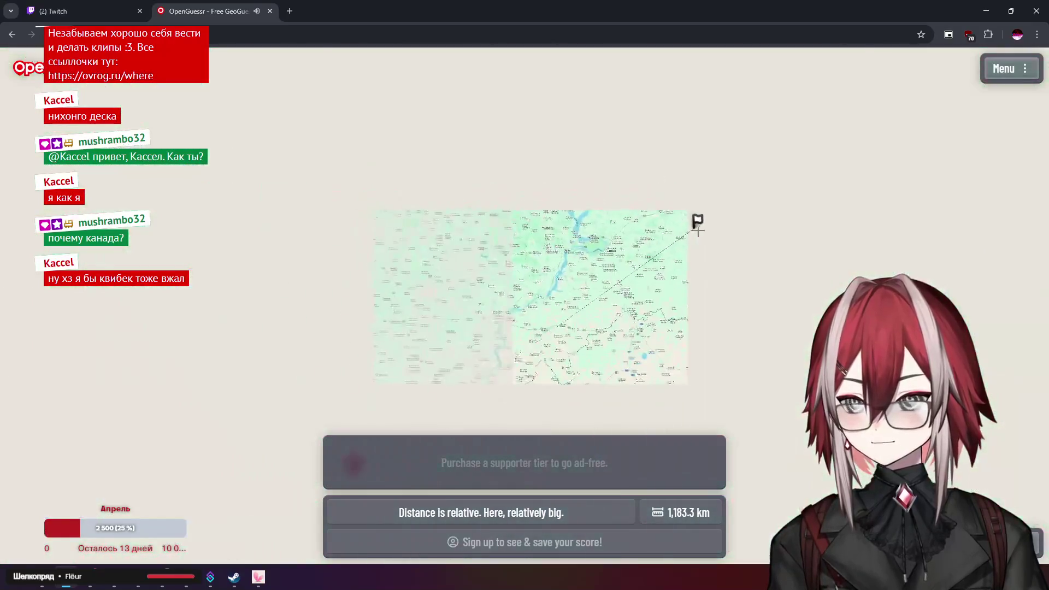
scroll(702, 225, down, 5)
scroll(671, 253, up, 5)
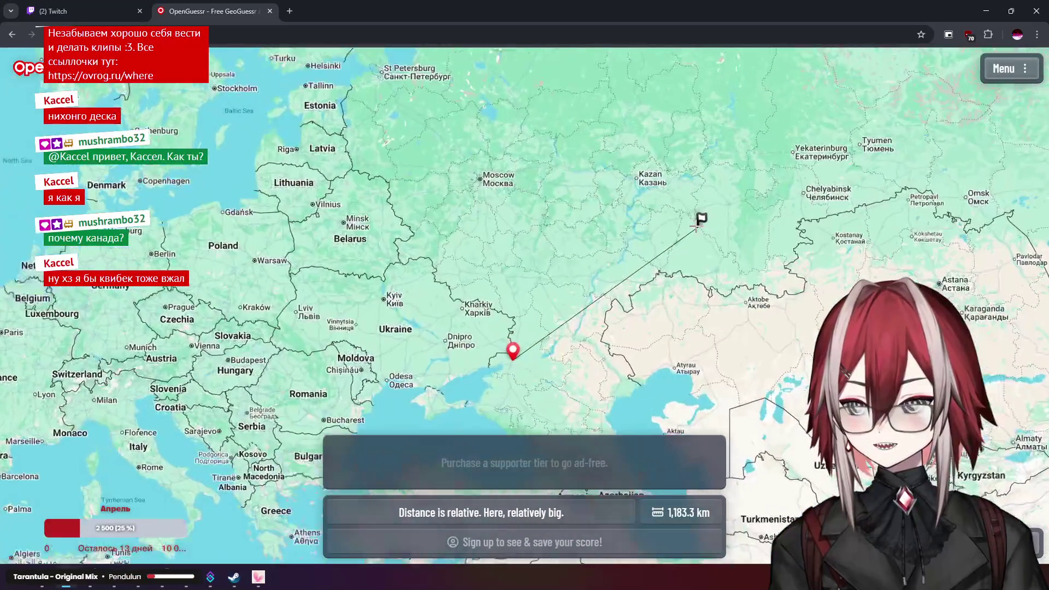
scroll(671, 252, down, 5)
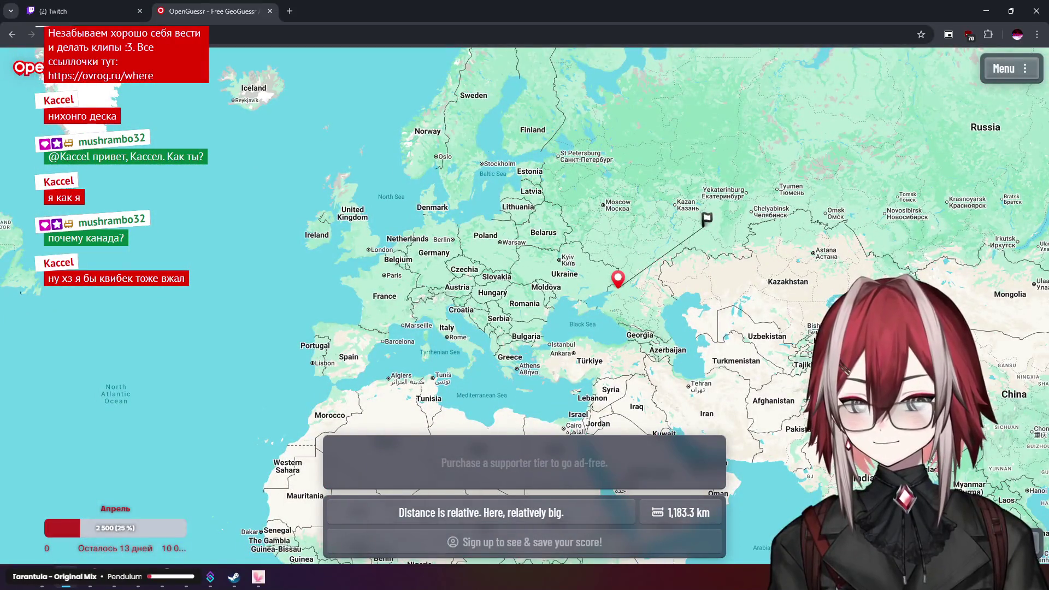
scroll(686, 235, up, 5)
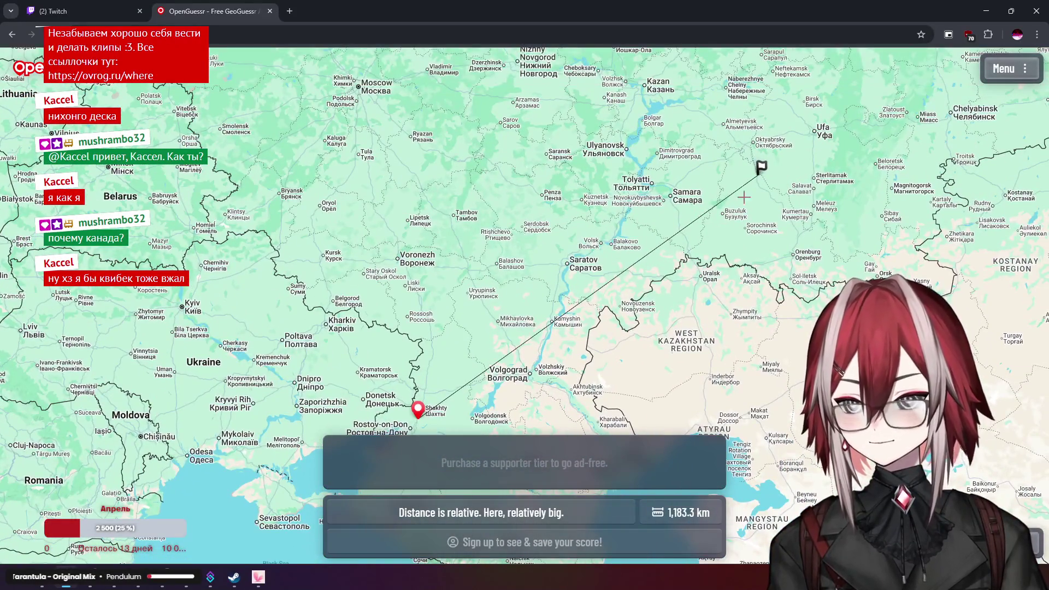
scroll(743, 197, down, 5)
scroll(637, 276, up, 3)
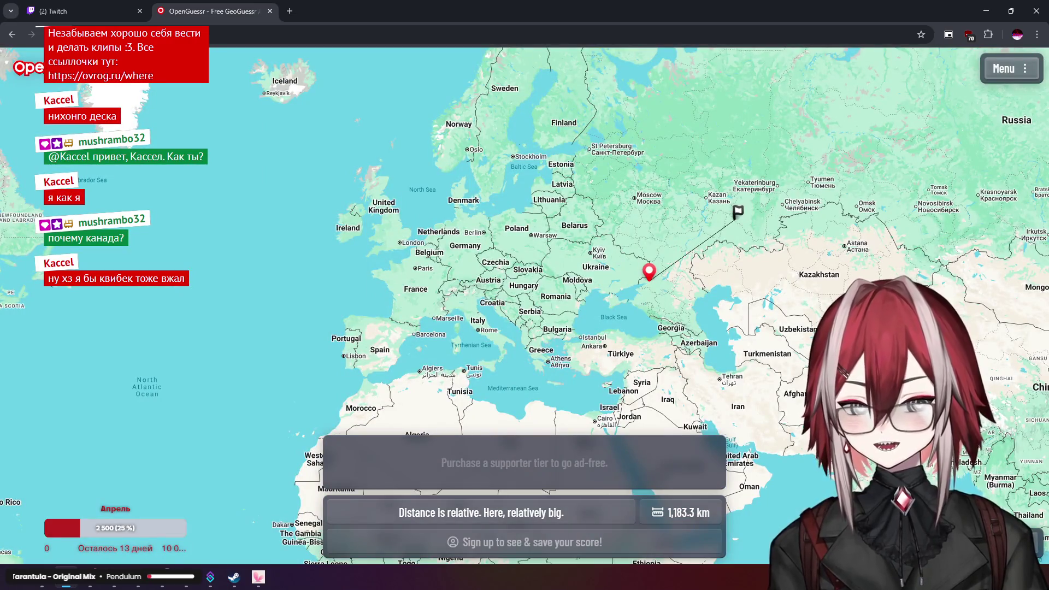
key(space)
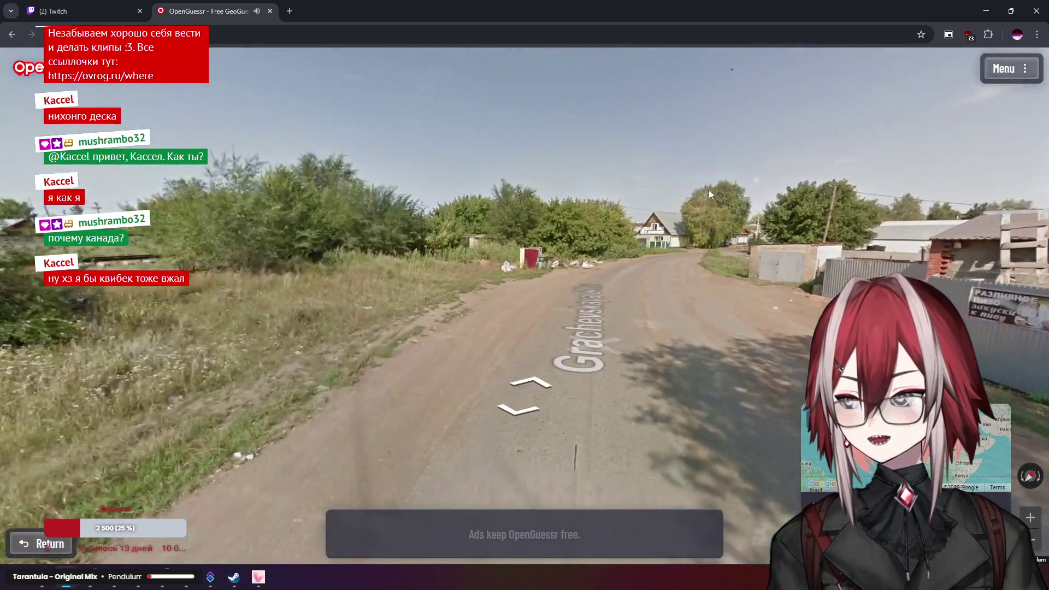
Move along Sovkhoznaya road and zoom in on the fence's beer and ТИТАН posters
mouse_move(574, 237)
mouse_down()
mouse_move(874, 233)
mouse_move(782, 227)
mouse_up()
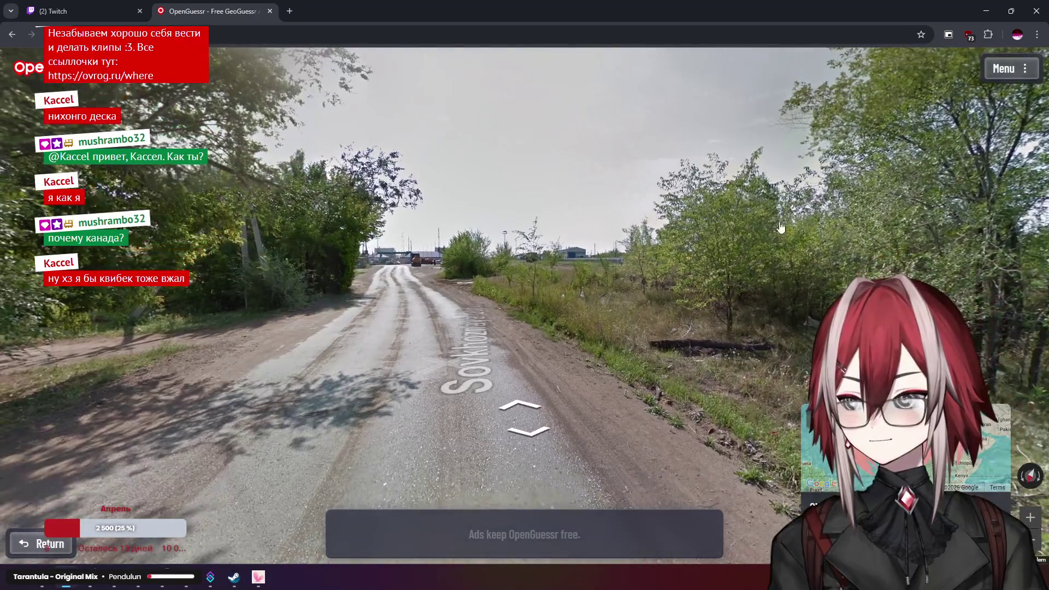
key(Up)
key(Up)
key(Up)
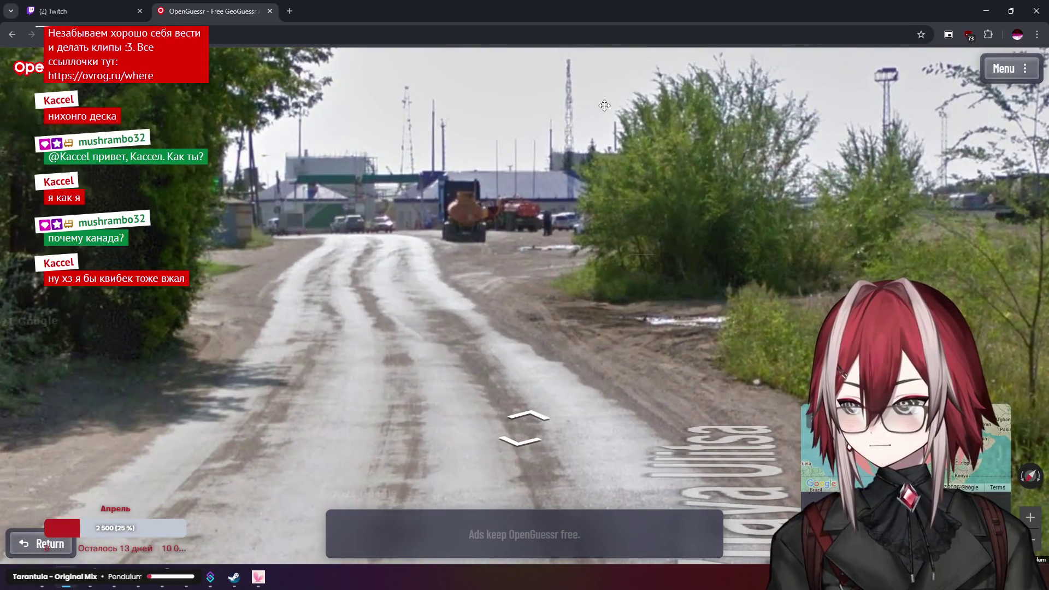
click(407, 228)
drag(407, 228, 499, 192)
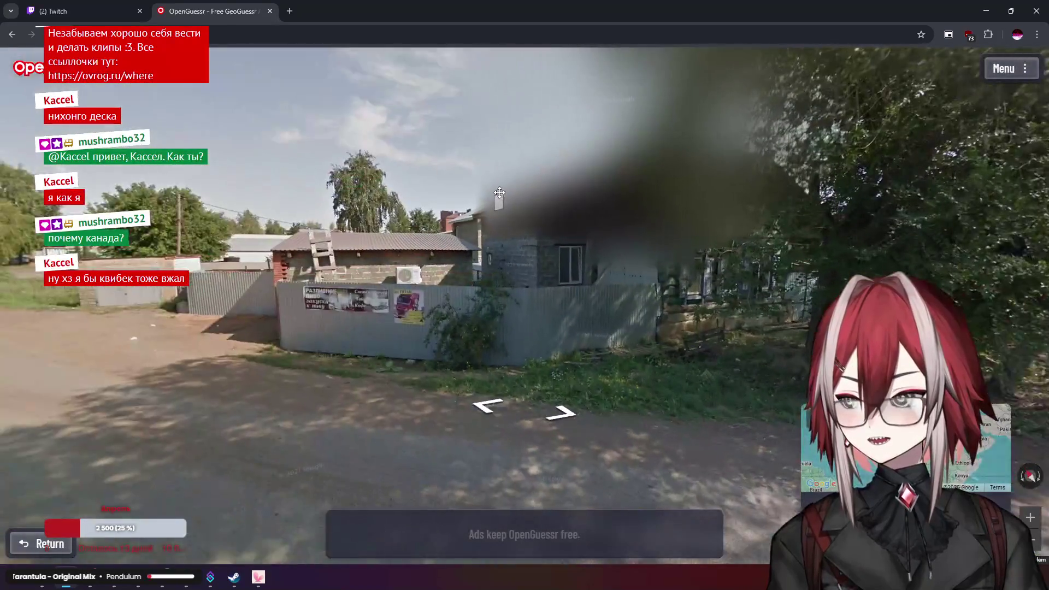
scroll(499, 192, up, 4)
mouse_move(395, 254)
mouse_down()
mouse_move(423, 91)
mouse_move(489, 64)
mouse_up()
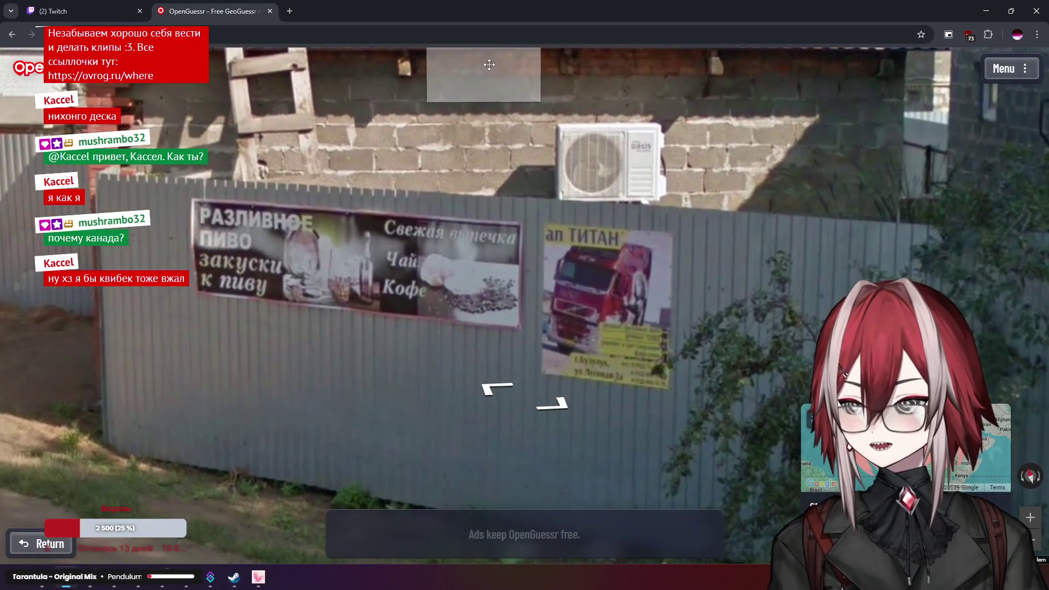
drag(459, 118, 498, 99)
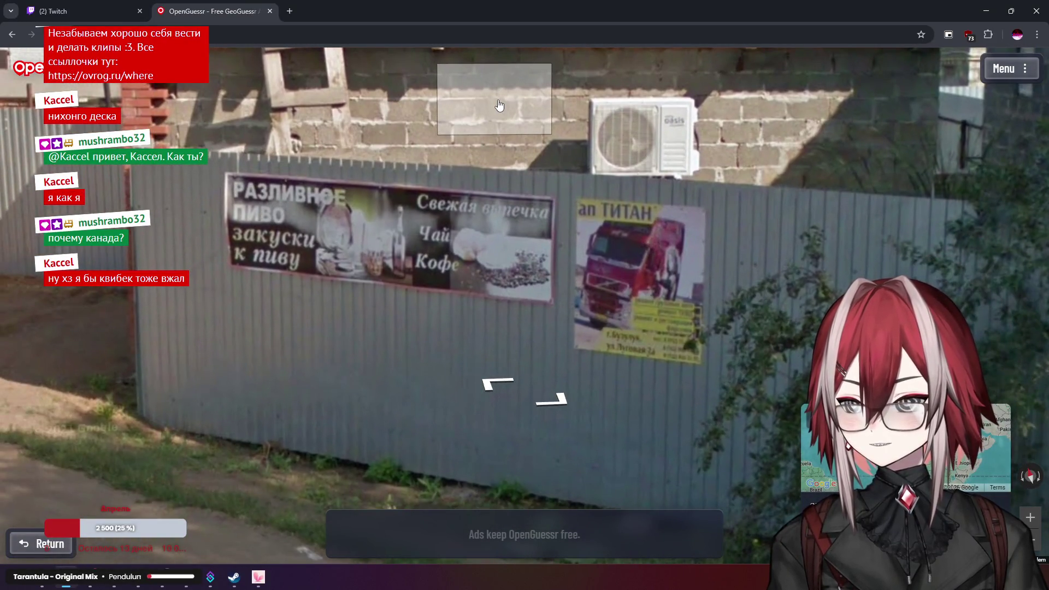
scroll(500, 105, up, 1)
drag(522, 123, 539, 105)
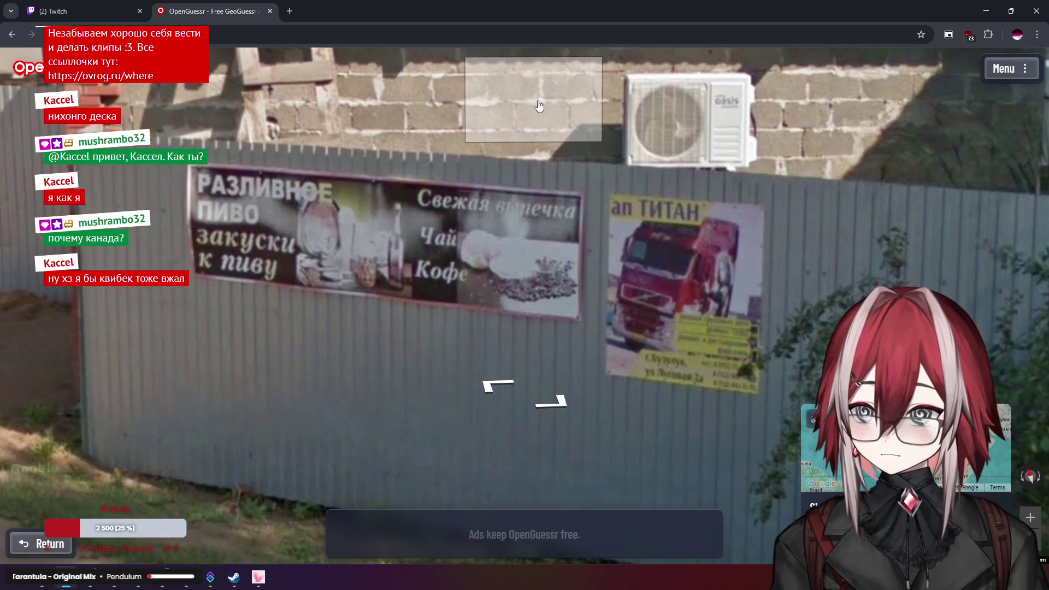
scroll(674, 202, down, 4)
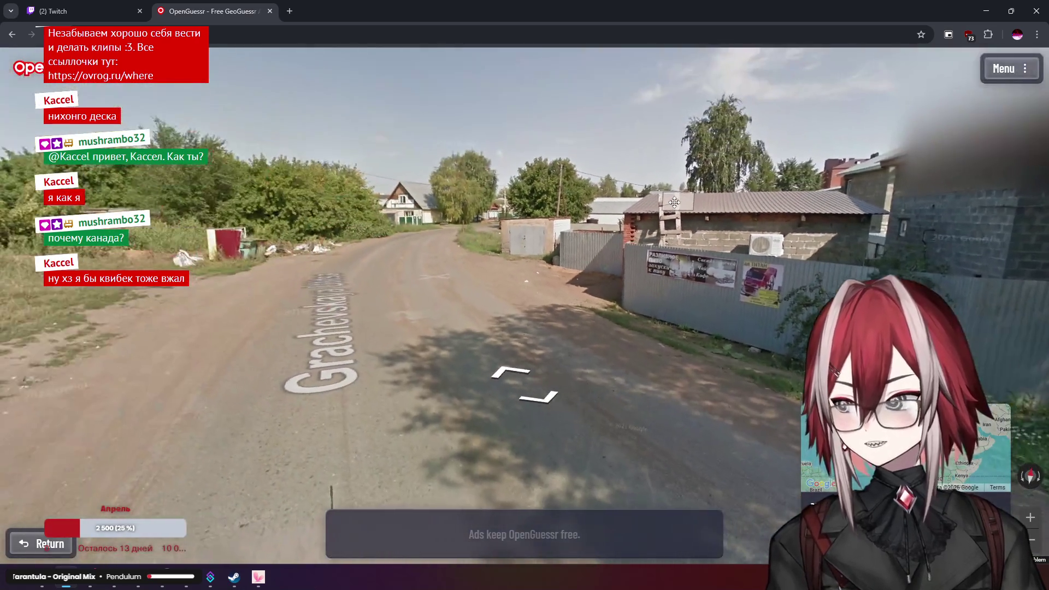
mouse_move(674, 203)
mouse_down()
mouse_move(570, 162)
mouse_move(584, 152)
mouse_move(581, 130)
mouse_up()
scroll(579, 172, up, 4)
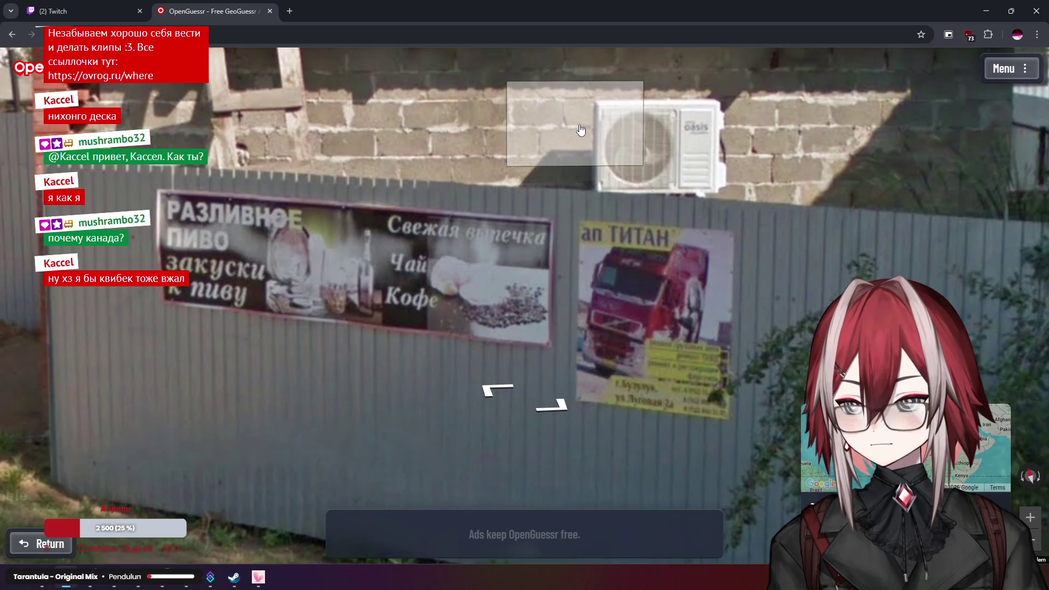
Zoom the guess map over Russia and shift it north-west past Moscow
mouse_move(760, 281)
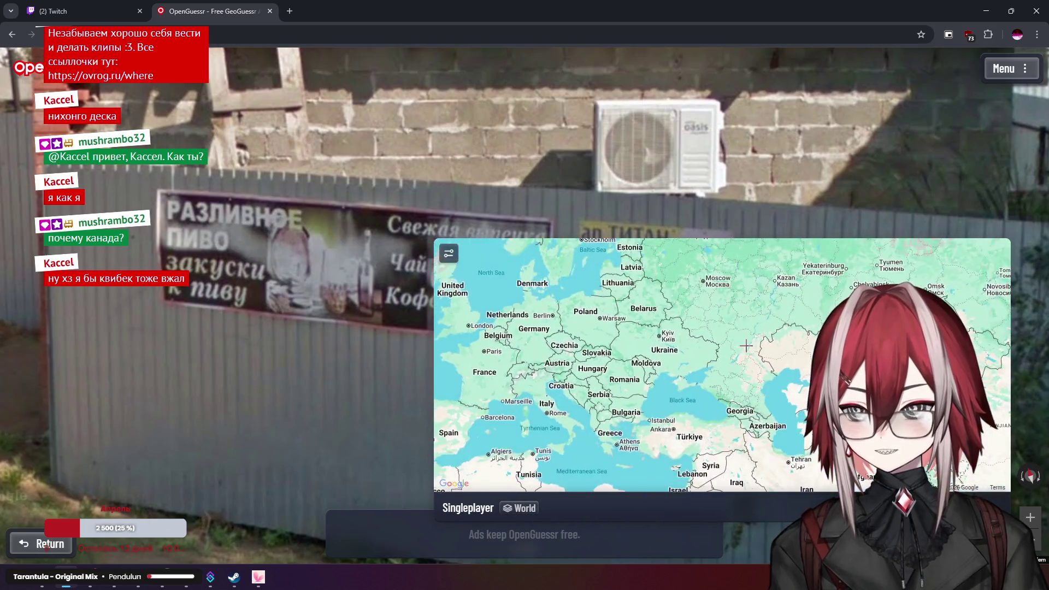
scroll(734, 349, up, 2)
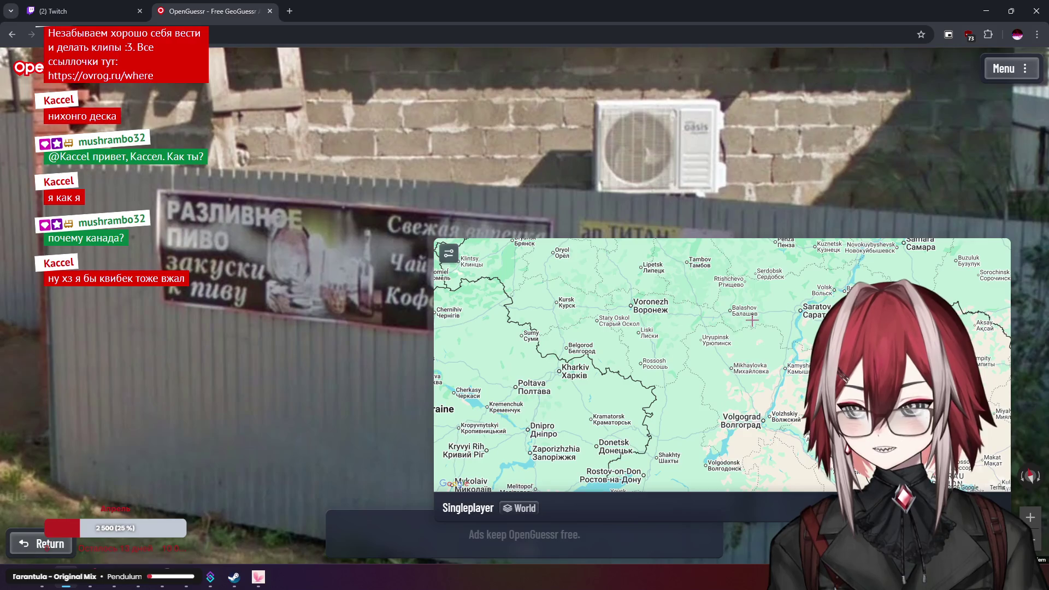
drag(734, 380, 768, 445)
mouse_move(685, 359)
mouse_down()
mouse_move(731, 402)
mouse_move(653, 365)
mouse_up()
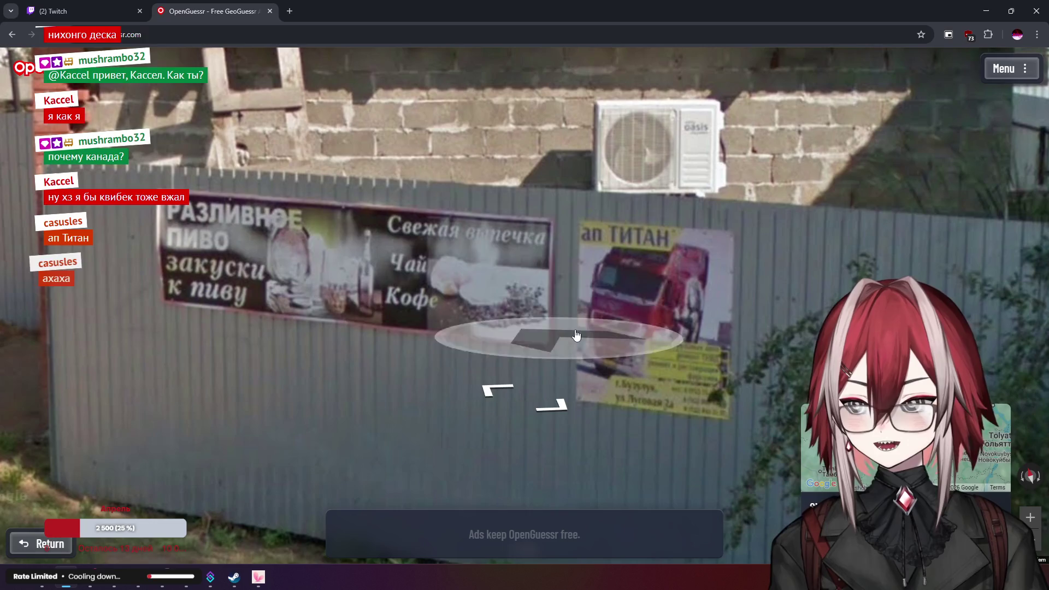
Advance along the dirt road past the billboard toward the gate buildings
click(444, 304)
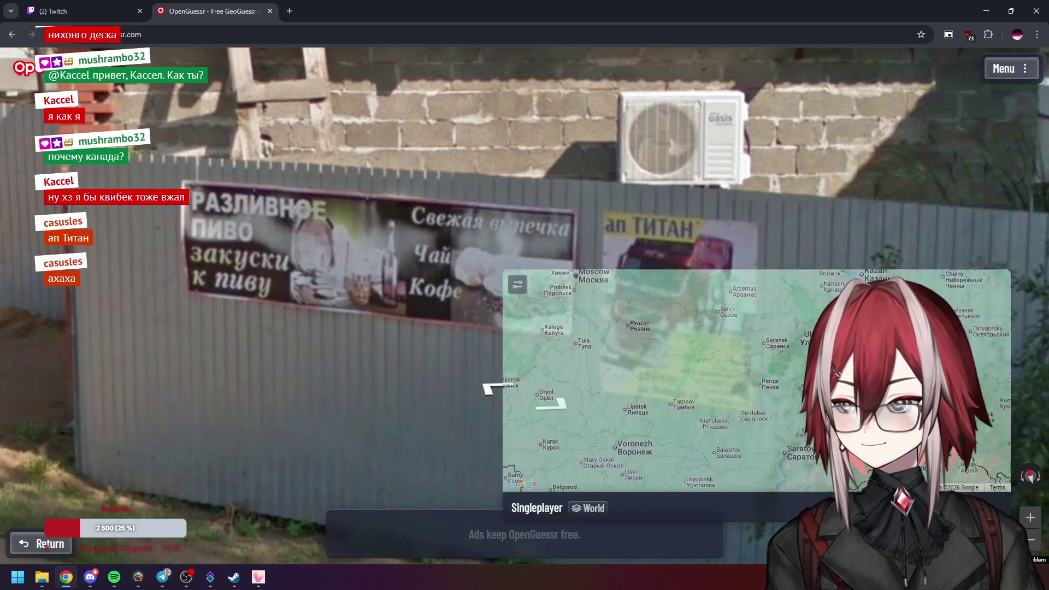
mouse_move(781, 426)
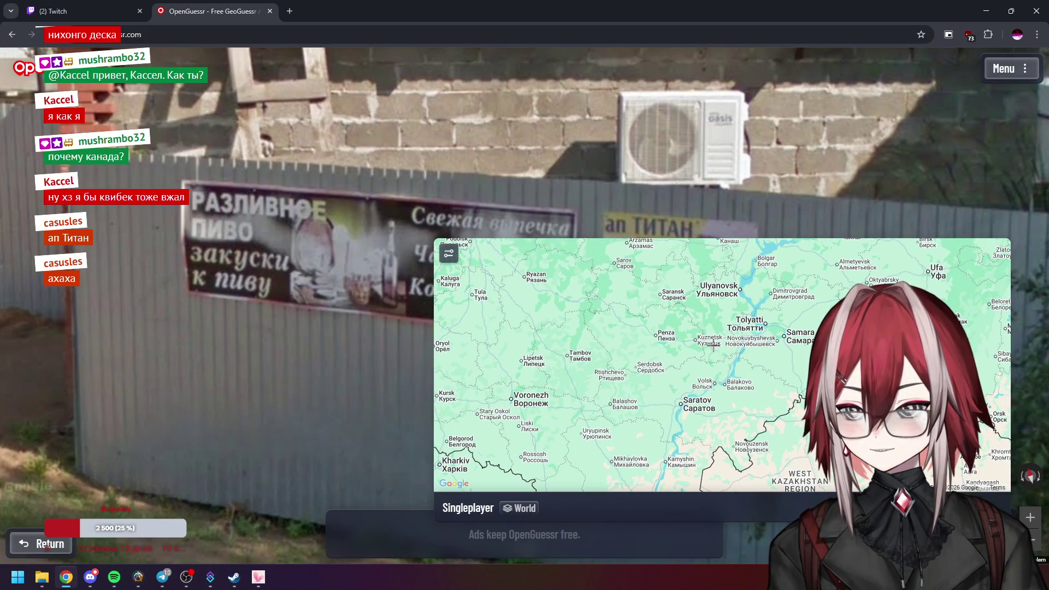
scroll(437, 284, down, 3)
drag(355, 281, 541, 281)
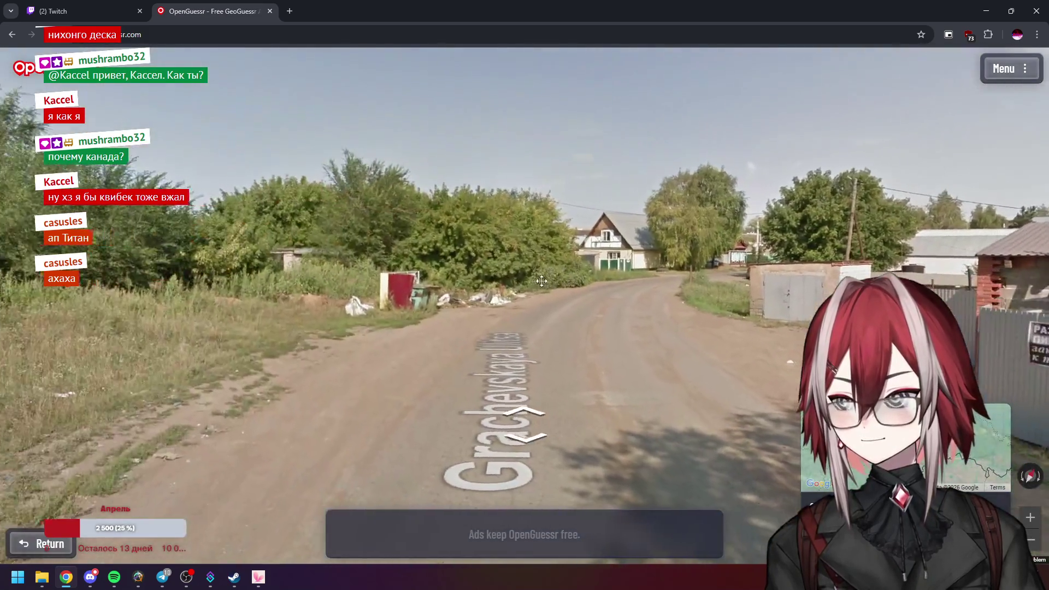
click(541, 281)
mouse_move(382, 207)
mouse_down()
mouse_move(514, 203)
mouse_move(618, 214)
mouse_move(531, 256)
mouse_up()
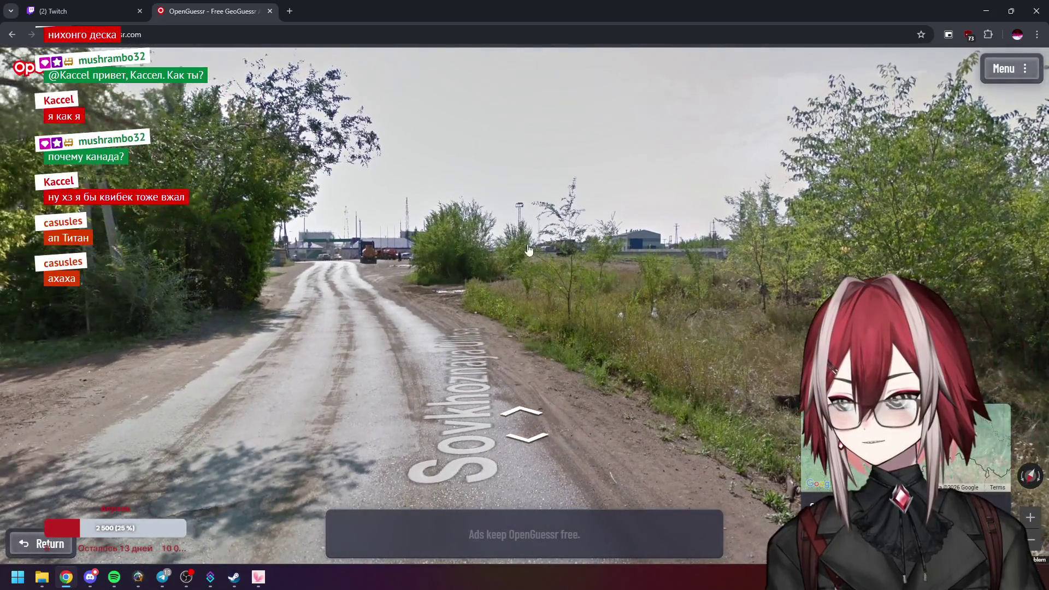
click(530, 257)
Step past the tanker truck to the brick building wall, then zoom the guess map
click(546, 218)
key(Left)
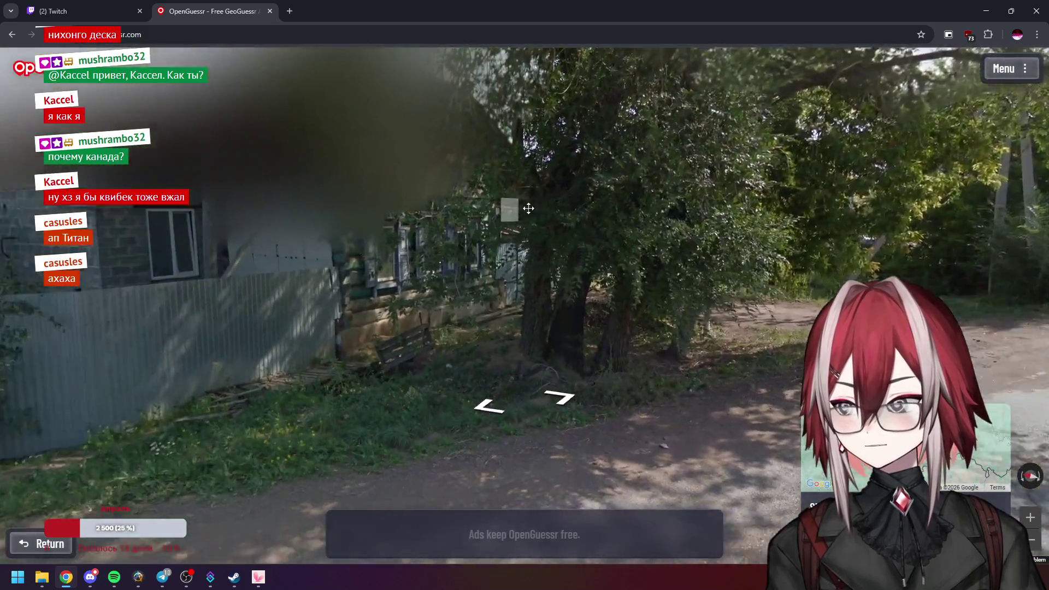
click(528, 208)
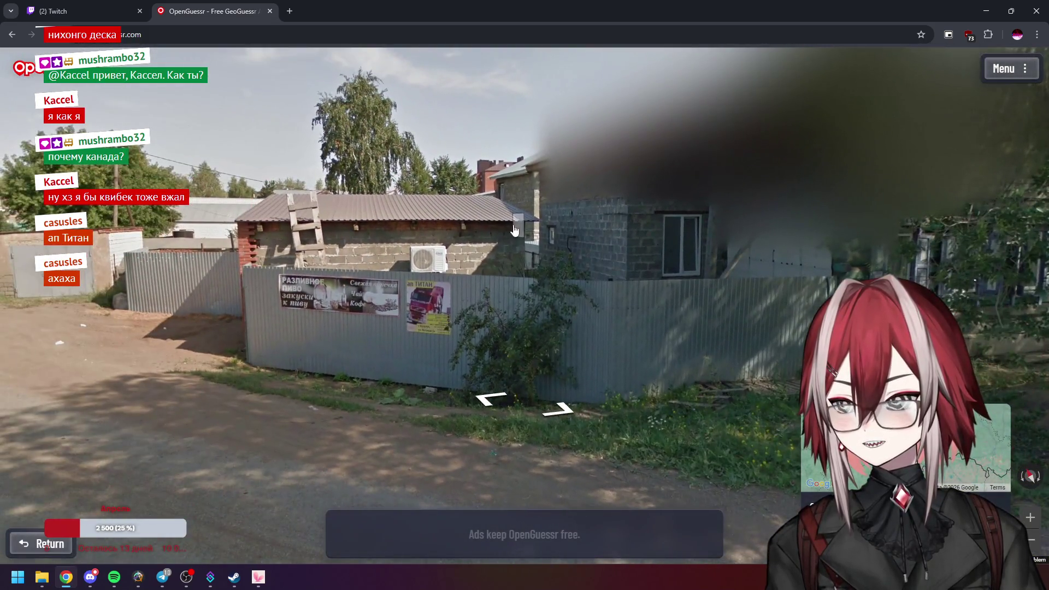
click(462, 228)
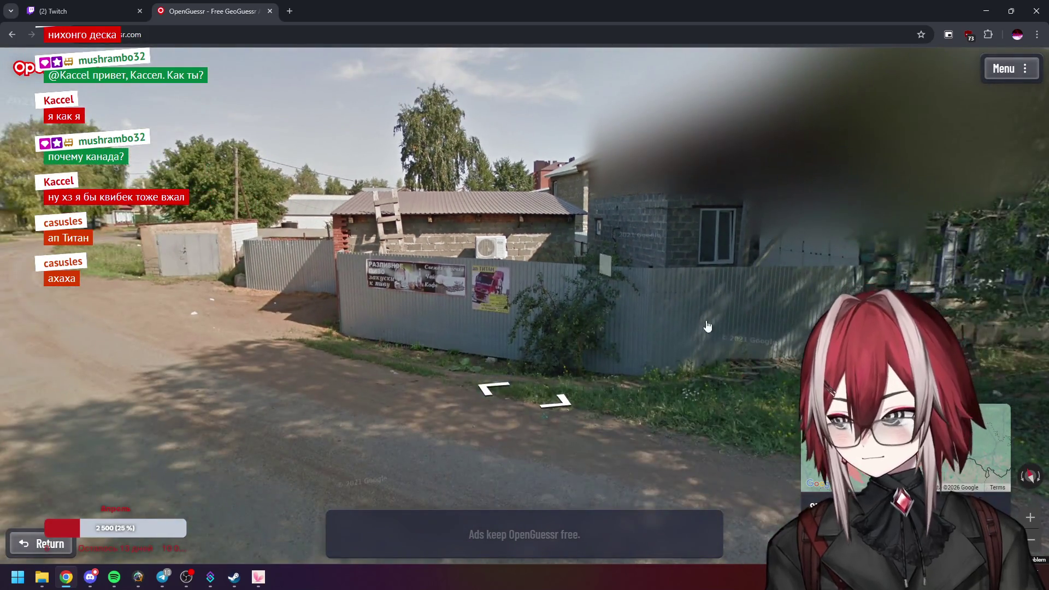
mouse_move(711, 359)
scroll(711, 359, up, 5)
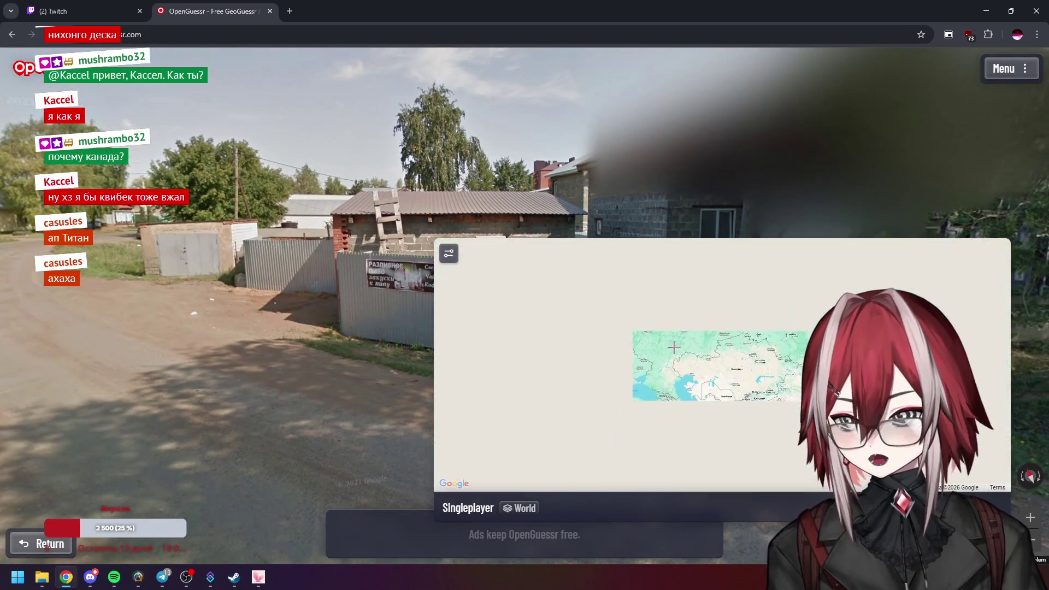
Drop the guess pin near Rtishchevo and submit it
scroll(711, 359, down, 3)
scroll(658, 357, up, 5)
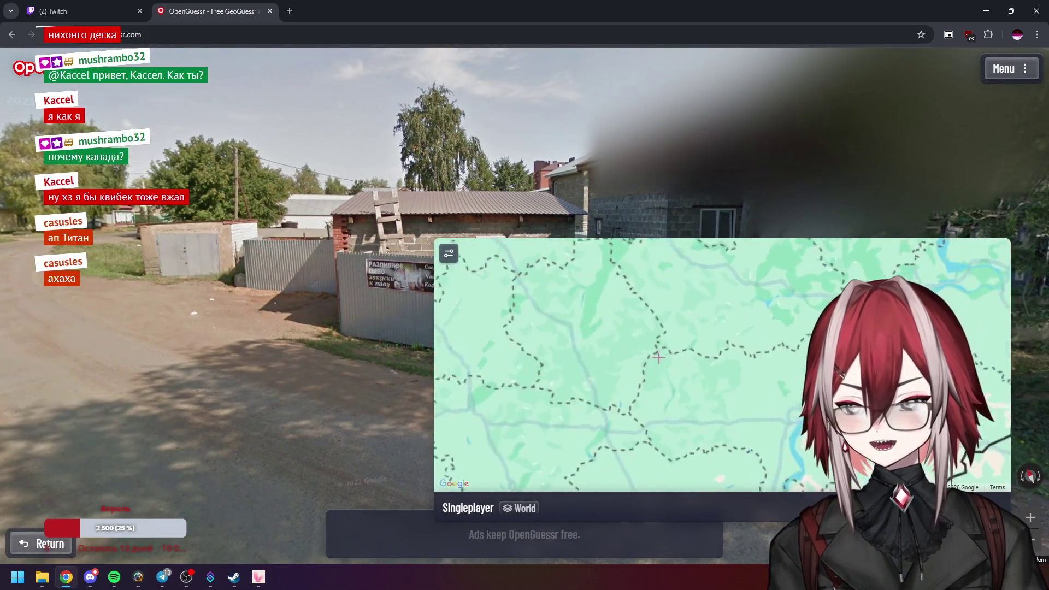
click(640, 362)
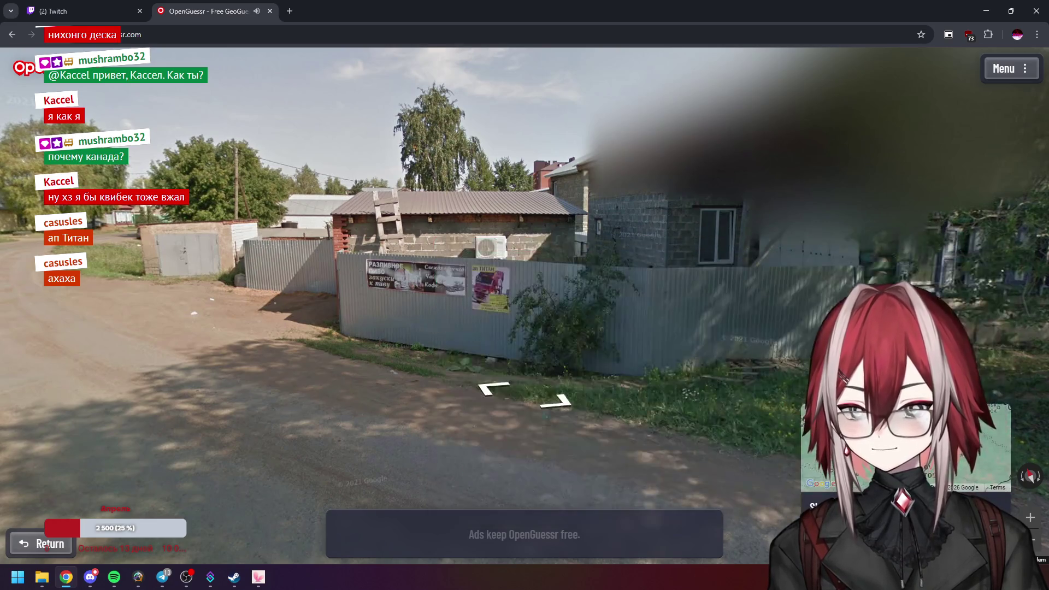
key(space)
Inspect the 639.6 km result near Buzuluk, then start the next round
scroll(721, 276, down, 3)
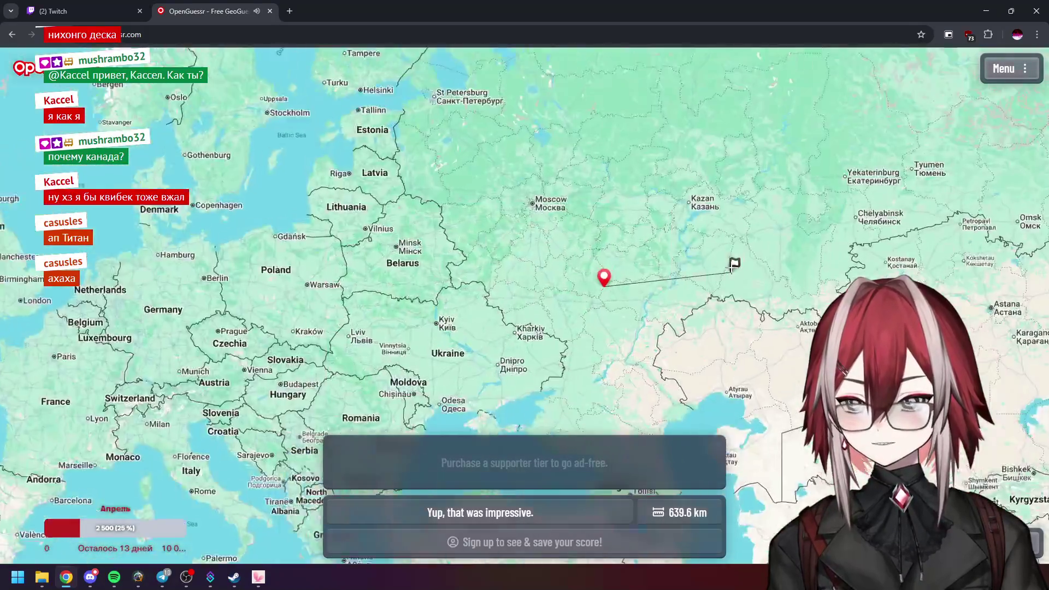
scroll(732, 267, up, 4)
scroll(732, 268, up, 3)
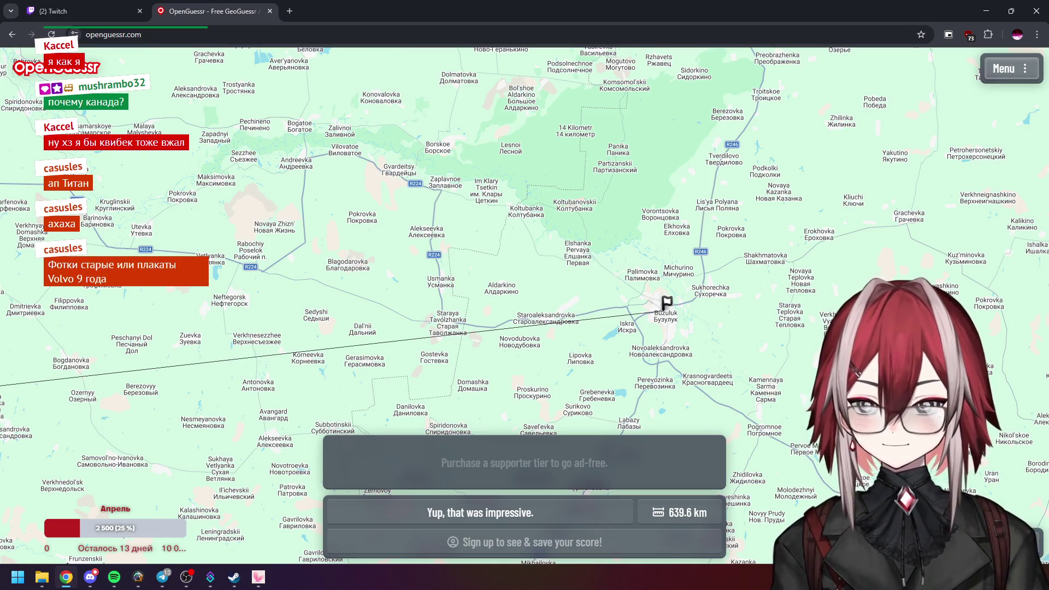
key(space)
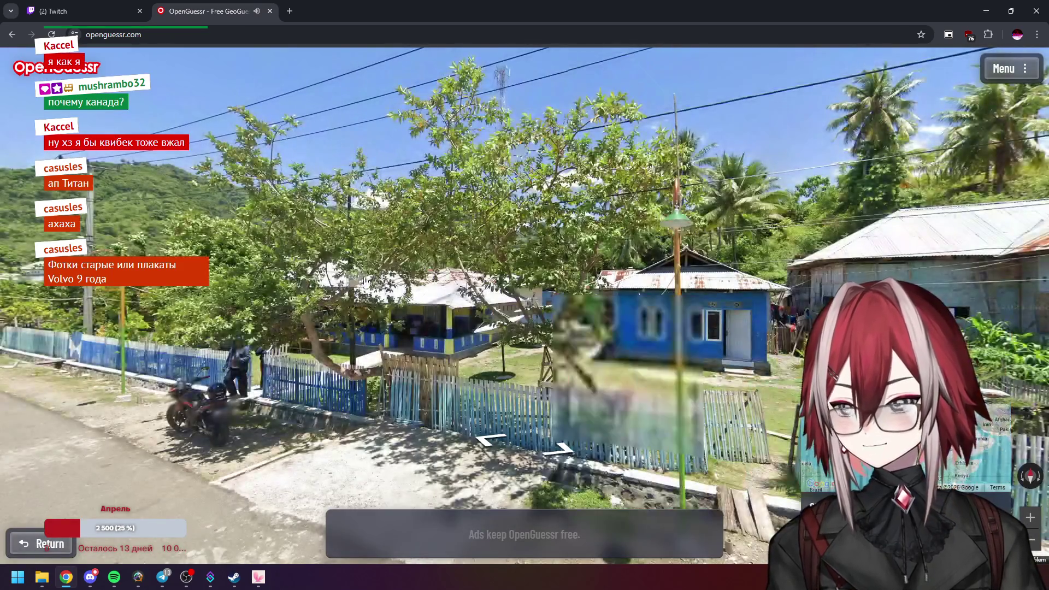
Look down the road, then advance along Jl. Trans Sulawesi past the green house
drag(369, 277, 558, 201)
mouse_move(294, 198)
mouse_down()
mouse_move(440, 168)
mouse_move(481, 143)
mouse_up()
scroll(440, 168, up, 3)
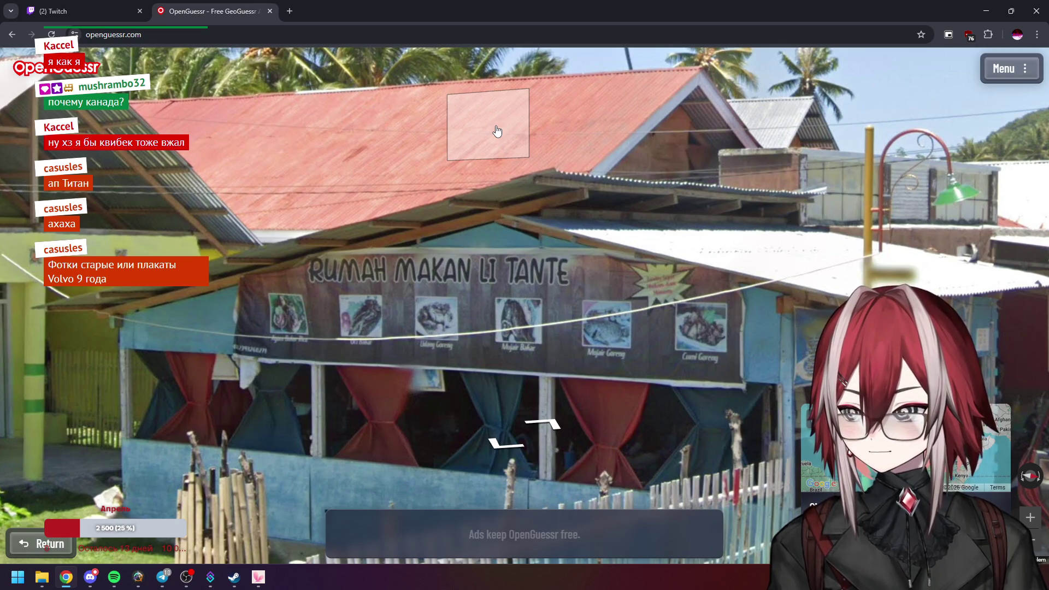
click(497, 131)
click(316, 108)
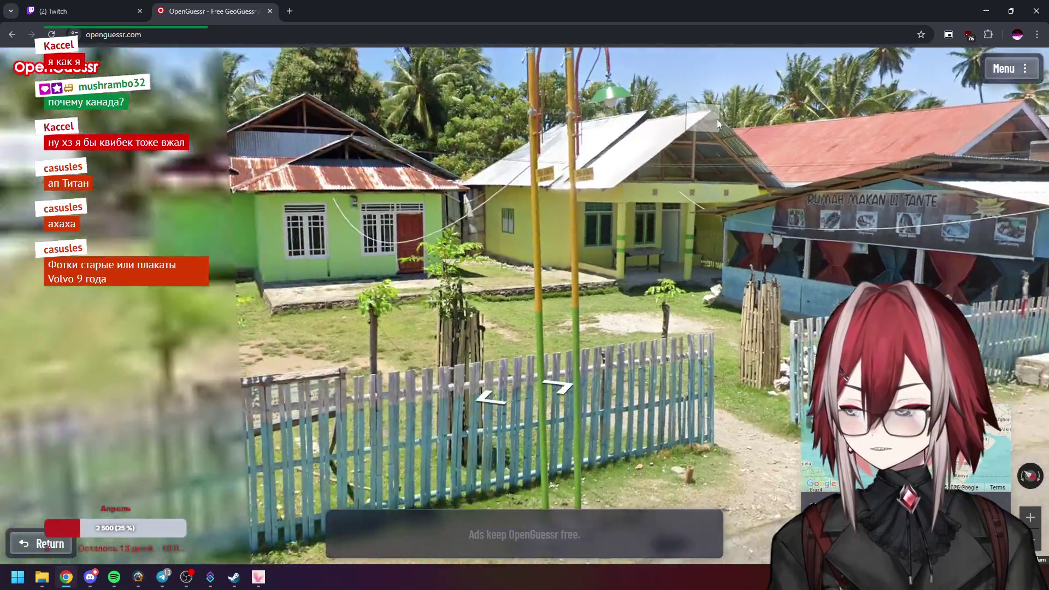
click(396, 137)
click(396, 137)
click(700, 165)
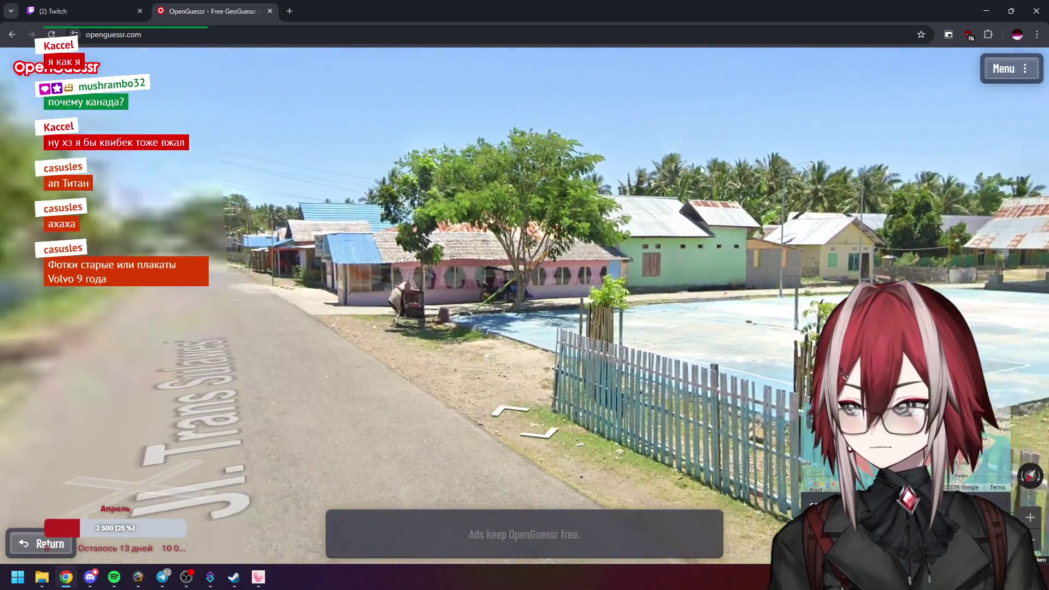
click(624, 123)
Zoom in on the roadside houses and fence, then advance to the blue house
drag(625, 122, 886, 209)
scroll(886, 209, up, 2)
scroll(887, 210, up, 1)
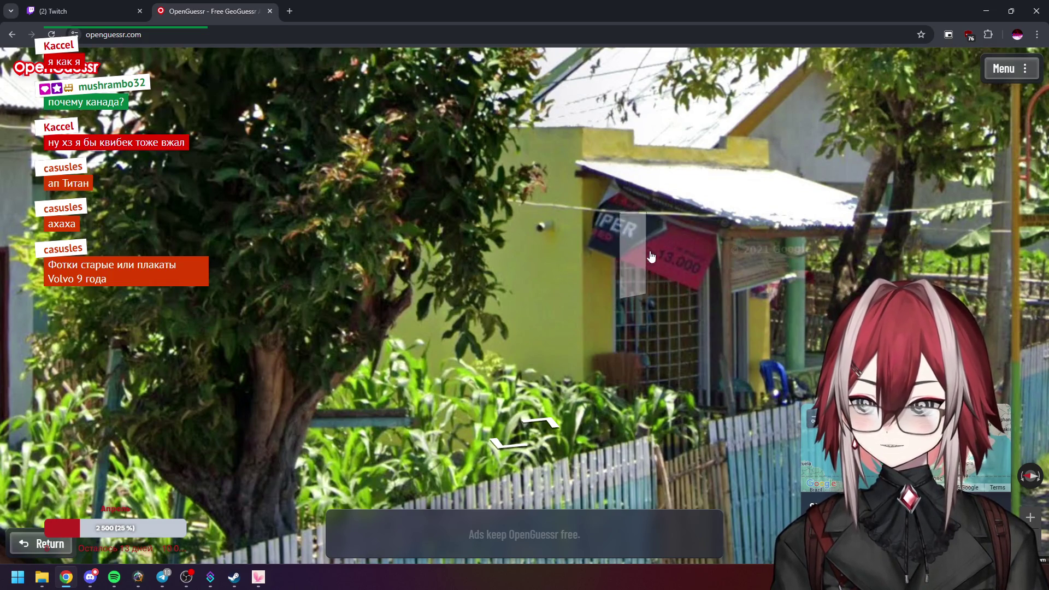
scroll(650, 272, down, 3)
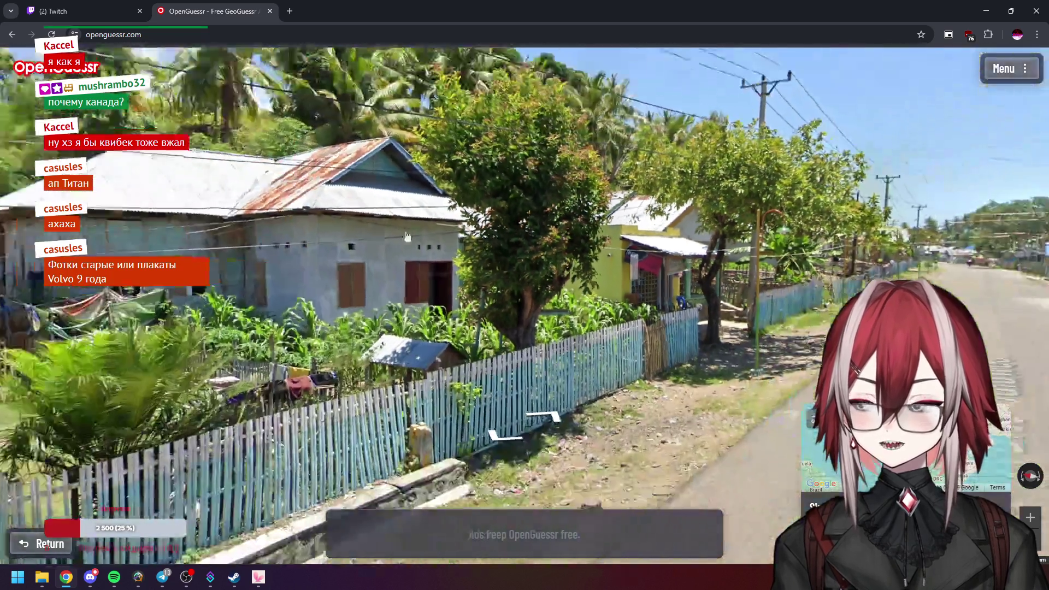
click(711, 230)
click(759, 199)
Turn left toward the red car and restaurant, then right past the houses and basketball court
key(Left)
key(Left)
key(Left)
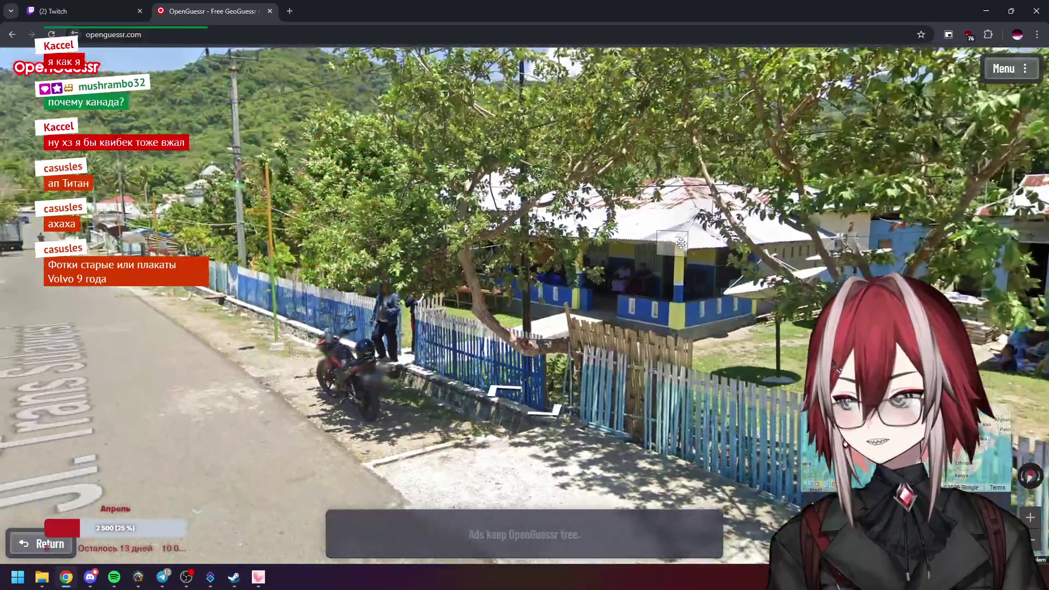
key(Left)
key(Left)
key(Left)
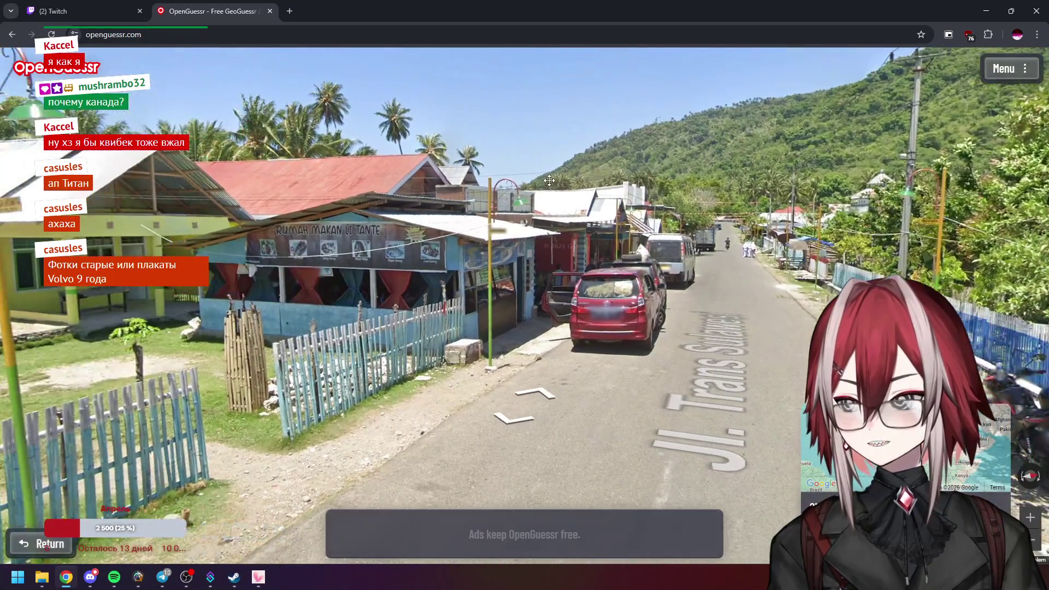
key(Left)
key(Left)
scroll(574, 164, up, 5)
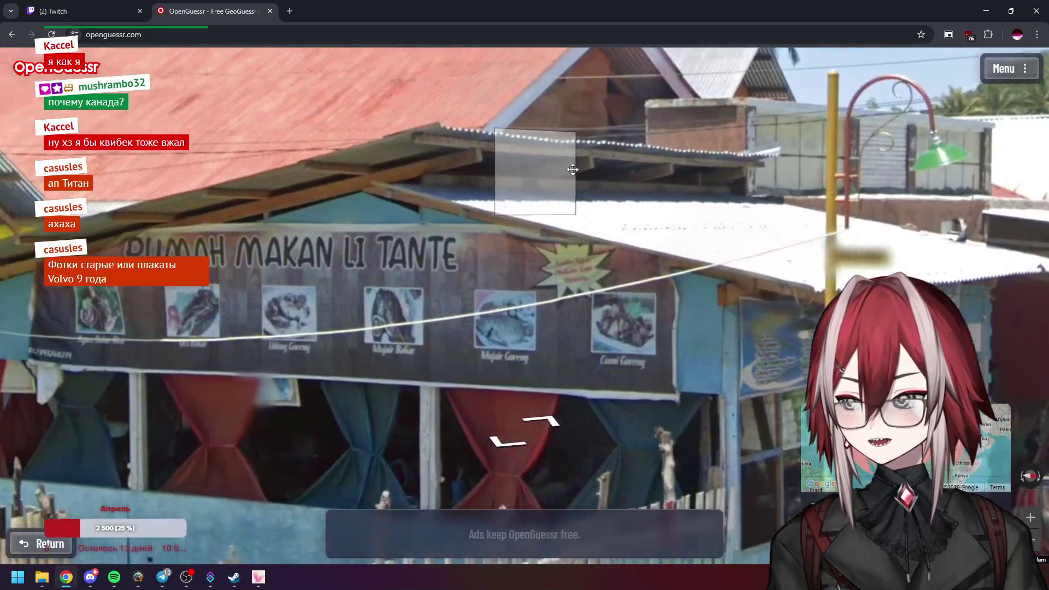
scroll(628, 144, down, 5)
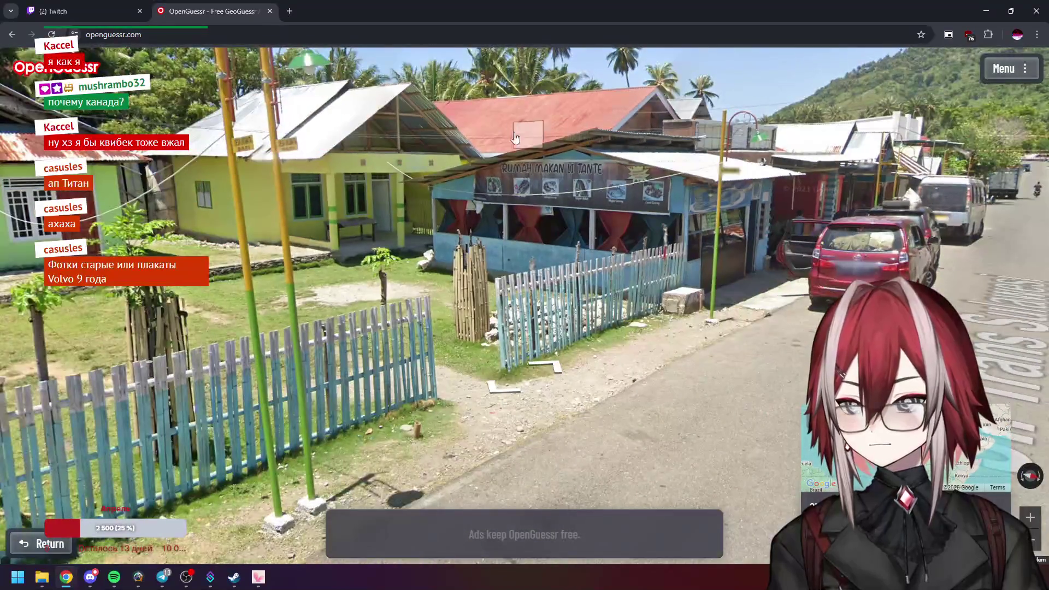
key(Right)
key(Right)
key(Right)
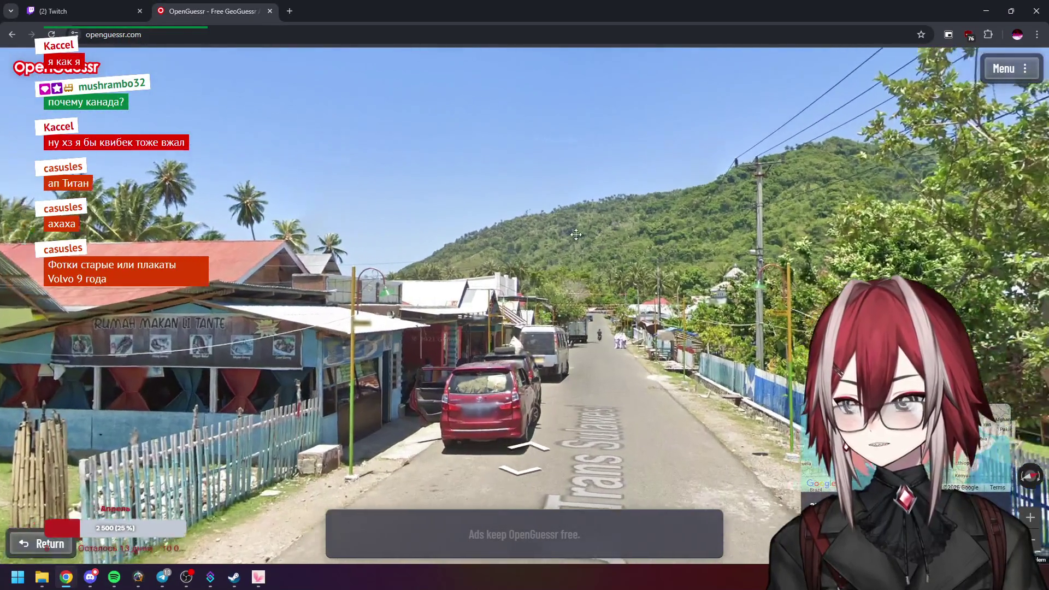
key(Right)
key(Right)
key(Right)
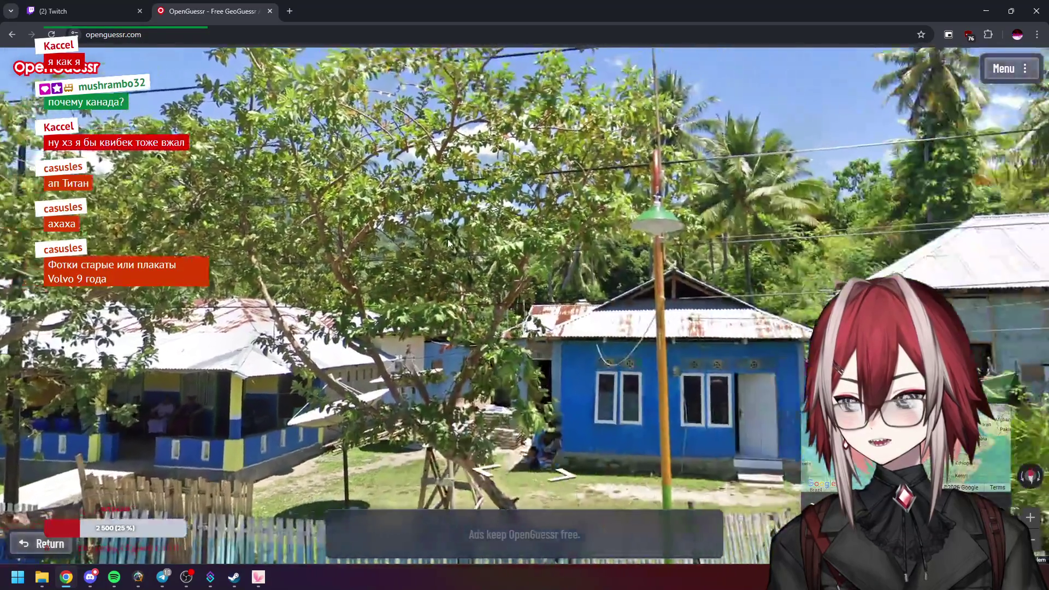
key(Right)
key(Right)
key(Right)
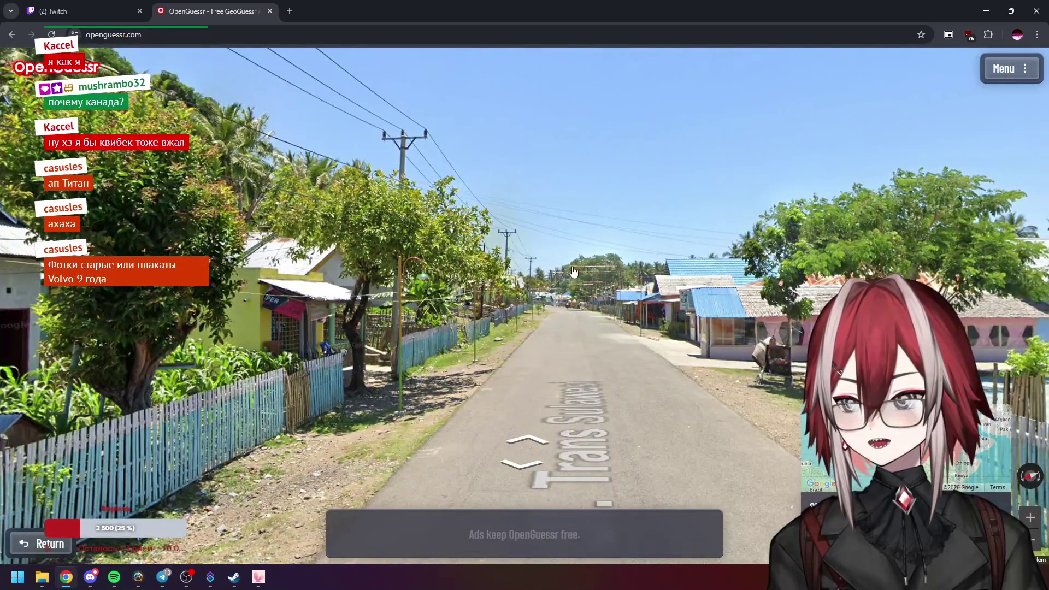
key(Right)
key(Right)
key(Right)
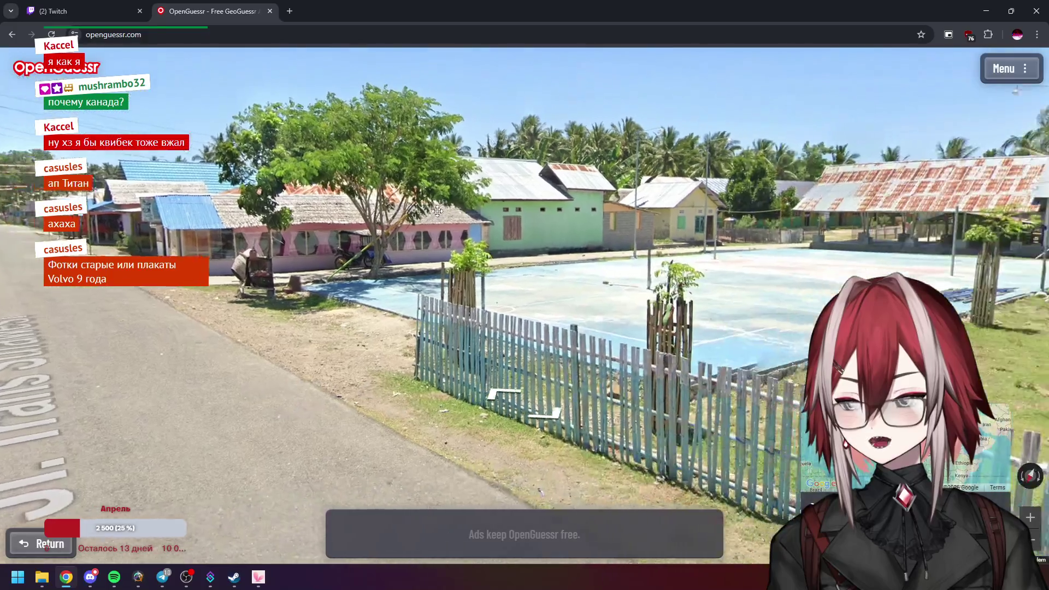
key(Right)
key(Right)
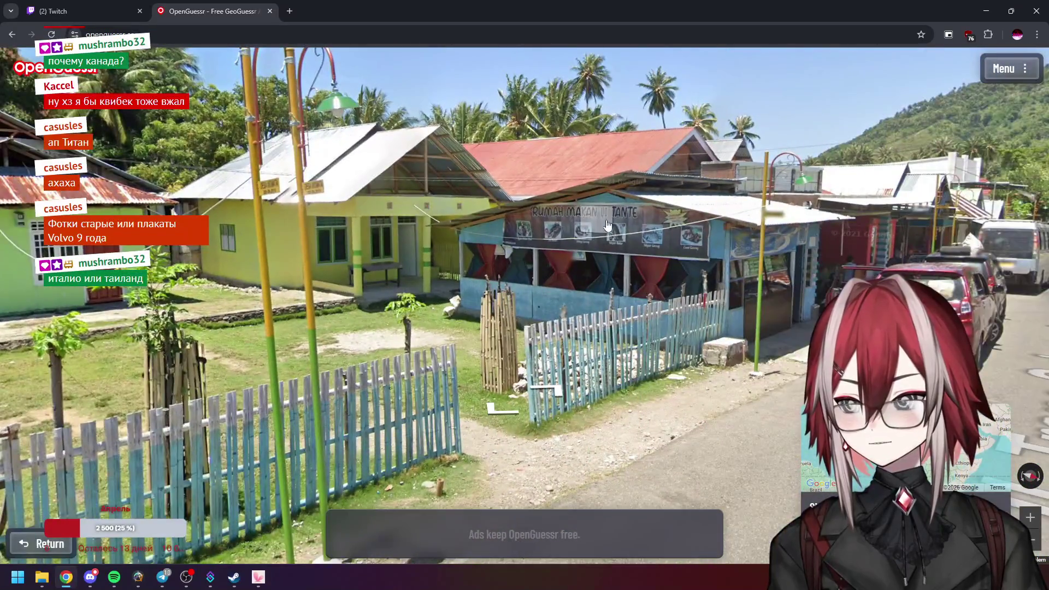
Move past the yellow house and centre the Rumah Makan Li Tante sign
click(711, 227)
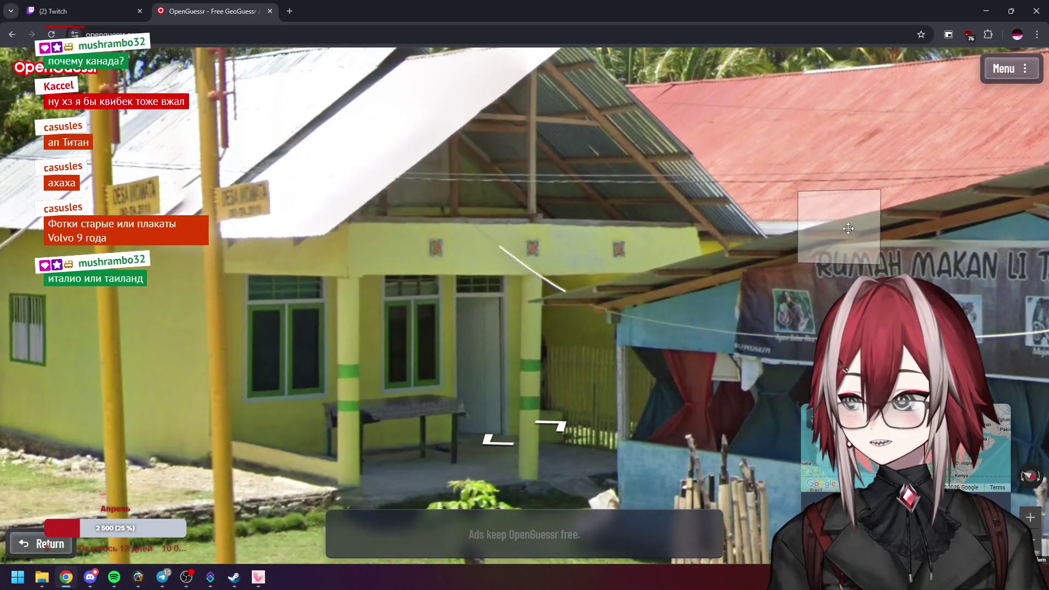
click(616, 202)
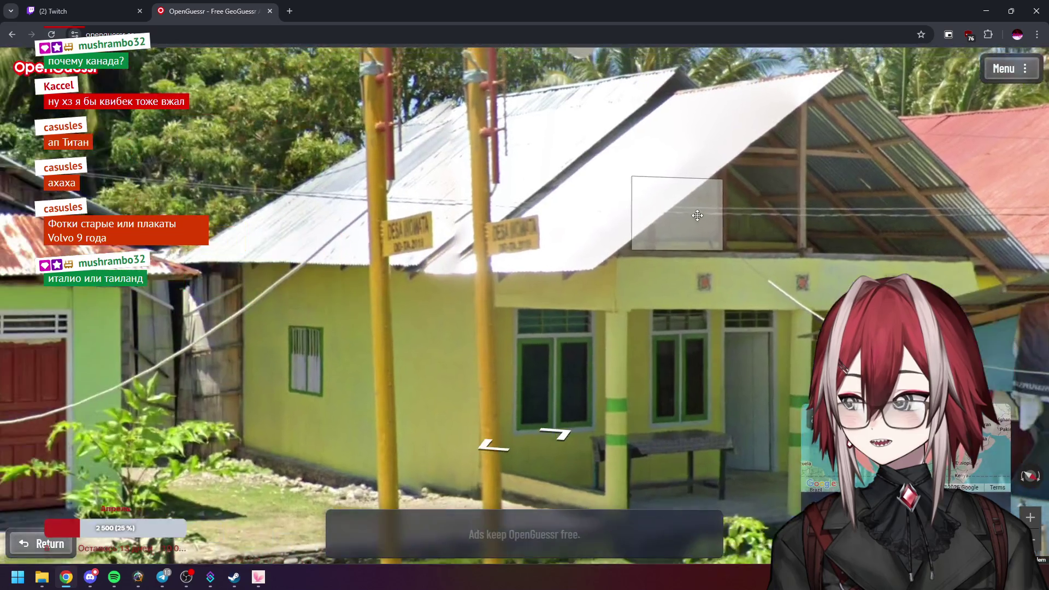
click(389, 160)
key(Right)
key(Right)
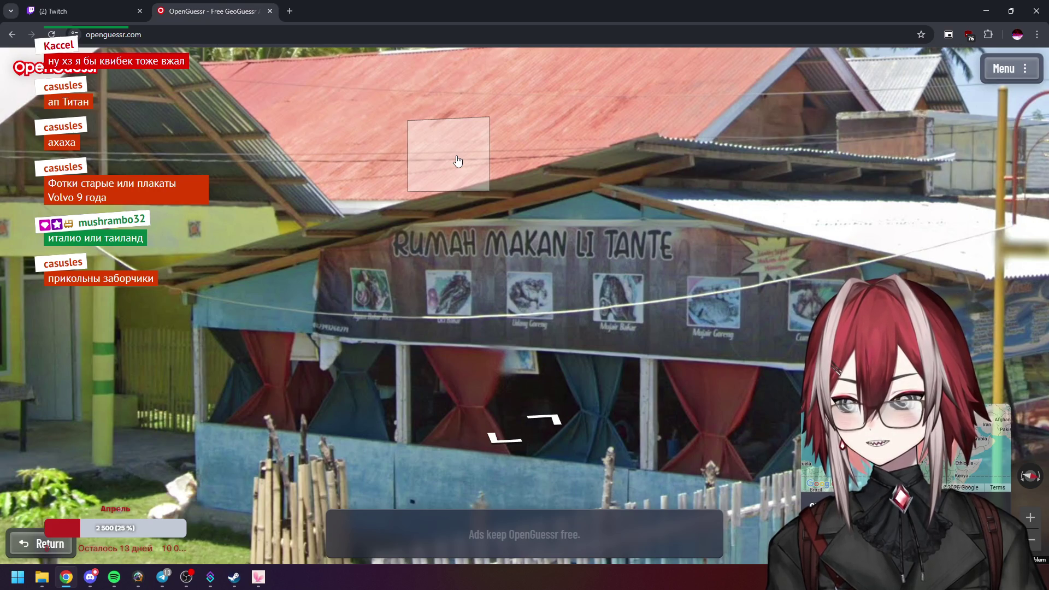
Zoom the guess map into Thailand and submit a guess near Bangkok
mouse_move(907, 448)
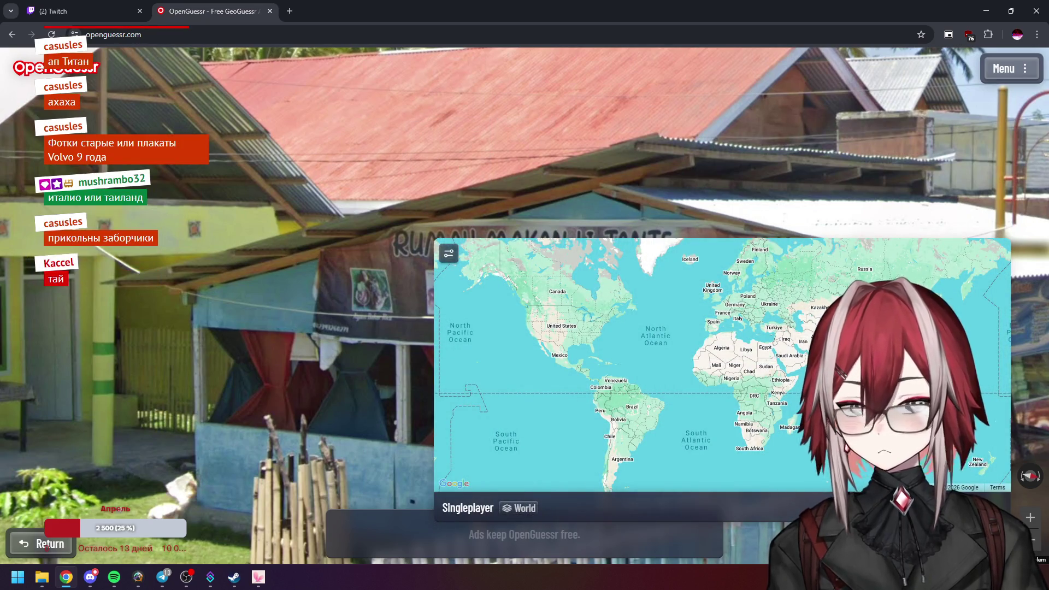
scroll(722, 363, up, 5)
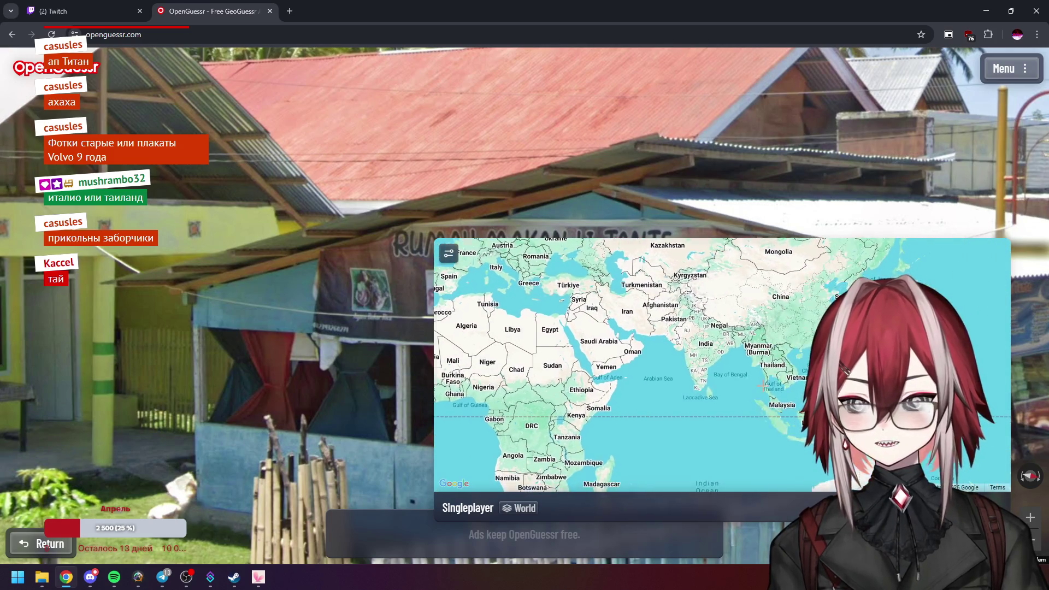
scroll(804, 337, up, 2)
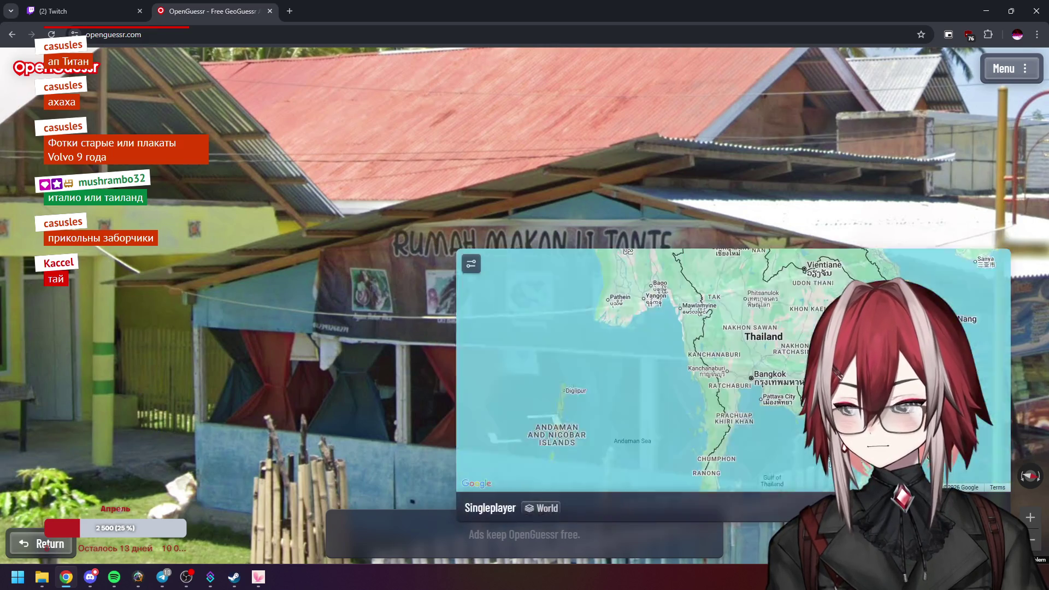
scroll(735, 317, down, 3)
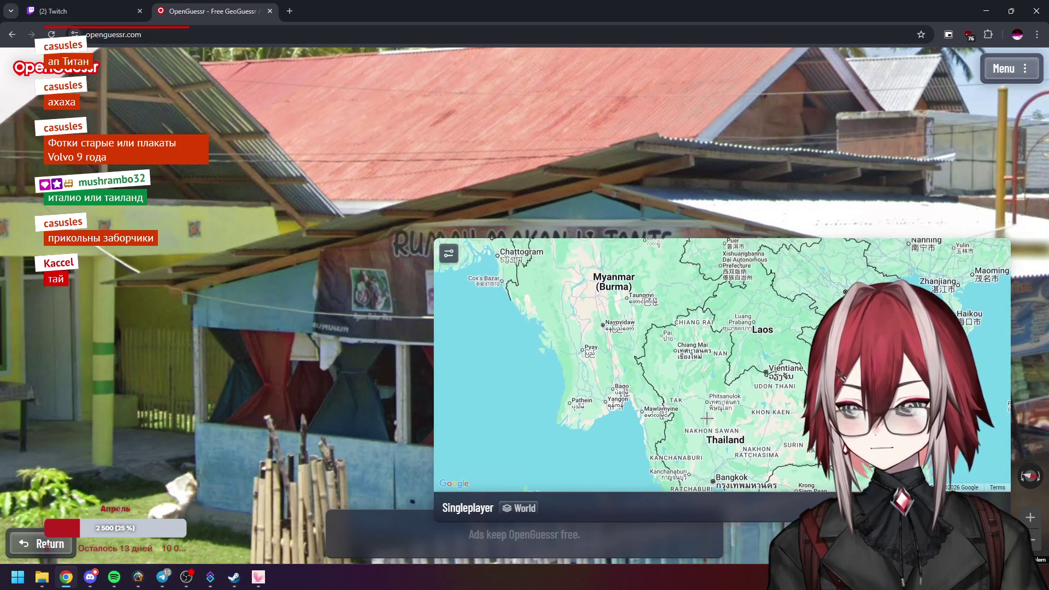
drag(740, 383, 738, 331)
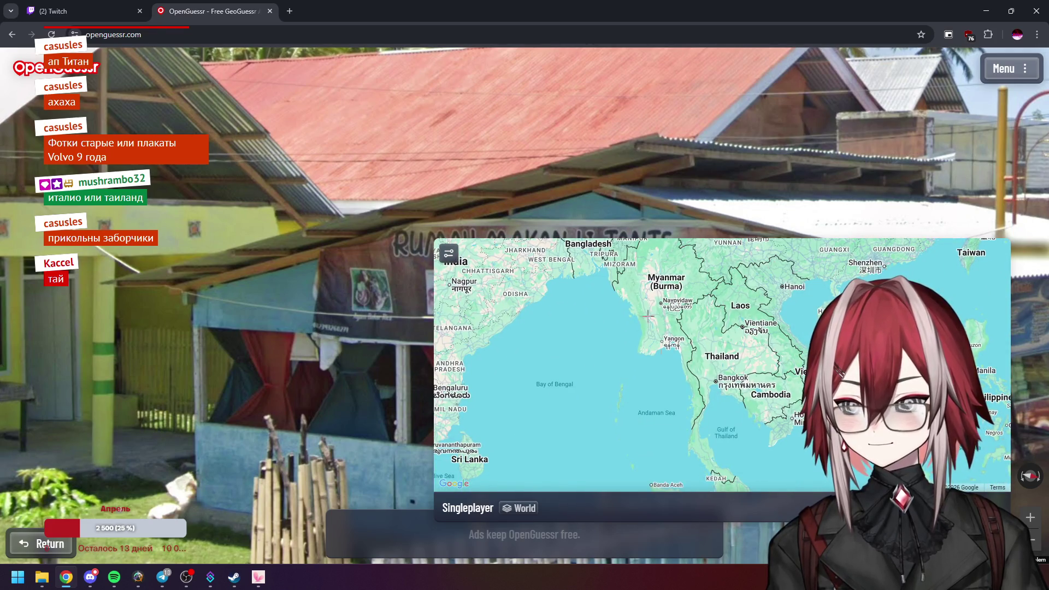
scroll(703, 391, up, 3)
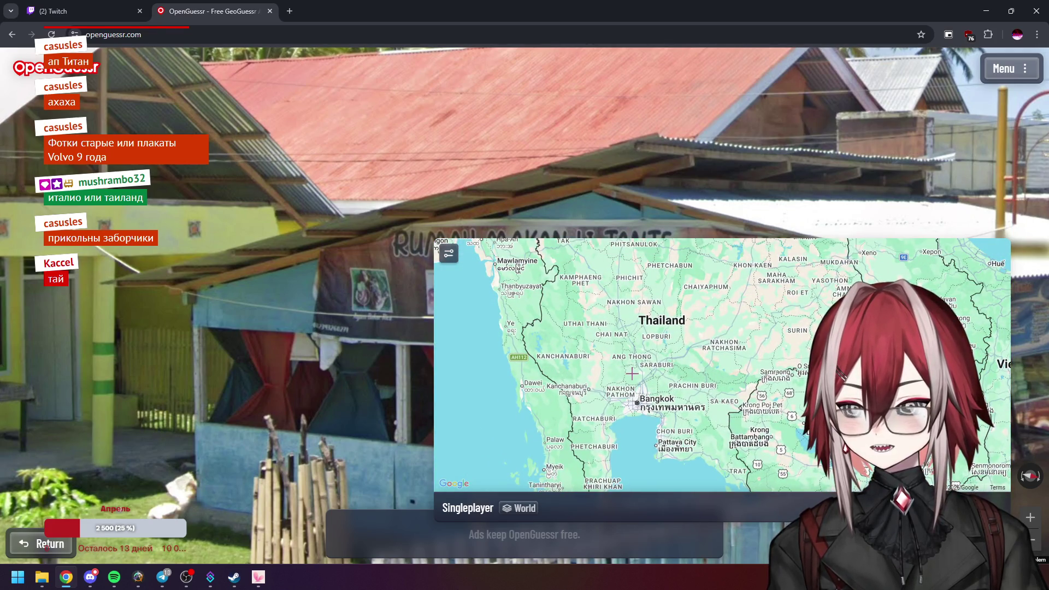
click(633, 369)
key(space)
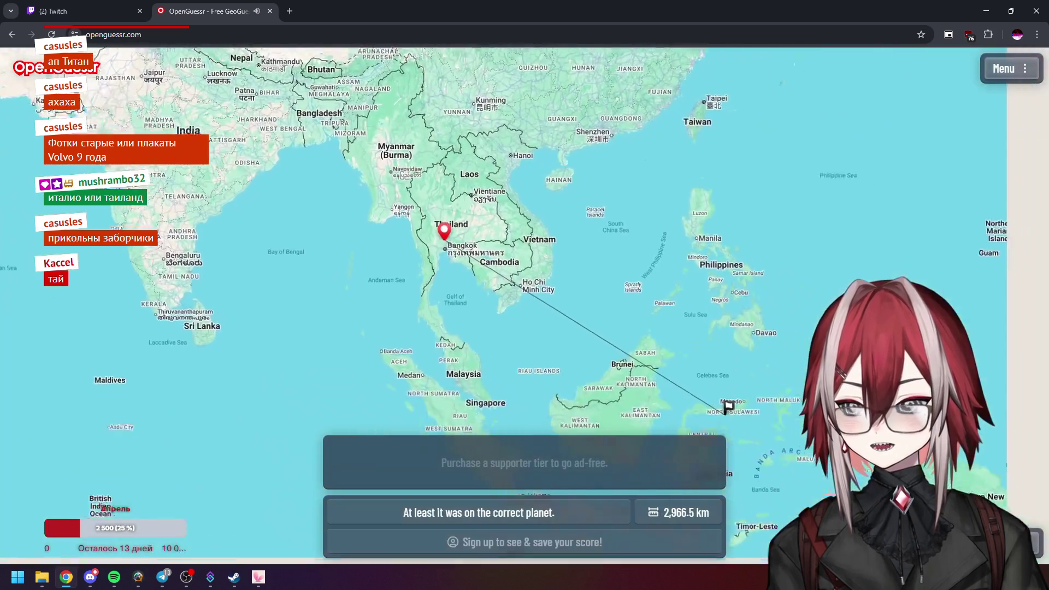
Bring the flag near Gorontalo, 2,966.5 km away, into view on the result map
scroll(669, 366, up, 2)
scroll(668, 367, down, 5)
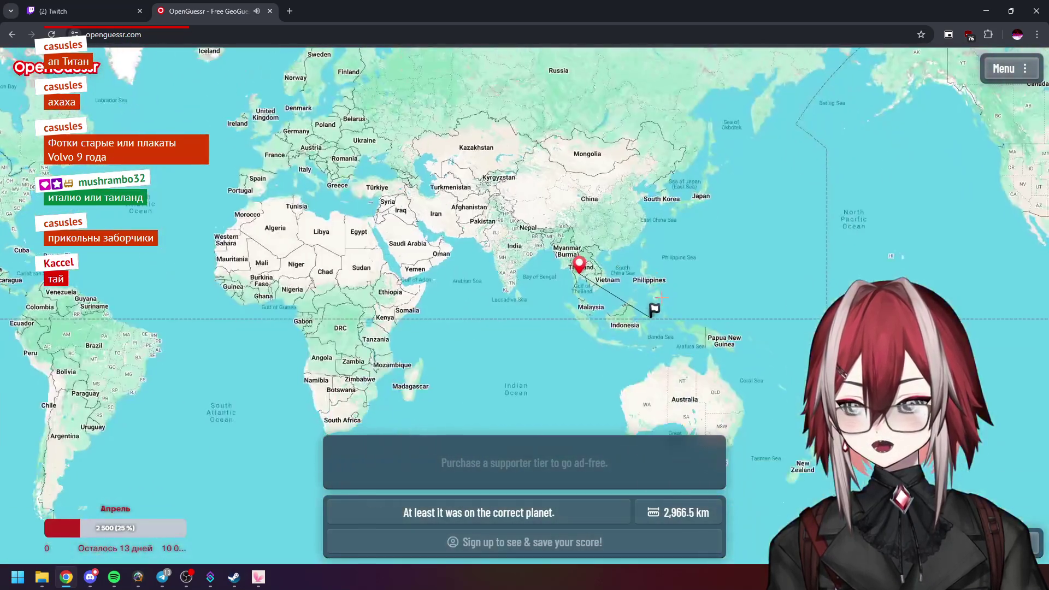
scroll(631, 319, up, 5)
drag(943, 293, 779, 300)
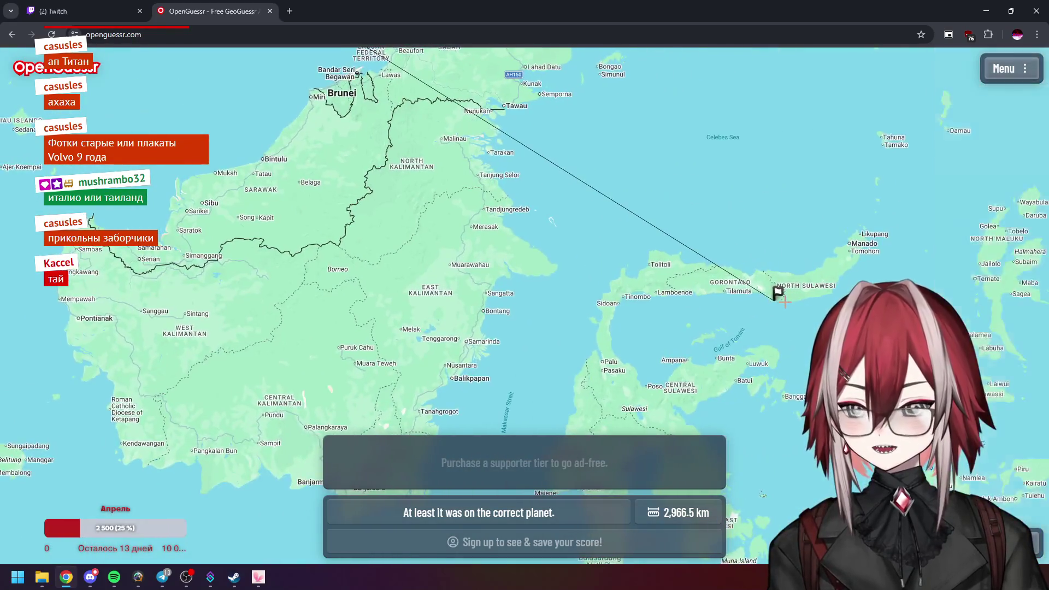